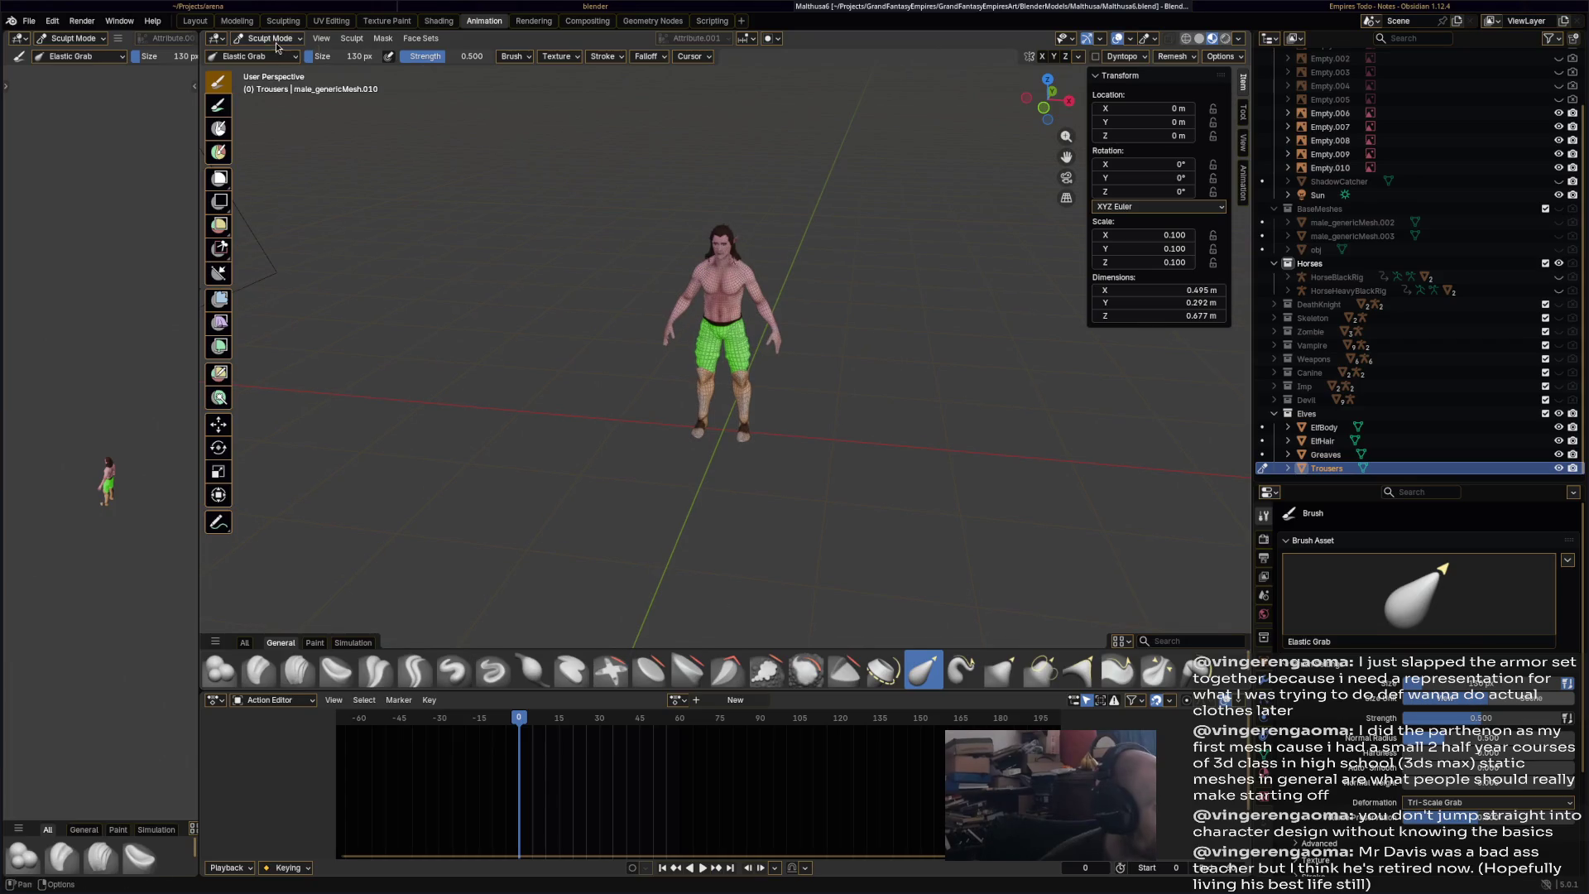
# - Select the elf body, frame it in the view, and enter Edit Mode
pyautogui.click(274, 54)
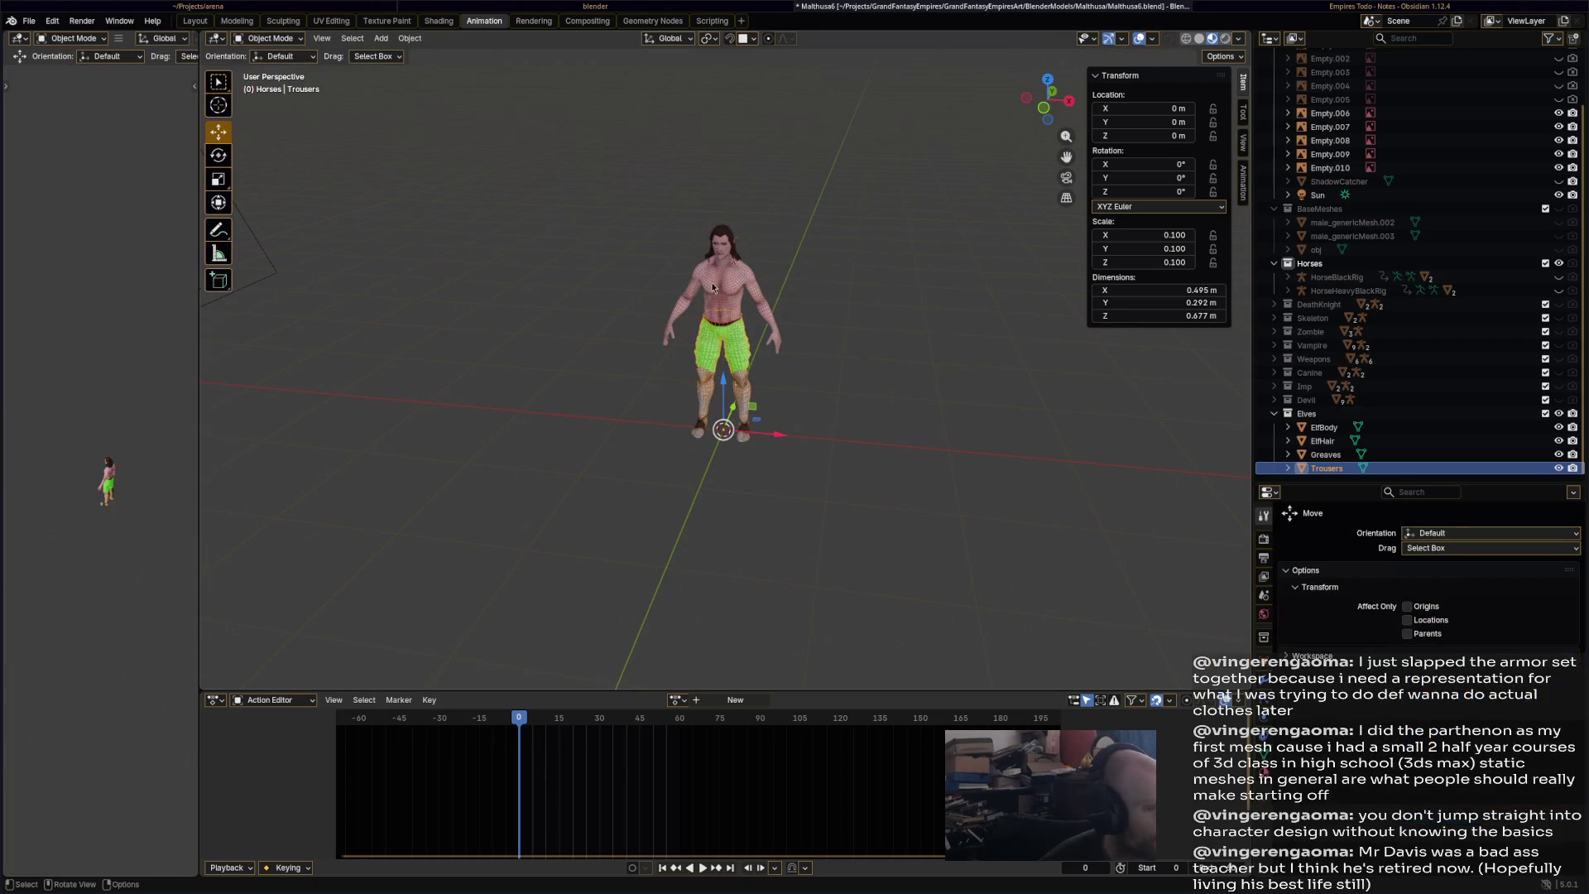
pyautogui.click(720, 286)
pyautogui.press('KP_Decimal')
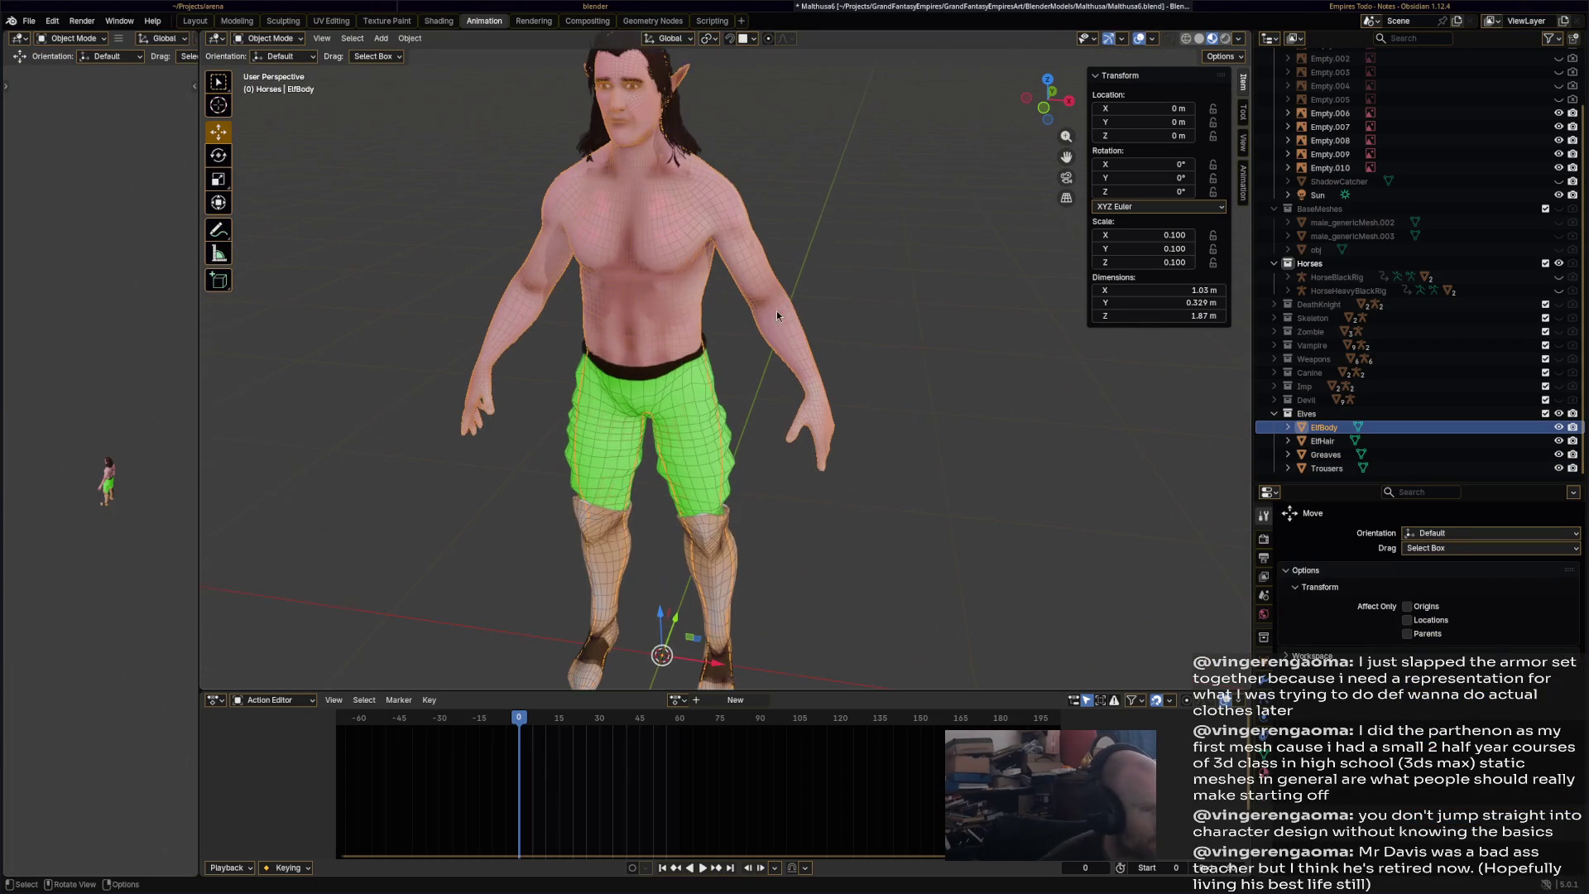
pyautogui.click(298, 42)
pyautogui.click(296, 69)
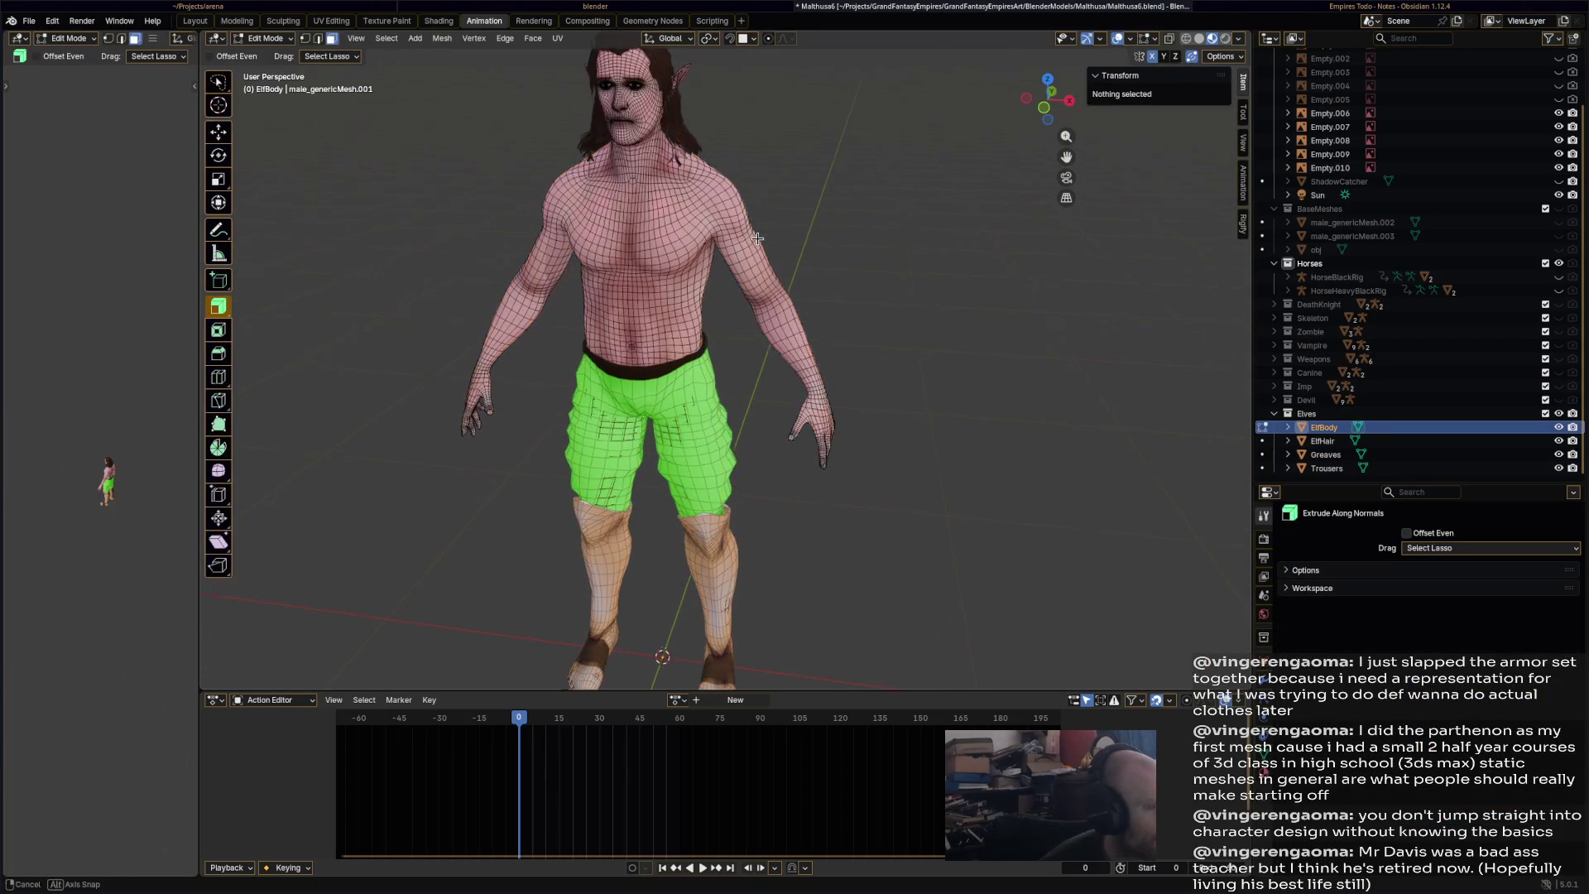
pyautogui.scroll(4, 880, 293)
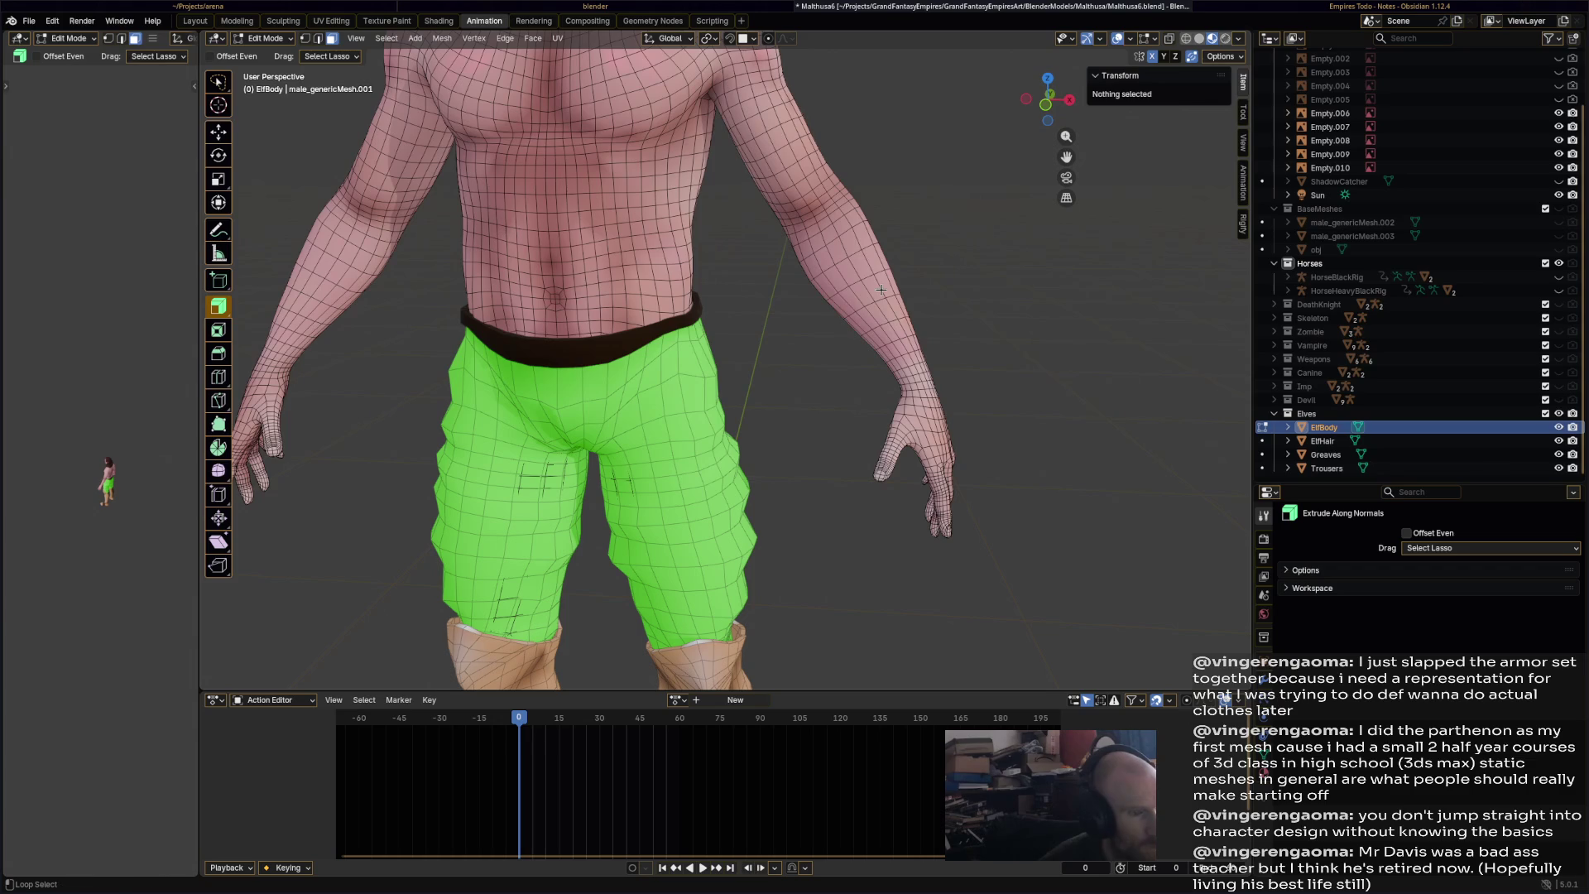
# - Select the forearm face loops, growing the ring twice and adding the faces around the elbow notch
pyautogui.keyDown('alt'); pyautogui.click(880, 290); pyautogui.keyUp('alt')
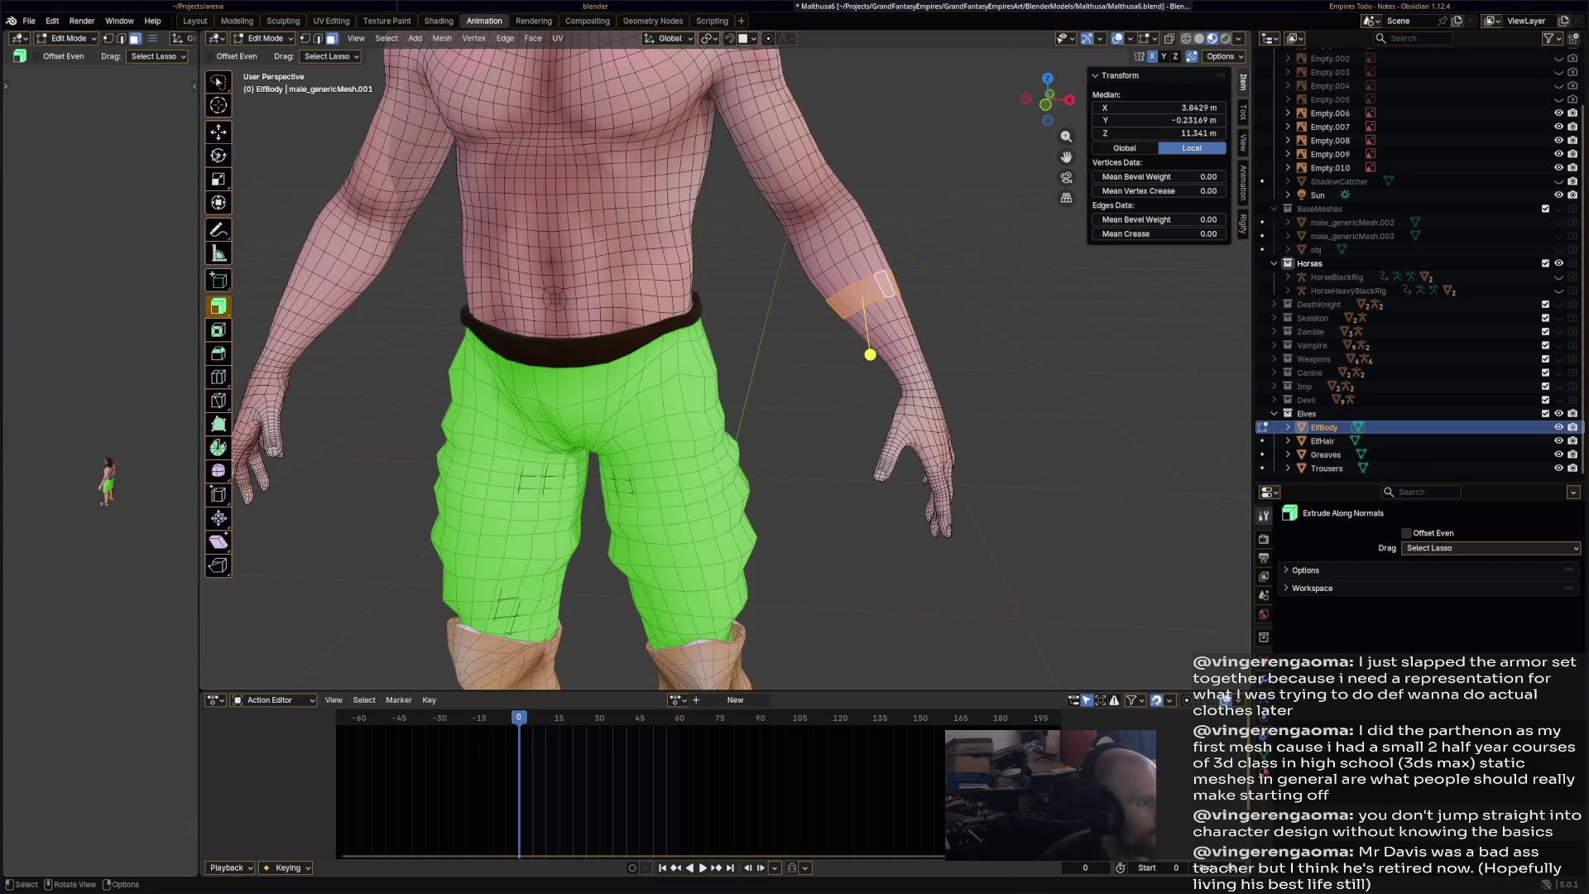
pyautogui.click(218, 132)
pyautogui.moveTo(828, 290); pyautogui.dragTo(925, 265, button='middle')
pyautogui.press('ctrl+KP_Add')
pyautogui.press('ctrl+KP_Add')
pyautogui.press('ctrl+KP_Add')
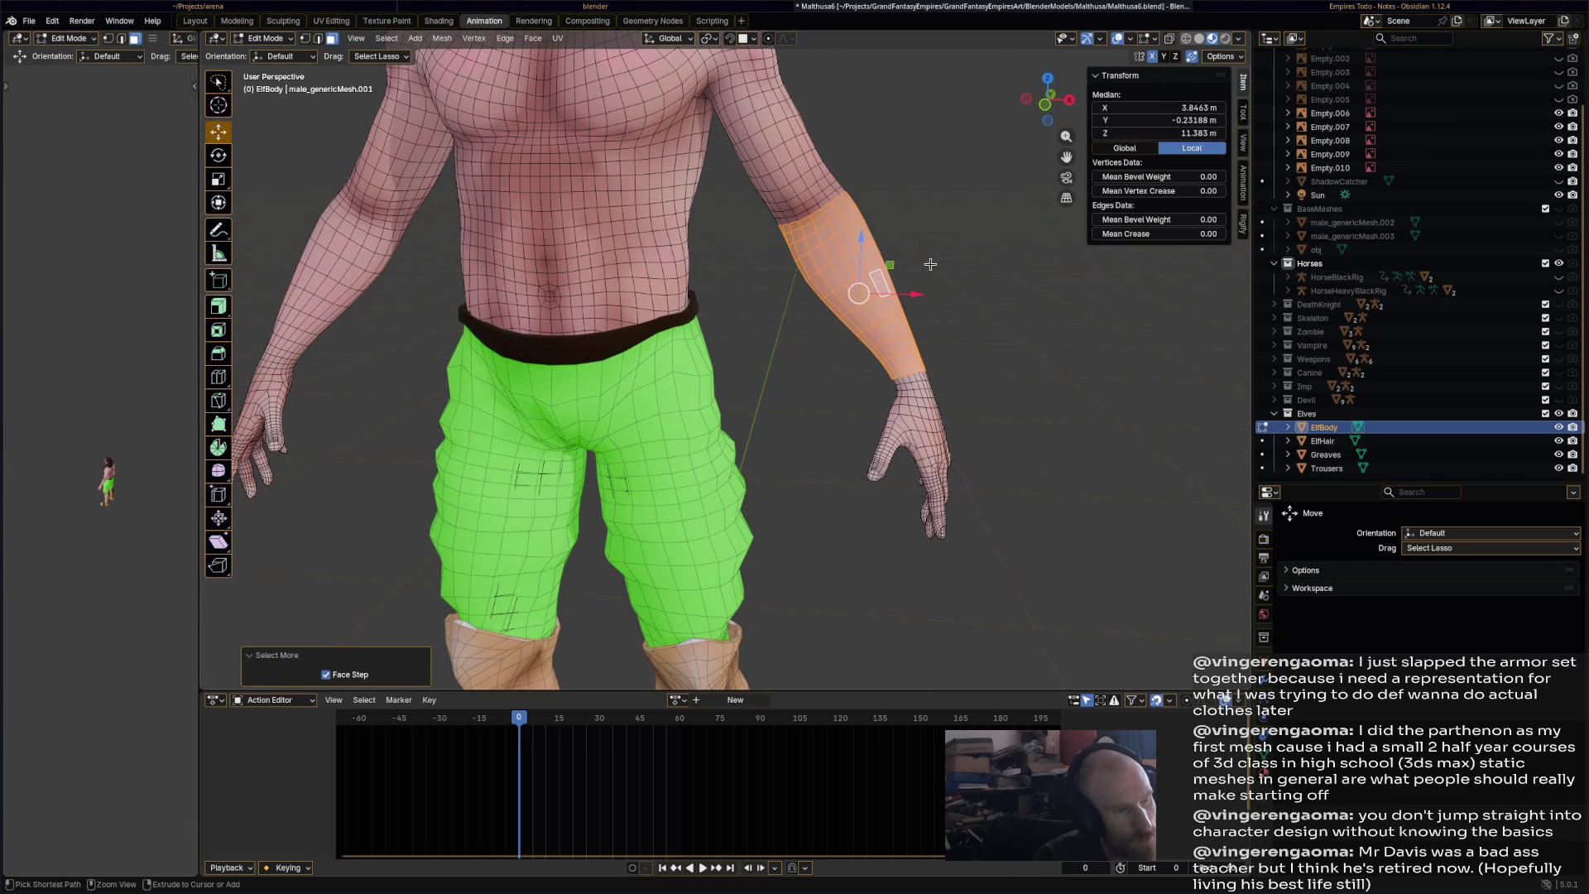
pyautogui.press('ctrl+KP_Add')
pyautogui.press('ctrl+KP_Add')
pyautogui.moveTo(931, 264)
pyautogui.mouseDown(button='middle')
pyautogui.moveTo(730, 320)
pyautogui.moveTo(613, 176)
pyautogui.mouseUp(button='middle')
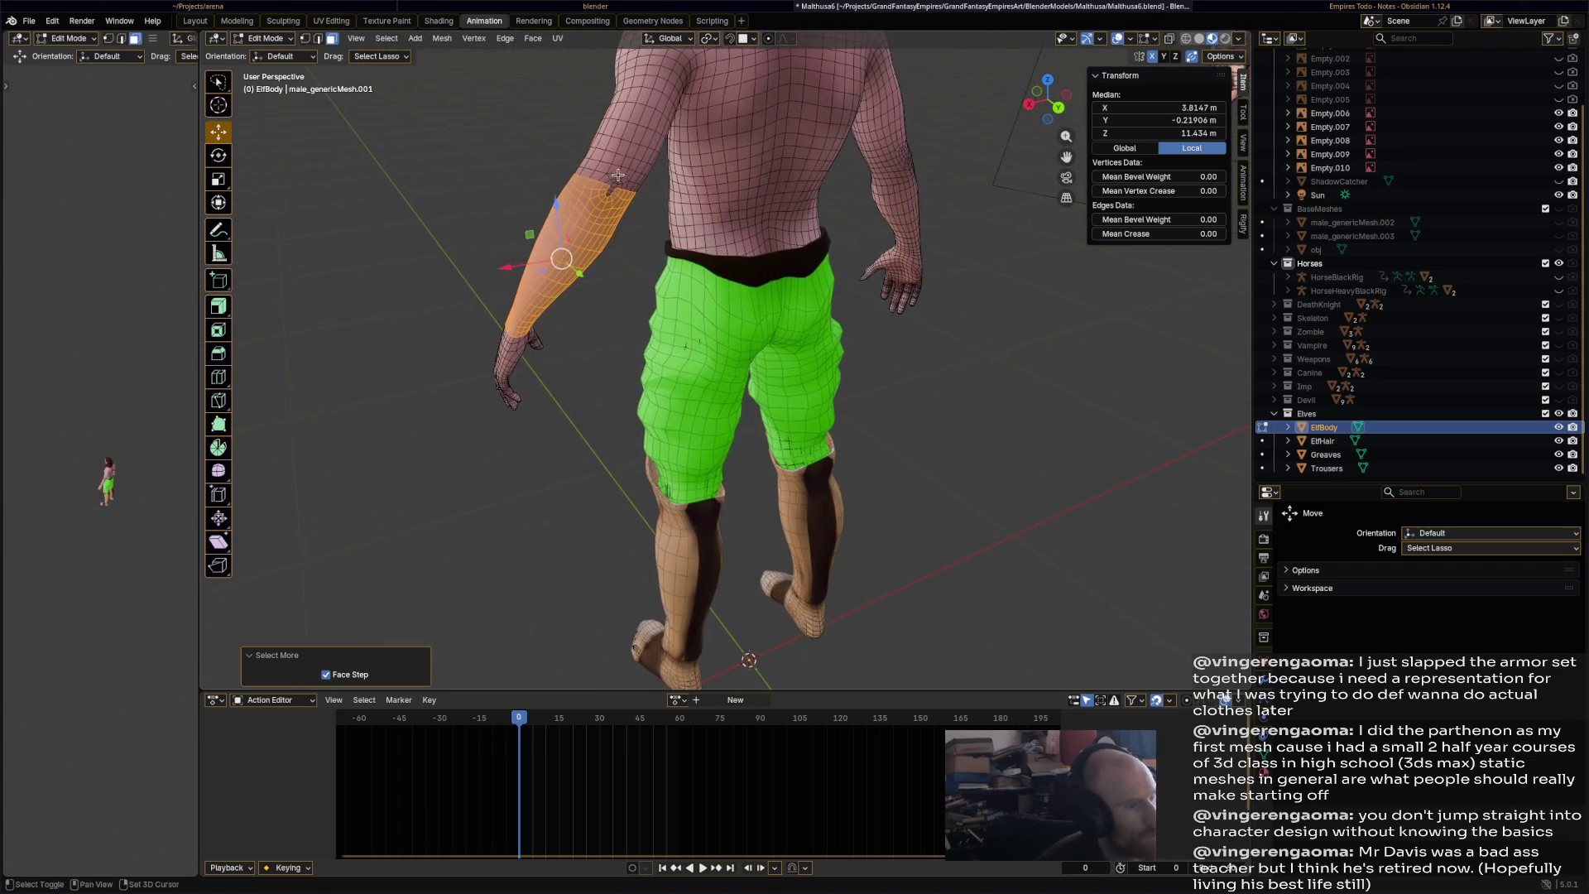
pyautogui.scroll(5, 613, 176)
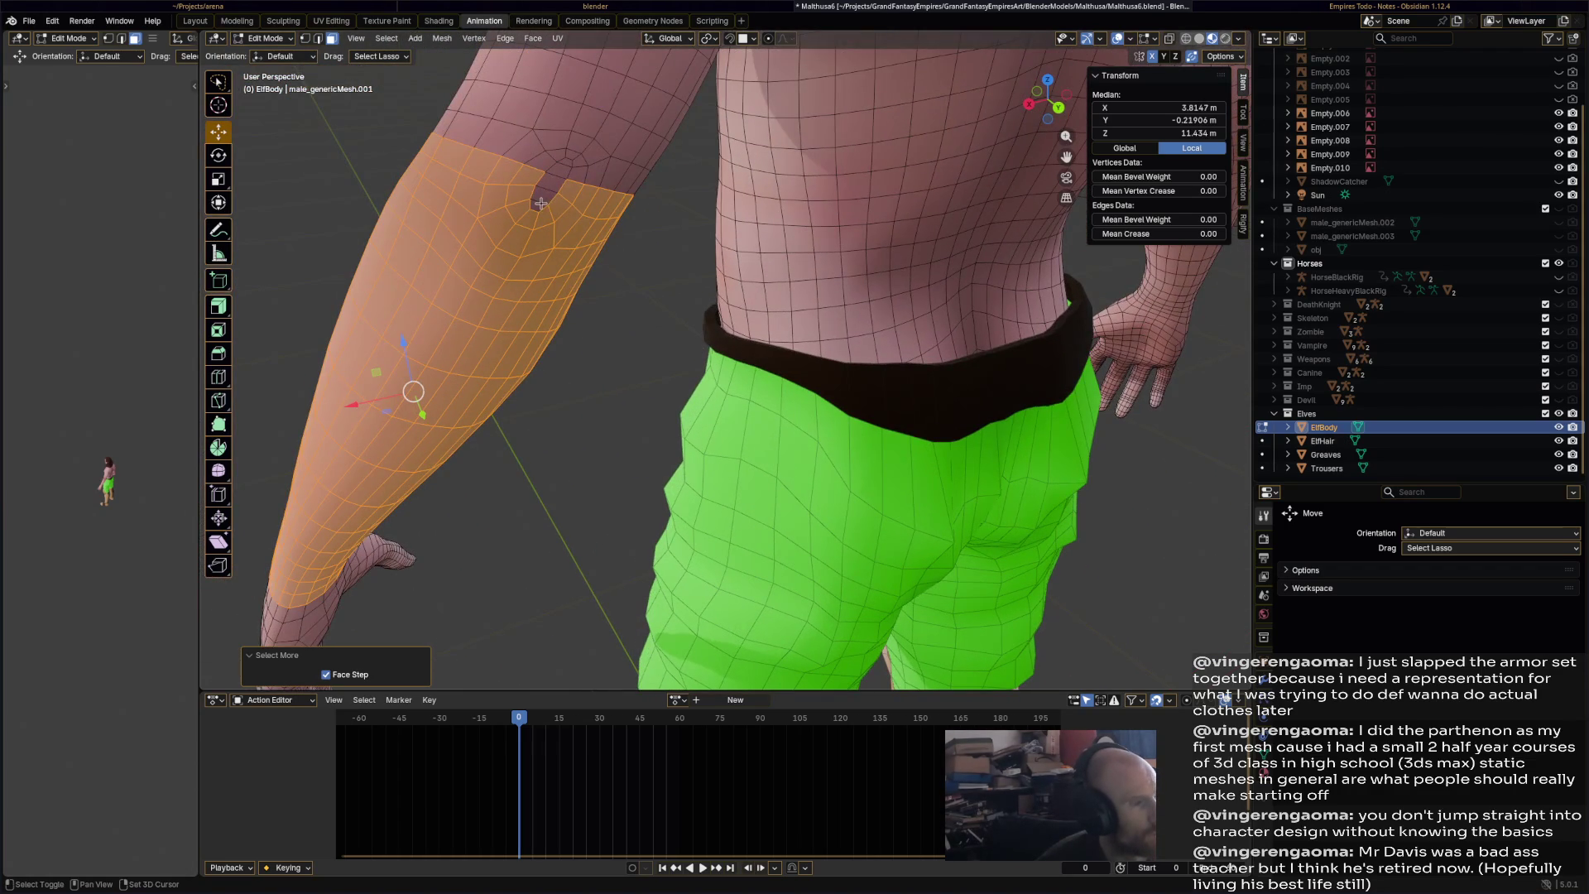
pyautogui.keyDown('shift'); pyautogui.click(550, 186); pyautogui.keyUp('shift')
pyautogui.keyDown('shift'); pyautogui.click(553, 149); pyautogui.keyUp('shift')
pyautogui.keyDown('shift'); pyautogui.click(582, 163); pyautogui.keyUp('shift')
pyautogui.moveTo(578, 242)
pyautogui.mouseDown(button='middle')
pyautogui.moveTo(853, 368)
pyautogui.moveTo(723, 387)
pyautogui.moveTo(841, 259)
pyautogui.moveTo(834, 323)
pyautogui.mouseUp(button='middle')
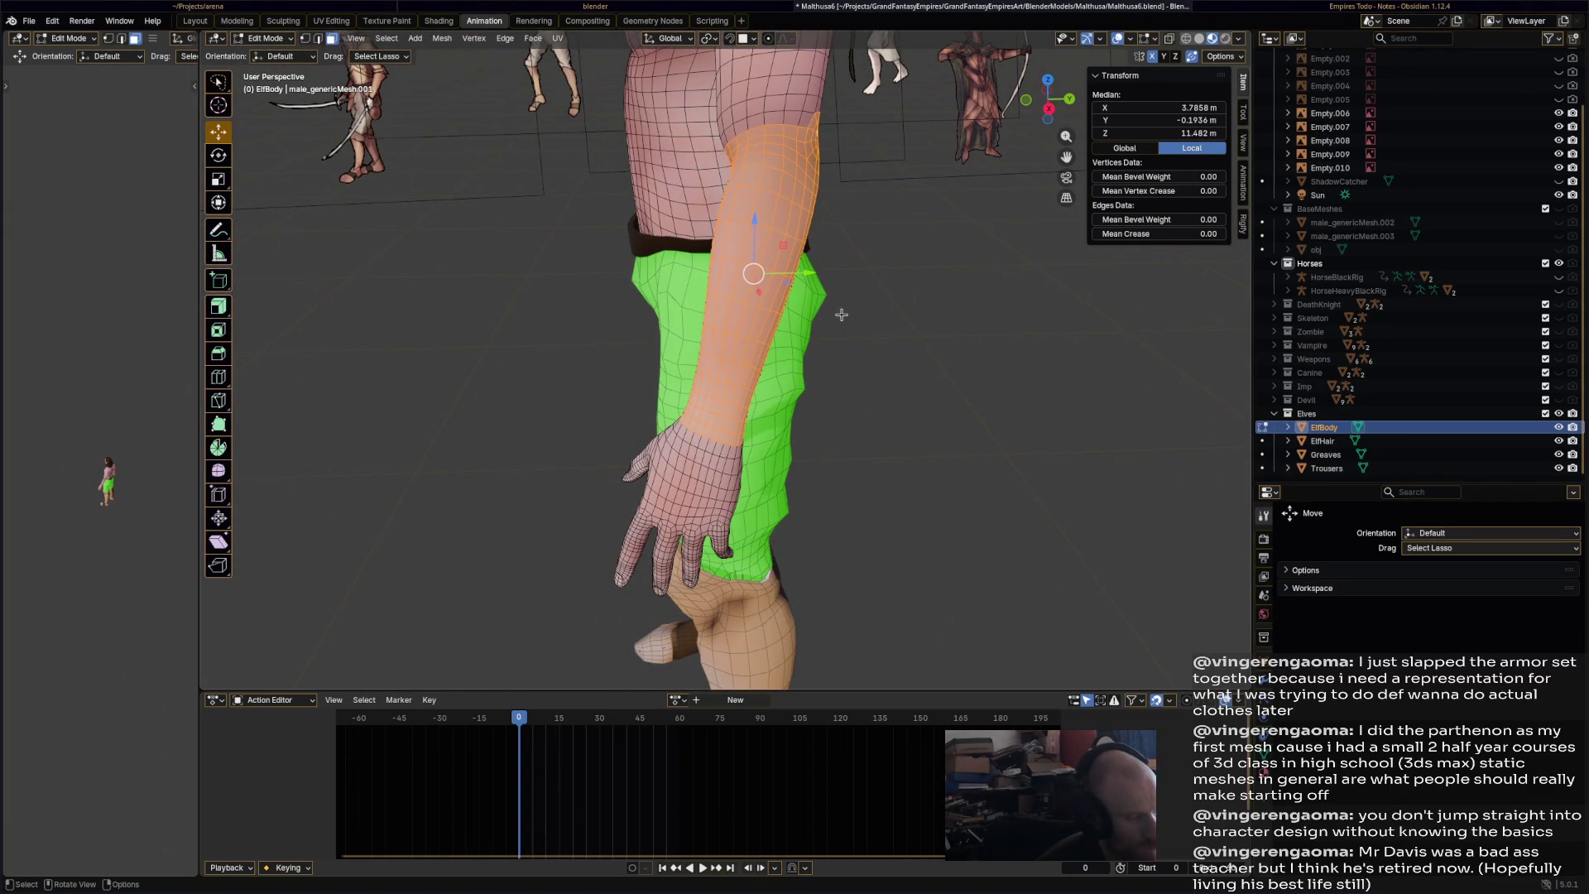
# - Duplicate the forearm faces in place and separate them into a new object, ElfBody.001
pyautogui.hotkey('shift', 'd')
pyautogui.rightClick(841, 312)
pyautogui.press('p')
pyautogui.click(842, 312)
pyautogui.click(262, 38)
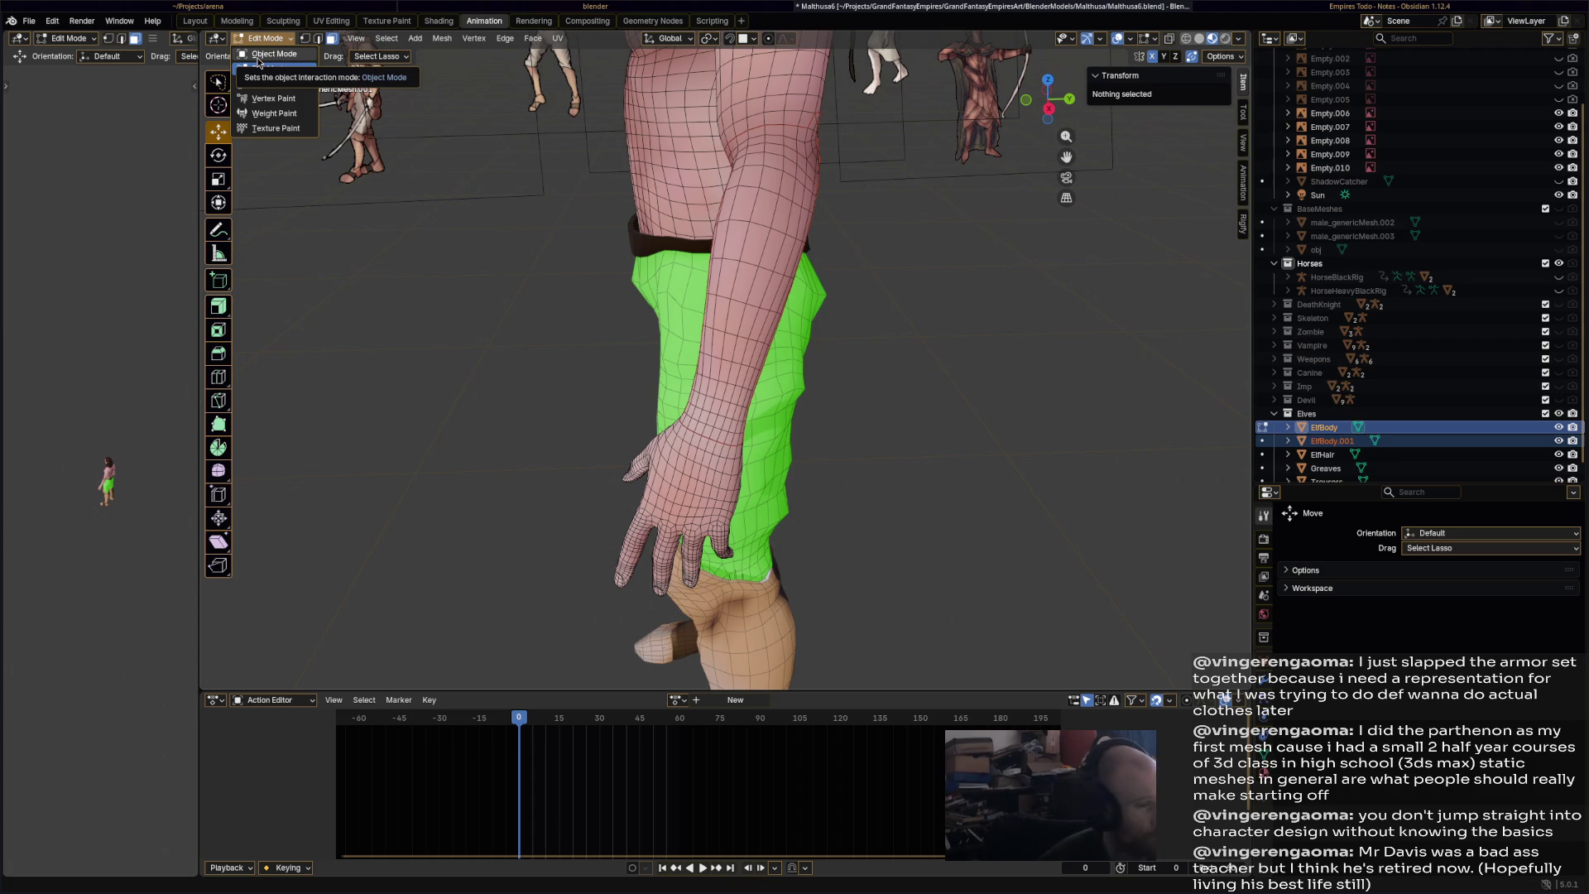
# - Select the separated forearm piece ElfBody.001 and enter Sculpt Mode
pyautogui.click(258, 59)
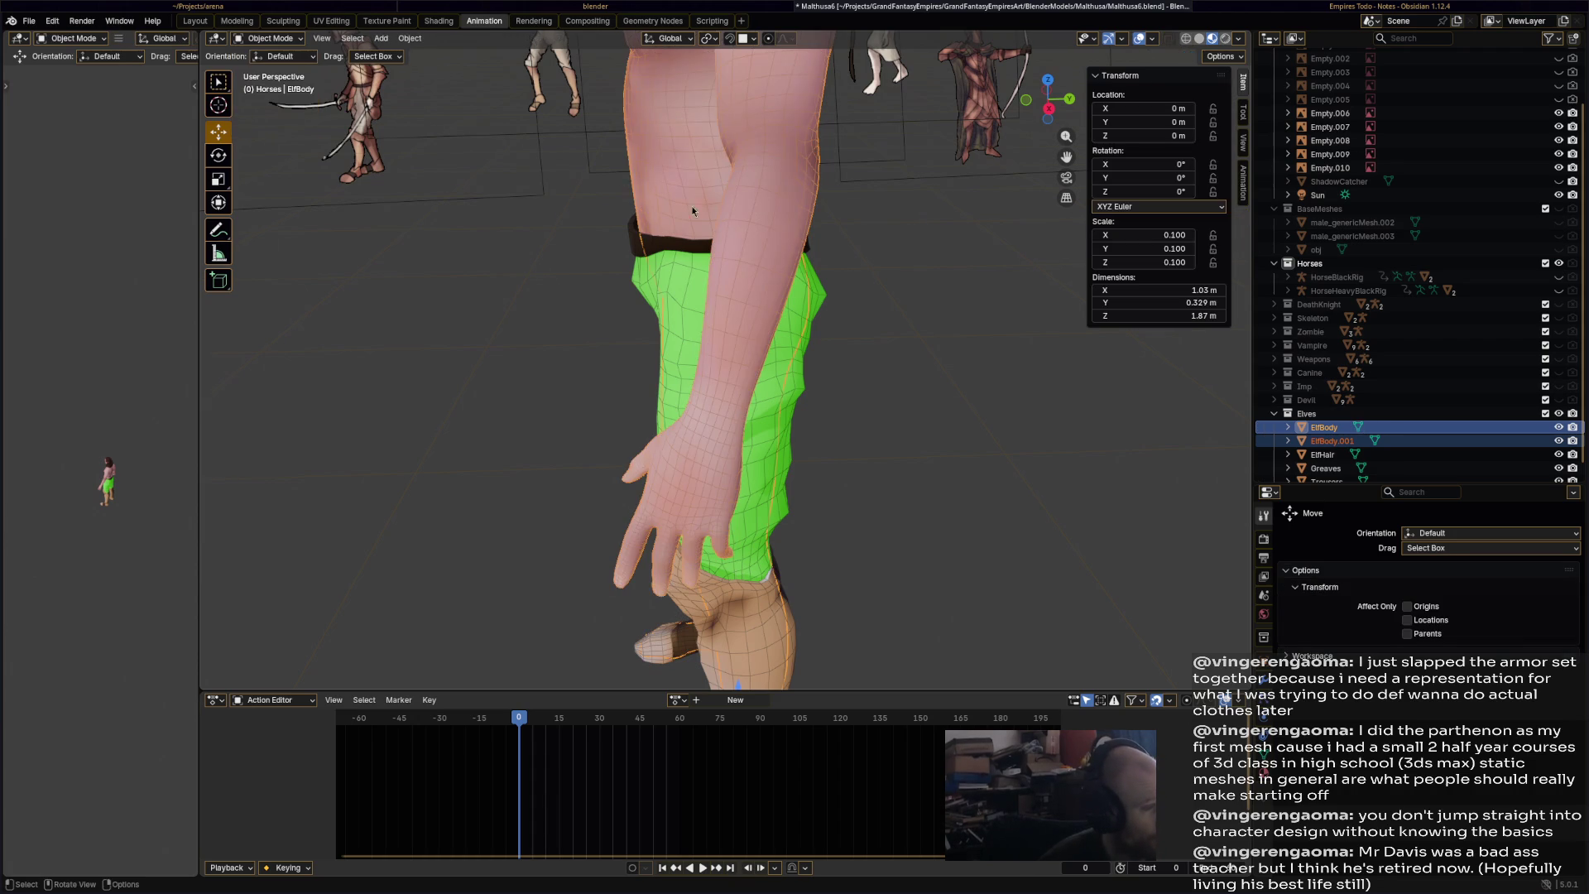
pyautogui.click(778, 236)
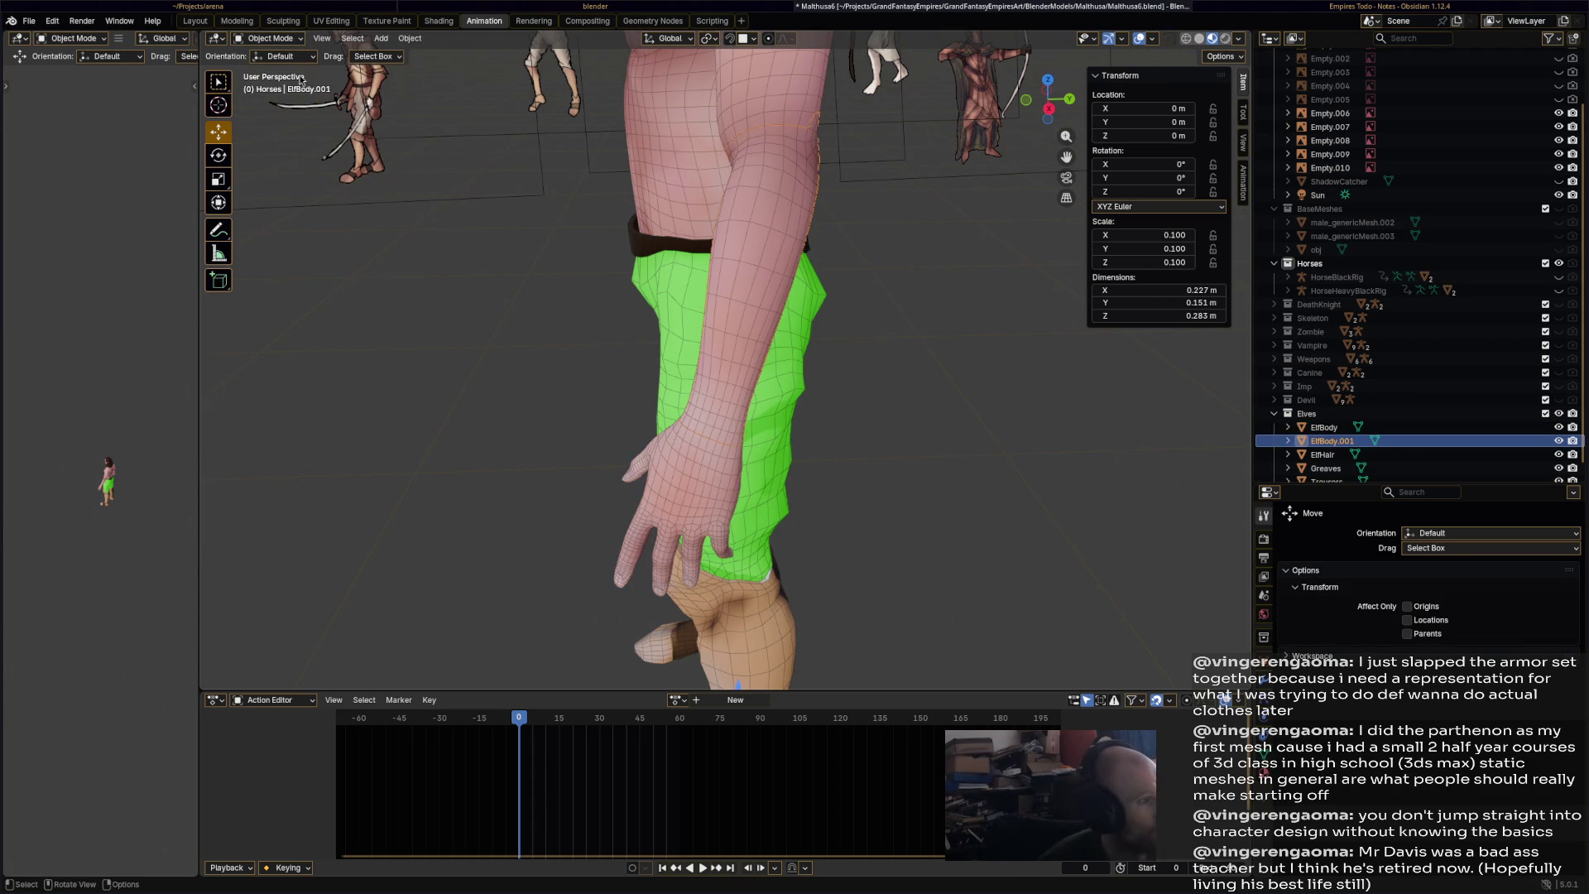
pyautogui.click(281, 21)
pyautogui.click(480, 23)
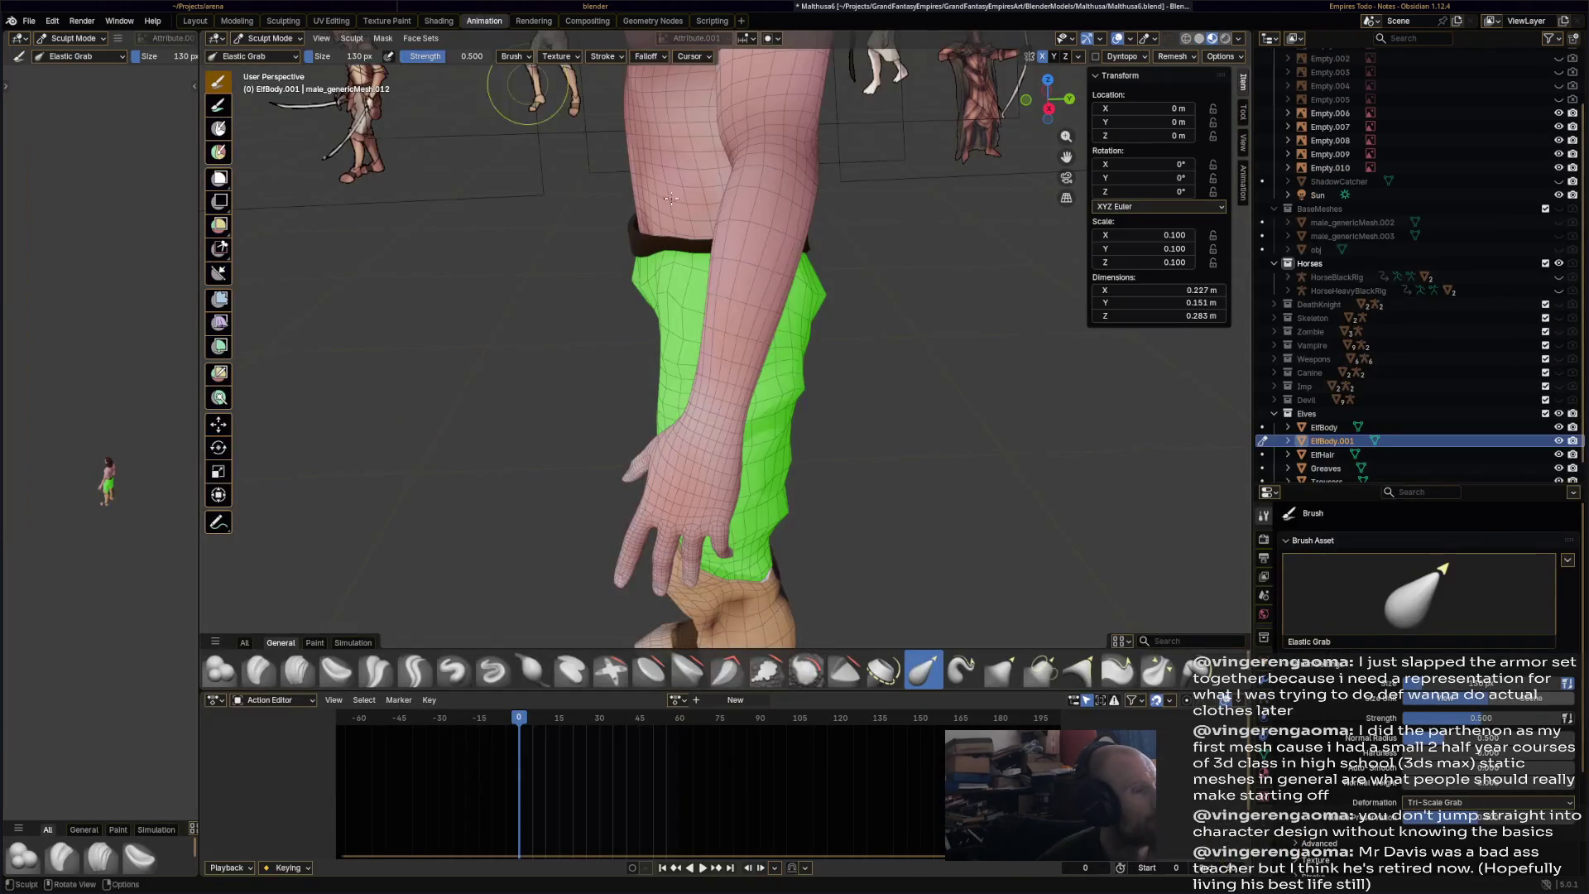
pyautogui.click(289, 42)
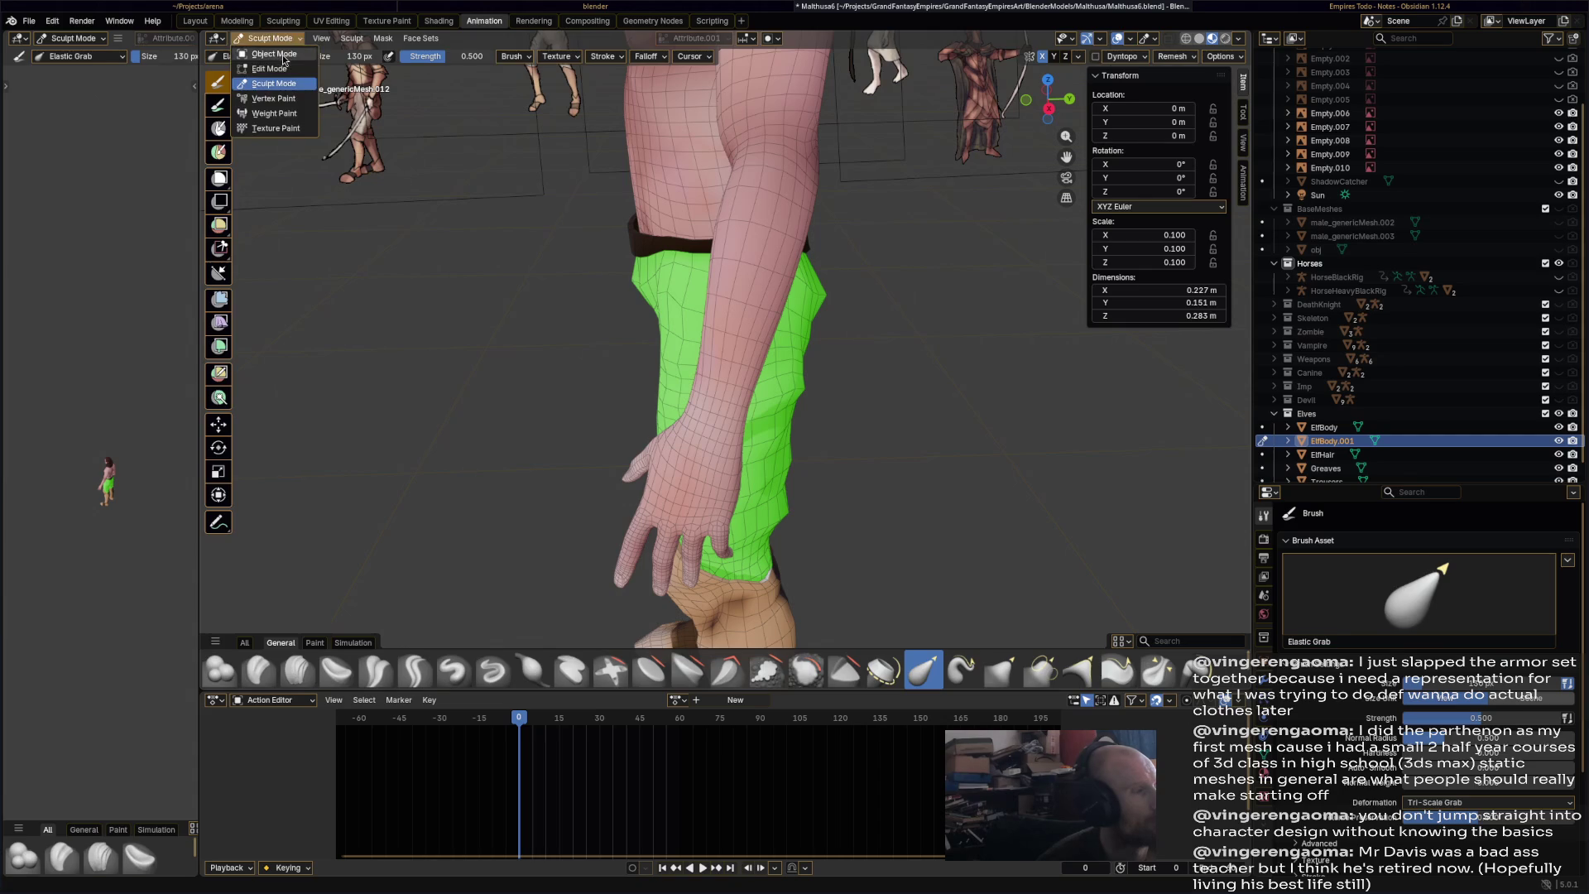
pyautogui.click(281, 59)
pyautogui.click(282, 43)
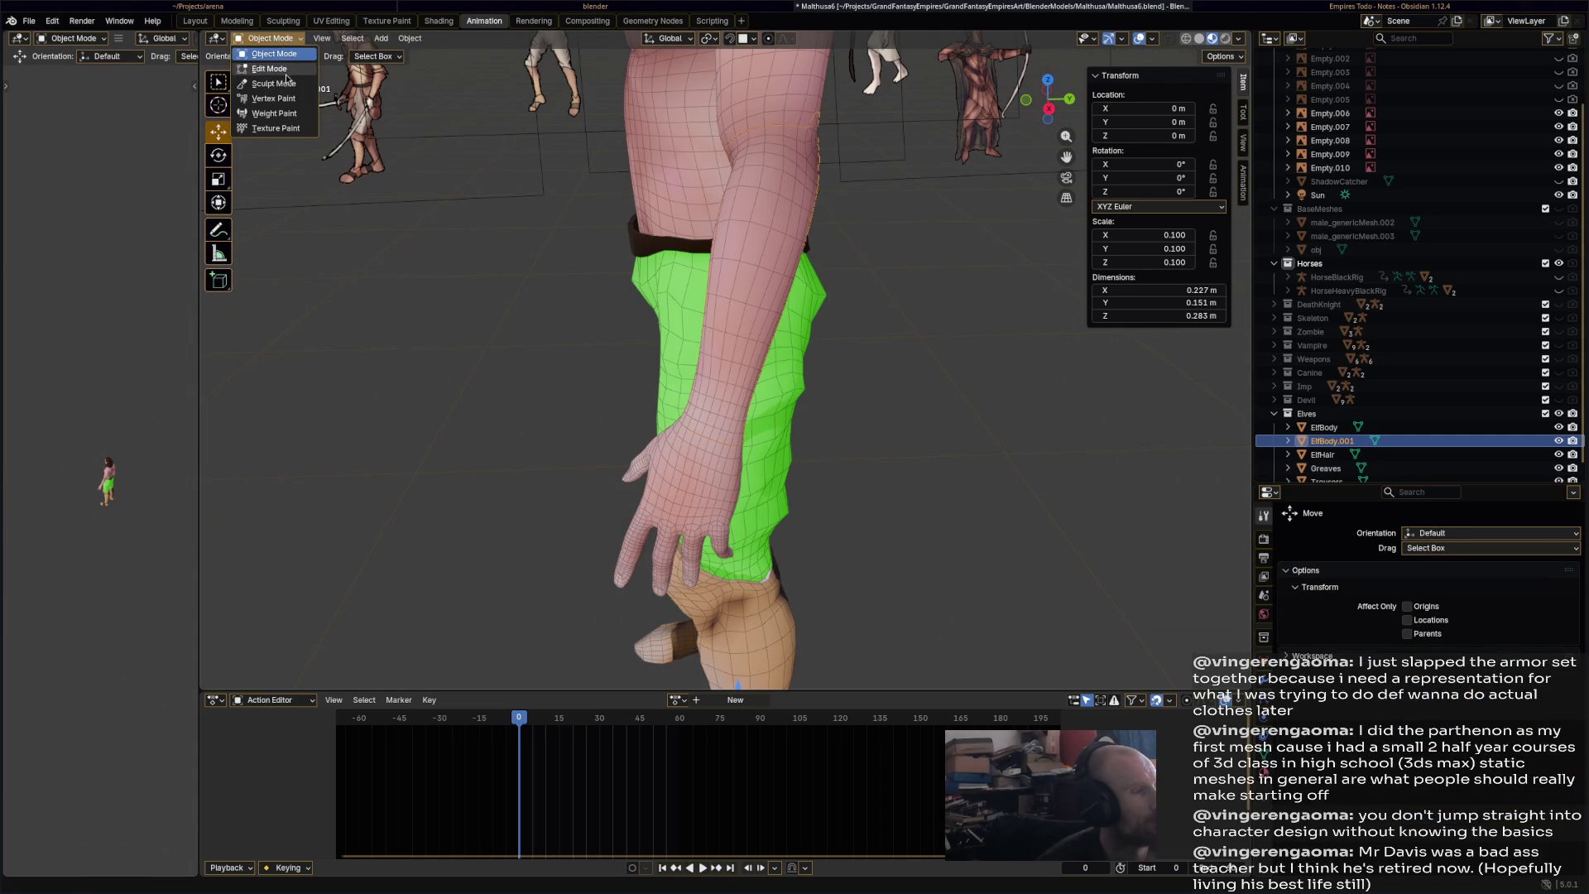
pyautogui.click(282, 69)
pyautogui.click(281, 43)
pyautogui.click(281, 83)
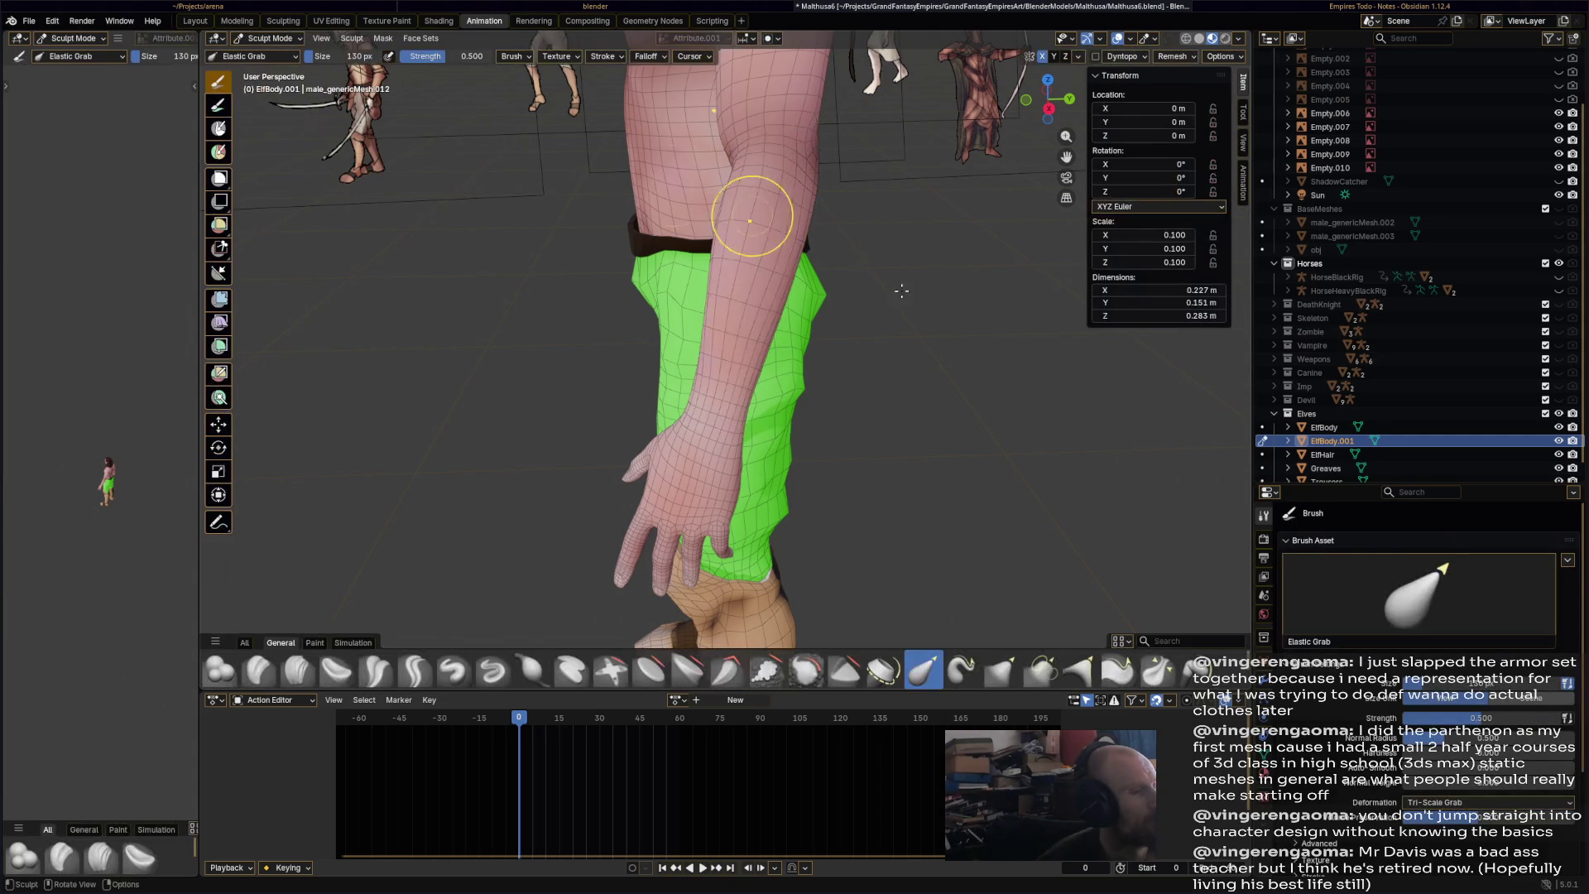
# - Sculpt the bracer with Inflate/Deflate and Elastic Grab, pulling the elbow end up and outward
pyautogui.moveTo(911, 303); pyautogui.dragTo(1023, 593, button='middle')
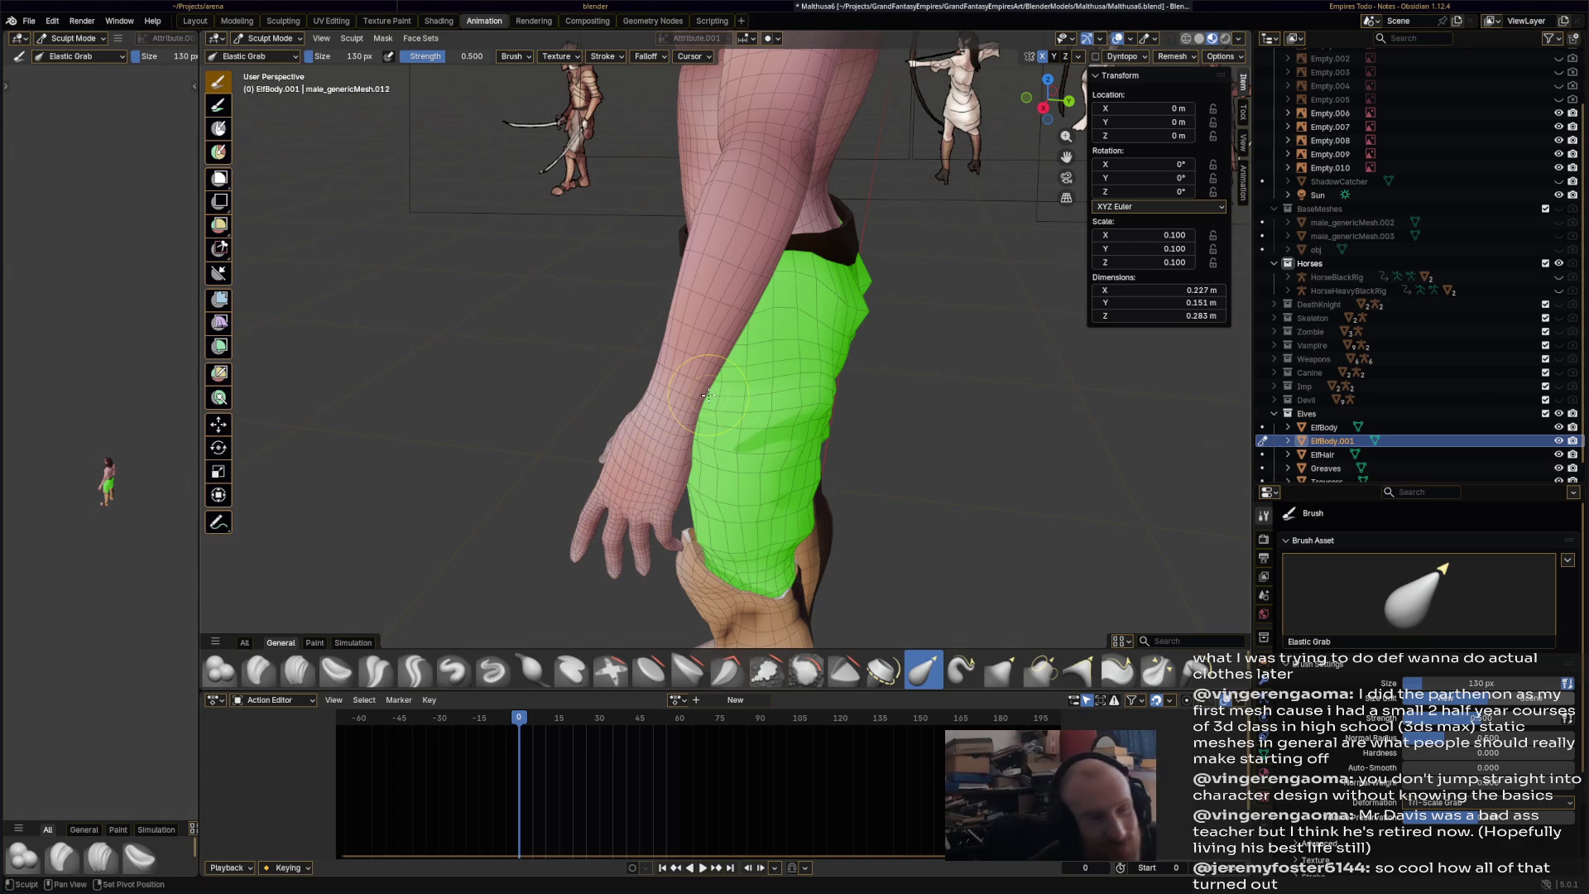
pyautogui.click(538, 683)
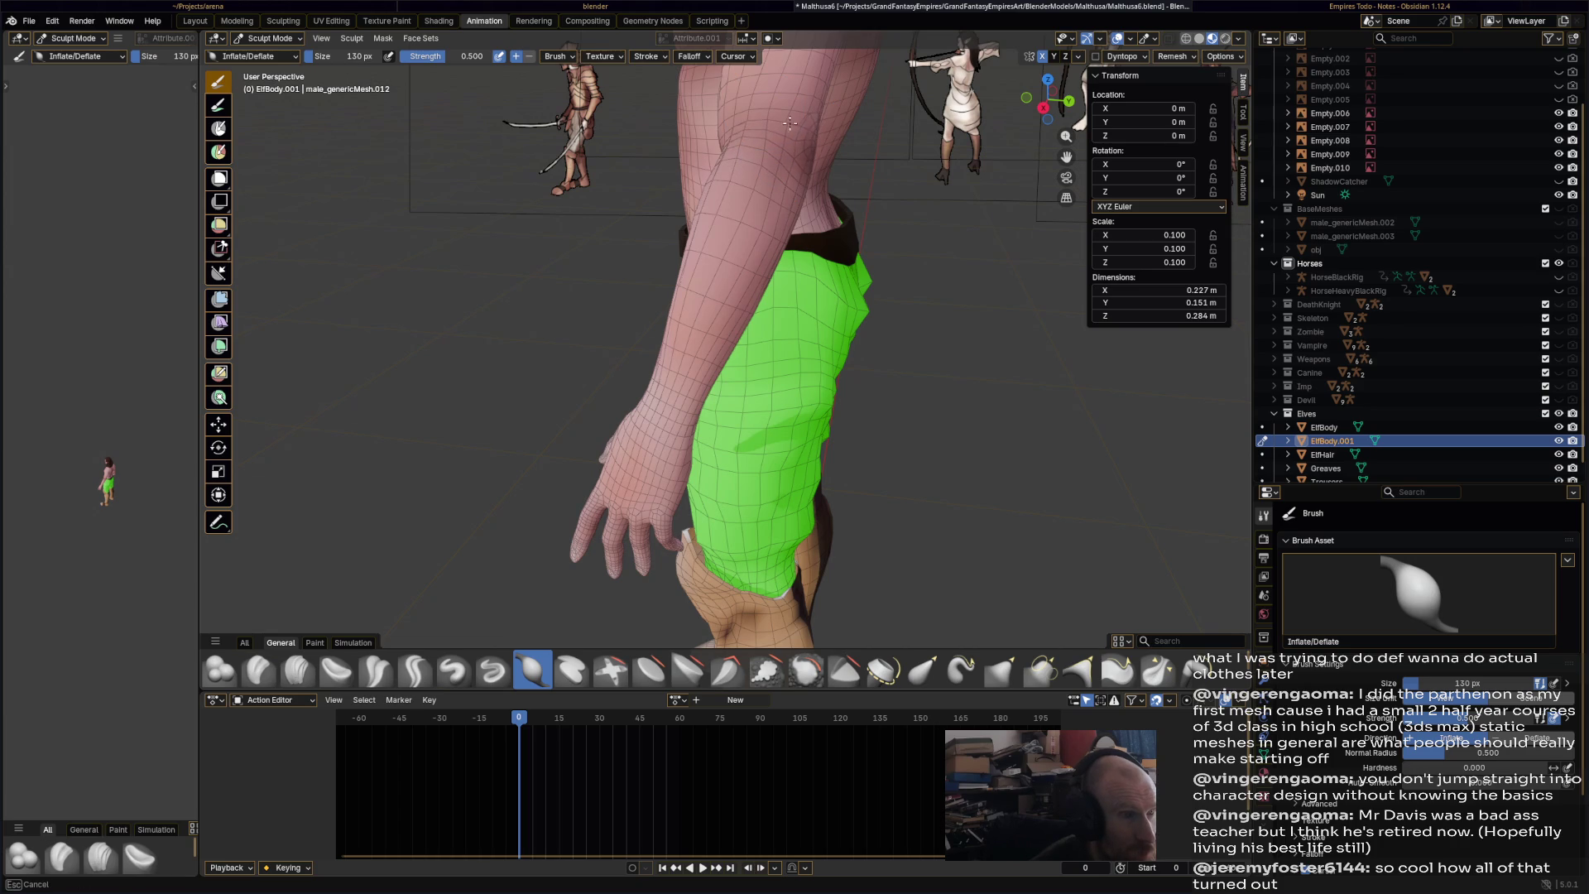
pyautogui.moveTo(849, 193)
pyautogui.mouseDown(button='middle')
pyautogui.moveTo(745, 183)
pyautogui.moveTo(755, 267)
pyautogui.mouseUp(button='middle')
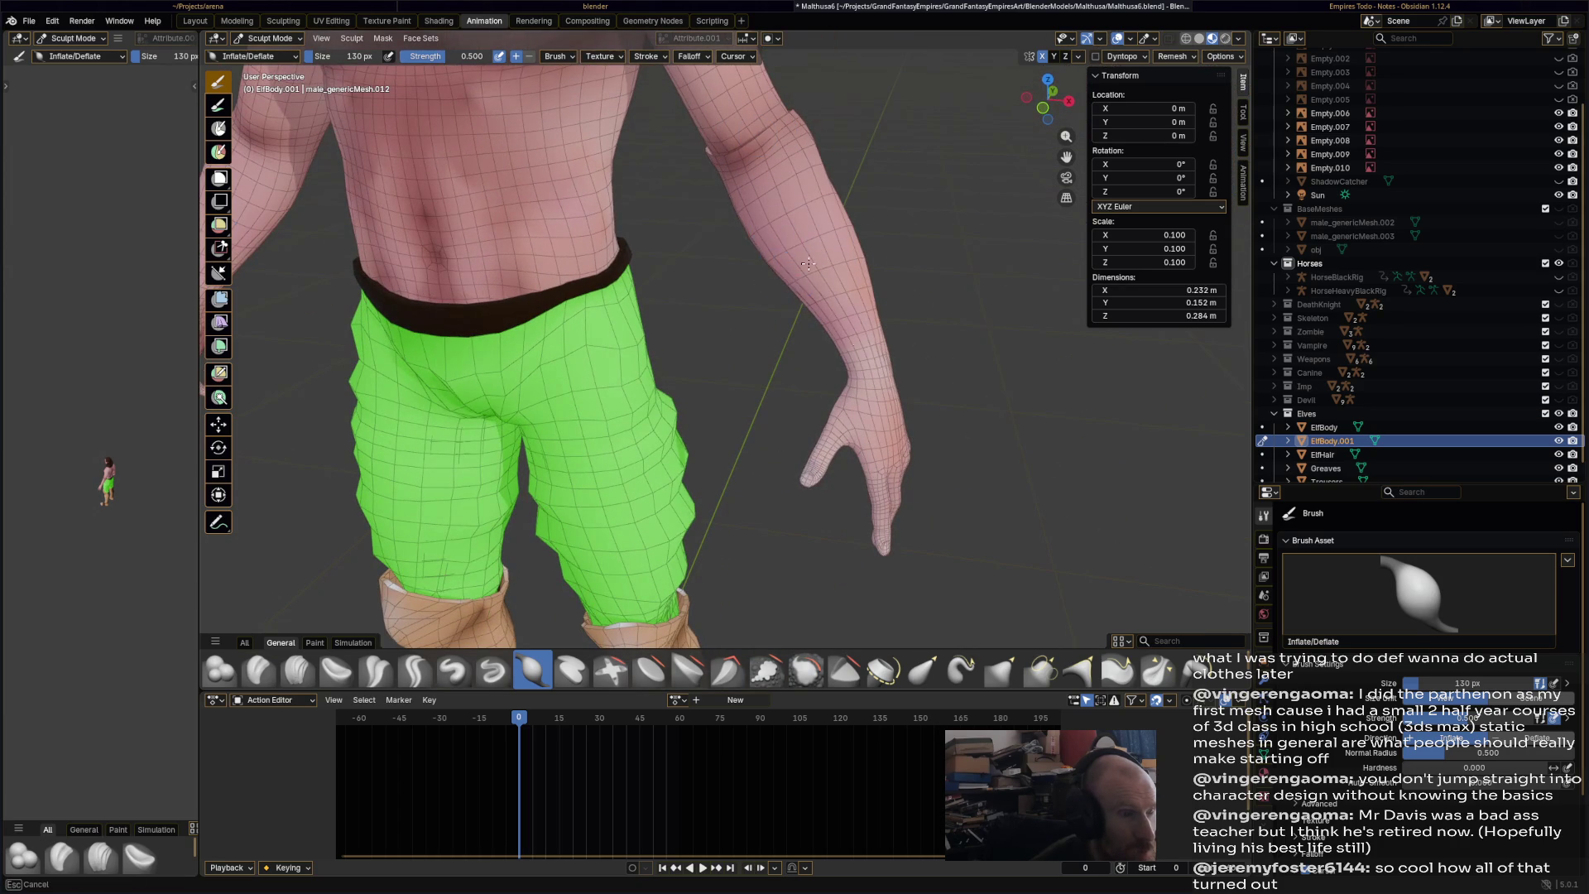
pyautogui.moveTo(859, 368)
pyautogui.mouseDown(button='middle')
pyautogui.moveTo(828, 364)
pyautogui.moveTo(804, 328)
pyautogui.moveTo(646, 308)
pyautogui.moveTo(588, 383)
pyautogui.mouseUp(button='middle')
pyautogui.moveTo(737, 175); pyautogui.dragTo(805, 135, button='middle')
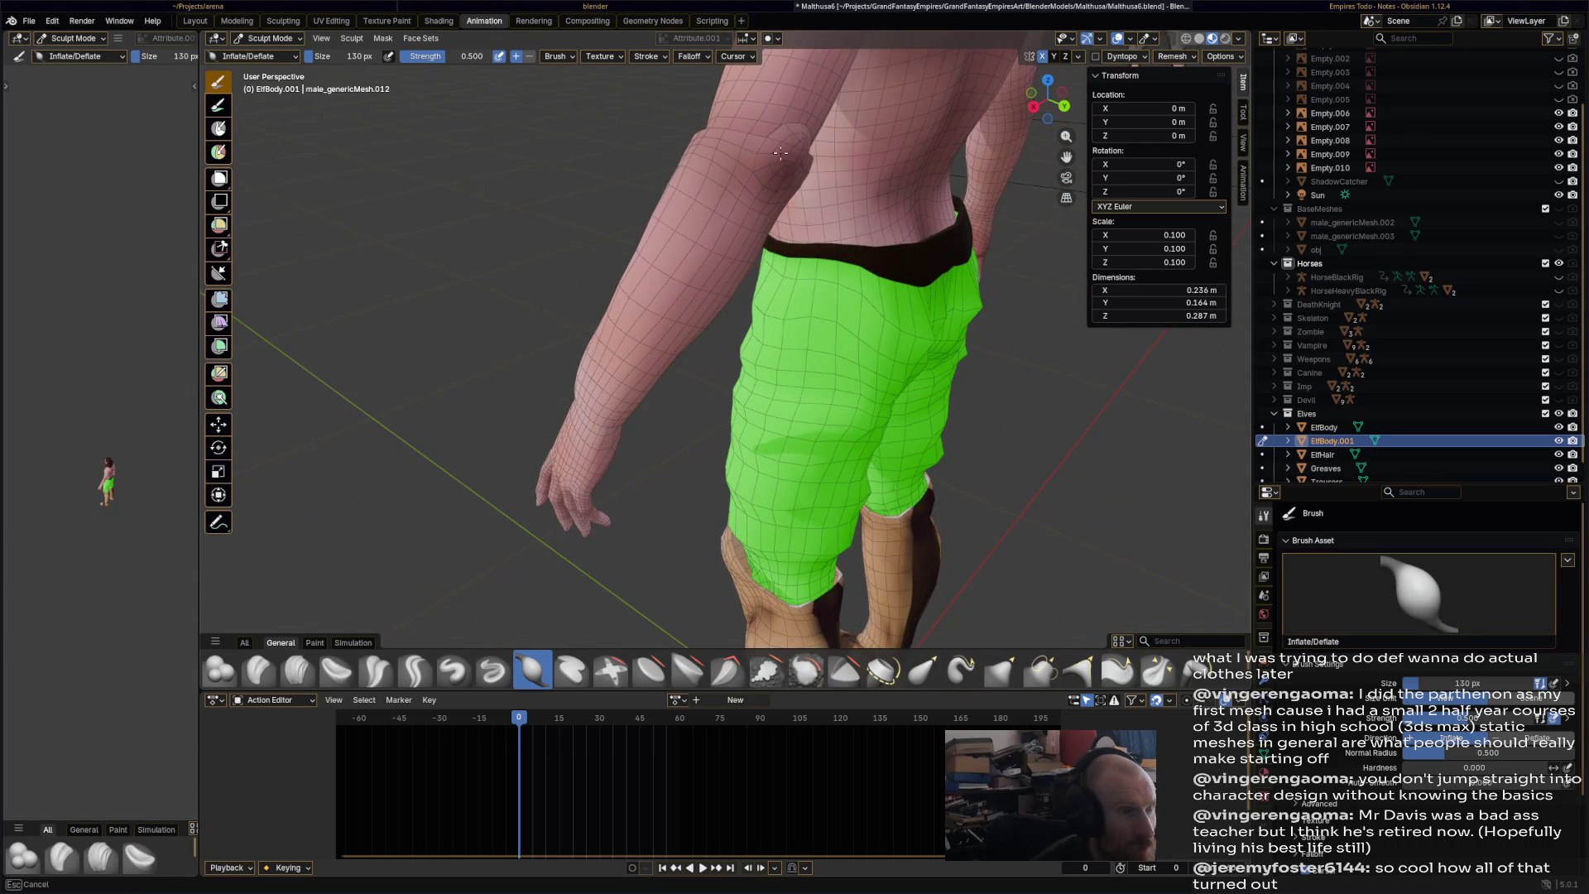
pyautogui.moveTo(779, 200)
pyautogui.mouseDown(button='middle')
pyautogui.moveTo(866, 249)
pyautogui.moveTo(824, 278)
pyautogui.mouseUp(button='middle')
pyautogui.click(922, 670)
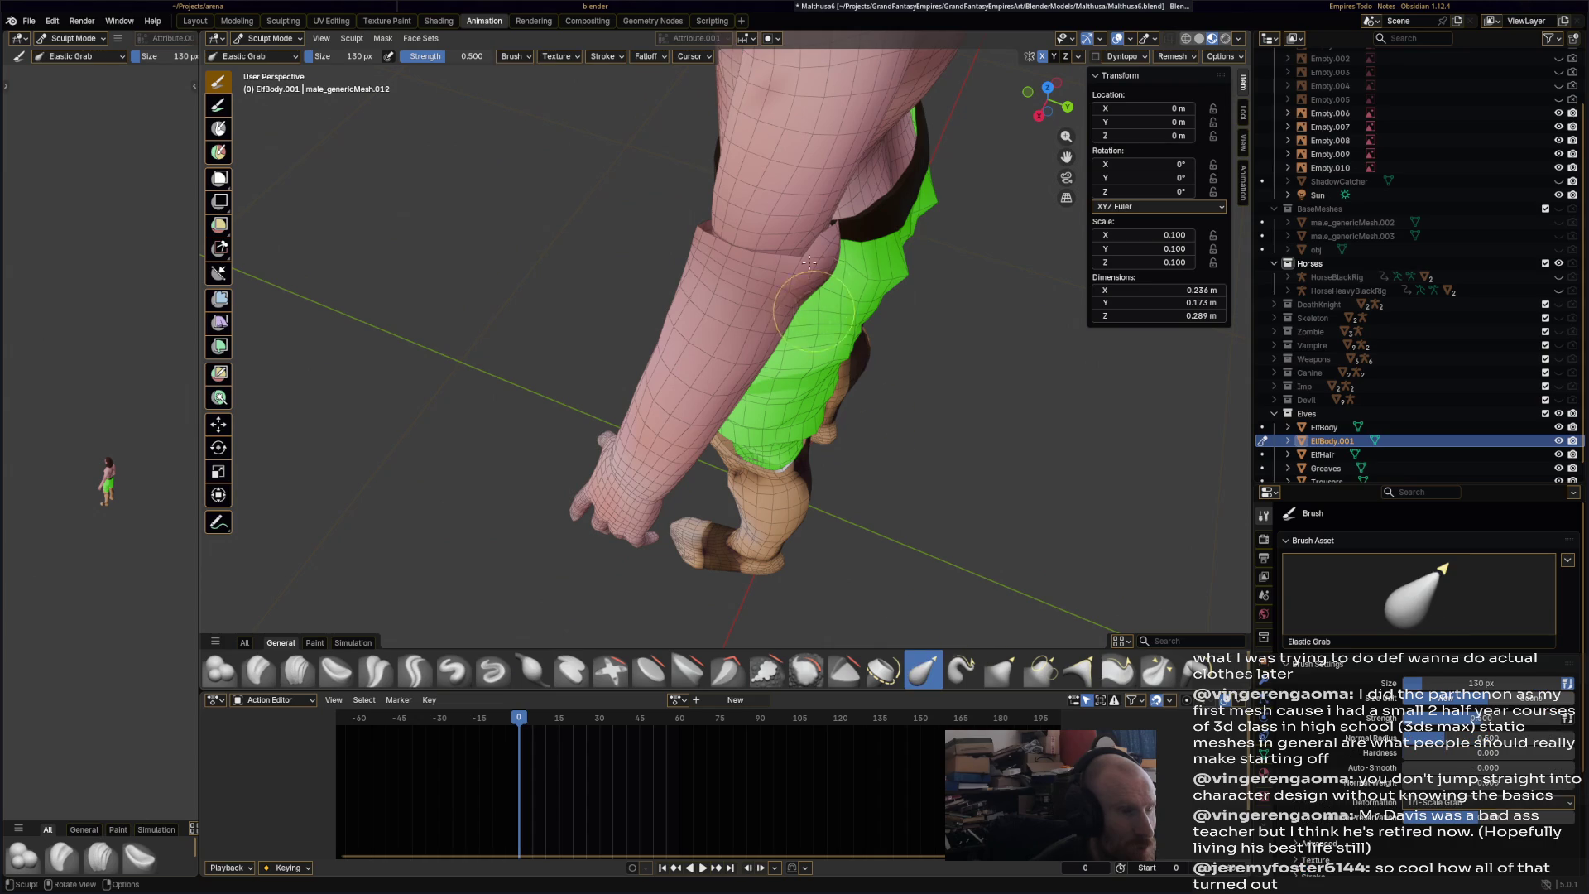
pyautogui.moveTo(780, 232)
pyautogui.mouseDown()
pyautogui.moveTo(800, 212)
pyautogui.moveTo(832, 223)
pyautogui.mouseUp()
pyautogui.moveTo(788, 248)
pyautogui.mouseDown(button='middle')
pyautogui.moveTo(841, 345)
pyautogui.moveTo(795, 347)
pyautogui.moveTo(660, 256)
pyautogui.moveTo(655, 134)
pyautogui.mouseUp(button='middle')
pyautogui.moveTo(655, 133)
pyautogui.mouseDown()
pyautogui.moveTo(678, 113)
pyautogui.moveTo(662, 111)
pyautogui.mouseUp()
pyautogui.moveTo(662, 111)
pyautogui.mouseDown()
pyautogui.moveTo(633, 109)
pyautogui.moveTo(683, 114)
pyautogui.moveTo(649, 127)
pyautogui.moveTo(597, 203)
pyautogui.moveTo(642, 191)
pyautogui.mouseUp()
pyautogui.moveTo(641, 190)
pyautogui.mouseDown(button='middle')
pyautogui.moveTo(941, 364)
pyautogui.moveTo(951, 337)
pyautogui.moveTo(827, 344)
pyautogui.mouseUp(button='middle')
# - Save Malthusa6.blend and return to Object Mode
pyautogui.hotkey('ctrl', 's')
pyautogui.click(291, 40)
pyautogui.click(274, 53)
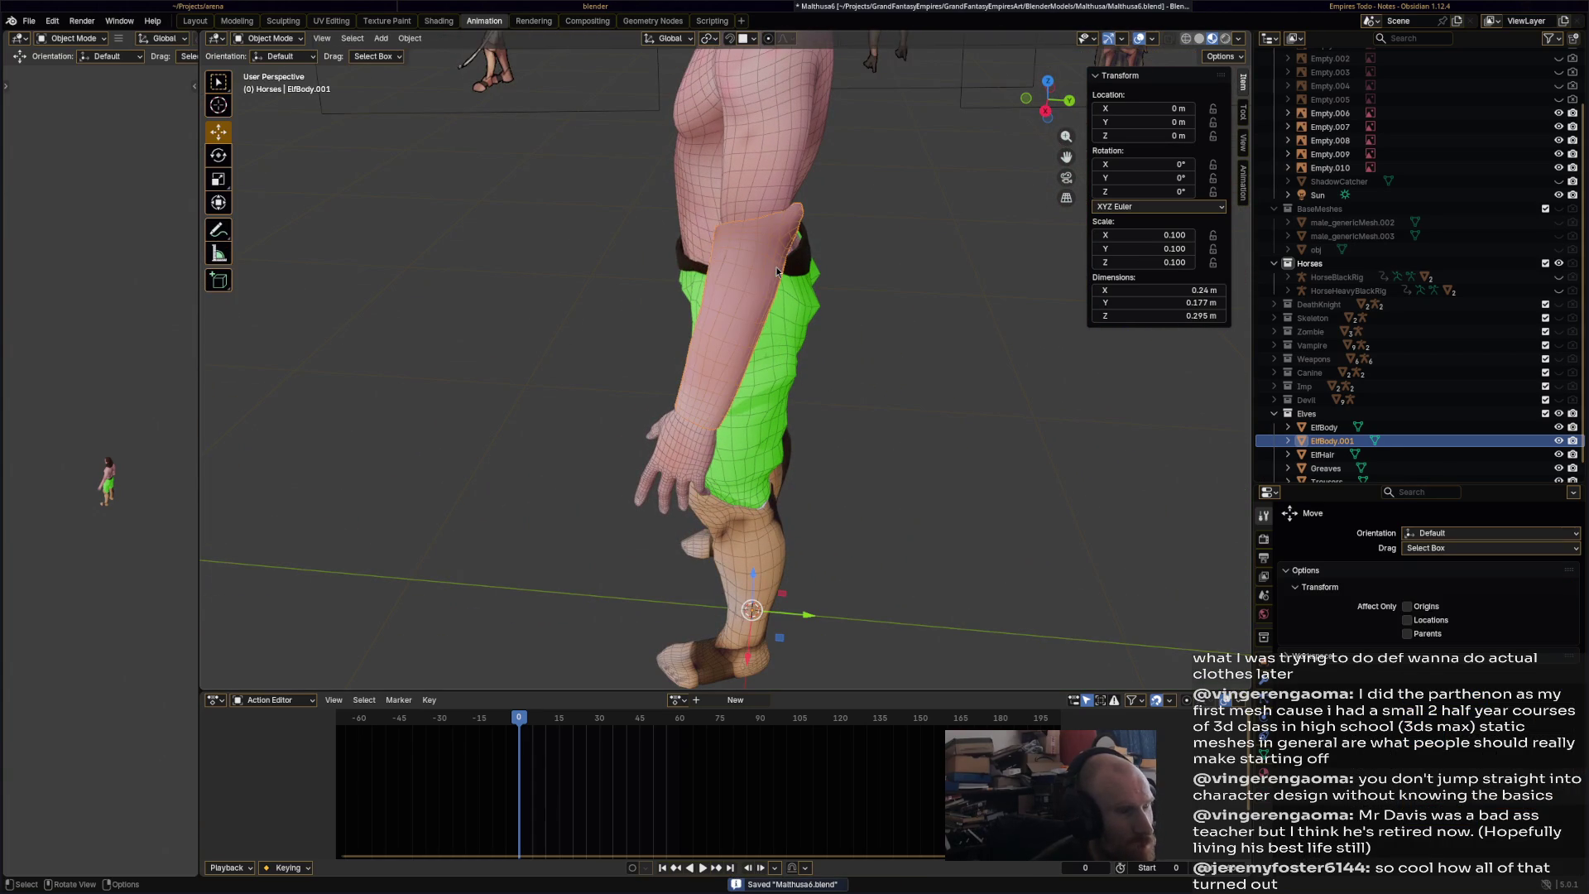
# - In the Shading workspace, give BodyMat a fake user and browse the material list
pyautogui.click(431, 21)
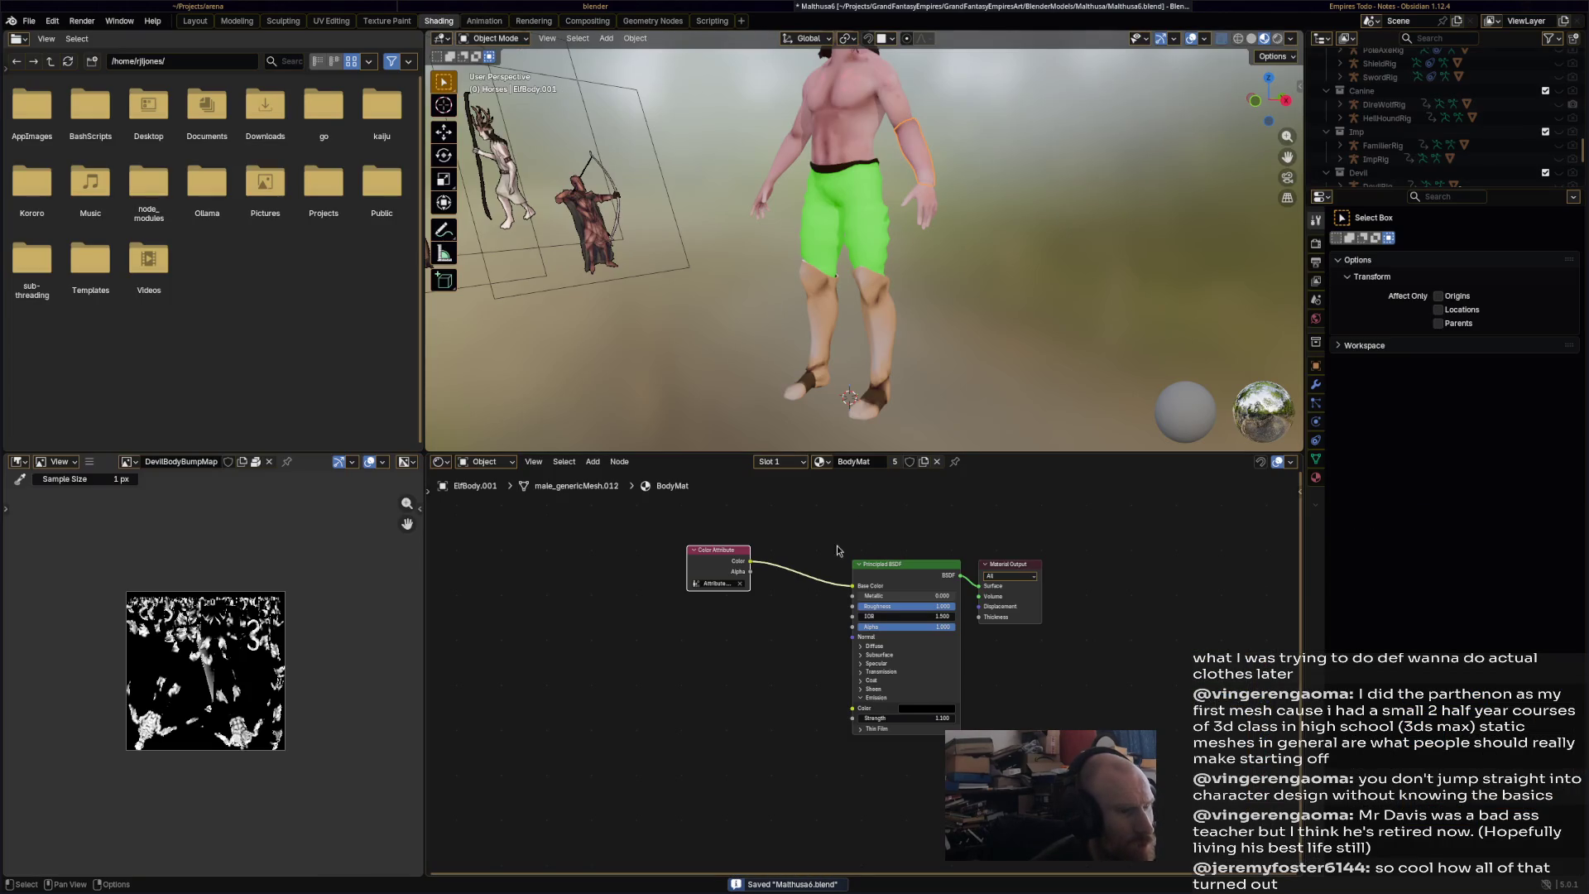
pyautogui.click(910, 462)
pyautogui.click(832, 463)
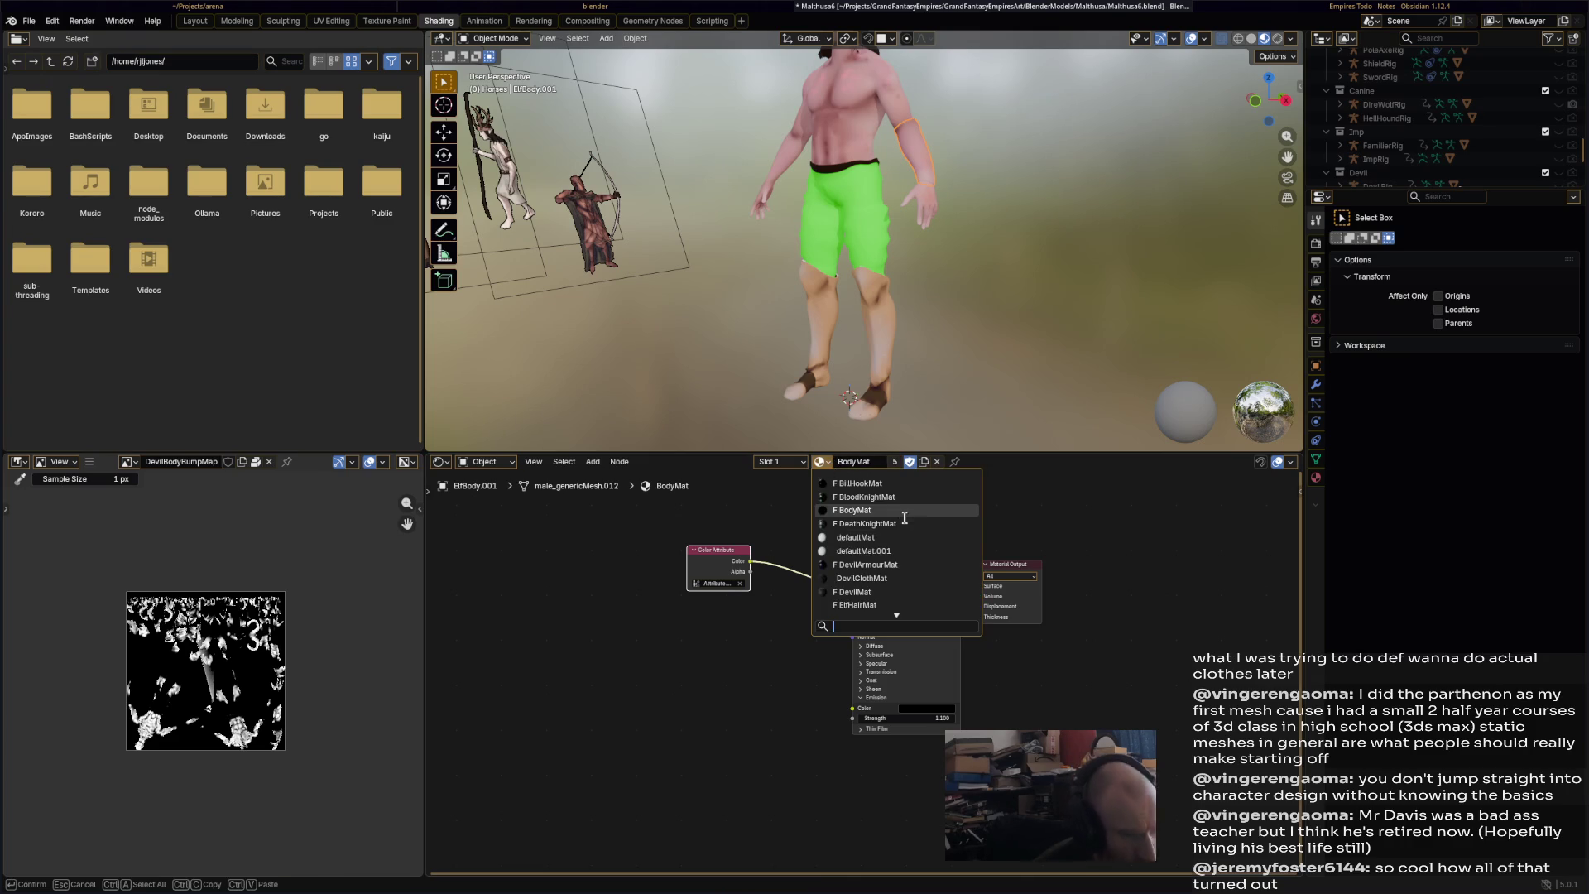
pyautogui.scroll(-7, 922, 592)
pyautogui.scroll(-15, 917, 597)
pyautogui.scroll(-2, 915, 605)
pyautogui.scroll(20, 914, 604)
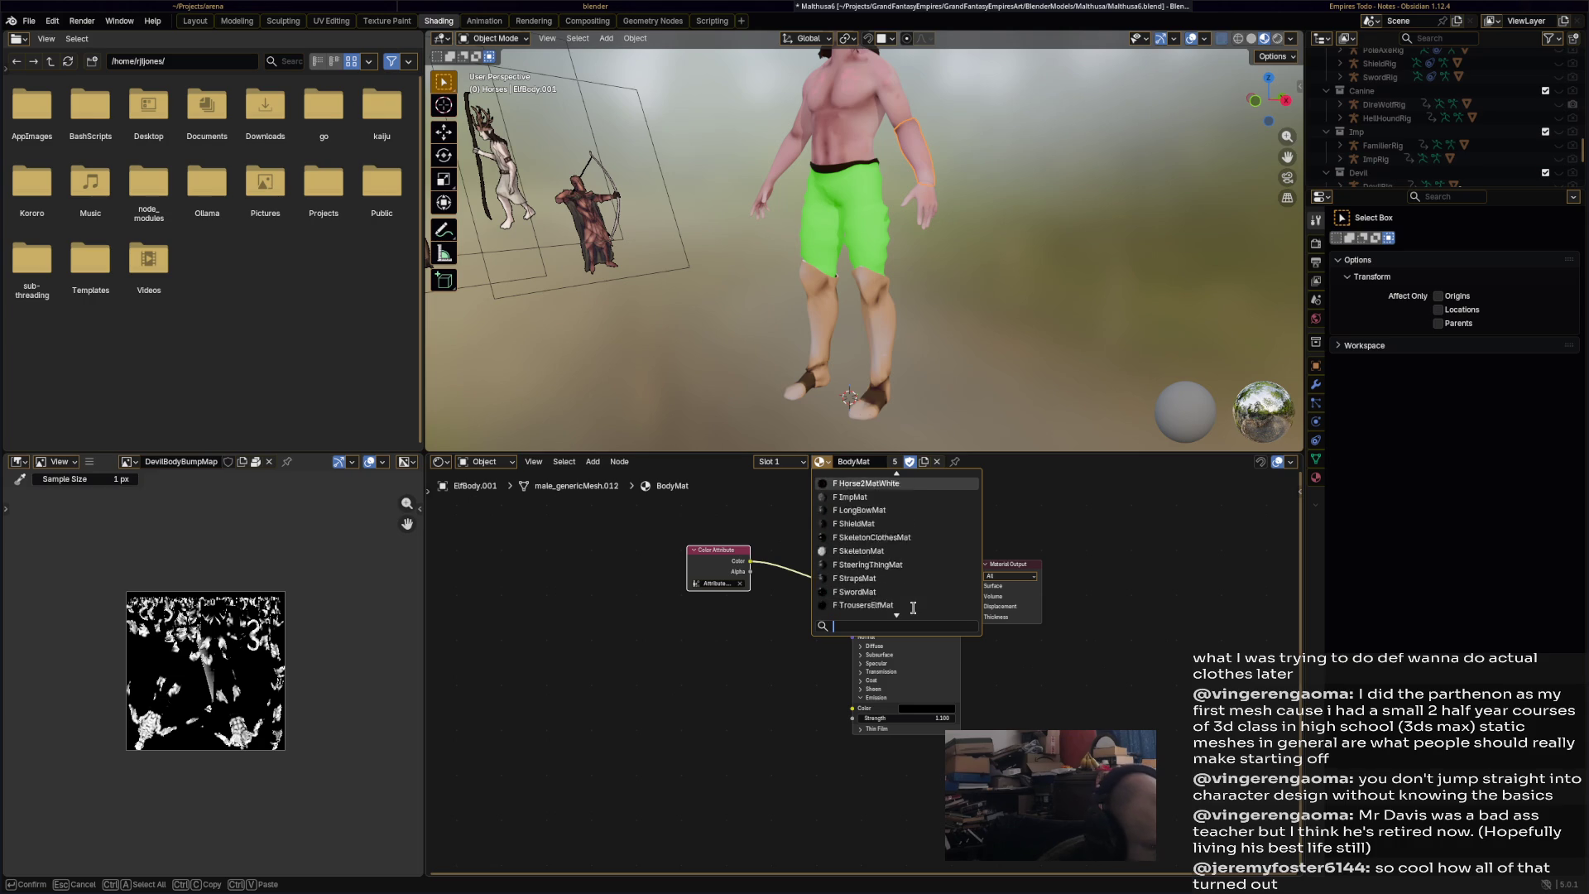
pyautogui.scroll(4, 915, 602)
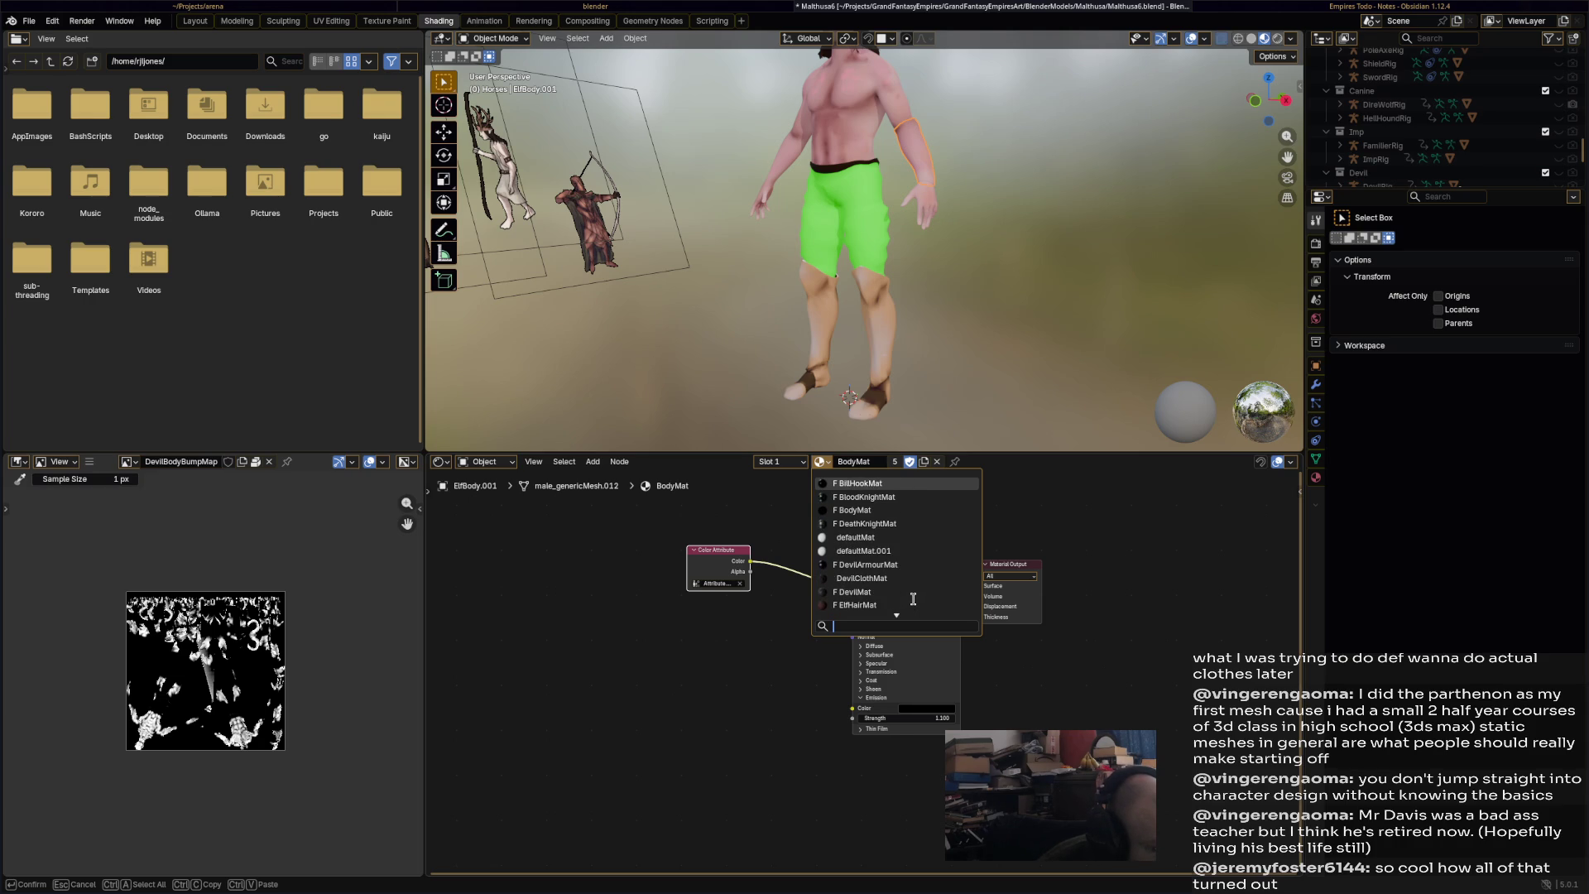
# - Select the greaves and give them their own material named GreavesMat
pyautogui.click(887, 322)
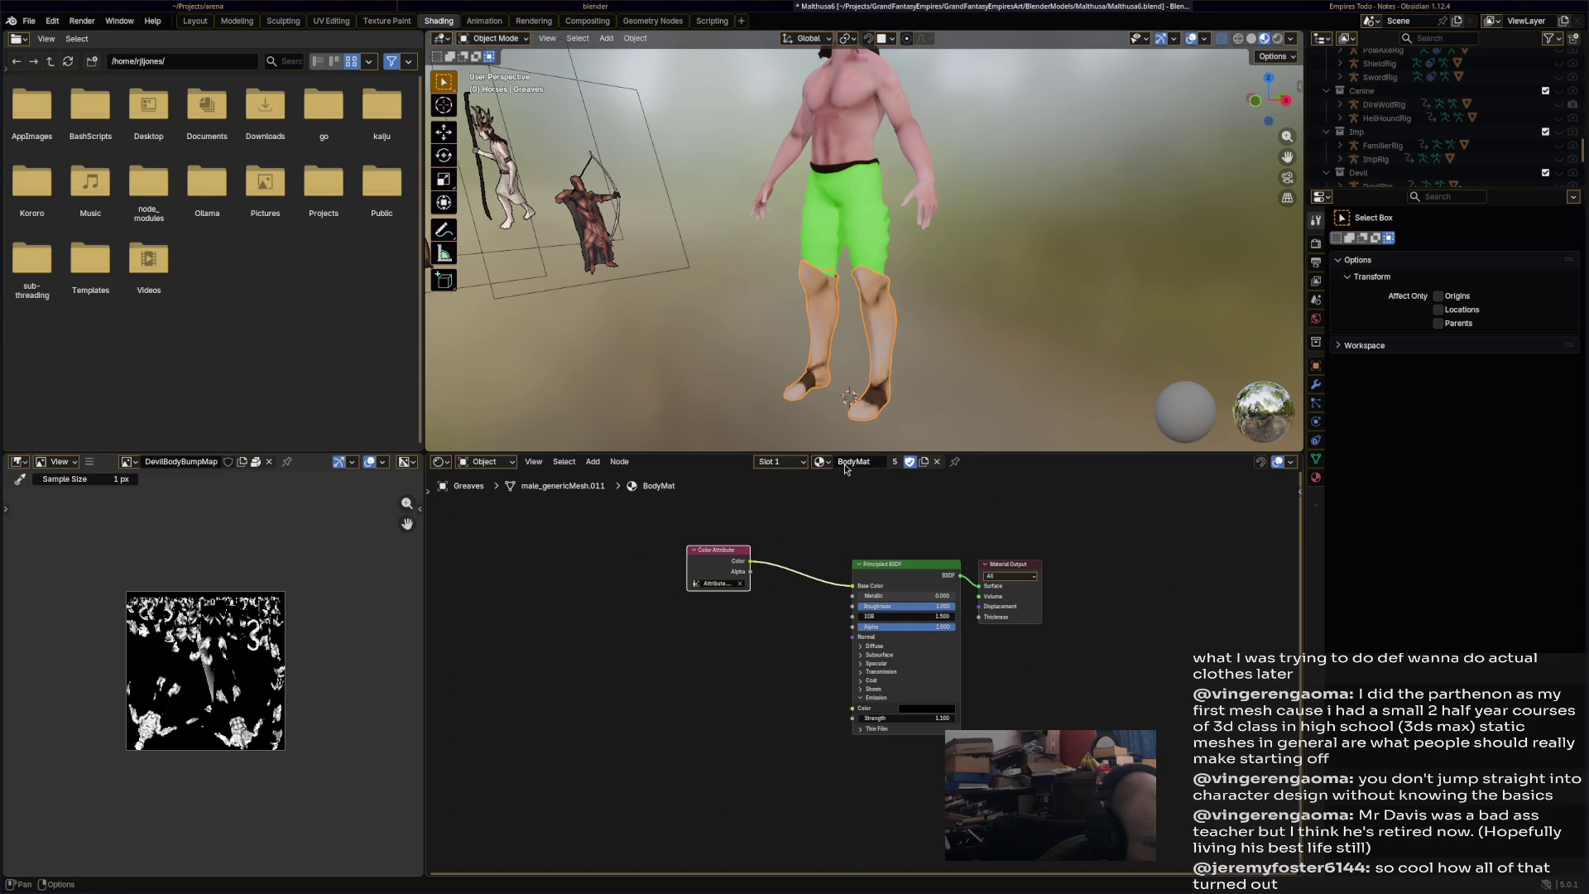
pyautogui.click(924, 464)
pyautogui.click(861, 461)
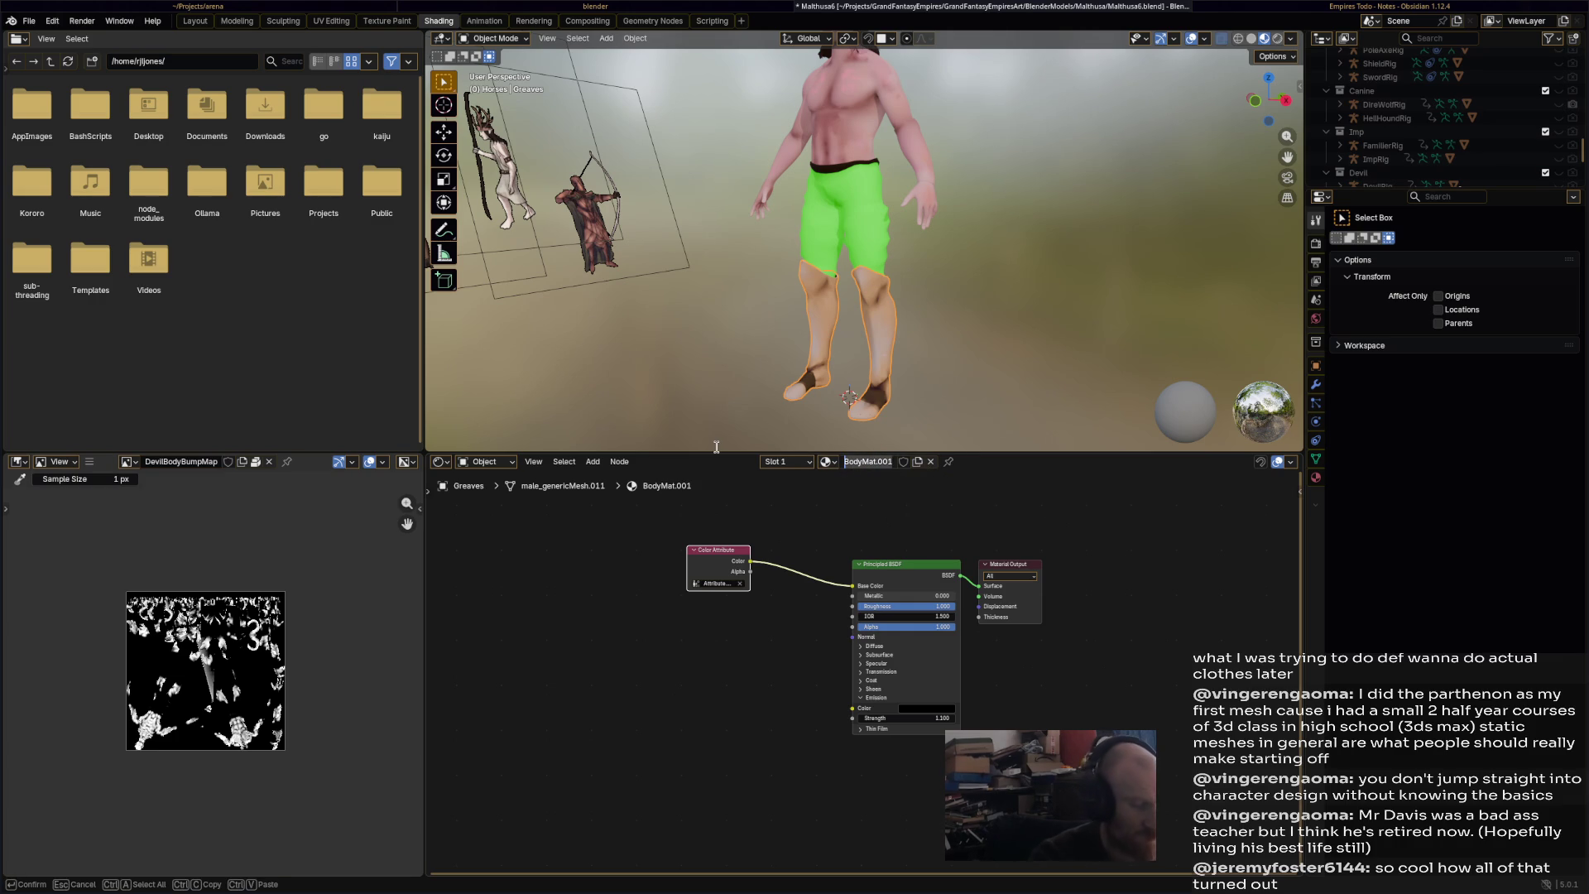
pyautogui.write('GreavesMat')
pyautogui.press('Return')
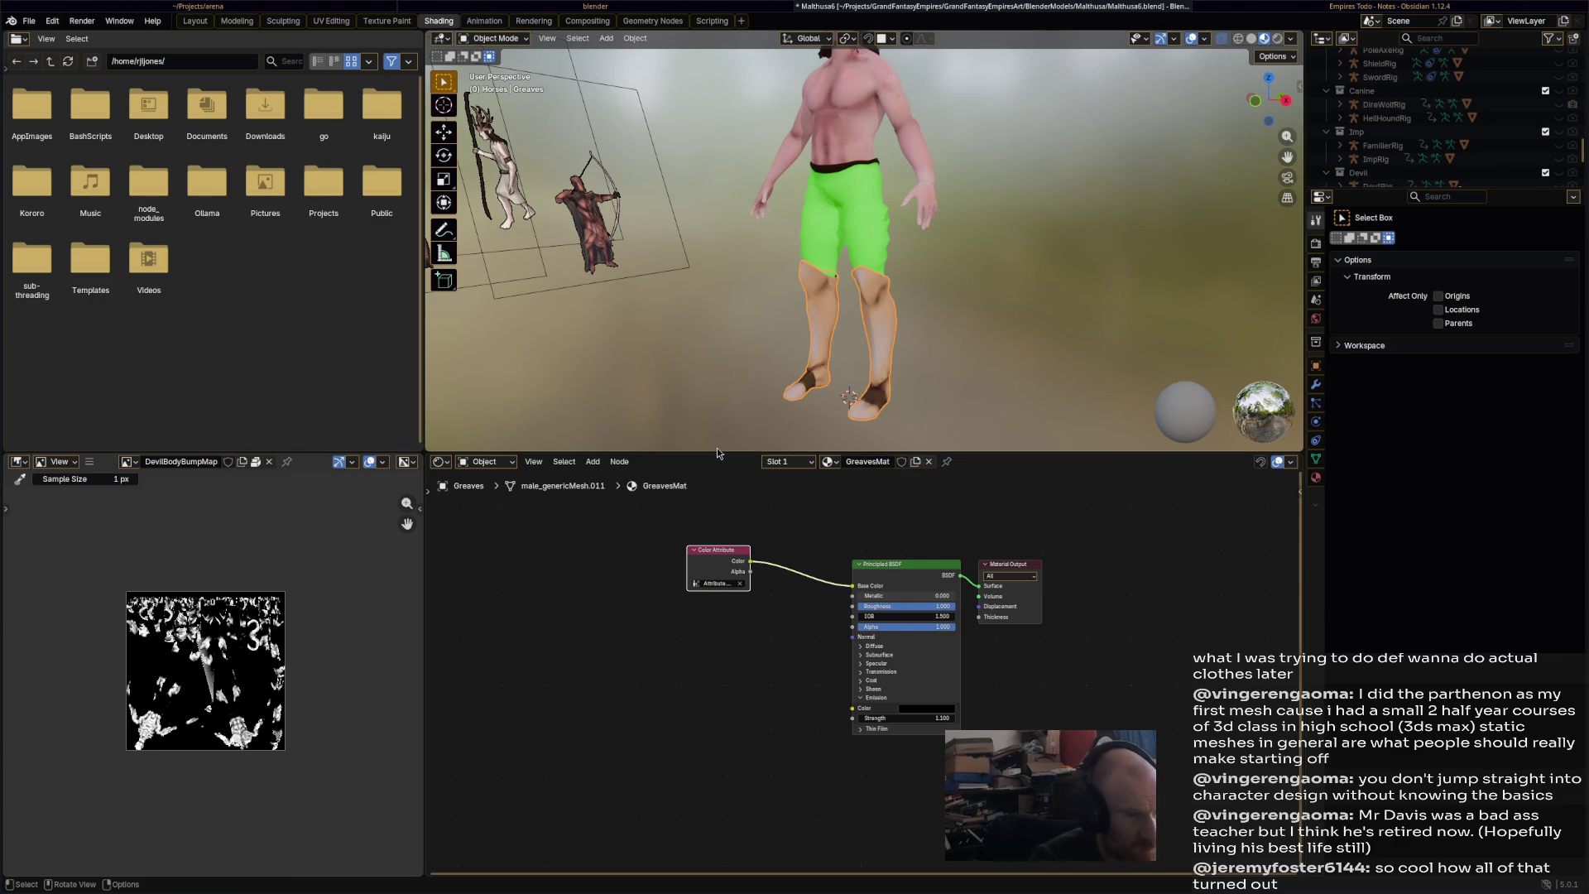
# - Rename the greaves material to ElfArmourMat, save, and lower its roughness
pyautogui.click(879, 463)
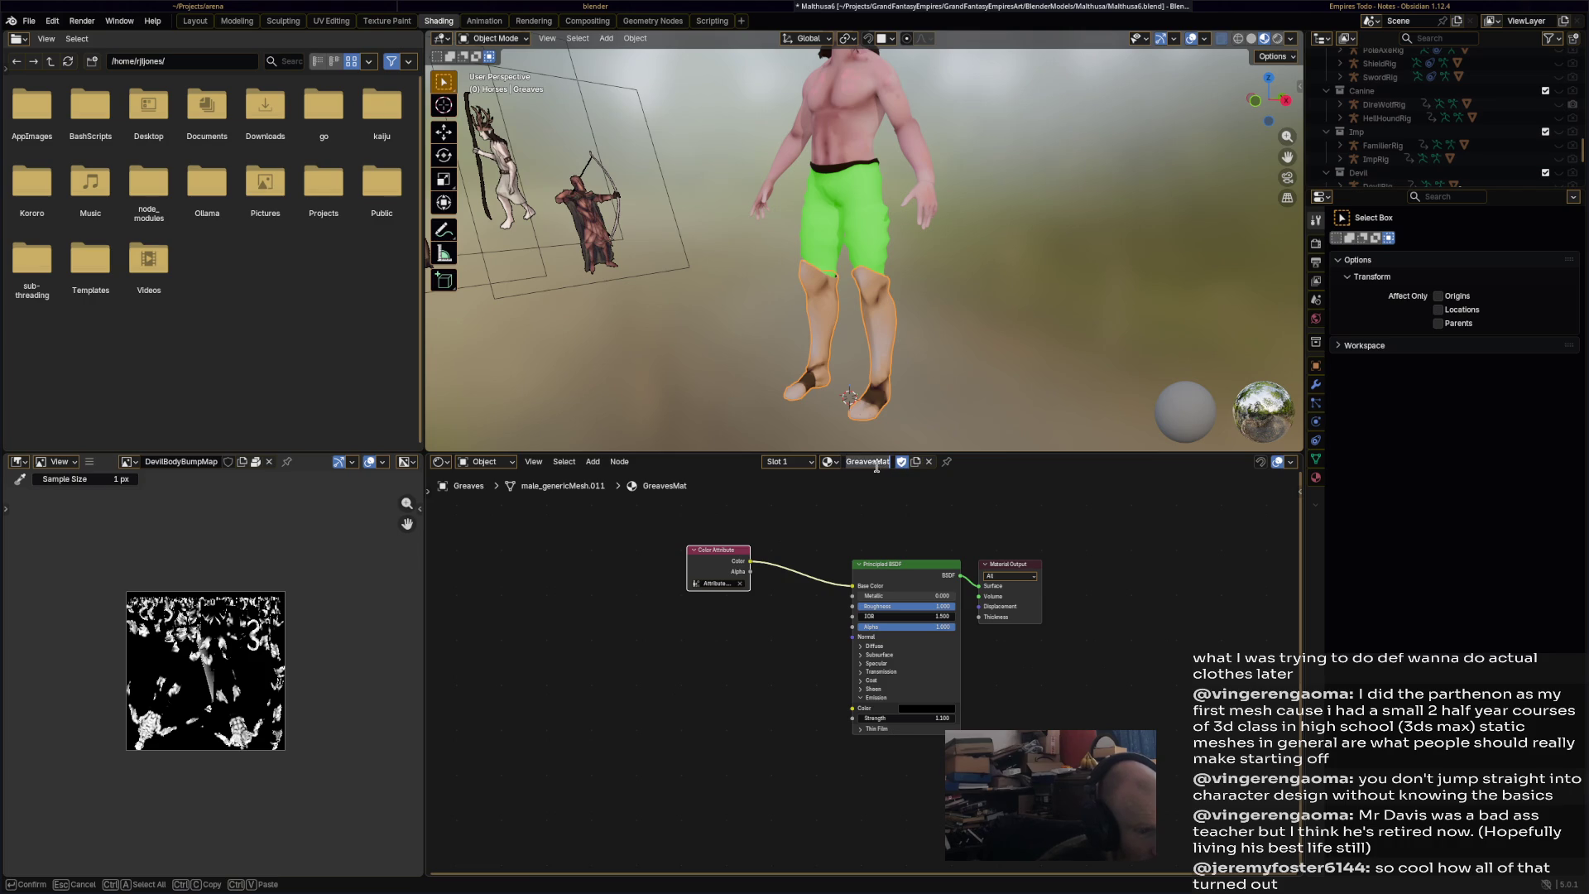
pyautogui.hotkey('ctrl', 'Left')
pyautogui.write('HalfArmour')
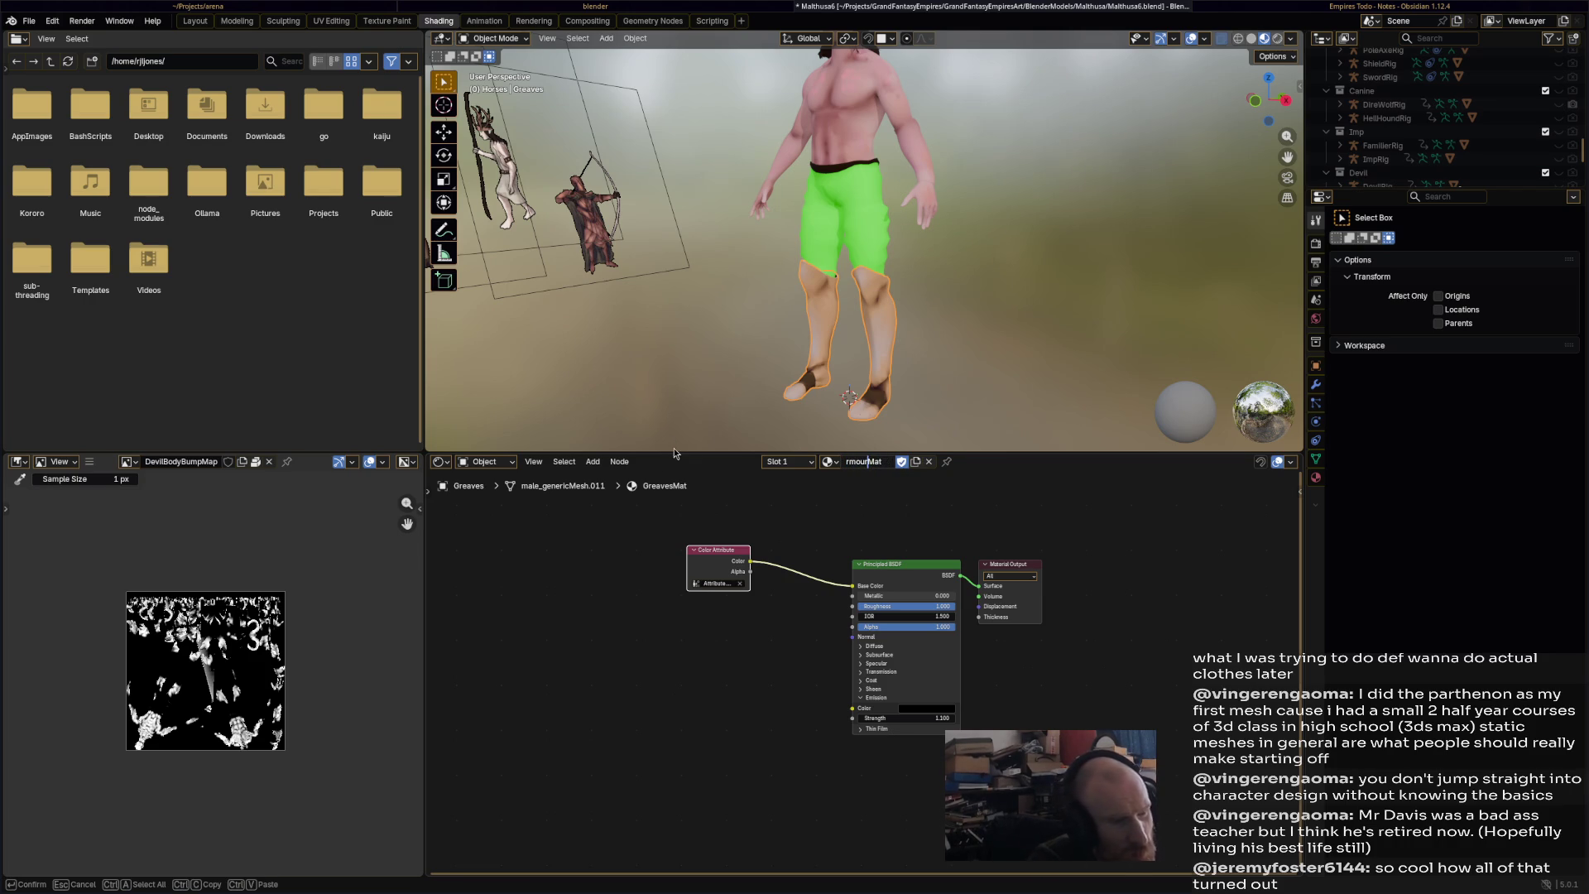
pyautogui.press('Return')
pyautogui.hotkey('ctrl', 's')
pyautogui.moveTo(942, 610)
pyautogui.mouseDown()
pyautogui.moveTo(869, 609)
pyautogui.moveTo(929, 595)
pyautogui.moveTo(875, 606)
pyautogui.moveTo(894, 606)
pyautogui.mouseUp()
pyautogui.click(978, 389)
# - Set ElfArmourMat to Metallic 1.000 and Roughness about 0.31, then save
pyautogui.moveTo(1002, 401); pyautogui.dragTo(910, 406, button='middle')
pyautogui.moveTo(919, 606); pyautogui.dragTo(870, 606)
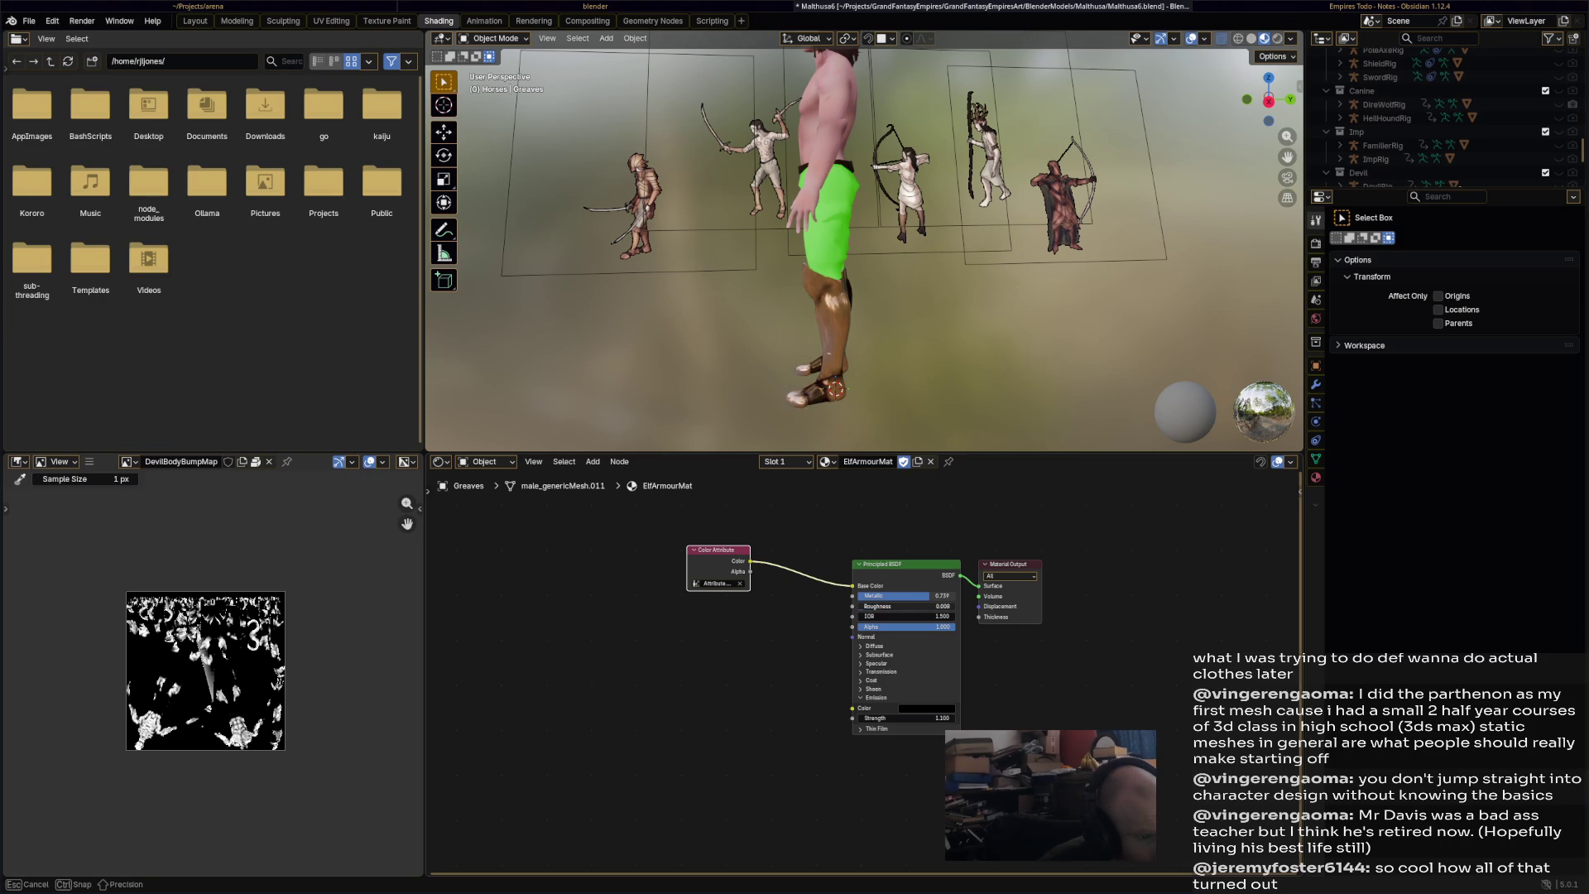
pyautogui.moveTo(881, 611)
pyautogui.mouseDown()
pyautogui.moveTo(902, 609)
pyautogui.moveTo(876, 606)
pyautogui.mouseUp()
pyautogui.moveTo(811, 425)
pyautogui.mouseDown(button='middle')
pyautogui.moveTo(988, 424)
pyautogui.moveTo(837, 415)
pyautogui.mouseUp(button='middle')
pyautogui.moveTo(911, 606)
pyautogui.mouseDown()
pyautogui.moveTo(931, 606)
pyautogui.moveTo(910, 606)
pyautogui.mouseUp()
pyautogui.moveTo(915, 372)
pyautogui.mouseDown(button='middle')
pyautogui.moveTo(994, 410)
pyautogui.moveTo(978, 409)
pyautogui.mouseUp(button='middle')
pyautogui.hotkey('ctrl', 's')
# - Orbit around the greaves and foot to inspect the metallic finish
pyautogui.scroll(8, 899, 277)
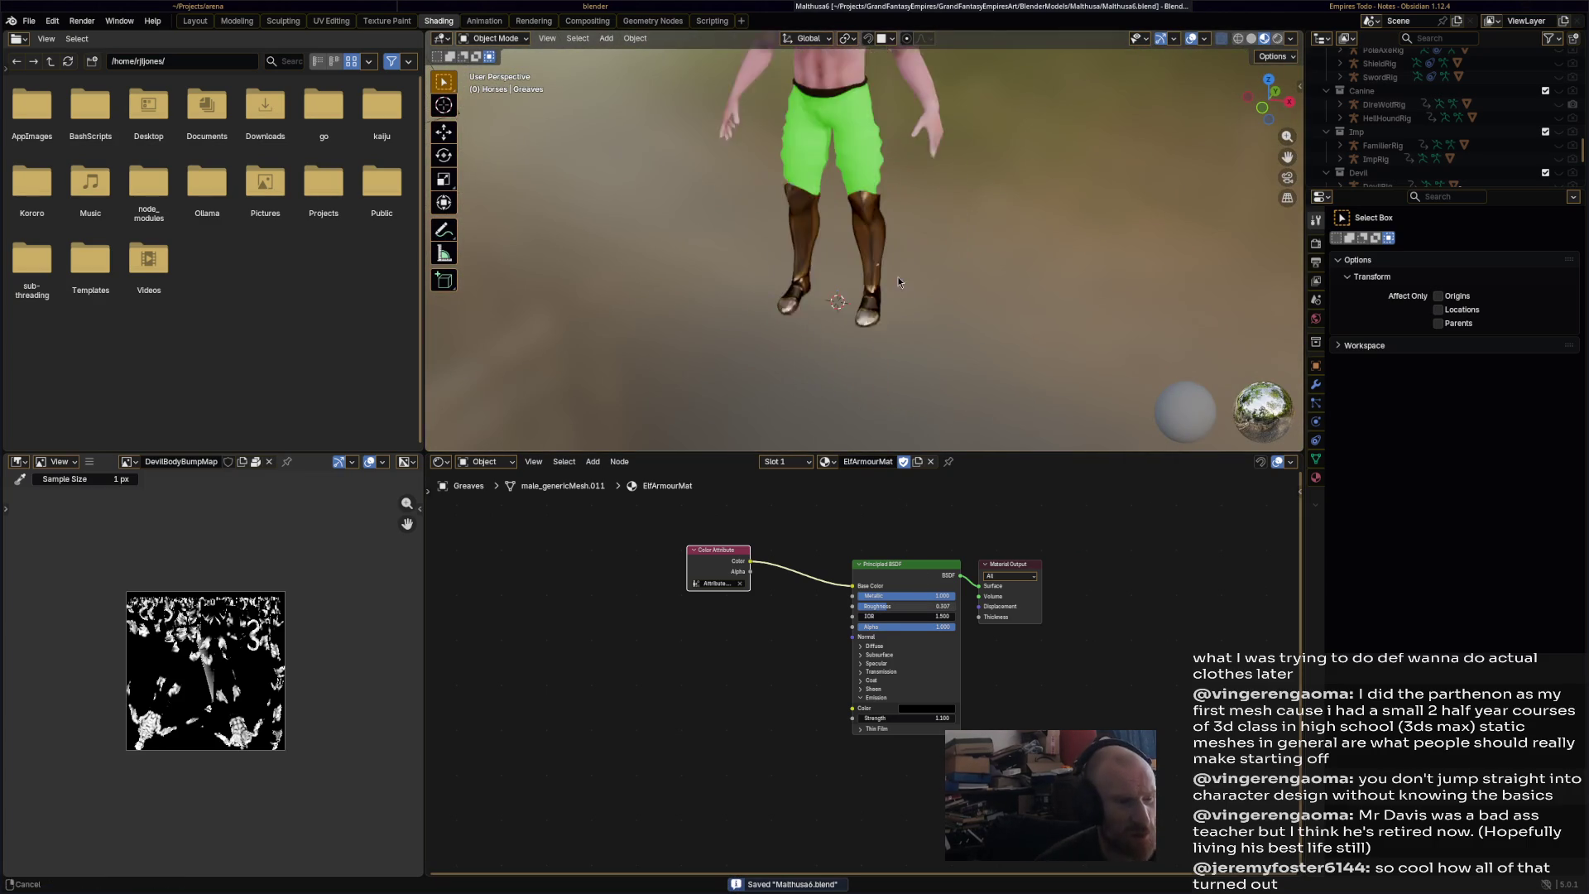
pyautogui.moveTo(873, 369)
pyautogui.mouseDown(button='middle')
pyautogui.moveTo(922, 331)
pyautogui.moveTo(827, 408)
pyautogui.moveTo(836, 286)
pyautogui.mouseUp(button='middle')
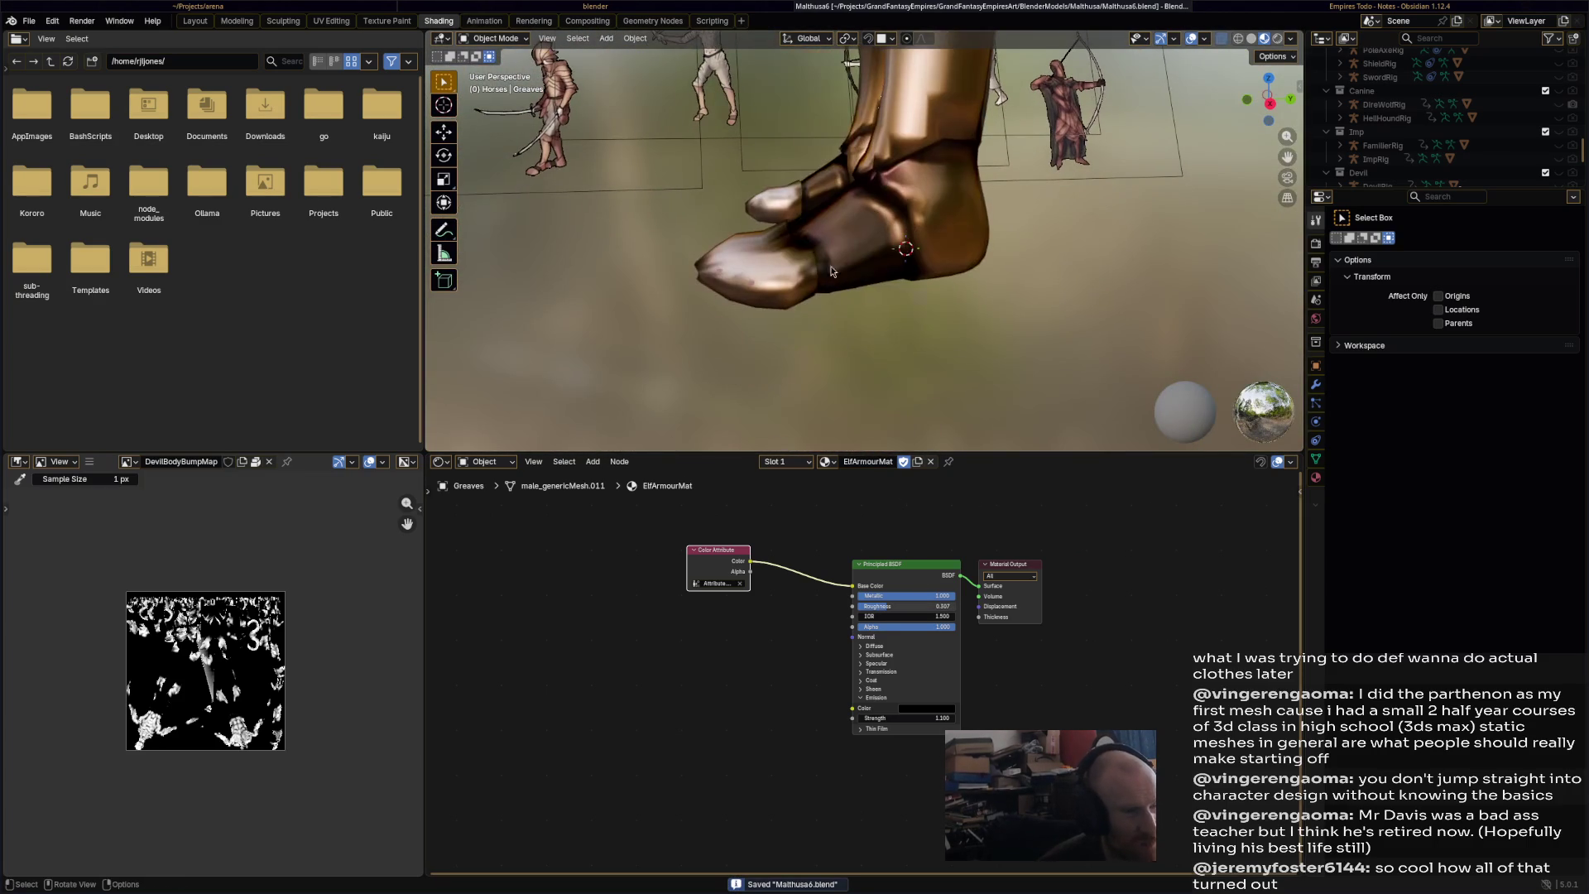
pyautogui.moveTo(885, 227)
pyautogui.mouseDown(button='middle')
pyautogui.moveTo(793, 296)
pyautogui.moveTo(677, 290)
pyautogui.moveTo(862, 329)
pyautogui.moveTo(790, 207)
pyautogui.mouseUp(button='middle')
pyautogui.scroll(-10, 867, 311)
pyautogui.moveTo(882, 256)
pyautogui.mouseDown(button='middle')
pyautogui.moveTo(1026, 250)
pyautogui.moveTo(947, 274)
pyautogui.moveTo(1004, 309)
pyautogui.mouseUp(button='middle')
pyautogui.scroll(2, 947, 274)
pyautogui.scroll(2, 947, 274)
# - Assign ElfArmourMat to the ElfBody.001 bracer and save the file
pyautogui.click(985, 289)
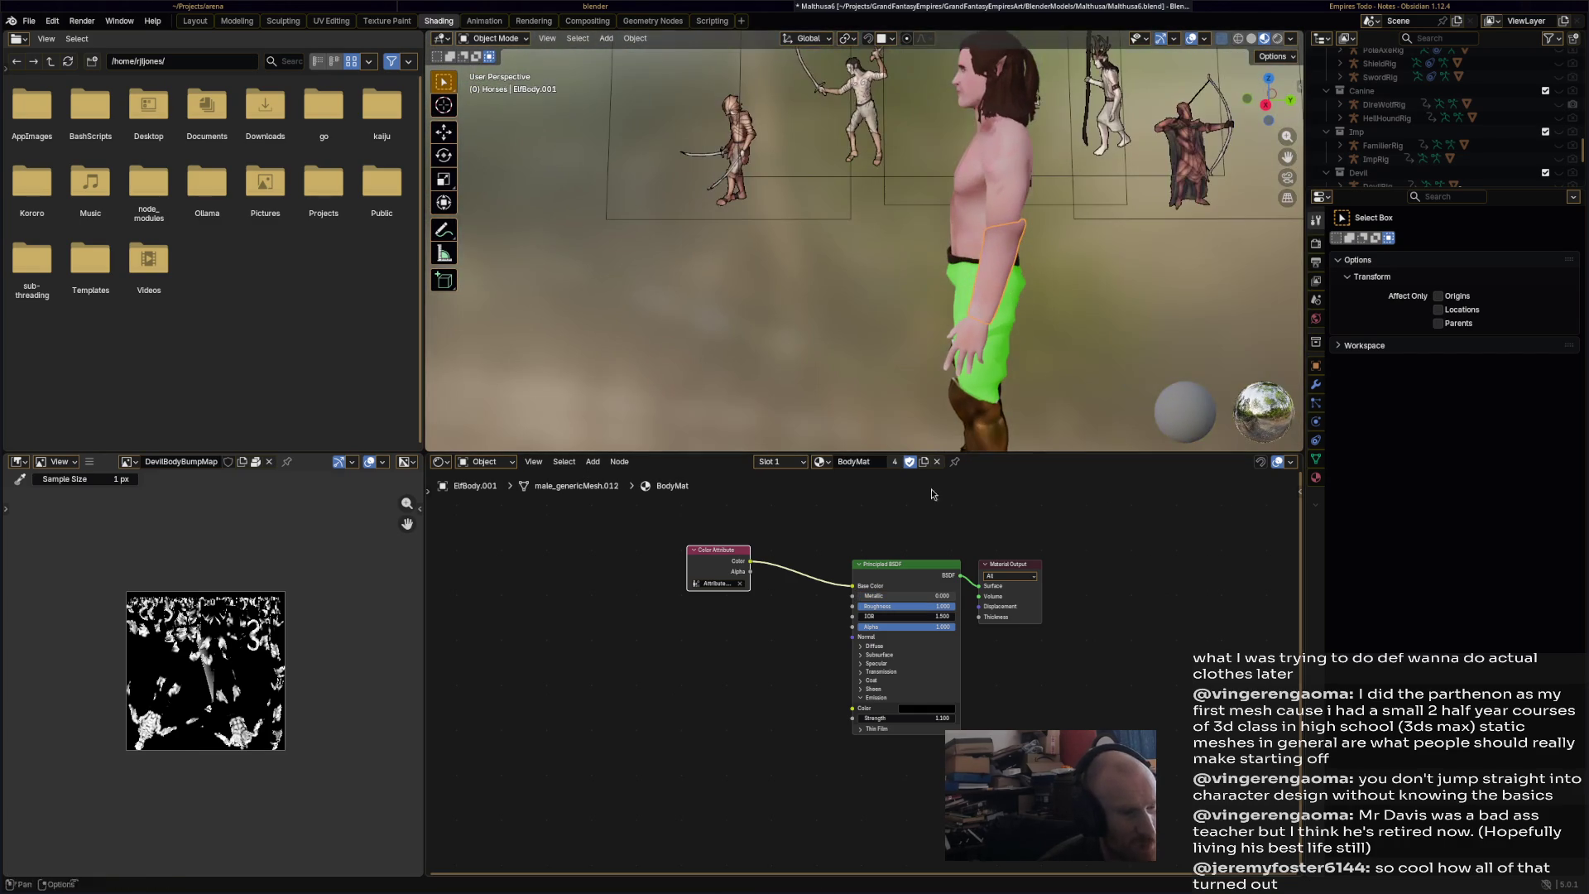
pyautogui.click(821, 463)
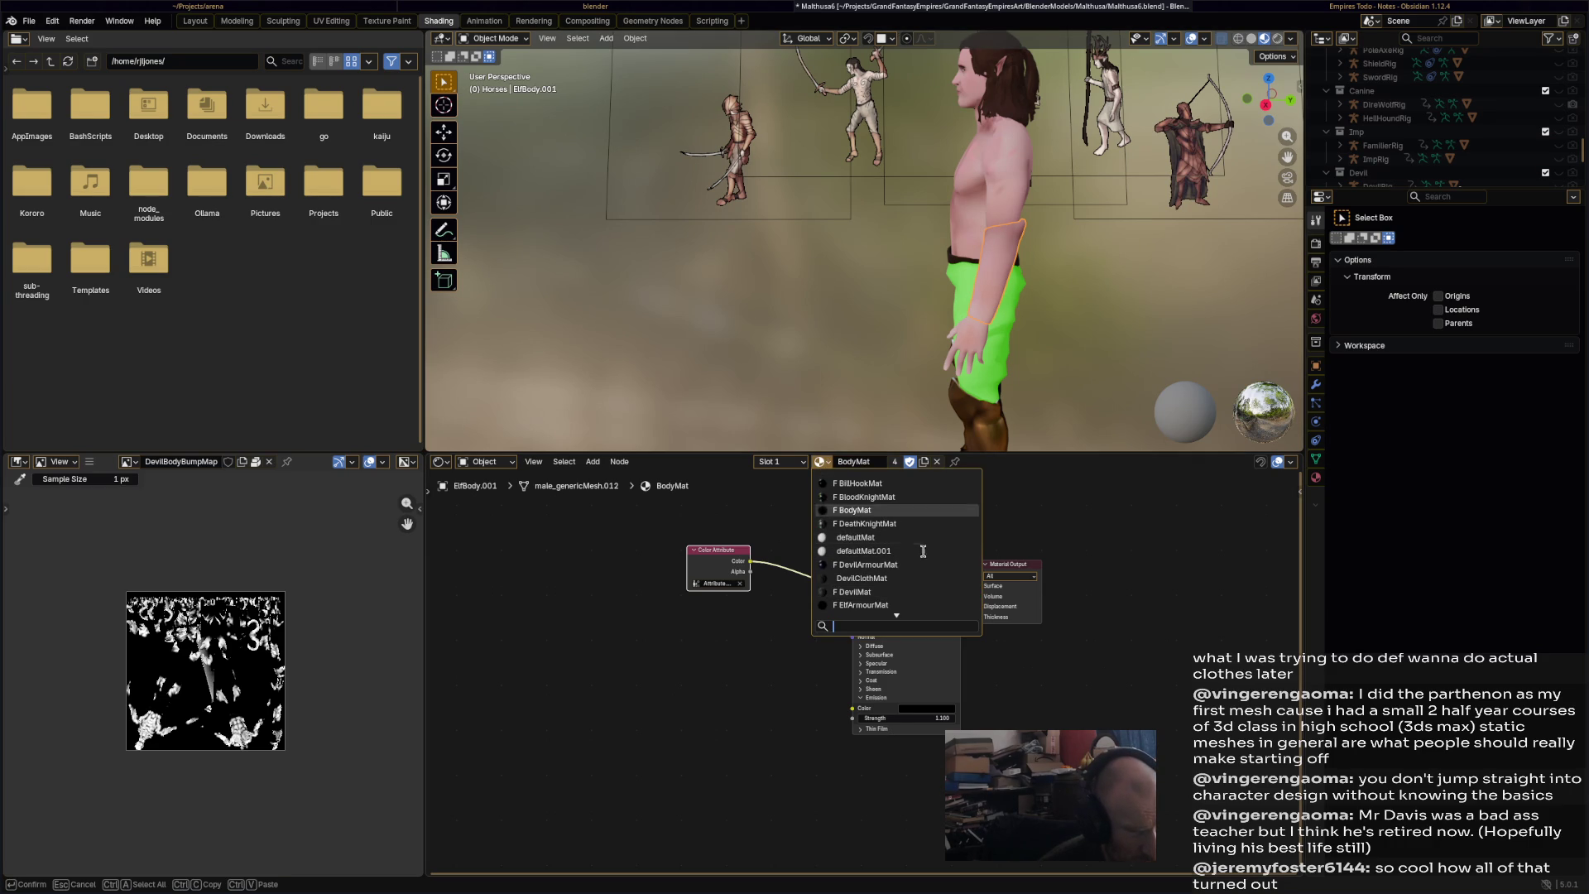
pyautogui.click(909, 609)
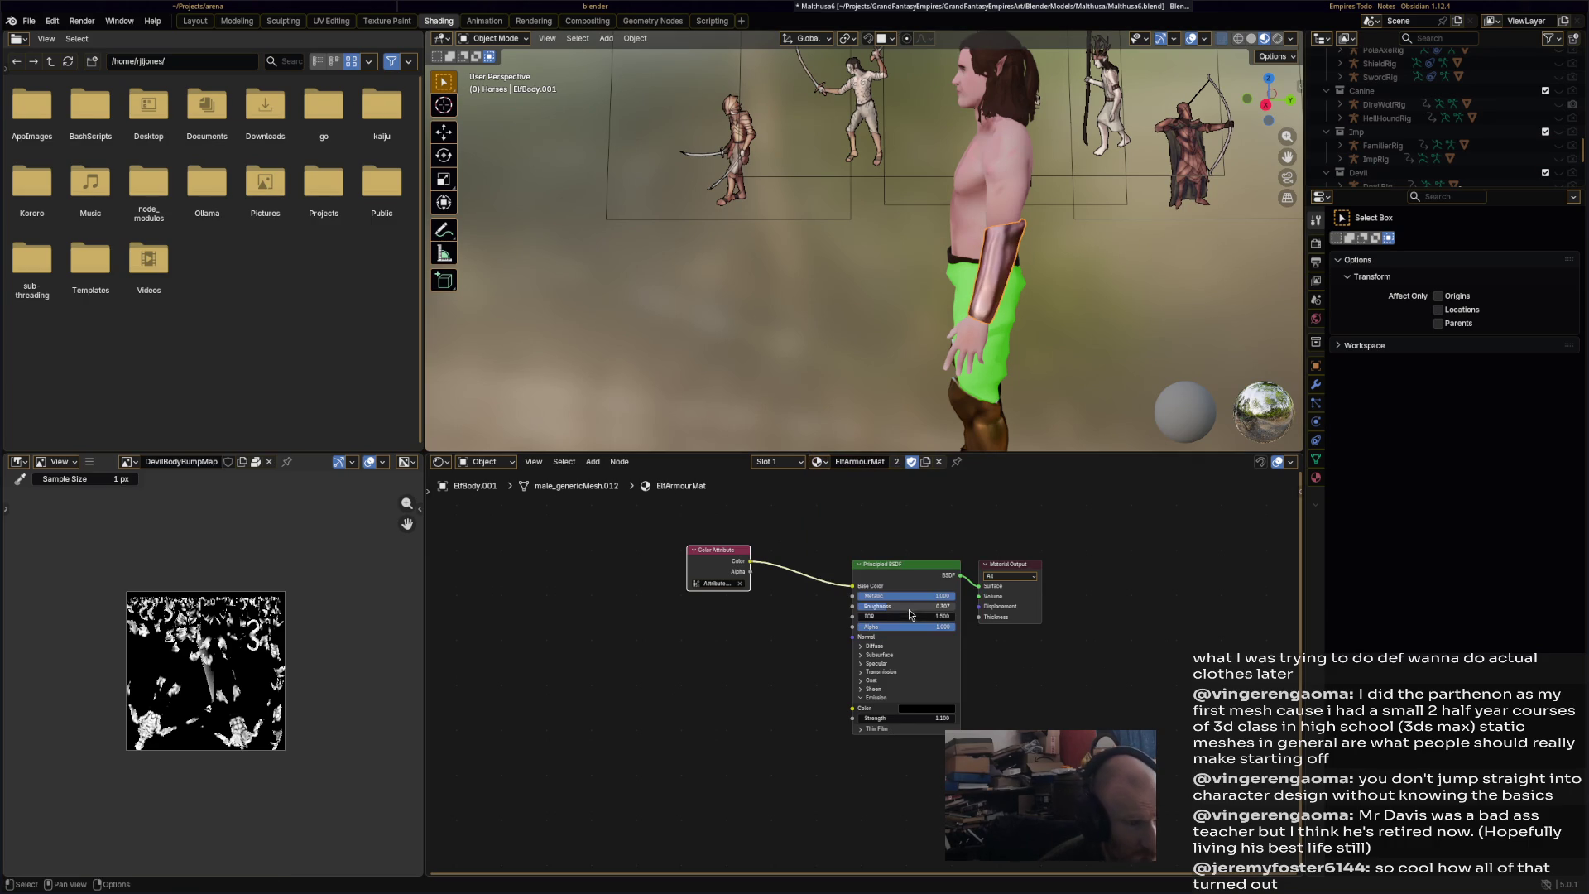
pyautogui.moveTo(998, 273)
pyautogui.mouseDown(button='middle')
pyautogui.moveTo(1041, 345)
pyautogui.moveTo(965, 256)
pyautogui.mouseUp(button='middle')
pyautogui.moveTo(1021, 339)
pyautogui.mouseDown(button='middle')
pyautogui.moveTo(946, 292)
pyautogui.moveTo(981, 306)
pyautogui.moveTo(955, 295)
pyautogui.moveTo(1027, 290)
pyautogui.mouseUp(button='middle')
pyautogui.hotkey('ctrl', 's')
# - Switch the bracer into Vertex Paint mode in the Animation workspace
pyautogui.click(513, 39)
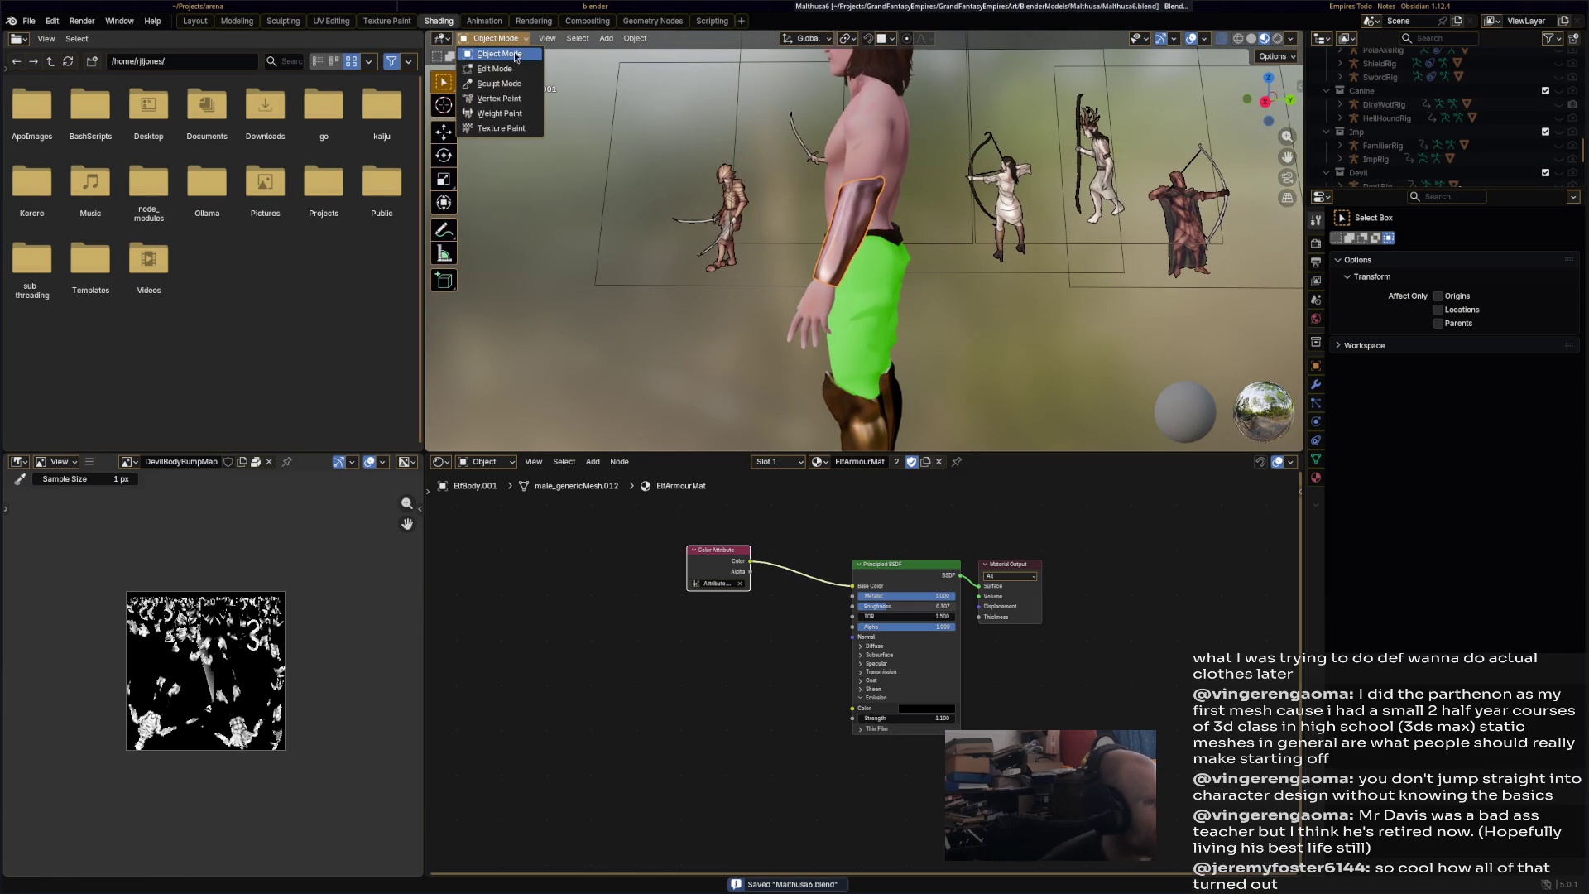
pyautogui.click(499, 99)
pyautogui.moveTo(745, 285)
pyautogui.mouseDown(button='middle')
pyautogui.moveTo(992, 321)
pyautogui.moveTo(931, 319)
pyautogui.mouseUp(button='middle')
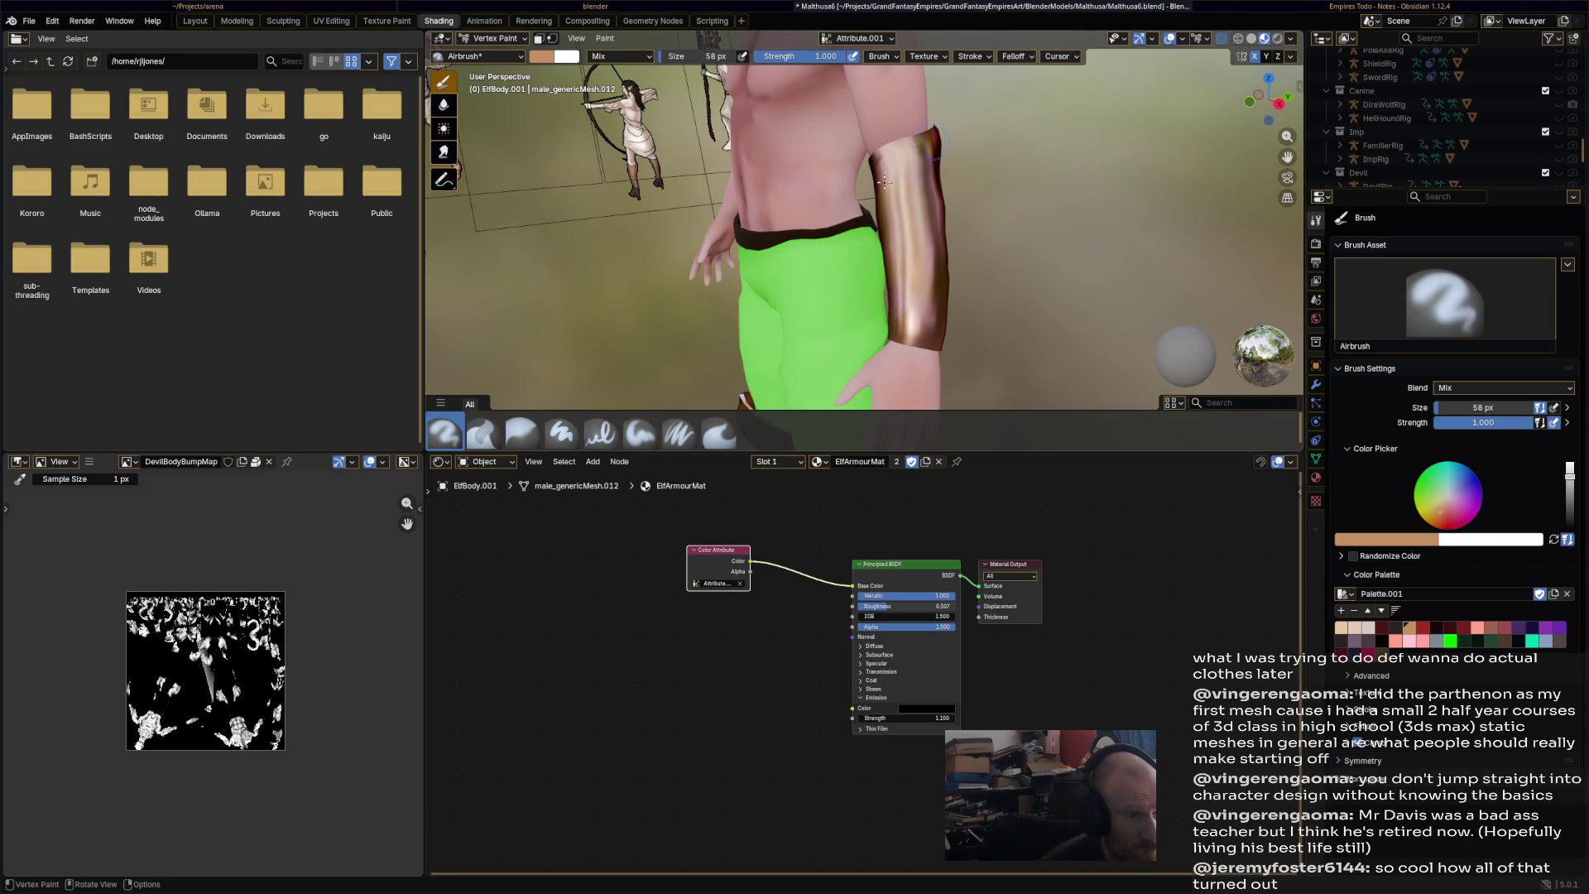
pyautogui.moveTo(930, 287); pyautogui.dragTo(765, 56, button='middle')
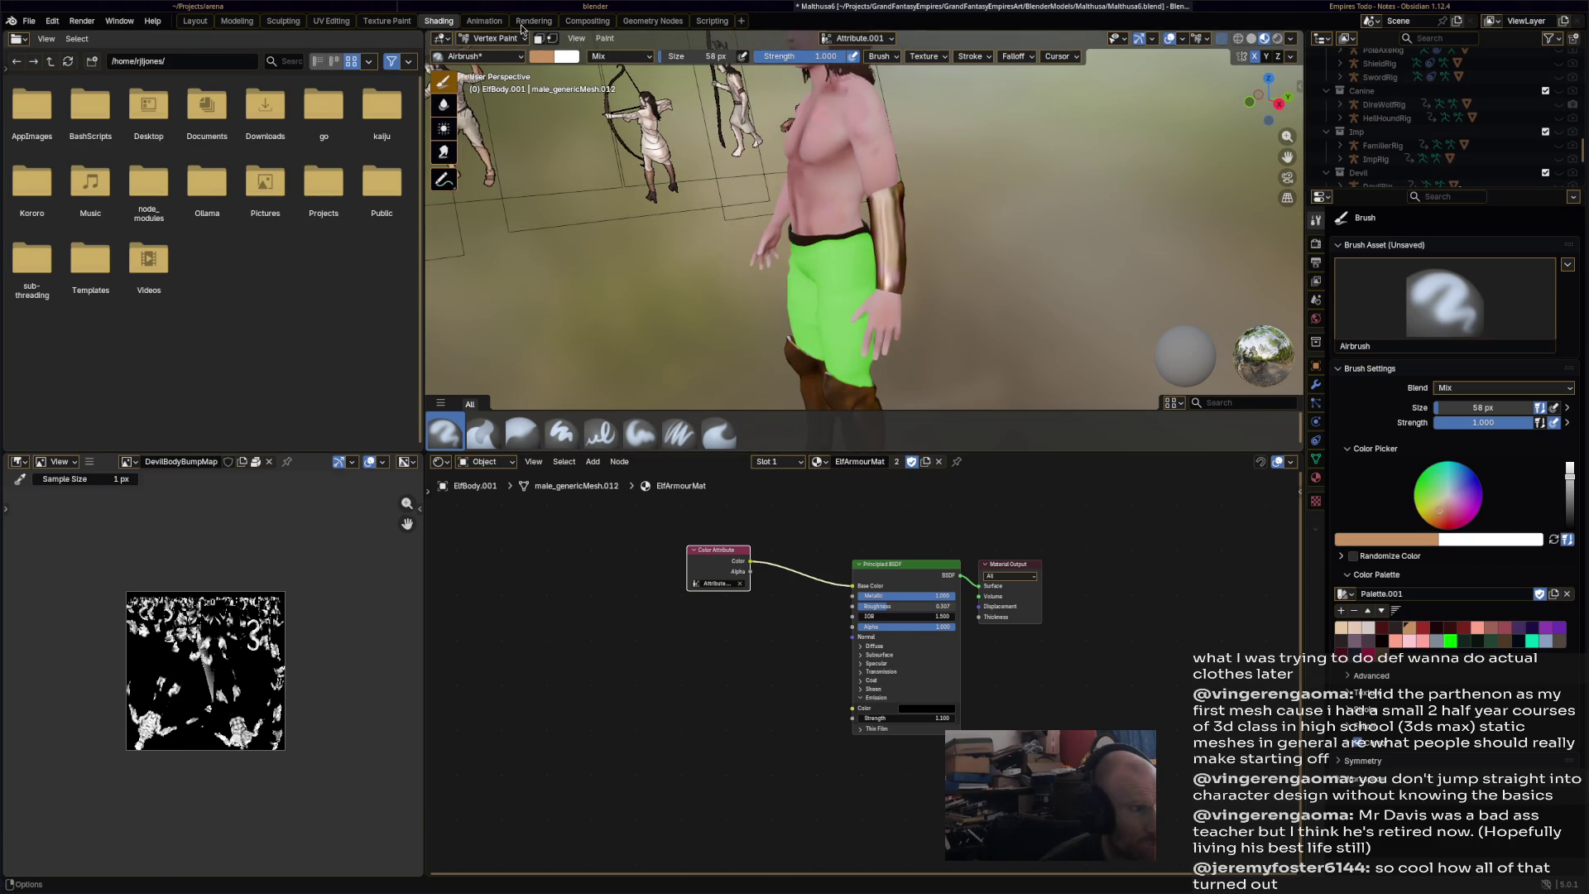
pyautogui.hotkey('ctrl', 'pageup')
pyautogui.scroll(-2, 754, 331)
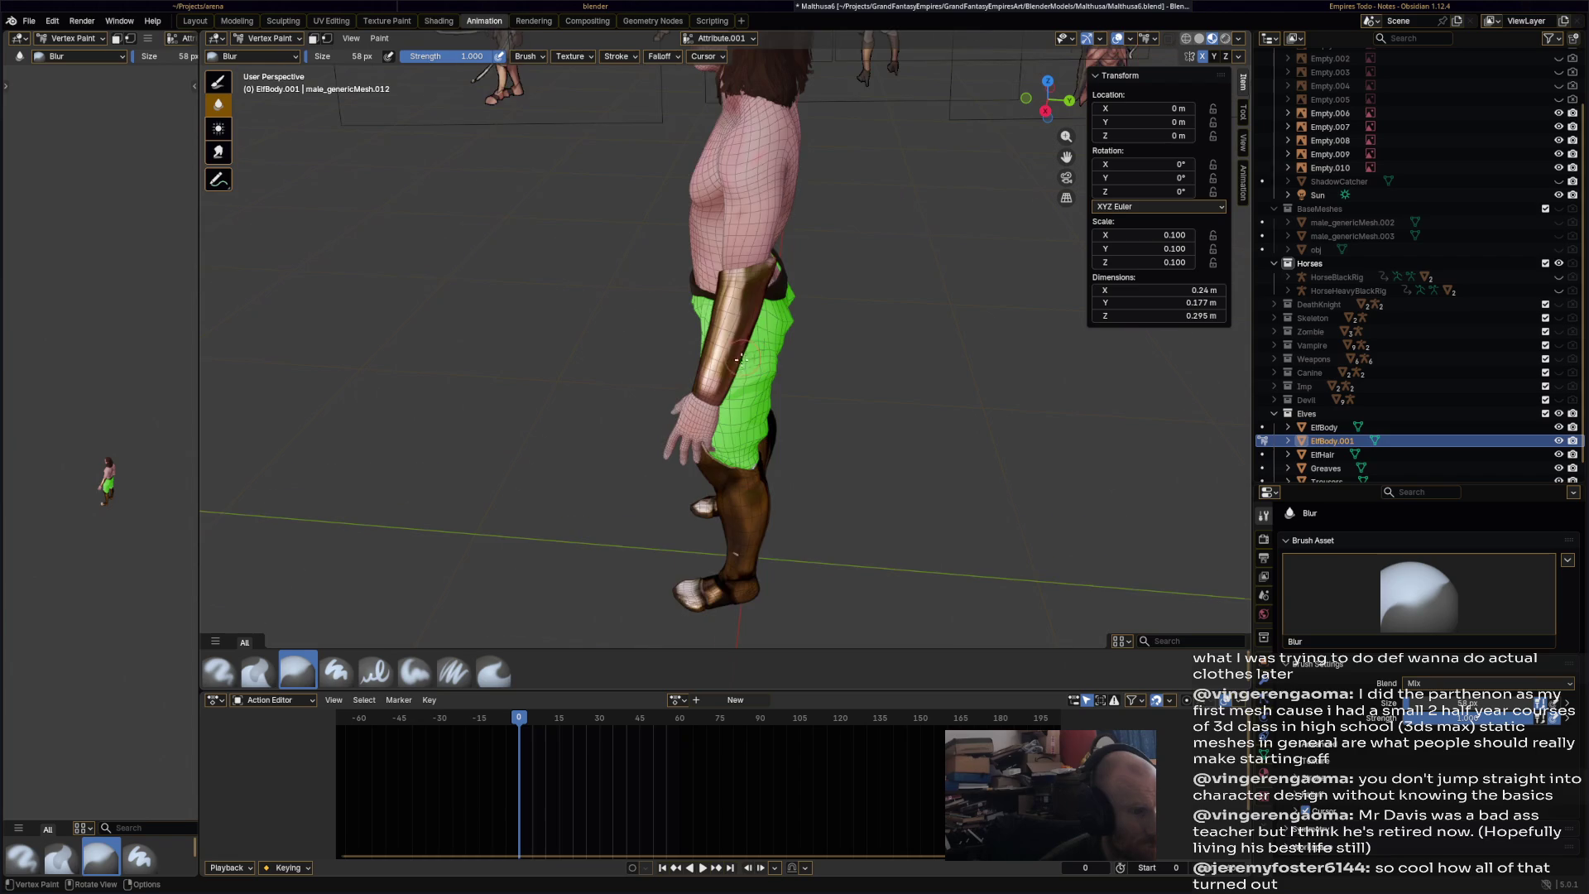
pyautogui.scroll(-2, 742, 358)
# - Airbrush the bracer with a dark brown paint colour
pyautogui.moveTo(744, 363); pyautogui.dragTo(725, 303, button='middle')
pyautogui.moveTo(700, 366)
pyautogui.mouseDown(button='middle')
pyautogui.moveTo(878, 314)
pyautogui.moveTo(731, 315)
pyautogui.moveTo(729, 347)
pyautogui.moveTo(662, 364)
pyautogui.moveTo(632, 415)
pyautogui.mouseUp(button='middle')
pyautogui.scroll(3, 632, 415)
pyautogui.scroll(2, 691, 259)
pyautogui.moveTo(691, 259); pyautogui.dragTo(563, 277, button='middle')
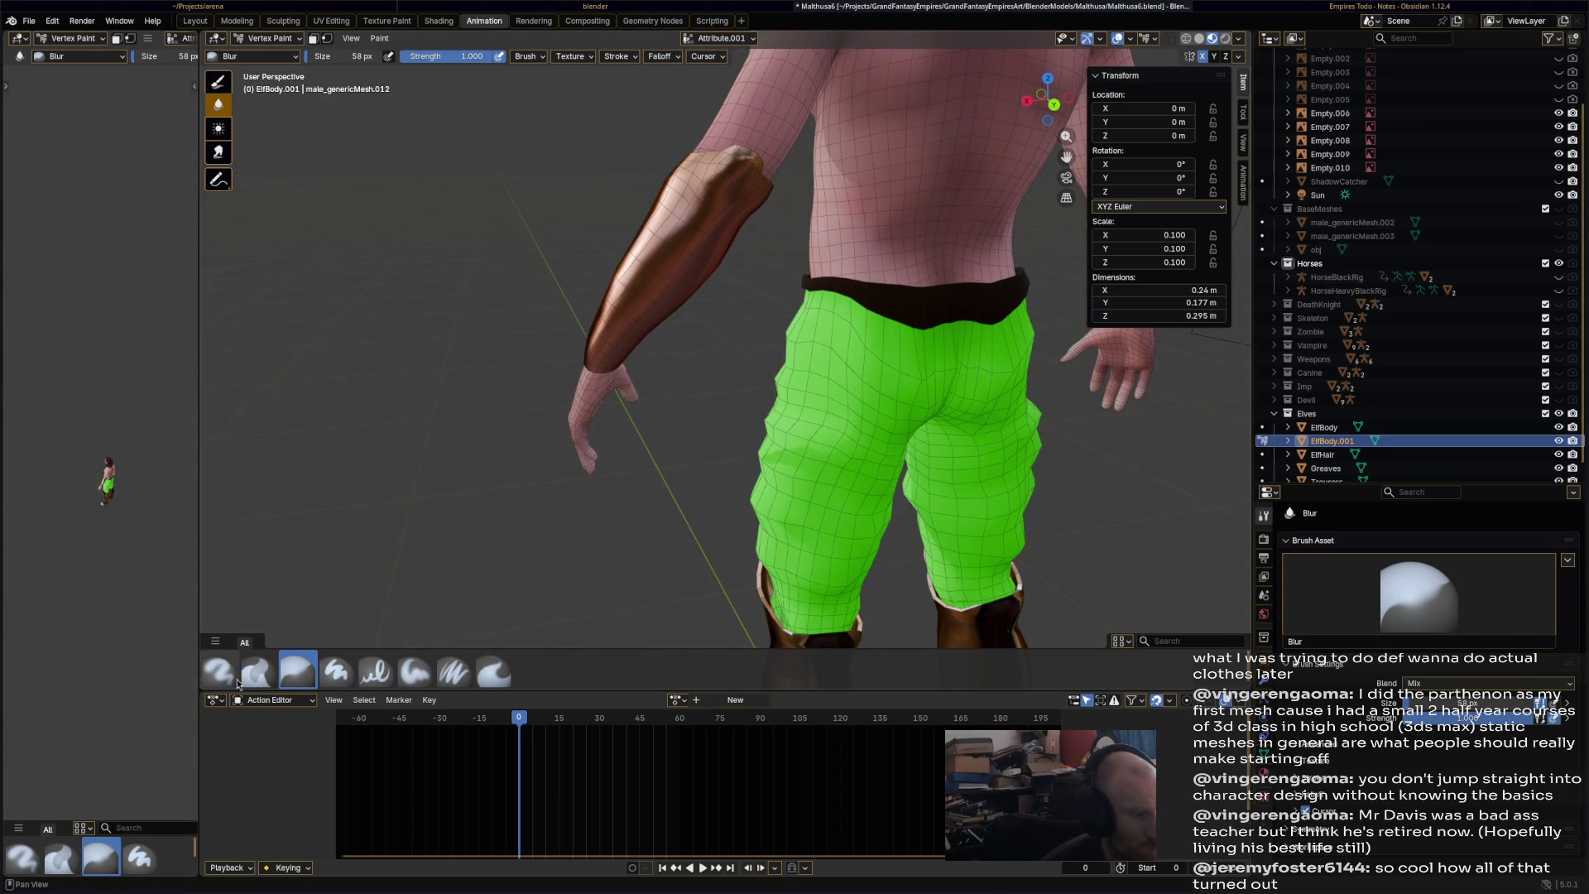
pyautogui.click(228, 674)
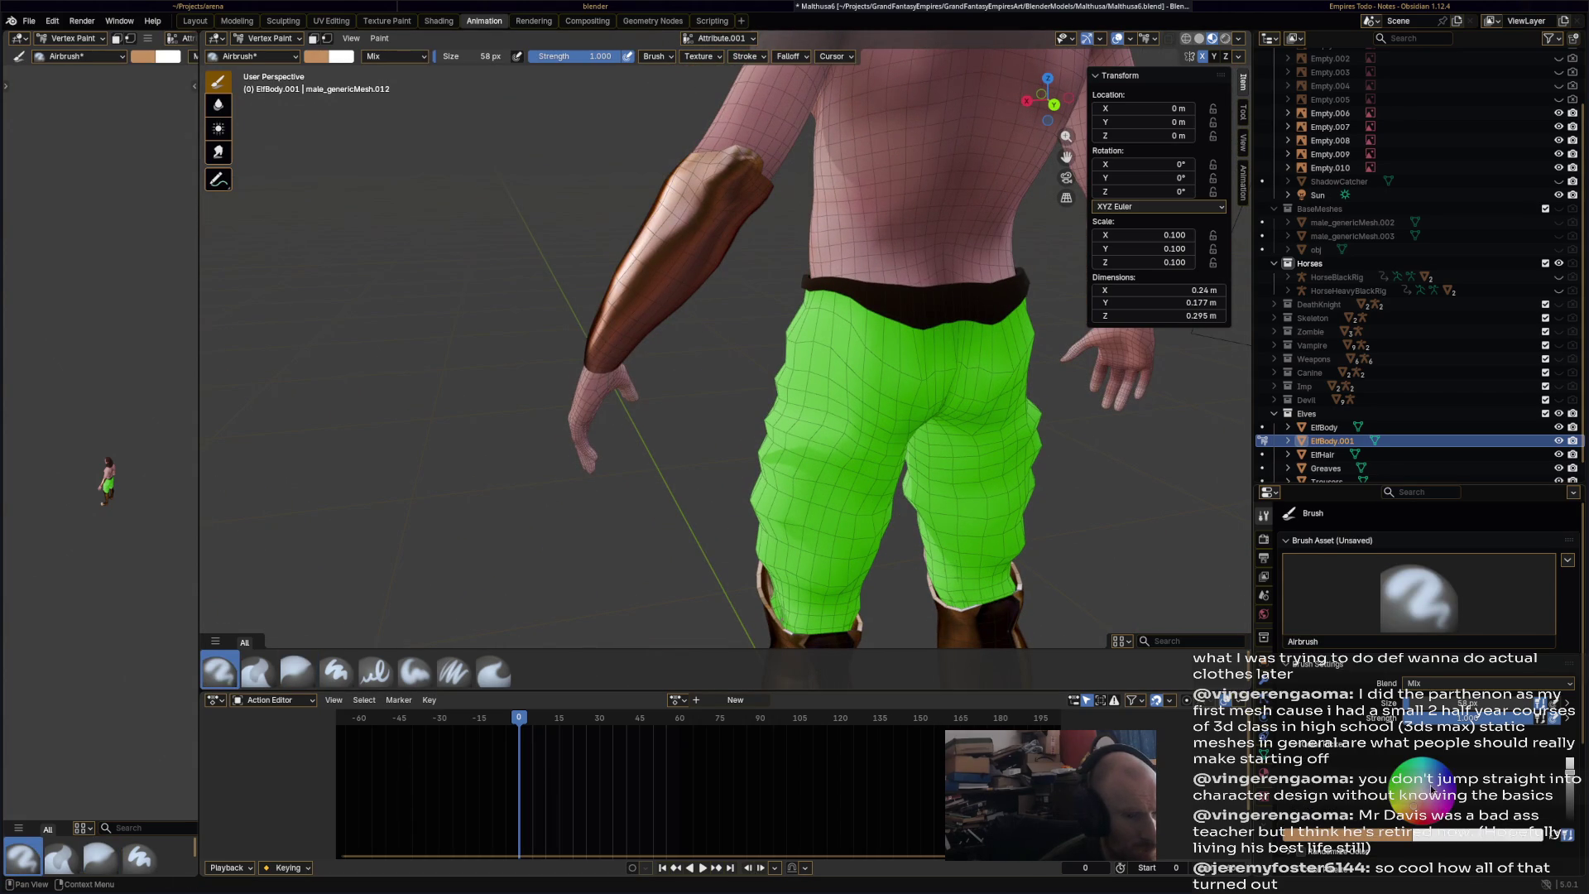
pyautogui.scroll(-4, 1416, 828)
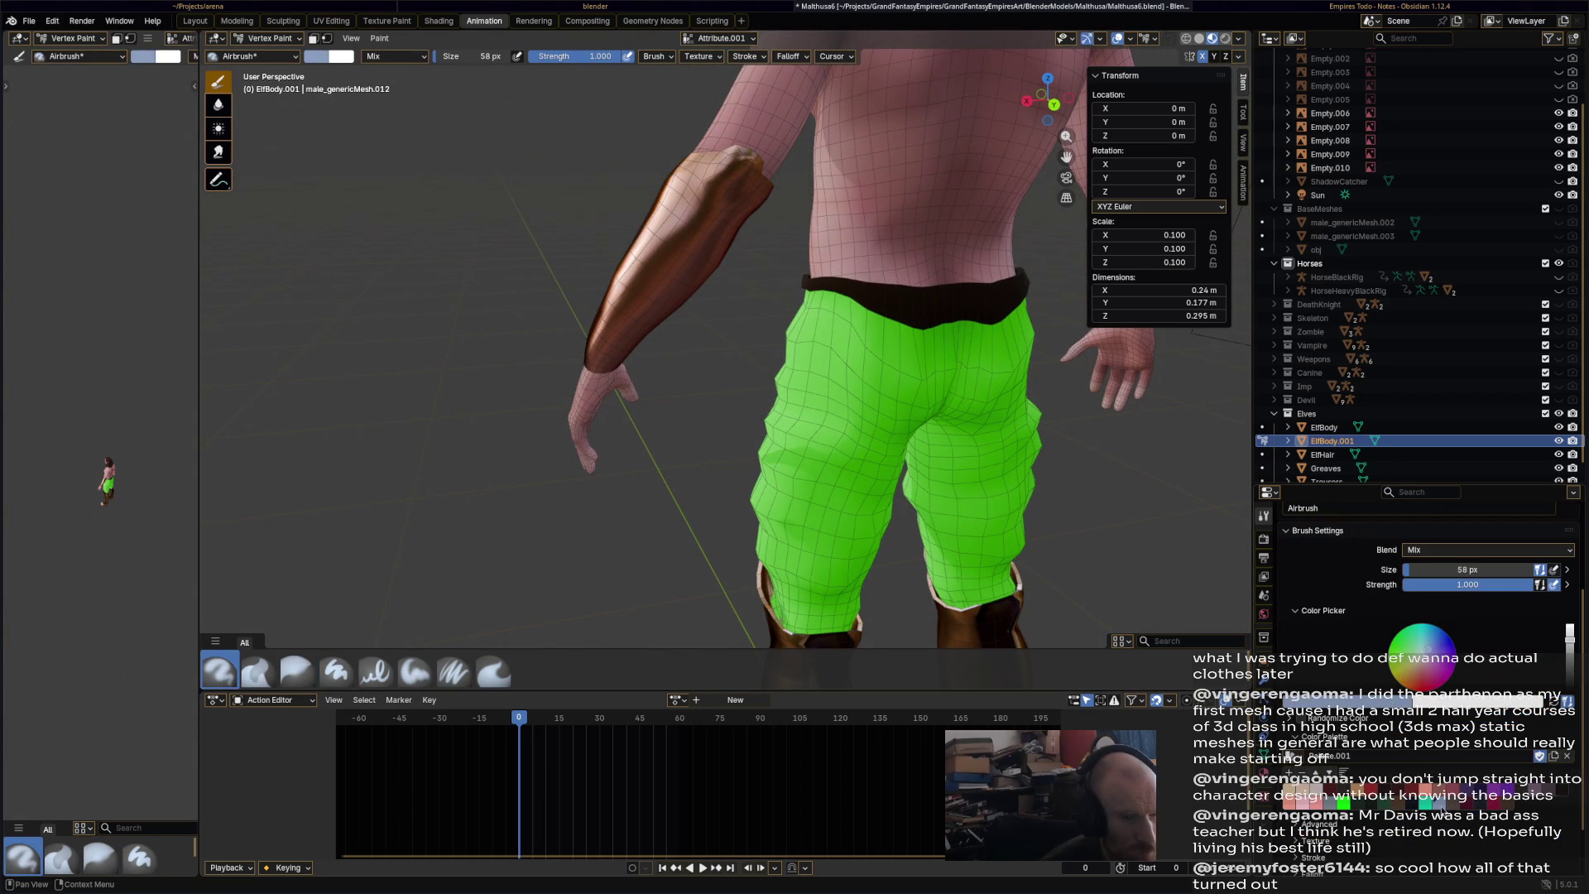
pyautogui.moveTo(745, 173)
pyautogui.mouseDown(button='middle')
pyautogui.moveTo(821, 376)
pyautogui.moveTo(683, 186)
pyautogui.mouseUp(button='middle')
pyautogui.moveTo(843, 275); pyautogui.dragTo(1179, 400, button='middle')
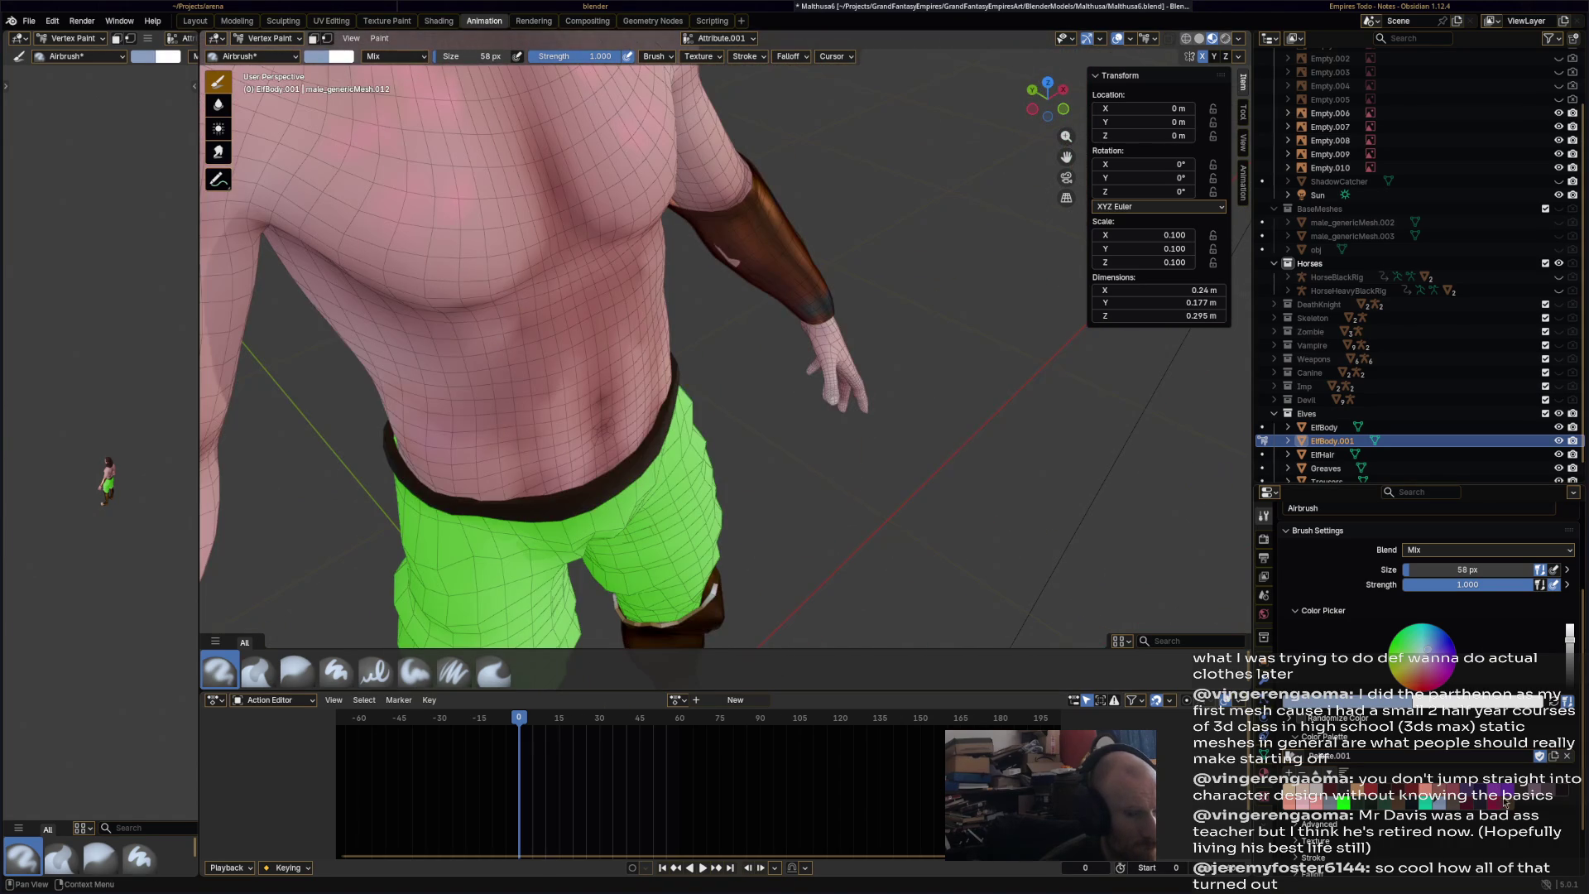
pyautogui.click(1504, 801)
pyautogui.moveTo(795, 348); pyautogui.dragTo(752, 249, button='middle')
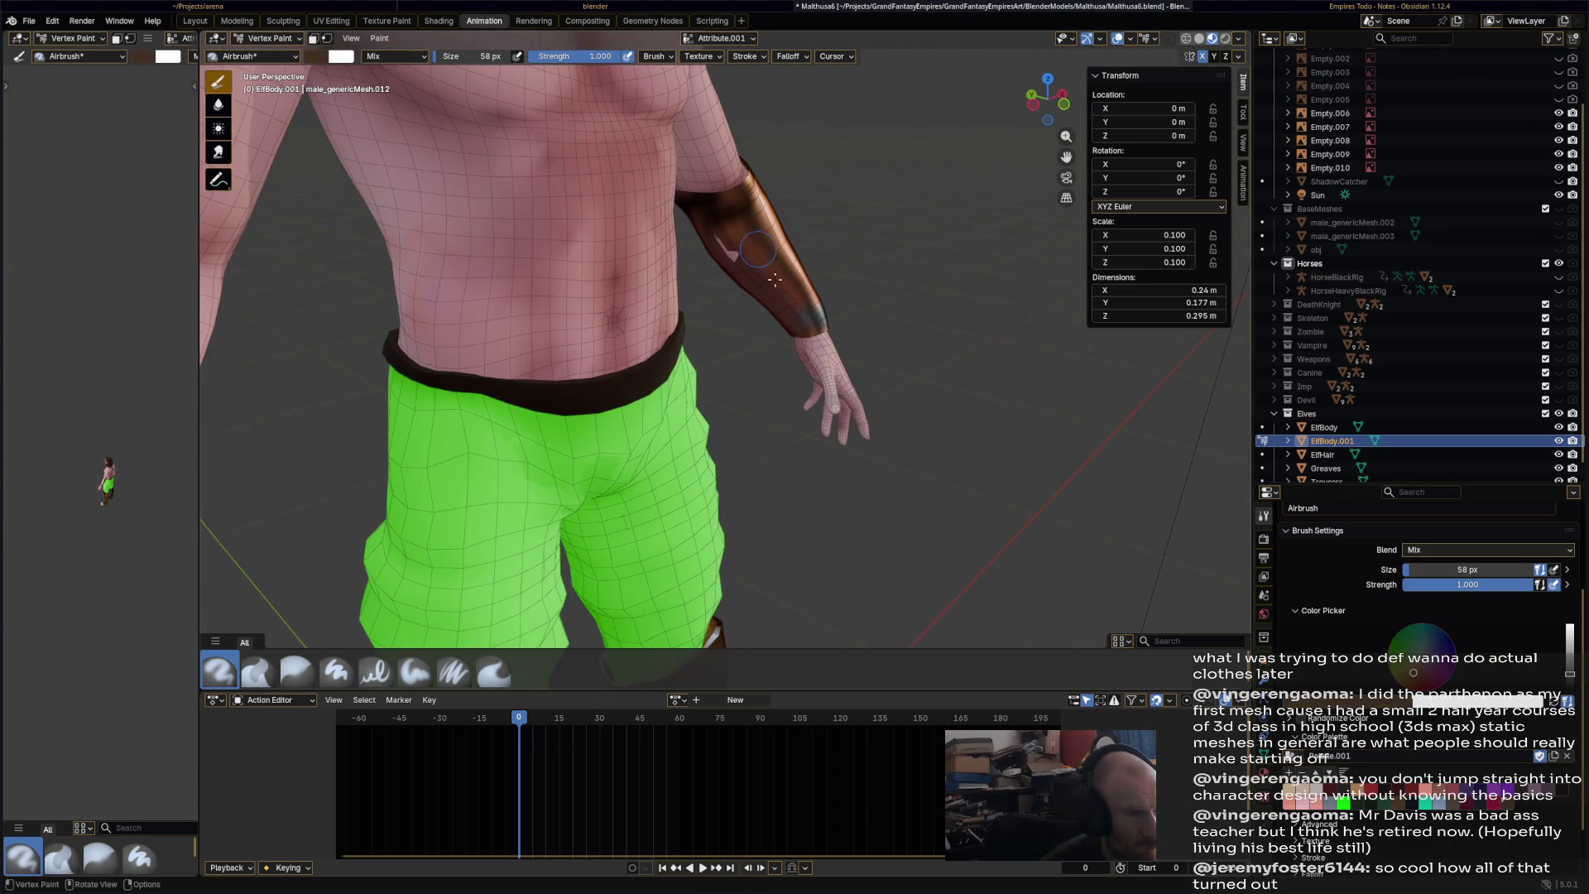
# - Soften the painted bracer edges with the Blur brush
pyautogui.click(308, 675)
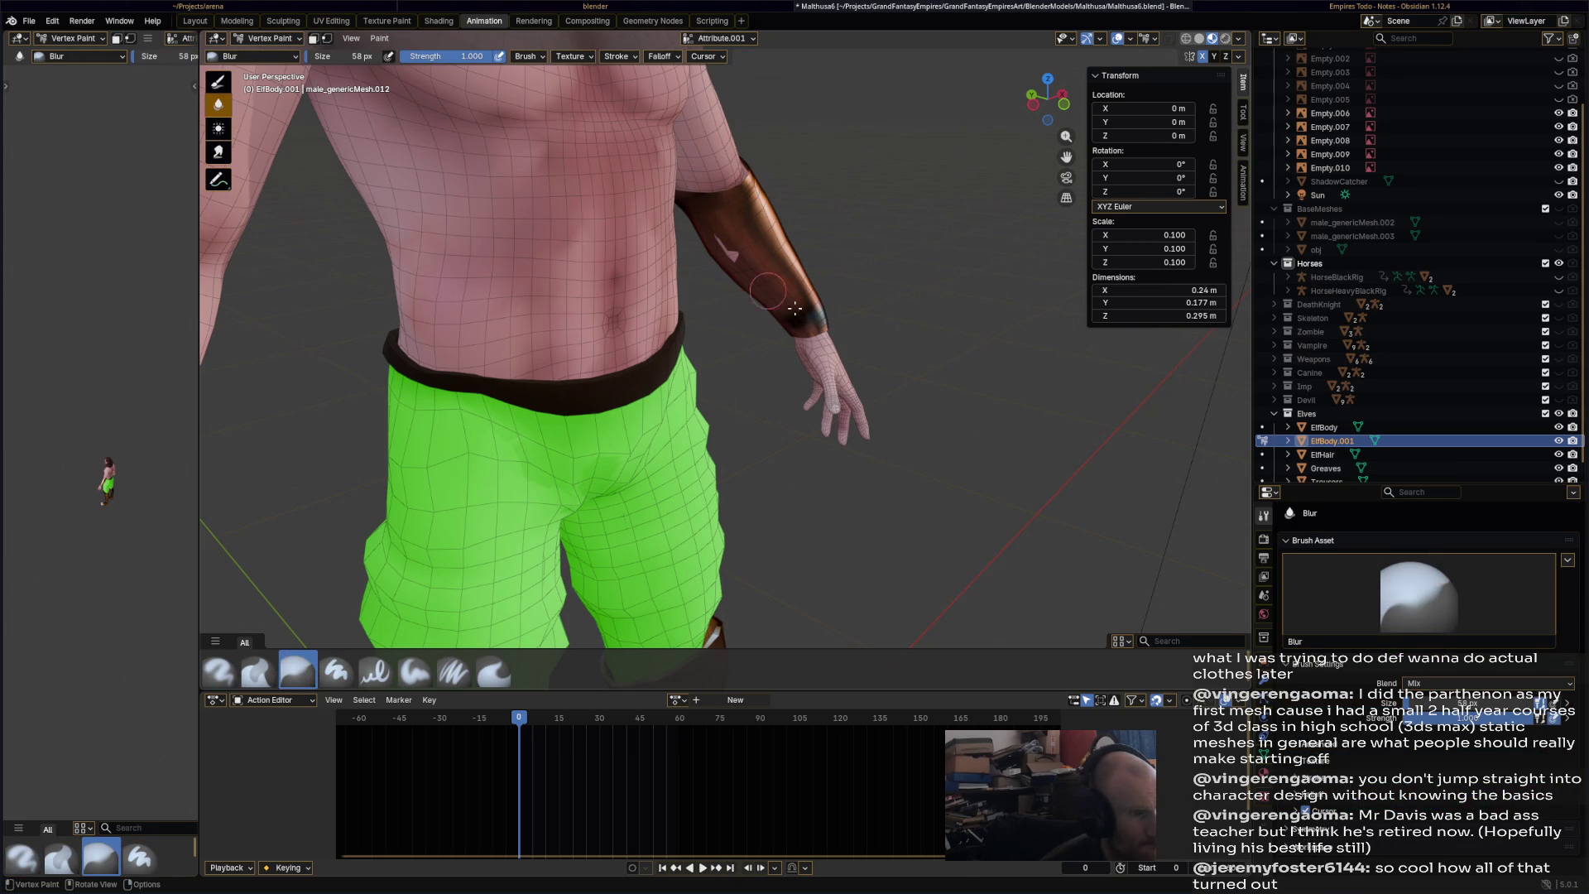
pyautogui.moveTo(839, 334); pyautogui.dragTo(754, 385, button='middle')
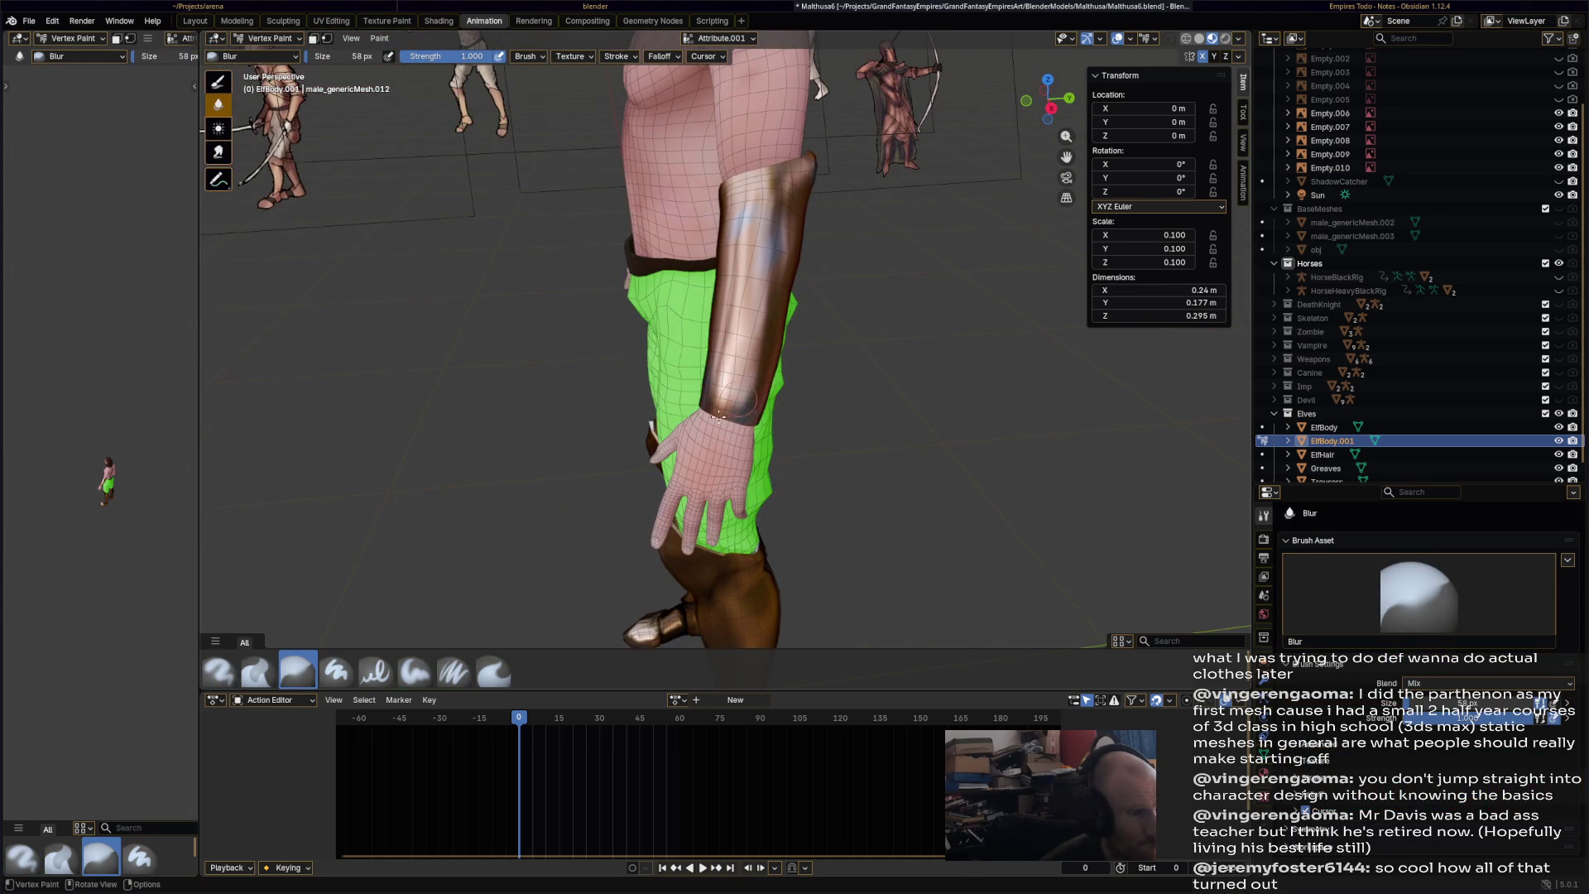
pyautogui.moveTo(738, 269); pyautogui.dragTo(778, 155, button='middle')
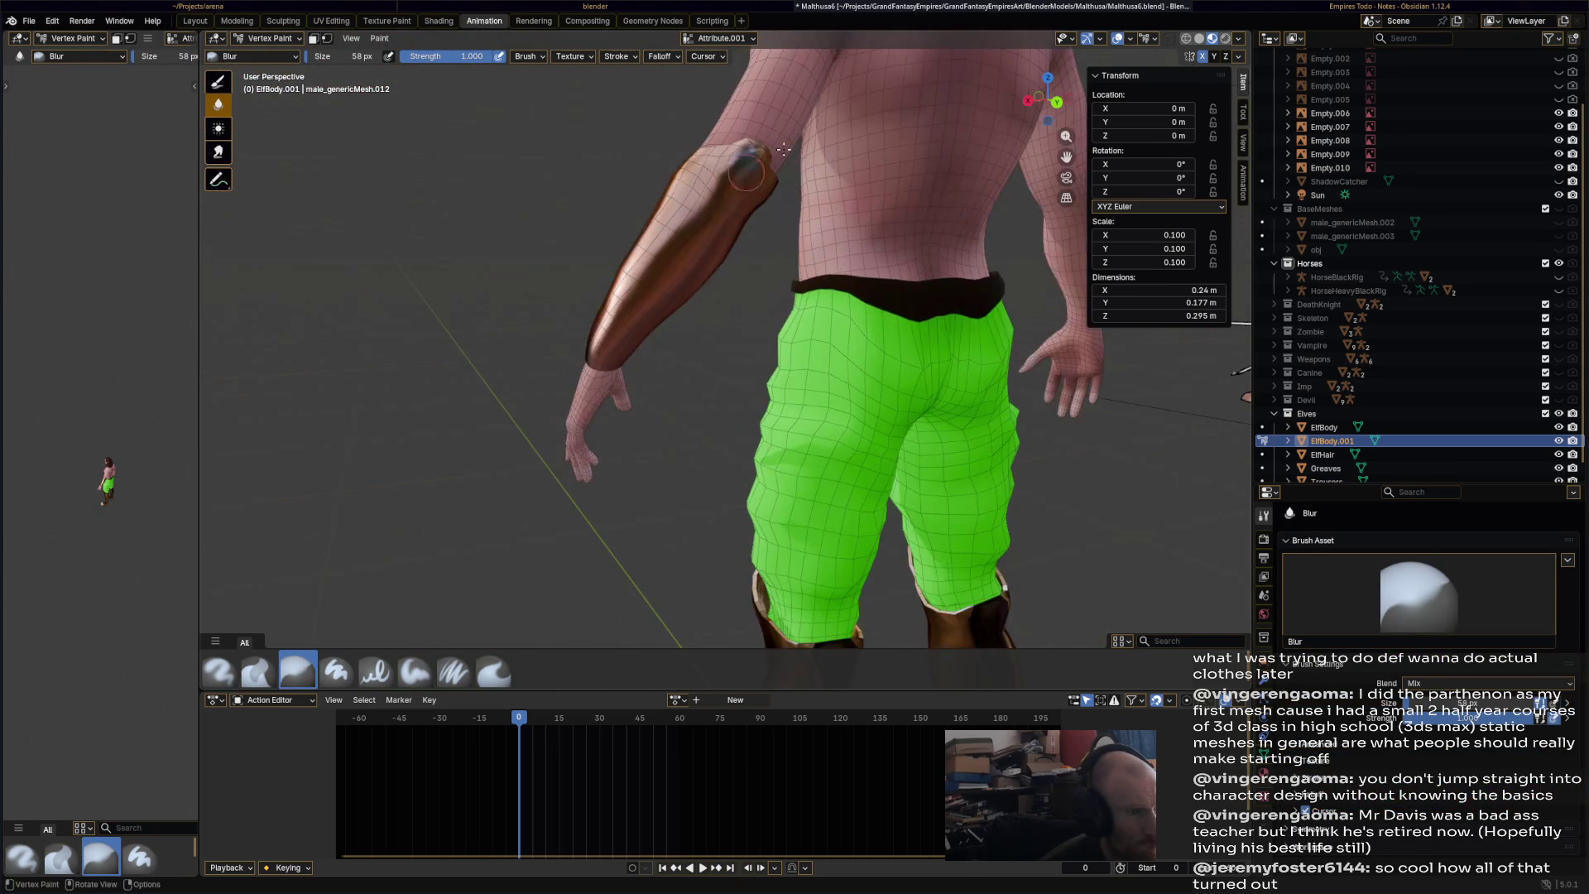
pyautogui.moveTo(569, 281); pyautogui.dragTo(692, 192, button='middle')
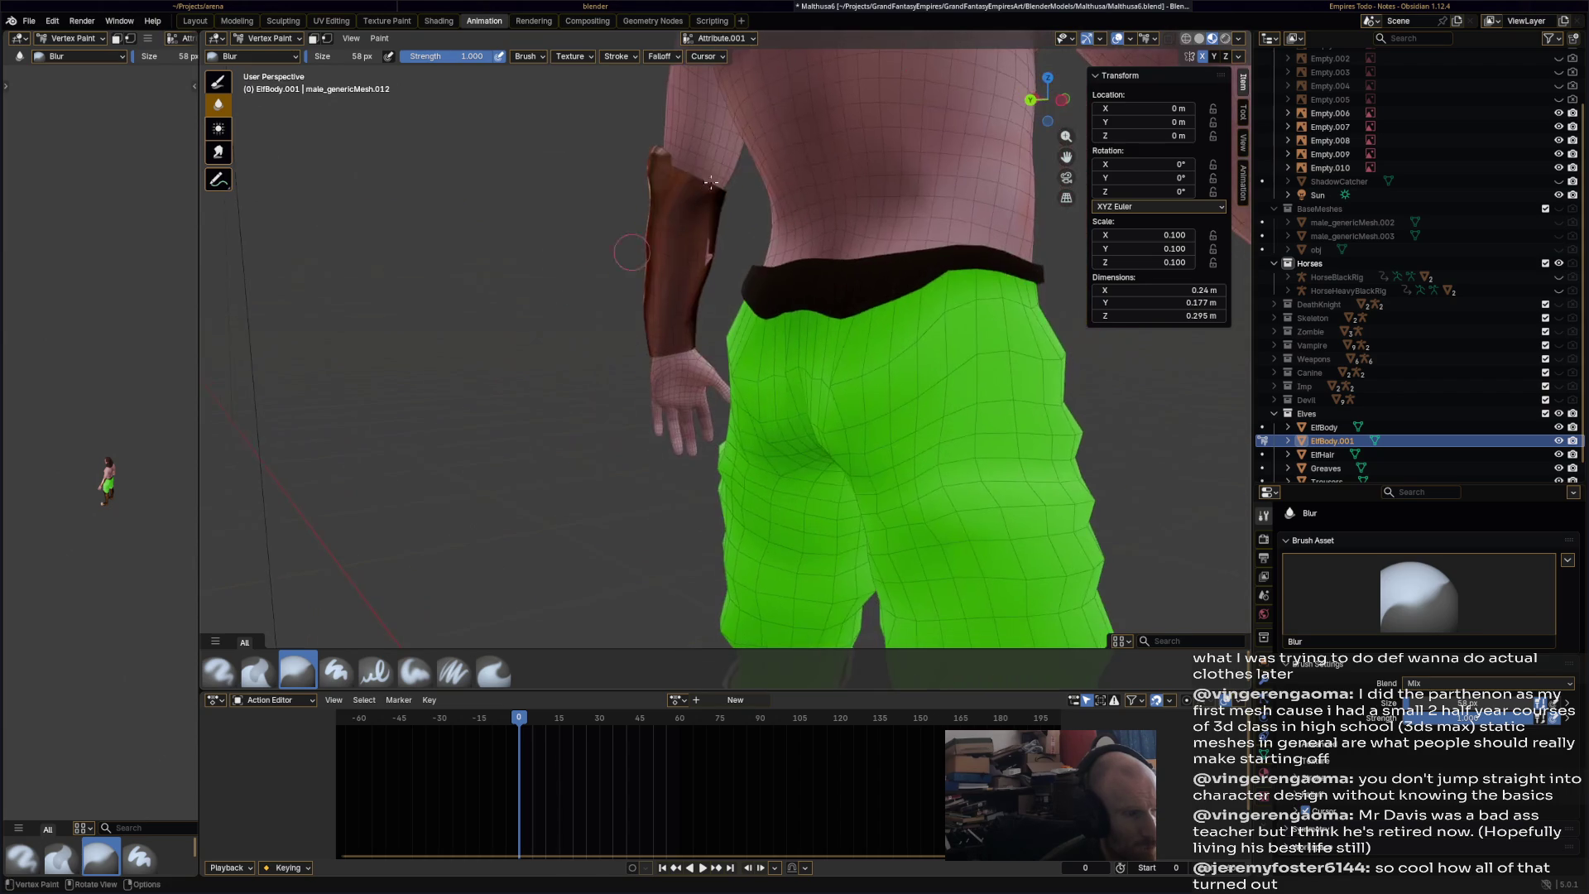
pyautogui.moveTo(678, 287)
pyautogui.mouseDown(button='middle')
pyautogui.moveTo(629, 248)
pyautogui.moveTo(876, 682)
pyautogui.mouseUp(button='middle')
# - Return to Sculpt Mode with the Inflate/Deflate brush
pyautogui.click(265, 38)
pyautogui.click(265, 86)
pyautogui.click(542, 676)
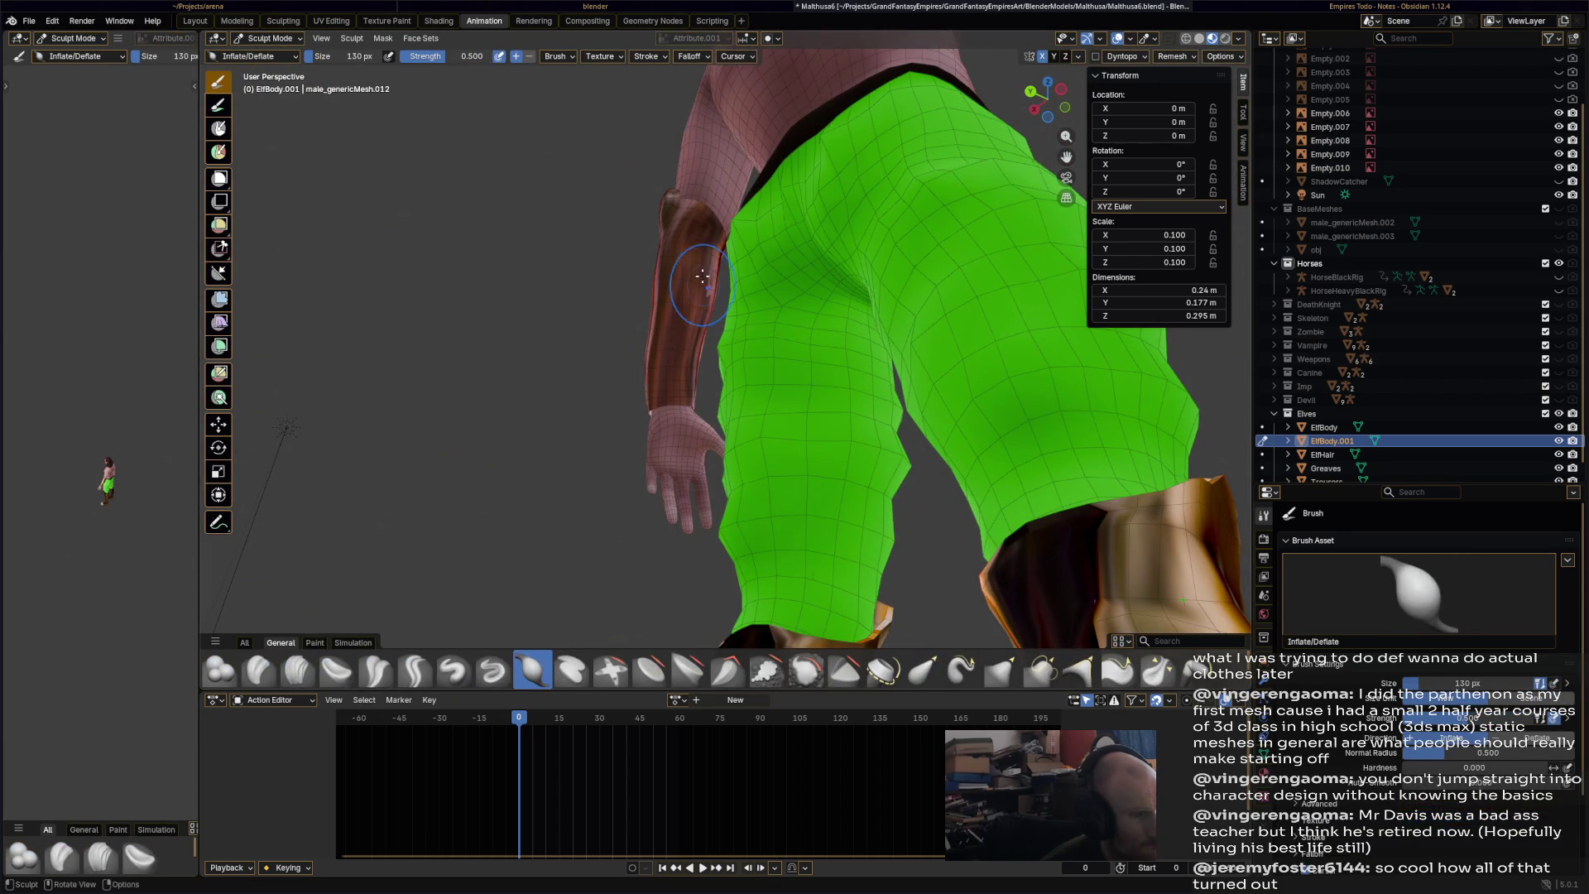
# - Choose the Elastic Grab brush and reduce its size to 60 px
pyautogui.moveTo(708, 376); pyautogui.dragTo(690, 218, button='middle')
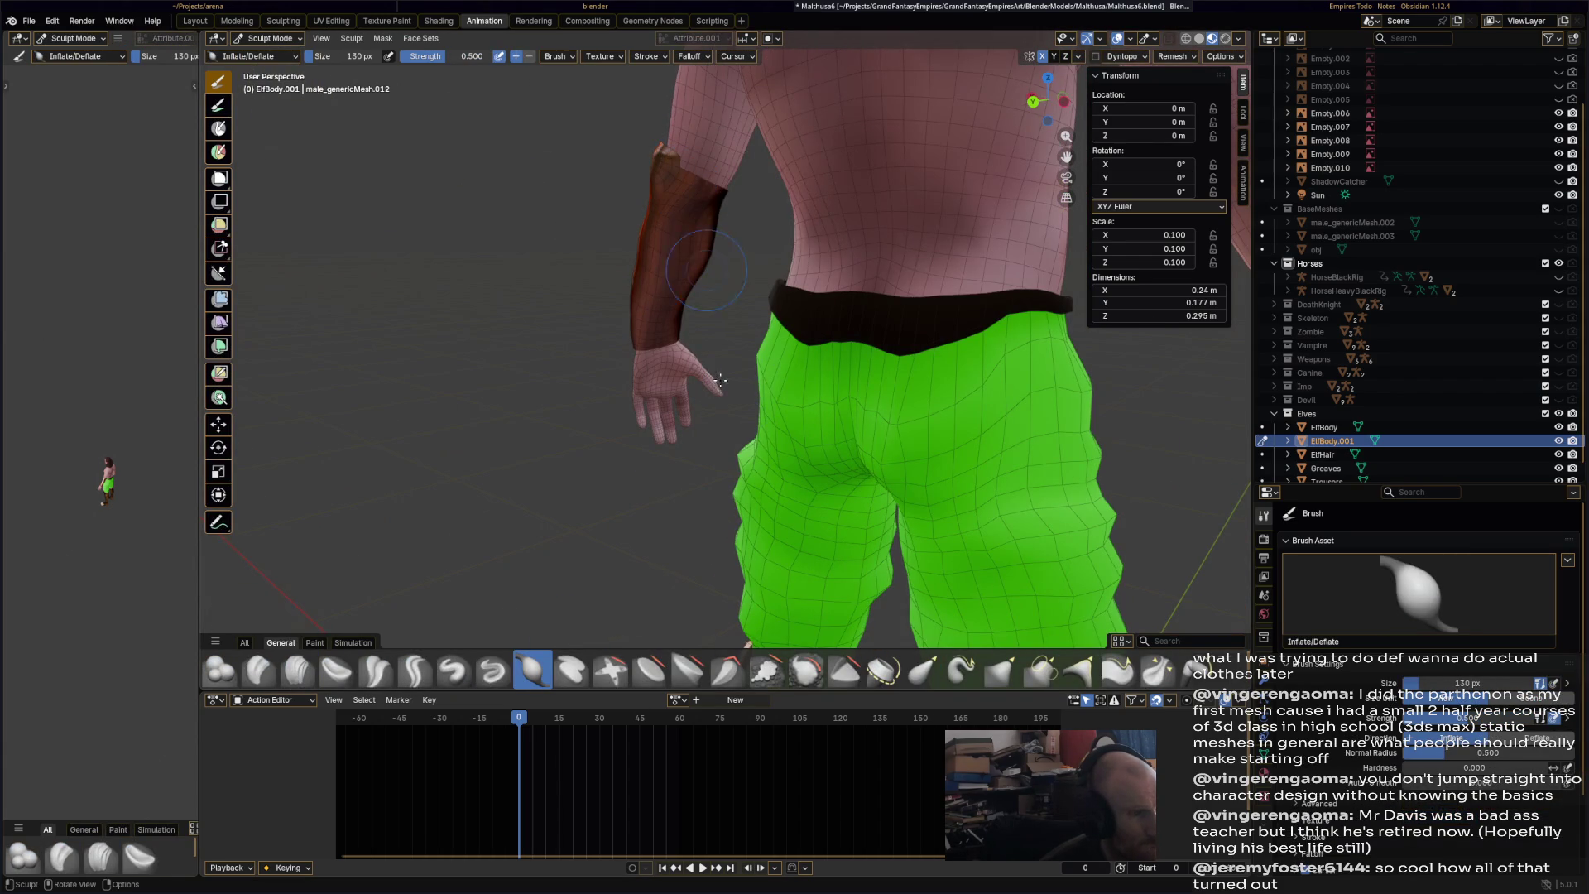
pyautogui.click(927, 677)
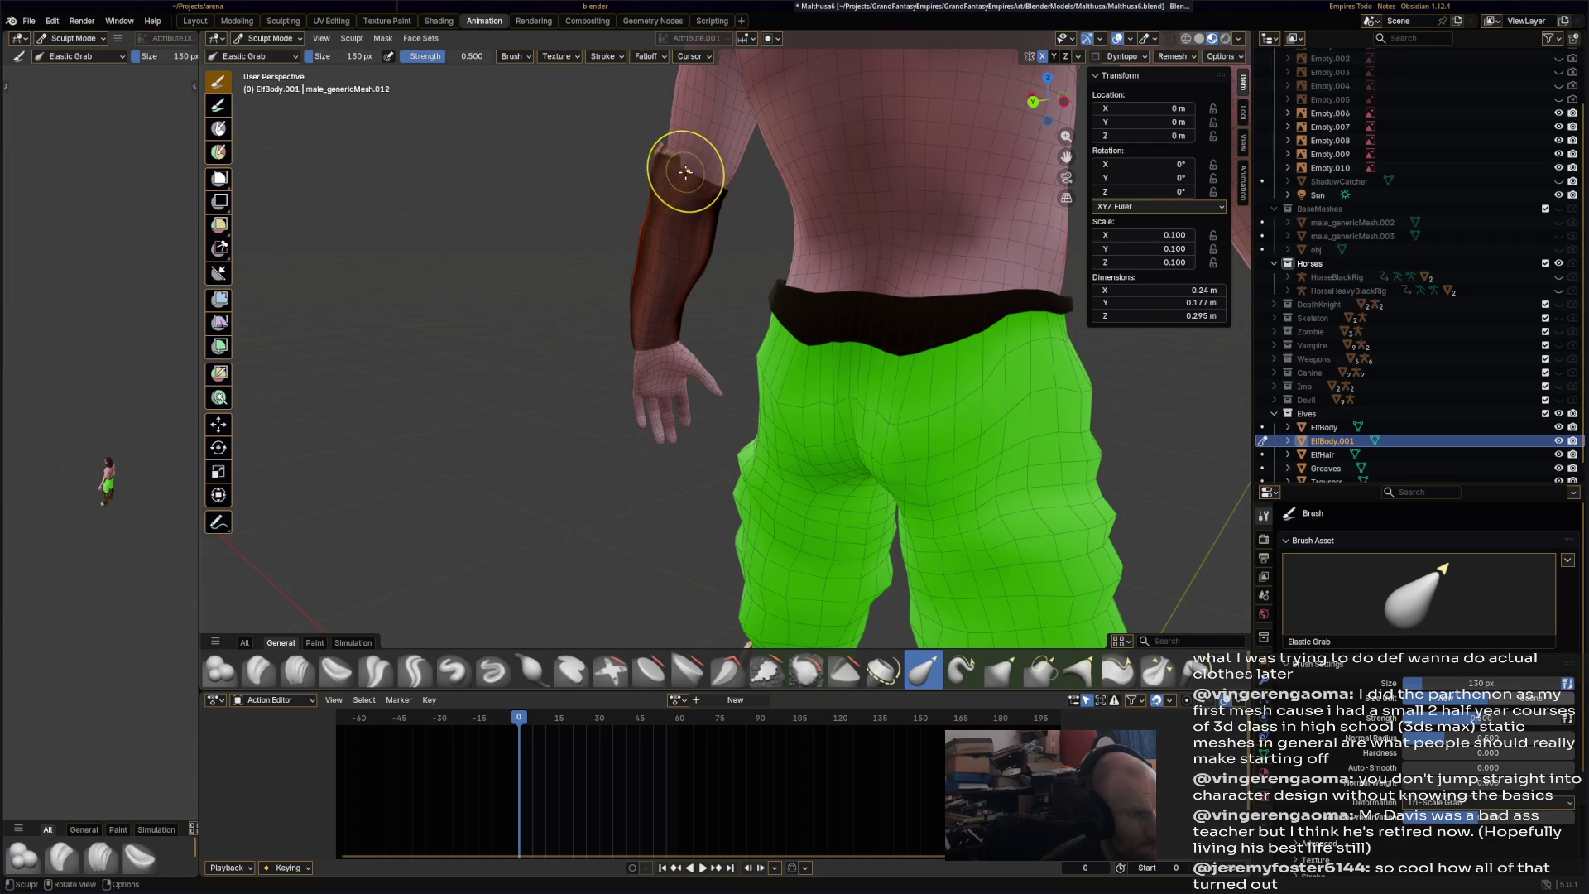
pyautogui.scroll(3, 785, 288)
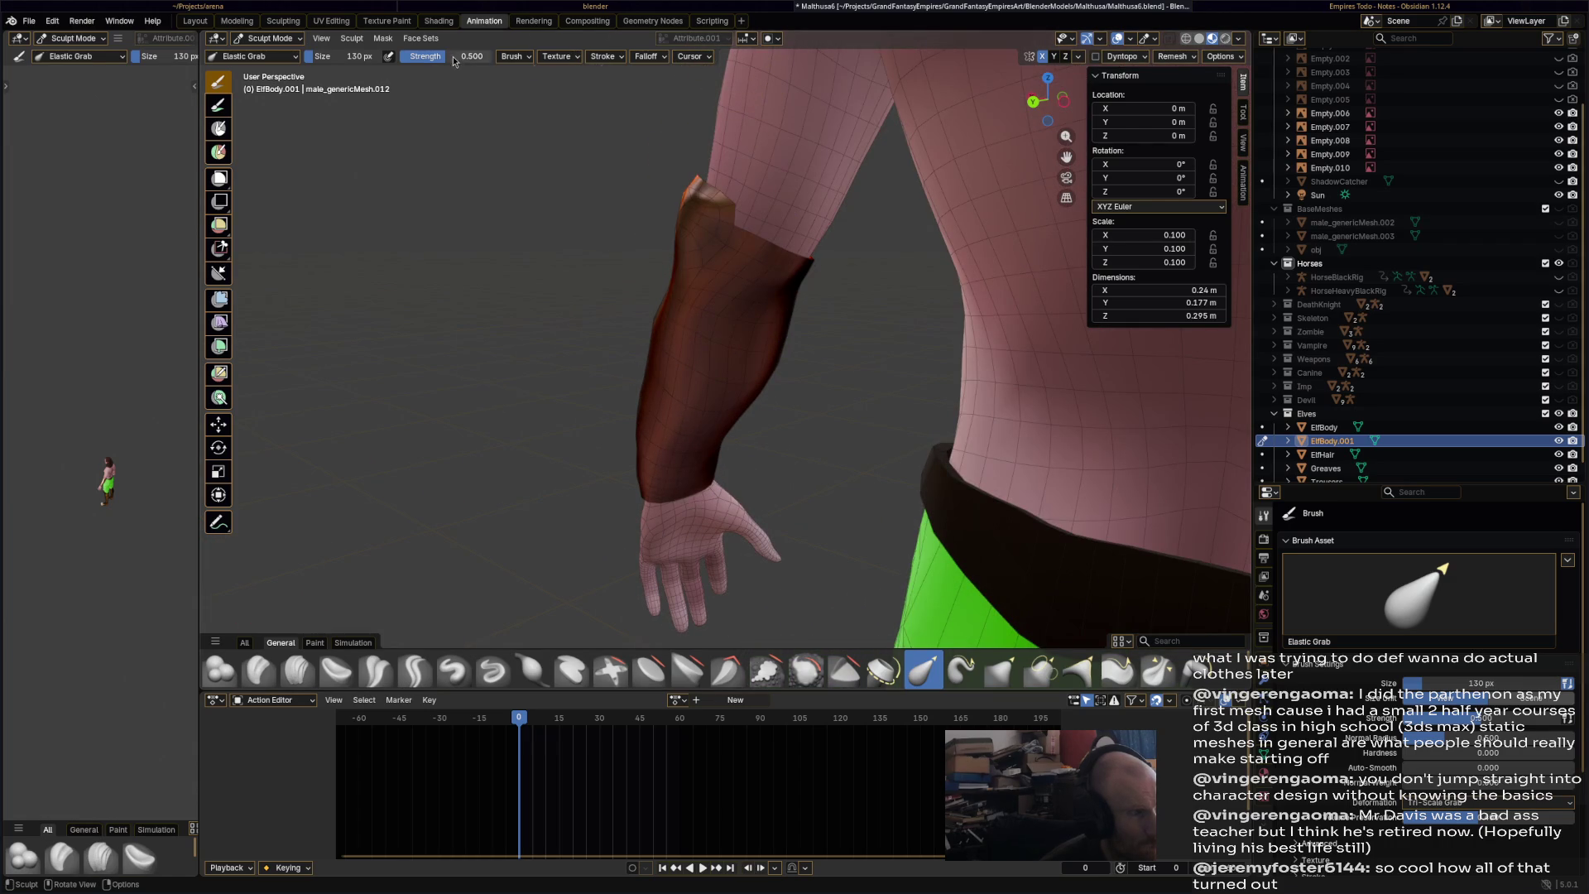
pyautogui.moveTo(382, 60)
pyautogui.mouseDown()
pyautogui.moveTo(331, 60)
pyautogui.moveTo(448, 61)
pyautogui.mouseUp()
pyautogui.write('60')
pyautogui.moveTo(343, 56); pyautogui.dragTo(344, 56)
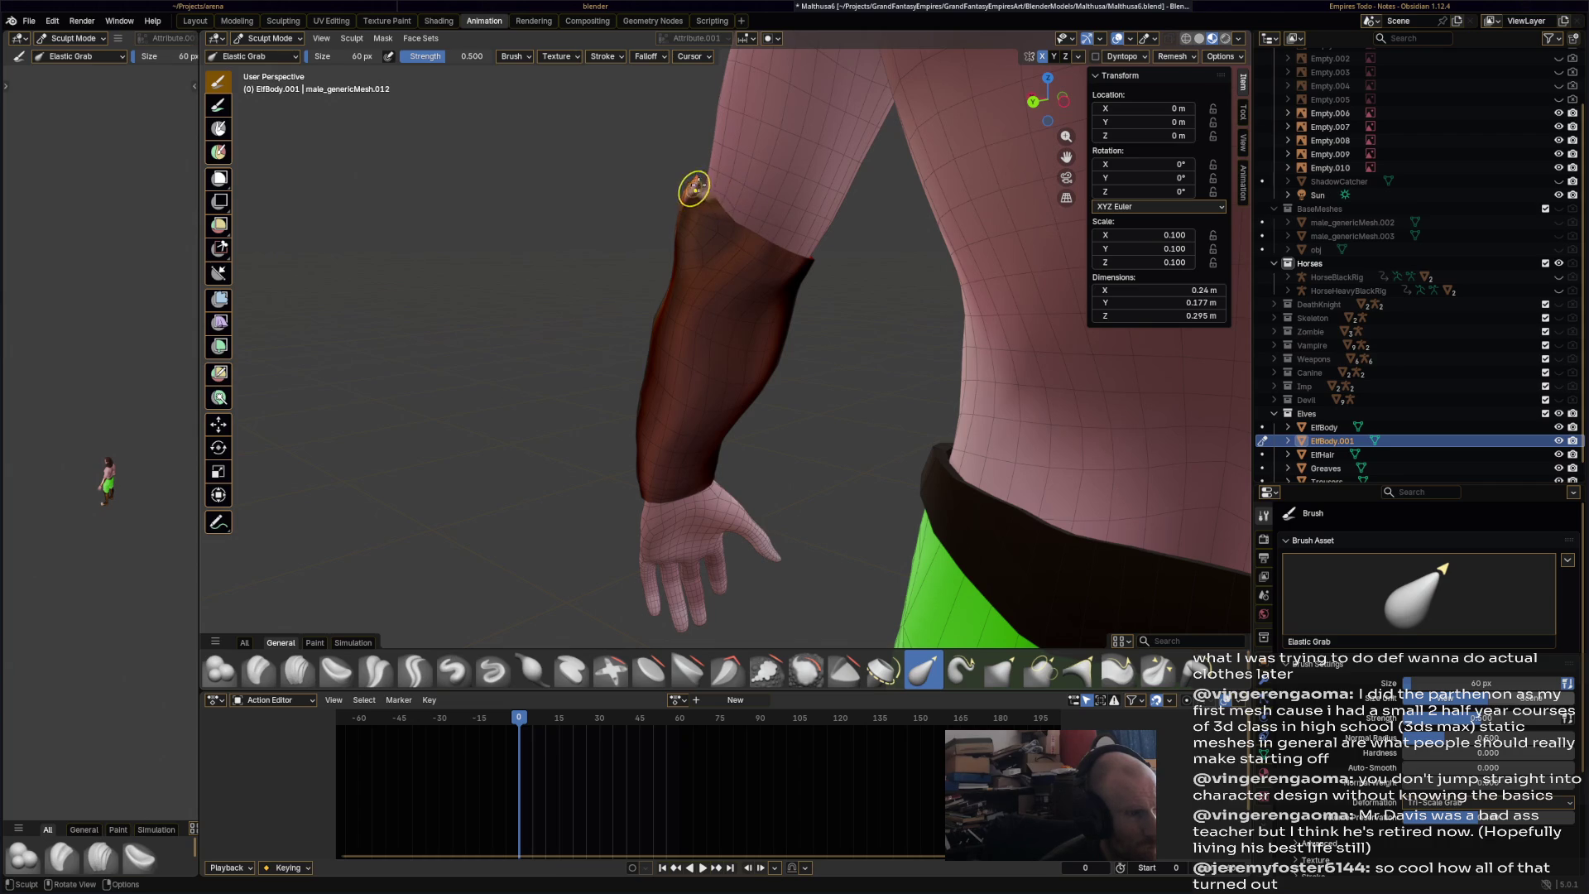
# - Check the bracer from the side and front, and save the file
pyautogui.moveTo(822, 261)
pyautogui.mouseDown(button='middle')
pyautogui.moveTo(969, 298)
pyautogui.moveTo(1021, 342)
pyautogui.mouseUp(button='middle')
pyautogui.scroll(-3, 798, 383)
pyautogui.moveTo(832, 345)
pyautogui.mouseDown(button='middle')
pyautogui.moveTo(798, 383)
pyautogui.moveTo(841, 365)
pyautogui.moveTo(823, 368)
pyautogui.moveTo(841, 406)
pyautogui.moveTo(877, 414)
pyautogui.moveTo(822, 445)
pyautogui.moveTo(771, 445)
pyautogui.moveTo(798, 454)
pyautogui.moveTo(798, 421)
pyautogui.moveTo(756, 414)
pyautogui.moveTo(912, 424)
pyautogui.moveTo(741, 403)
pyautogui.mouseUp(button='middle')
pyautogui.scroll(5, 836, 369)
pyautogui.hotkey('ctrl', 's')
pyautogui.scroll(-3, 841, 405)
pyautogui.scroll(-3, 848, 444)
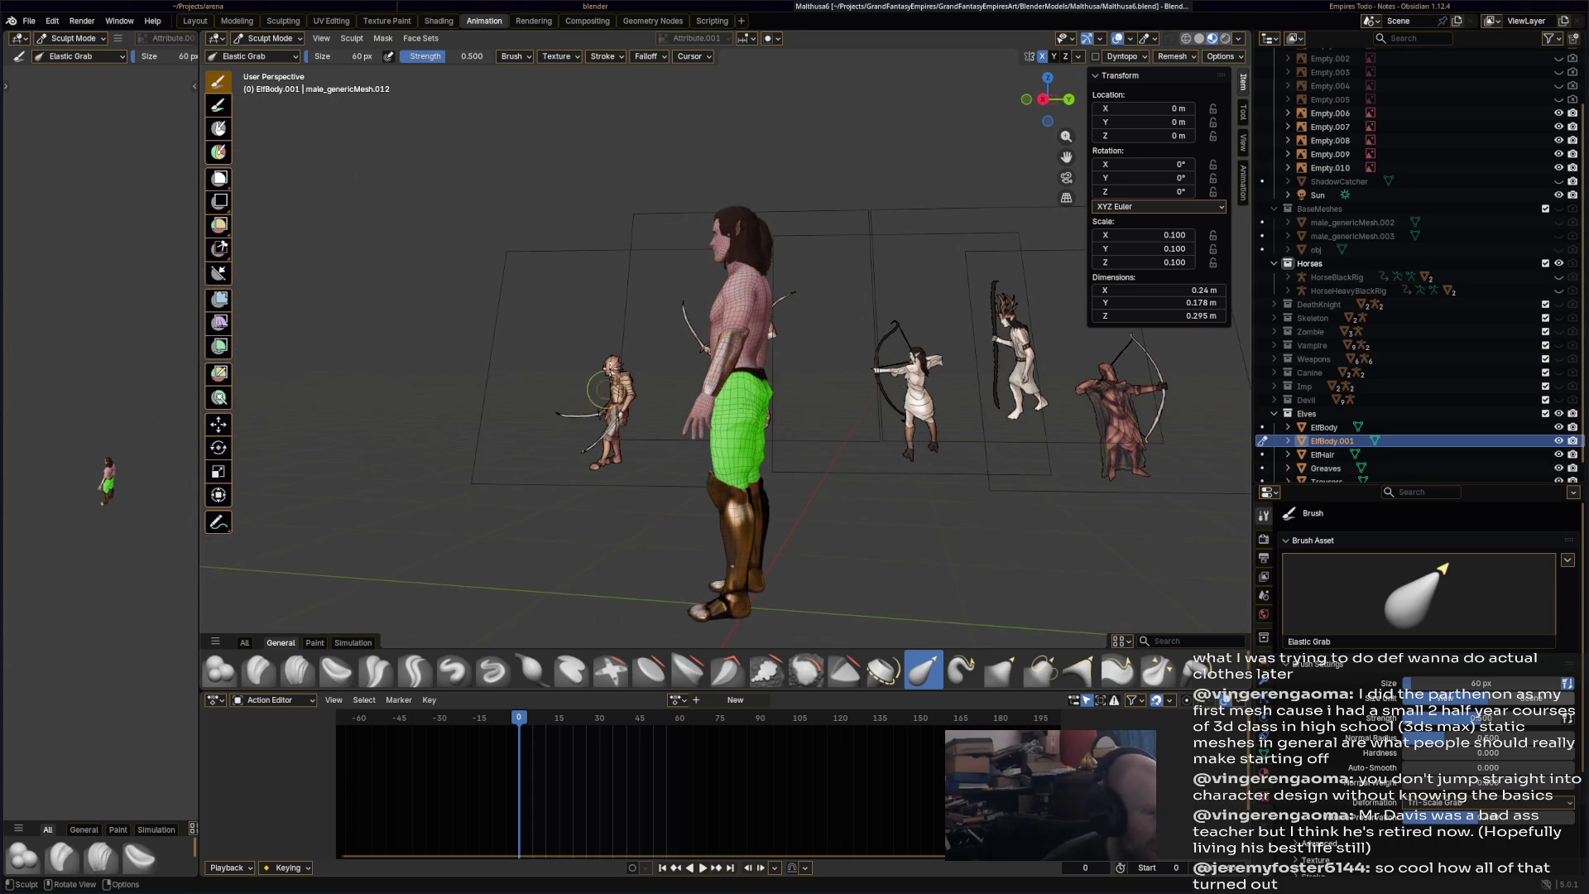
# - Orbit around the elf to inspect the green trousers and metal leg armour
pyautogui.moveTo(672, 459)
pyautogui.mouseDown(button='middle')
pyautogui.moveTo(745, 460)
pyautogui.moveTo(704, 460)
pyautogui.mouseUp(button='middle')
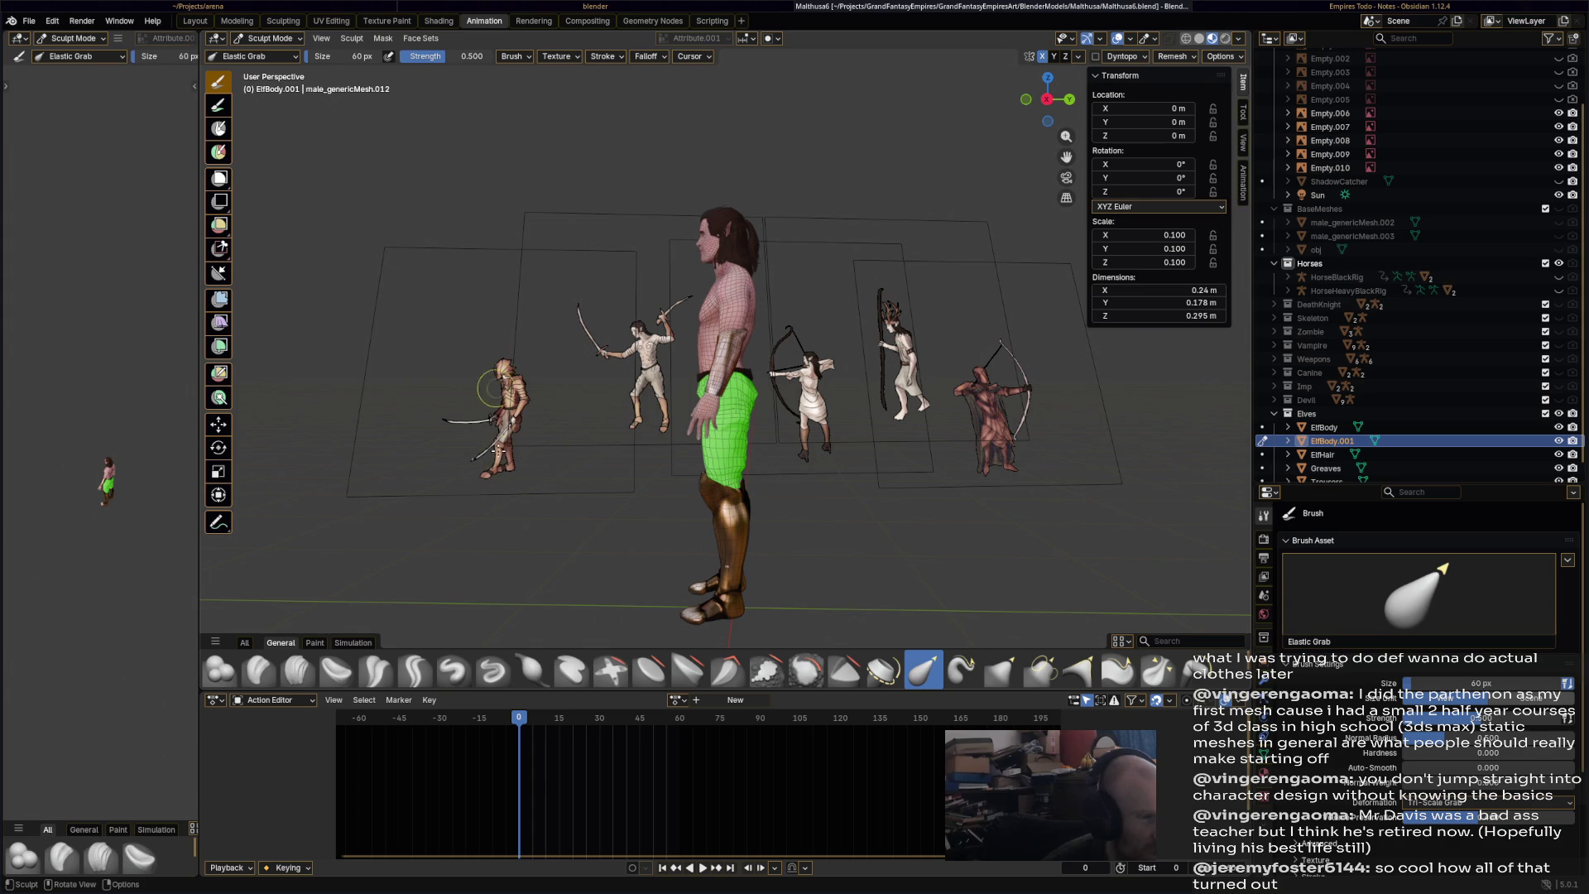
pyautogui.moveTo(540, 352); pyautogui.dragTo(619, 363, button='middle')
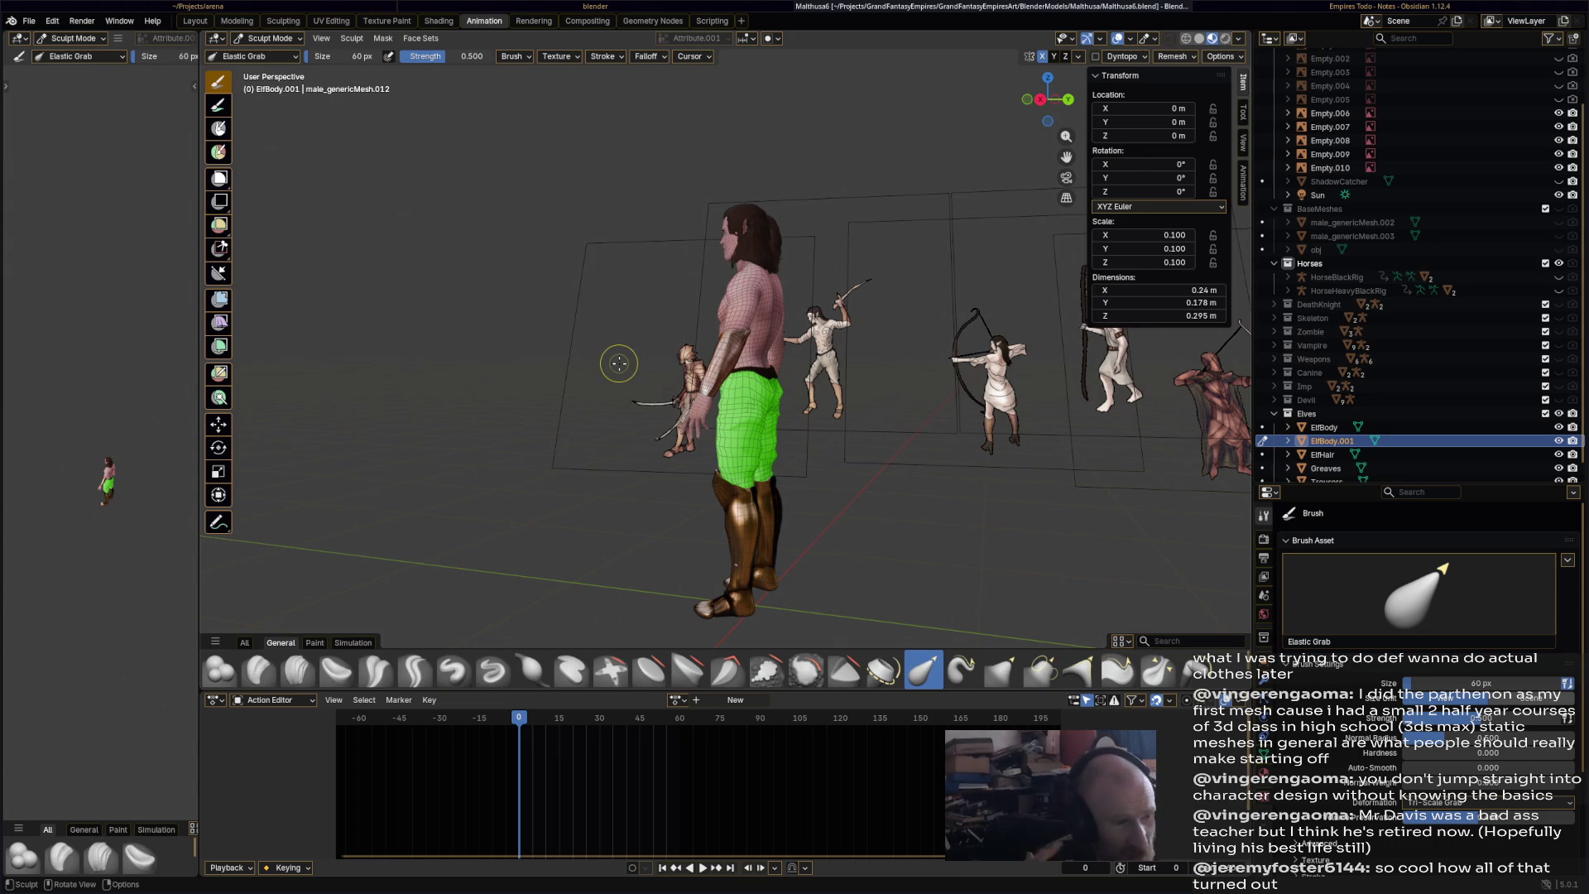
pyautogui.moveTo(892, 336)
pyautogui.mouseDown(button='middle')
pyautogui.moveTo(1007, 351)
pyautogui.moveTo(920, 378)
pyautogui.mouseUp(button='middle')
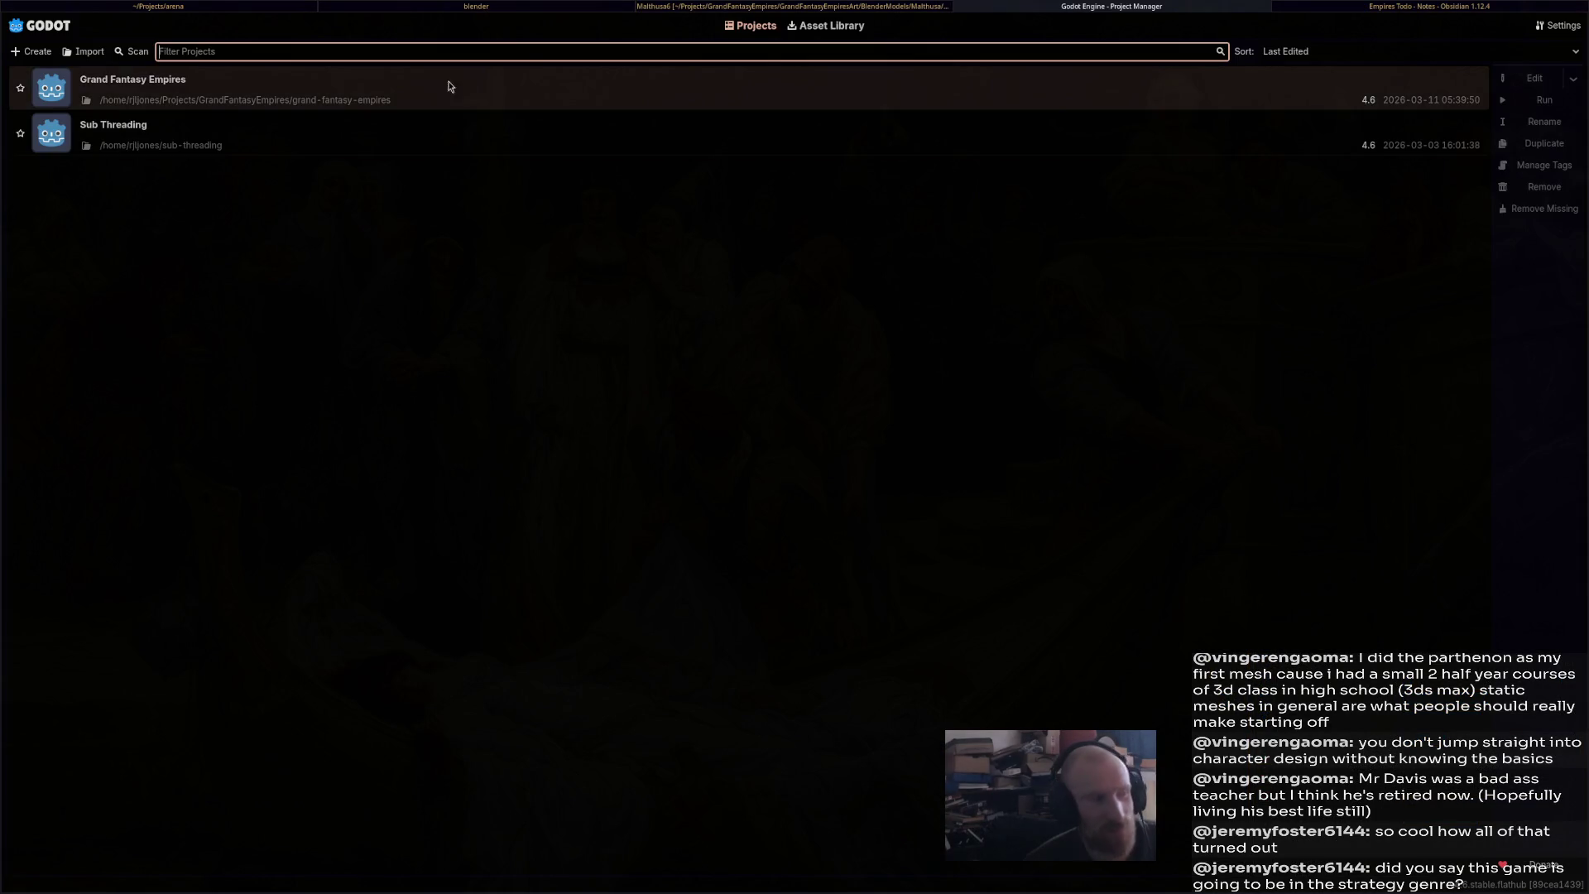
# - Open the Grand Fantasy Empires project in Godot and run it
pyautogui.doubleClick(373, 90)
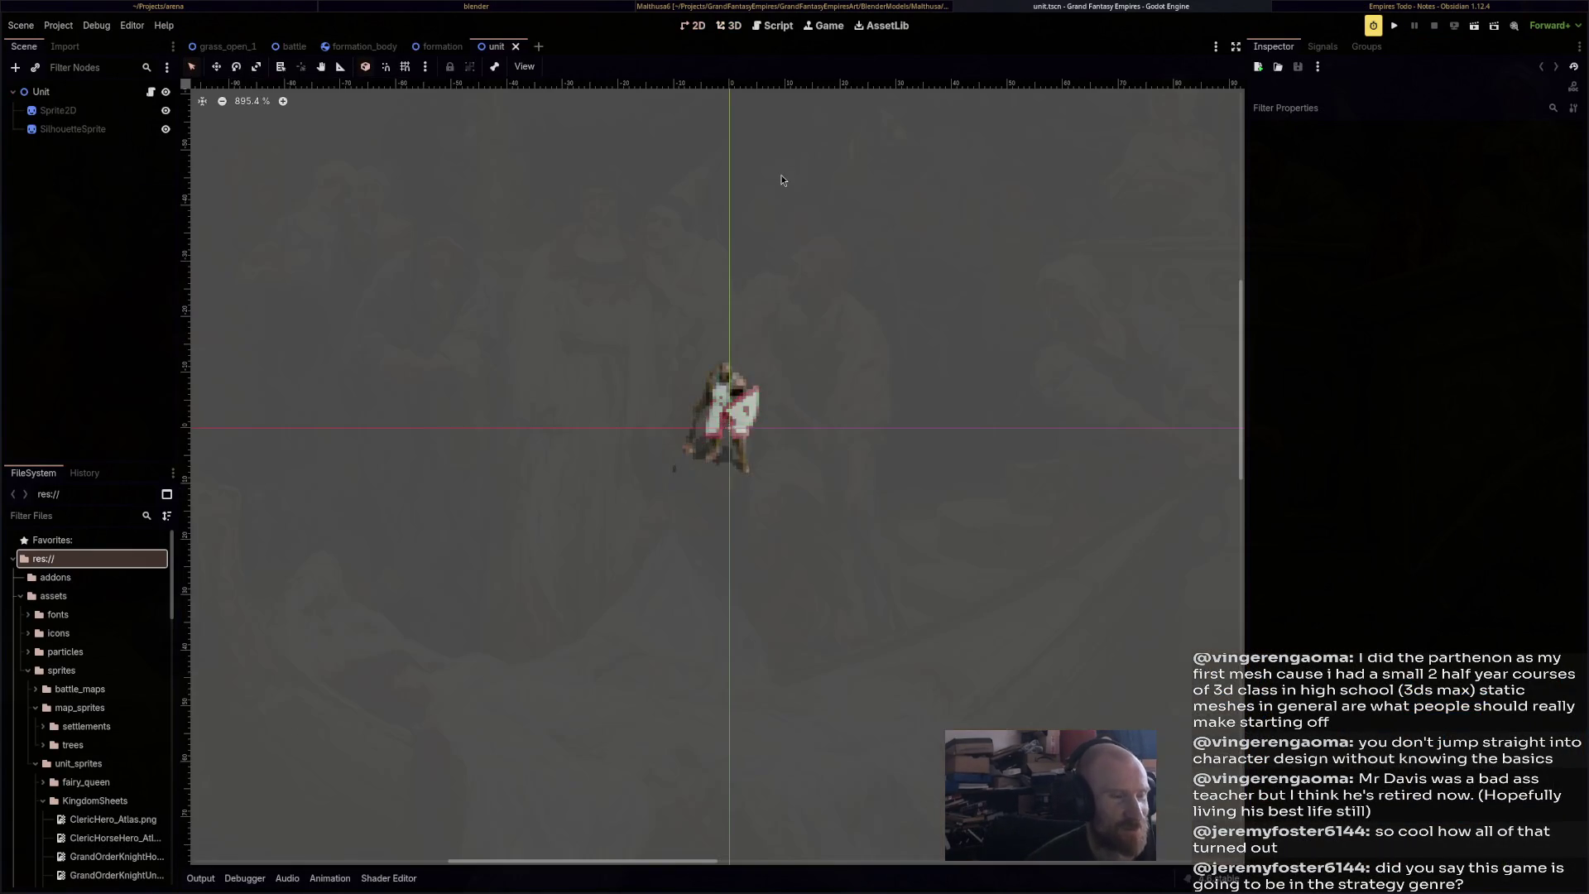
pyautogui.click(1395, 28)
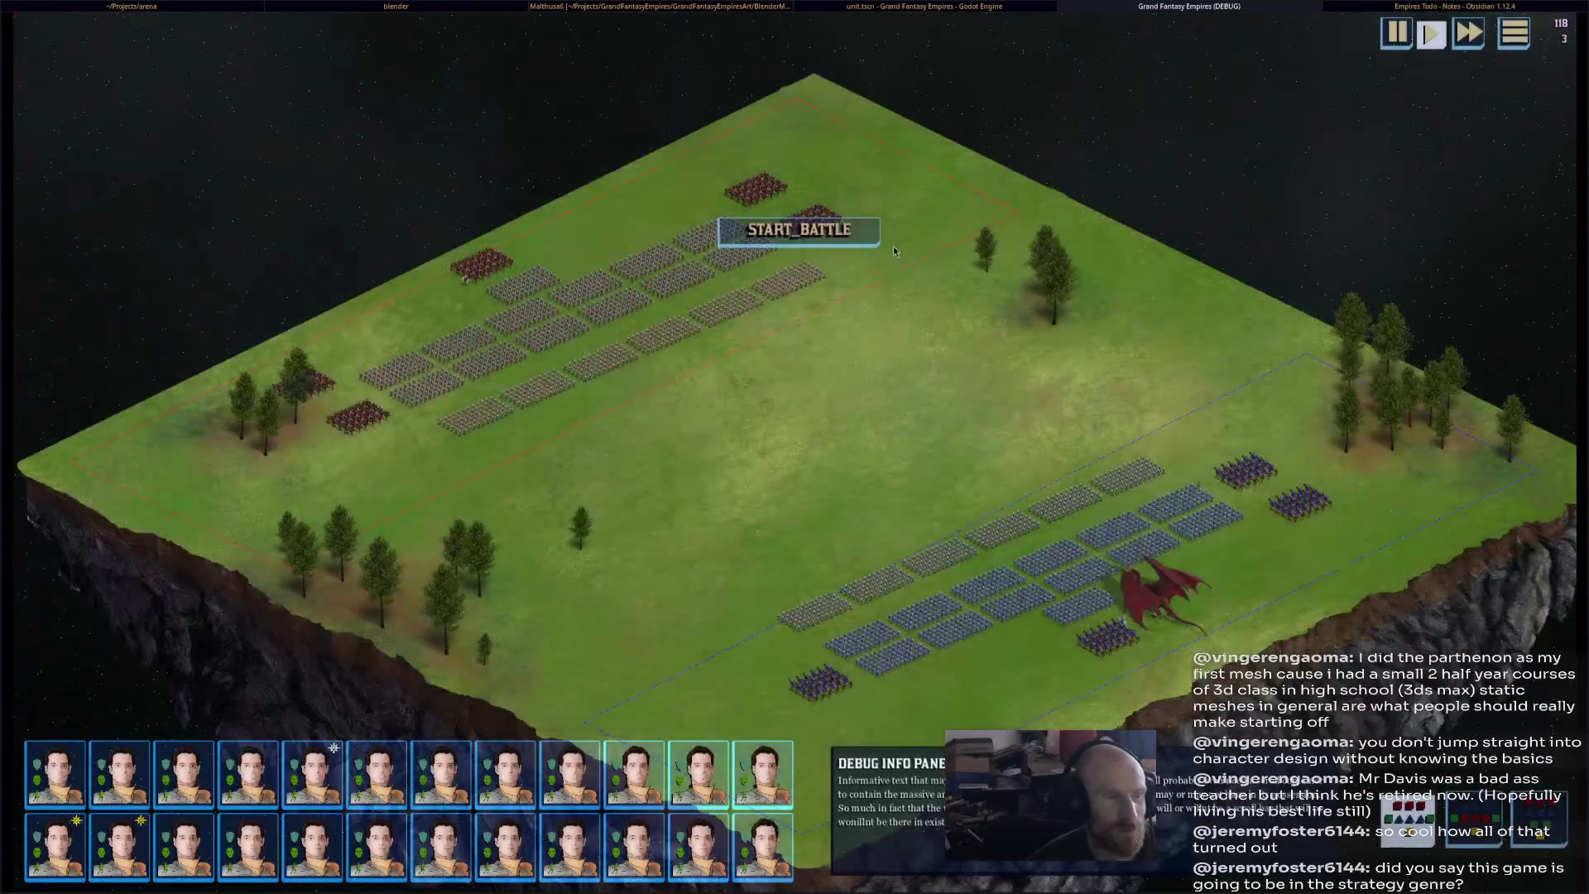
# - Start the battle and order the blue cavalry groups forward around the army's right flank
pyautogui.click(877, 242)
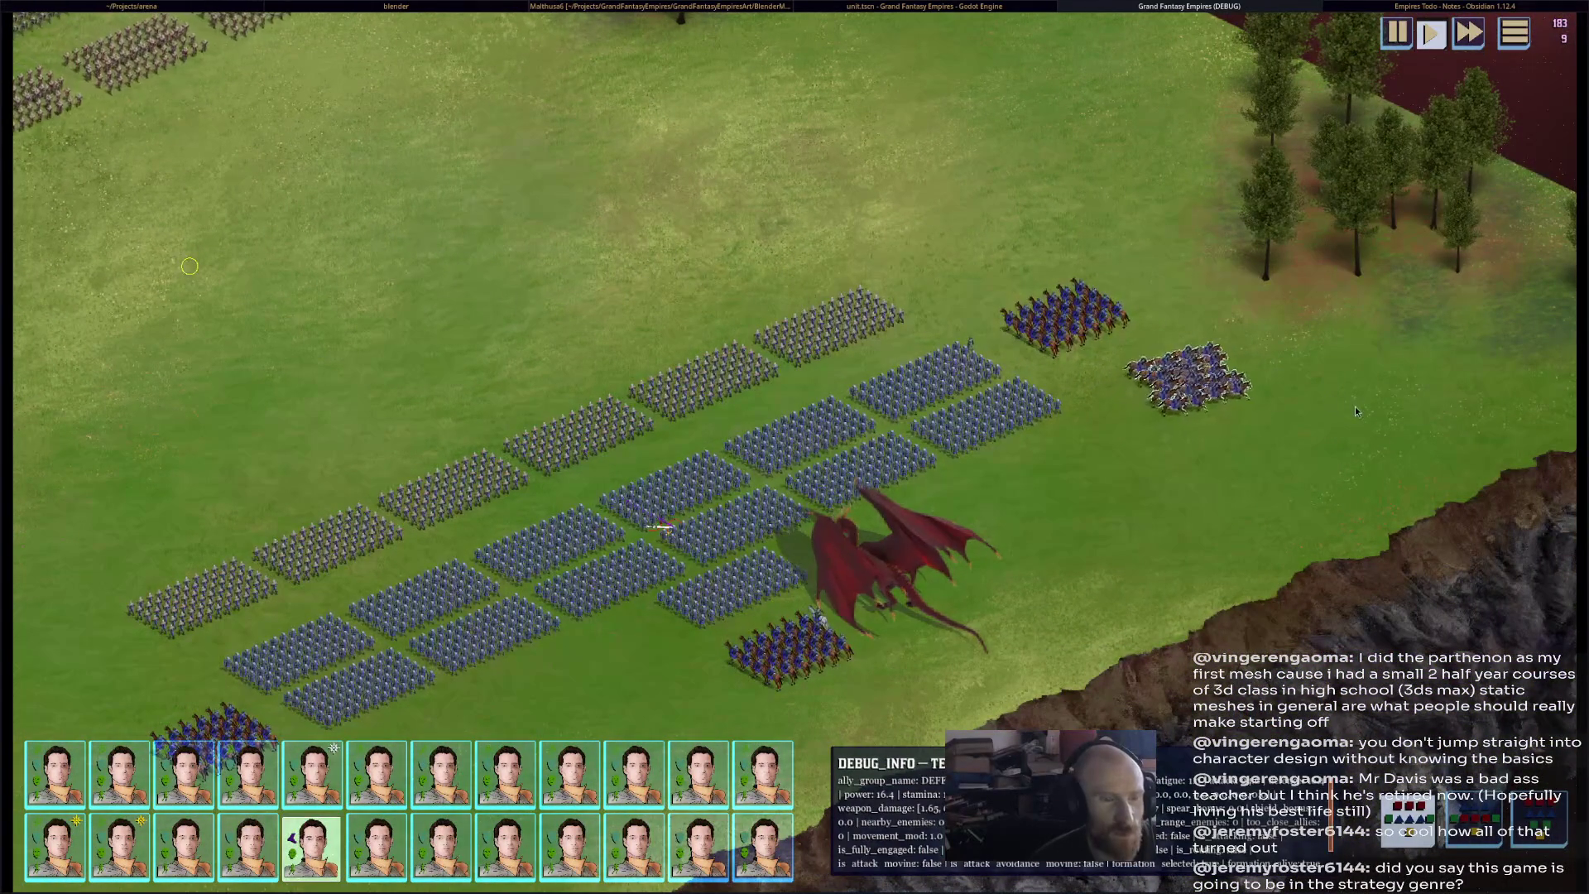
pyautogui.rightClick(1354, 406)
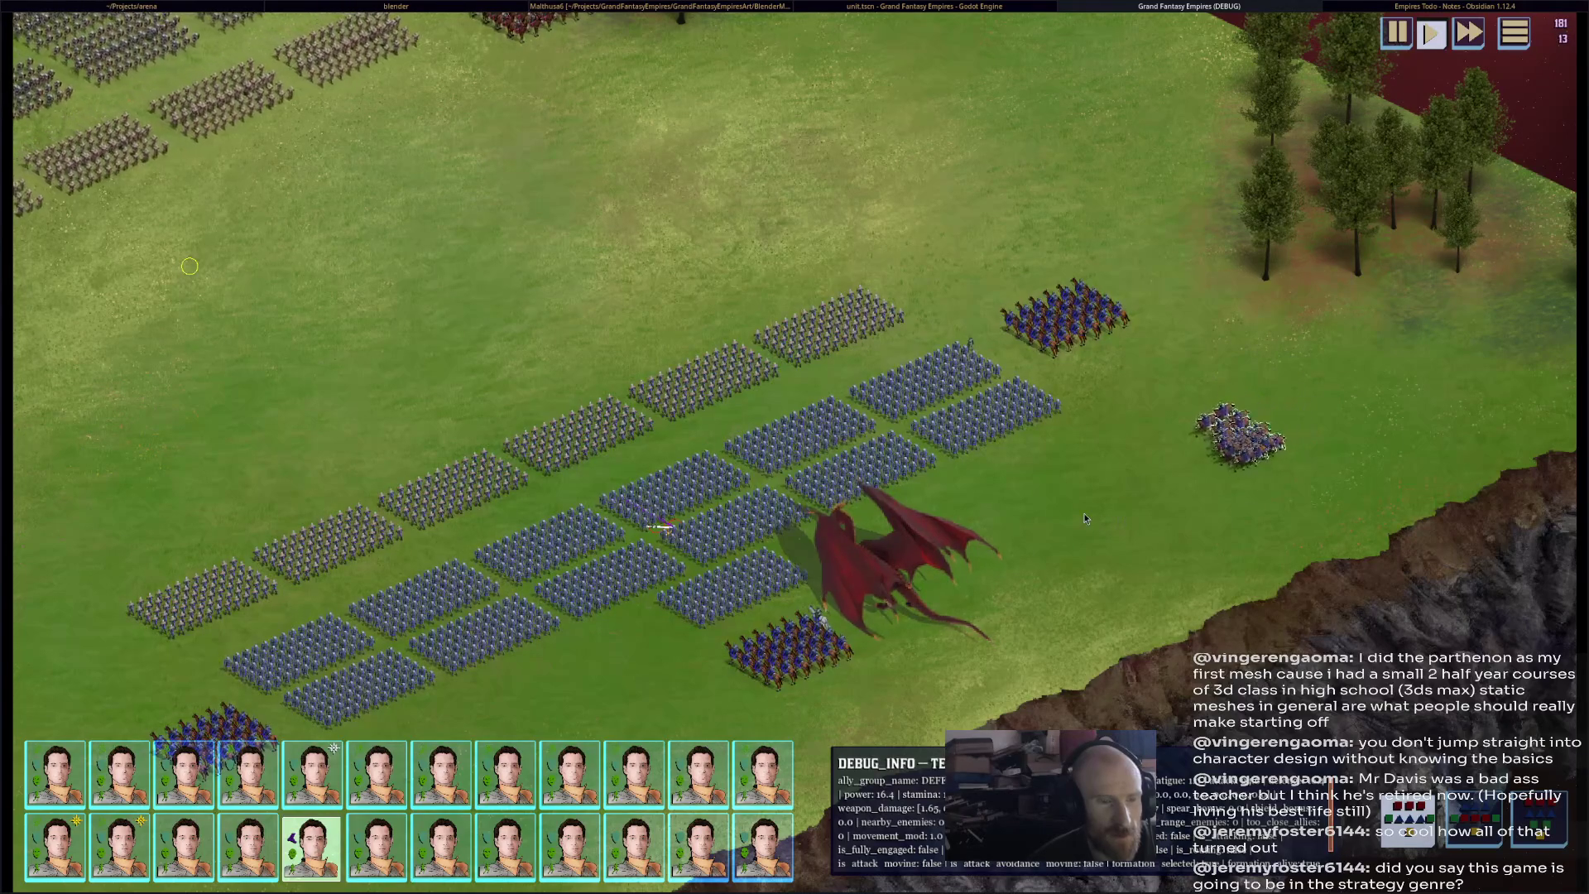
pyautogui.rightClick(1333, 424)
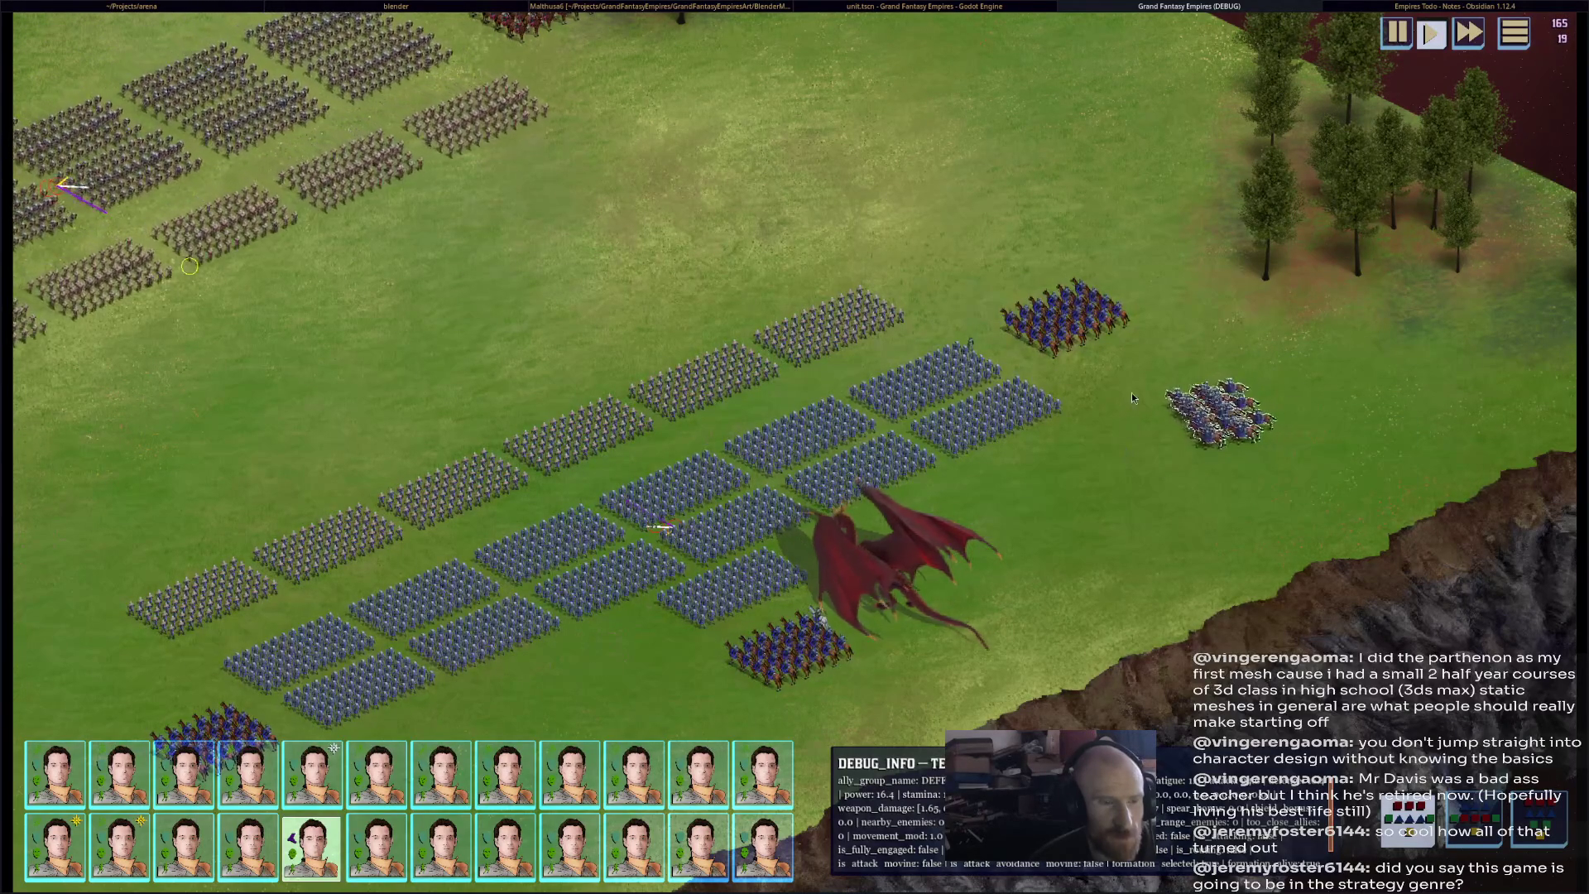
pyautogui.rightClick(1186, 293)
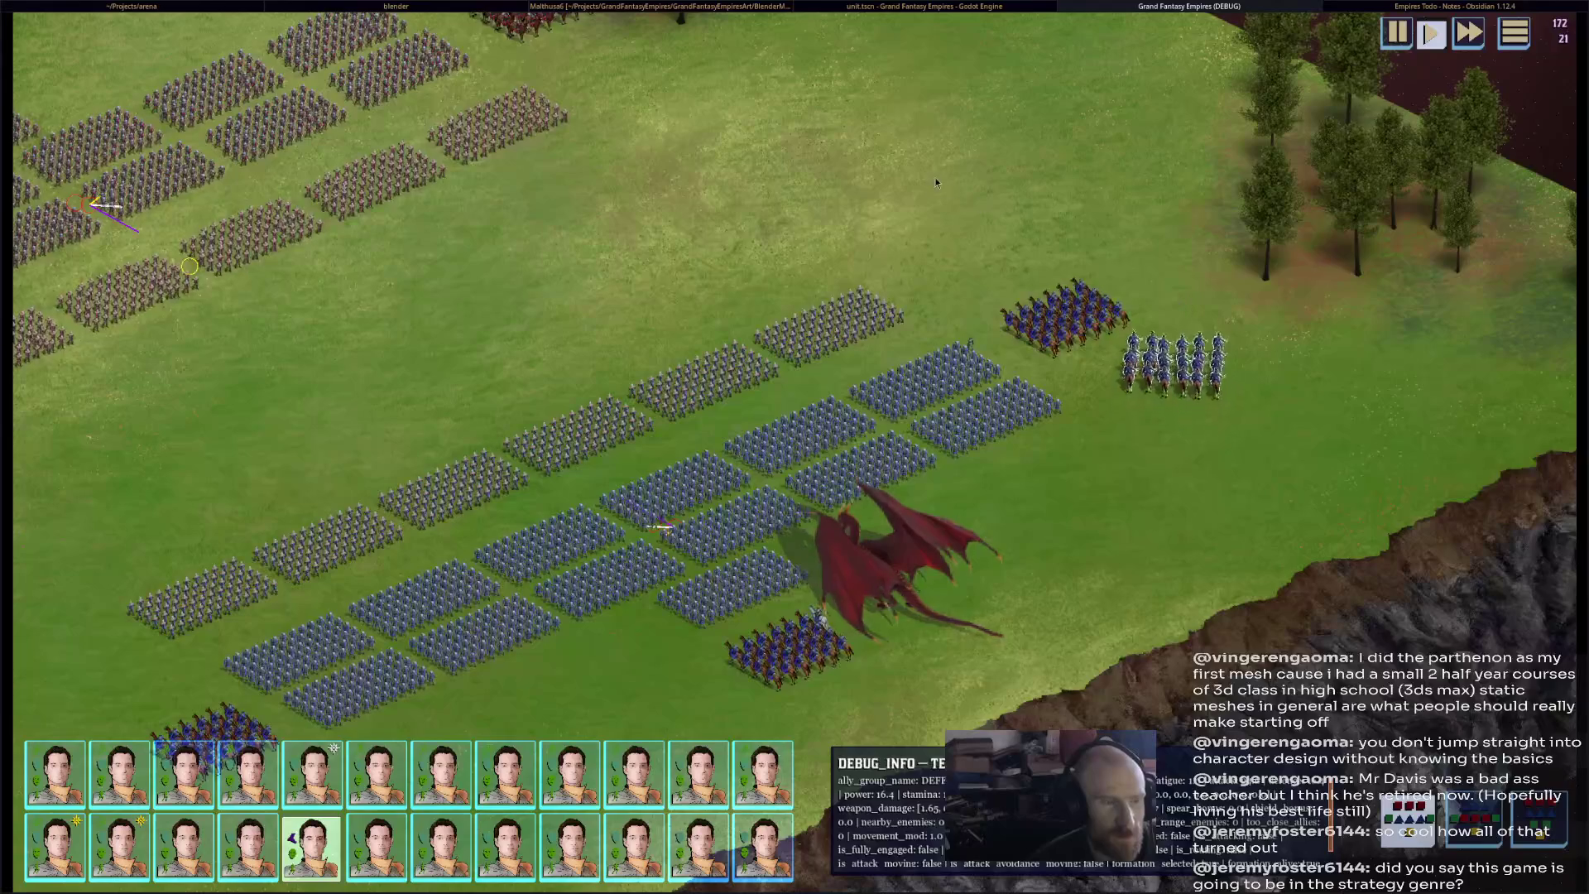
pyautogui.moveTo(932, 176); pyautogui.dragTo(1198, 265, button='middle')
pyautogui.rightClick(1169, 219)
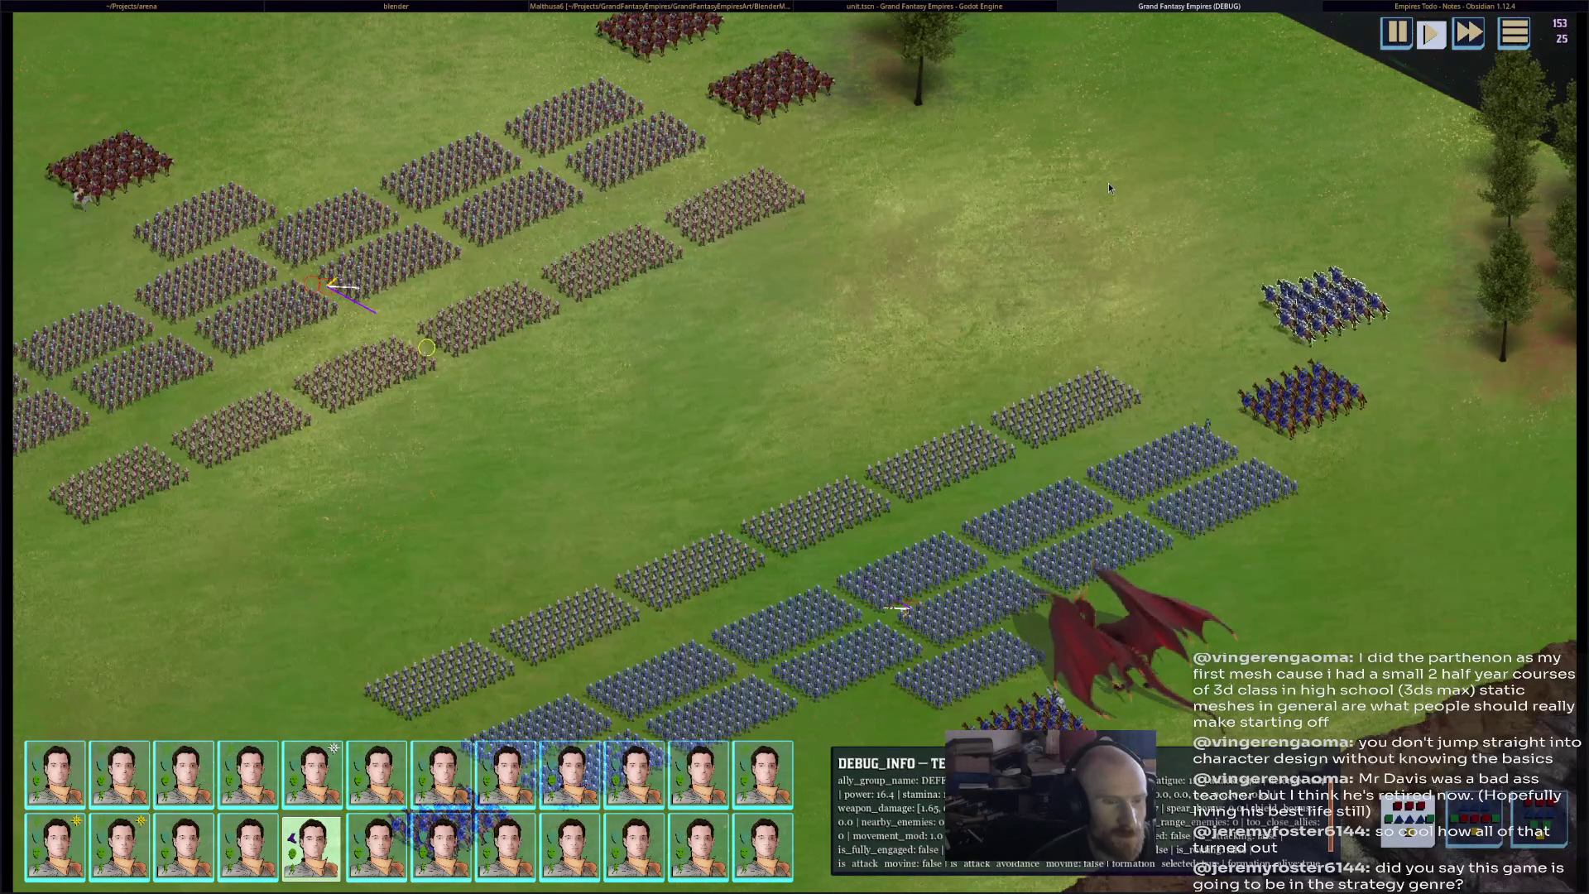
# - Pan the battlefield view across the armies toward the enemy lines
pyautogui.moveTo(1109, 189); pyautogui.dragTo(1207, 287, button='middle')
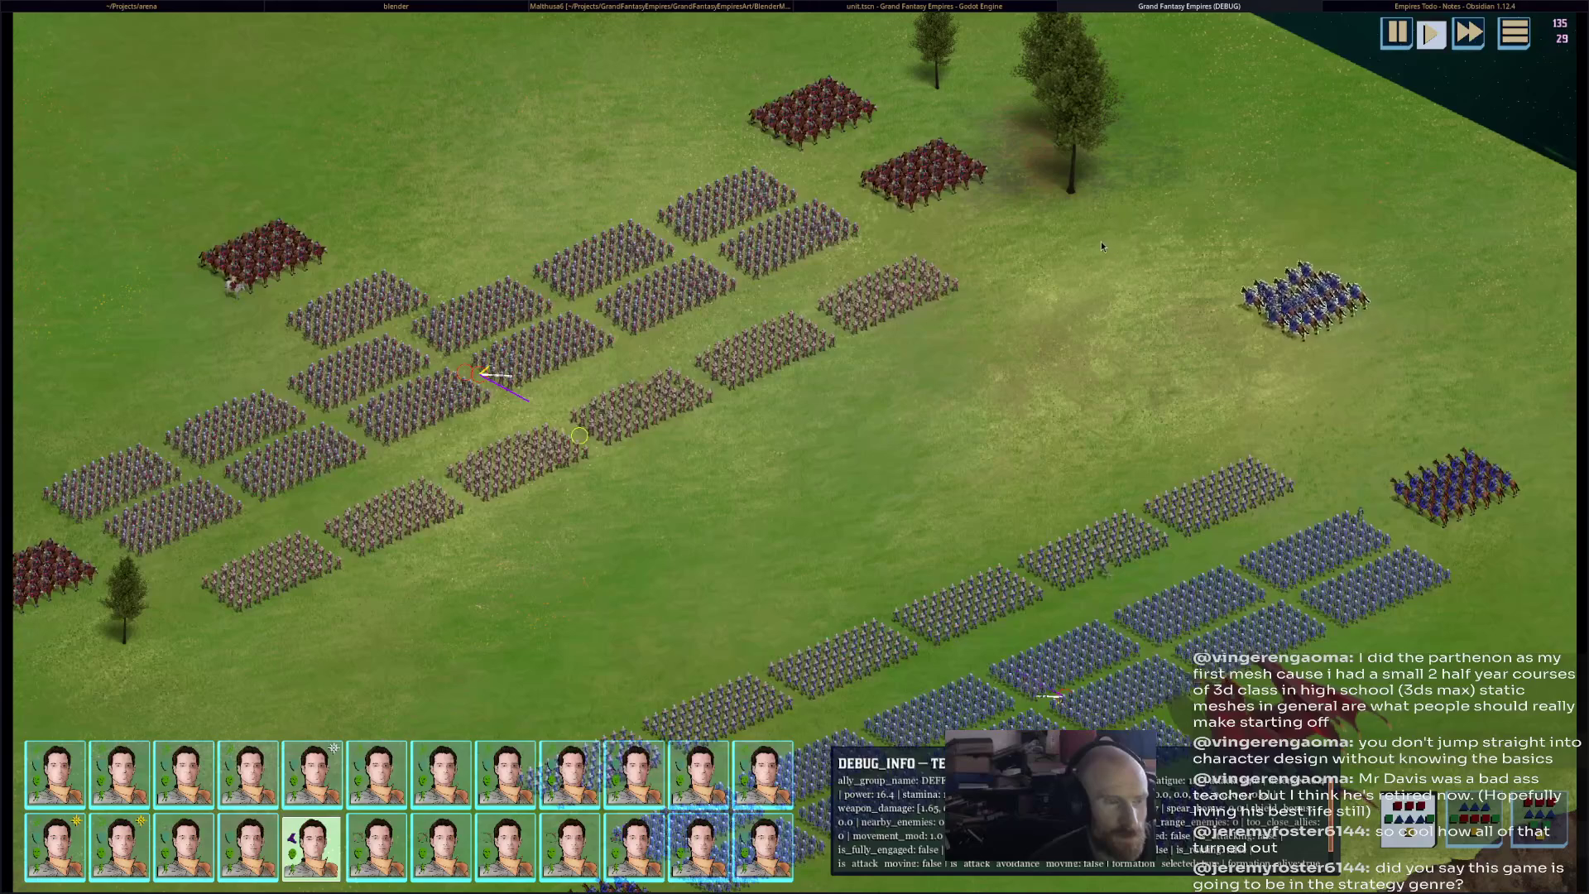
pyautogui.moveTo(930, 288)
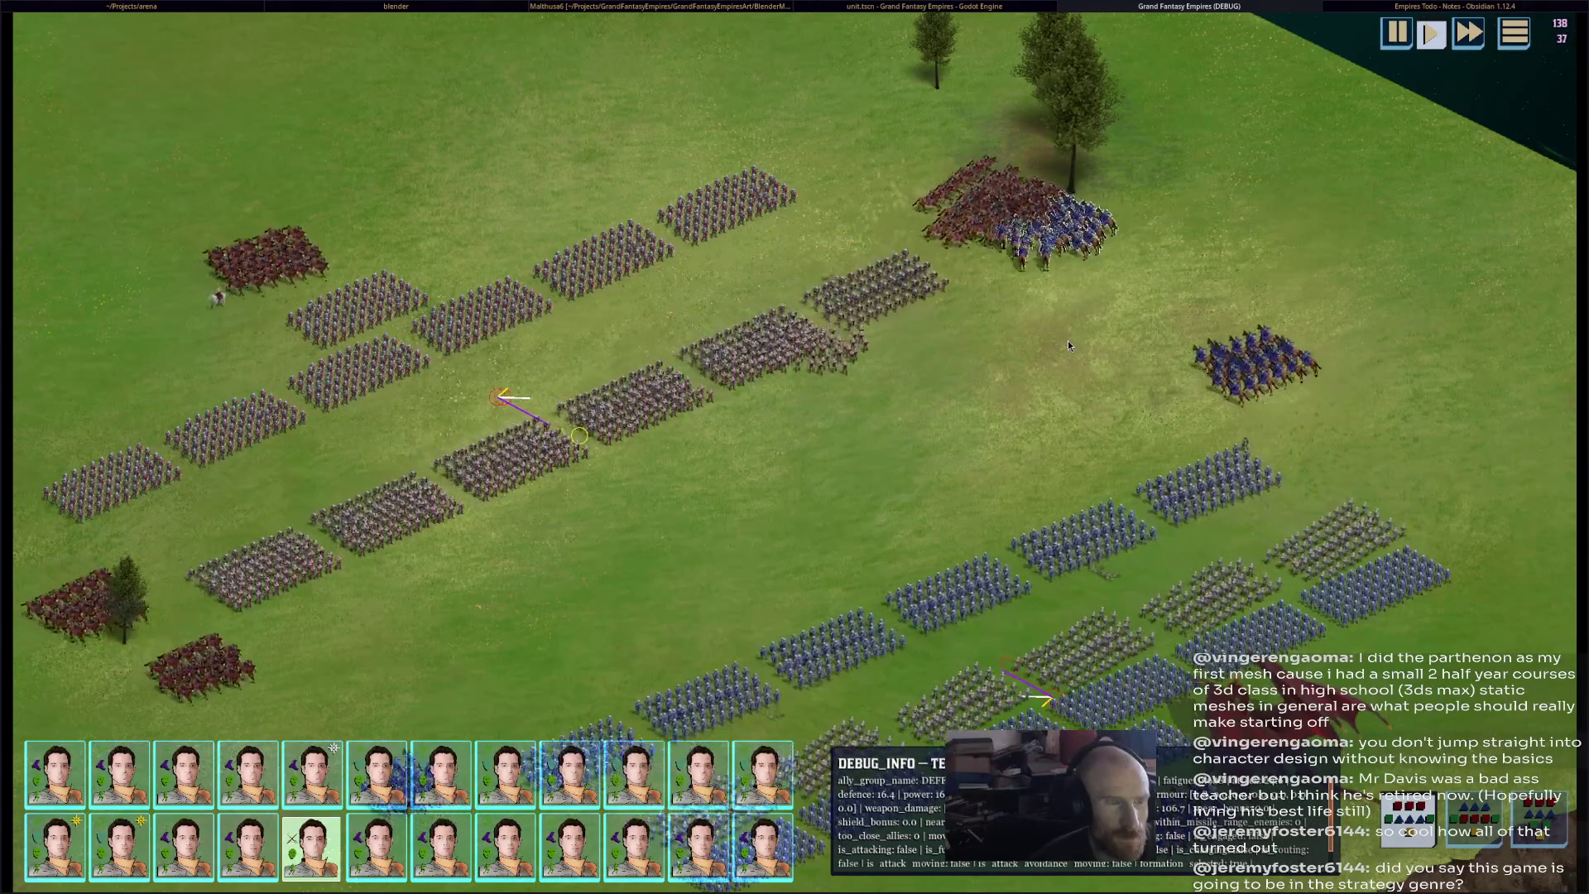
pyautogui.press('Down')
pyautogui.press('Left')
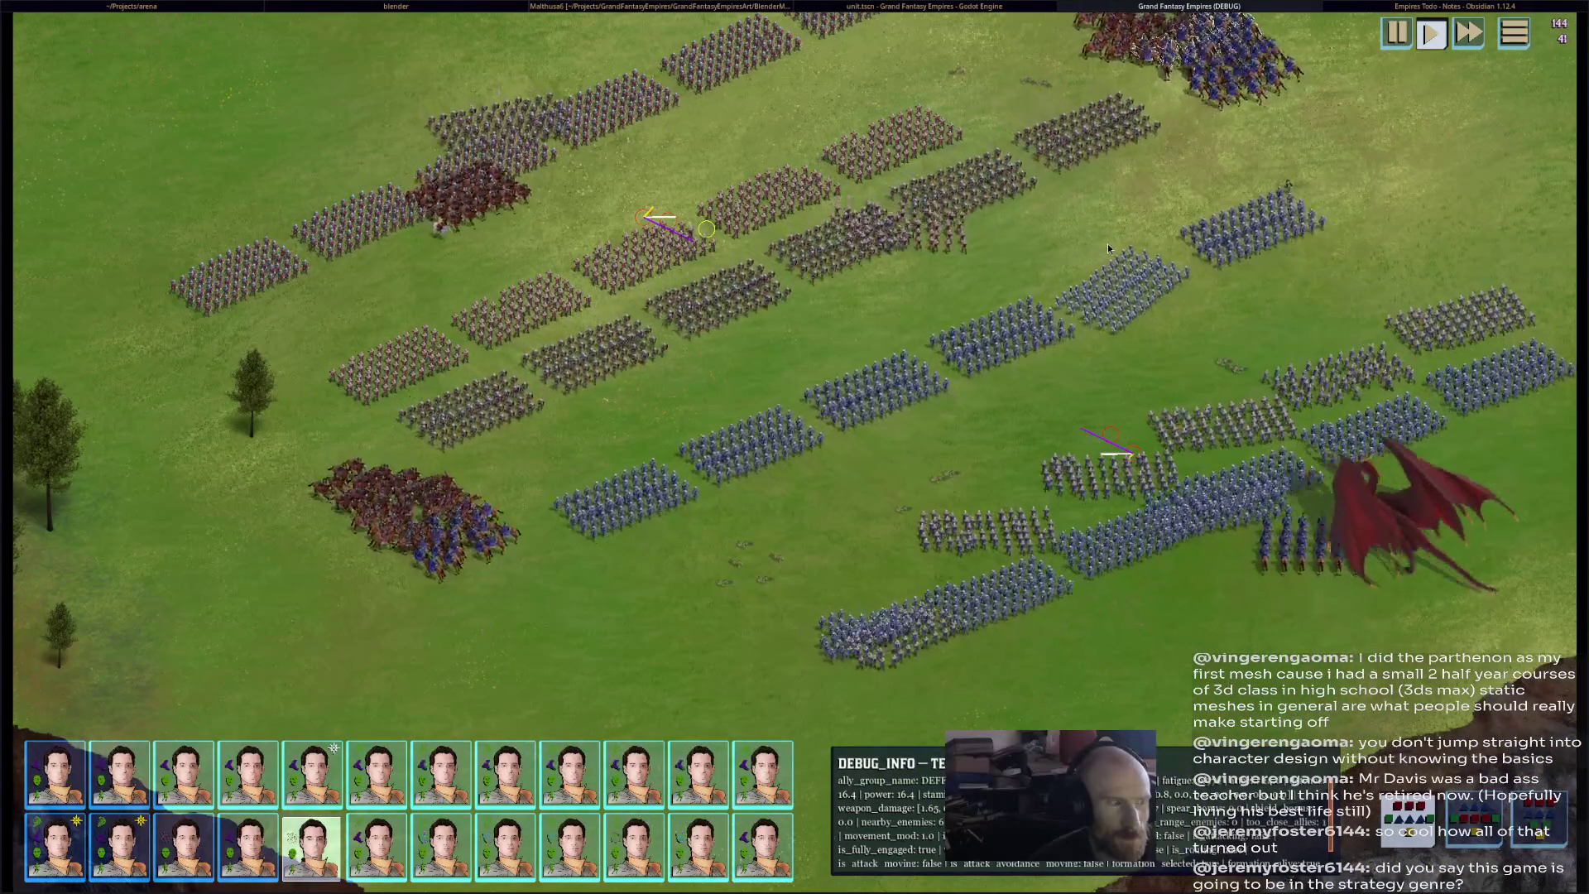
pyautogui.moveTo(1102, 263)
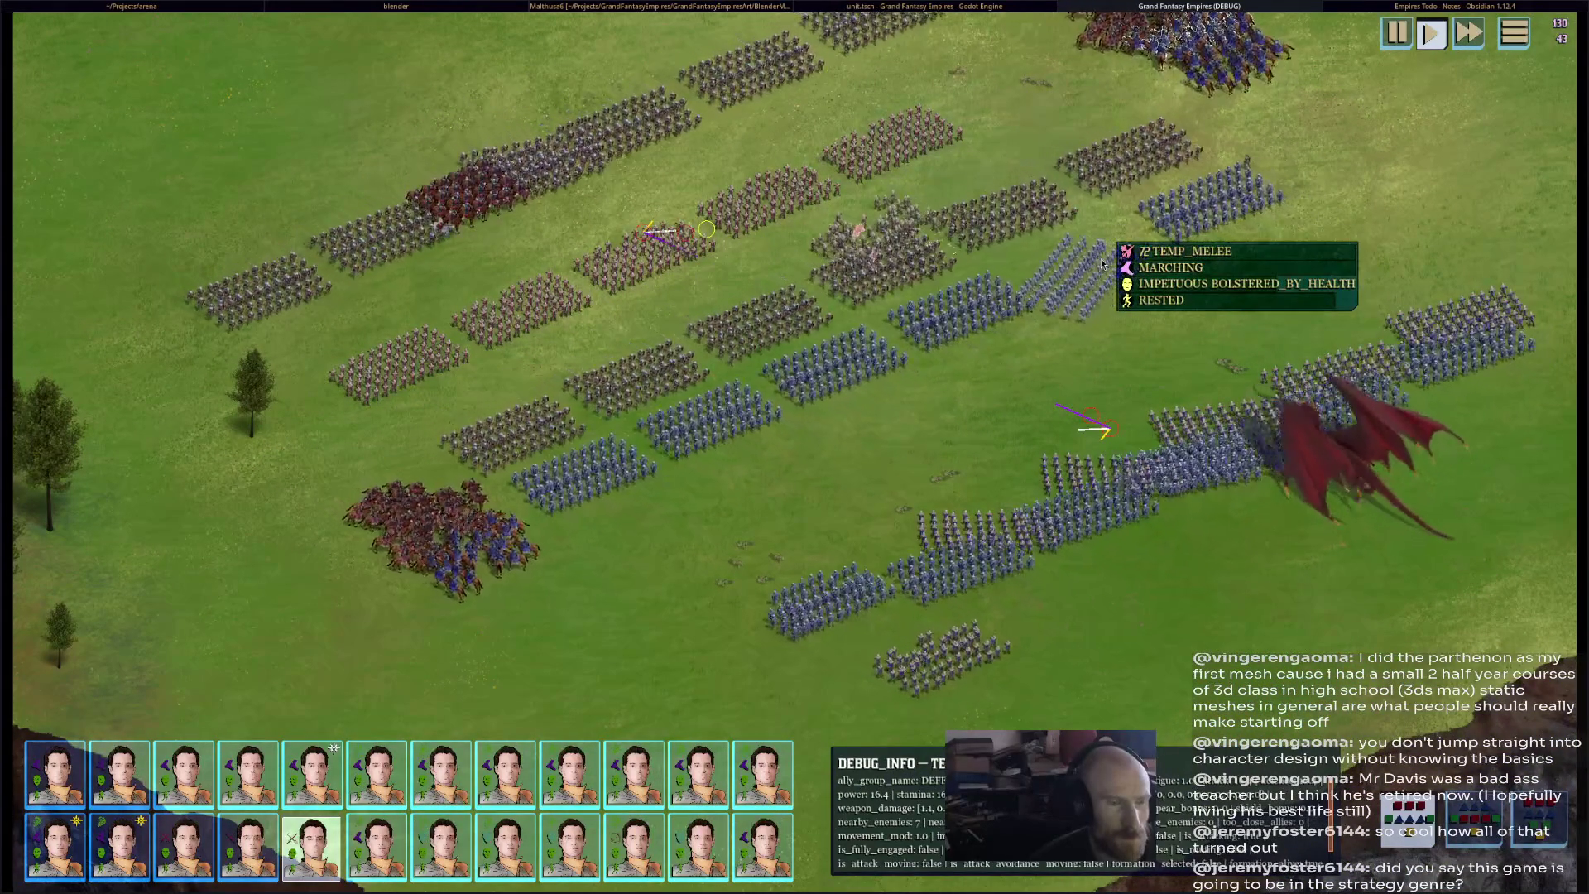
pyautogui.moveTo(1184, 592); pyautogui.dragTo(1226, 553, button='middle')
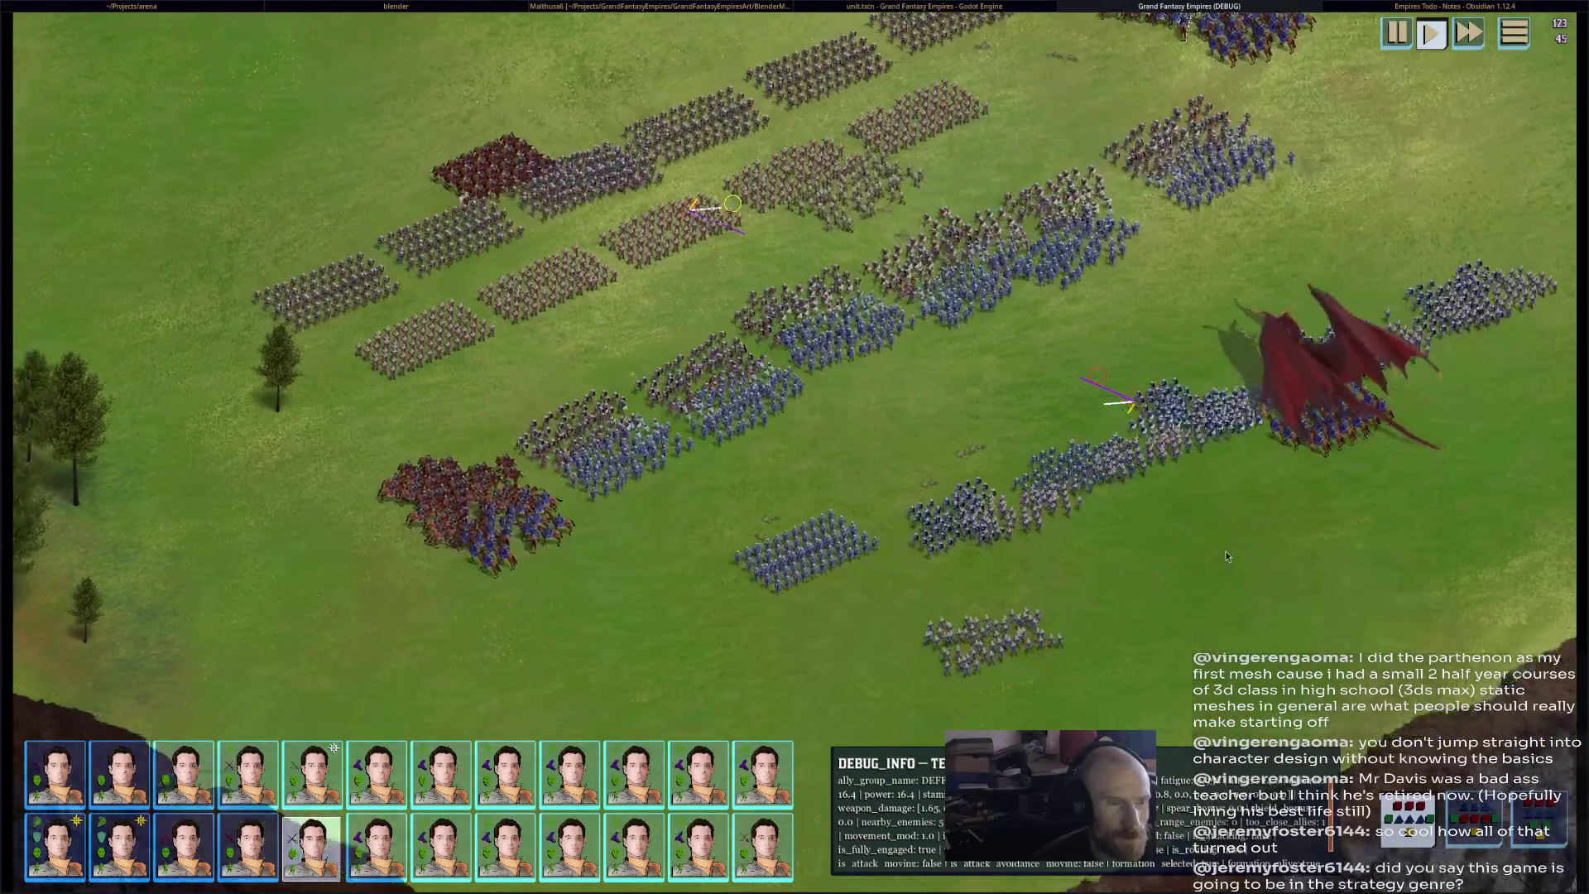
pyautogui.scroll(-3, 1227, 543)
pyautogui.scroll(3, 995, 366)
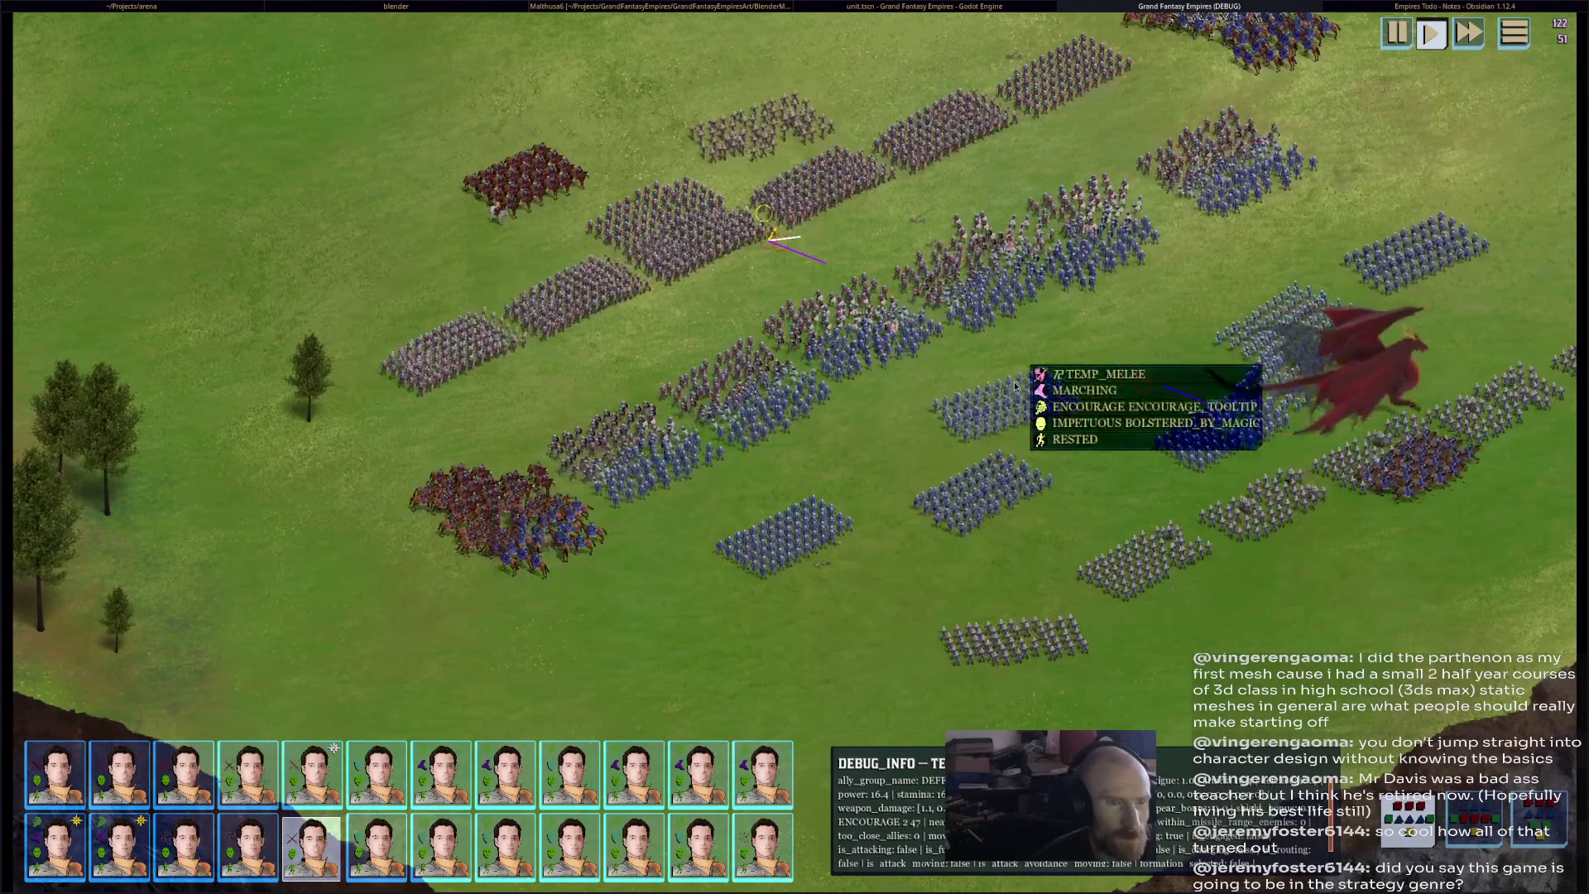
pyautogui.moveTo(1016, 386)
pyautogui.mouseDown(button='middle')
pyautogui.moveTo(1075, 377)
pyautogui.moveTo(966, 420)
pyautogui.moveTo(941, 525)
pyautogui.mouseUp(button='middle')
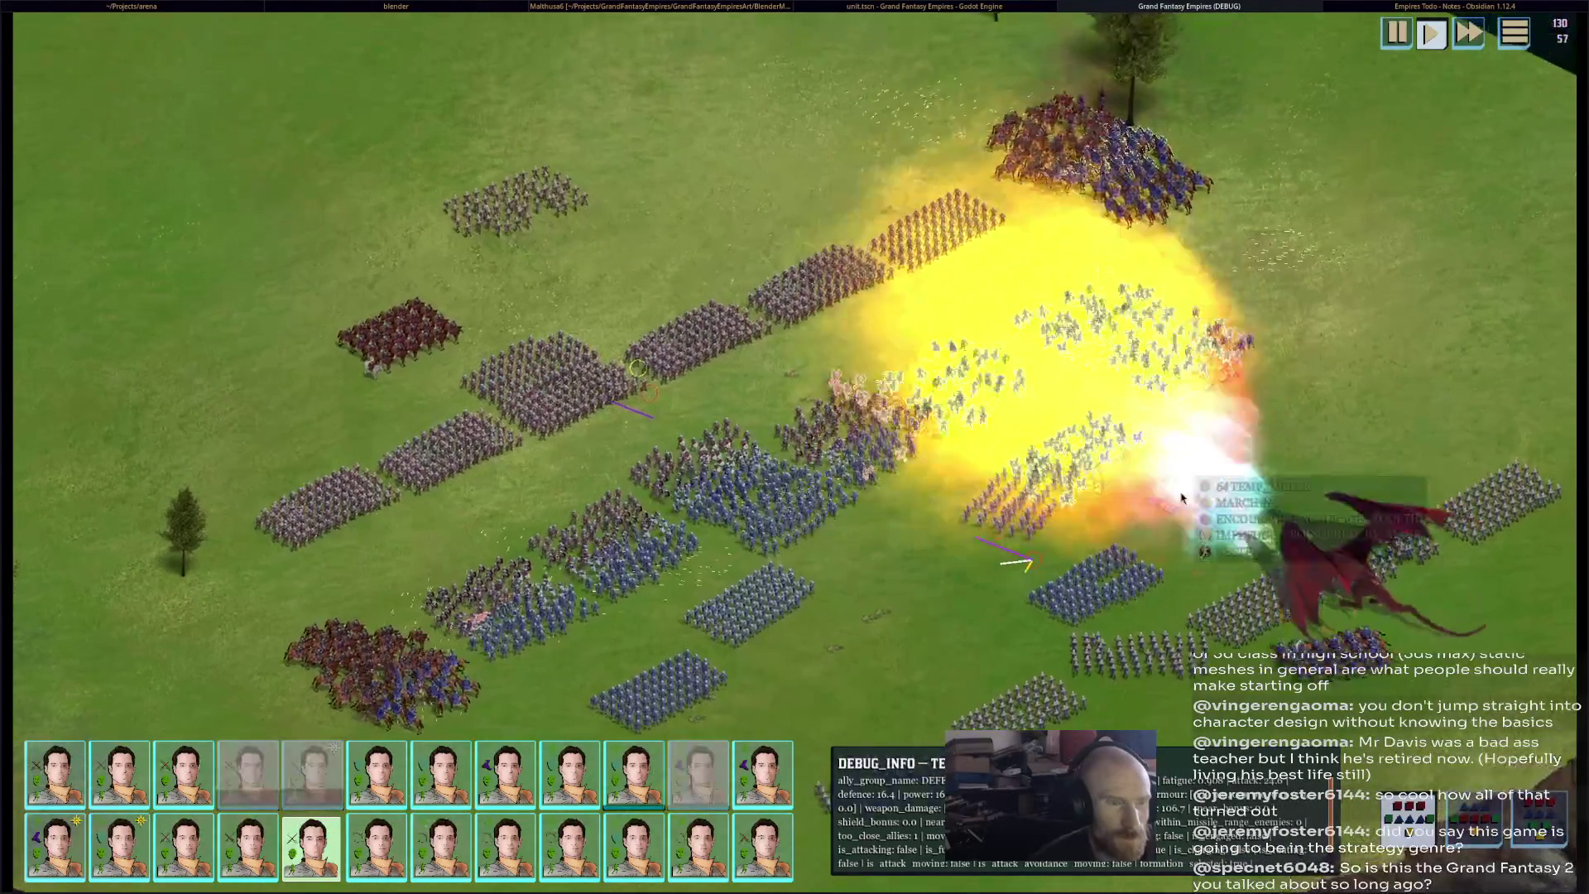
# - Zoom out and pan to frame the fighting and the trees on the left edge
pyautogui.moveTo(1269, 470); pyautogui.dragTo(1149, 466, button='middle')
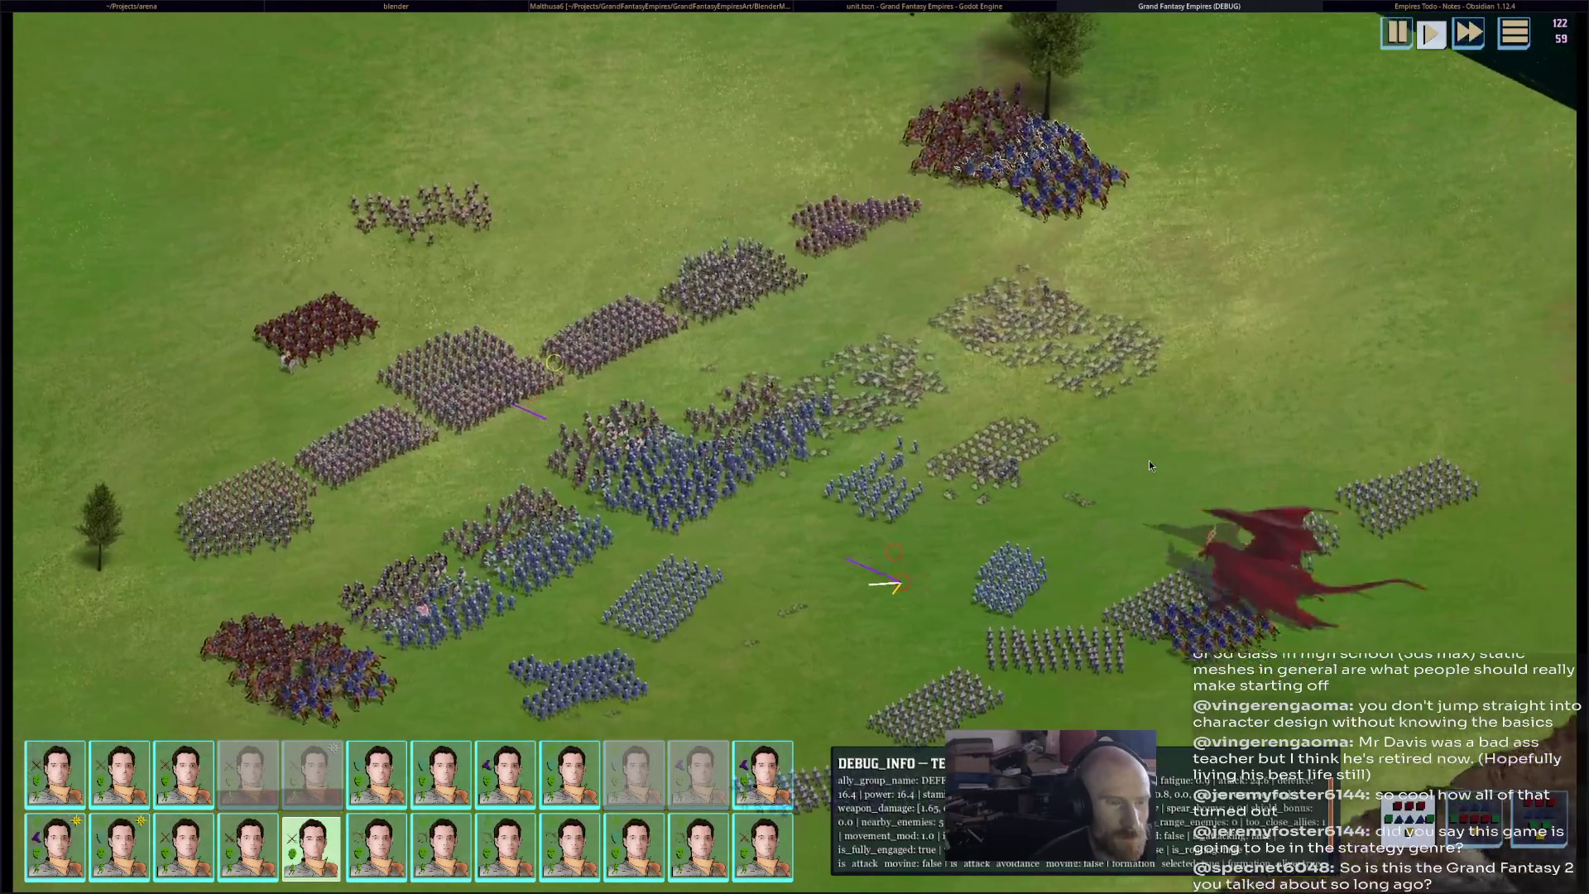
pyautogui.scroll(-2, 1149, 462)
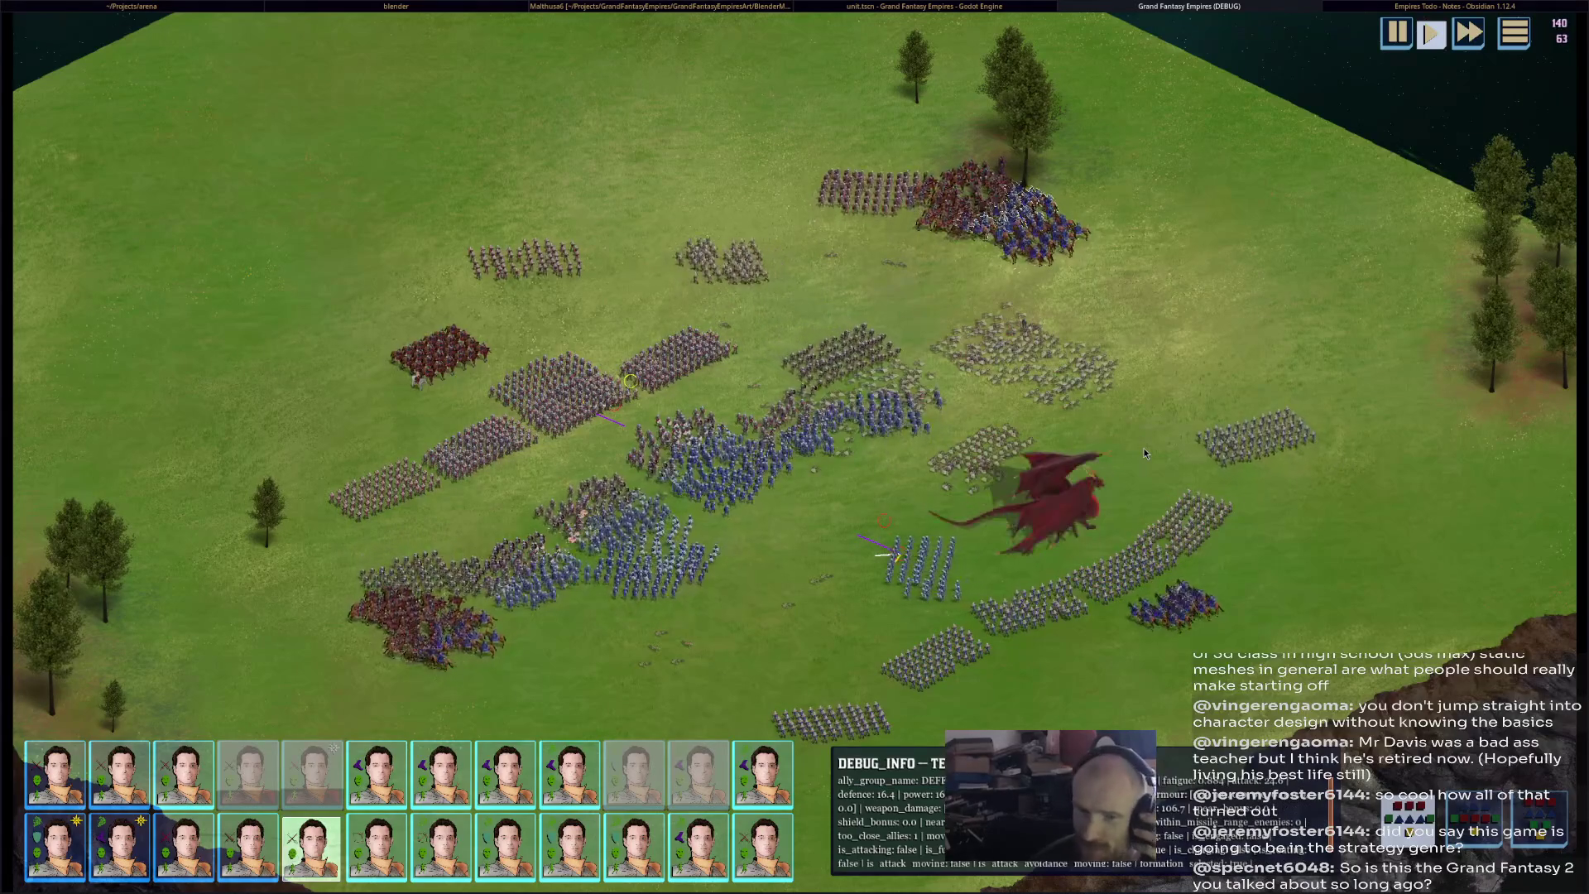
pyautogui.moveTo(1268, 467); pyautogui.dragTo(1195, 433, button='middle')
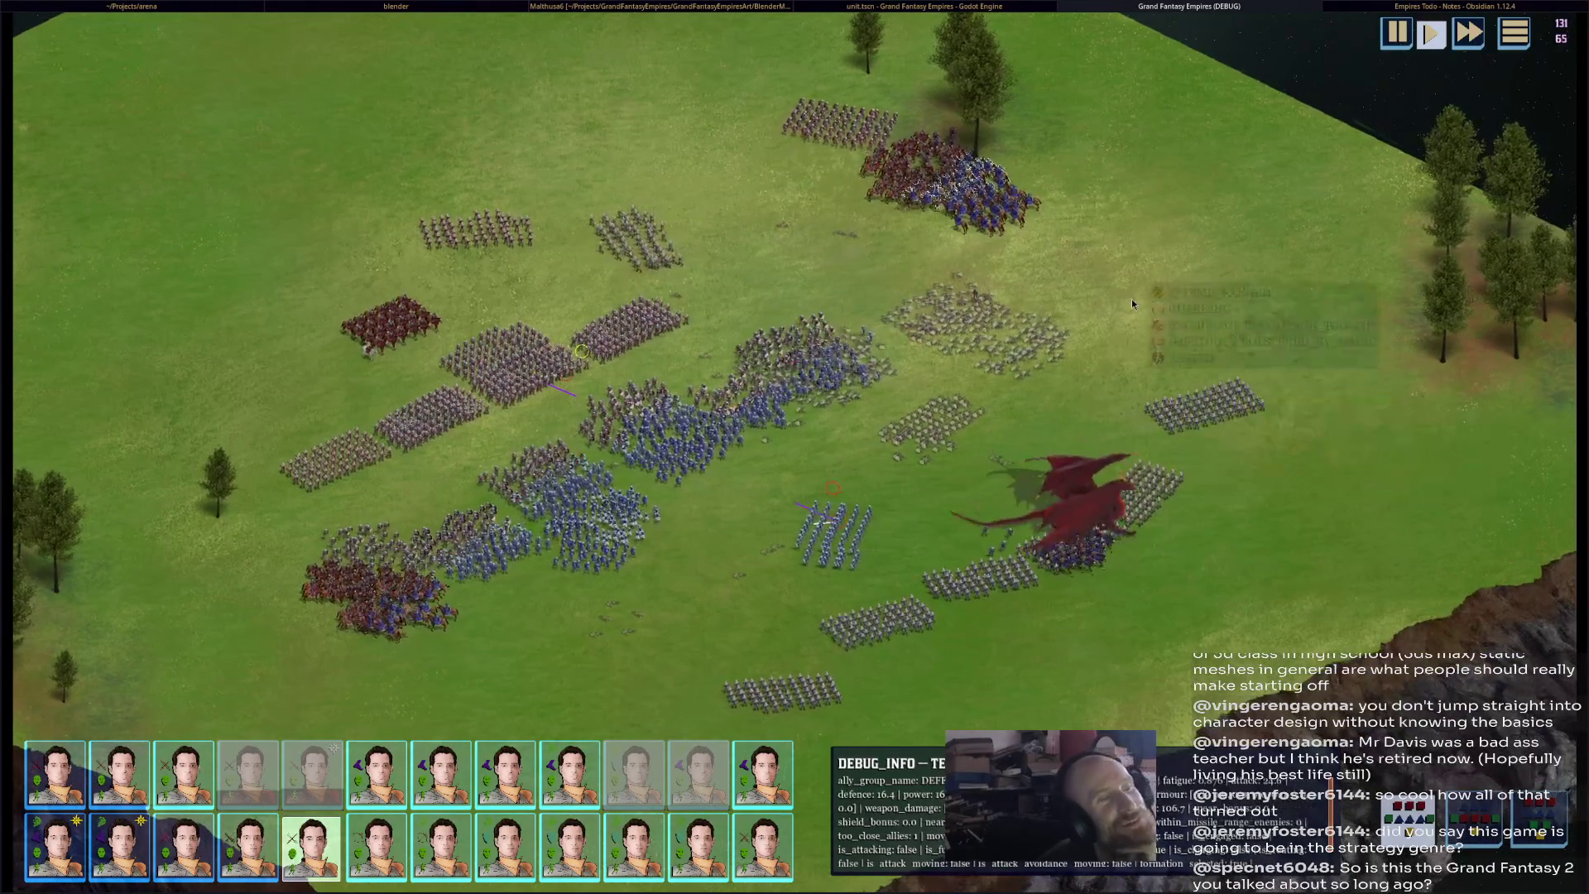
pyautogui.press('d')
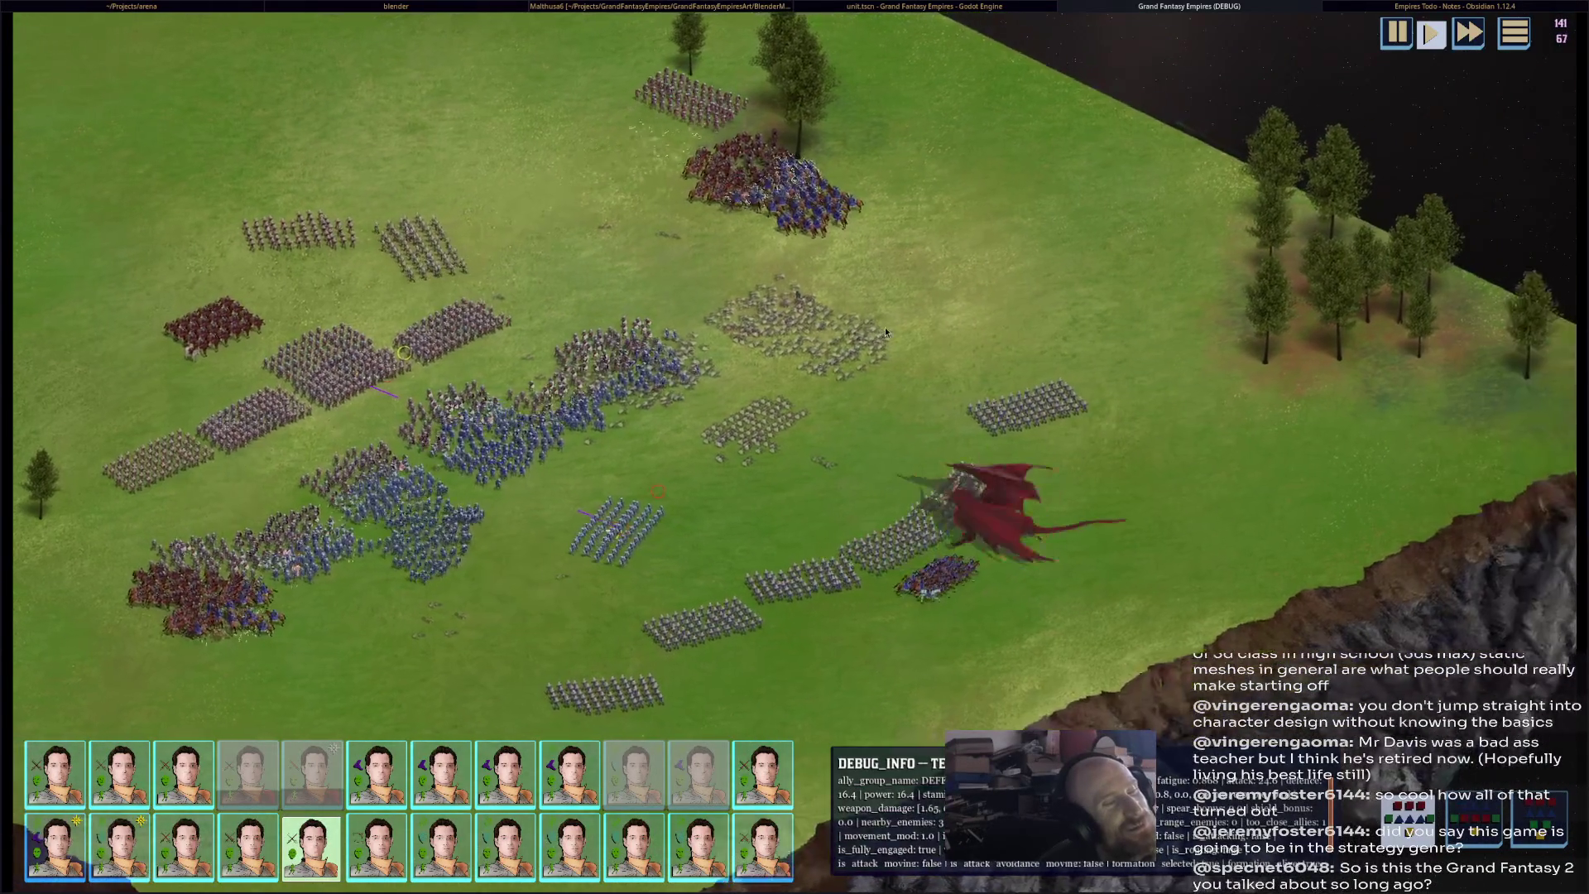
pyautogui.moveTo(886, 331)
pyautogui.mouseDown(button='middle')
pyautogui.moveTo(1130, 217)
pyautogui.moveTo(1125, 242)
pyautogui.moveTo(1327, 312)
pyautogui.moveTo(1120, 369)
pyautogui.mouseUp(button='middle')
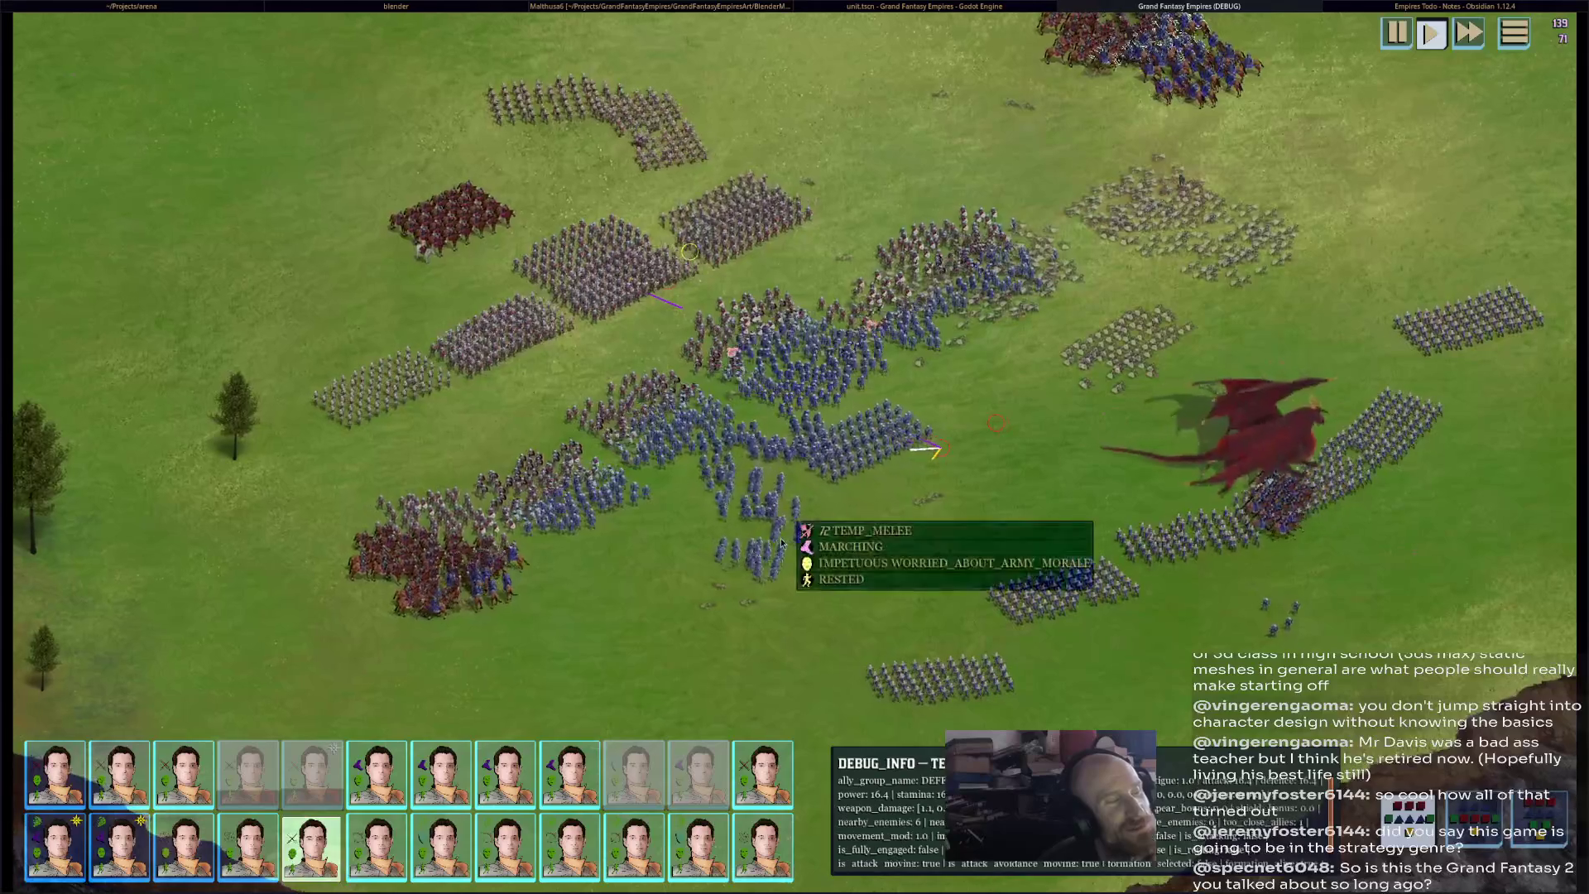
# - Select a blue unit and then the red dragon to inspect their stats
pyautogui.click(753, 530)
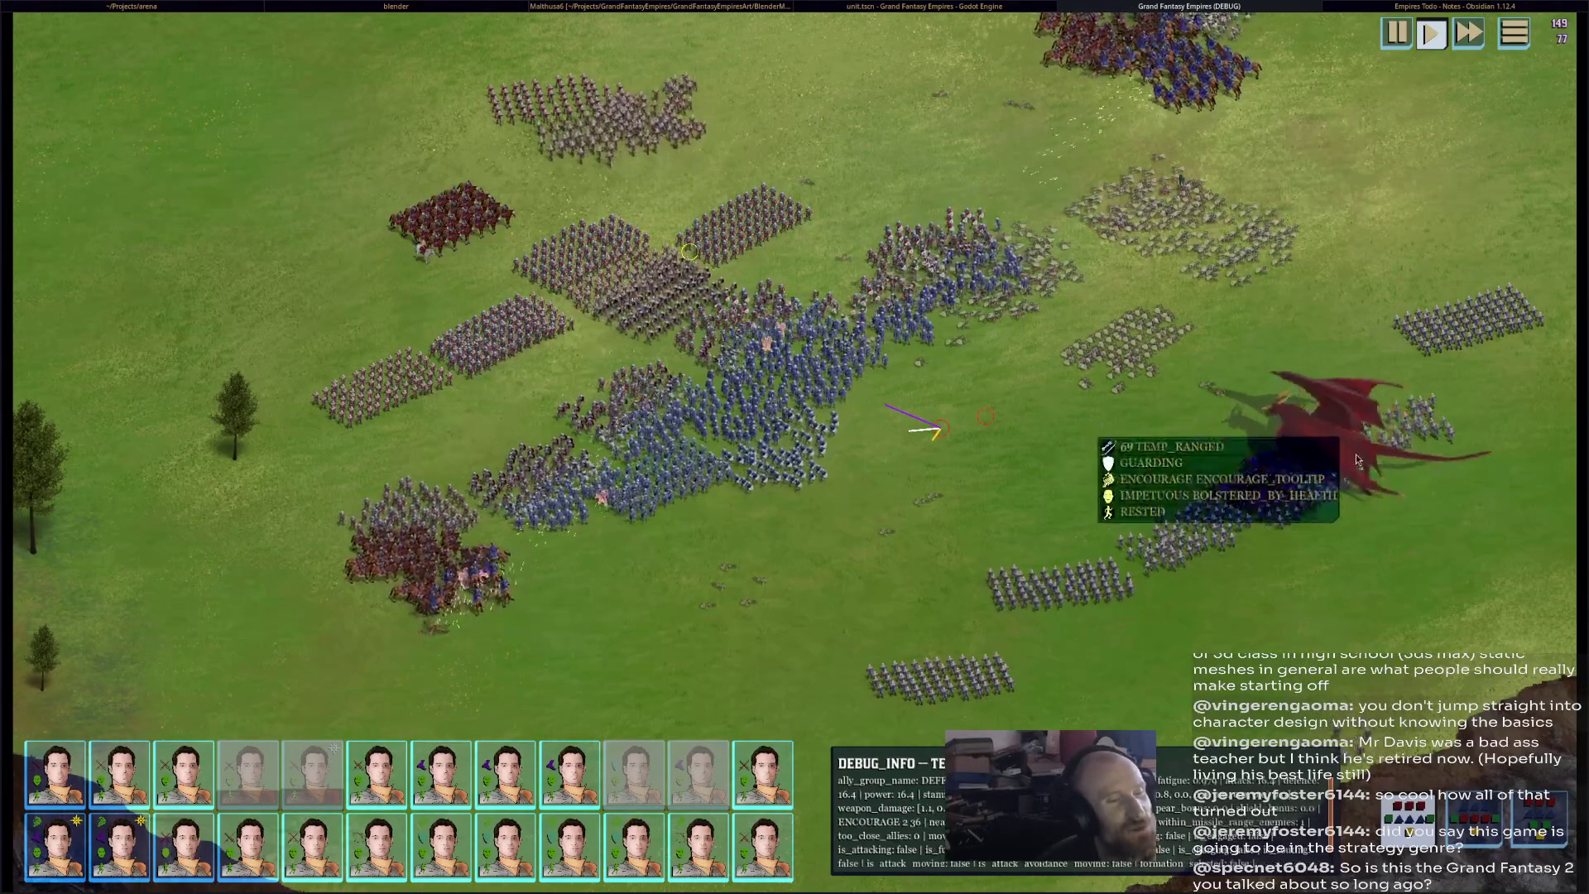
pyautogui.click(1290, 436)
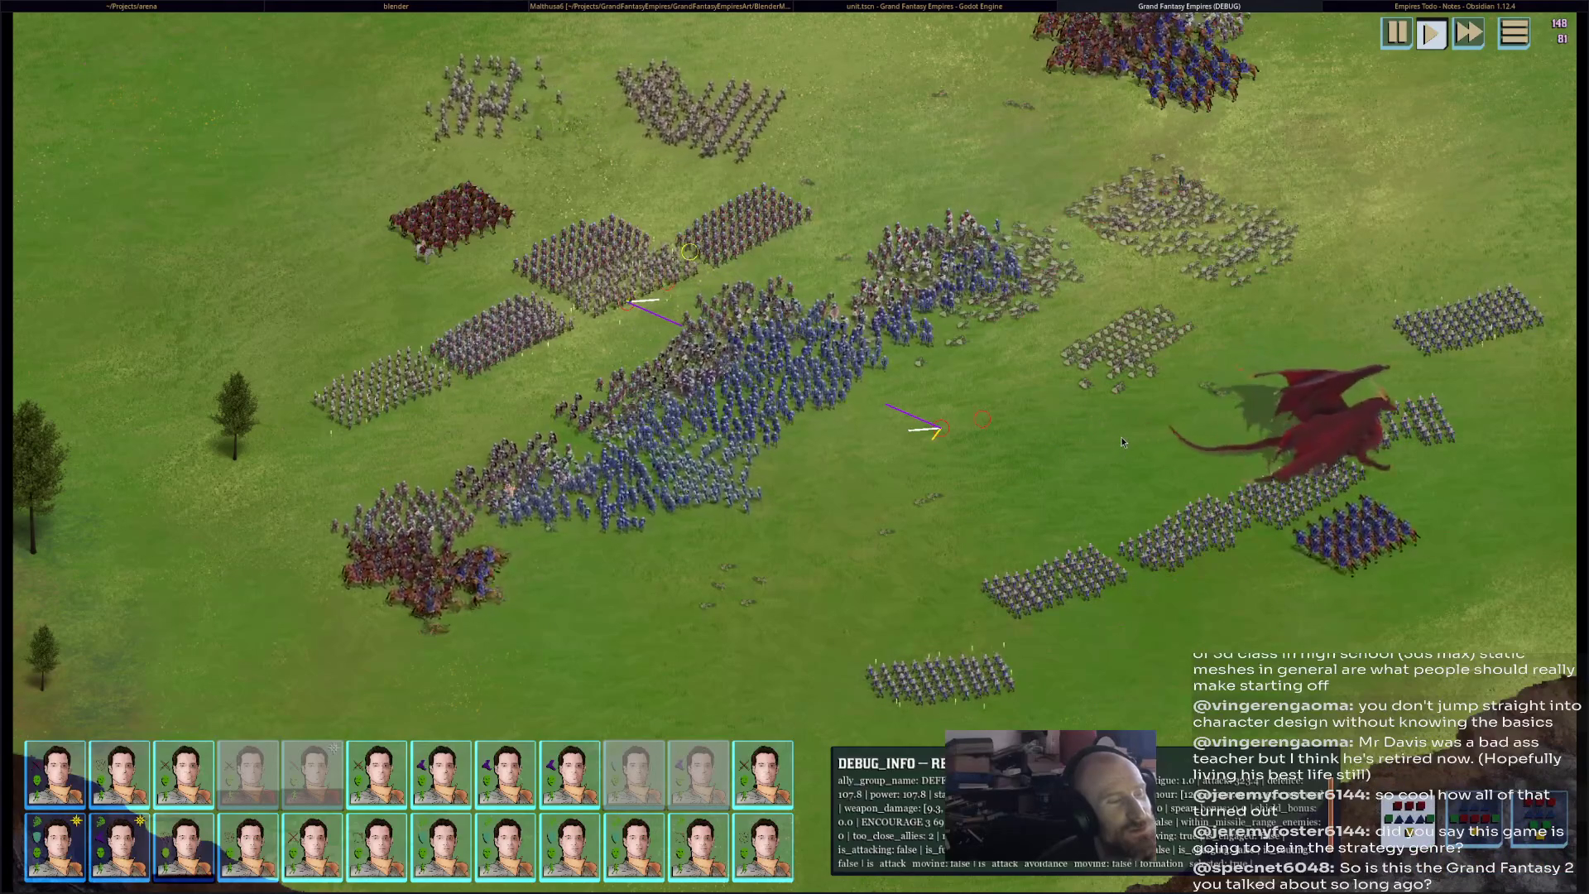
pyautogui.press('Up')
pyautogui.press('Right')
pyautogui.scroll(-2, 1109, 457)
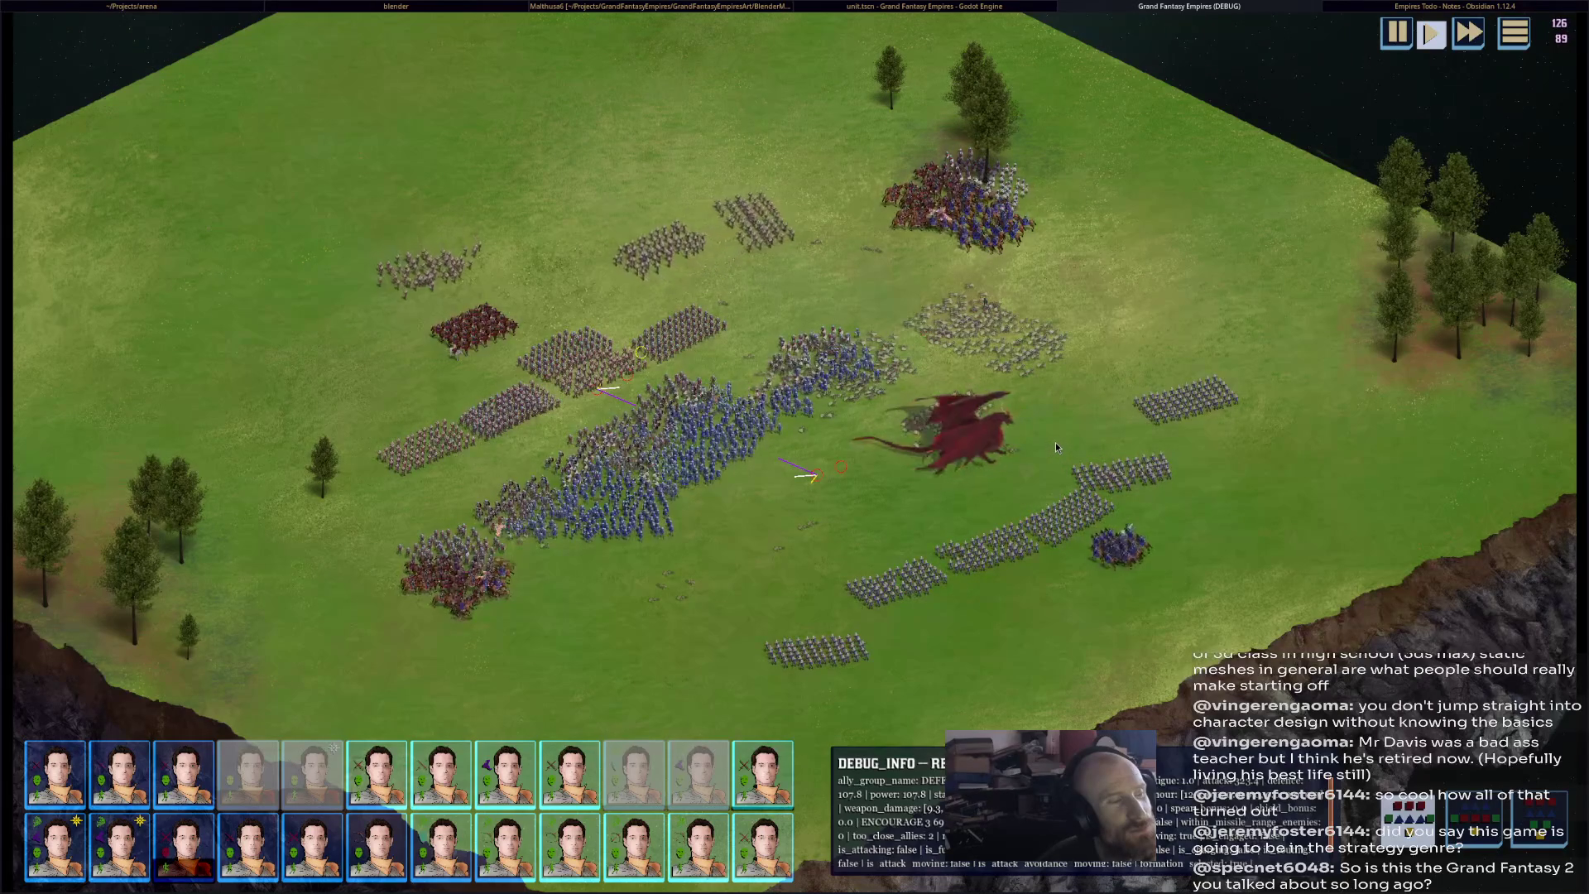
pyautogui.moveTo(1053, 469)
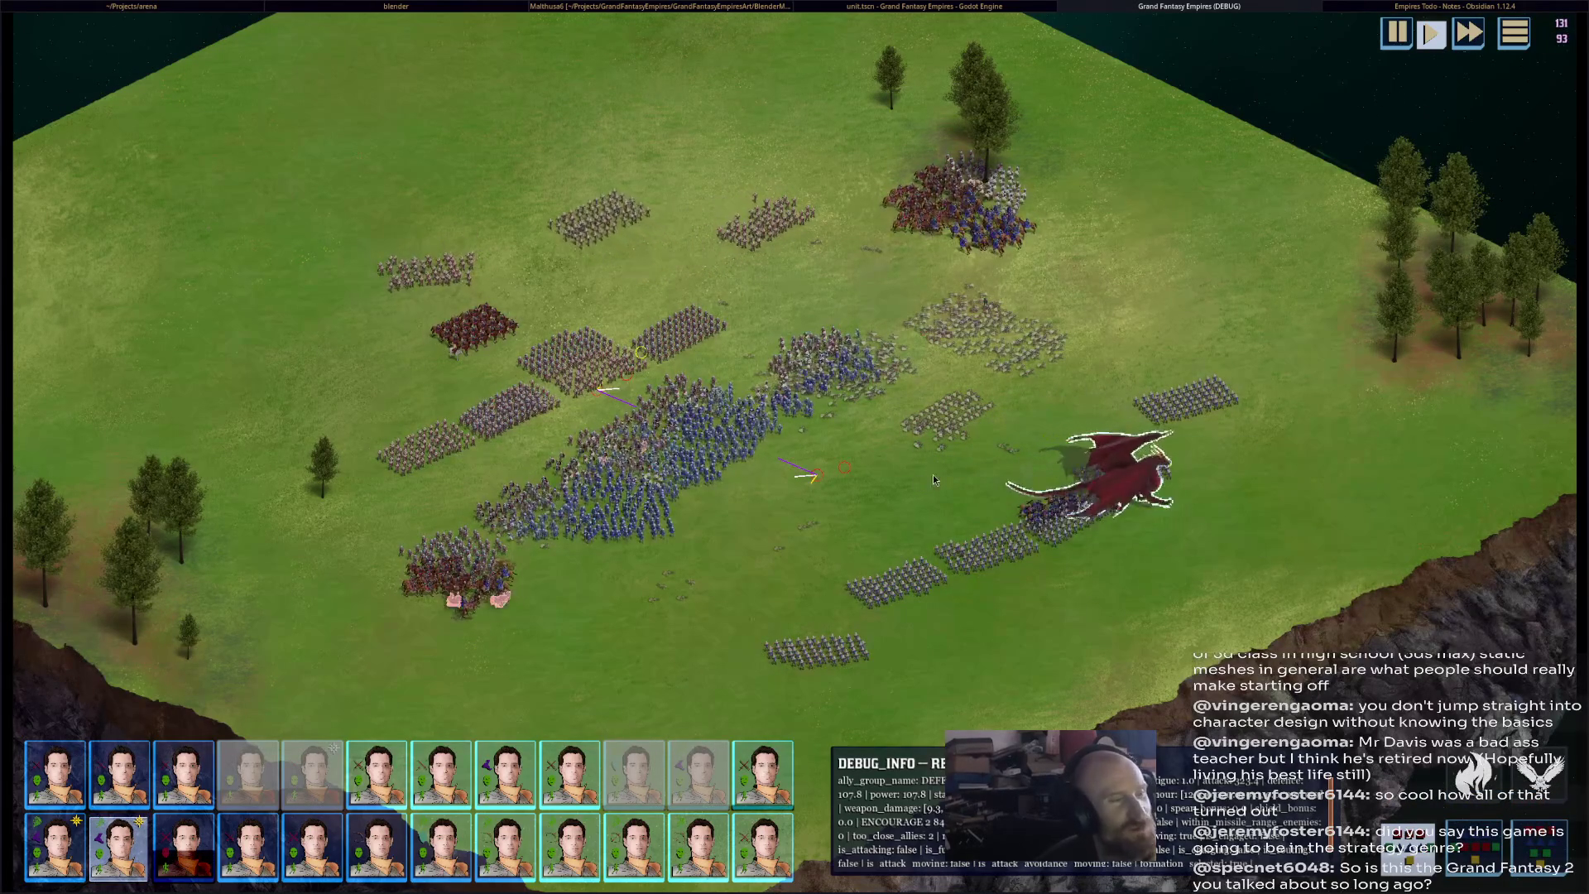
pyautogui.moveTo(1001, 339)
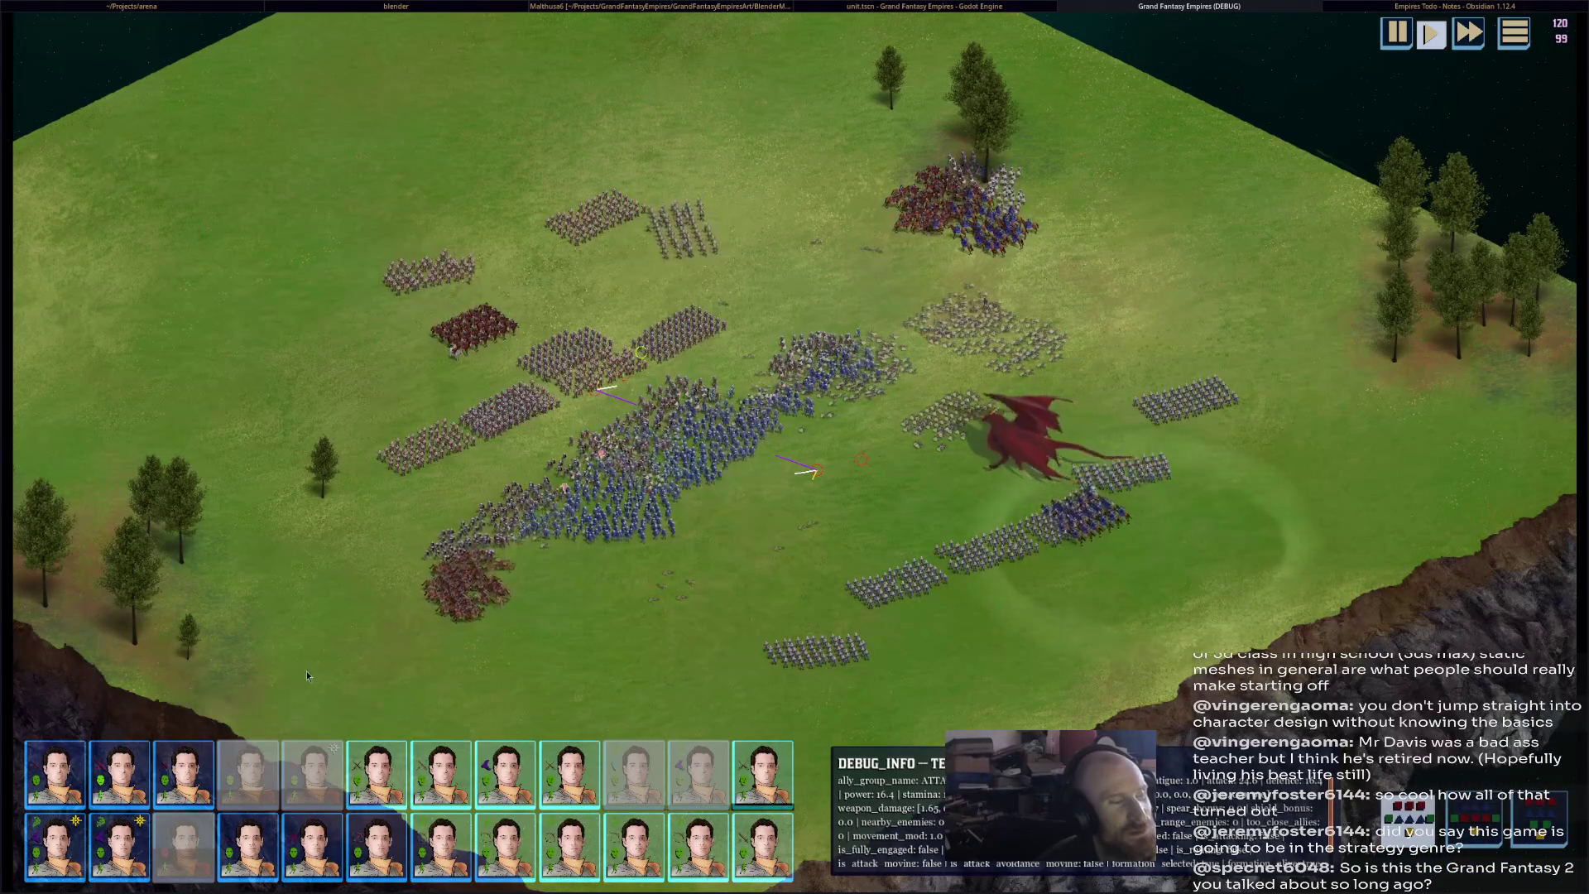
# - Box-select the units across the battlefield, let the battle run, then quit the game with Alt+F4
pyautogui.moveTo(239, 685)
pyautogui.mouseDown()
pyautogui.moveTo(1375, 119)
pyautogui.moveTo(132, 720)
pyautogui.moveTo(1373, 78)
pyautogui.moveTo(166, 681)
pyautogui.mouseUp()
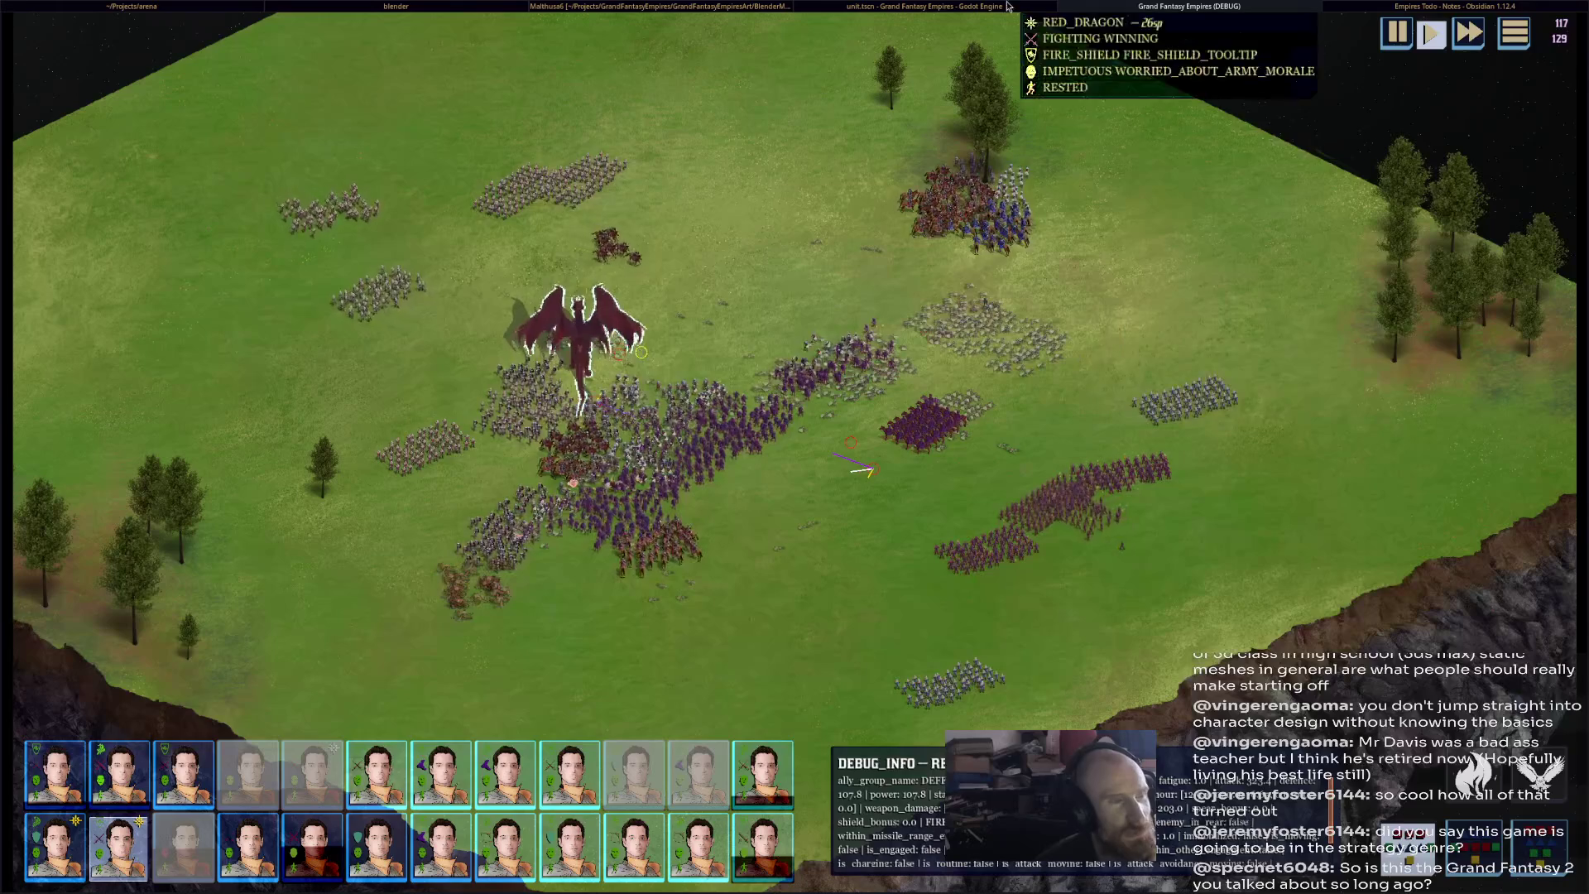
pyautogui.hotkey('alt', 'F4')
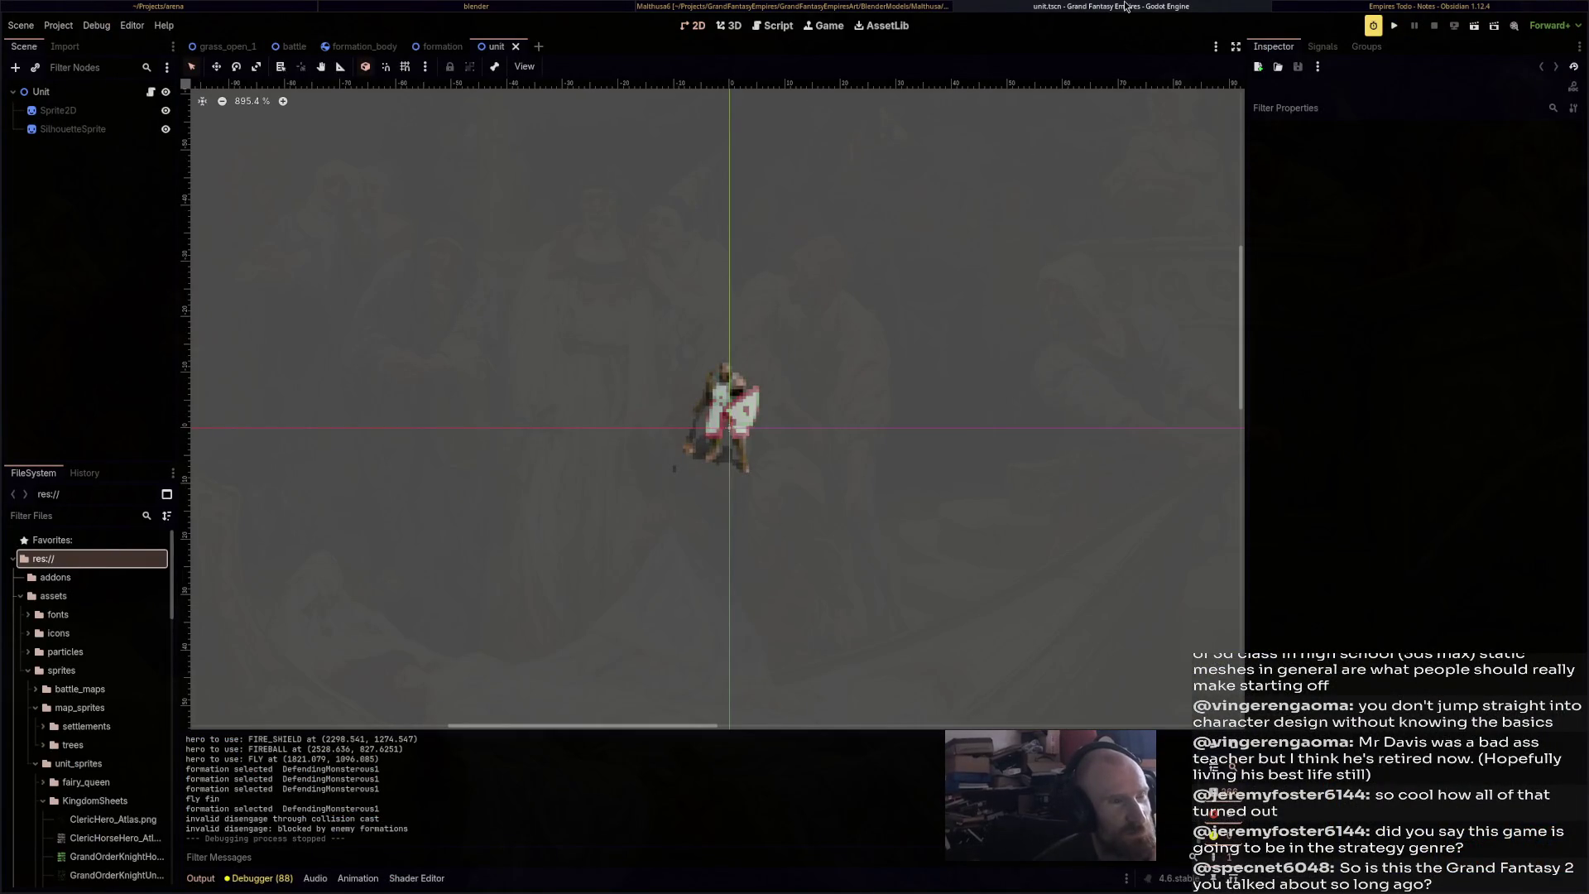
# - Return to the elf in Blender, orbit to its front and save Malthusa6.blend
pyautogui.press('super+Left')
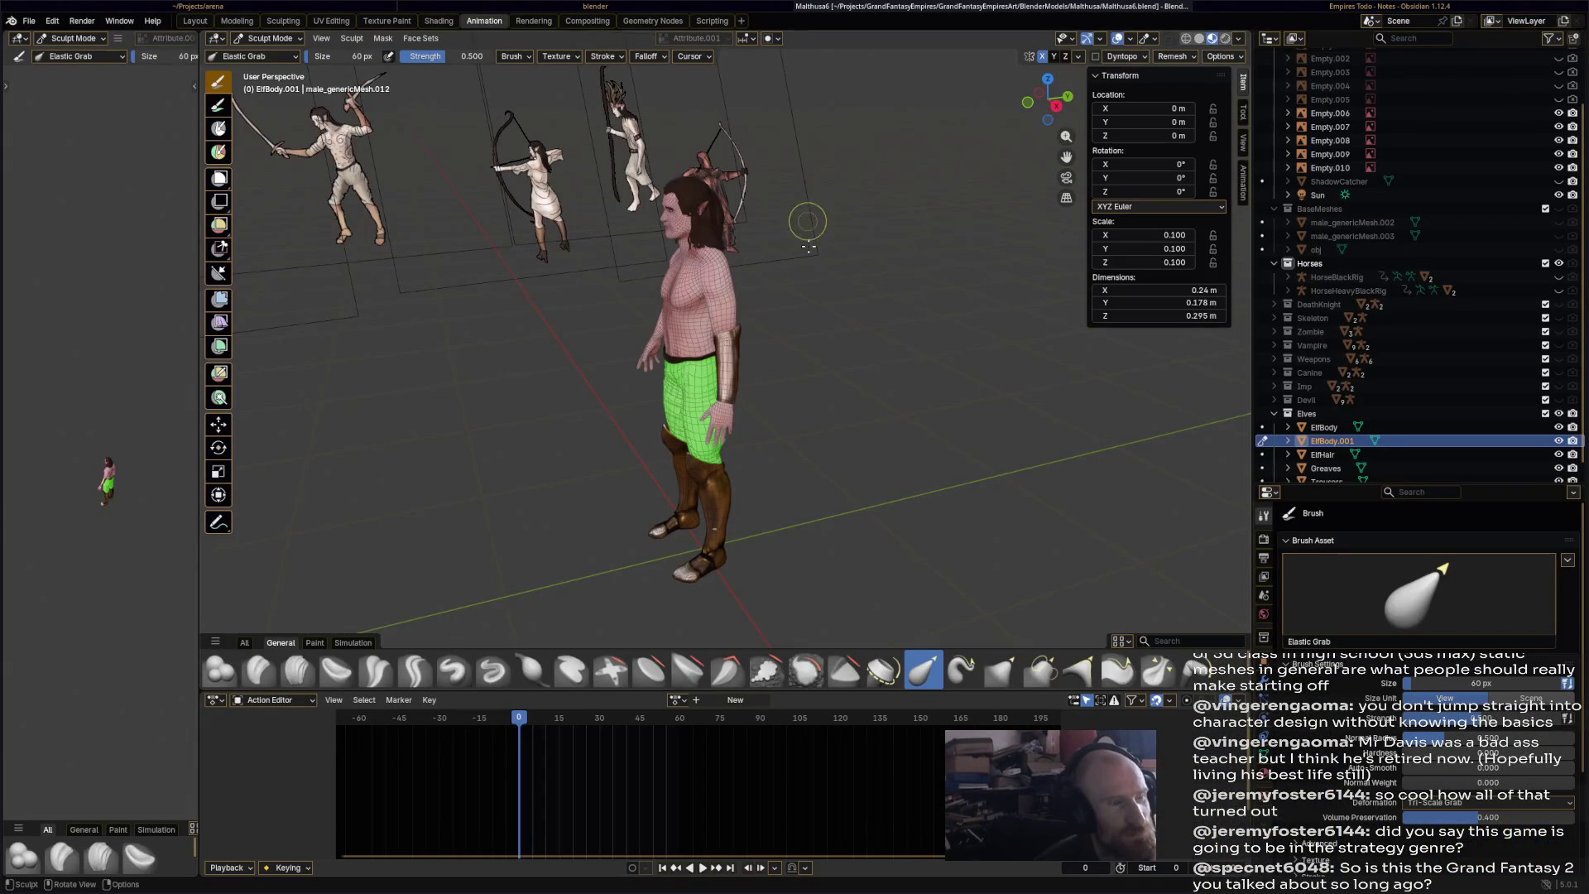
pyautogui.moveTo(808, 240); pyautogui.dragTo(858, 241, button='middle')
pyautogui.hotkey('ctrl', 's')
pyautogui.moveTo(827, 344)
pyautogui.keyDown('shift'); pyautogui.mouseDown(button='middle')
pyautogui.moveTo(970, 249)
pyautogui.moveTo(782, 297)
pyautogui.mouseUp(button='middle'); pyautogui.keyUp('shift')
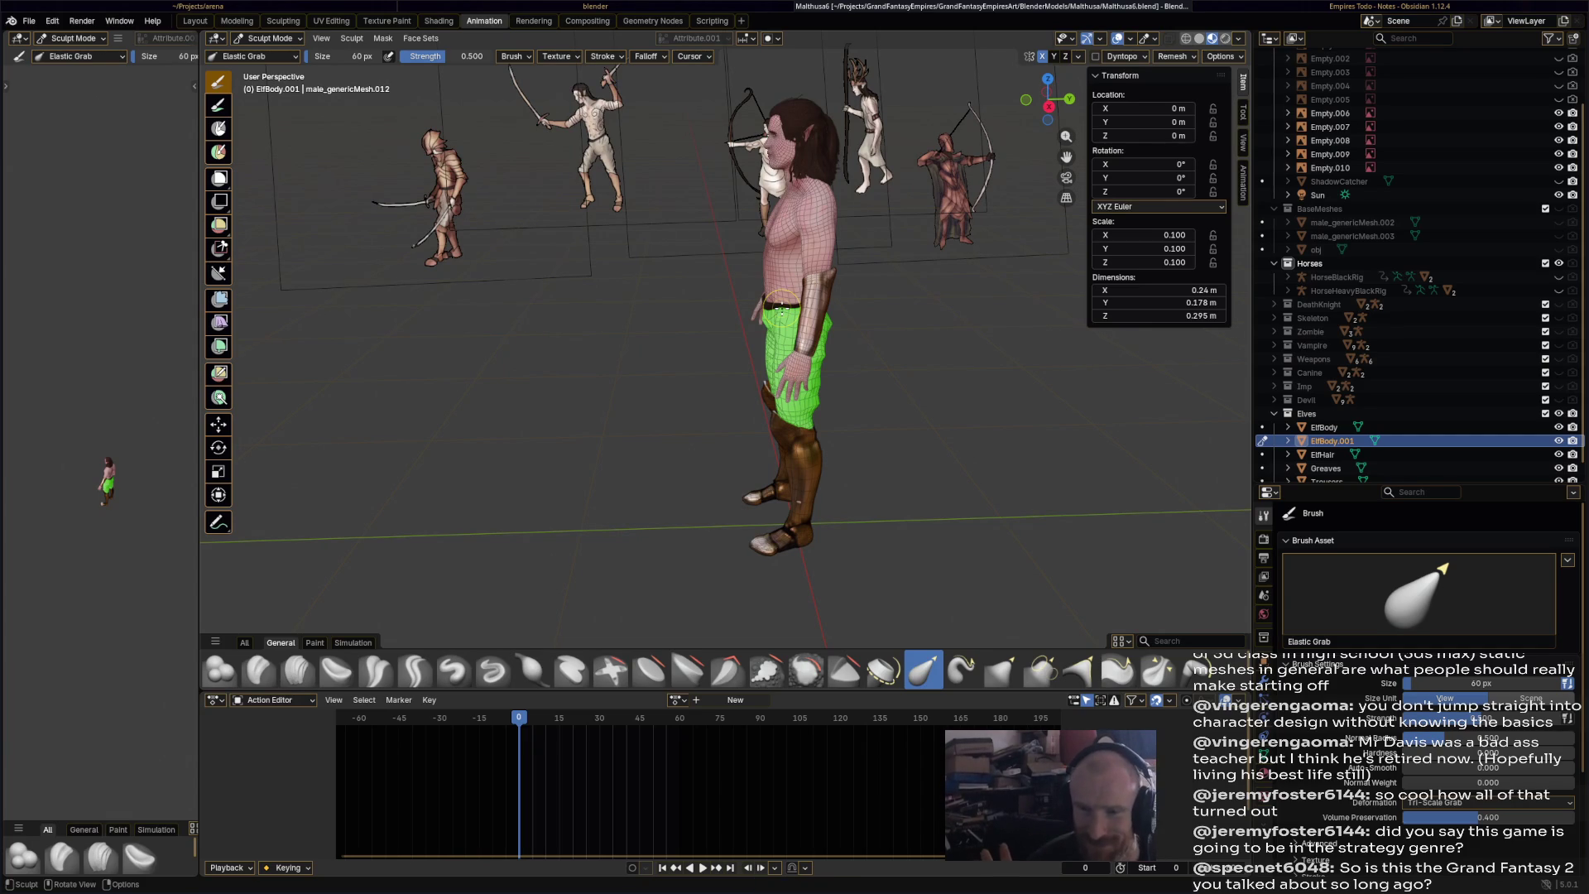
# - Switch the elf from Sculpt Mode back to Object Mode
pyautogui.moveTo(649, 400)
pyautogui.mouseDown(button='middle')
pyautogui.moveTo(692, 425)
pyautogui.moveTo(896, 385)
pyautogui.moveTo(756, 369)
pyautogui.moveTo(952, 389)
pyautogui.mouseUp(button='middle')
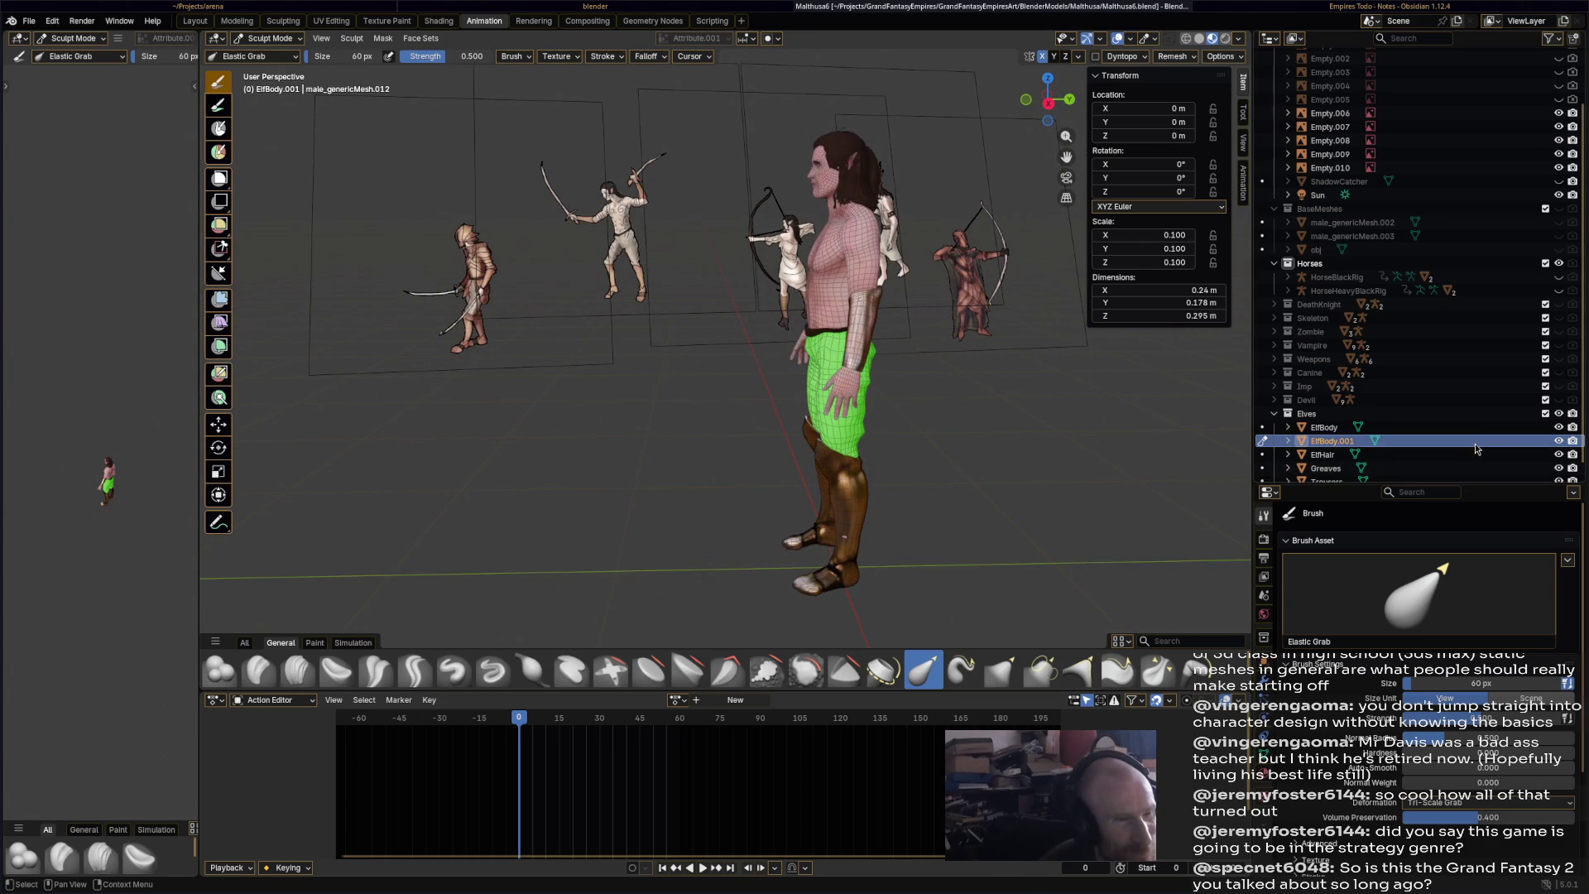
pyautogui.click(286, 39)
pyautogui.click(281, 52)
pyautogui.moveTo(995, 365); pyautogui.dragTo(1220, 433, button='middle')
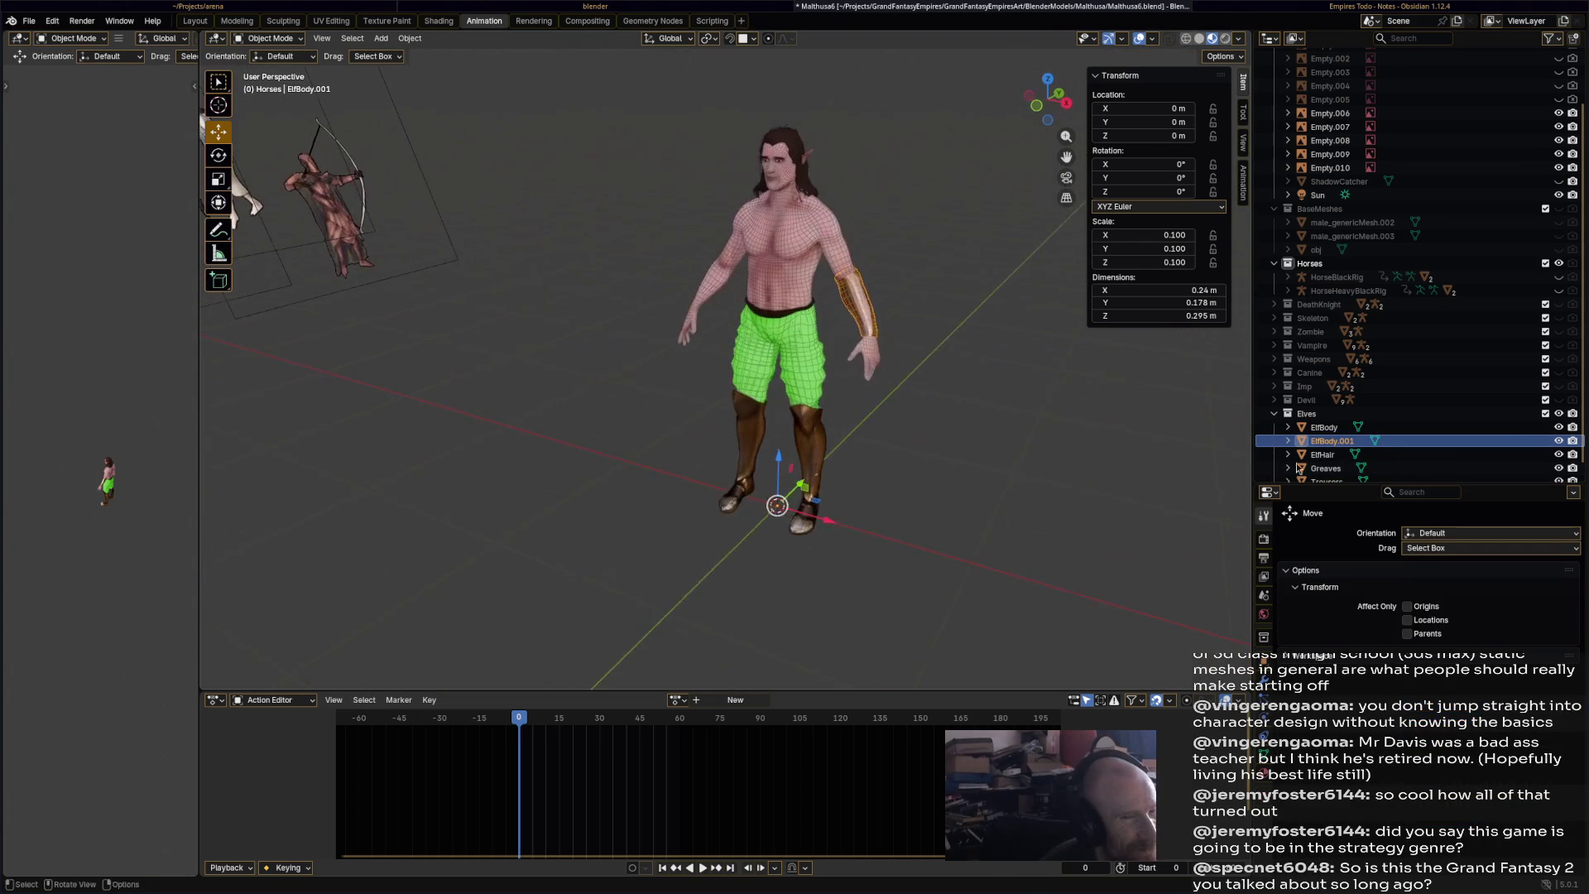
# - Orbit around the elf and begin renaming ElfBody.001 in the Outliner
pyautogui.doubleClick(1350, 441)
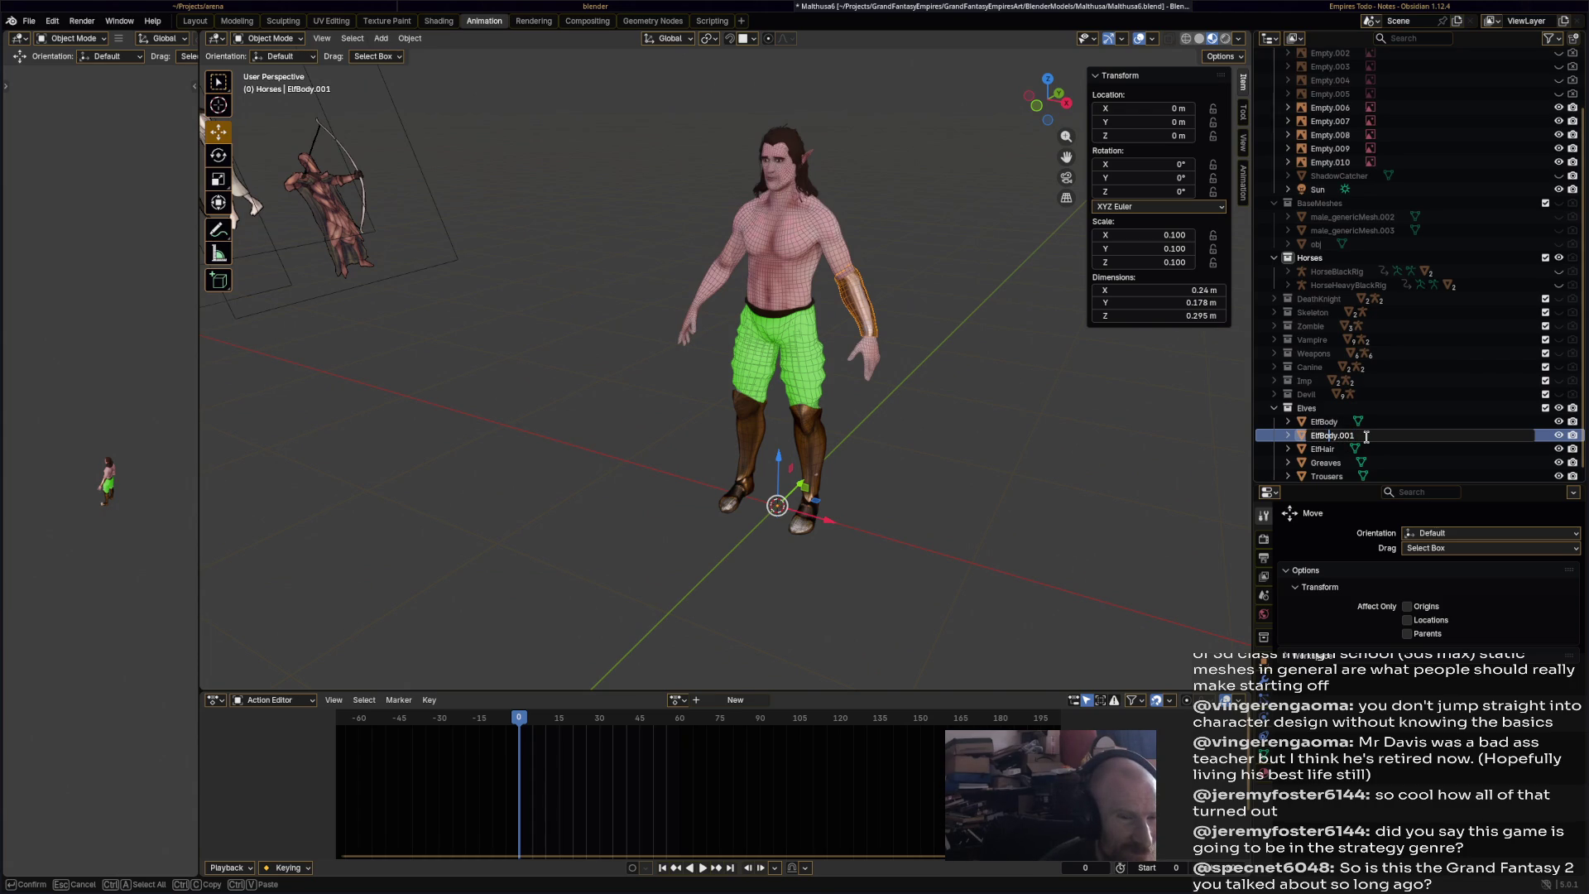
pyautogui.moveTo(812, 348)
pyautogui.mouseDown(button='middle')
pyautogui.moveTo(916, 346)
pyautogui.moveTo(878, 335)
pyautogui.moveTo(997, 348)
pyautogui.mouseUp(button='middle')
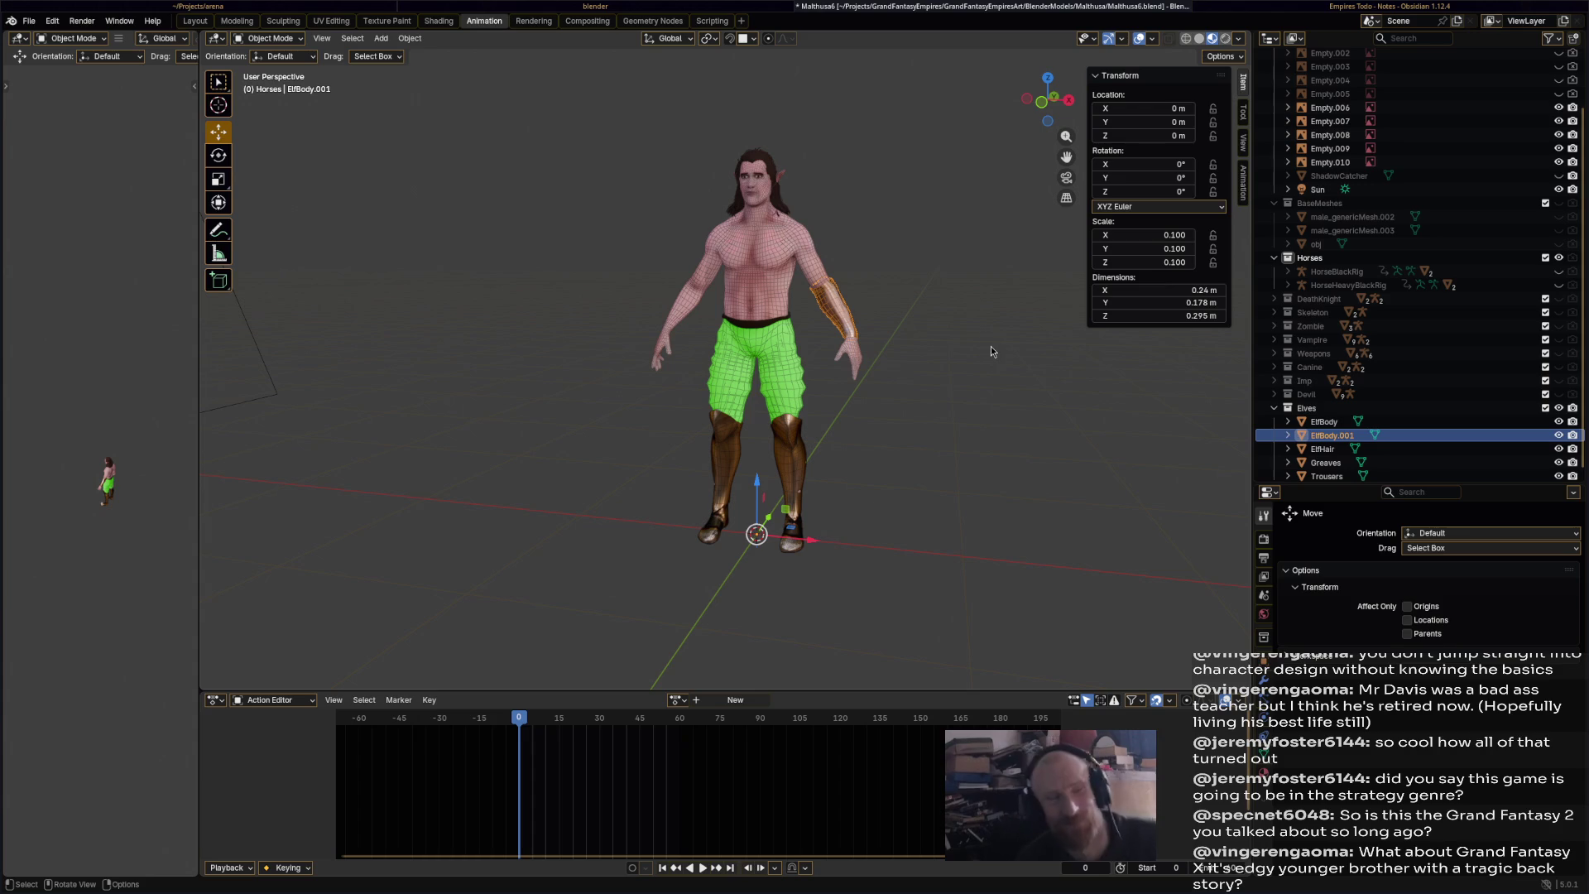
pyautogui.moveTo(961, 340)
pyautogui.mouseDown(button='middle')
pyautogui.moveTo(797, 350)
pyautogui.moveTo(836, 353)
pyautogui.mouseUp(button='middle')
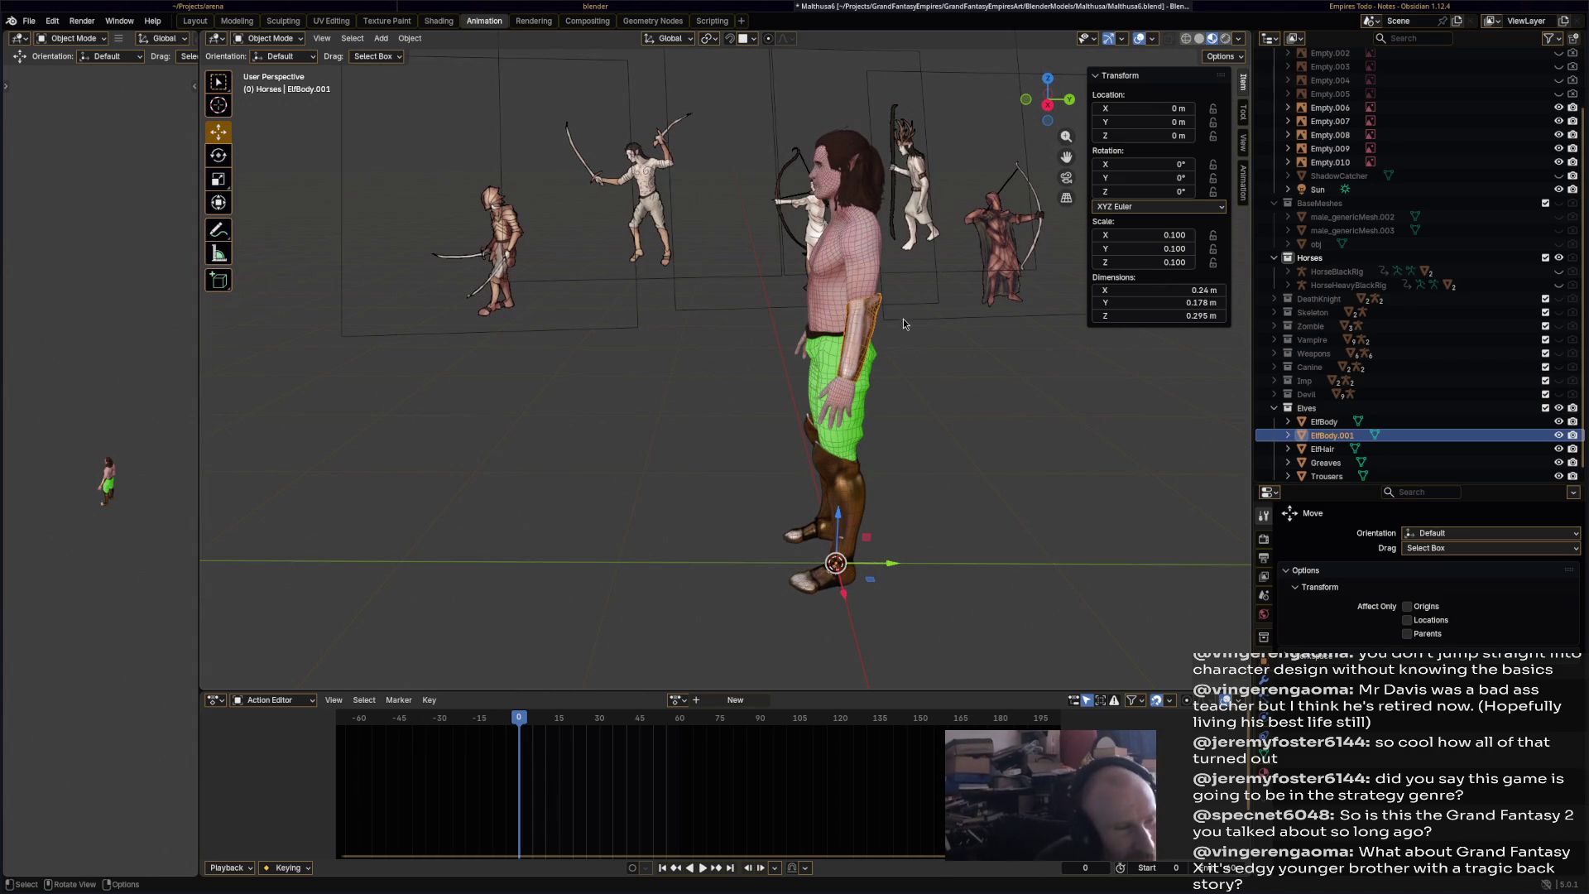
pyautogui.moveTo(906, 335); pyautogui.dragTo(793, 334, button='middle')
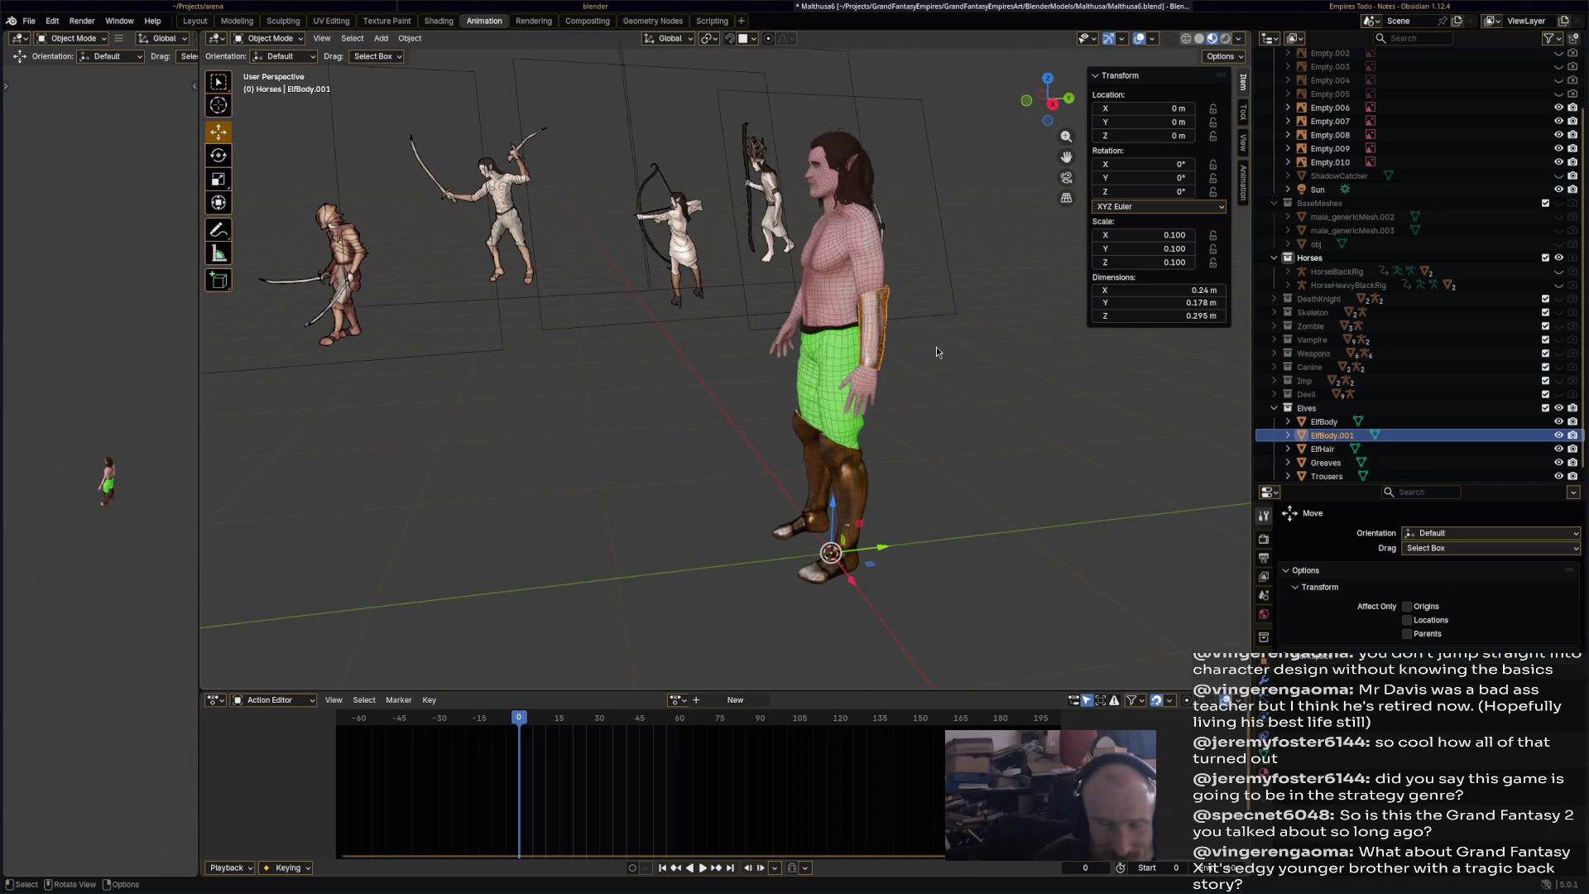
pyautogui.moveTo(935, 346)
pyautogui.mouseDown(button='middle')
pyautogui.moveTo(882, 364)
pyautogui.moveTo(917, 376)
pyautogui.moveTo(898, 376)
pyautogui.mouseUp(button='middle')
pyautogui.doubleClick(1337, 436)
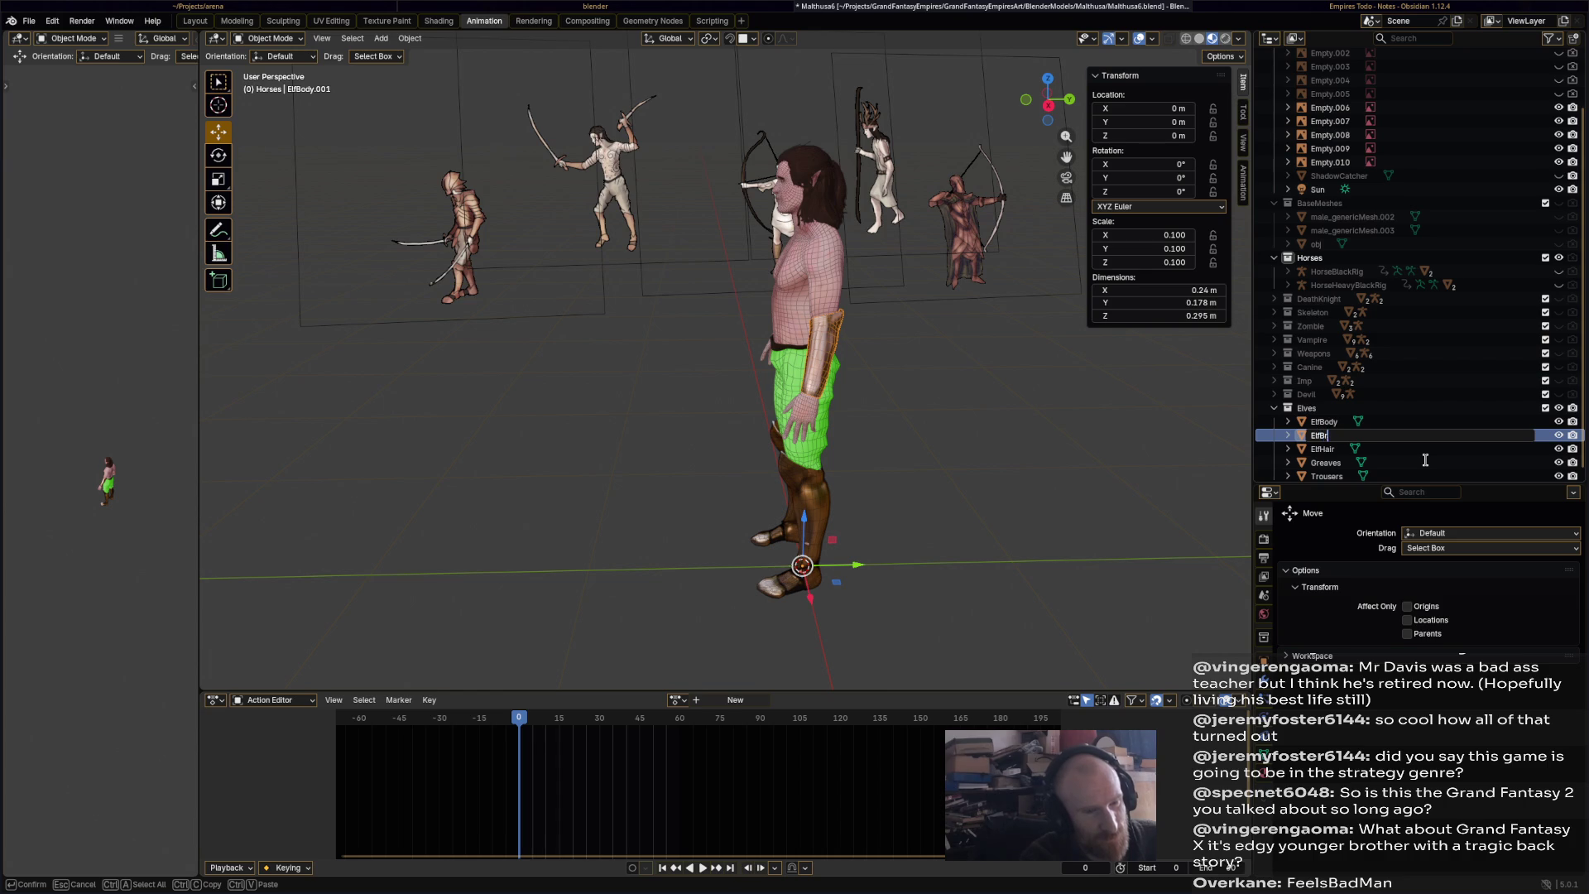
# - Name the bracer ElfBracers and rename Greaves to ElfGreaves, then save
pyautogui.write('acers')
pyautogui.press('Return')
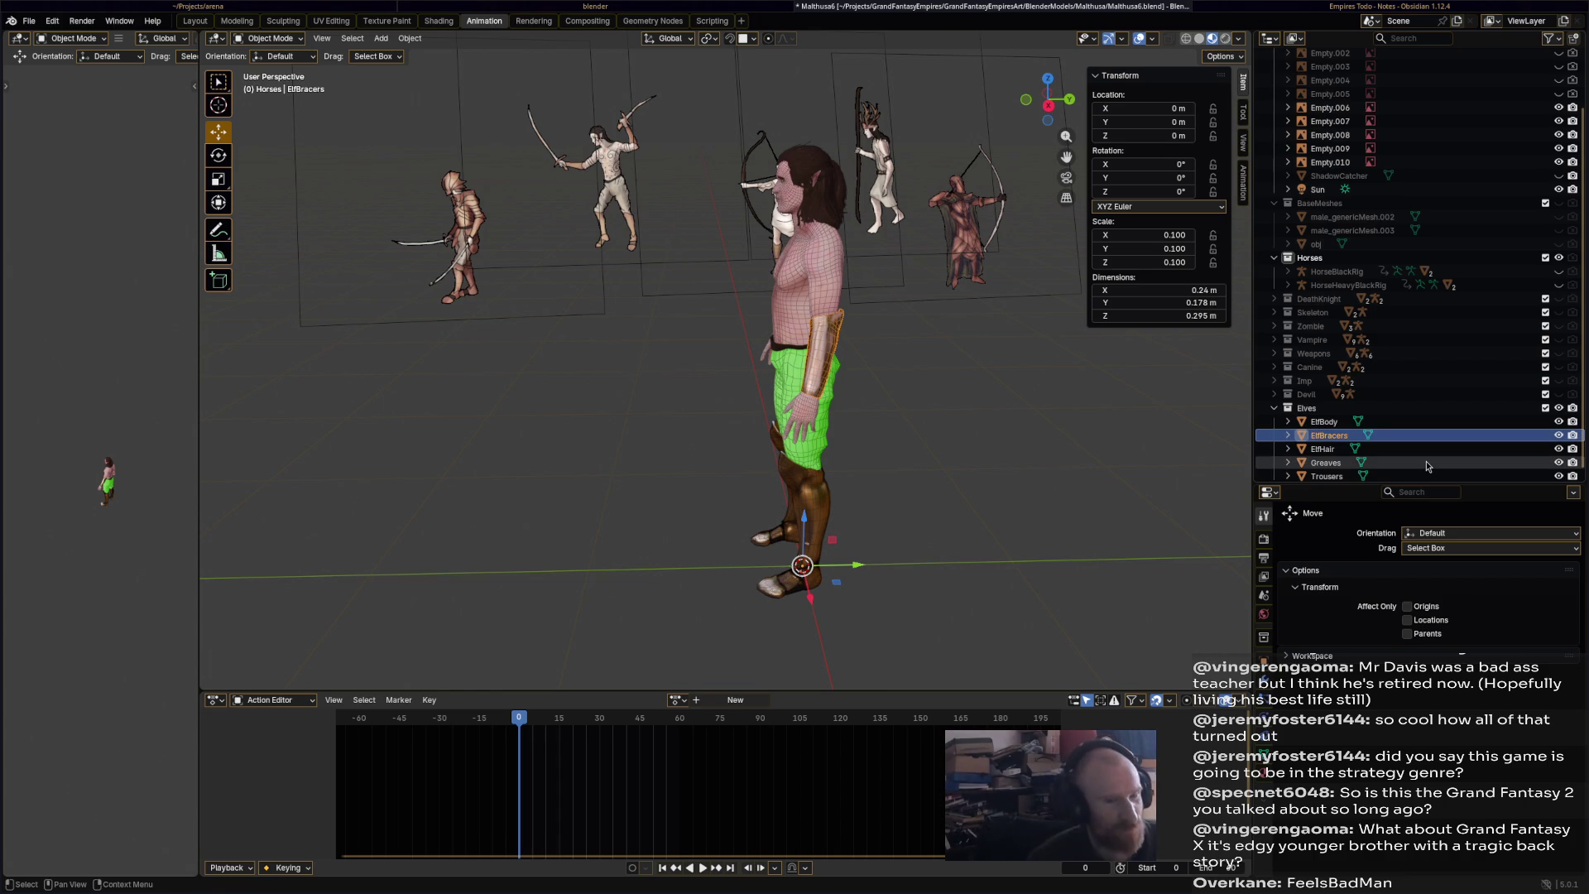
pyautogui.click(1426, 466)
pyautogui.press('F2')
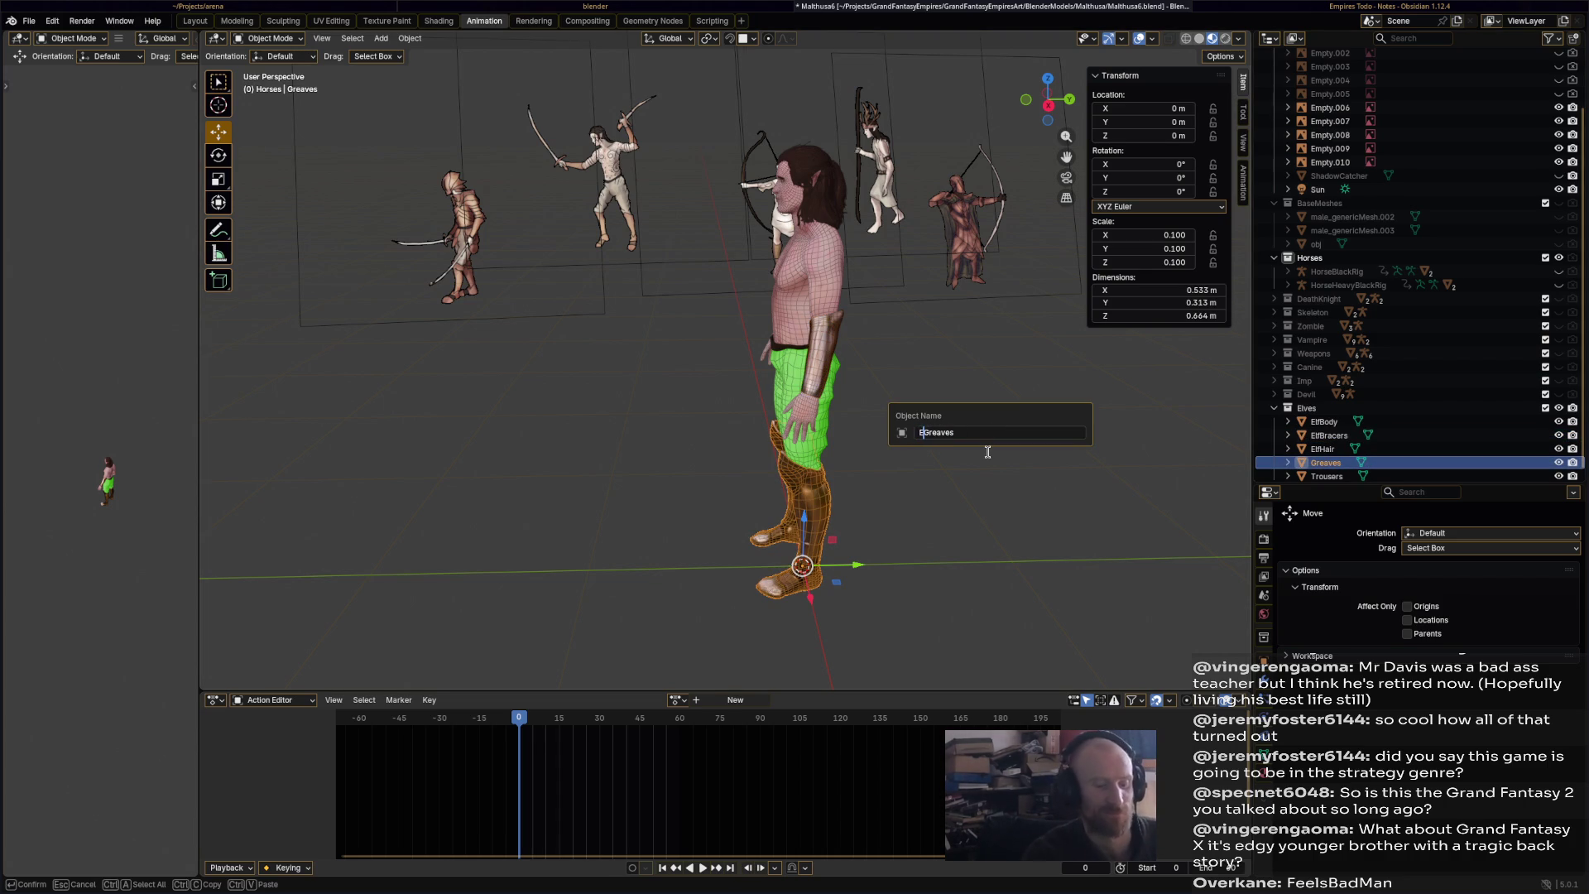
pyautogui.write('Elf')
pyautogui.press('Return')
pyautogui.hotkey('ctrl', 's')
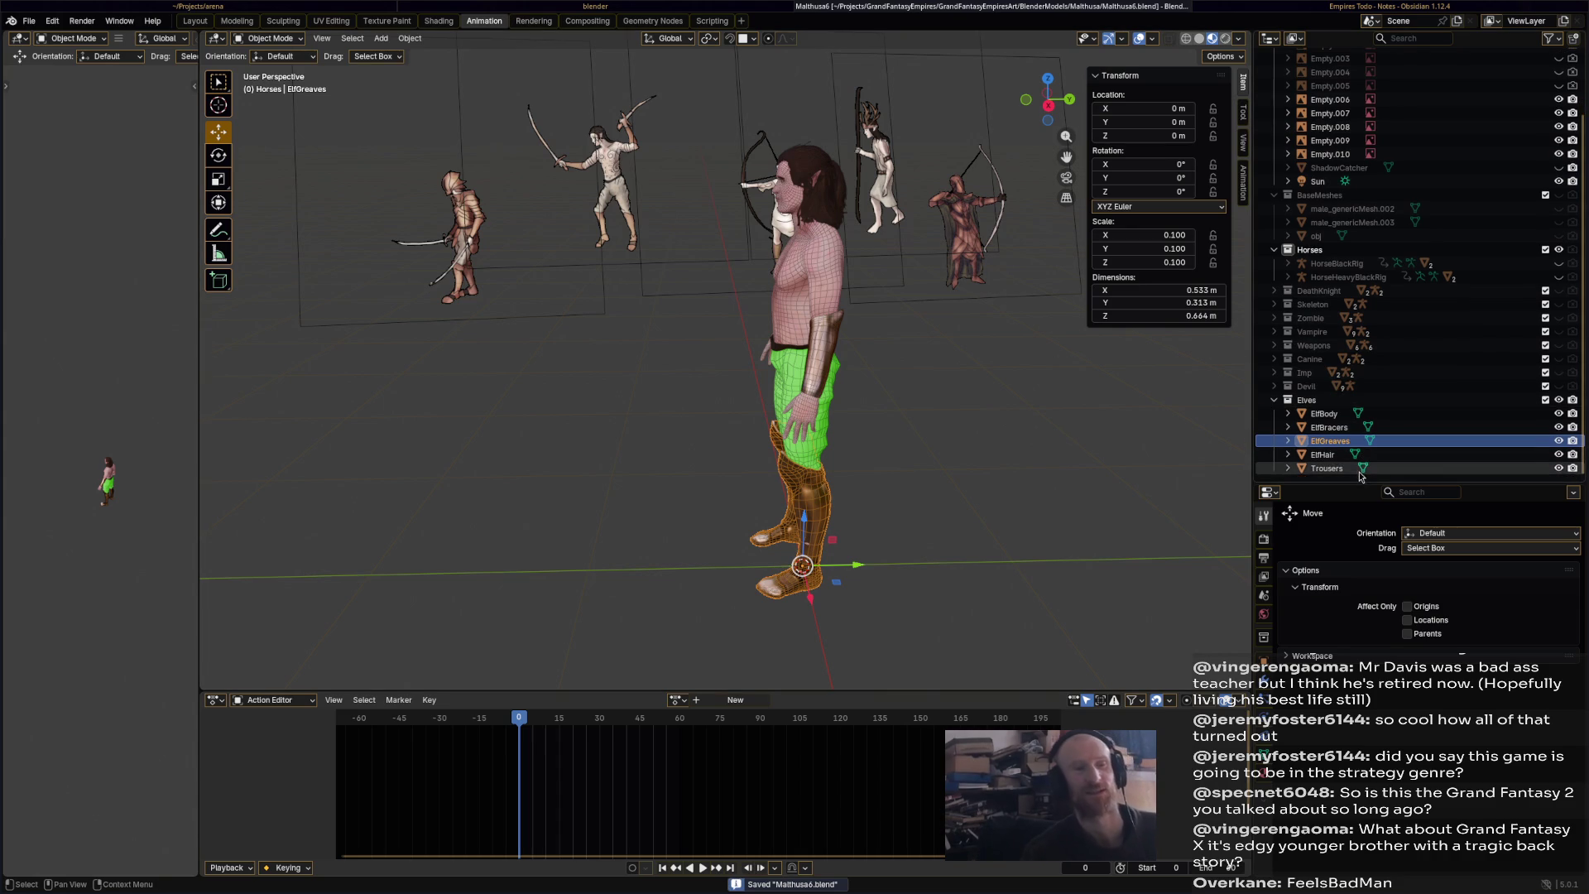
# - Rename the Trousers object to ElfTrousers and save the file
pyautogui.click(1349, 470)
pyautogui.press('F2')
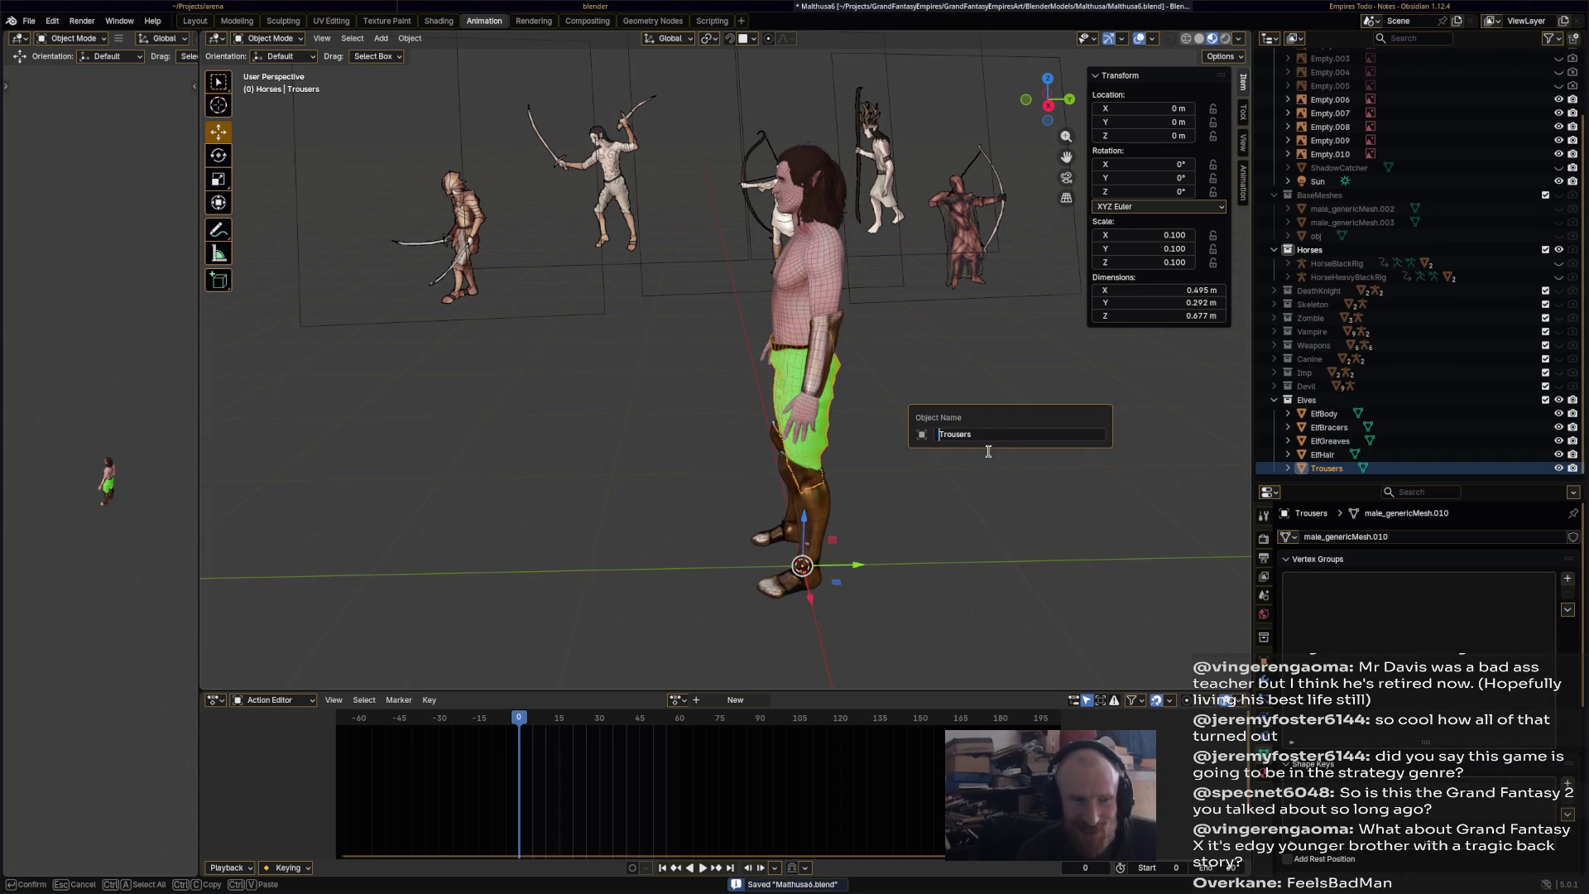
pyautogui.write('Elf')
pyautogui.press('Return')
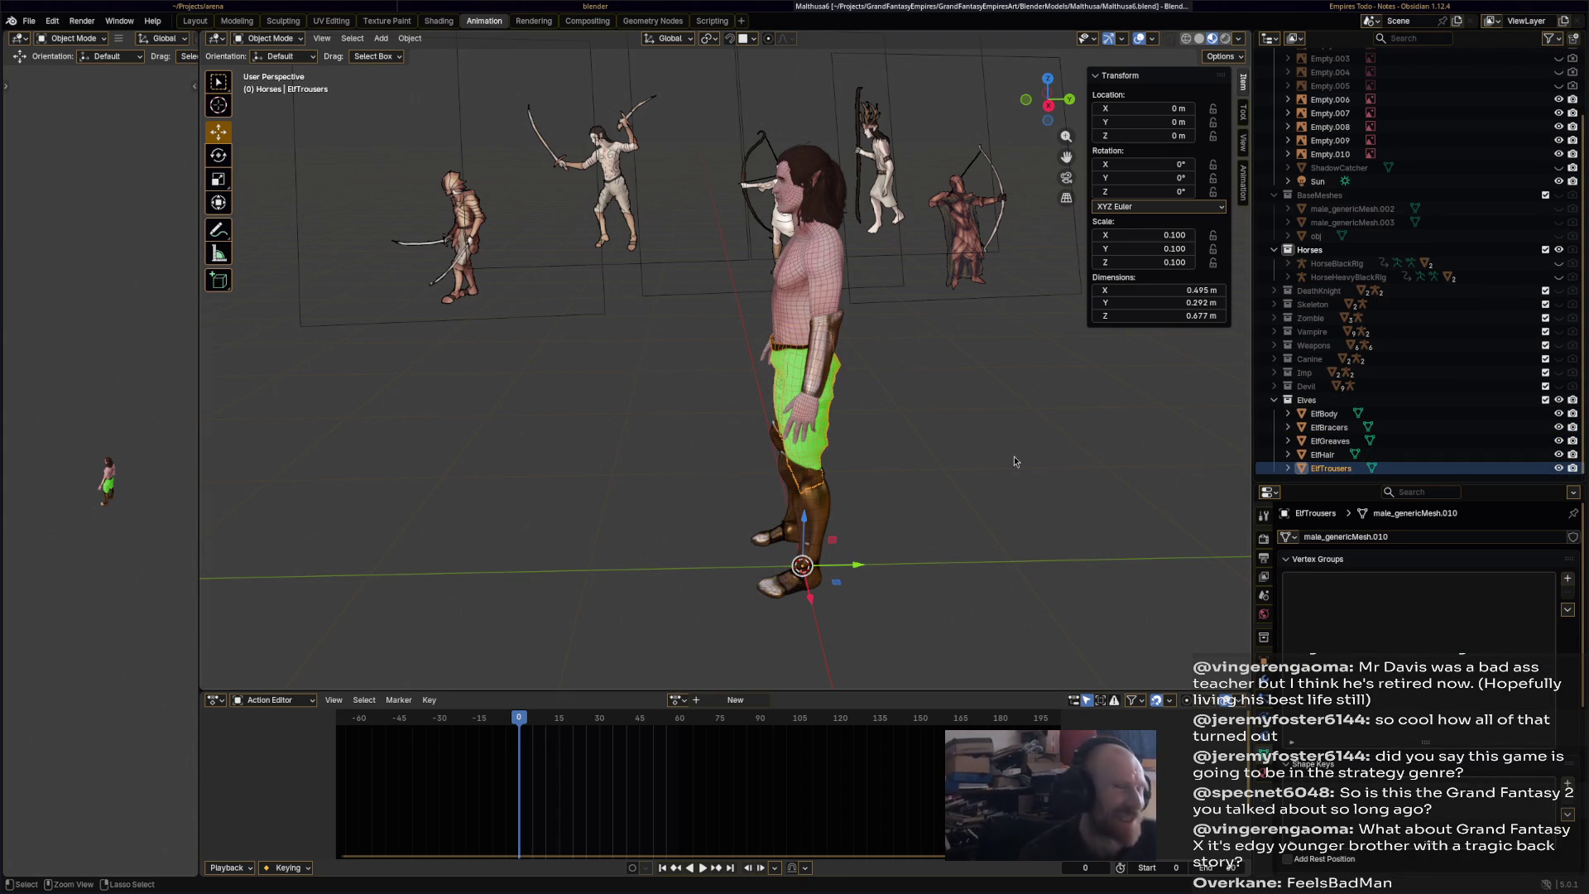
pyautogui.hotkey('ctrl', 's')
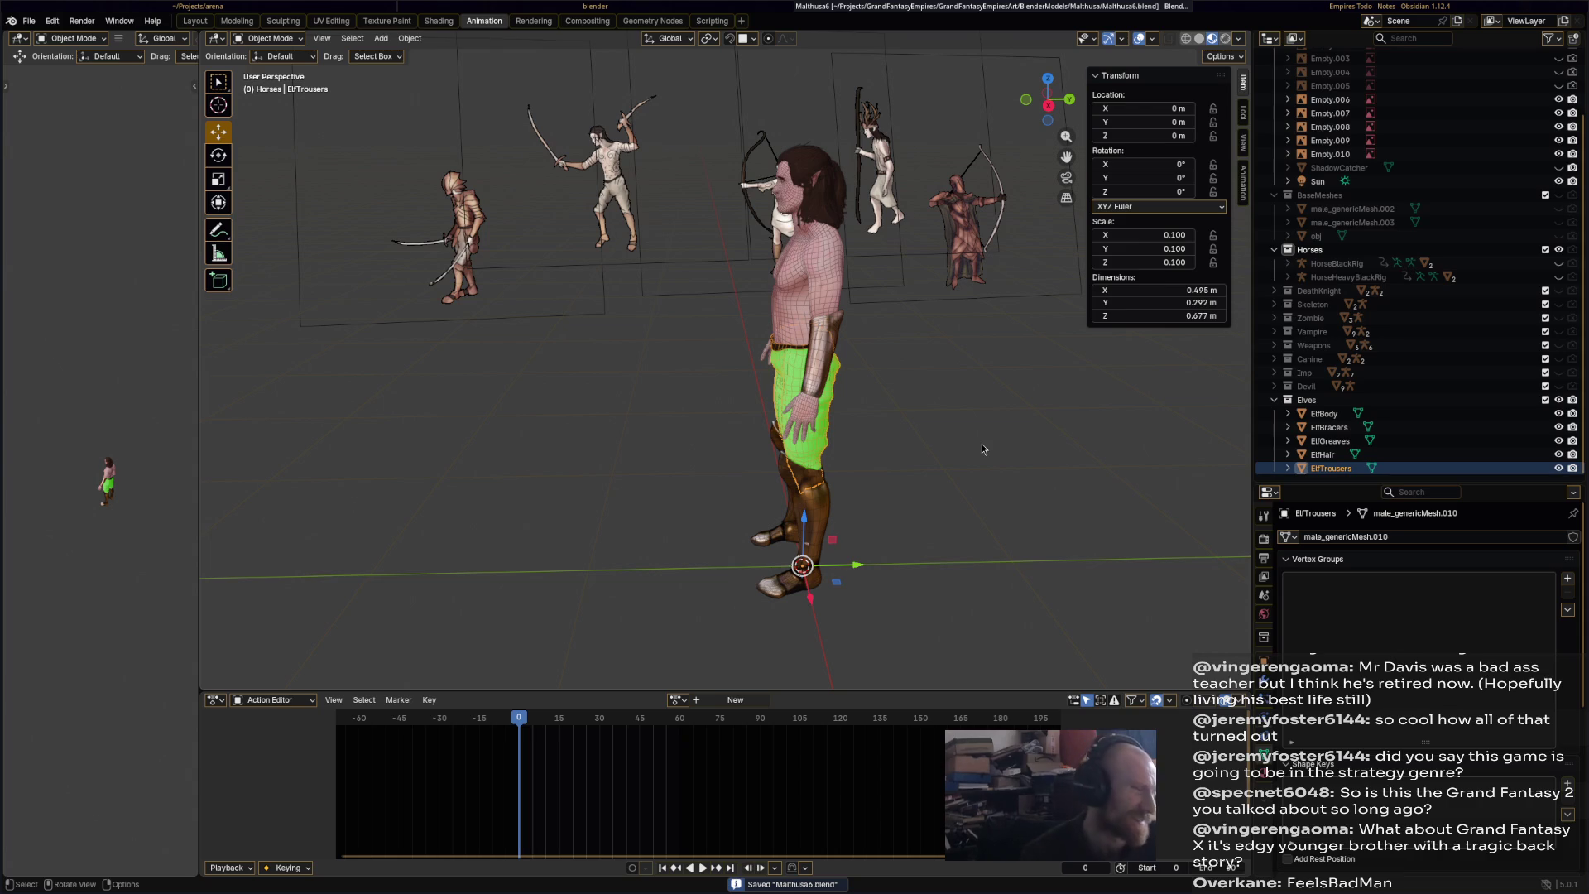
# - Clear the selection, reframe the elf, save again and select ElfBracers
pyautogui.moveTo(1021, 445)
pyautogui.mouseDown(button='middle')
pyautogui.moveTo(1040, 450)
pyautogui.moveTo(925, 415)
pyautogui.mouseUp(button='middle')
pyautogui.scroll(4, 925, 412)
pyautogui.click(909, 405)
pyautogui.moveTo(901, 351)
pyautogui.mouseDown(button='middle')
pyautogui.moveTo(981, 310)
pyautogui.moveTo(965, 369)
pyautogui.moveTo(996, 365)
pyautogui.moveTo(947, 354)
pyautogui.moveTo(862, 376)
pyautogui.moveTo(871, 338)
pyautogui.mouseUp(button='middle')
pyautogui.hotkey('ctrl', 's')
pyautogui.scroll(-2, 993, 364)
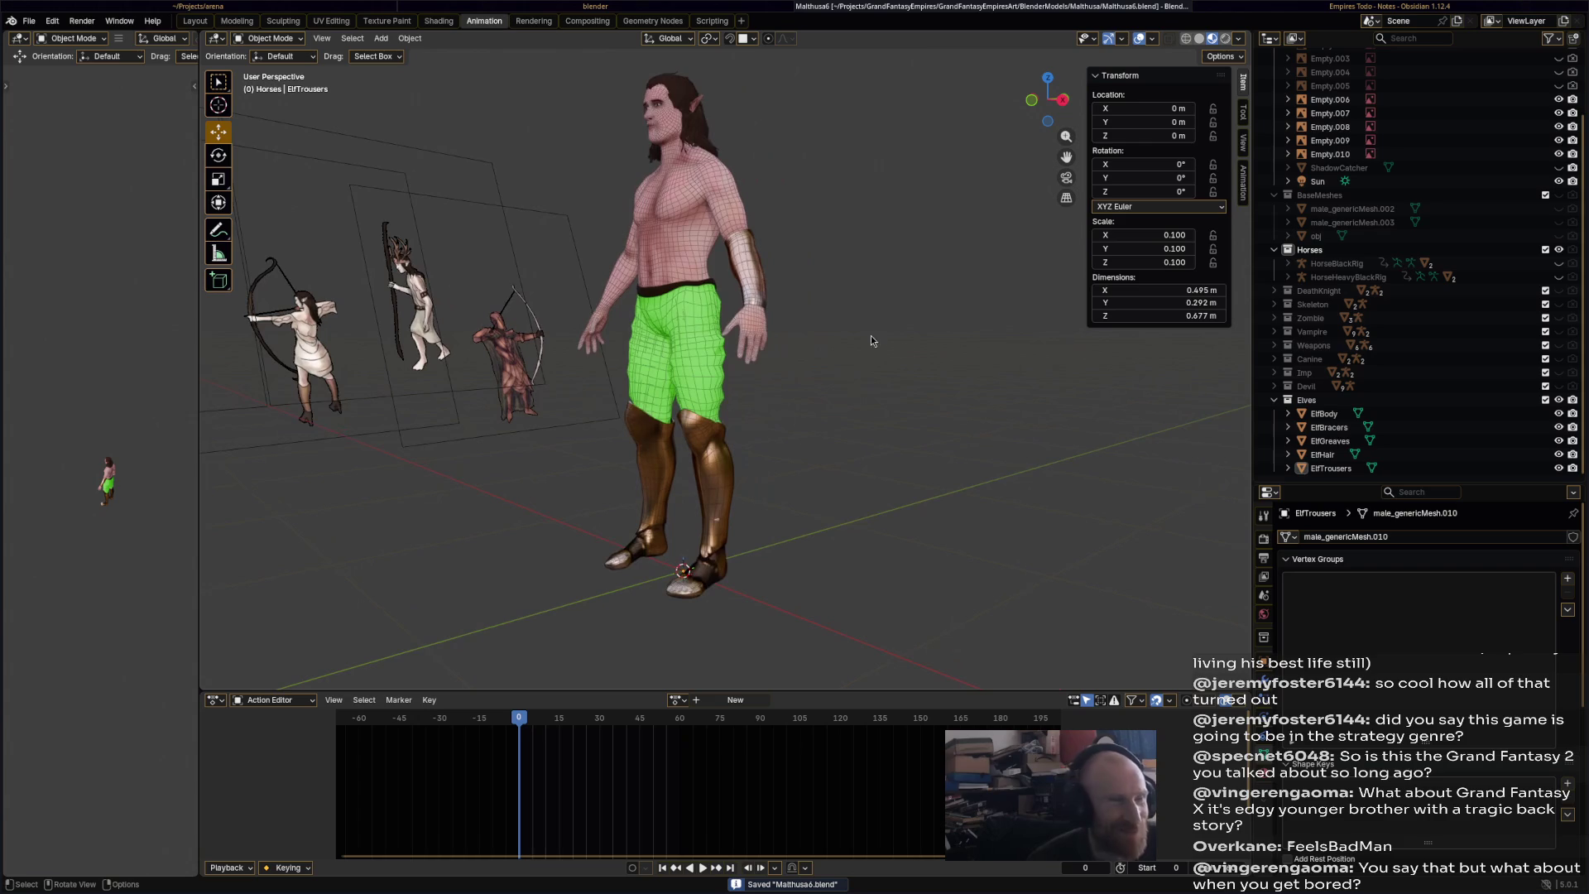
pyautogui.click(775, 308)
pyautogui.moveTo(775, 308)
pyautogui.mouseDown(button='middle')
pyautogui.moveTo(876, 312)
pyautogui.moveTo(816, 291)
pyautogui.moveTo(935, 378)
pyautogui.moveTo(841, 364)
pyautogui.moveTo(776, 379)
pyautogui.moveTo(828, 364)
pyautogui.moveTo(877, 306)
pyautogui.mouseUp(button='middle')
# - Save the file and select the ElfBracers bracer from the elf's front
pyautogui.click(856, 341)
pyautogui.click(828, 334)
pyautogui.hotkey('ctrl', 's')
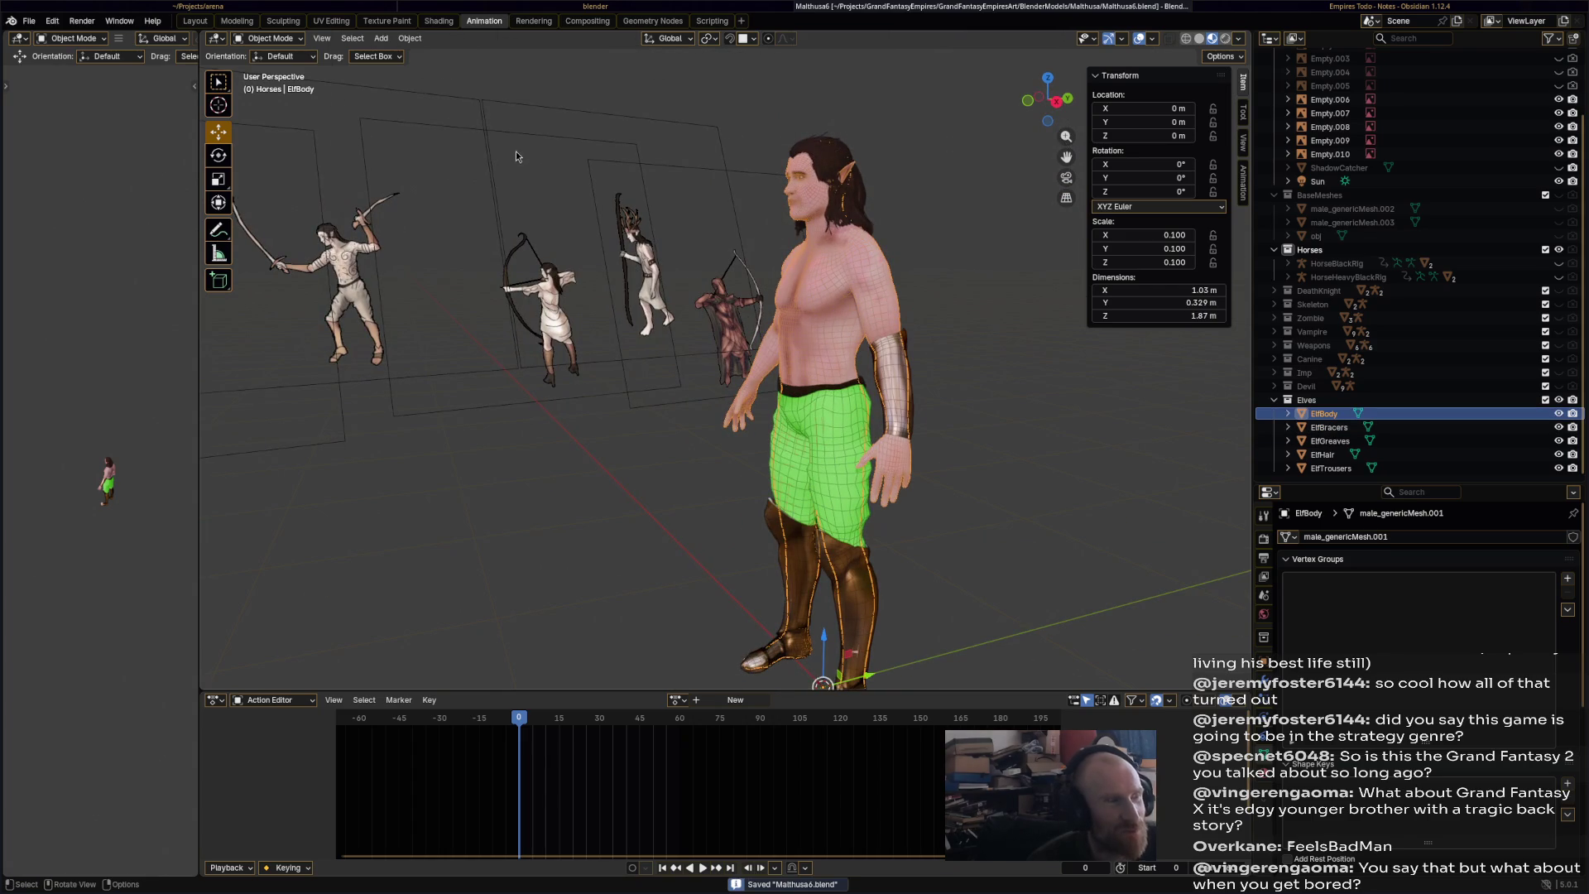
pyautogui.click(255, 41)
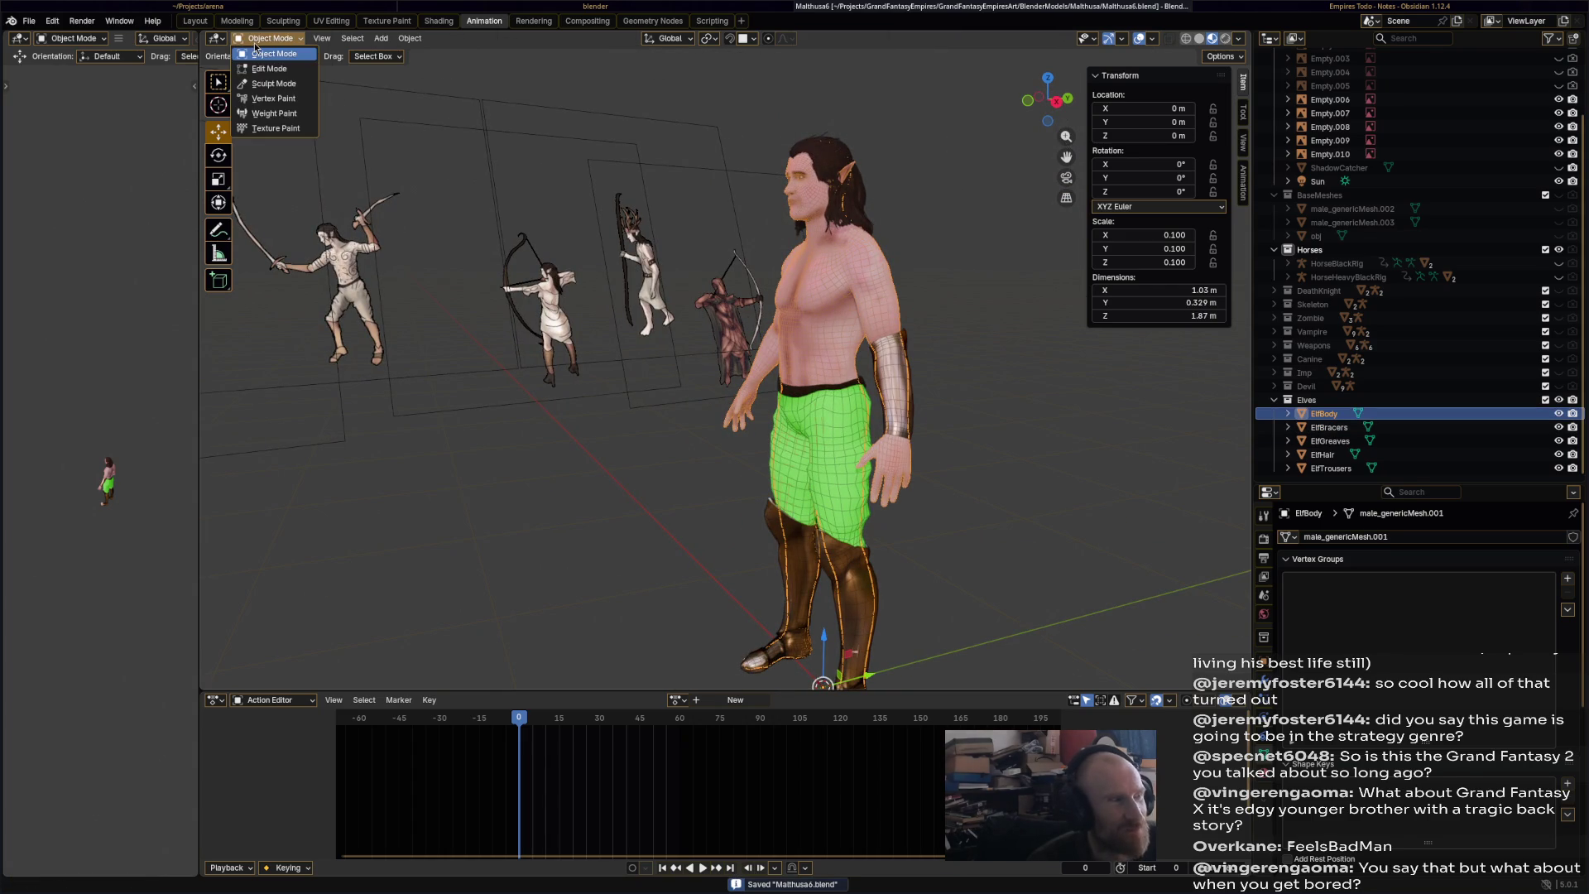
pyautogui.click(881, 368)
pyautogui.moveTo(882, 372)
pyautogui.mouseDown(button='middle')
pyautogui.moveTo(850, 336)
pyautogui.moveTo(909, 333)
pyautogui.mouseUp(button='middle')
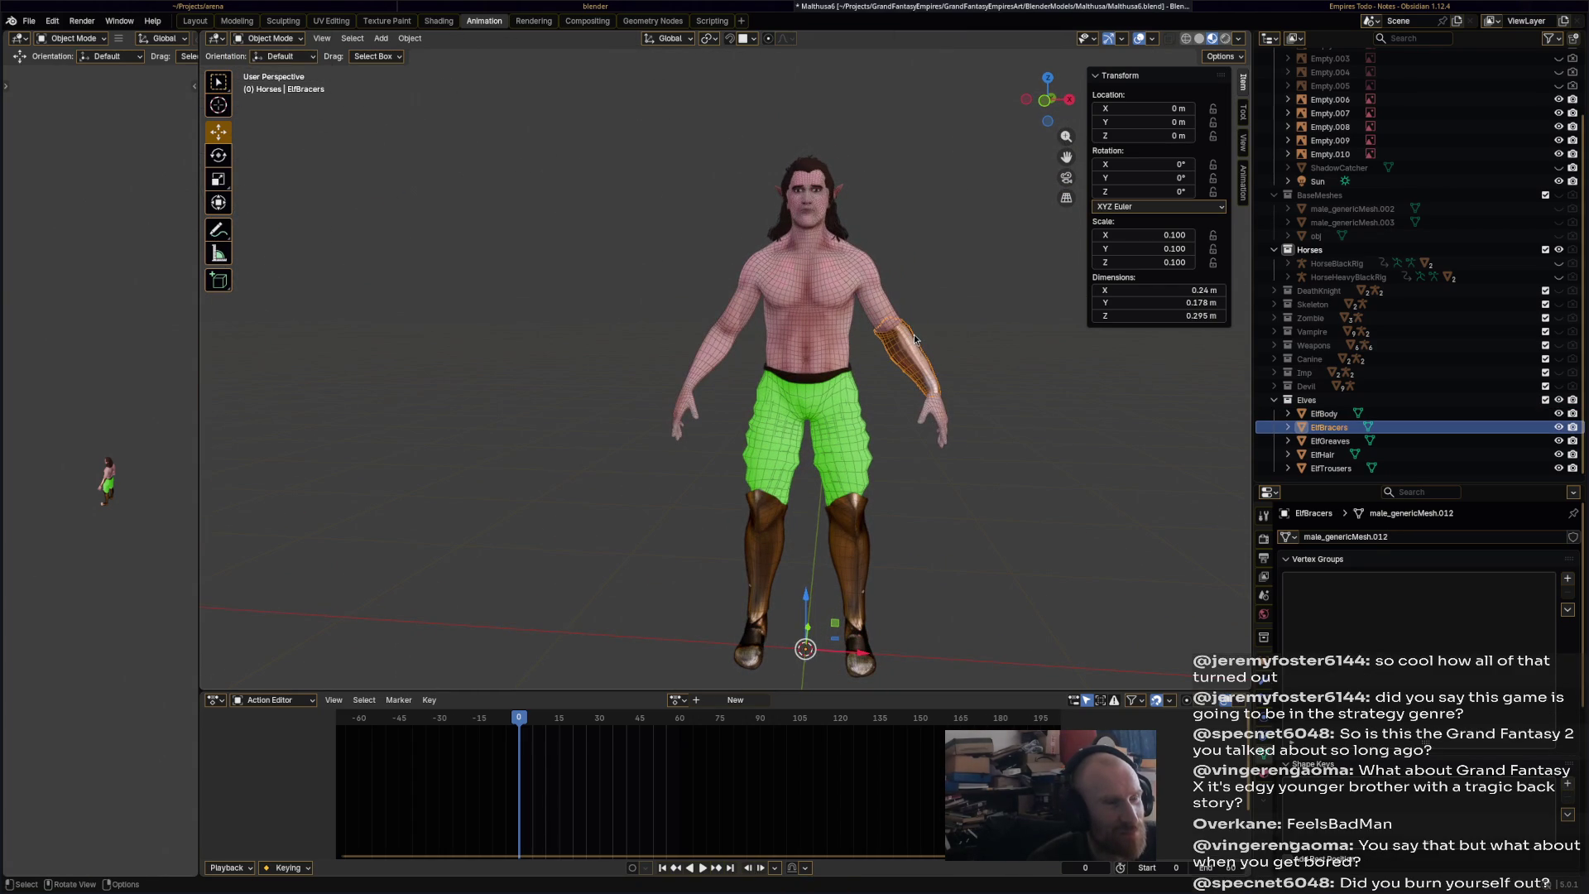
# - Duplicate the bracer in place, mirror it with scale X -1, and save
pyautogui.hotkey('shift', 'd')
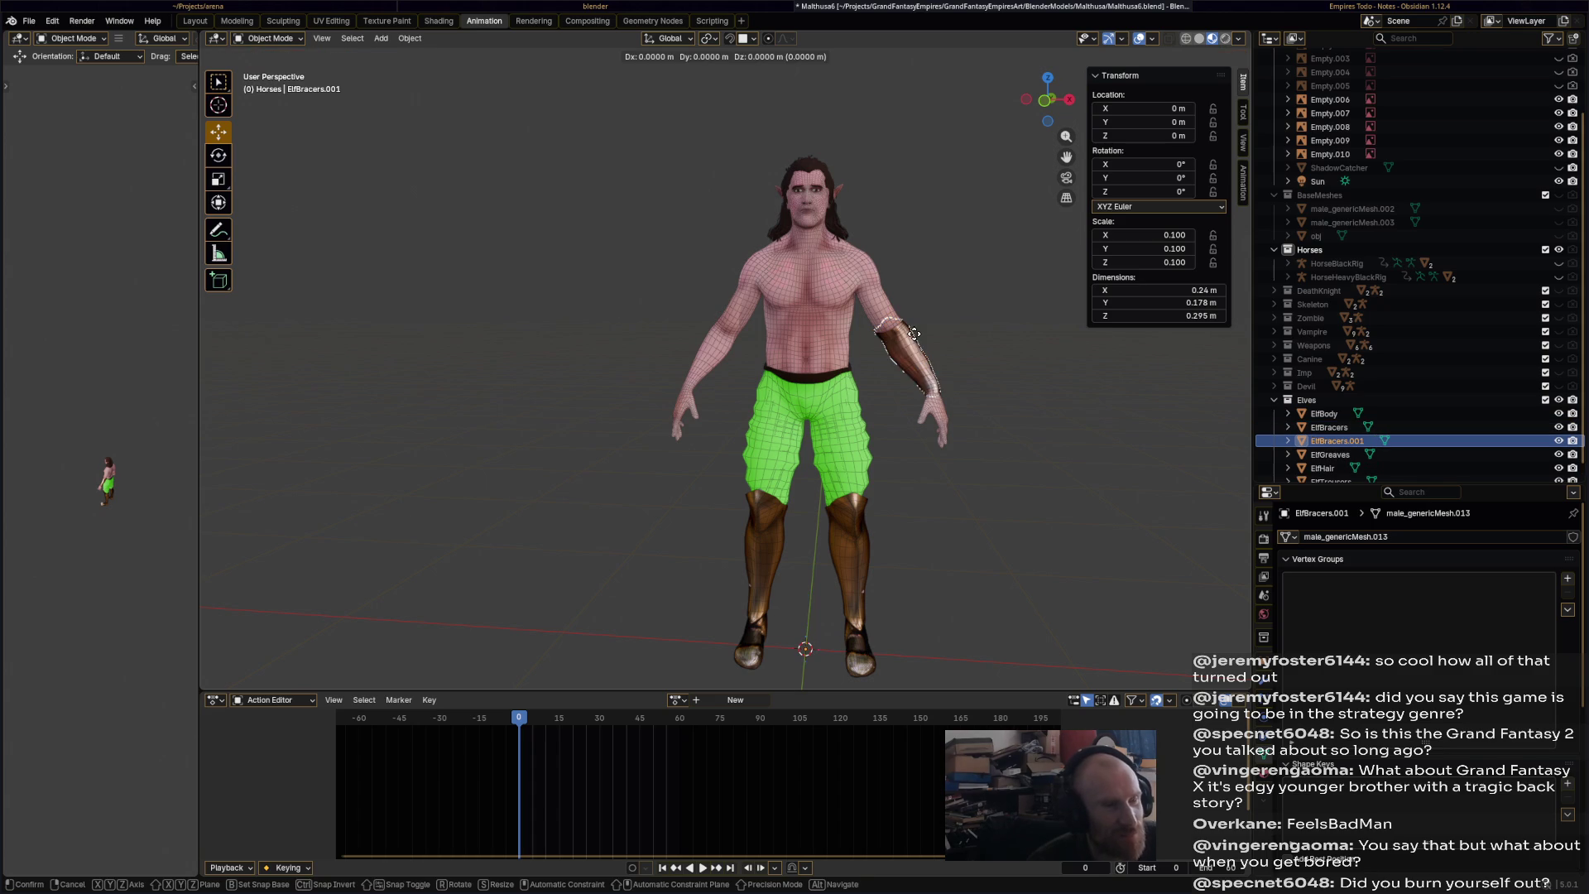
pyautogui.rightClick(914, 338)
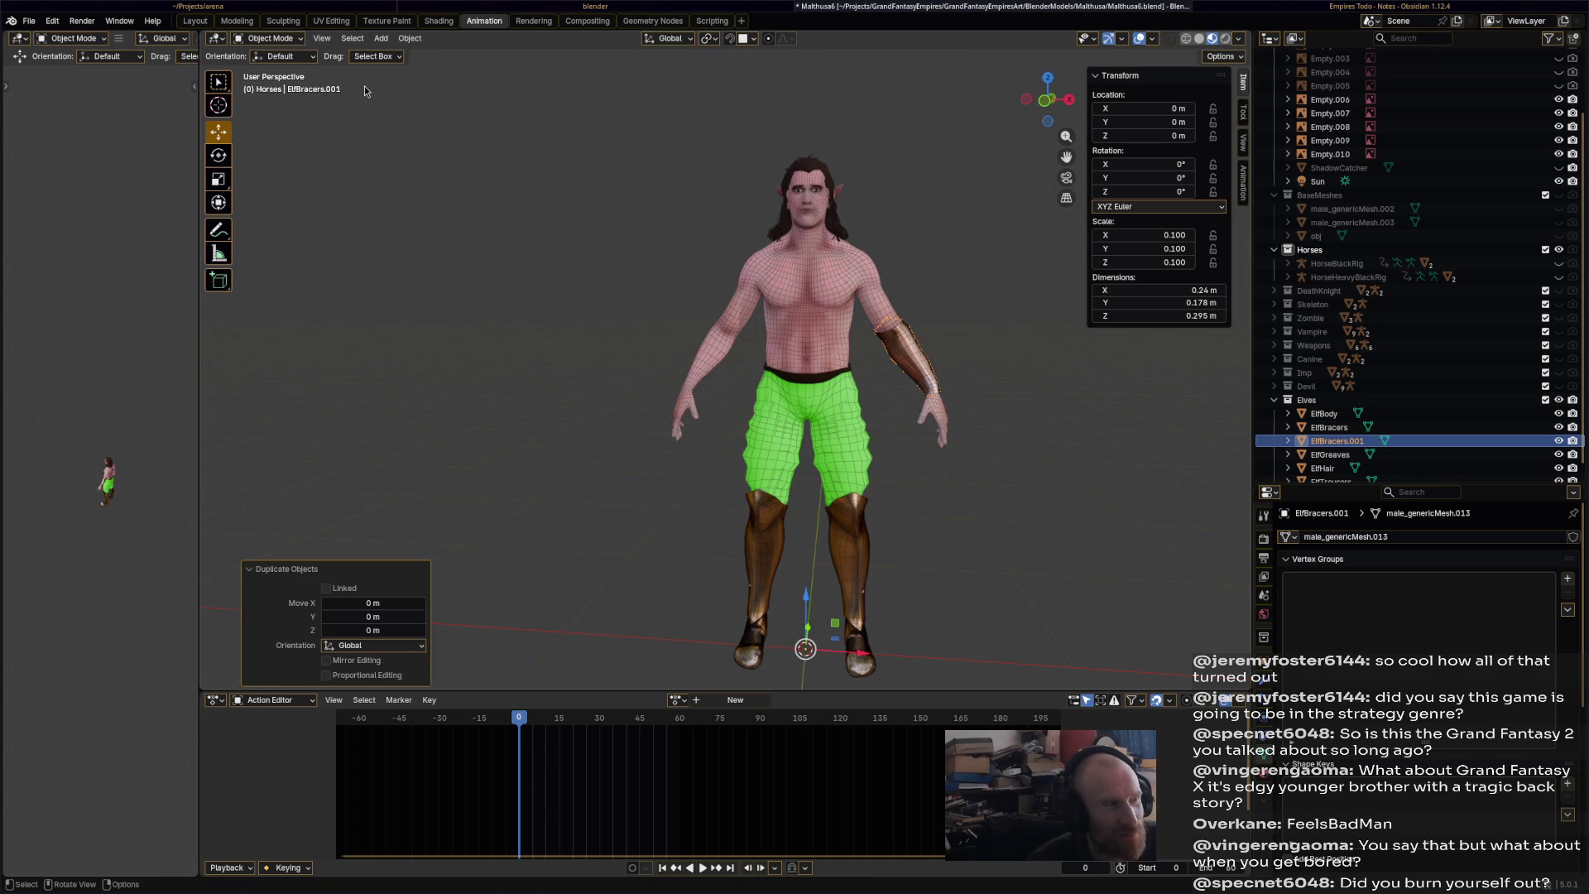
pyautogui.press('s')
pyautogui.write('x')
pyautogui.write('-1')
pyautogui.press('Return')
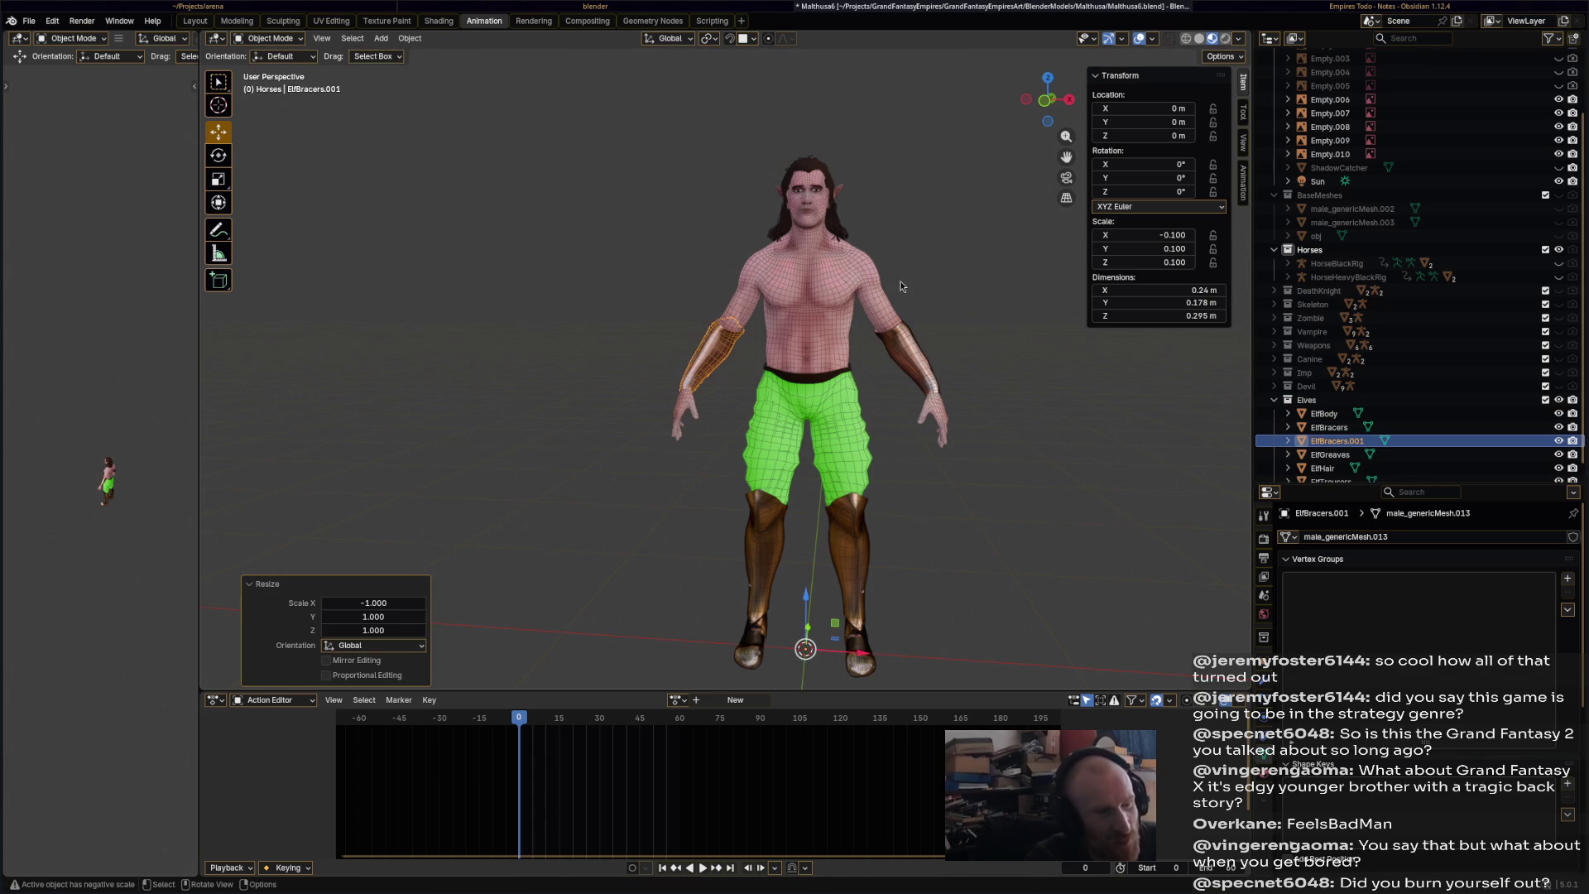
pyautogui.hotkey('ctrl', 's')
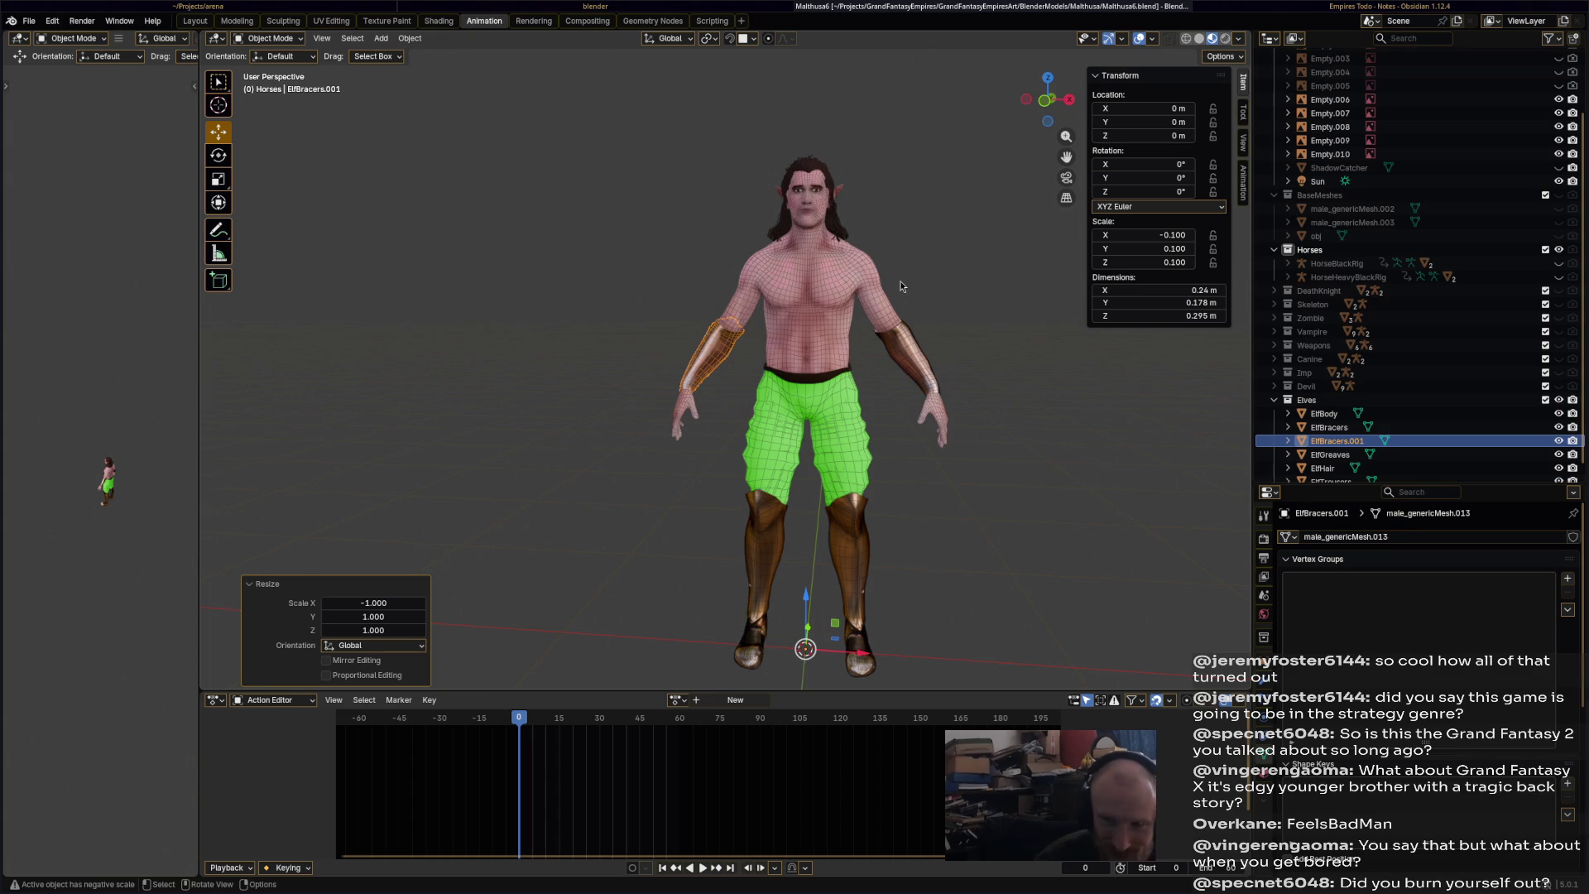
# - Orbit behind the elf, select the mirrored ElfBracers.001 and save
pyautogui.moveTo(1012, 384)
pyautogui.mouseDown(button='middle')
pyautogui.moveTo(807, 394)
pyautogui.moveTo(808, 370)
pyautogui.moveTo(859, 370)
pyautogui.moveTo(916, 415)
pyautogui.moveTo(808, 475)
pyautogui.moveTo(843, 370)
pyautogui.mouseUp(button='middle')
pyautogui.click(869, 371)
pyautogui.click(808, 370)
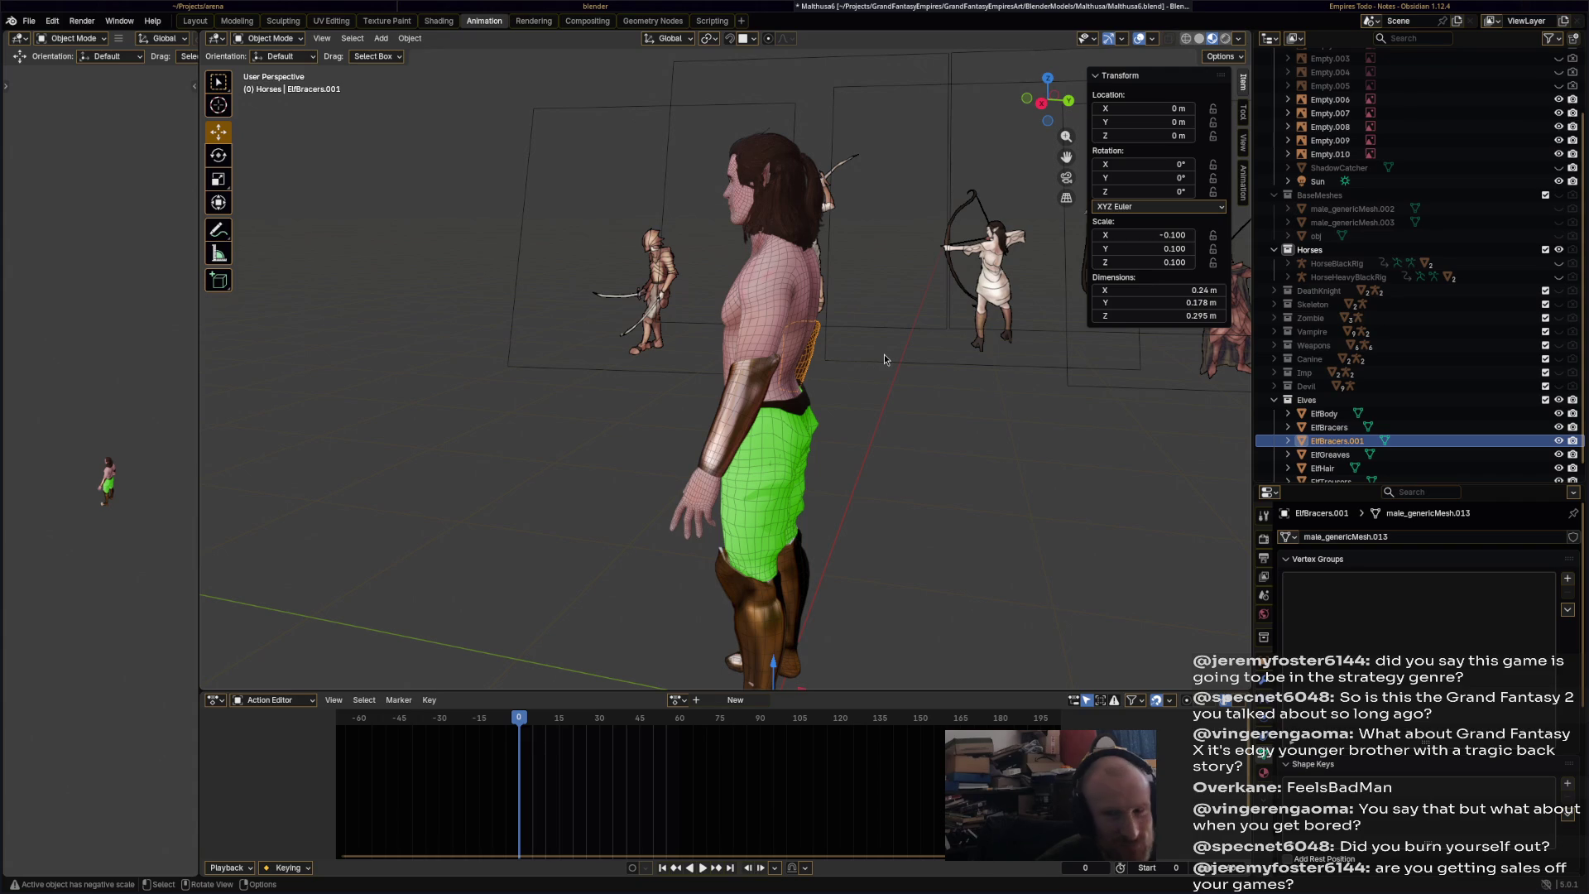
pyautogui.hotkey('ctrl', 's')
# - Select ElfBracers and ElfBracers.001 together and apply all their transforms
pyautogui.moveTo(885, 351)
pyautogui.mouseDown(button='middle')
pyautogui.moveTo(881, 374)
pyautogui.moveTo(794, 389)
pyautogui.mouseUp(button='middle')
pyautogui.click(810, 397)
pyautogui.click(677, 379)
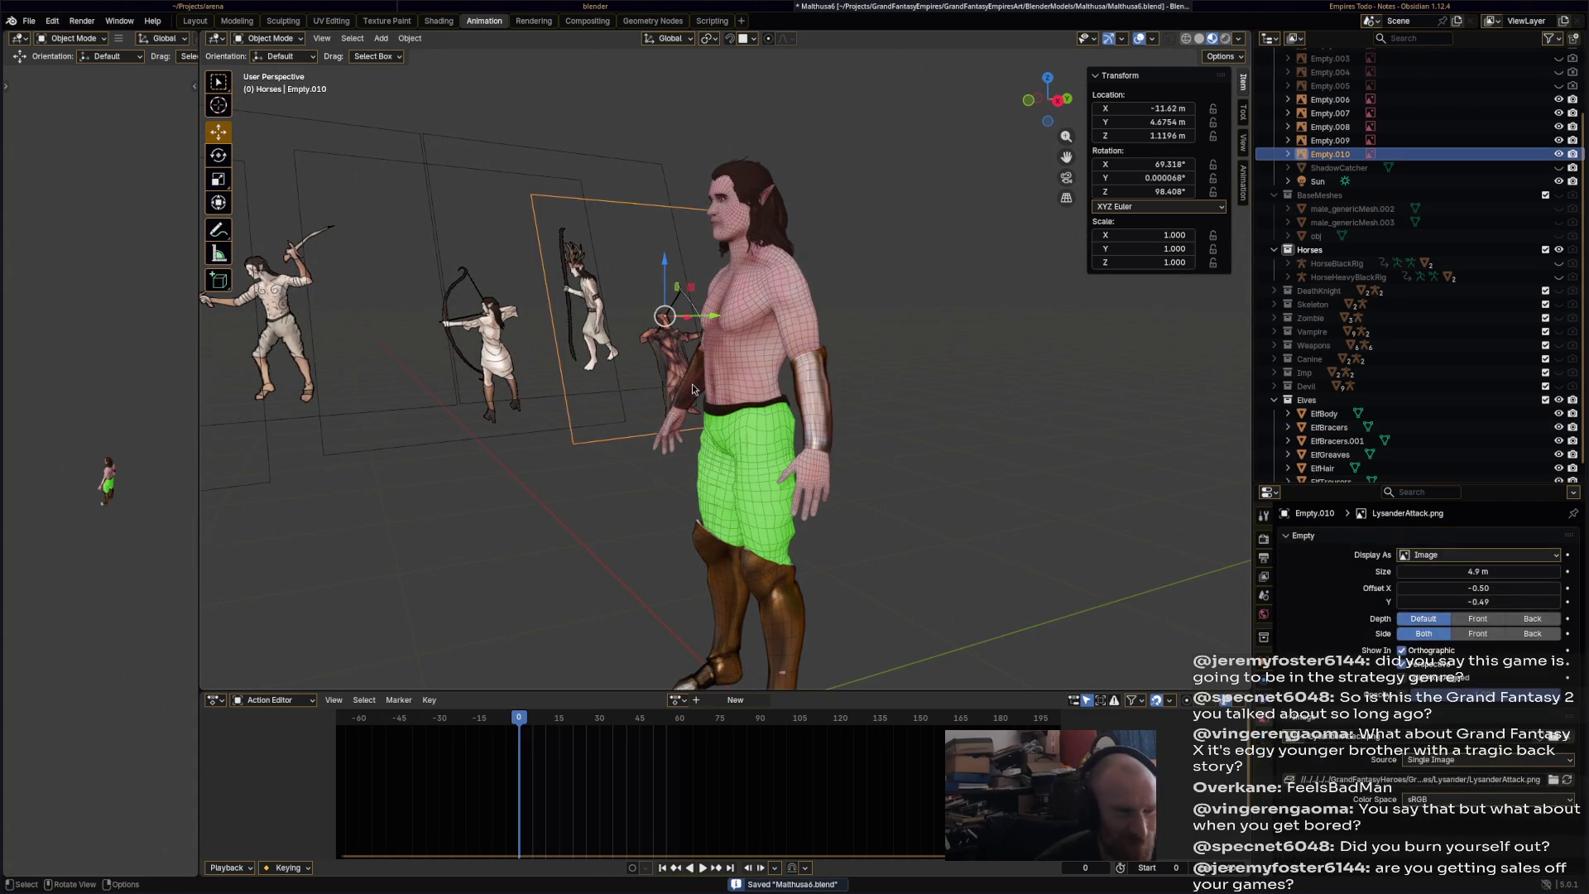
pyautogui.moveTo(677, 379)
pyautogui.mouseDown(button='middle')
pyautogui.moveTo(893, 479)
pyautogui.moveTo(961, 475)
pyautogui.moveTo(793, 375)
pyautogui.mouseUp(button='middle')
pyautogui.click(877, 386)
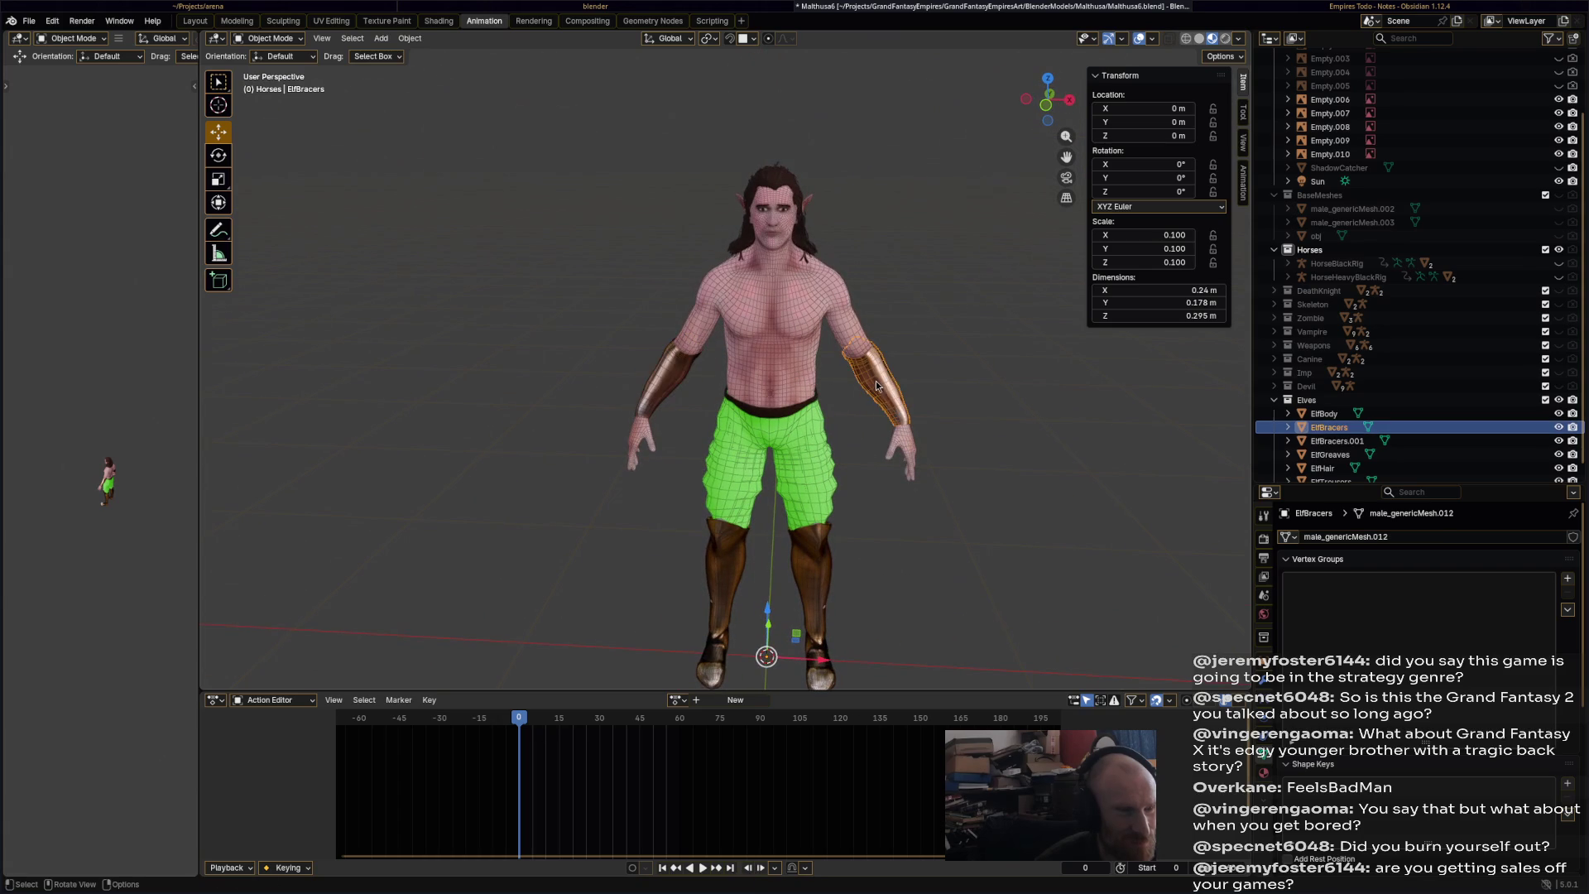
pyautogui.click(683, 369)
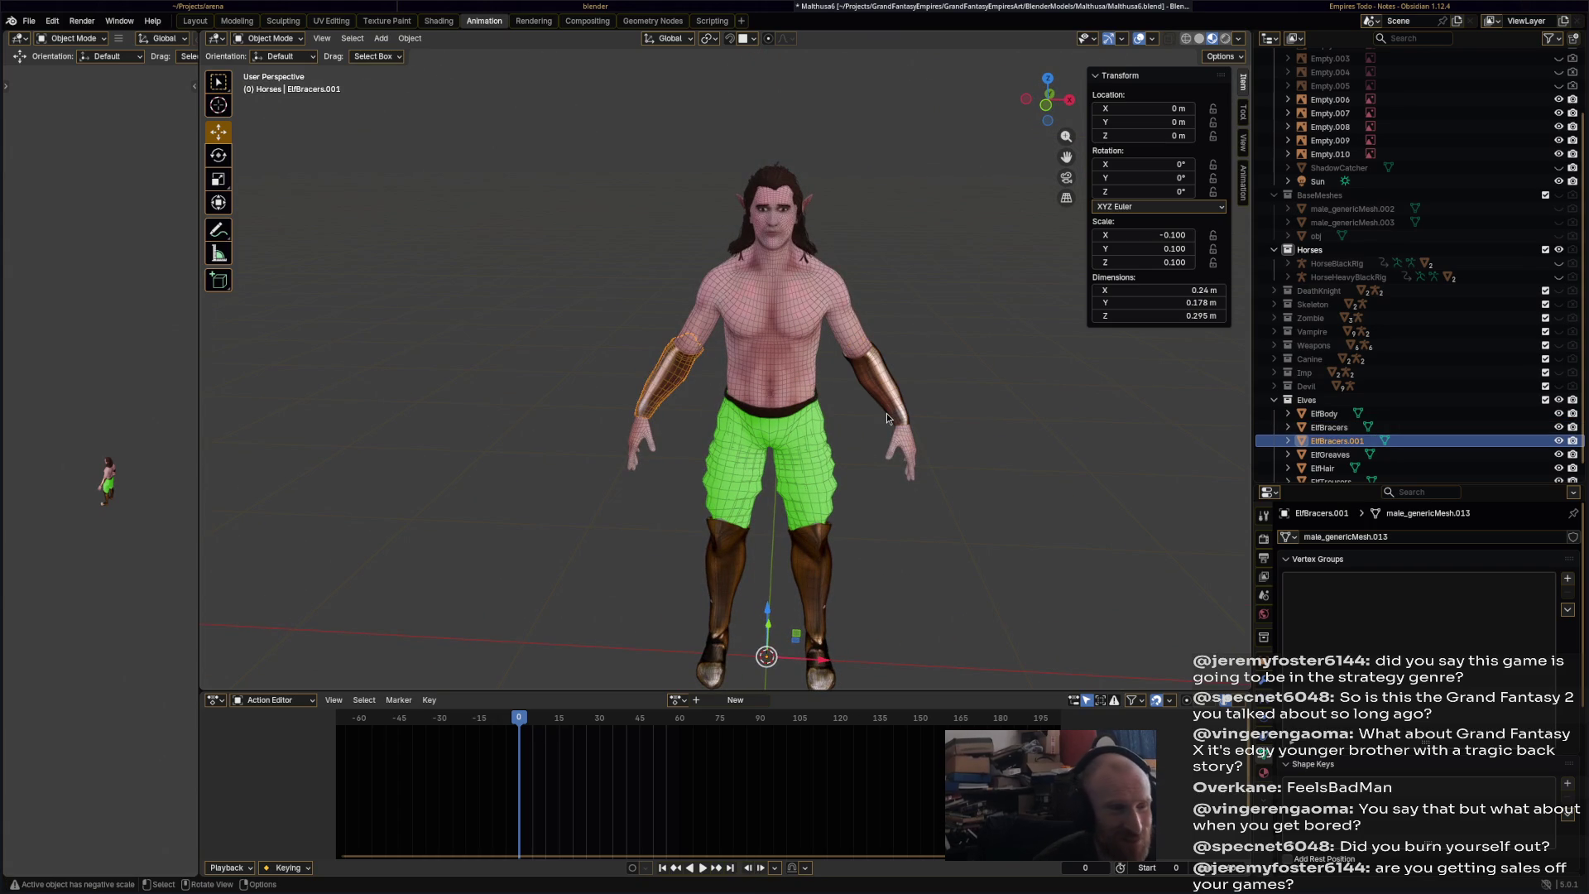
pyautogui.press('a')
pyautogui.click(883, 396)
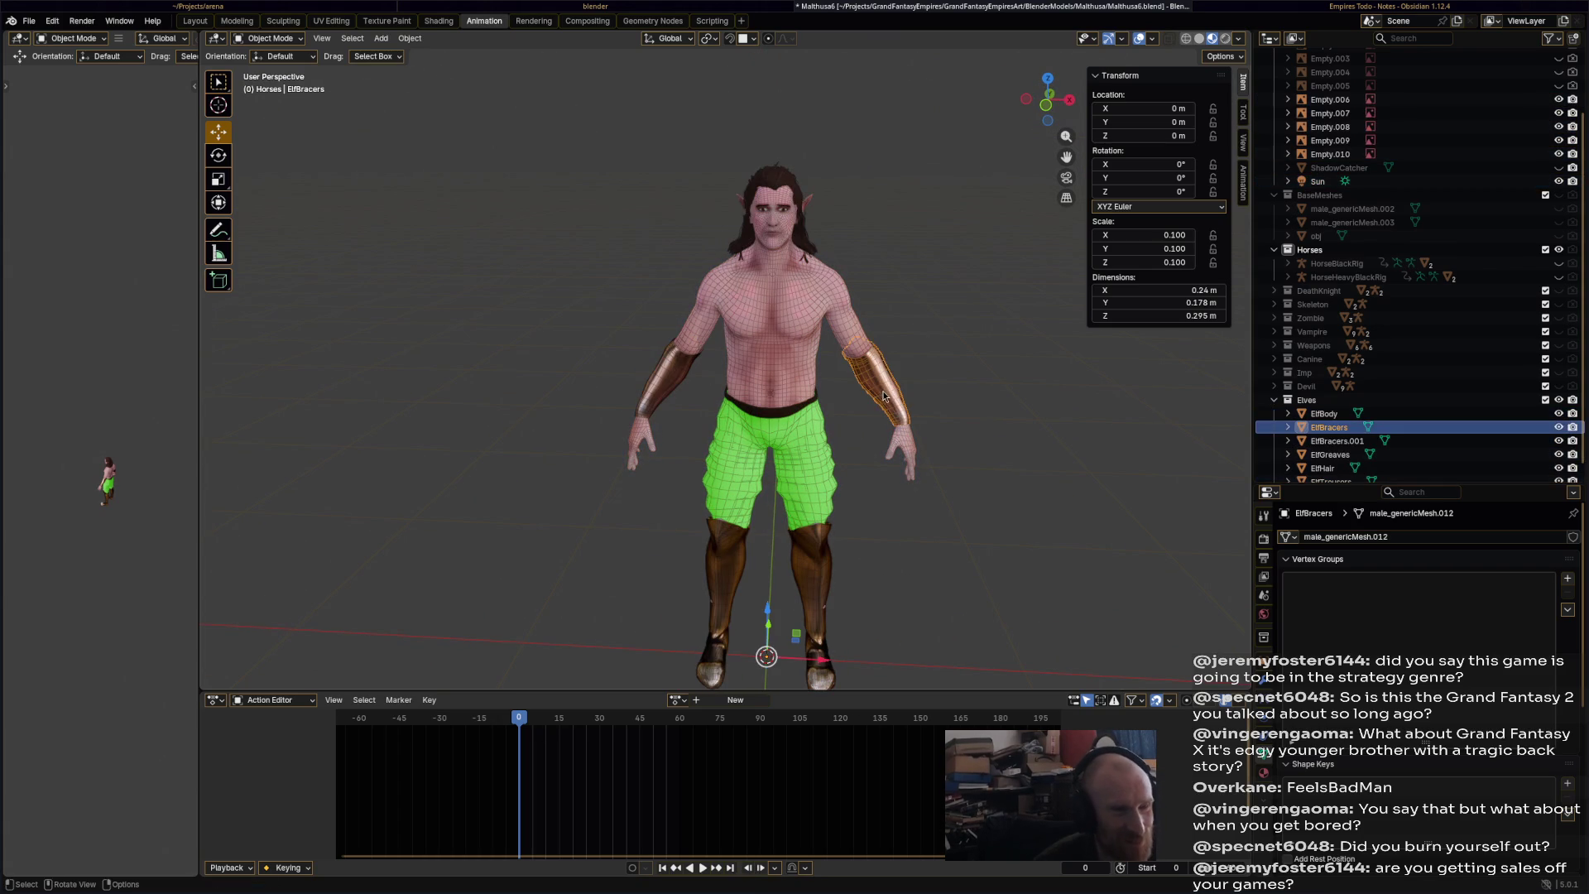
pyautogui.keyDown('shift'); pyautogui.click(686, 370); pyautogui.keyUp('shift')
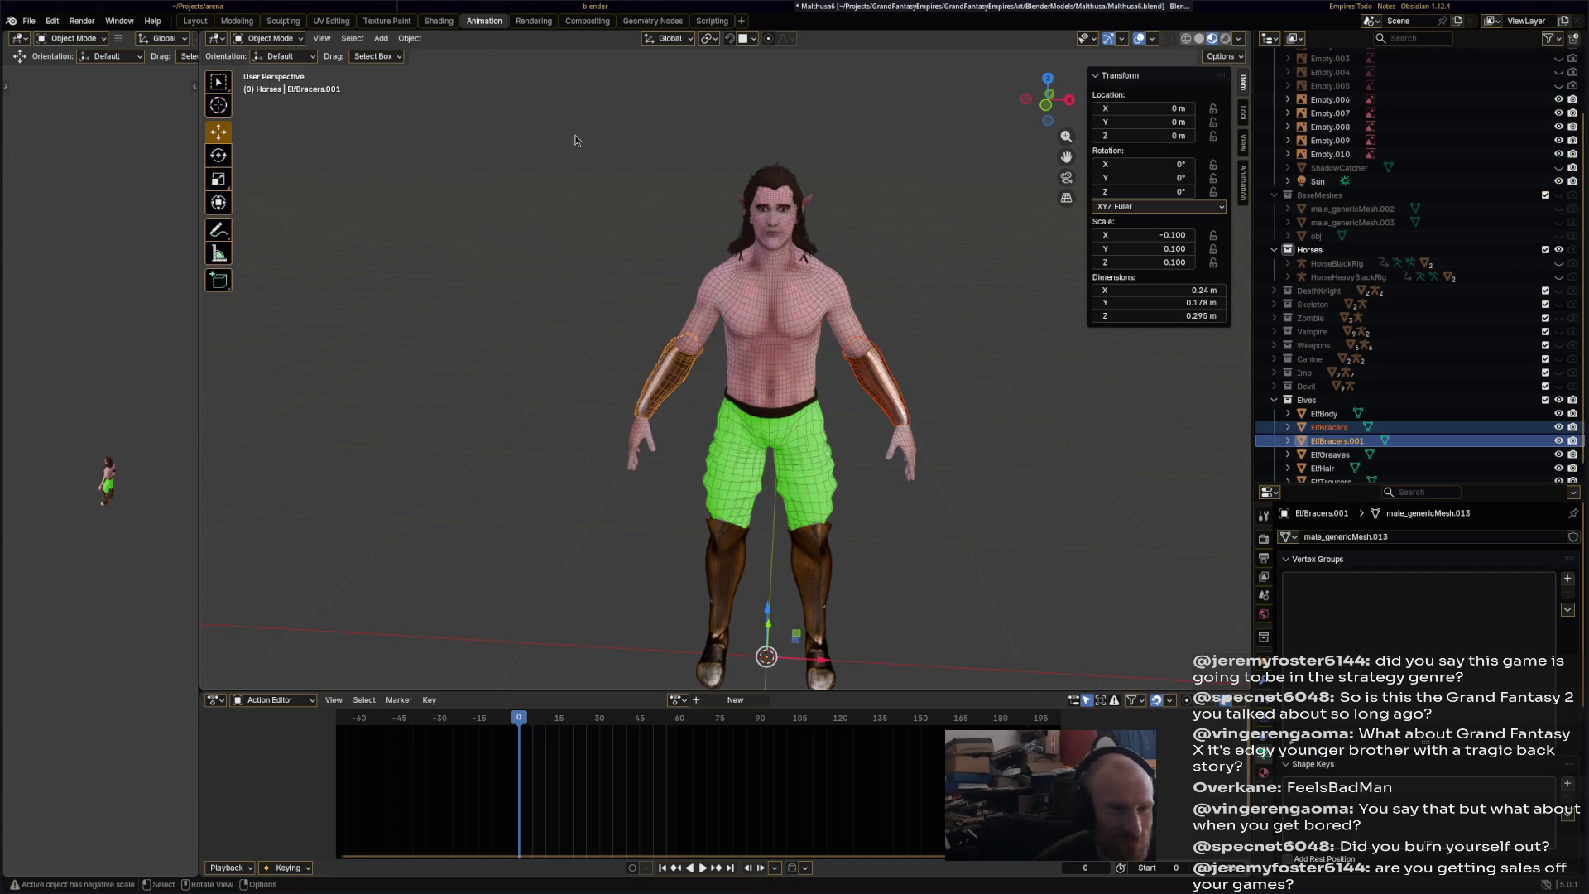
pyautogui.hotkey('ctrl', 's')
pyautogui.click(410, 38)
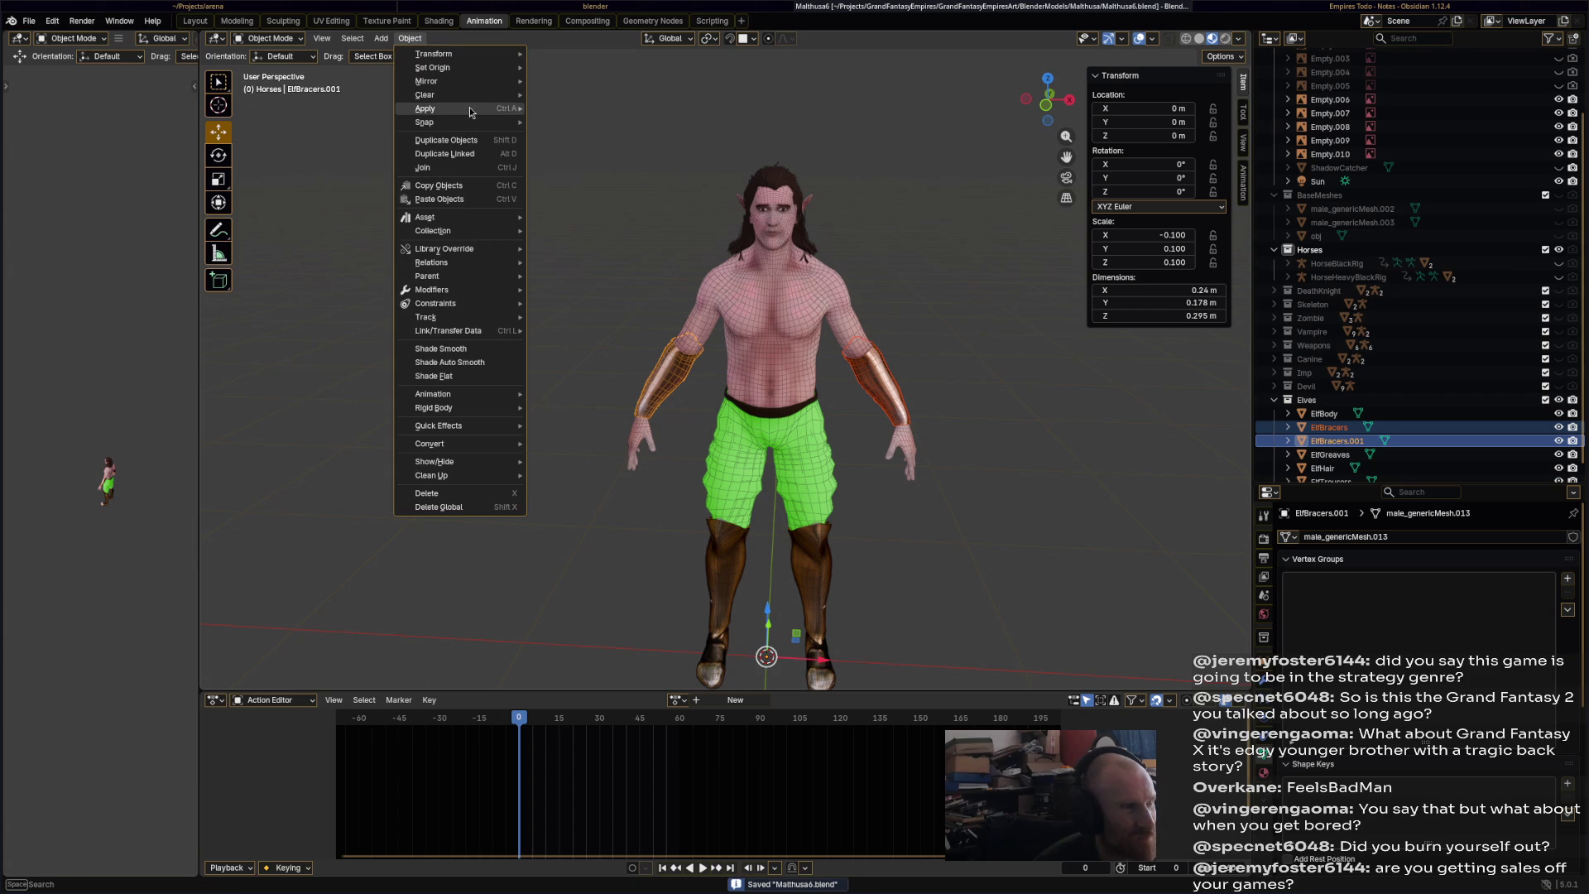
pyautogui.click(611, 159)
# - Apply all transforms to ElfGreaves and then ElfTrousers
pyautogui.click(822, 591)
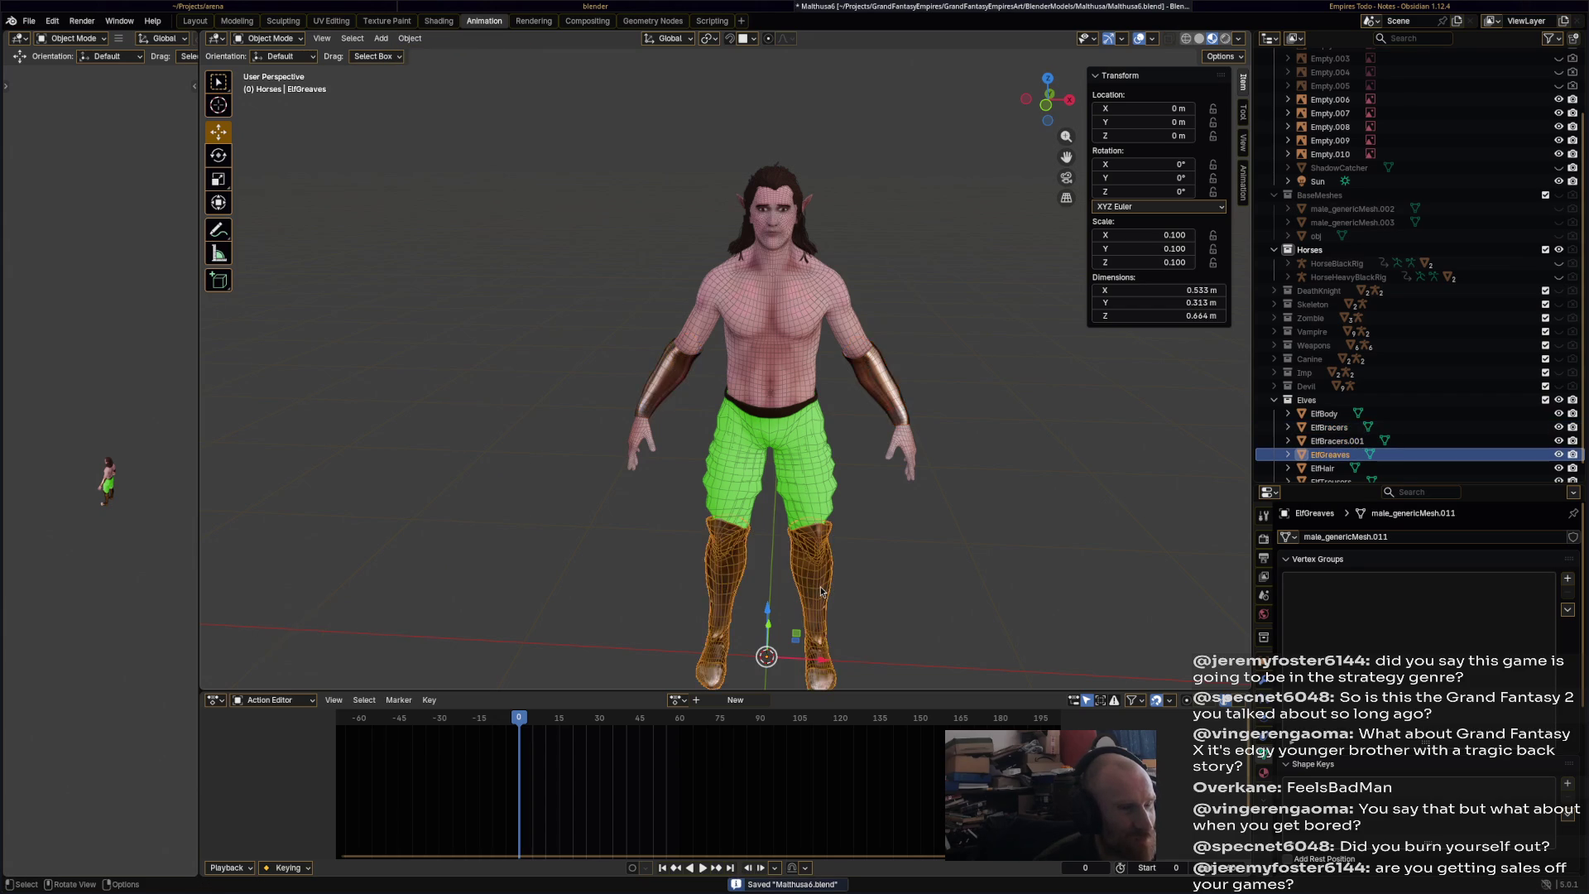
pyautogui.click(409, 38)
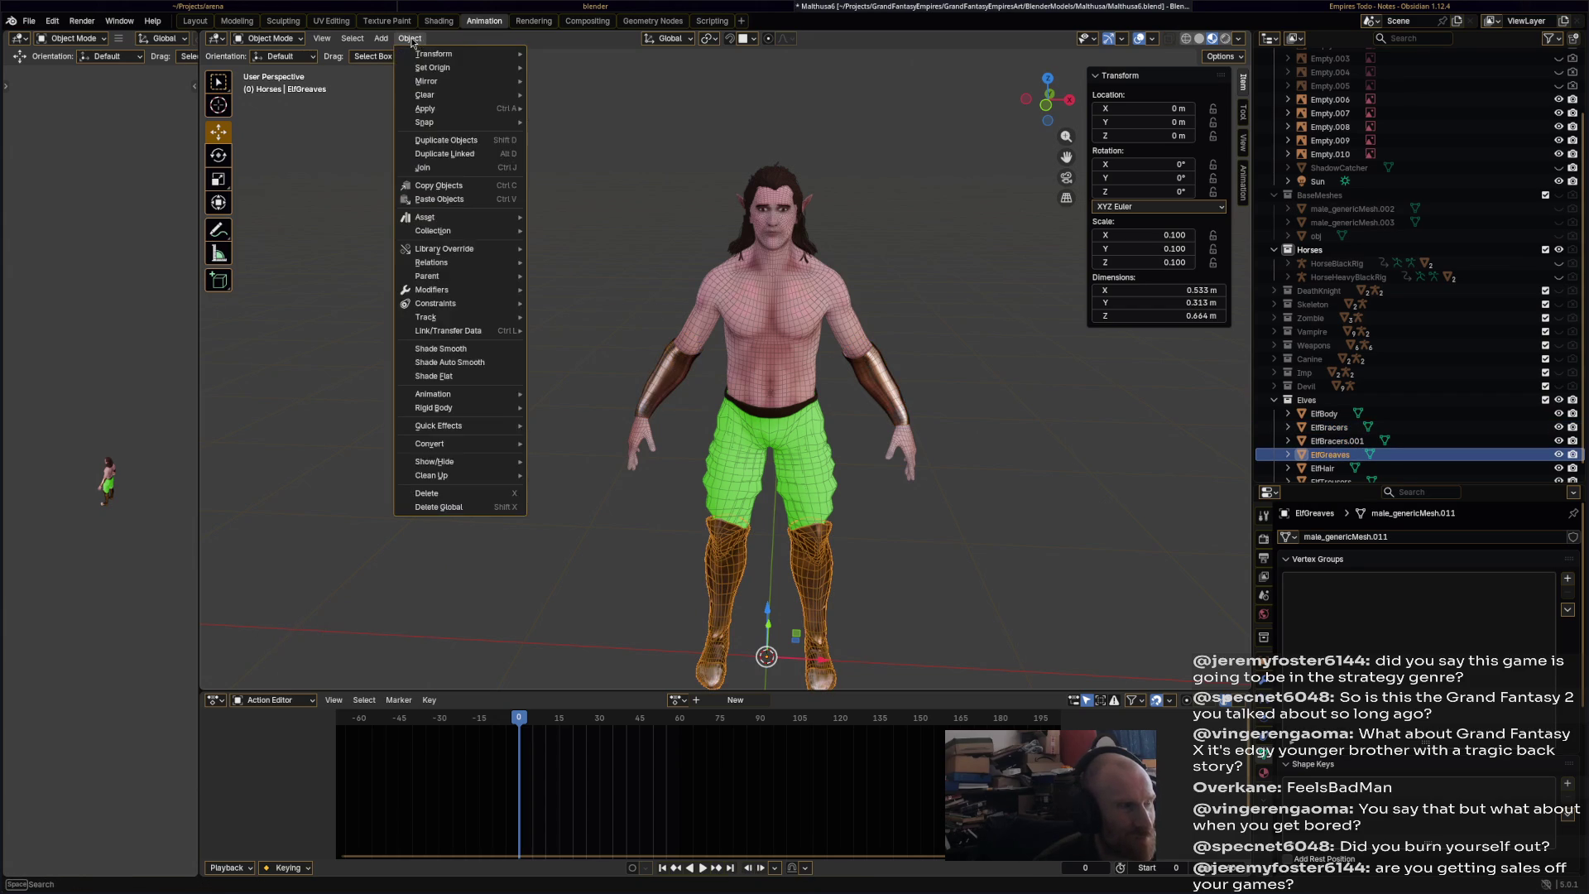
pyautogui.moveTo(454, 107)
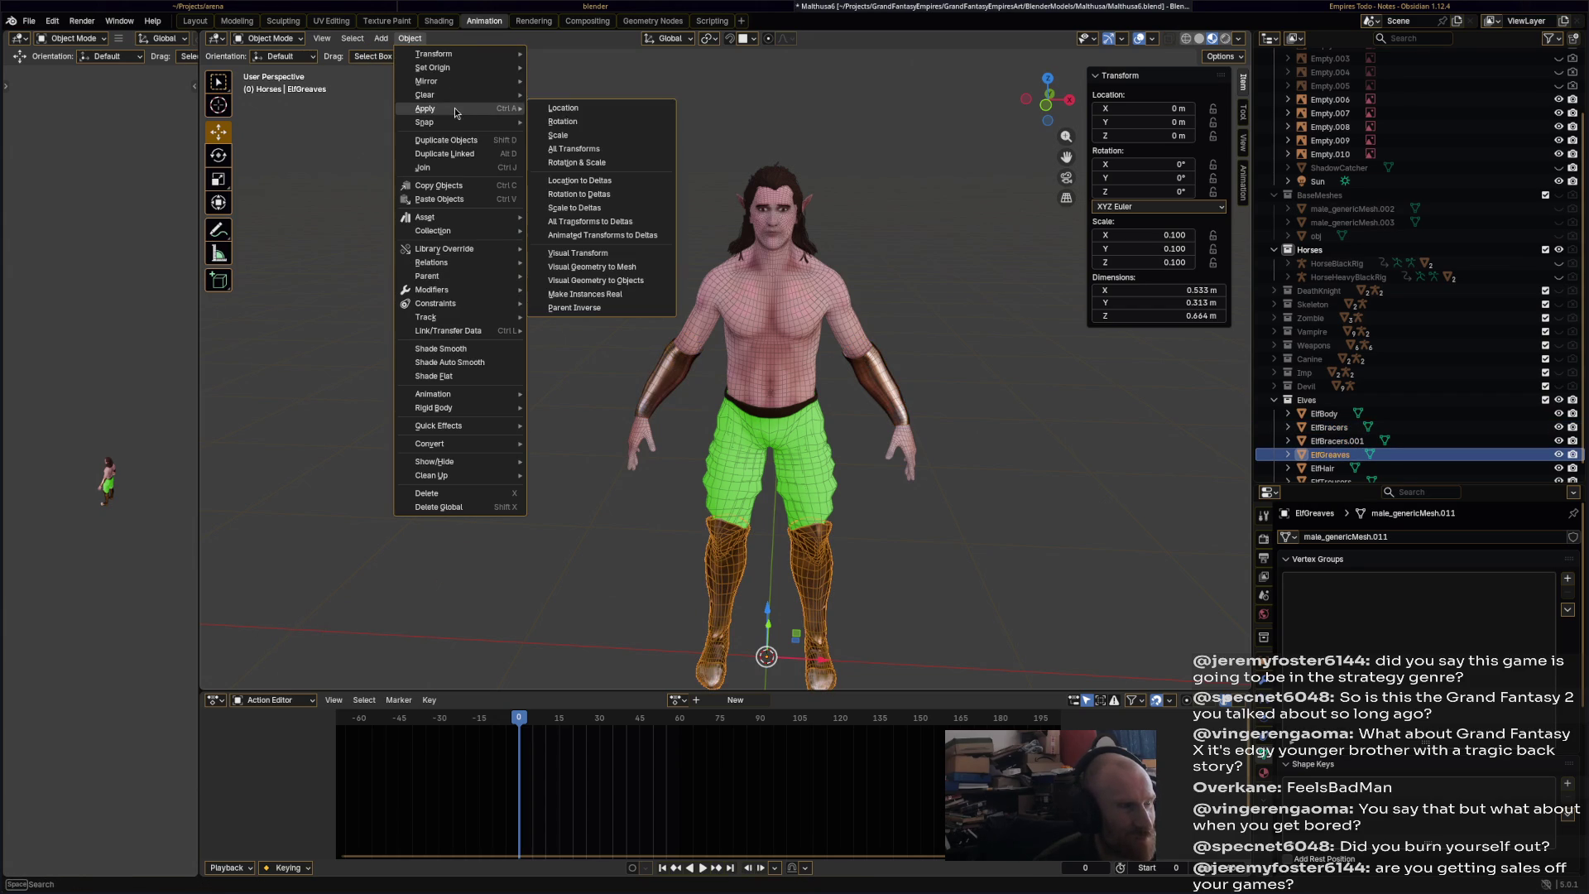
pyautogui.click(593, 161)
pyautogui.click(787, 435)
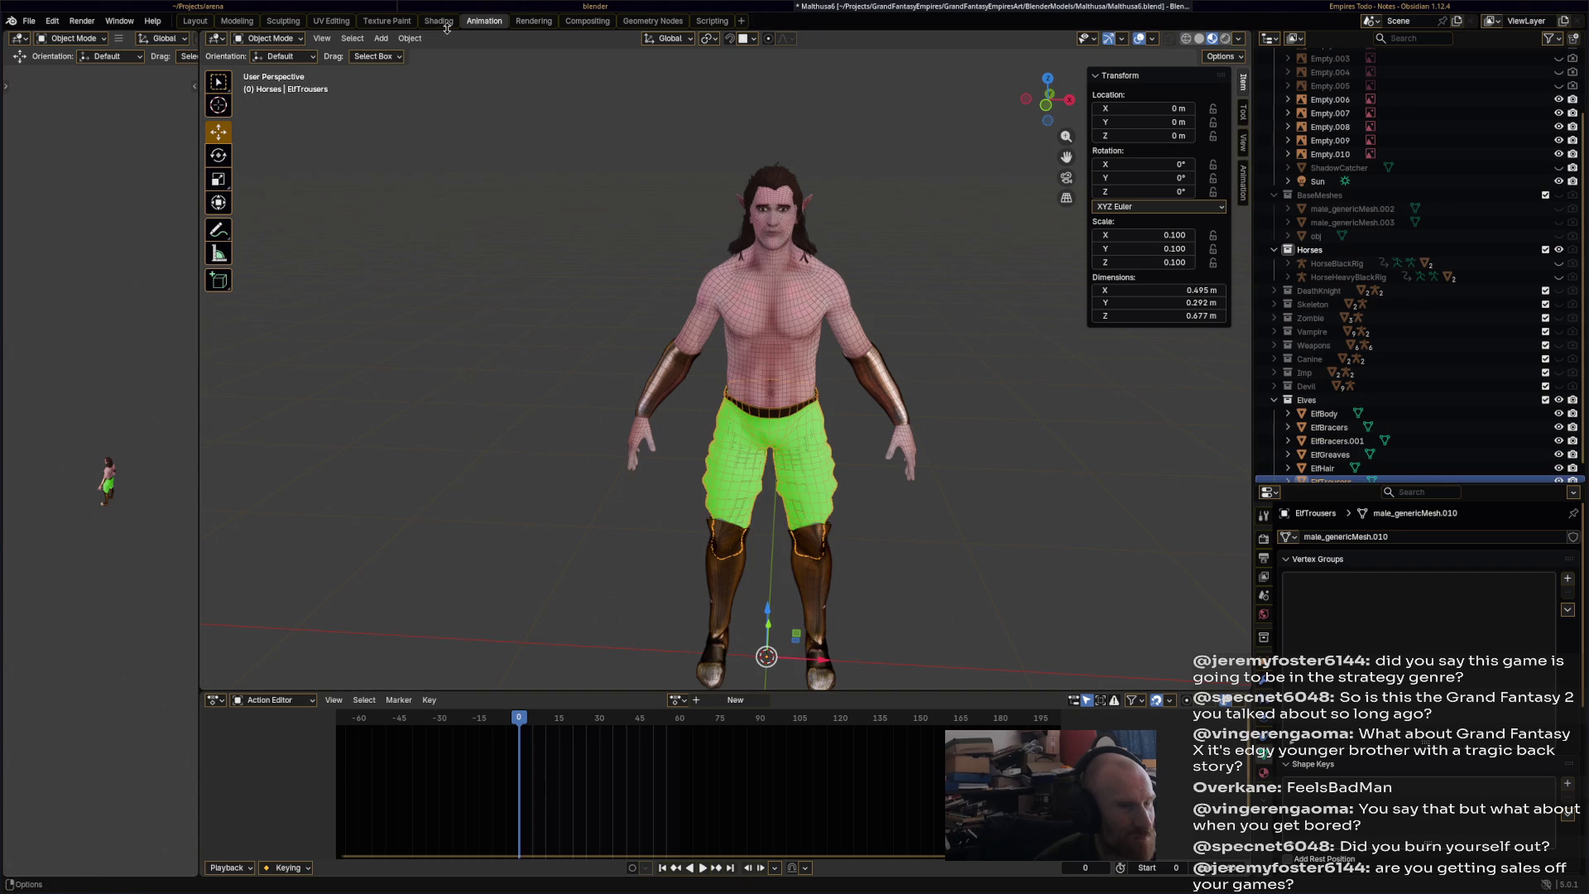
pyautogui.click(414, 39)
pyautogui.moveTo(454, 108)
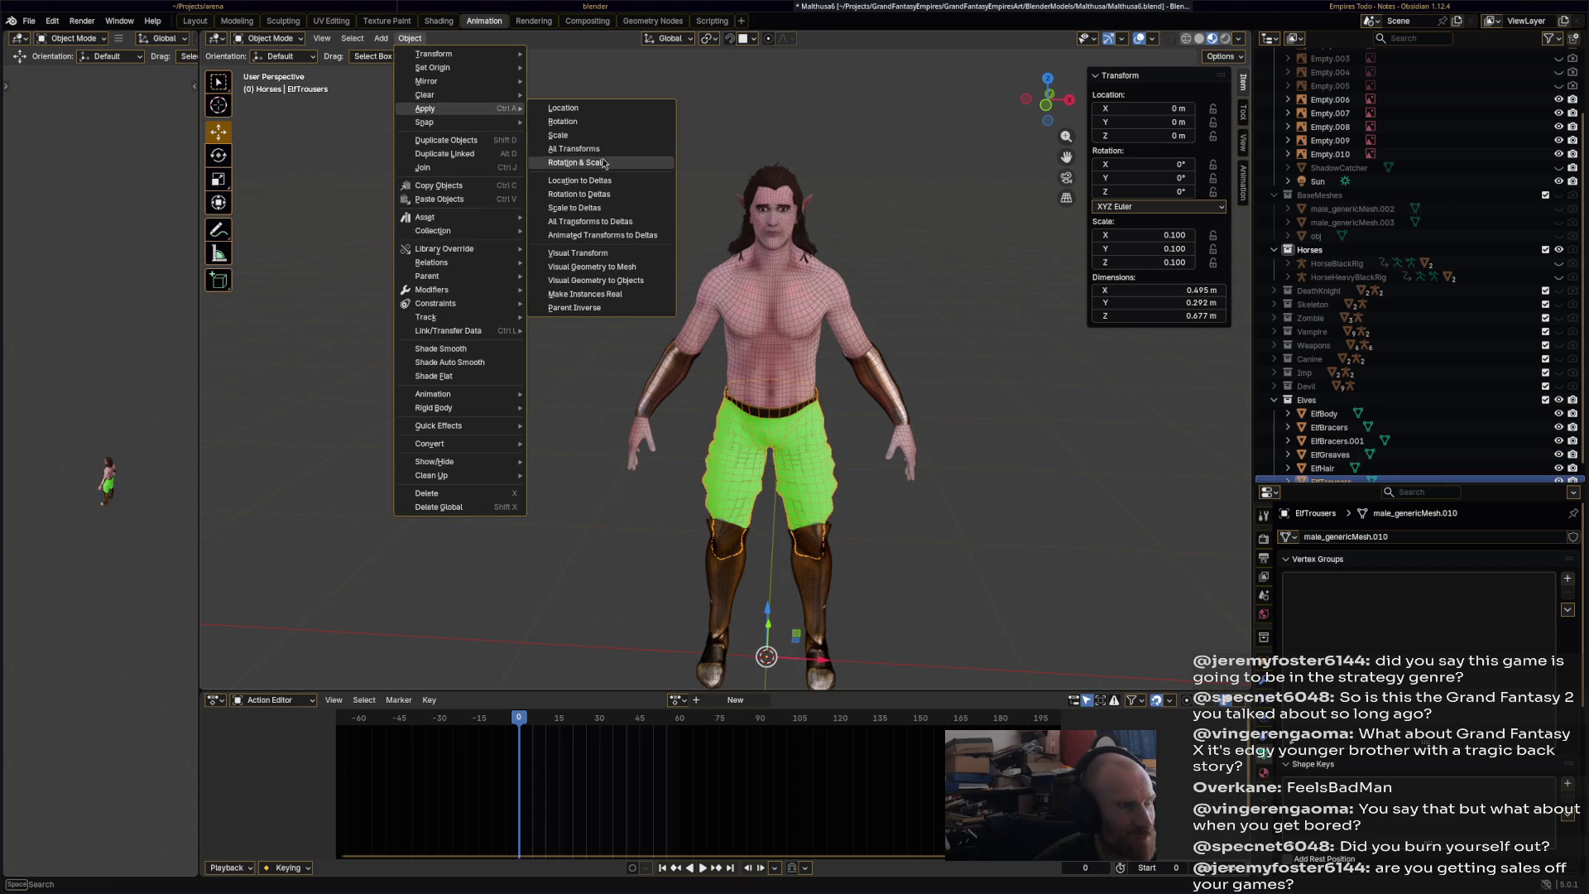
pyautogui.click(607, 153)
# - Apply all transforms to the elf's body, check the hair, trousers and bracers, and save
pyautogui.click(803, 405)
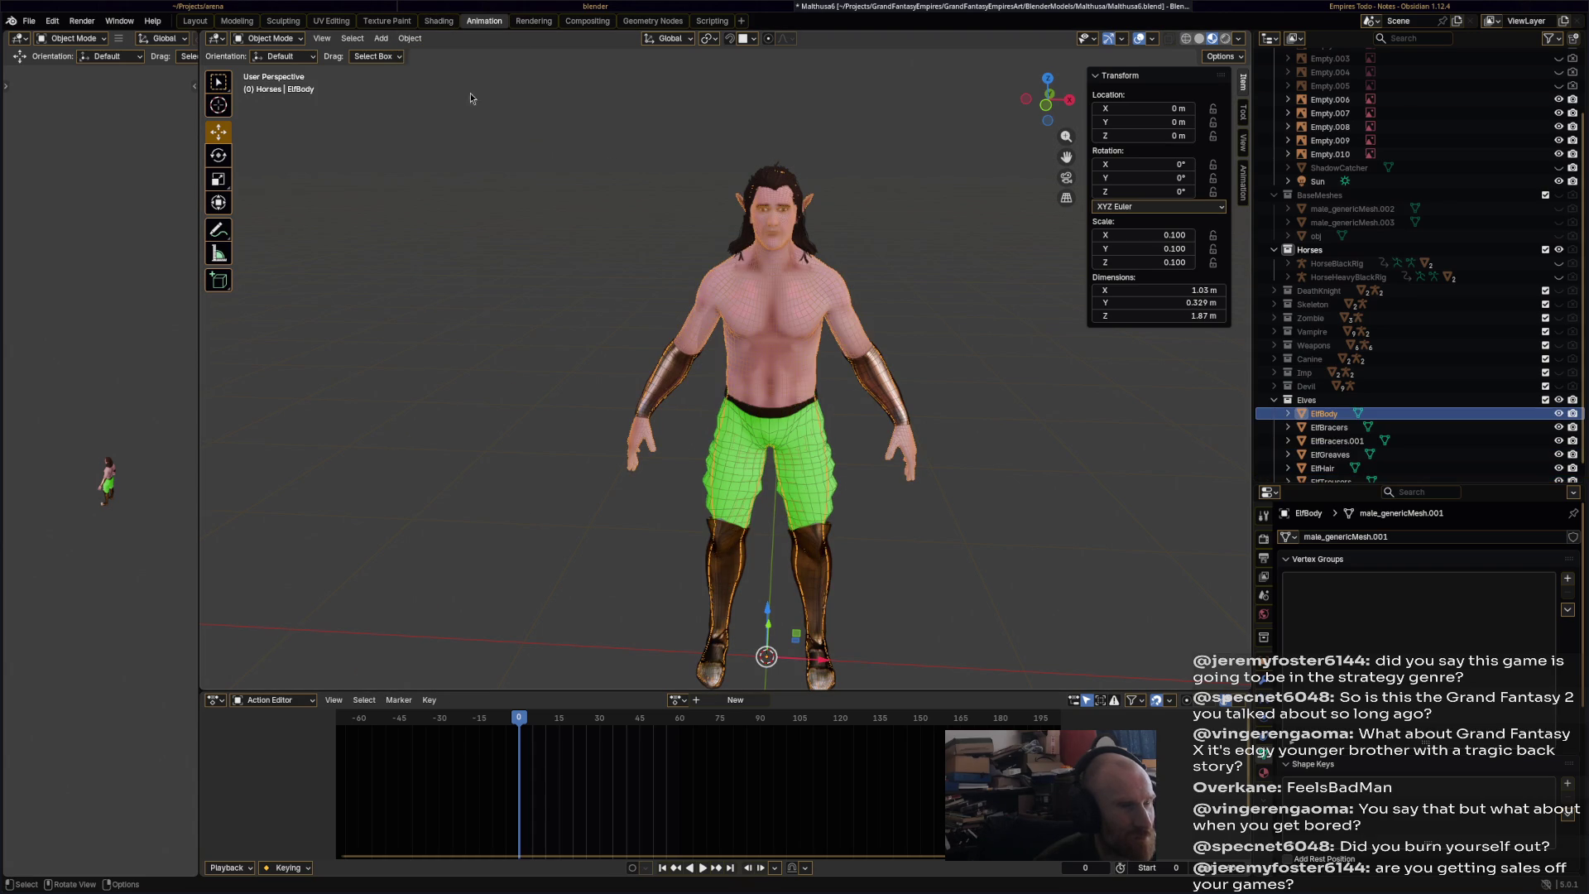
pyautogui.click(412, 39)
pyautogui.moveTo(455, 114)
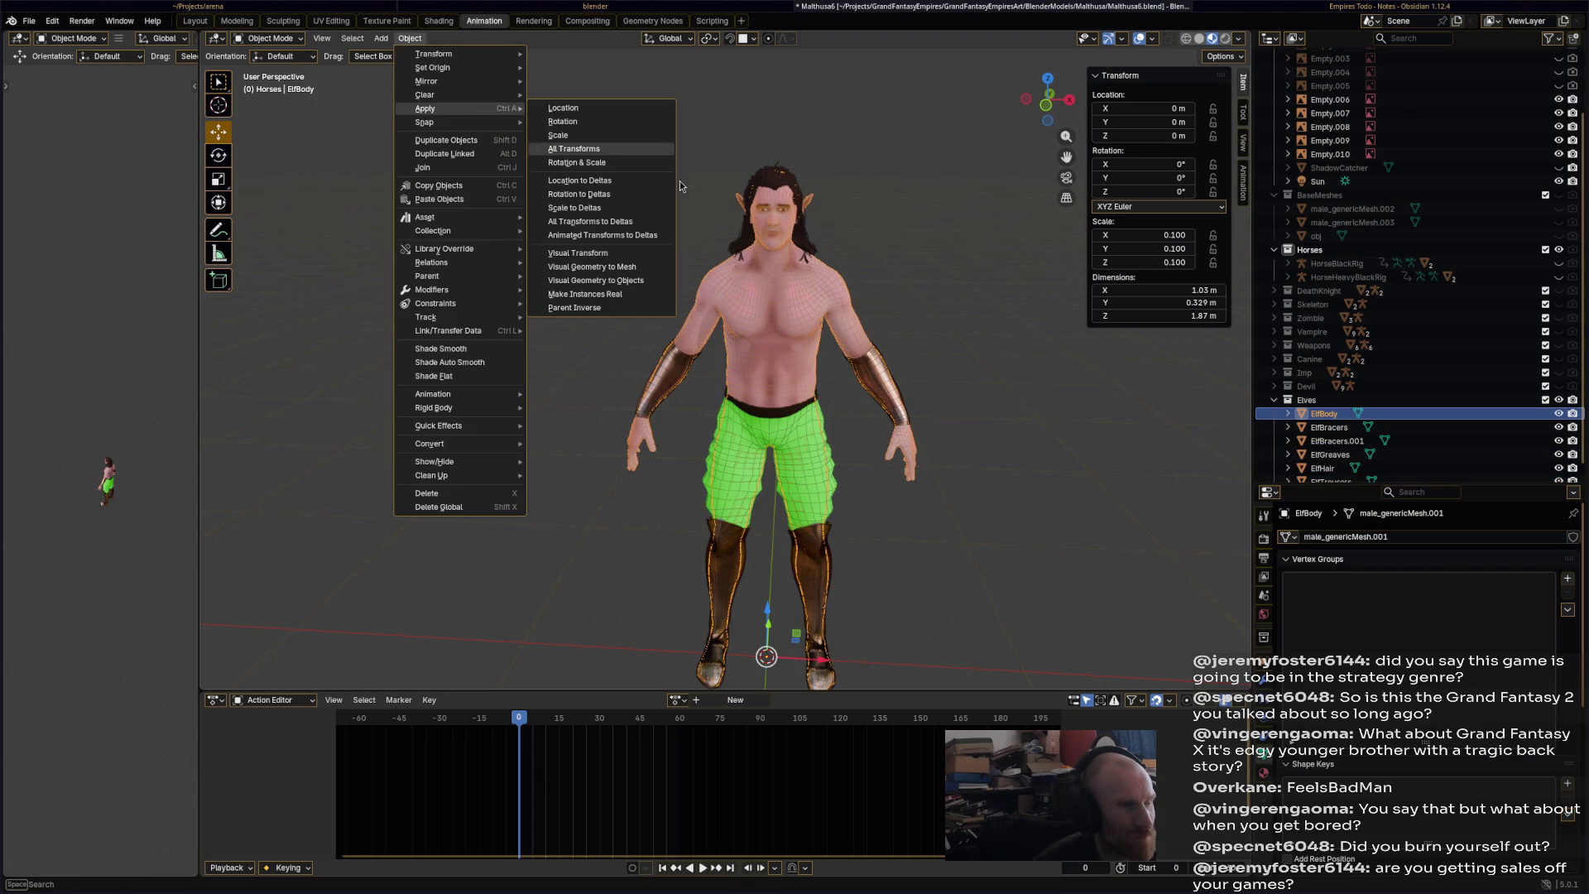
pyautogui.click(617, 149)
pyautogui.click(803, 236)
pyautogui.click(632, 223)
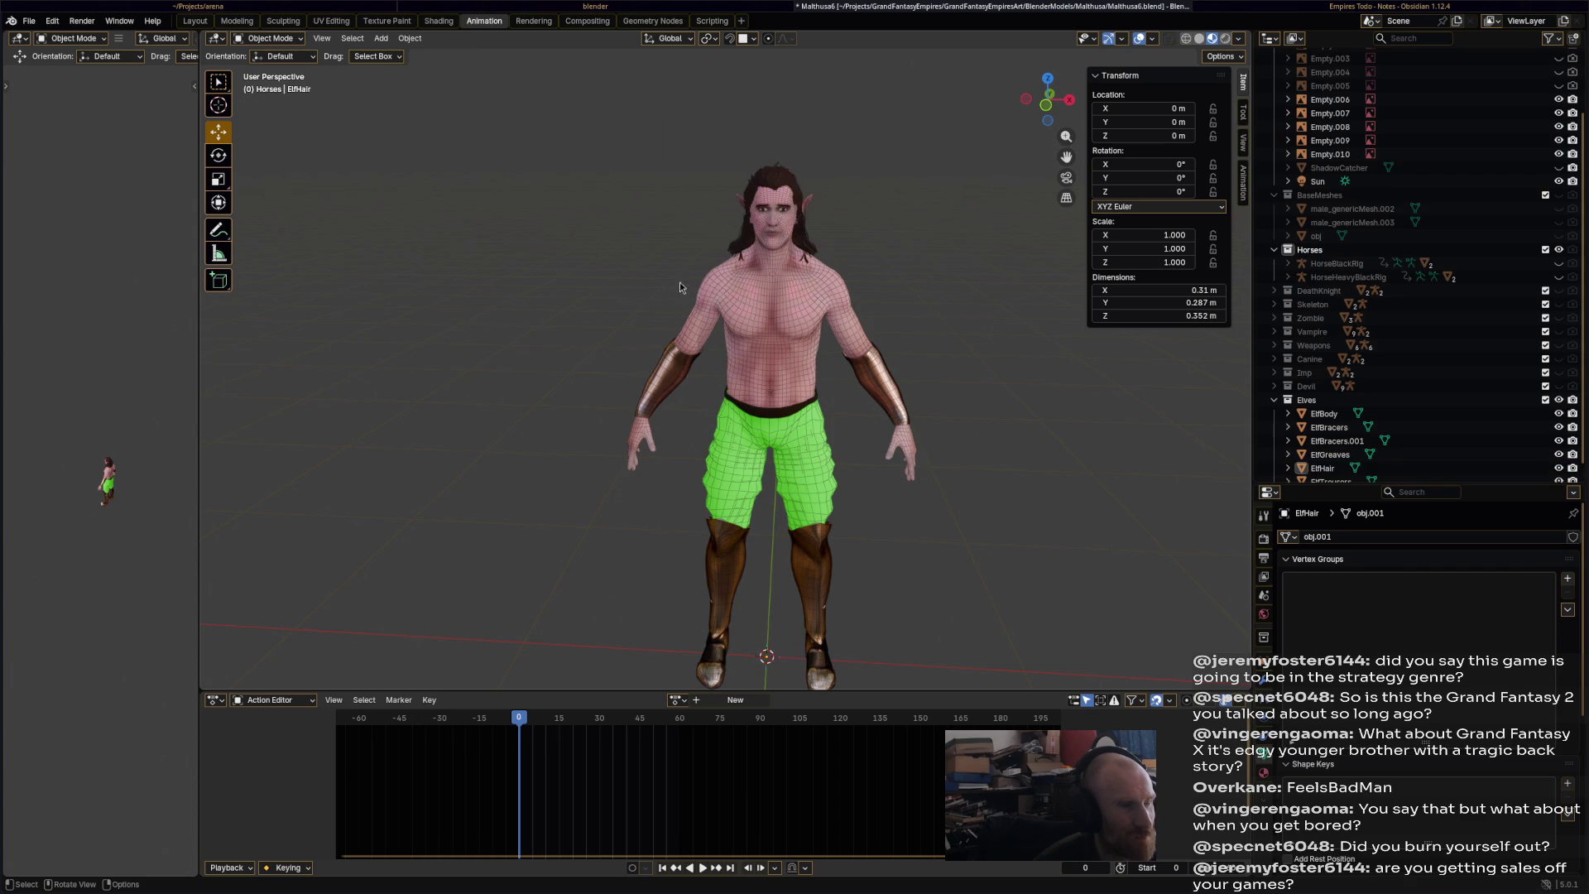
pyautogui.click(816, 451)
pyautogui.click(886, 393)
pyautogui.moveTo(831, 389)
pyautogui.mouseDown(button='middle')
pyautogui.moveTo(801, 371)
pyautogui.moveTo(797, 329)
pyautogui.mouseUp(button='middle')
pyautogui.hotkey('ctrl', 's')
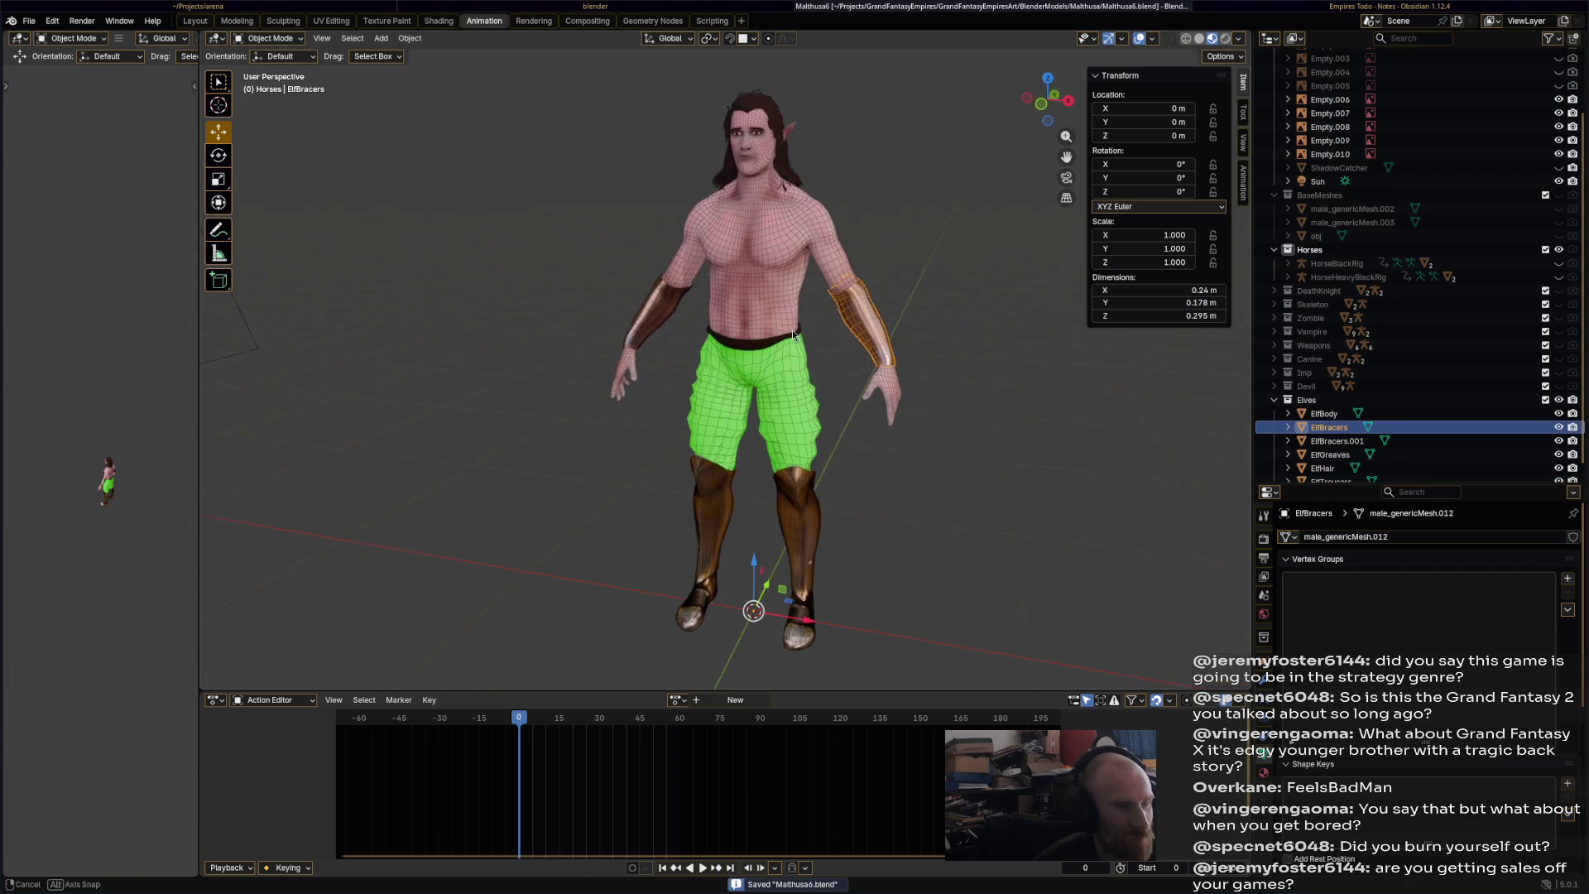
# - Select the elf's body and hide ElfTrousers in the viewport
pyautogui.click(783, 316)
pyautogui.scroll(2, 788, 300)
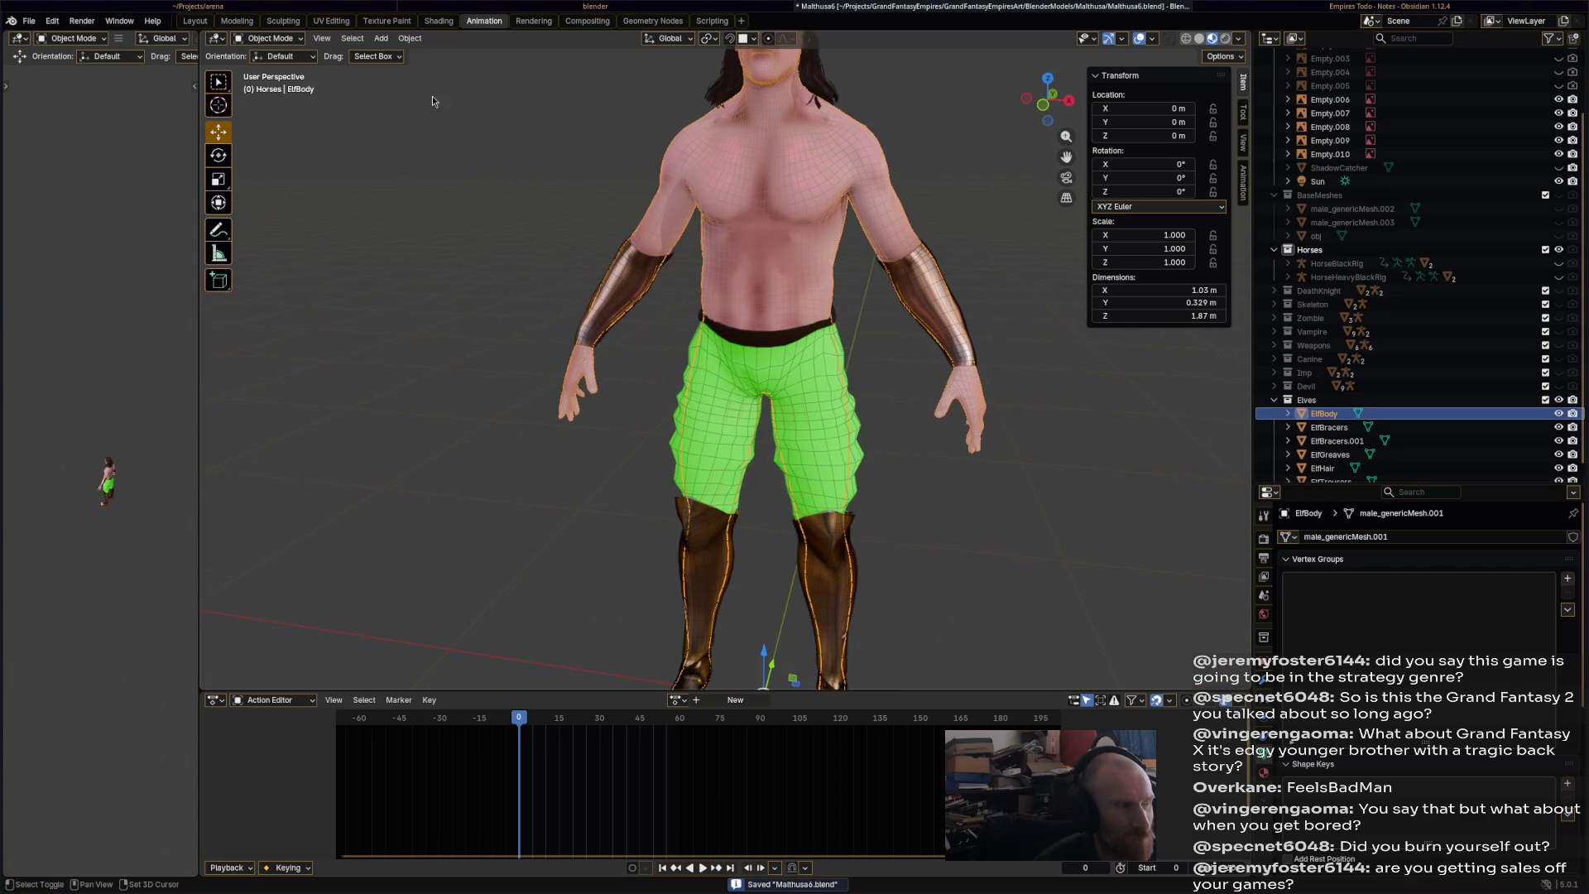
pyautogui.click(269, 38)
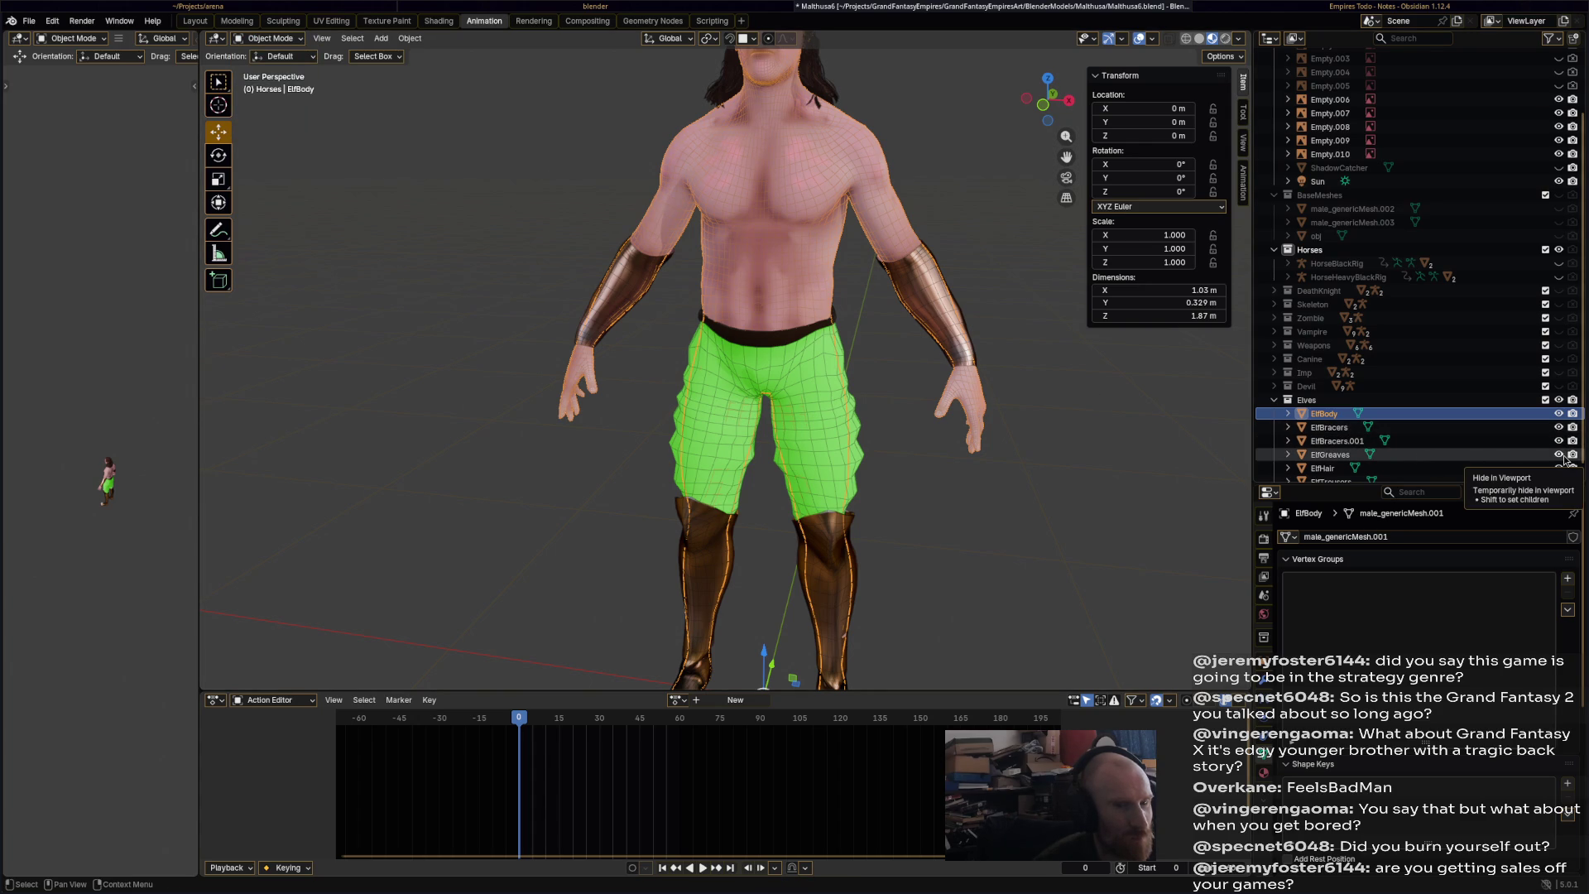
pyautogui.scroll(-1, 1556, 457)
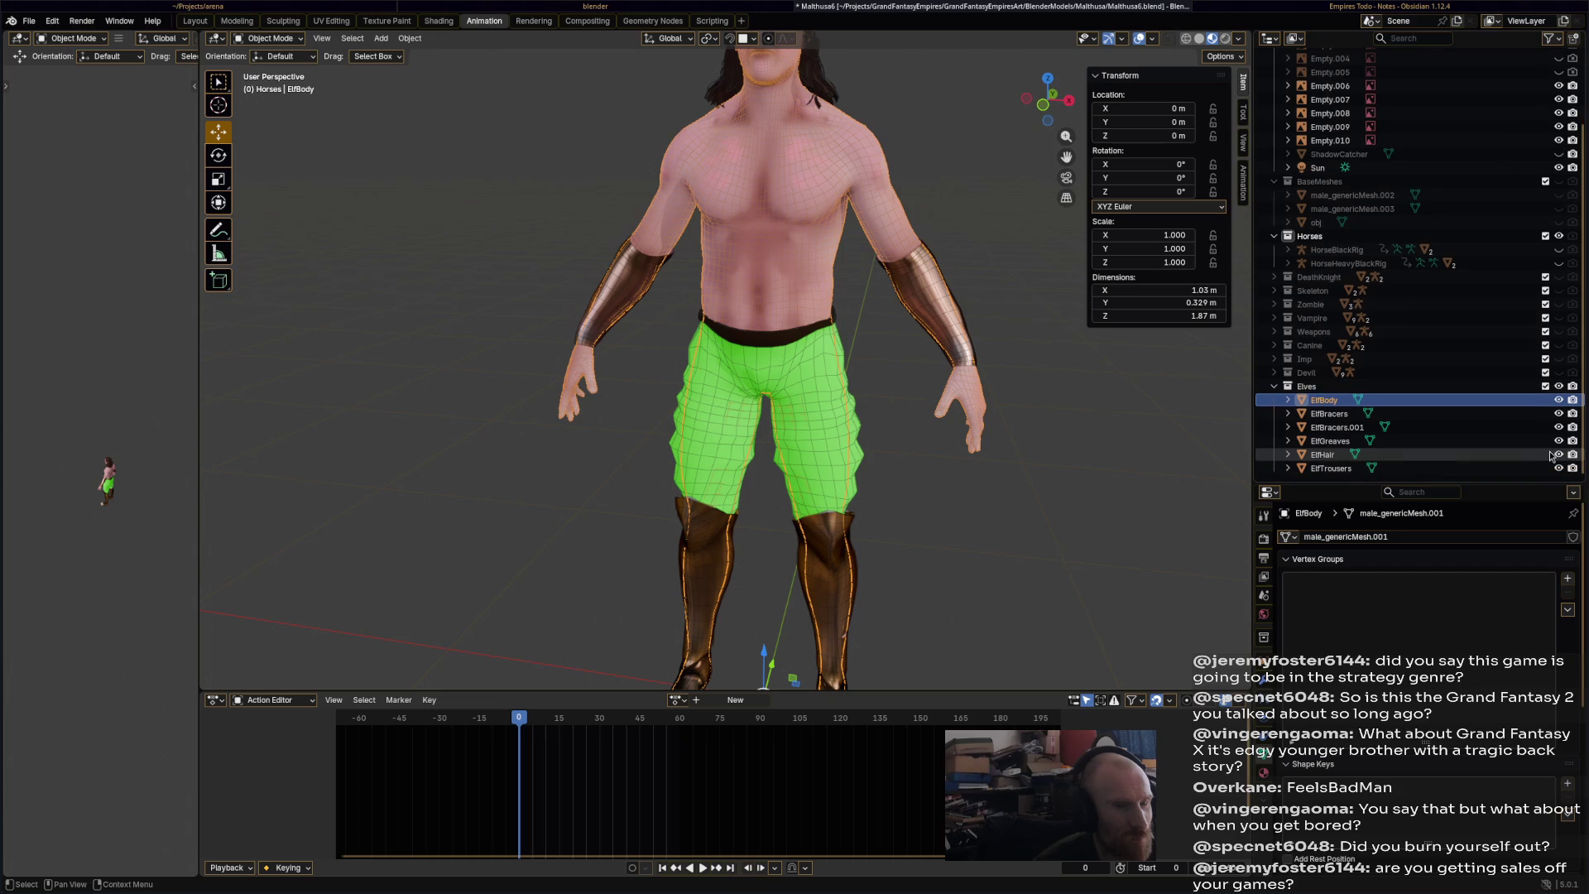
pyautogui.click(1559, 468)
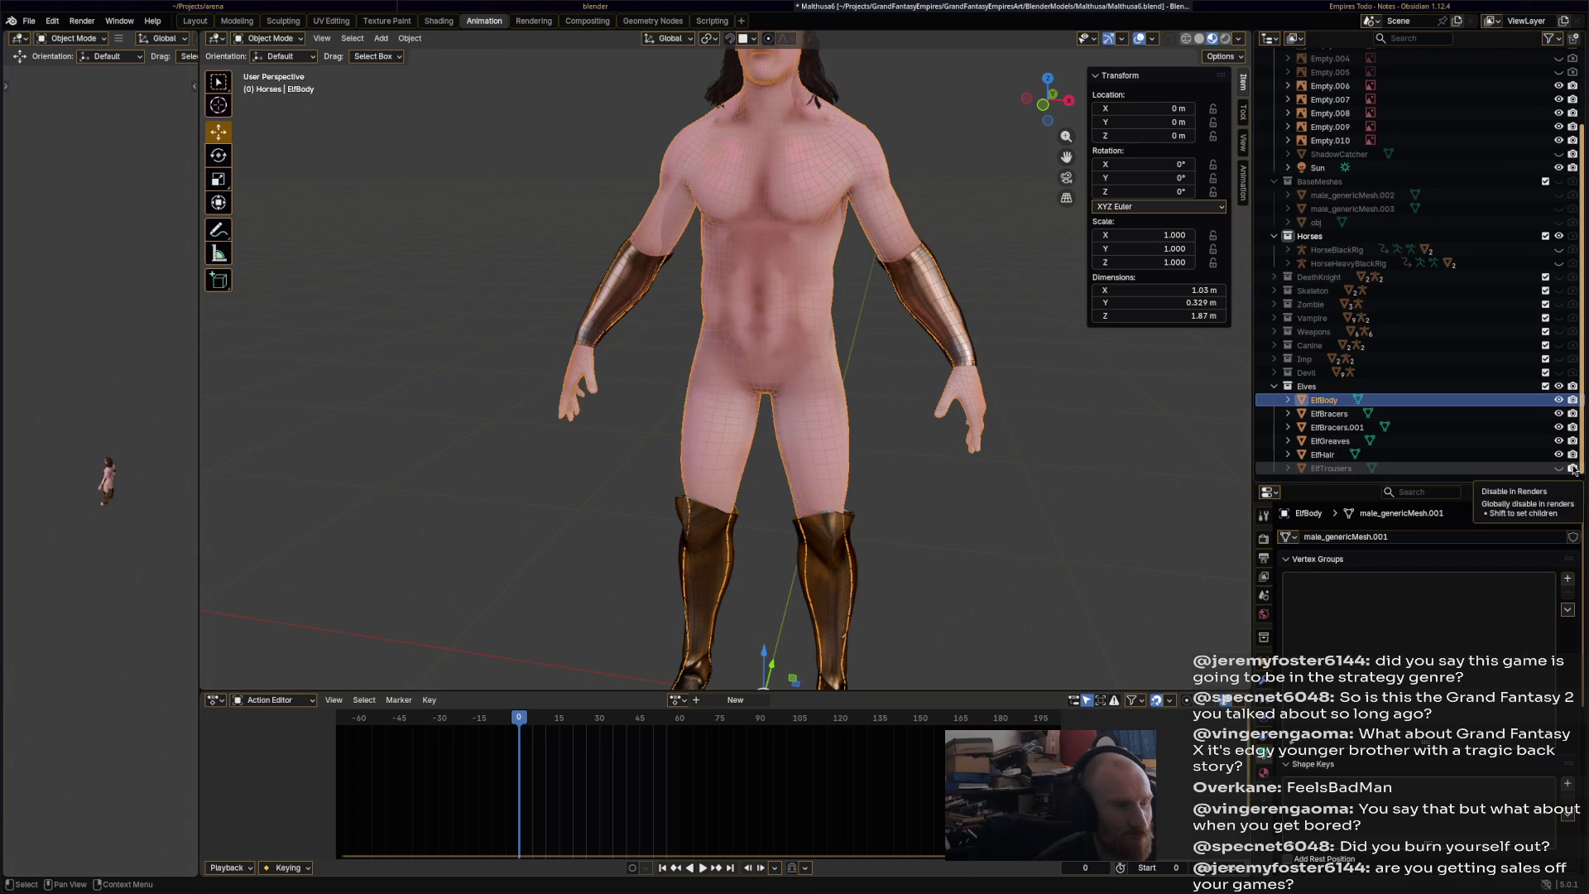
# - Enter Edit Mode on ElfBody and select a band of faces around the waist
pyautogui.click(269, 38)
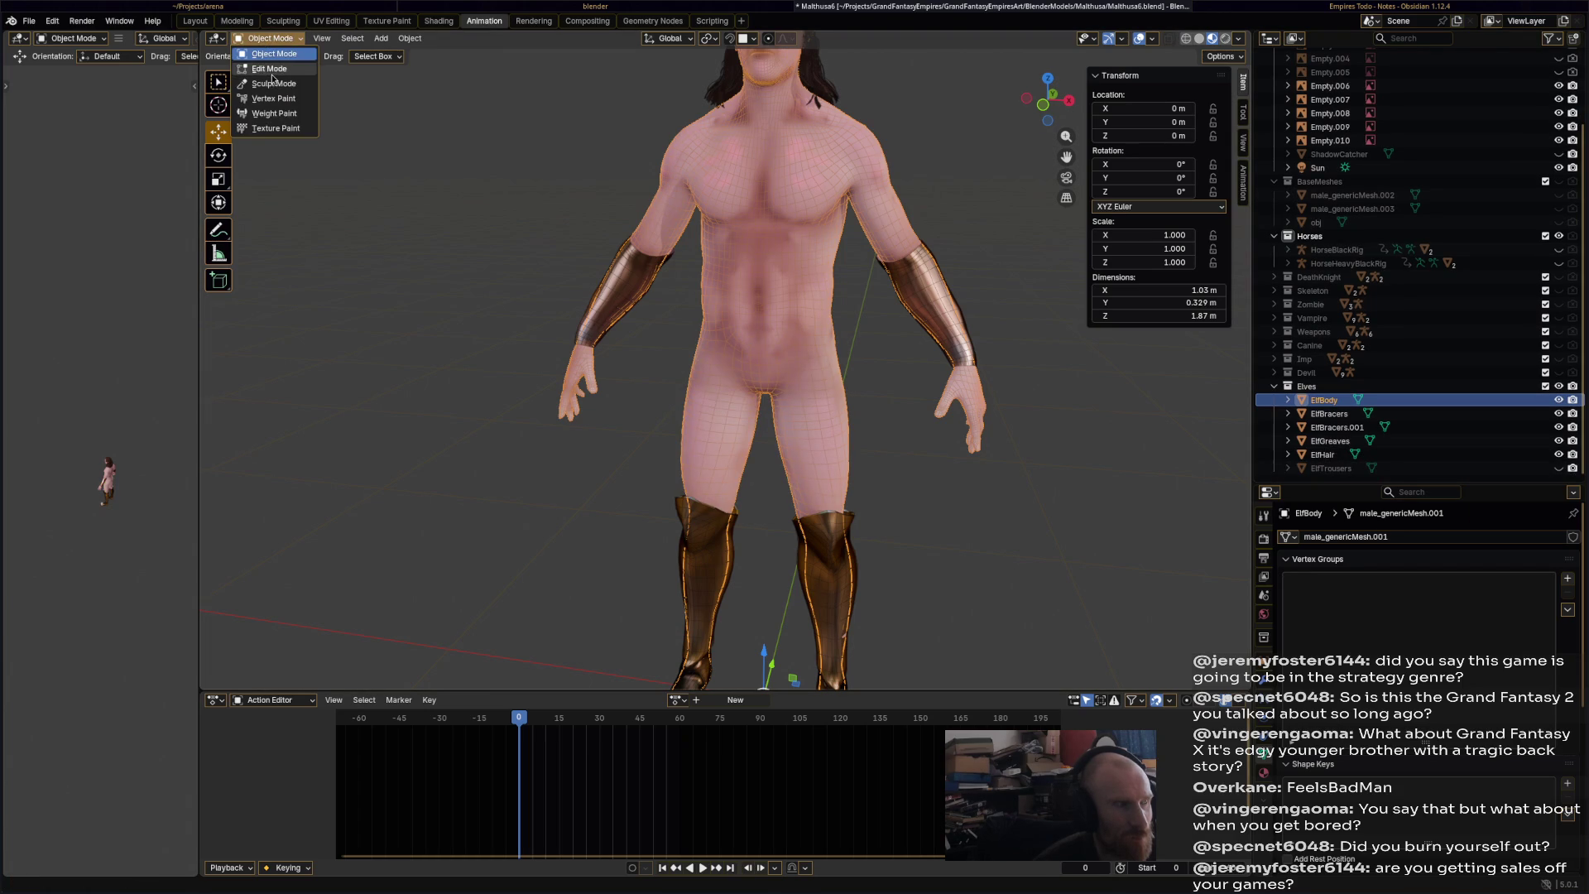
pyautogui.click(273, 68)
pyautogui.click(795, 359)
pyautogui.scroll(-2, 794, 360)
pyautogui.moveTo(795, 359)
pyautogui.mouseDown(button='middle')
pyautogui.moveTo(682, 356)
pyautogui.moveTo(749, 372)
pyautogui.mouseUp(button='middle')
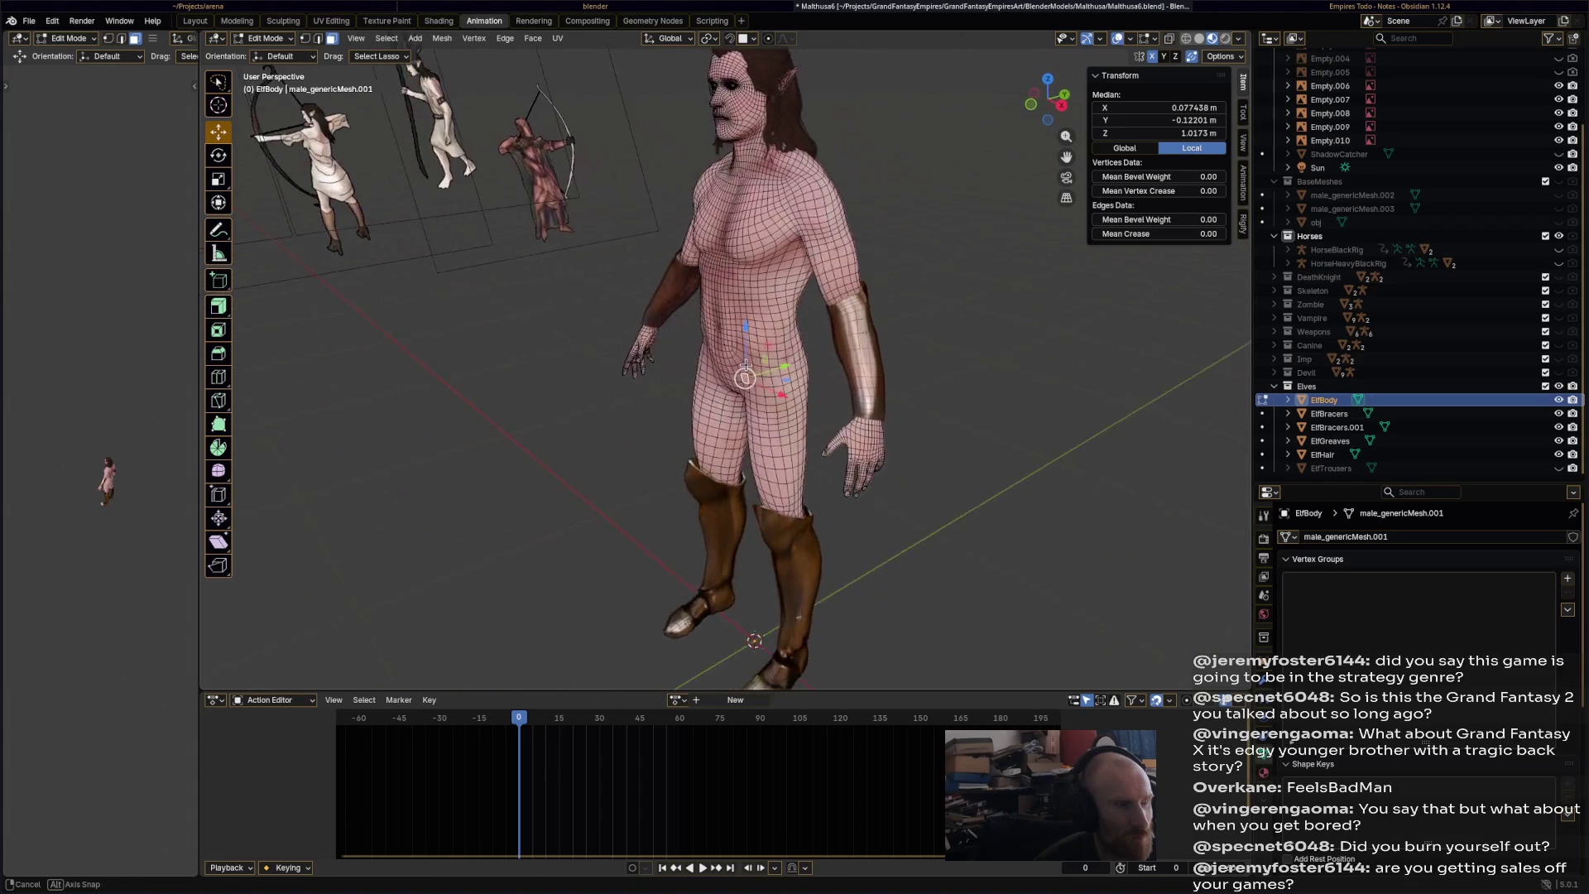
pyautogui.scroll(3, 763, 378)
pyautogui.click(754, 373)
pyautogui.moveTo(754, 372)
pyautogui.mouseDown(button='middle')
pyautogui.moveTo(634, 367)
pyautogui.moveTo(880, 353)
pyautogui.moveTo(869, 363)
pyautogui.mouseUp(button='middle')
pyautogui.keyDown('ctrl'); pyautogui.click(713, 357); pyautogui.keyUp('ctrl')
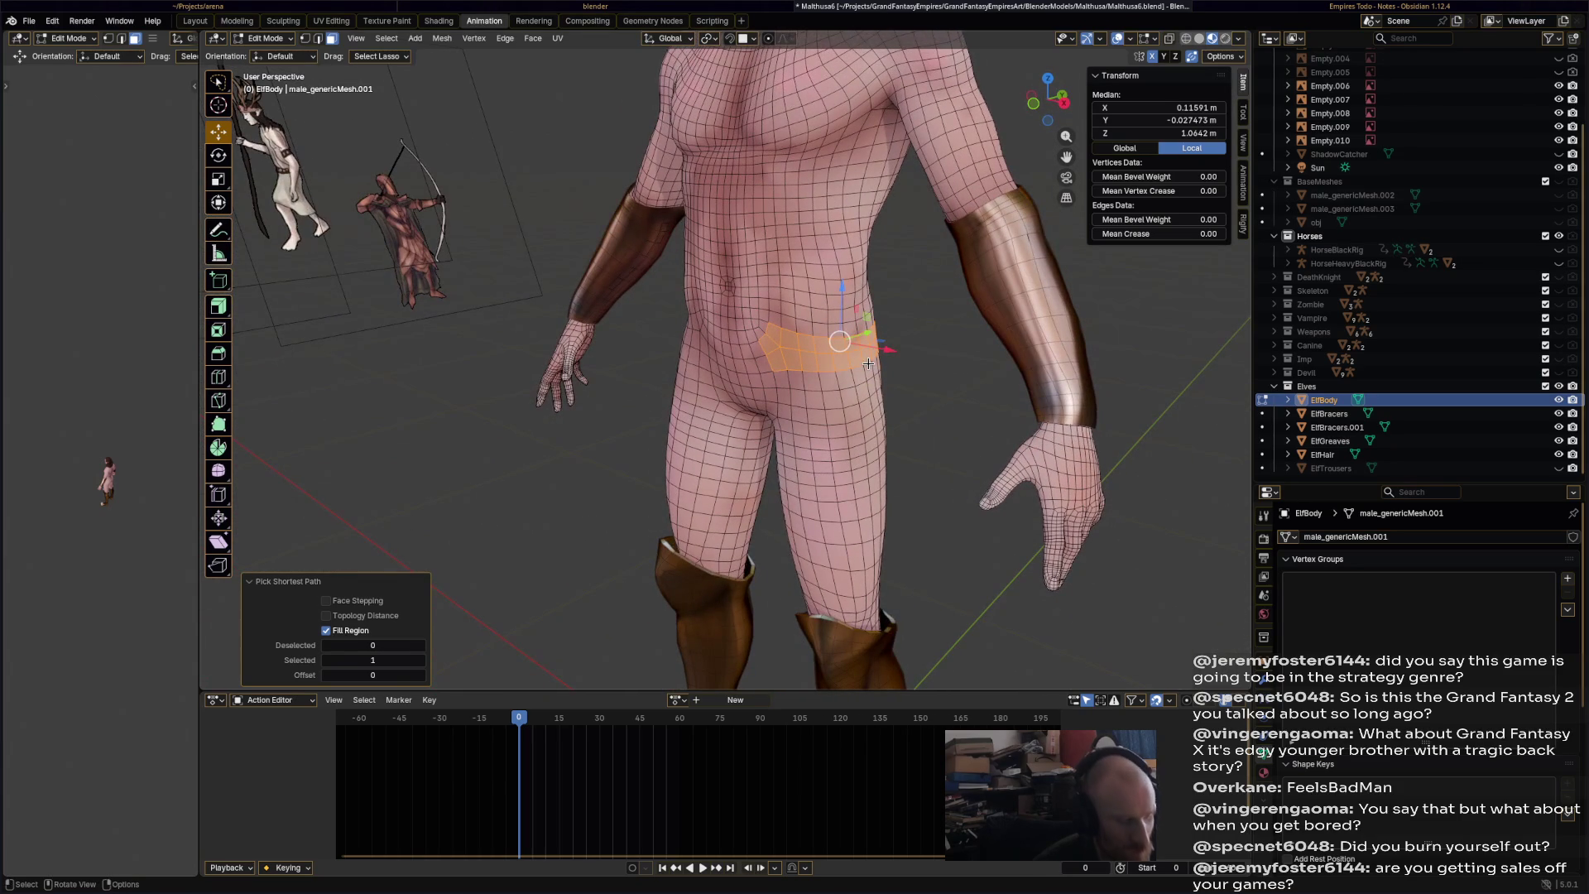
# - Separate the selected waist faces into a new object with P > Selection
pyautogui.press('g')
pyautogui.press('Escape')
pyautogui.press('p')
pyautogui.click(871, 358)
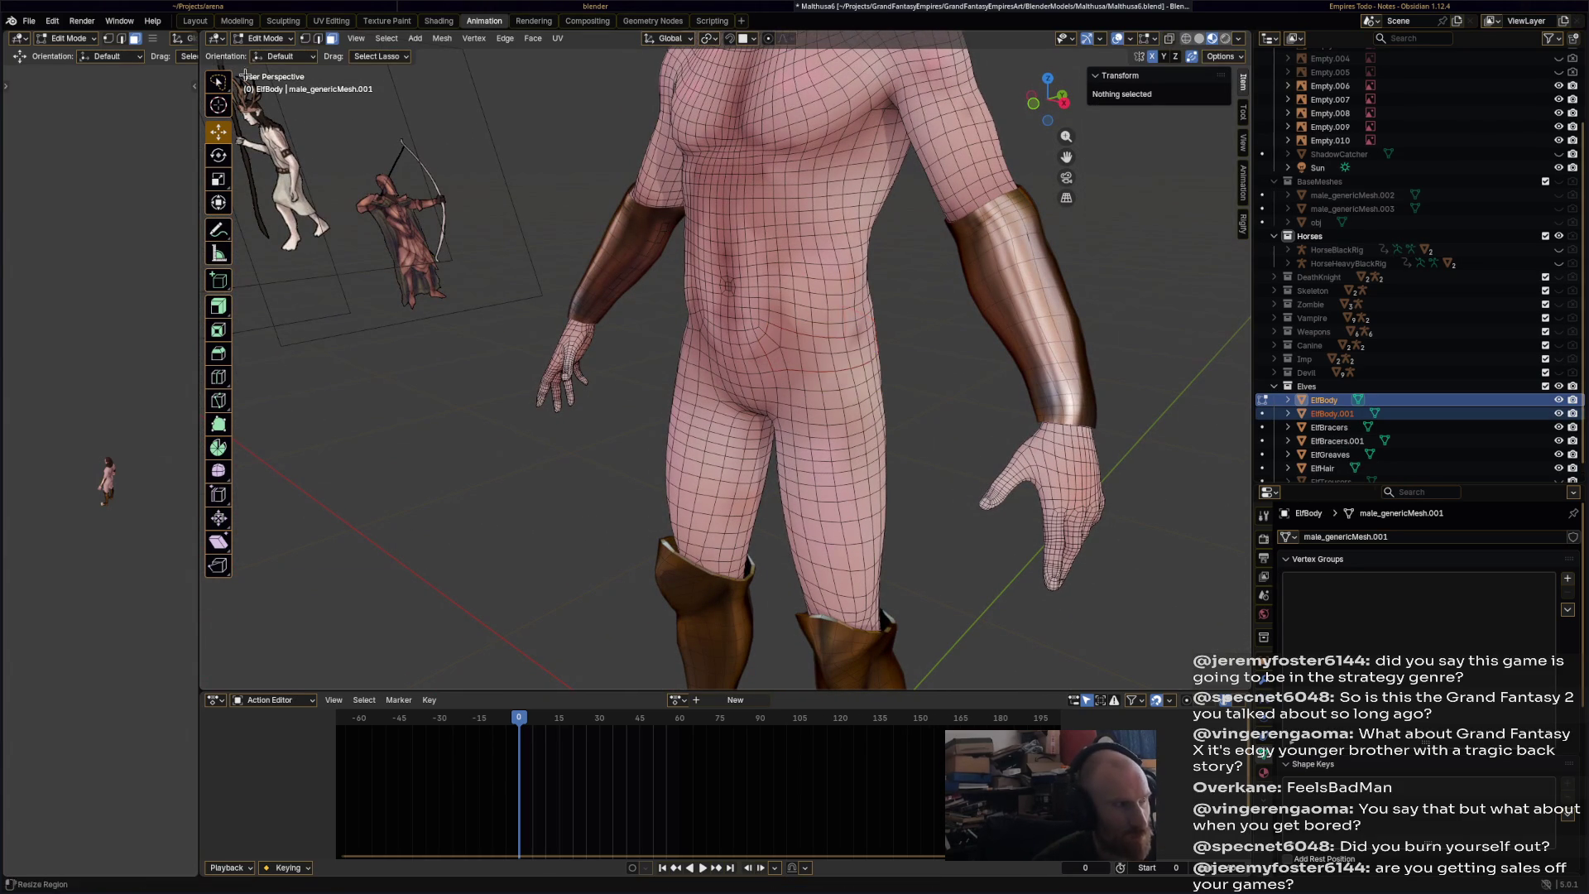
pyautogui.click(265, 38)
# - Select ElfBody.001 and assign it the ElfArmourMat material in the Shading workspace
pyautogui.click(273, 54)
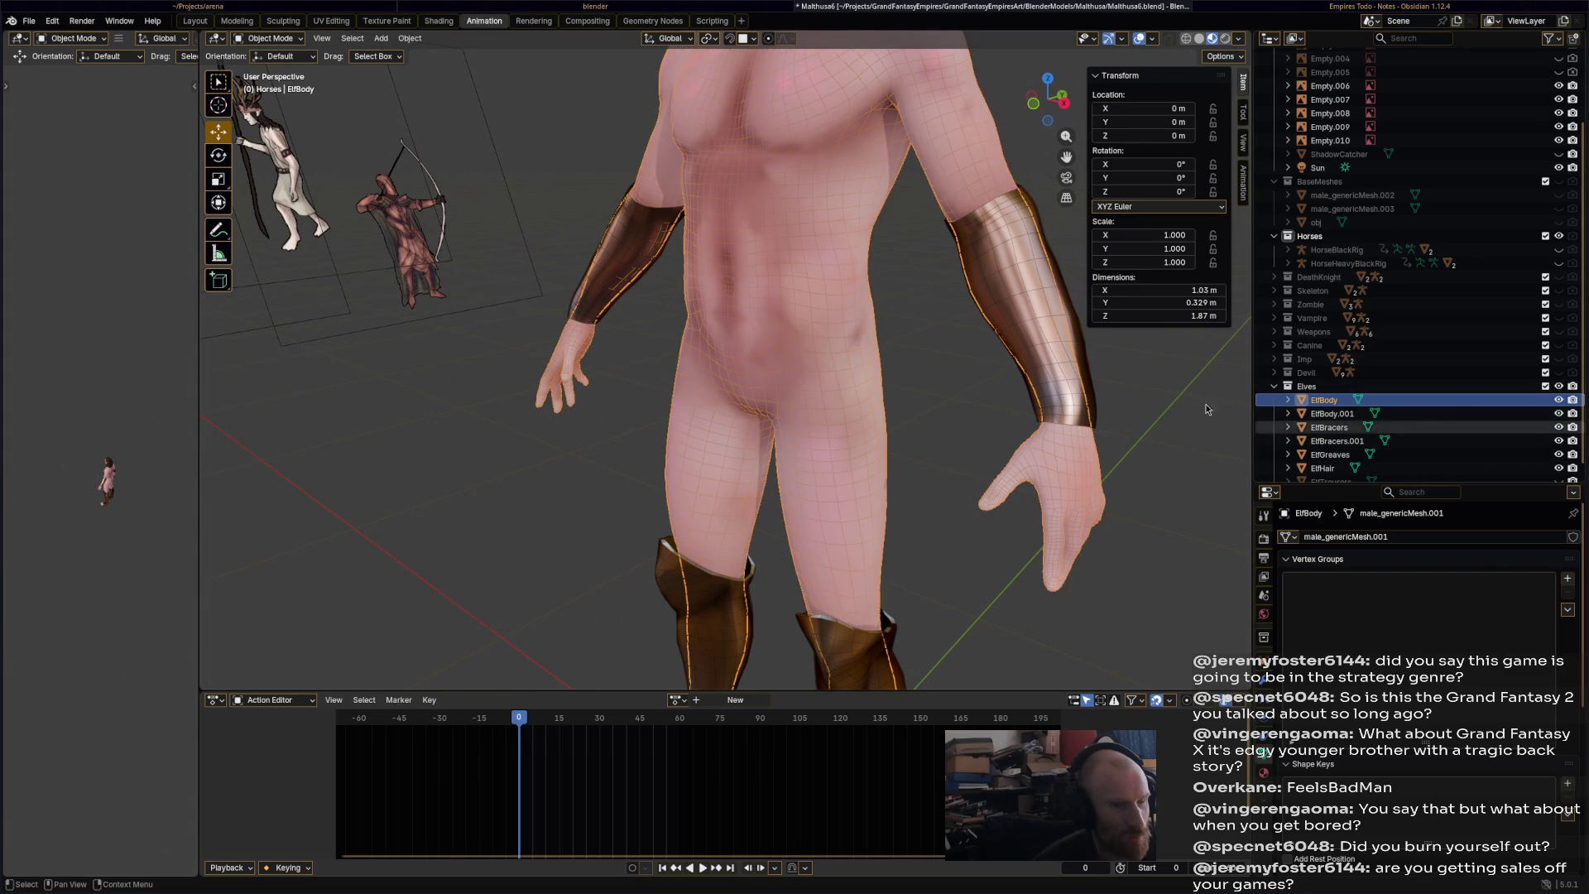
pyautogui.click(834, 355)
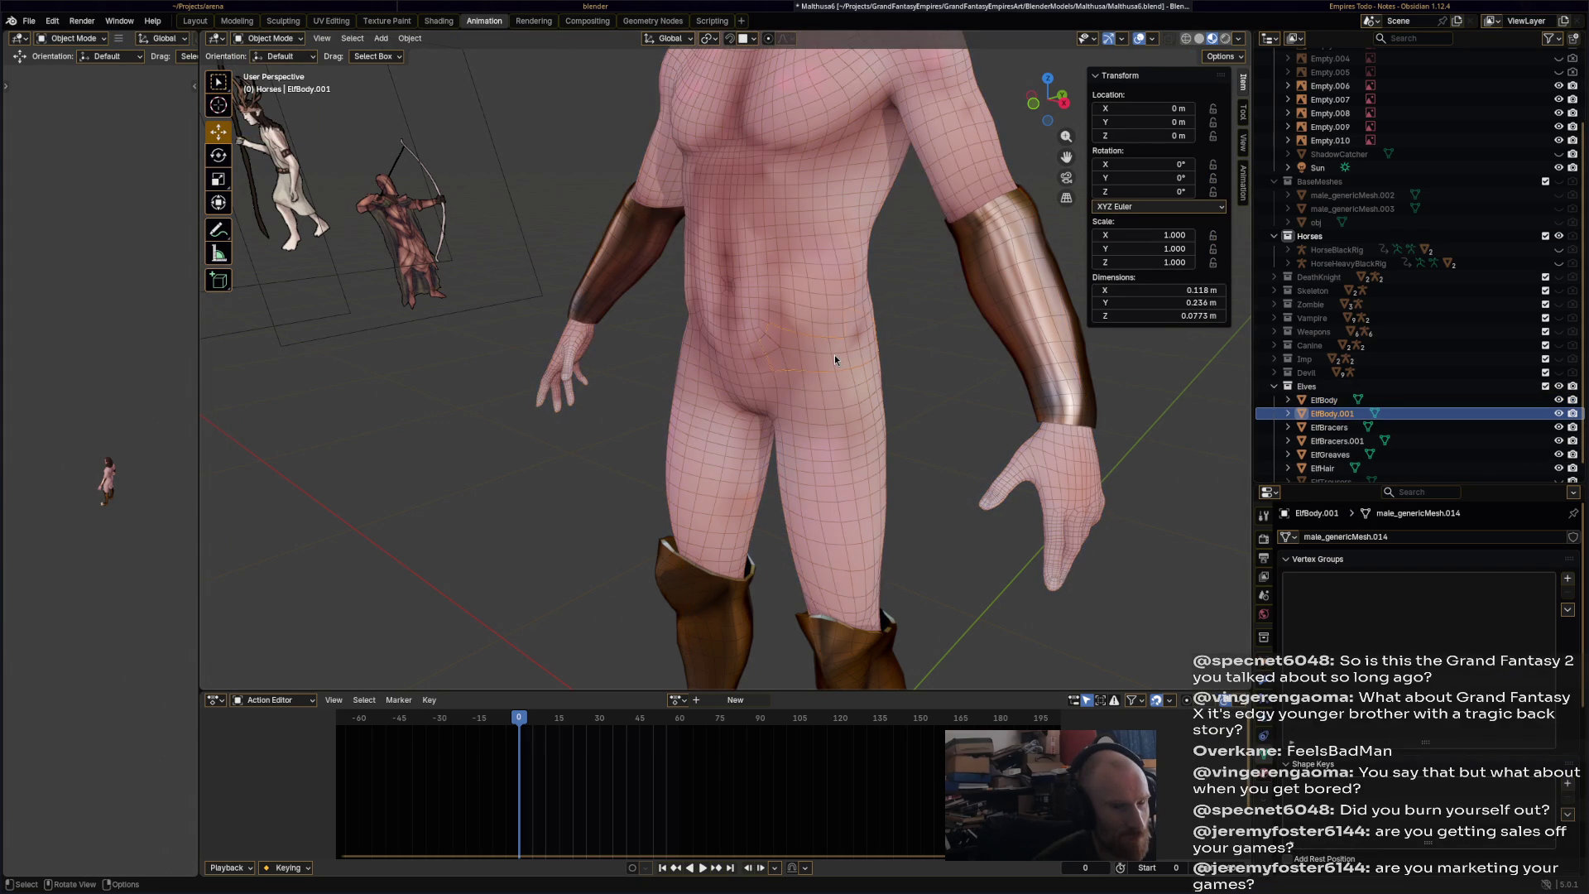
pyautogui.click(447, 22)
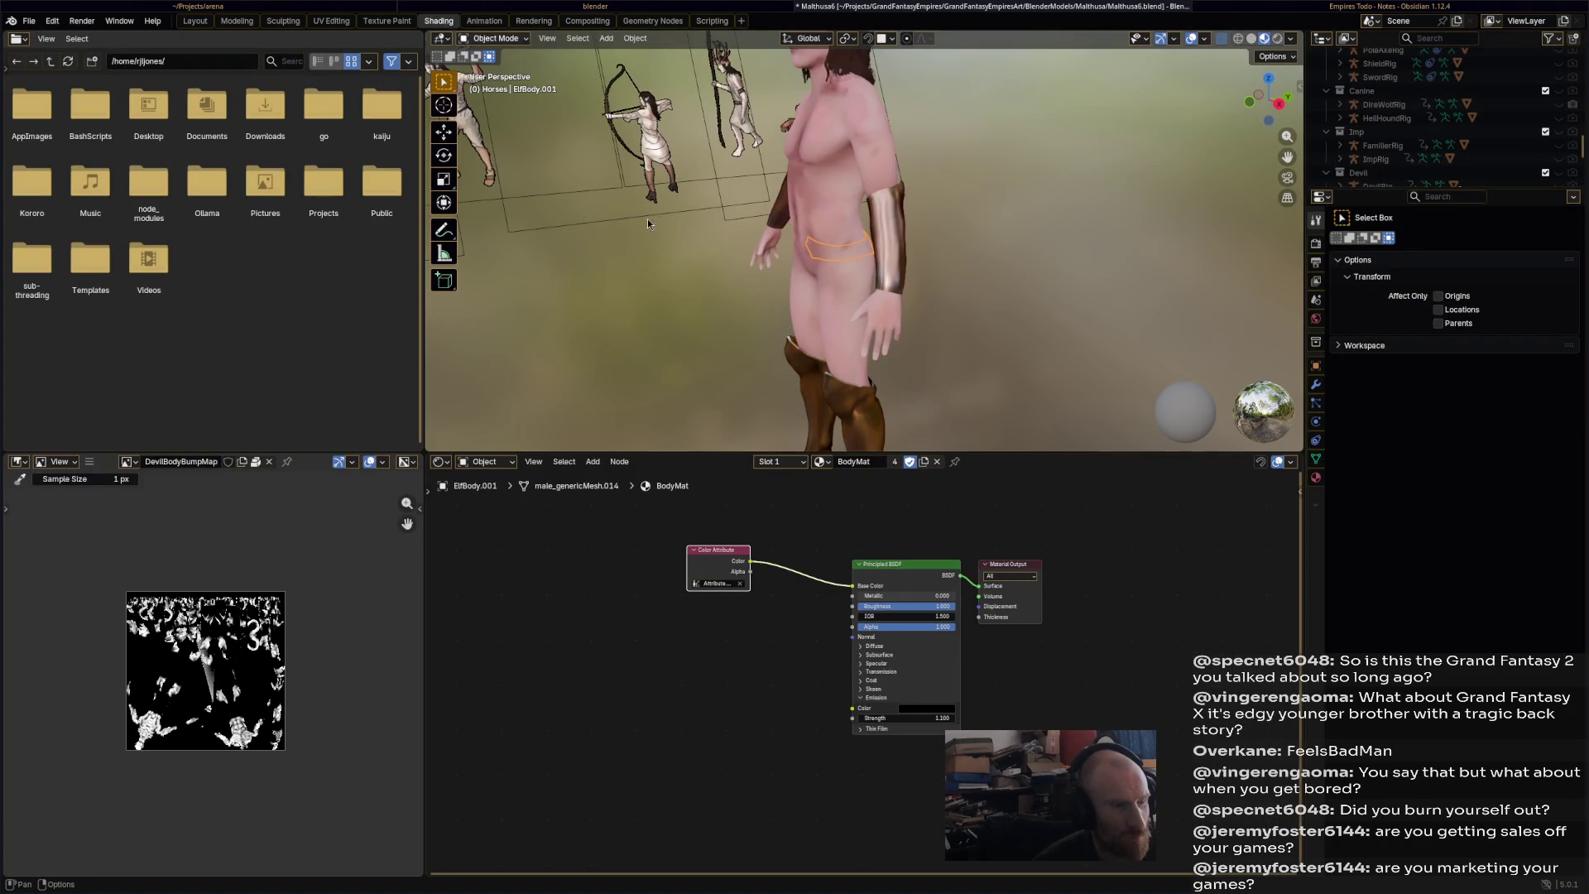
pyautogui.moveTo(865, 422)
pyautogui.mouseDown(button='middle')
pyautogui.moveTo(899, 321)
pyautogui.moveTo(929, 489)
pyautogui.mouseUp(button='middle')
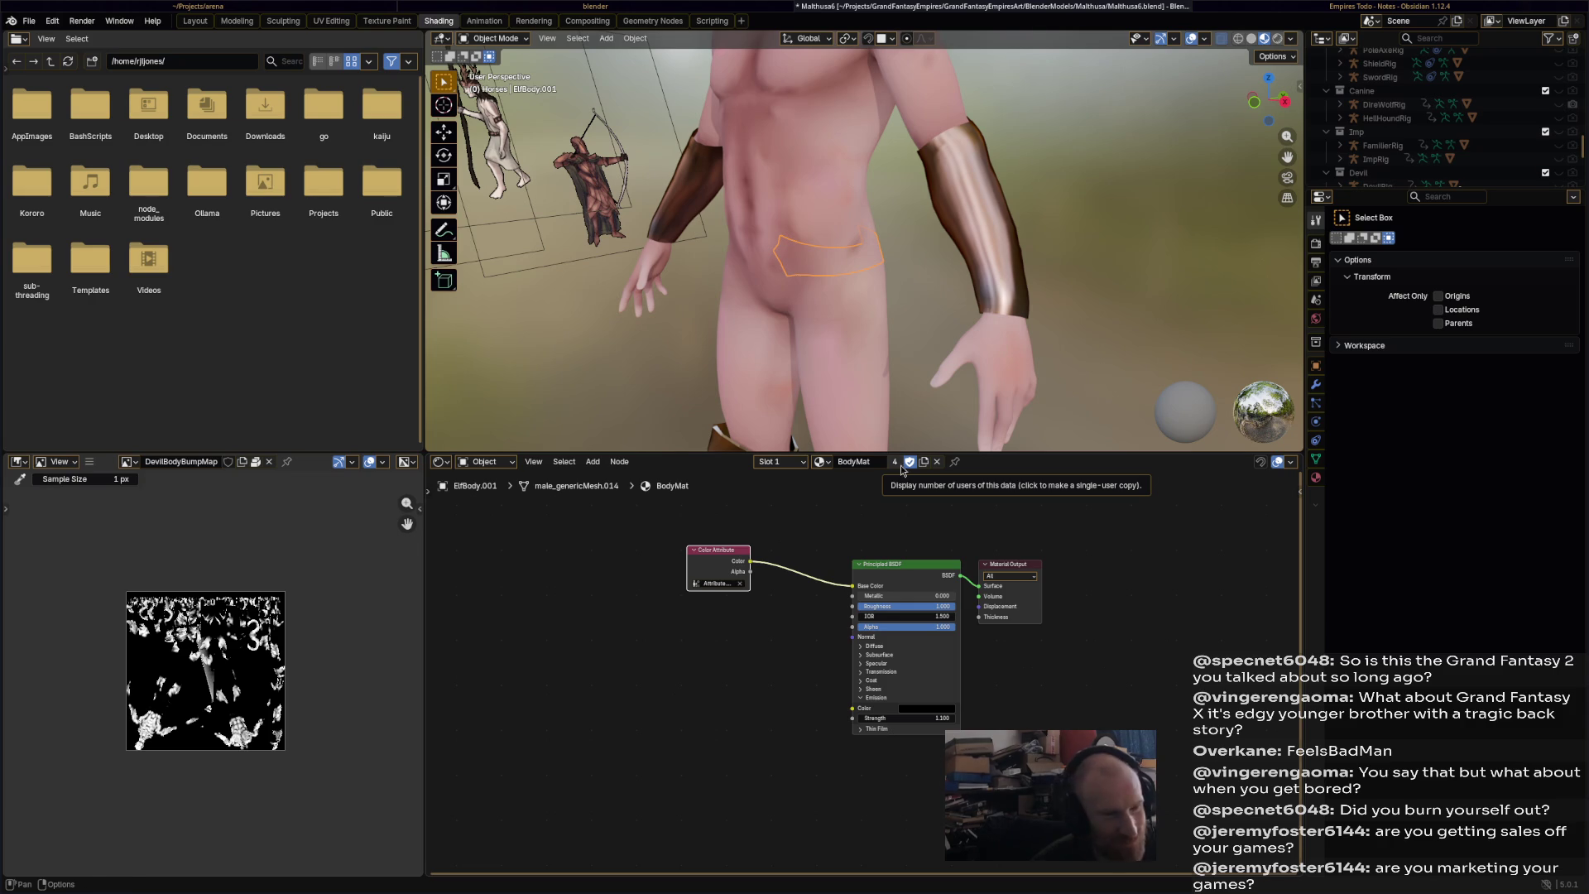
pyautogui.click(820, 462)
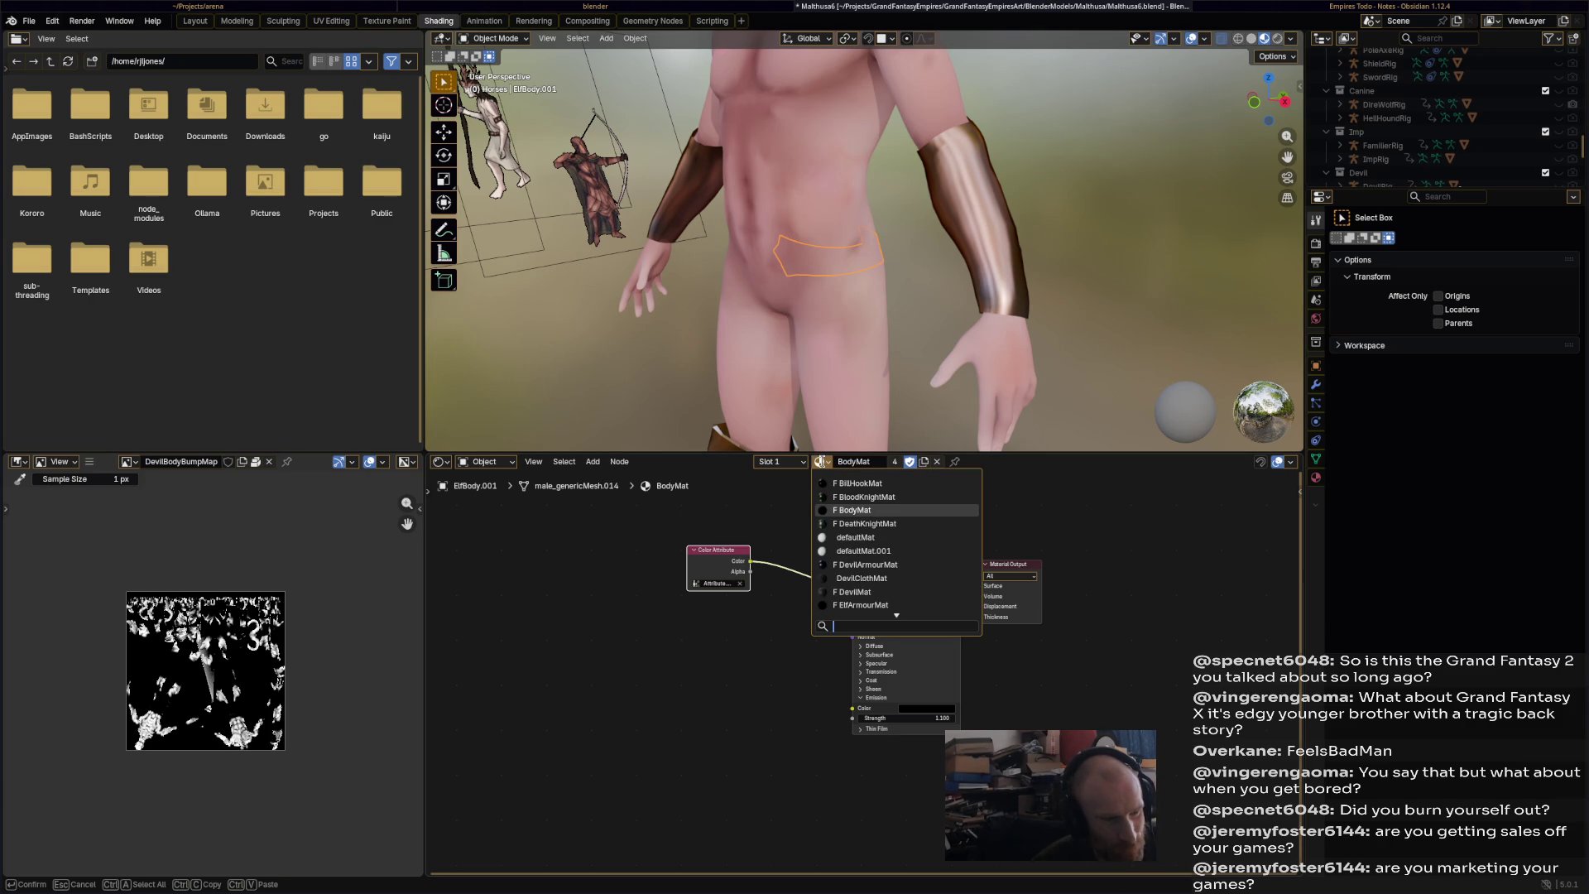
pyautogui.click(860, 607)
# - Scale the belt mesh up slightly in Edit Mode, then return to Object Mode and Animation
pyautogui.click(812, 345)
pyautogui.moveTo(812, 345)
pyautogui.mouseDown(button='middle')
pyautogui.moveTo(850, 303)
pyautogui.moveTo(858, 258)
pyautogui.mouseUp(button='middle')
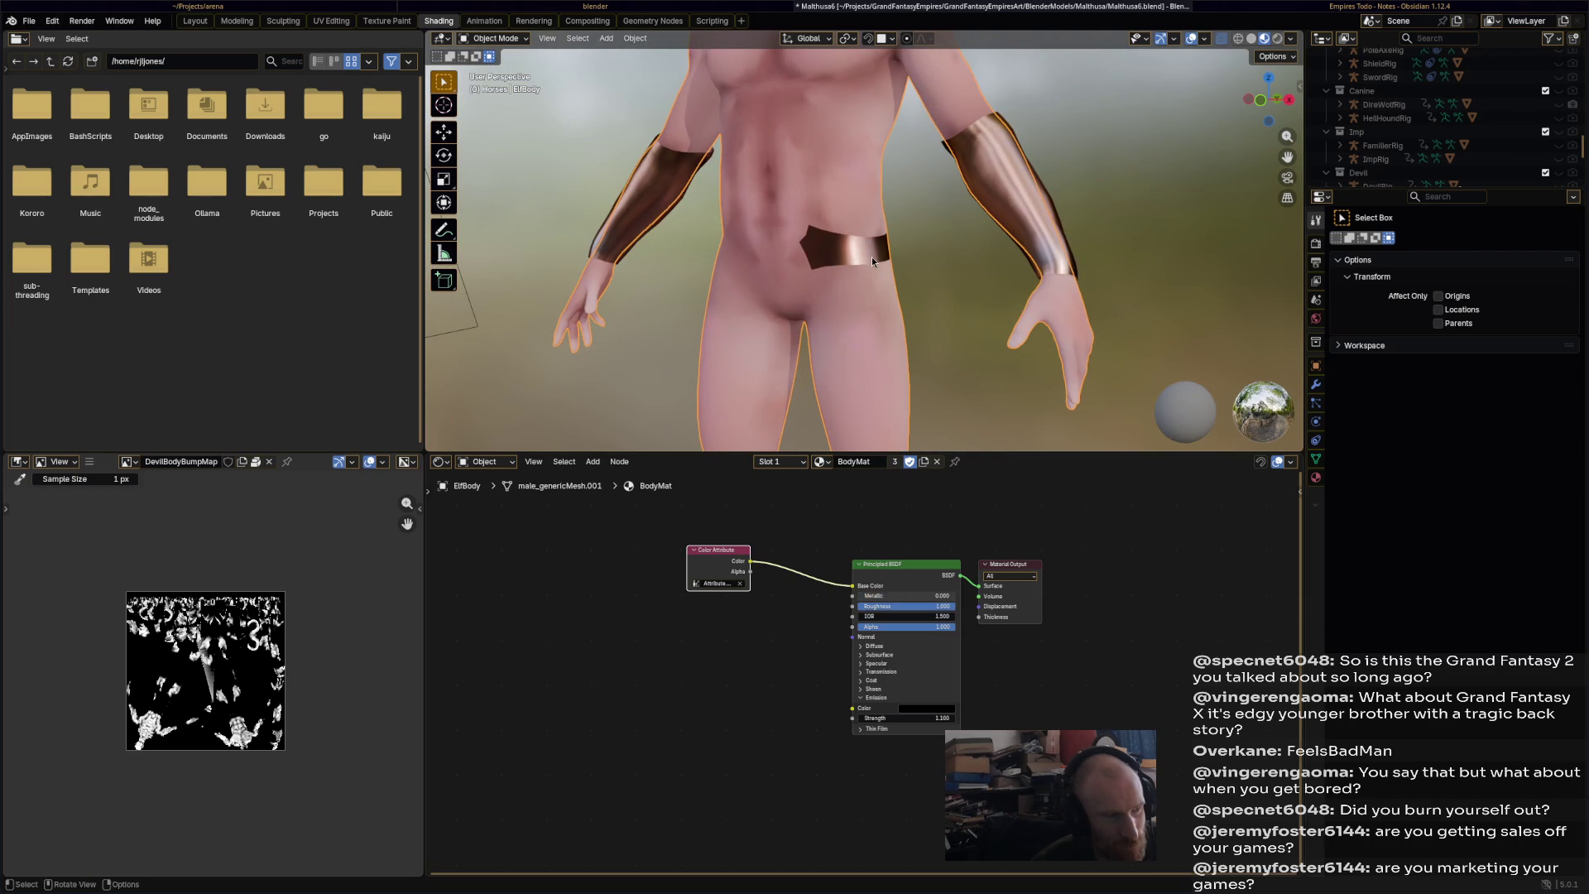
pyautogui.click(871, 261)
pyautogui.click(495, 38)
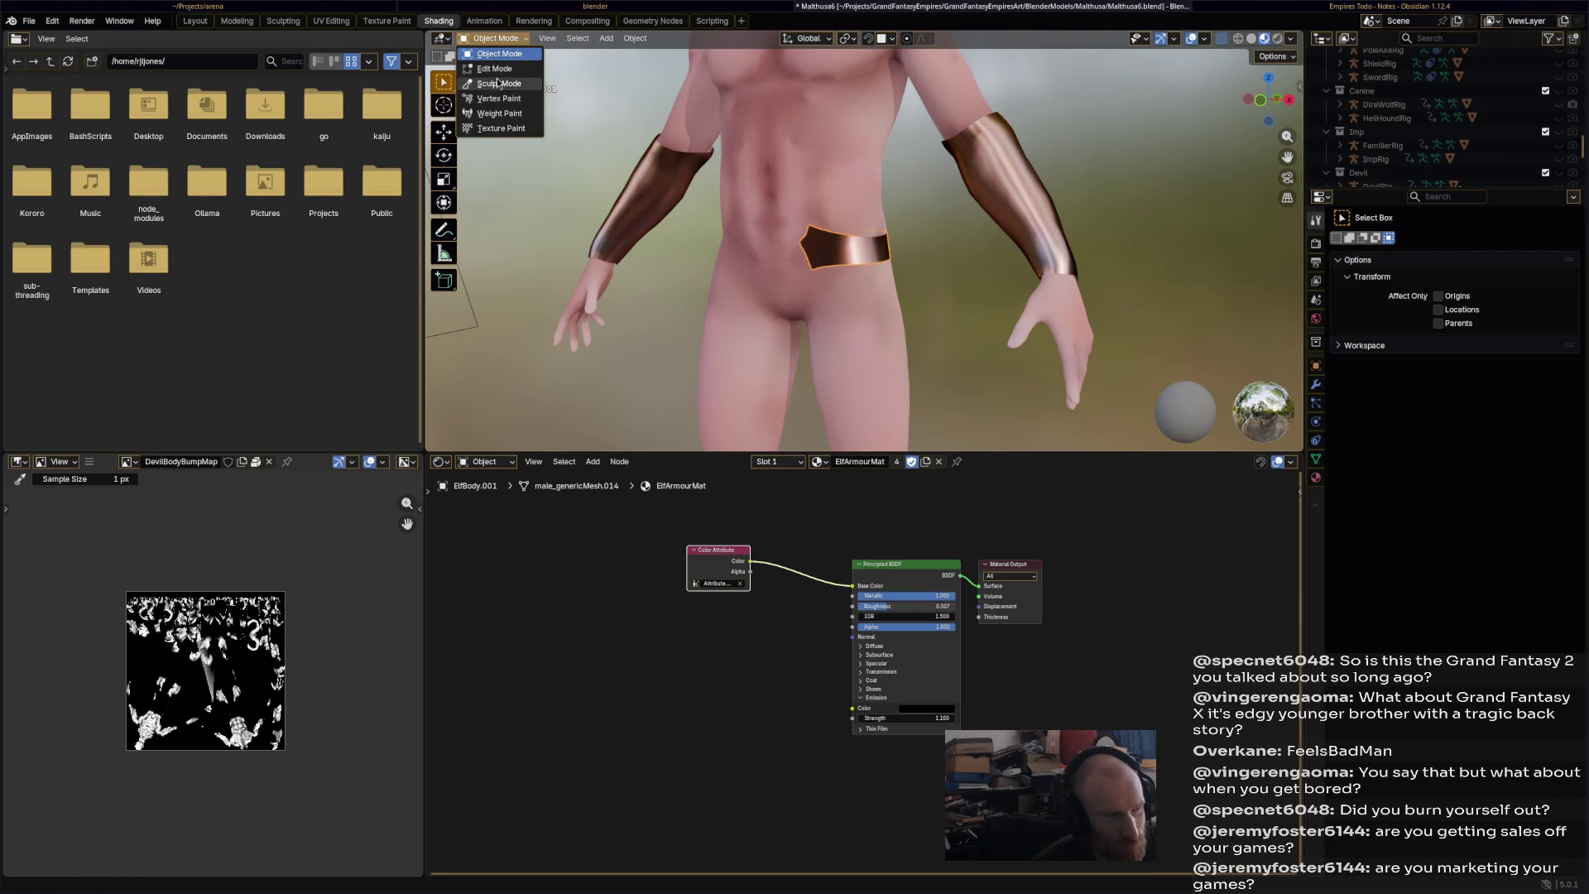
pyautogui.click(497, 70)
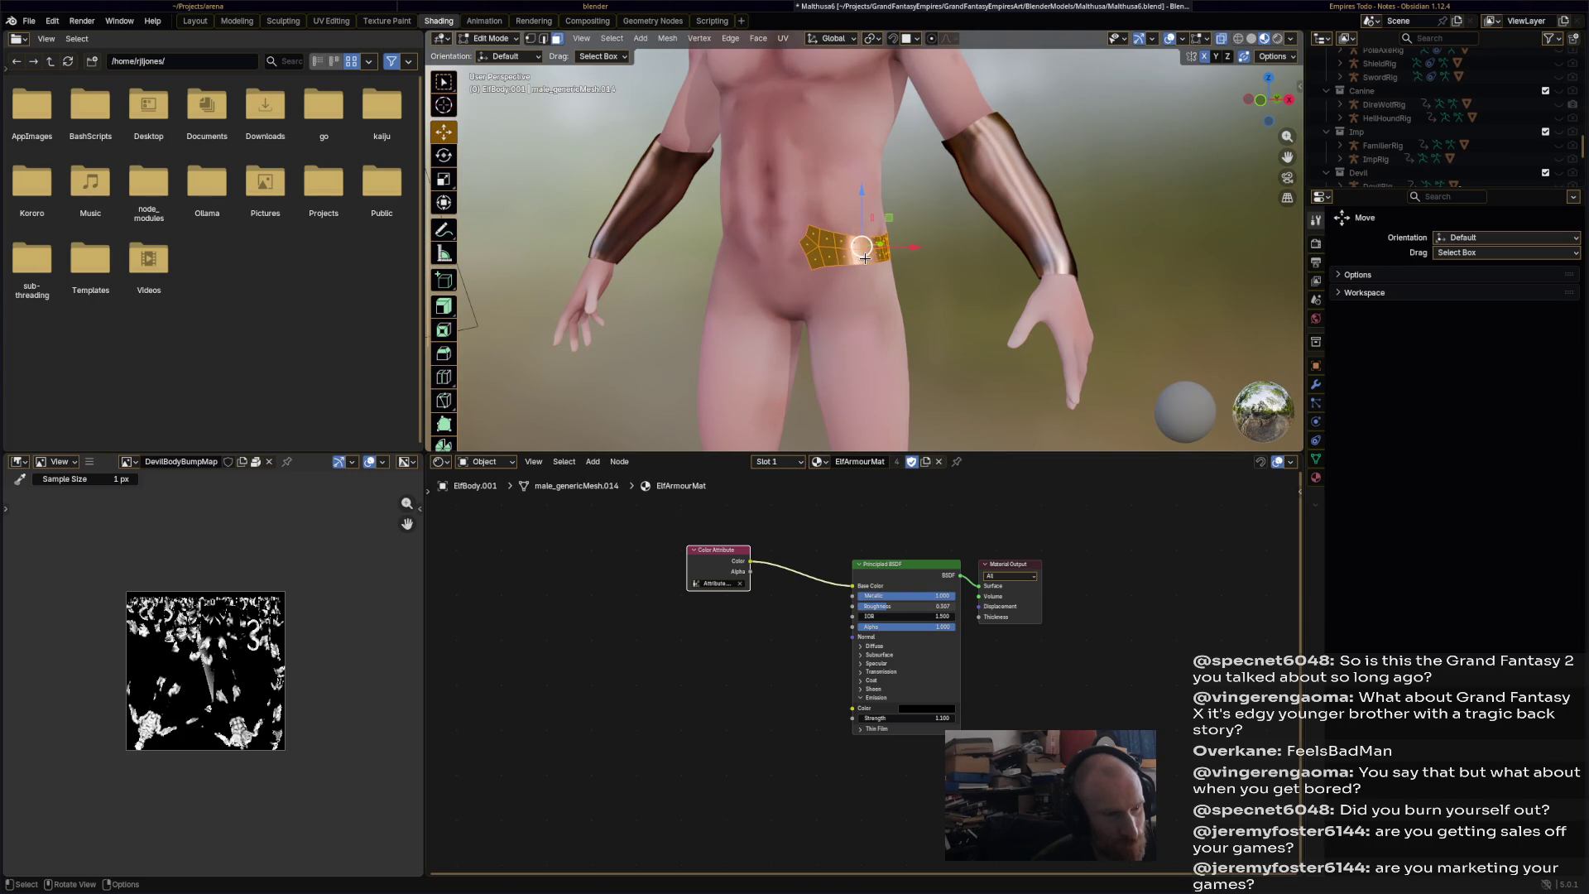
pyautogui.press('s')
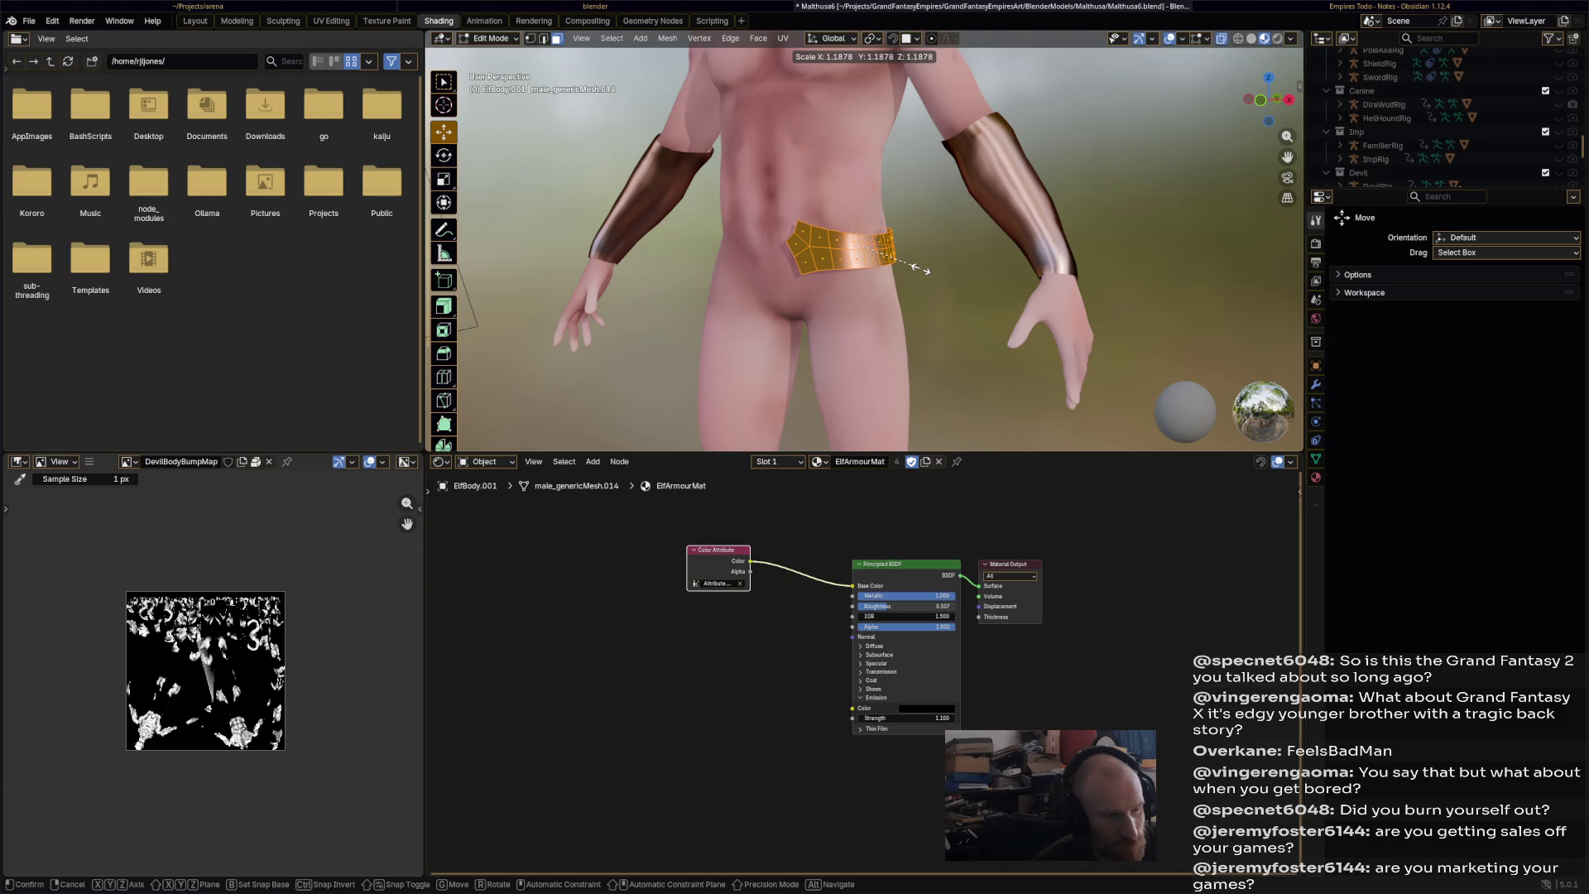
pyautogui.click(917, 267)
pyautogui.click(496, 38)
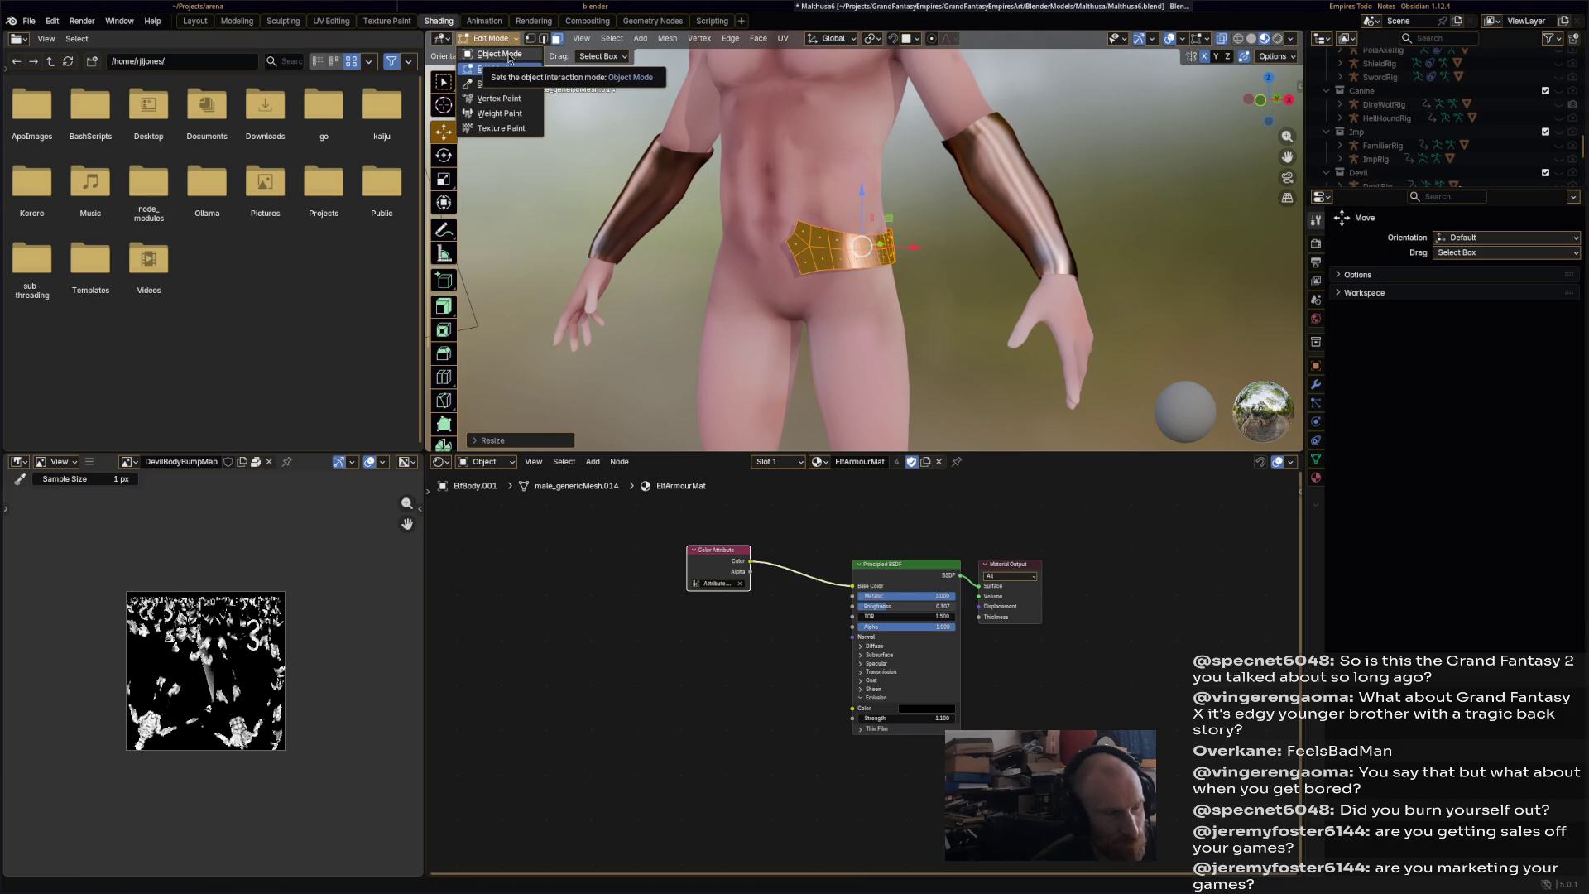
pyautogui.click(500, 55)
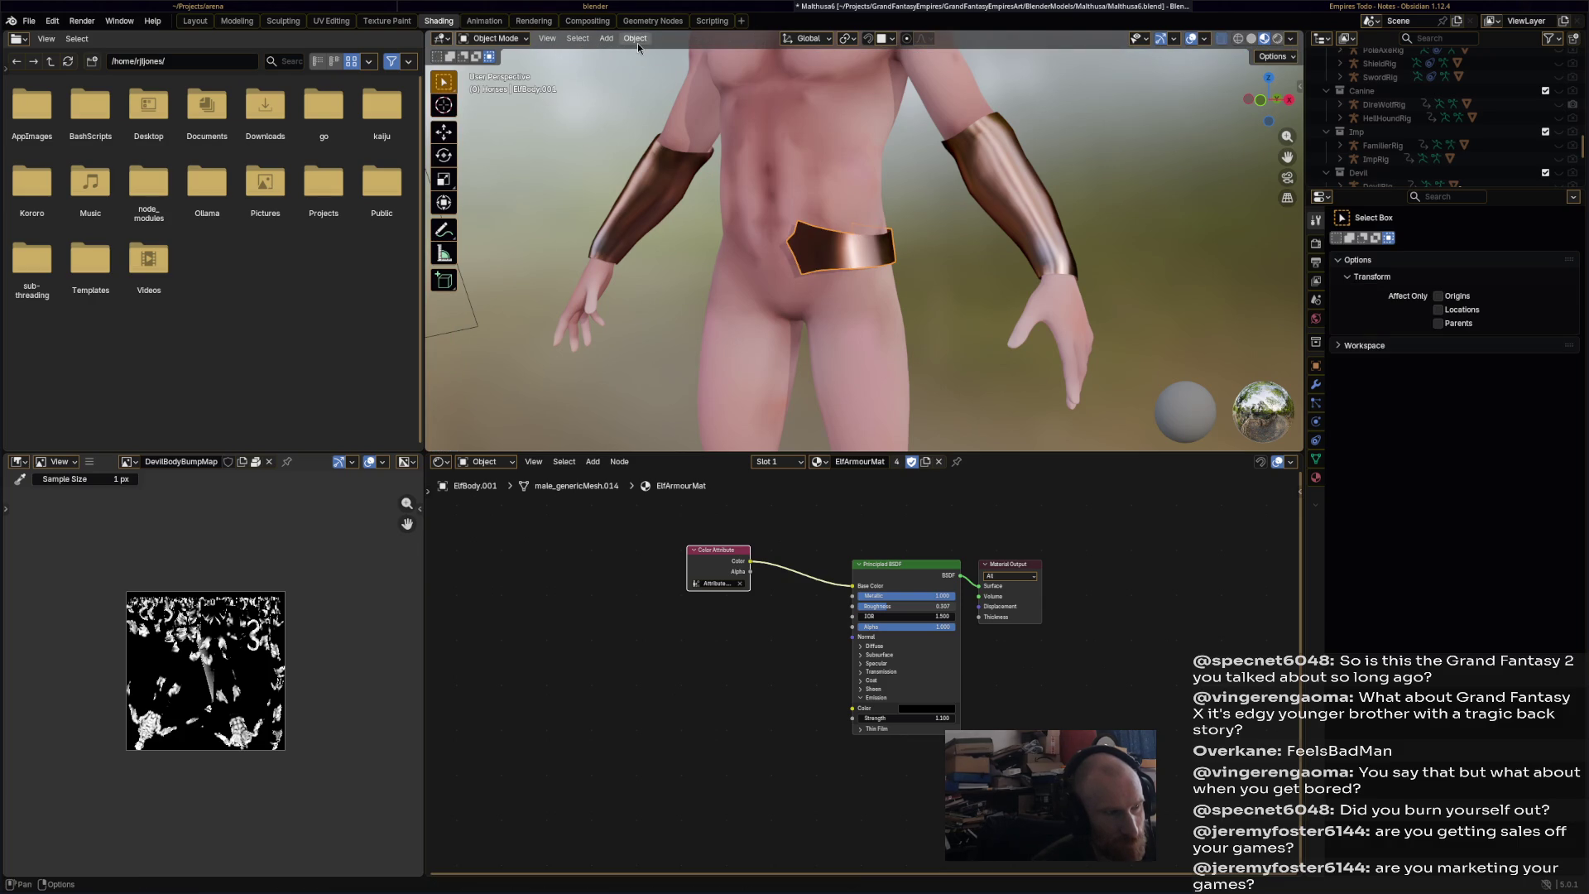
pyautogui.click(465, 21)
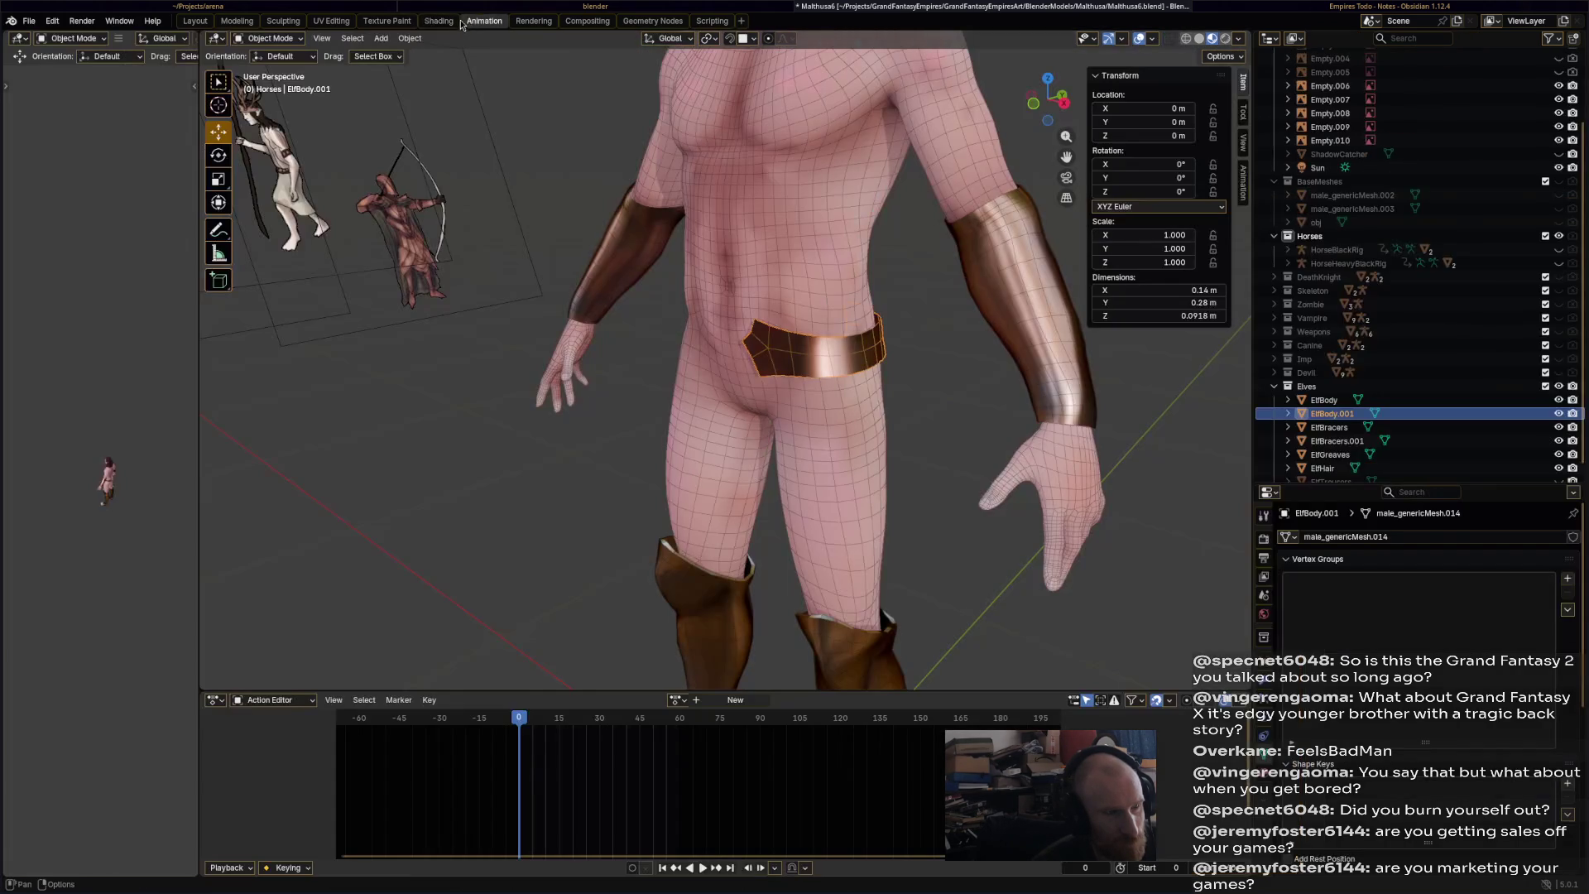
# - Apply all transforms to the belt piece
pyautogui.click(409, 39)
pyautogui.moveTo(488, 110)
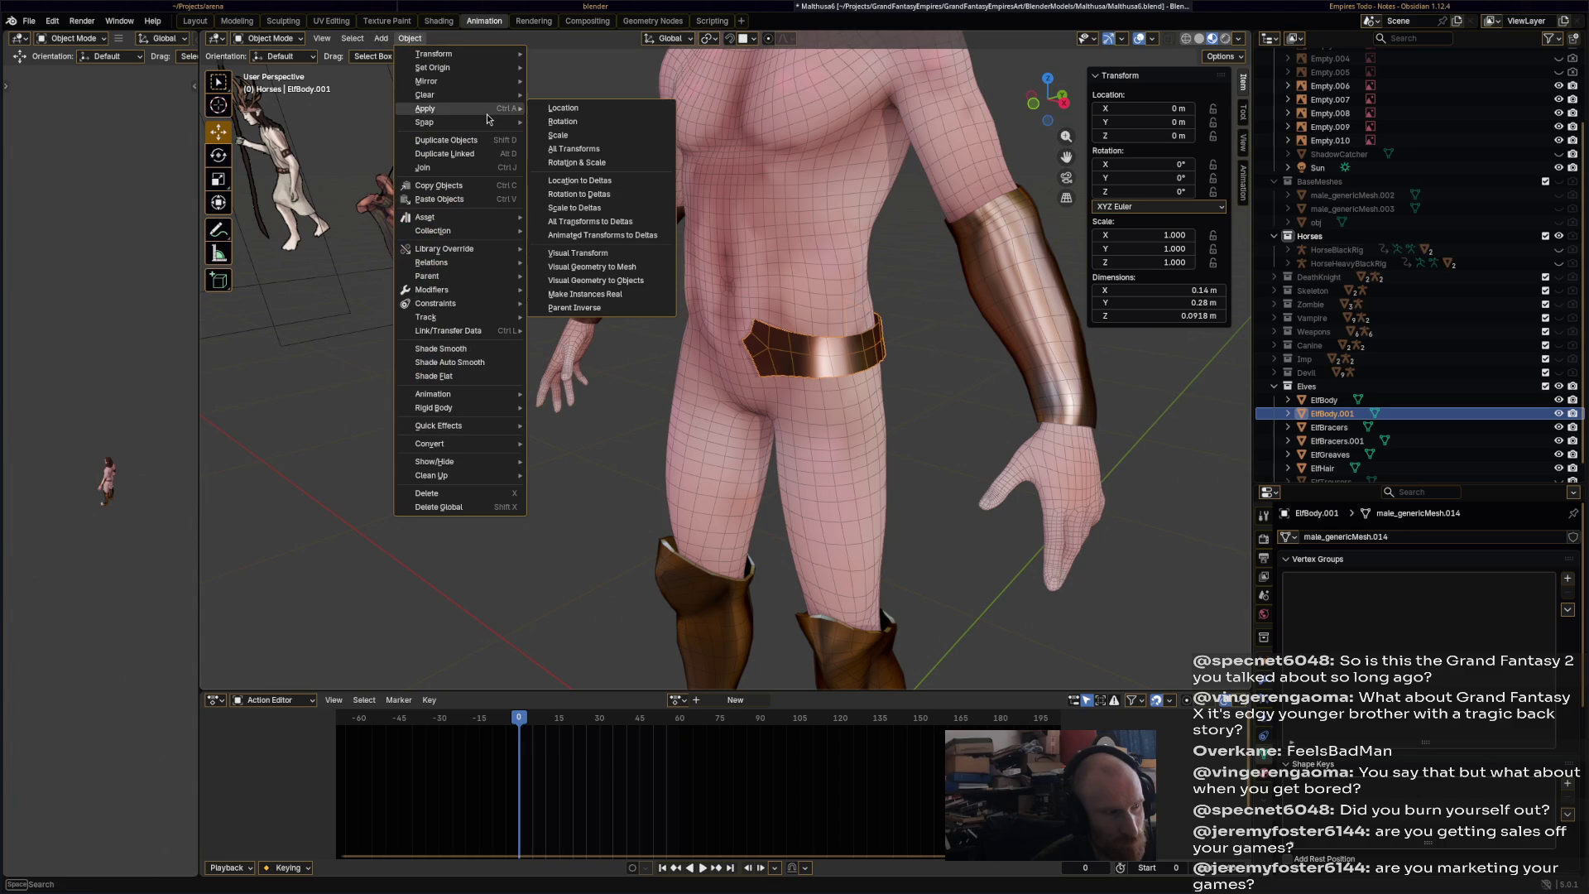
pyautogui.click(593, 149)
pyautogui.click(836, 383)
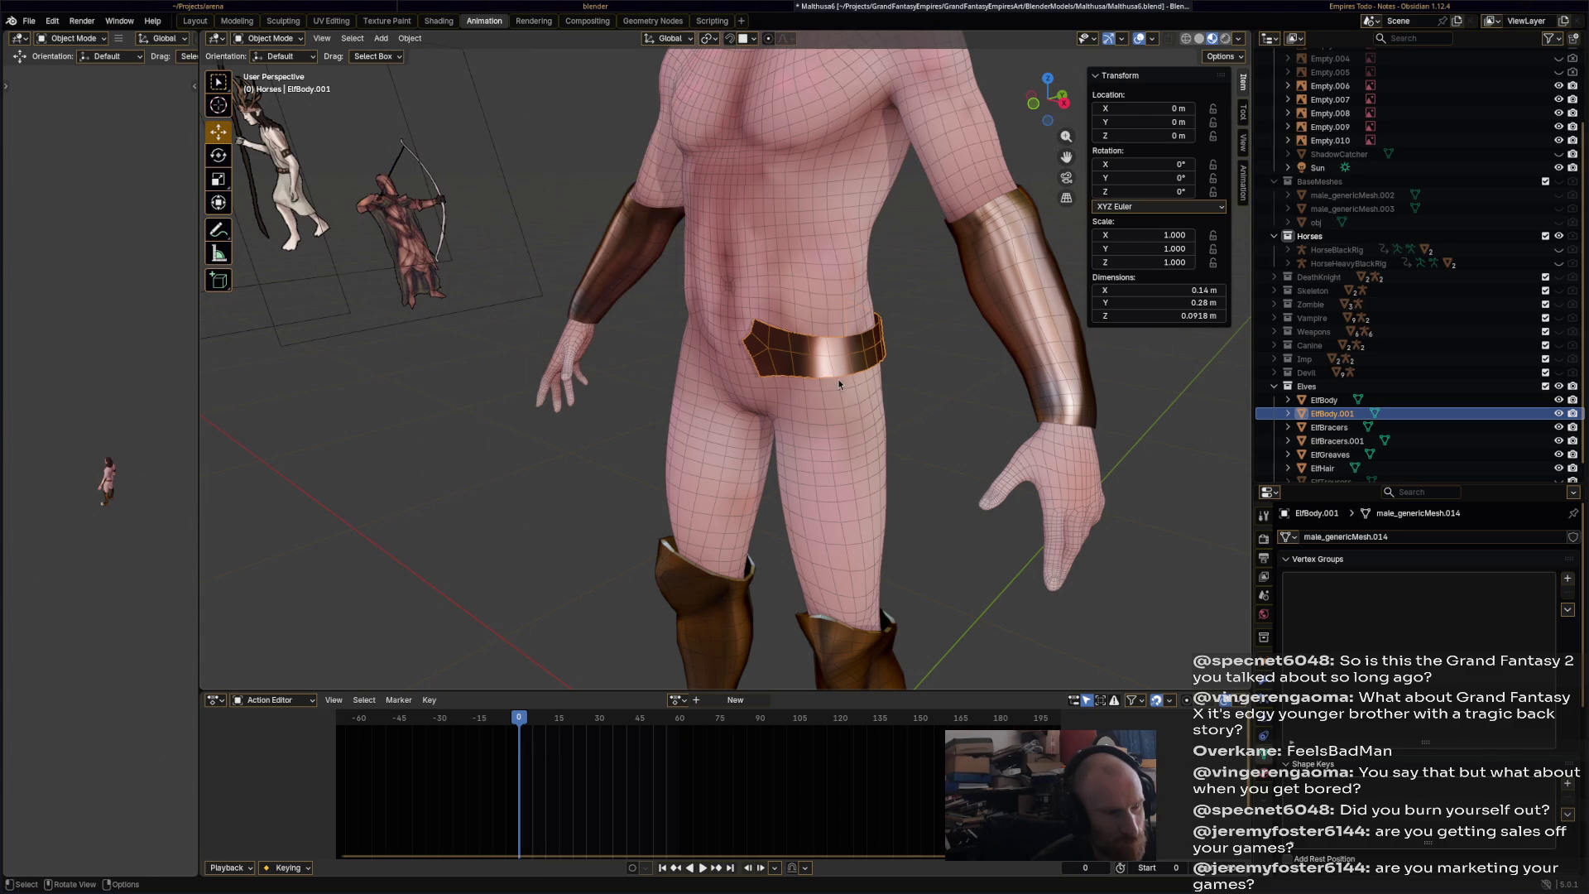
# - Unhide ElfTrousers and scale up the belt faces in Edit Mode
pyautogui.click(290, 39)
pyautogui.click(300, 70)
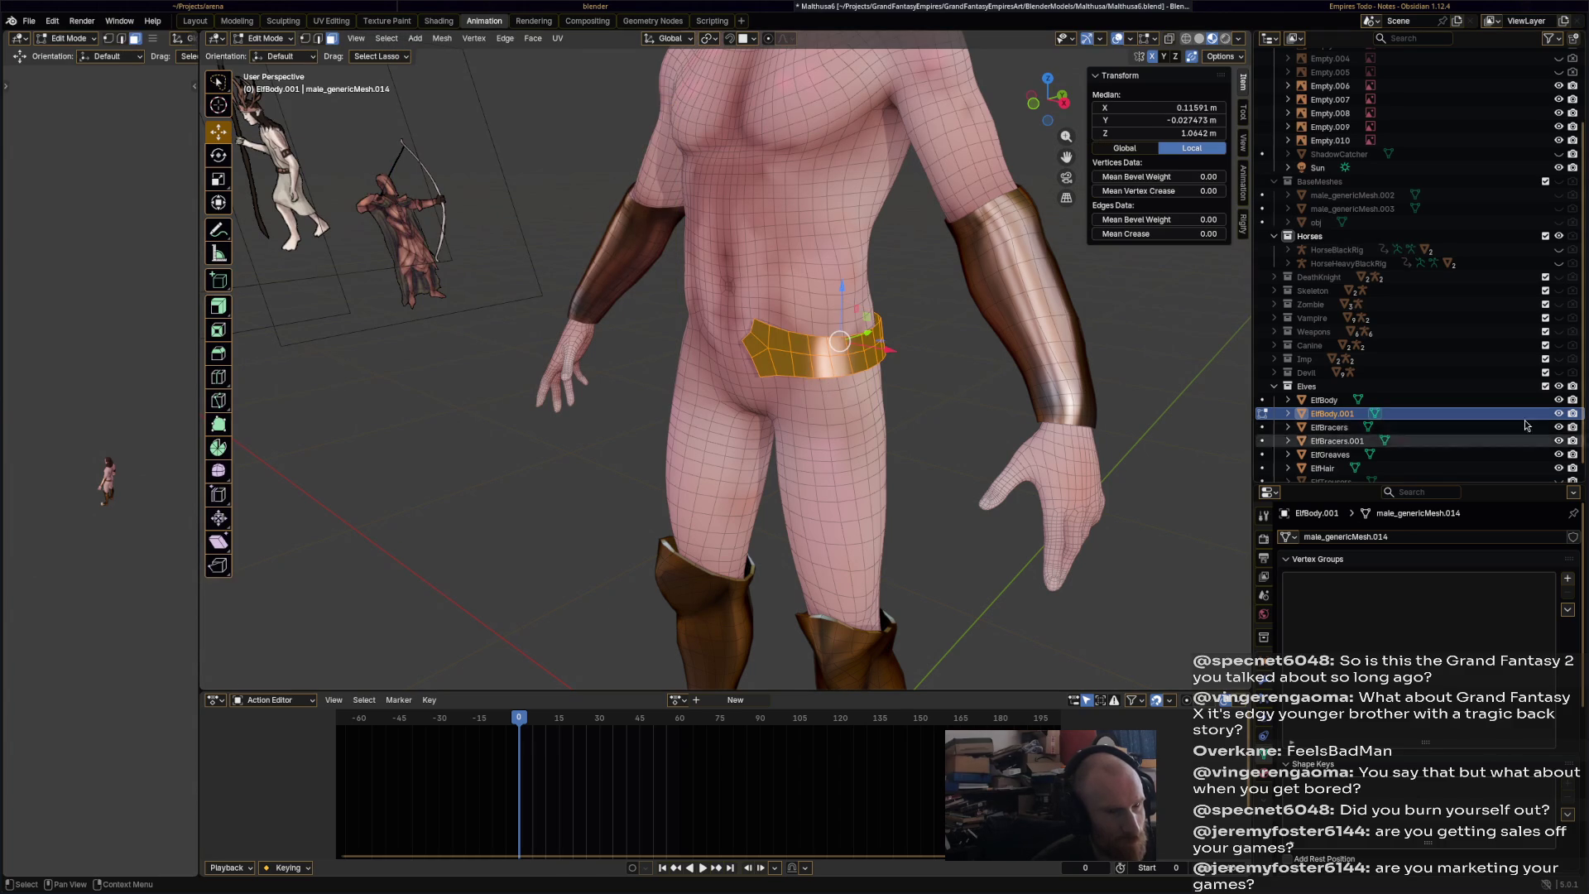
pyautogui.scroll(-1, 1544, 471)
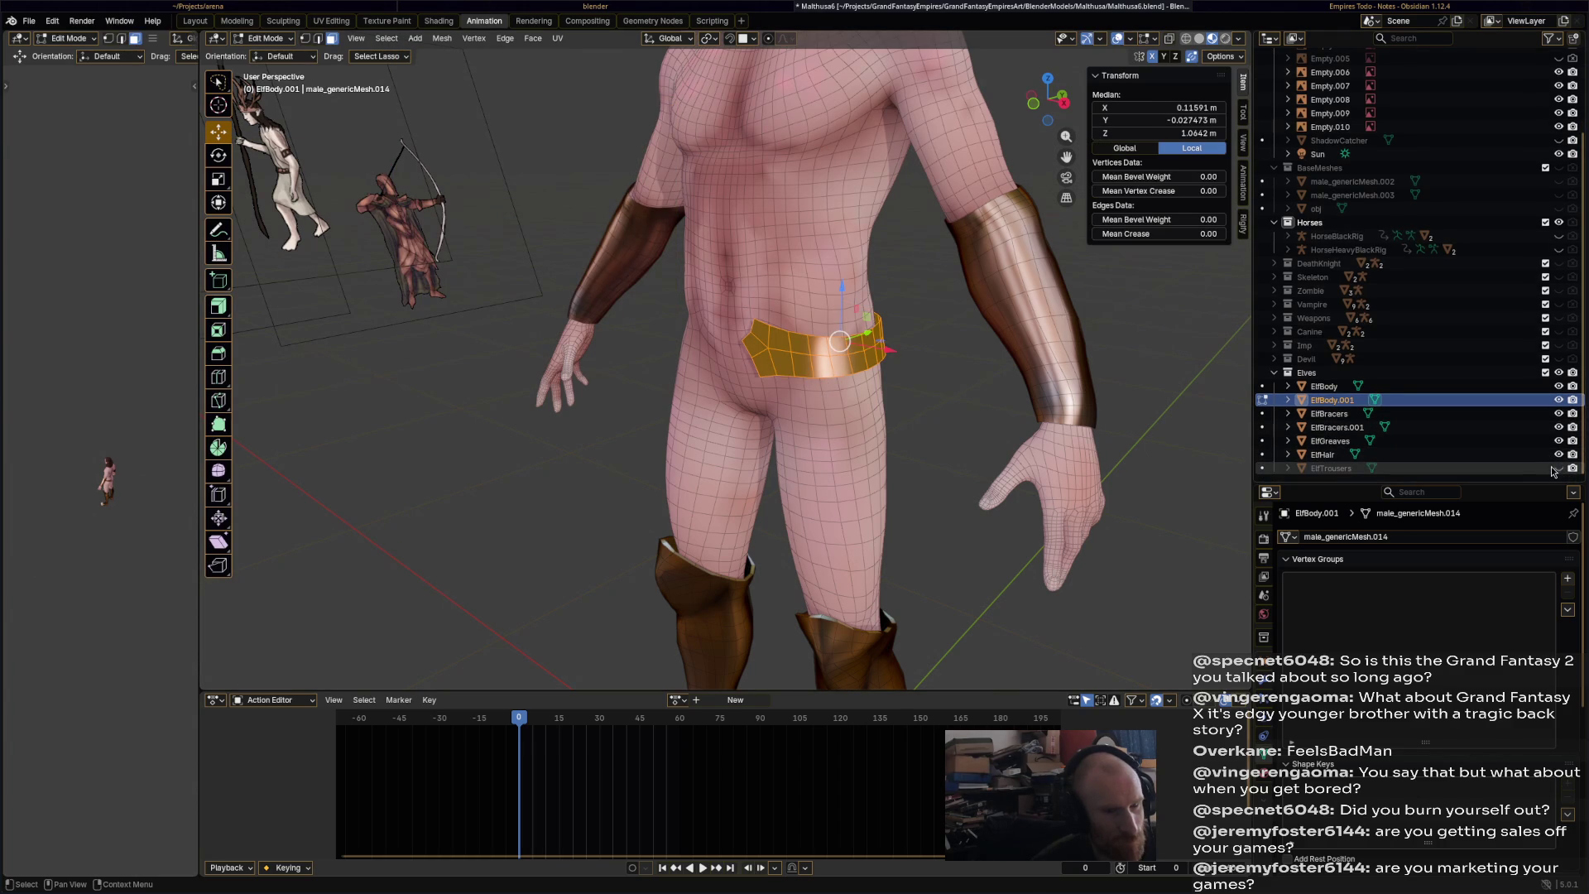
pyautogui.click(1559, 467)
pyautogui.moveTo(819, 381); pyautogui.dragTo(815, 343, button='middle')
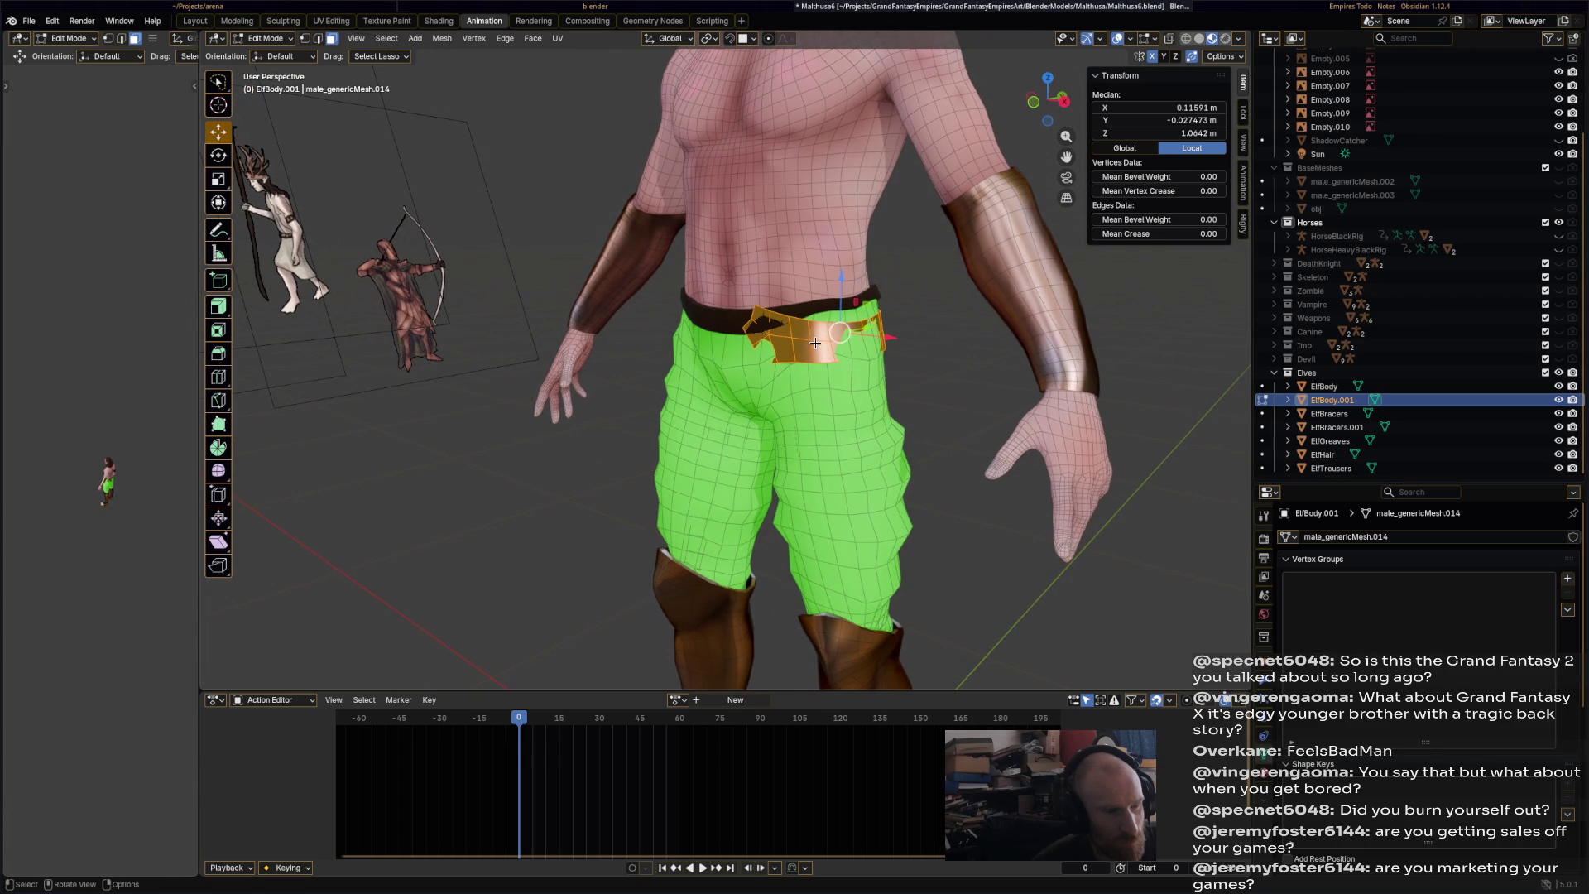
pyautogui.press('s')
pyautogui.click(910, 348)
pyautogui.moveTo(910, 347); pyautogui.dragTo(883, 320, button='middle')
# - Sculpt the belt with Elastic Grab, stretching it sideways into a flared hip plate
pyautogui.click(271, 41)
pyautogui.click(273, 80)
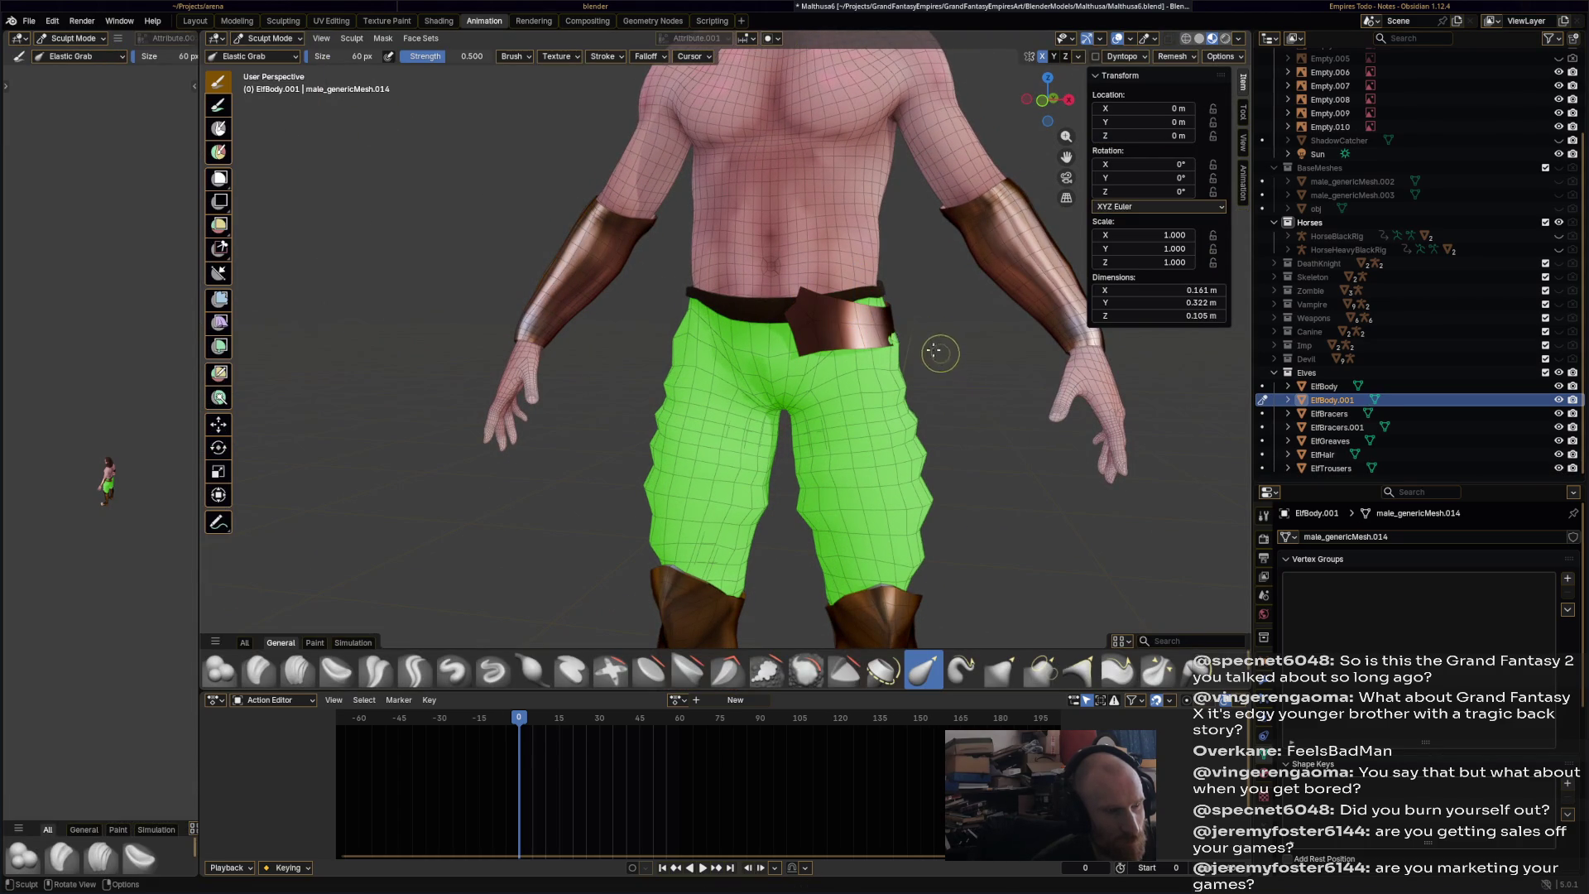
pyautogui.moveTo(888, 308)
pyautogui.mouseDown()
pyautogui.moveTo(897, 282)
pyautogui.moveTo(914, 345)
pyautogui.moveTo(889, 339)
pyautogui.moveTo(969, 330)
pyautogui.moveTo(853, 291)
pyautogui.moveTo(774, 313)
pyautogui.mouseUp()
pyautogui.moveTo(775, 313)
pyautogui.mouseDown(button='middle')
pyautogui.moveTo(795, 367)
pyautogui.moveTo(616, 331)
pyautogui.mouseUp(button='middle')
pyautogui.moveTo(605, 312); pyautogui.dragTo(613, 316)
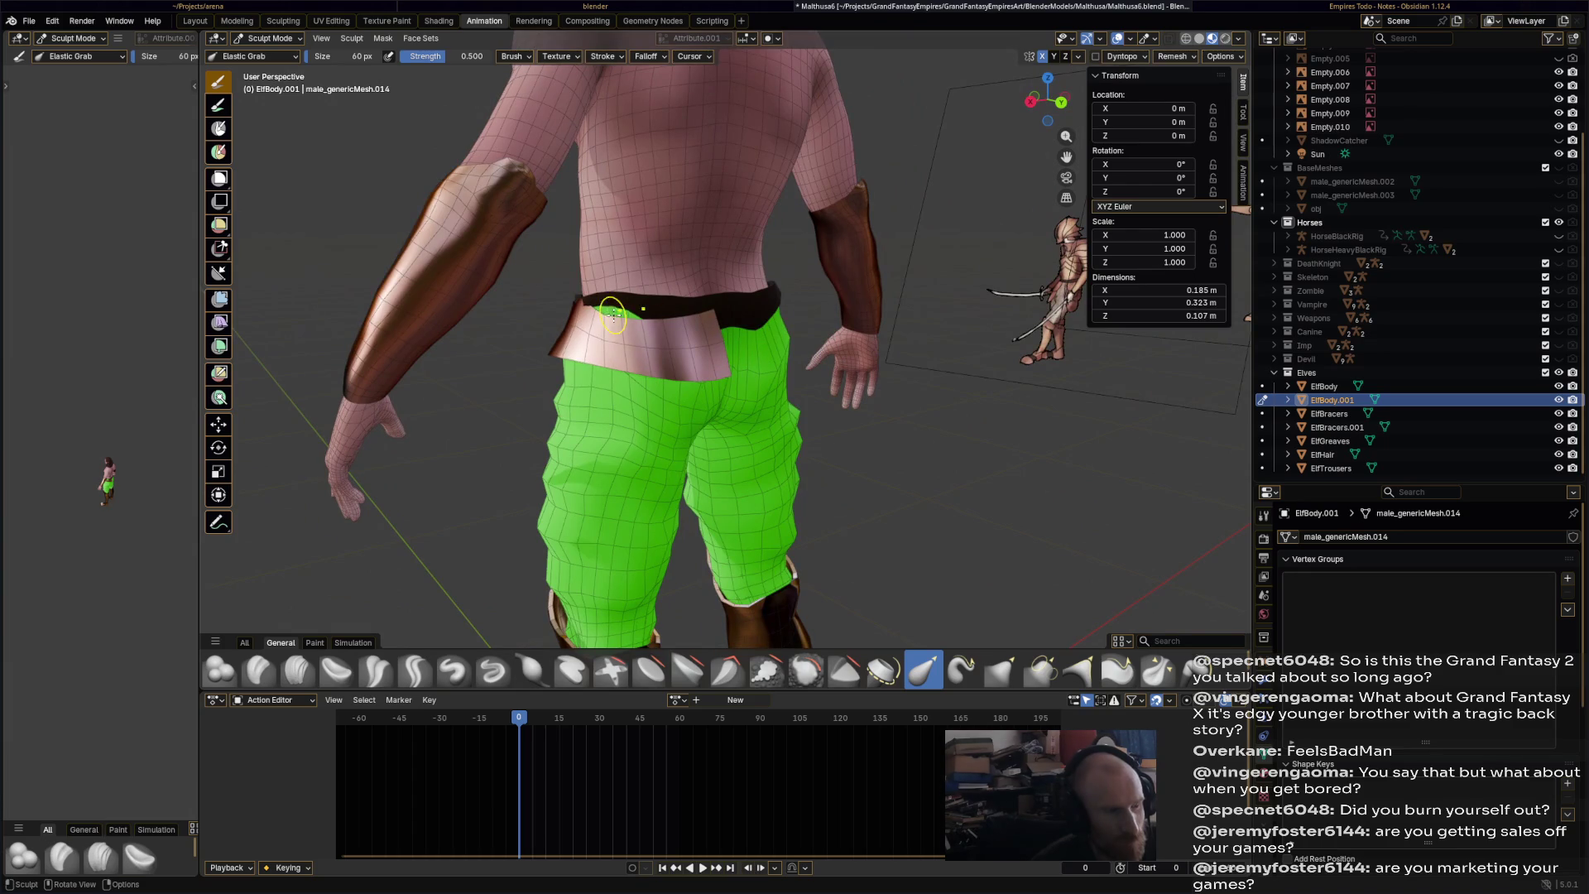
pyautogui.click(267, 38)
pyautogui.click(273, 71)
pyautogui.press('Tab')
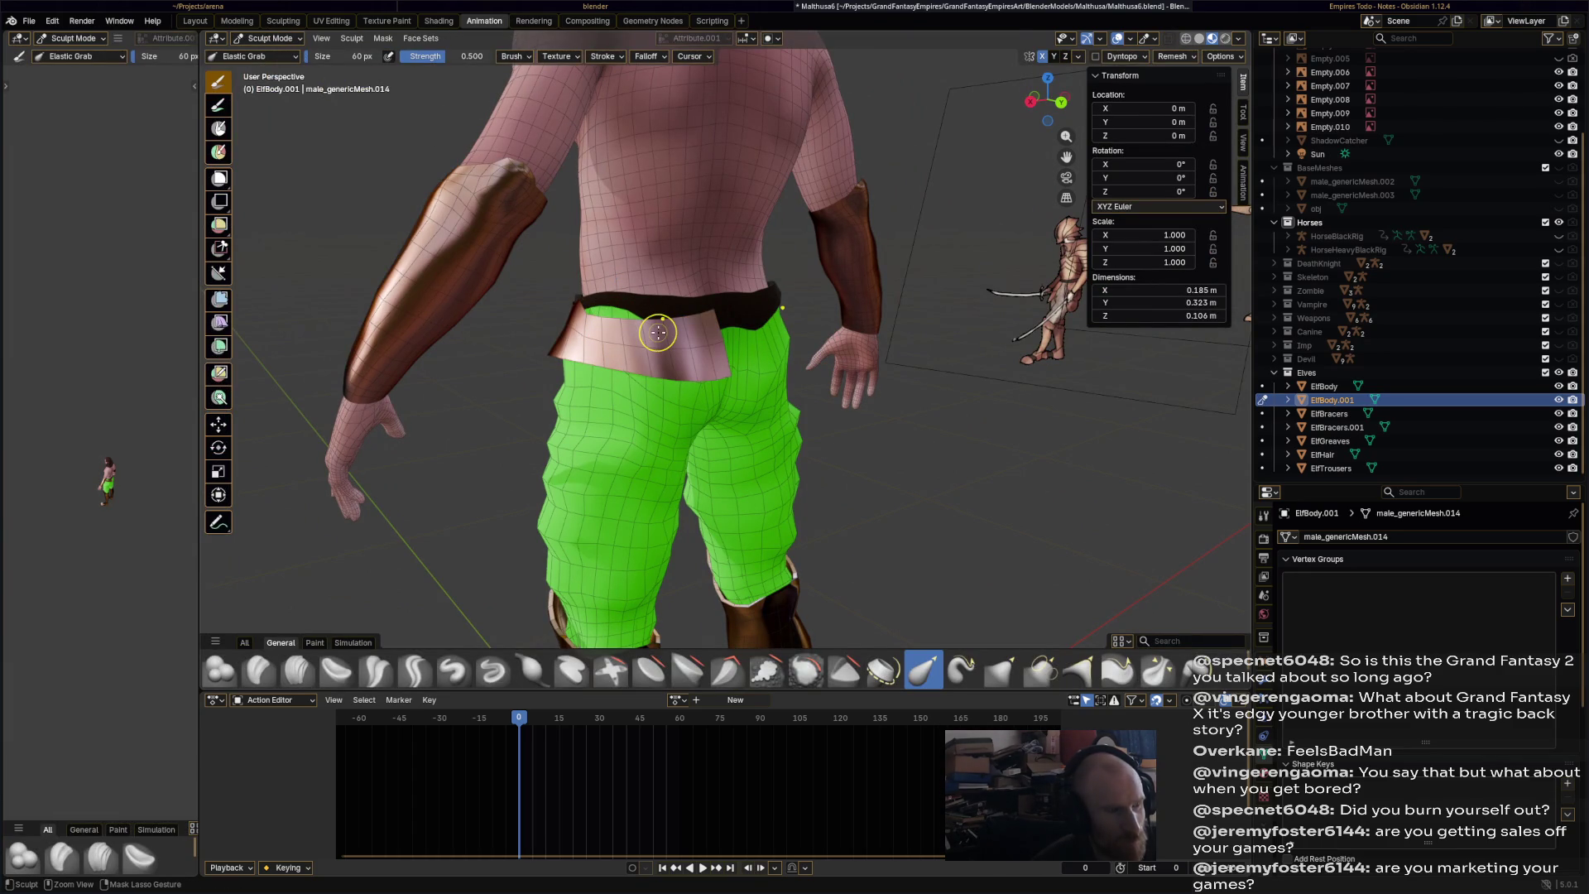
pyautogui.click(267, 38)
pyautogui.click(293, 55)
pyautogui.click(273, 38)
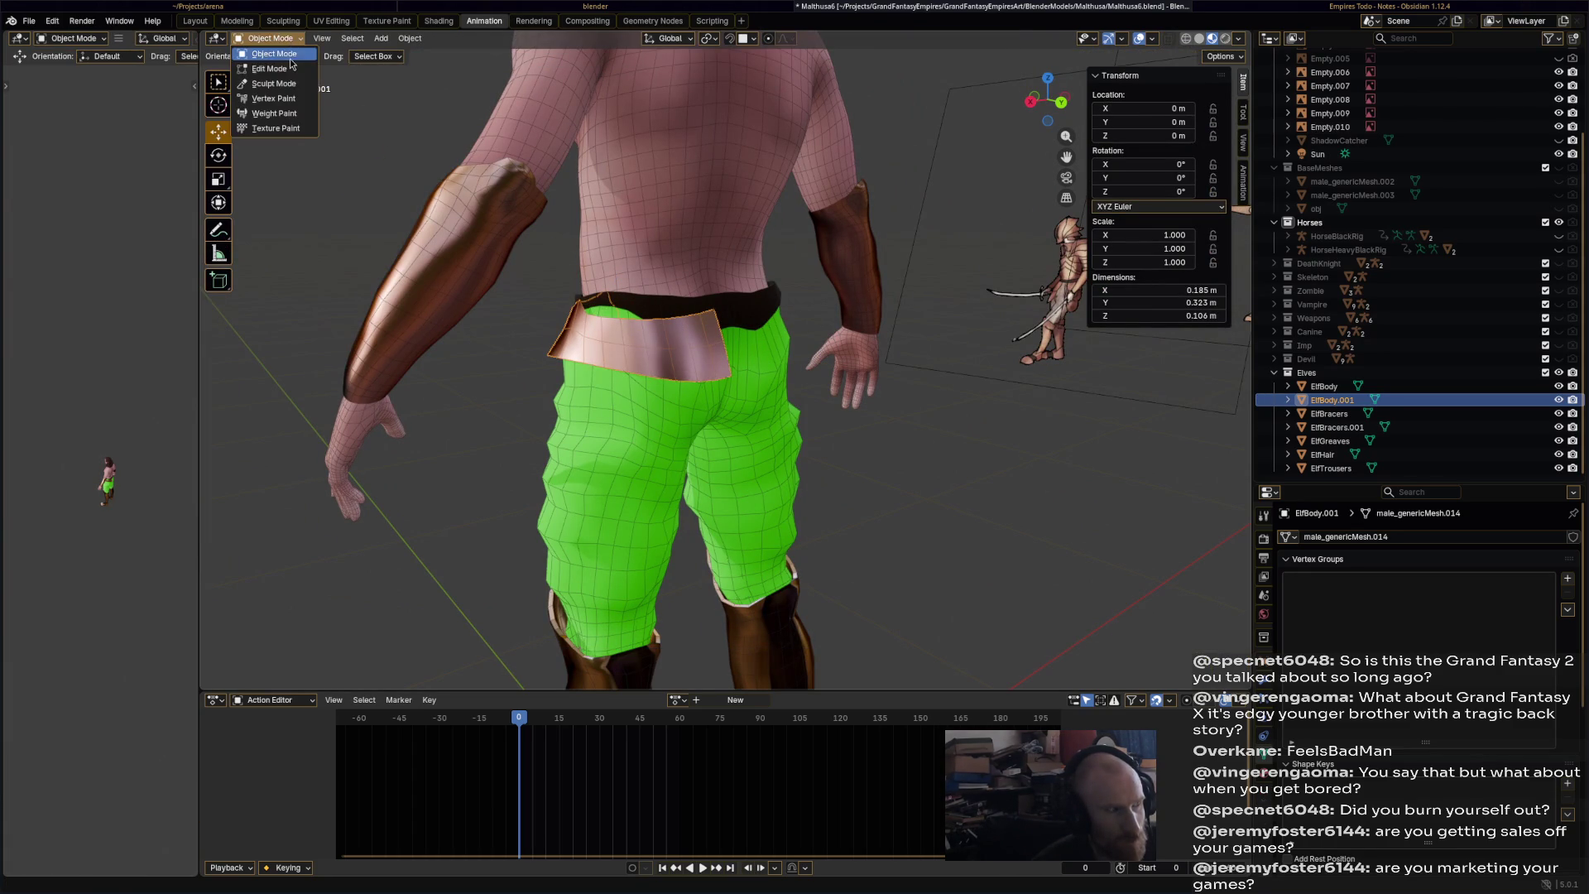
# - In Edit Mode with edge select, pick a belt edge loop and move it
pyautogui.click(290, 69)
pyautogui.click(716, 309)
pyautogui.moveTo(716, 309); pyautogui.dragTo(348, 94, button='middle')
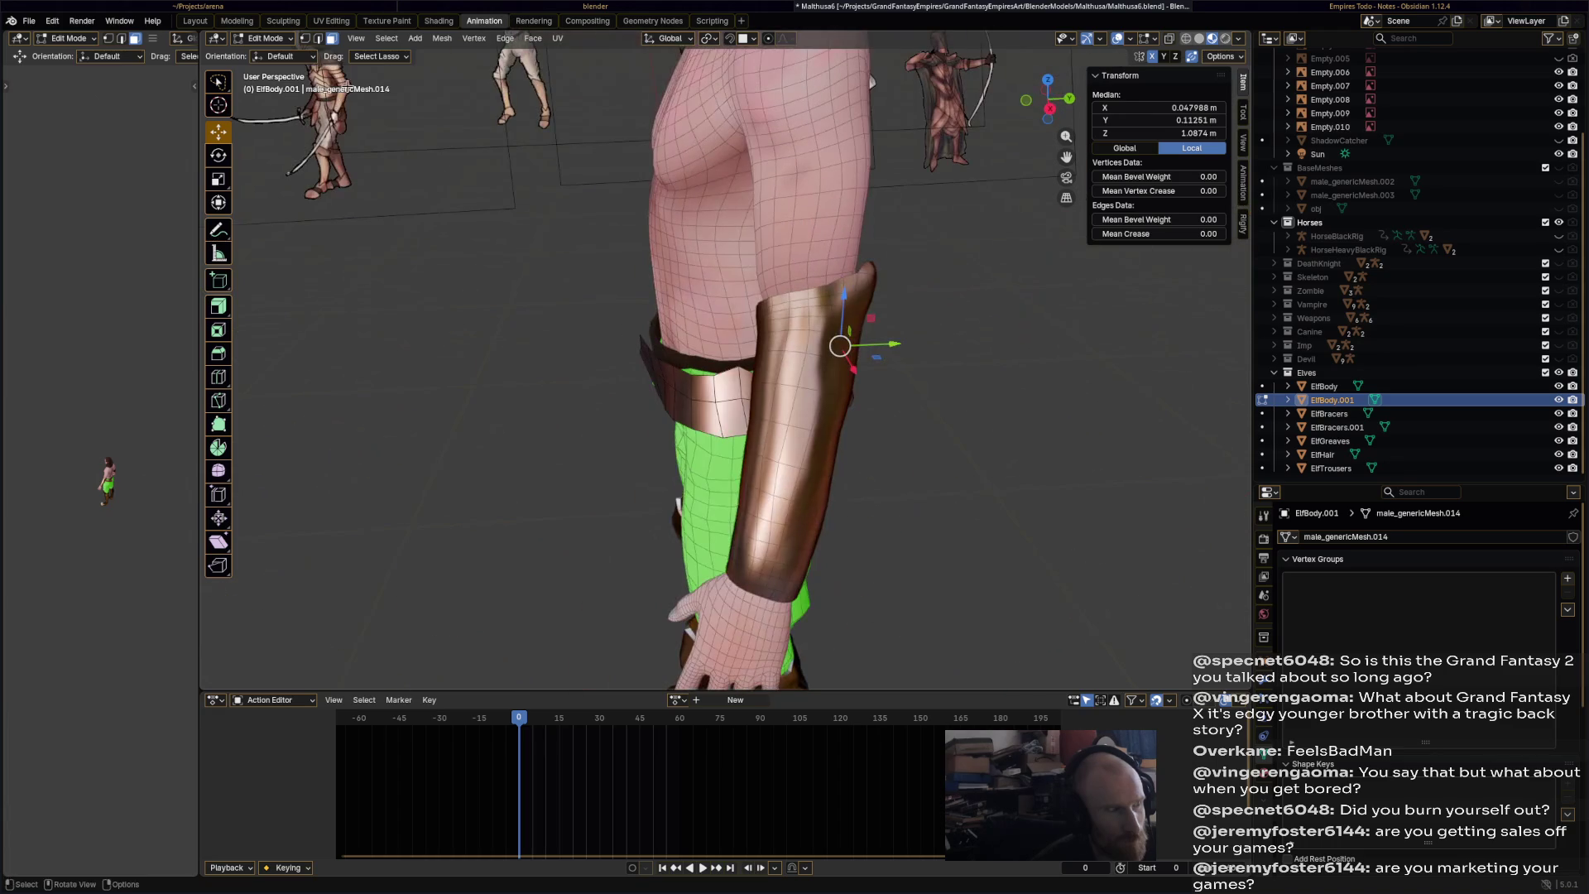
pyautogui.click(319, 39)
pyautogui.moveTo(464, 331)
pyautogui.mouseDown(button='middle')
pyautogui.moveTo(655, 346)
pyautogui.moveTo(869, 276)
pyautogui.moveTo(768, 348)
pyautogui.moveTo(516, 90)
pyautogui.mouseUp(button='middle')
pyautogui.keyDown('ctrl'); pyautogui.keyDown('shift'); pyautogui.click(861, 323); pyautogui.keyUp('shift'); pyautogui.keyUp('ctrl')
pyautogui.moveTo(739, 295)
pyautogui.mouseDown(button='middle')
pyautogui.moveTo(860, 300)
pyautogui.moveTo(629, 302)
pyautogui.mouseUp(button='middle')
pyautogui.press('g')
pyautogui.click(872, 295)
# - Smooth the selected belt vertices and rotate the plate slightly
pyautogui.click(474, 38)
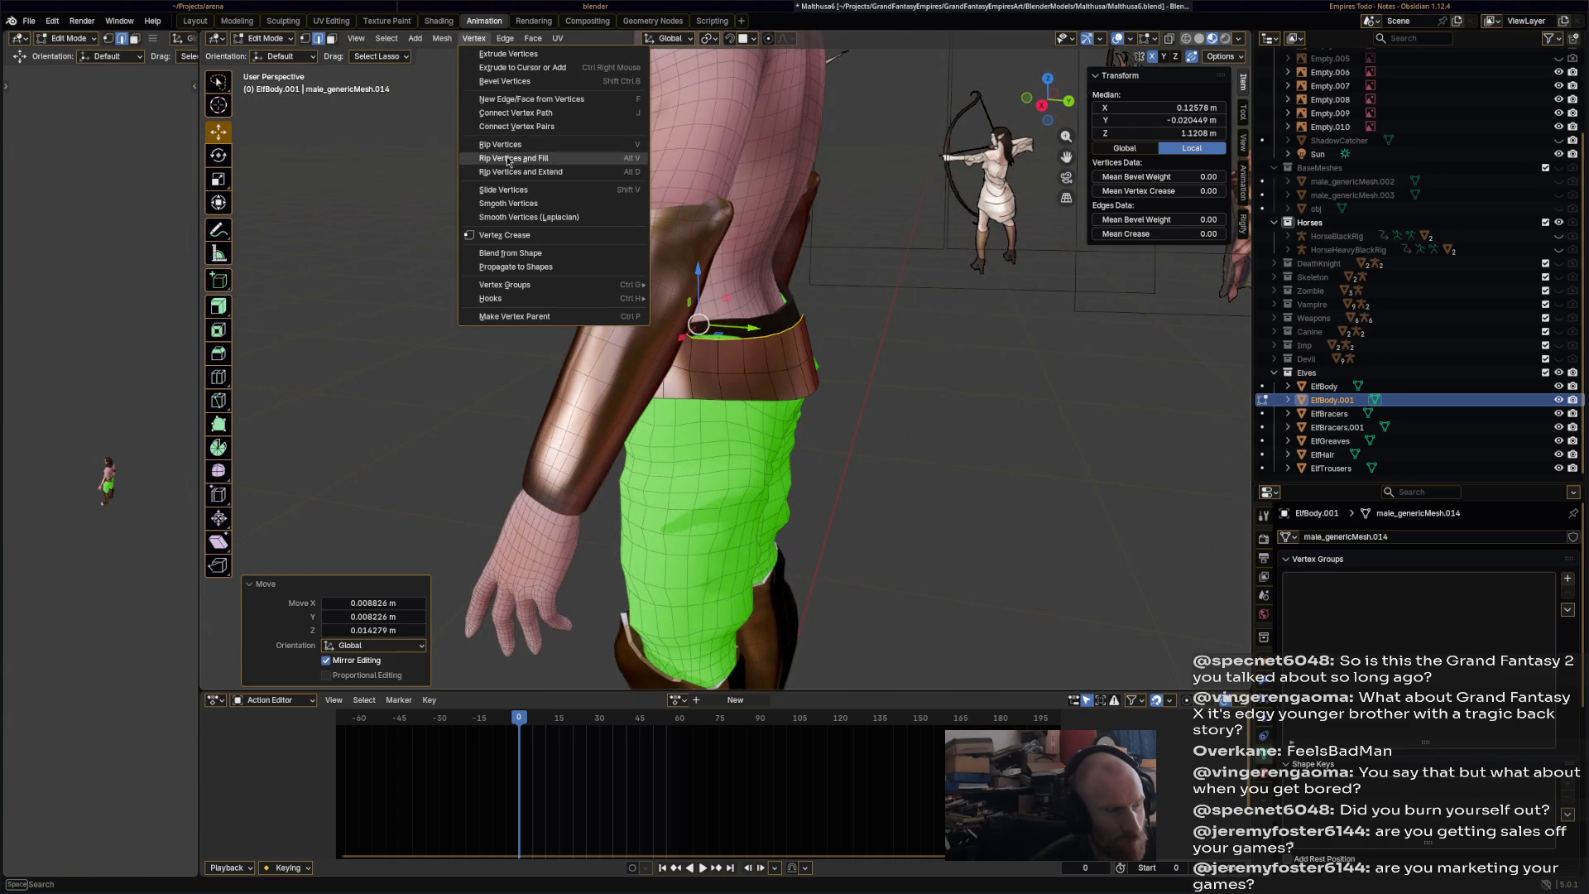
pyautogui.click(538, 206)
pyautogui.moveTo(748, 322); pyautogui.dragTo(873, 350, button='middle')
pyautogui.keyDown('alt'); pyautogui.keyDown('shift'); pyautogui.click(874, 350); pyautogui.keyUp('shift'); pyautogui.keyUp('alt')
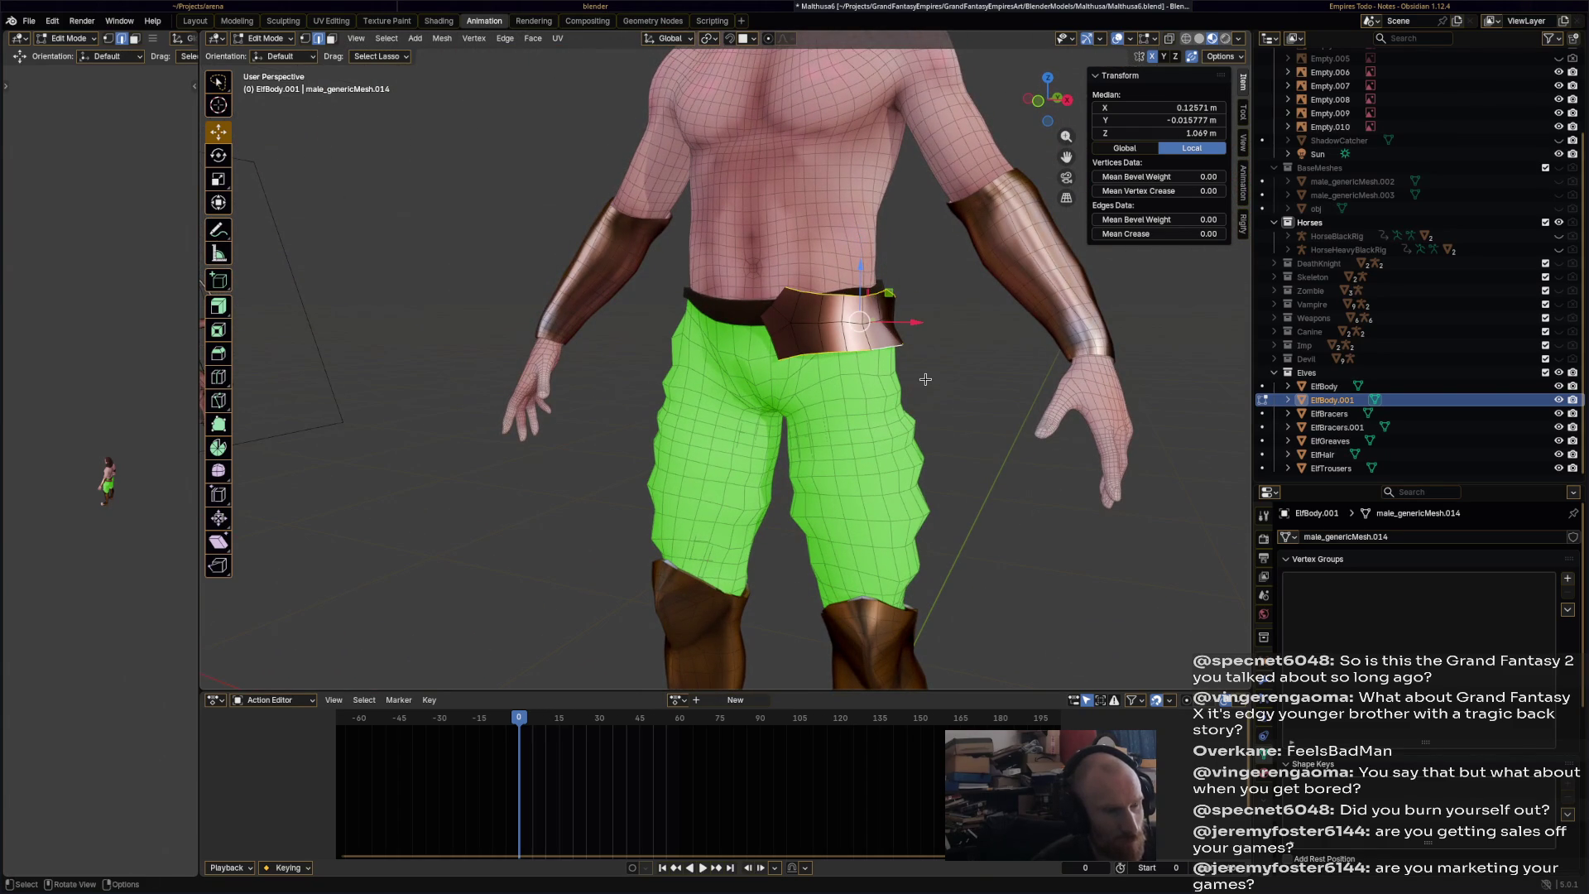
pyautogui.press('r')
pyautogui.click(914, 368)
# - Extrude the plate's bottom edge loop downward into two new bands, then raise it slightly
pyautogui.click(887, 348)
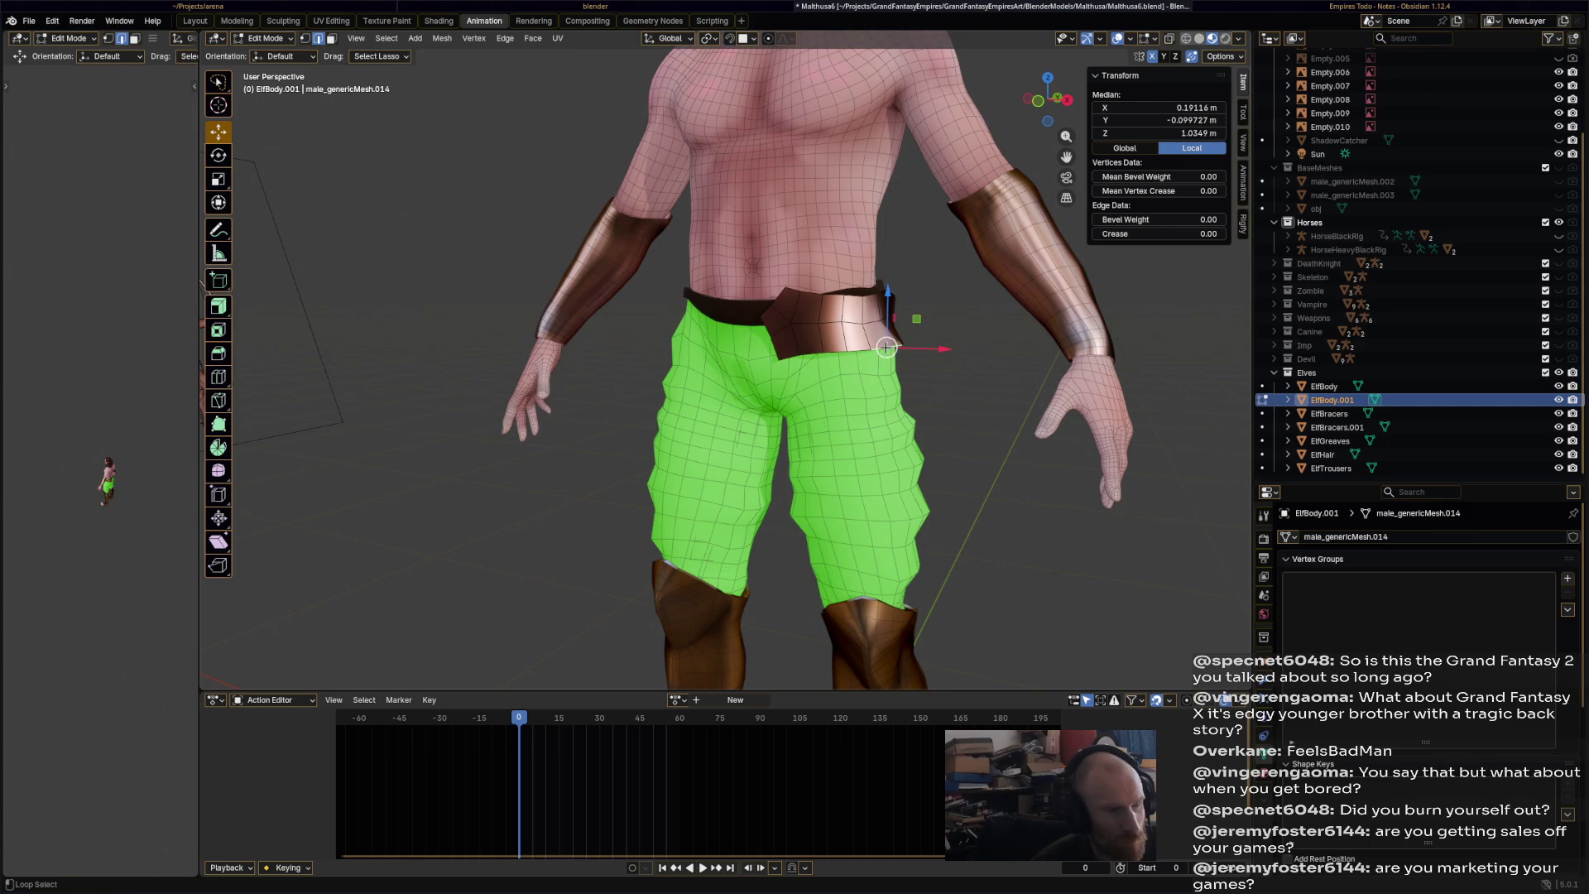
pyautogui.moveTo(887, 348)
pyautogui.mouseDown(button='middle')
pyautogui.moveTo(786, 388)
pyautogui.moveTo(919, 406)
pyautogui.mouseUp(button='middle')
pyautogui.keyDown('ctrl'); pyautogui.click(785, 385); pyautogui.keyUp('ctrl')
pyautogui.press('g')
pyautogui.click(947, 414)
pyautogui.press('g')
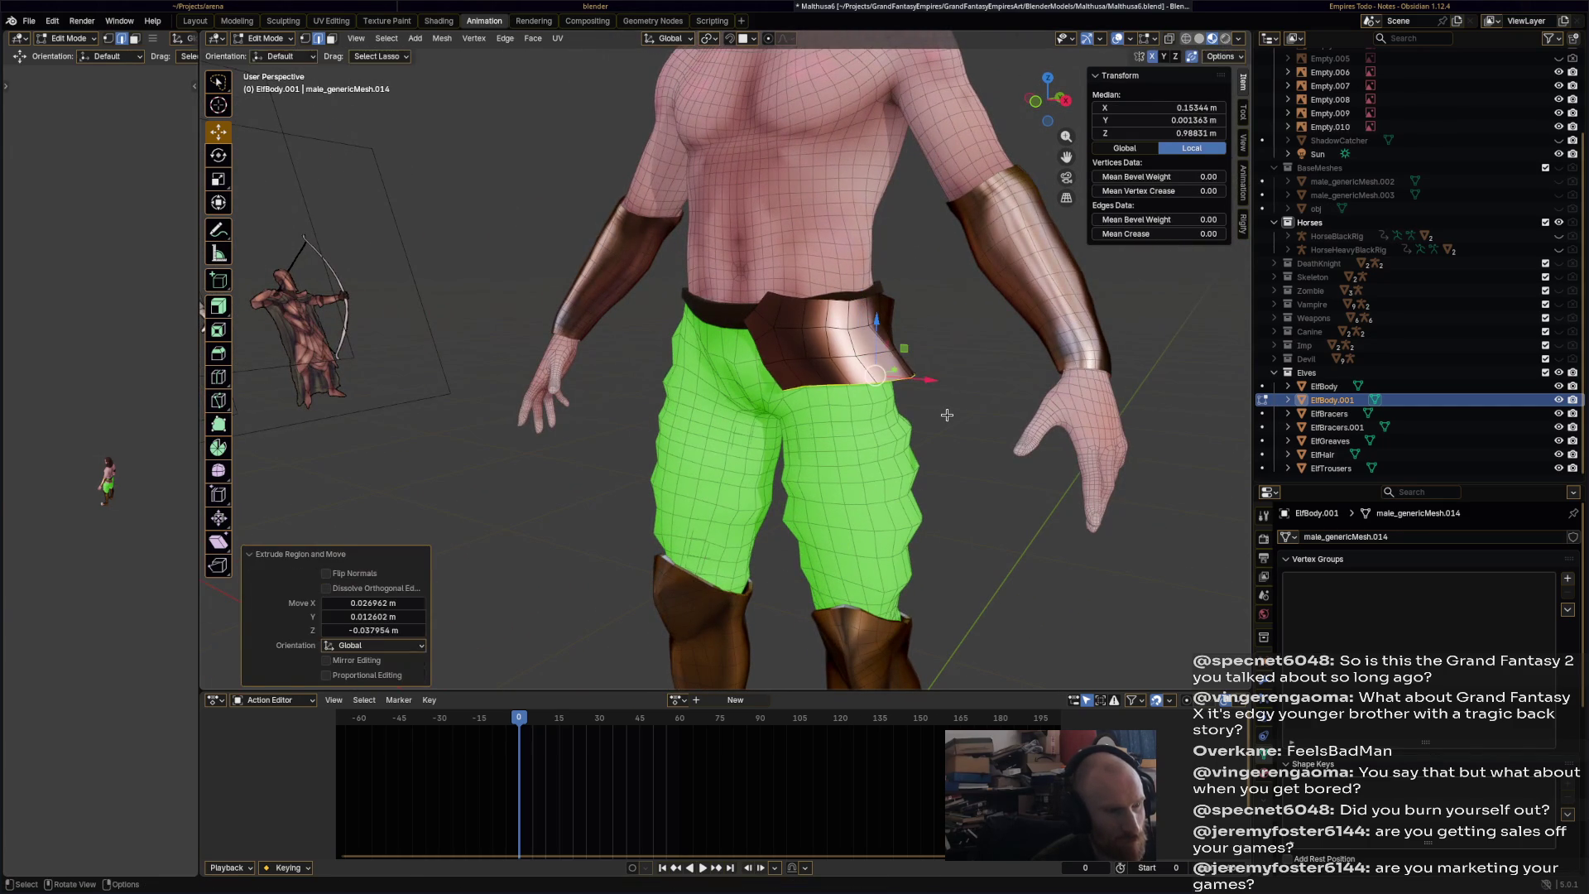
pyautogui.click(968, 462)
pyautogui.press('e')
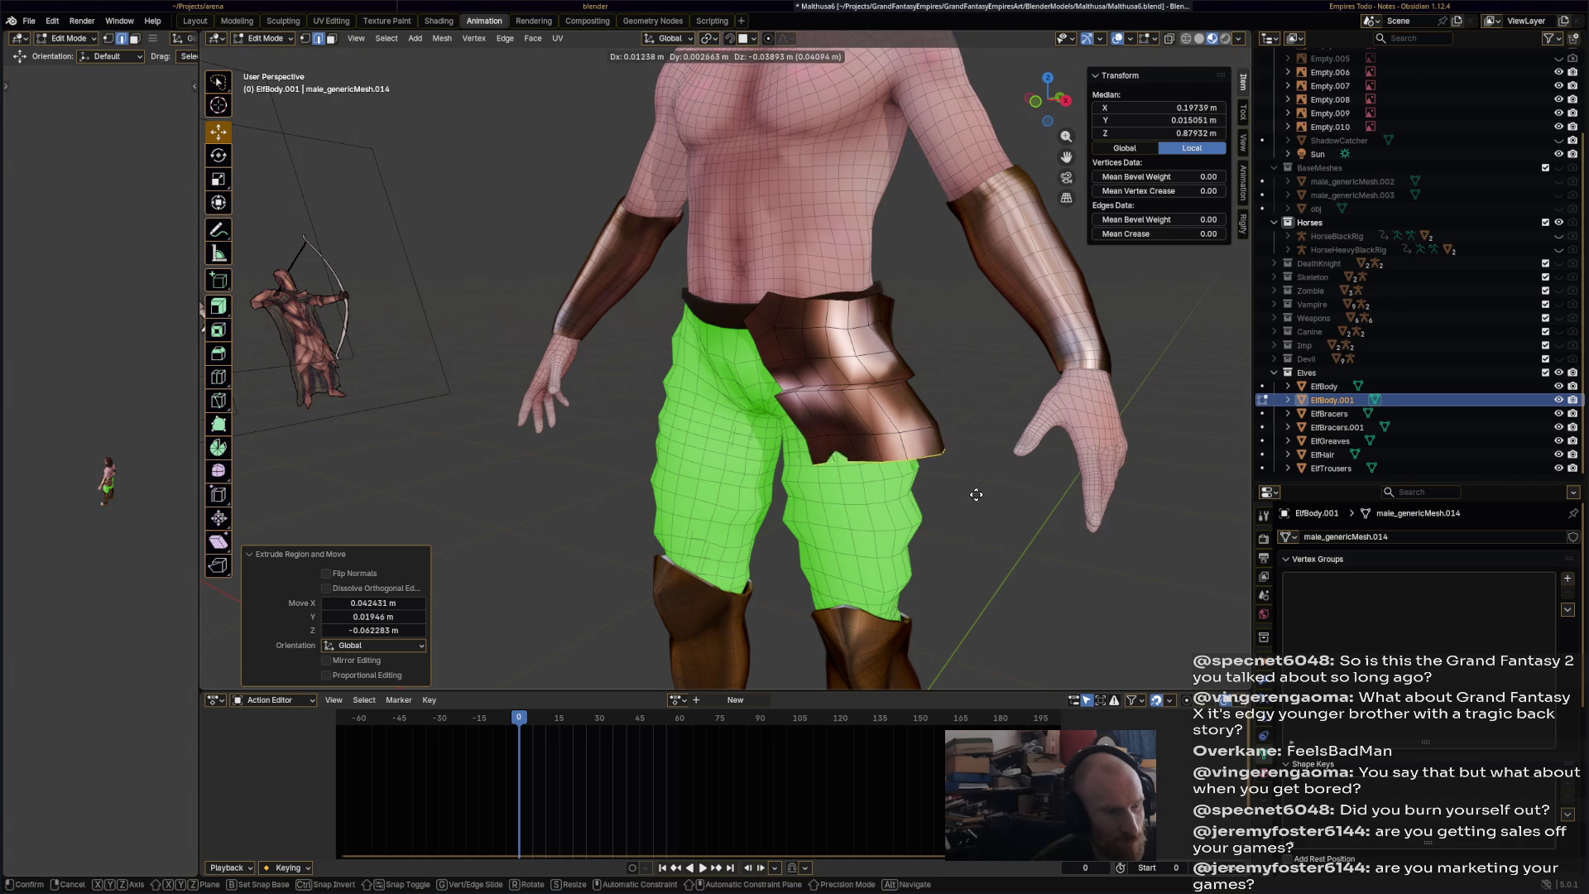
pyautogui.click(976, 493)
pyautogui.moveTo(976, 492)
pyautogui.mouseDown(button='middle')
pyautogui.moveTo(917, 459)
pyautogui.moveTo(674, 459)
pyautogui.mouseUp(button='middle')
pyautogui.press('e')
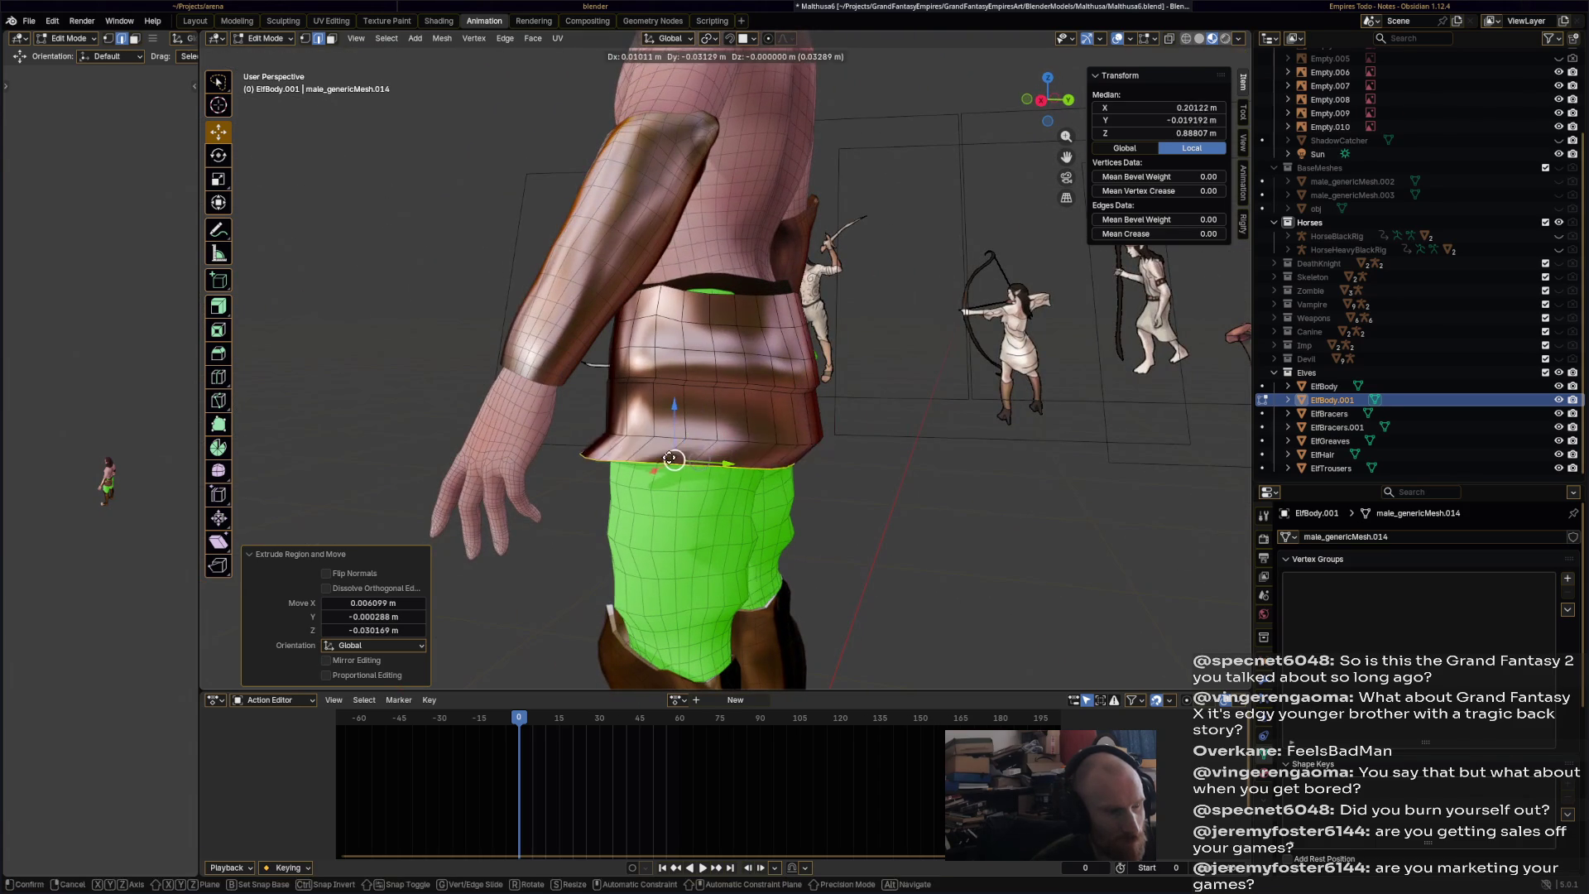
pyautogui.click(744, 444)
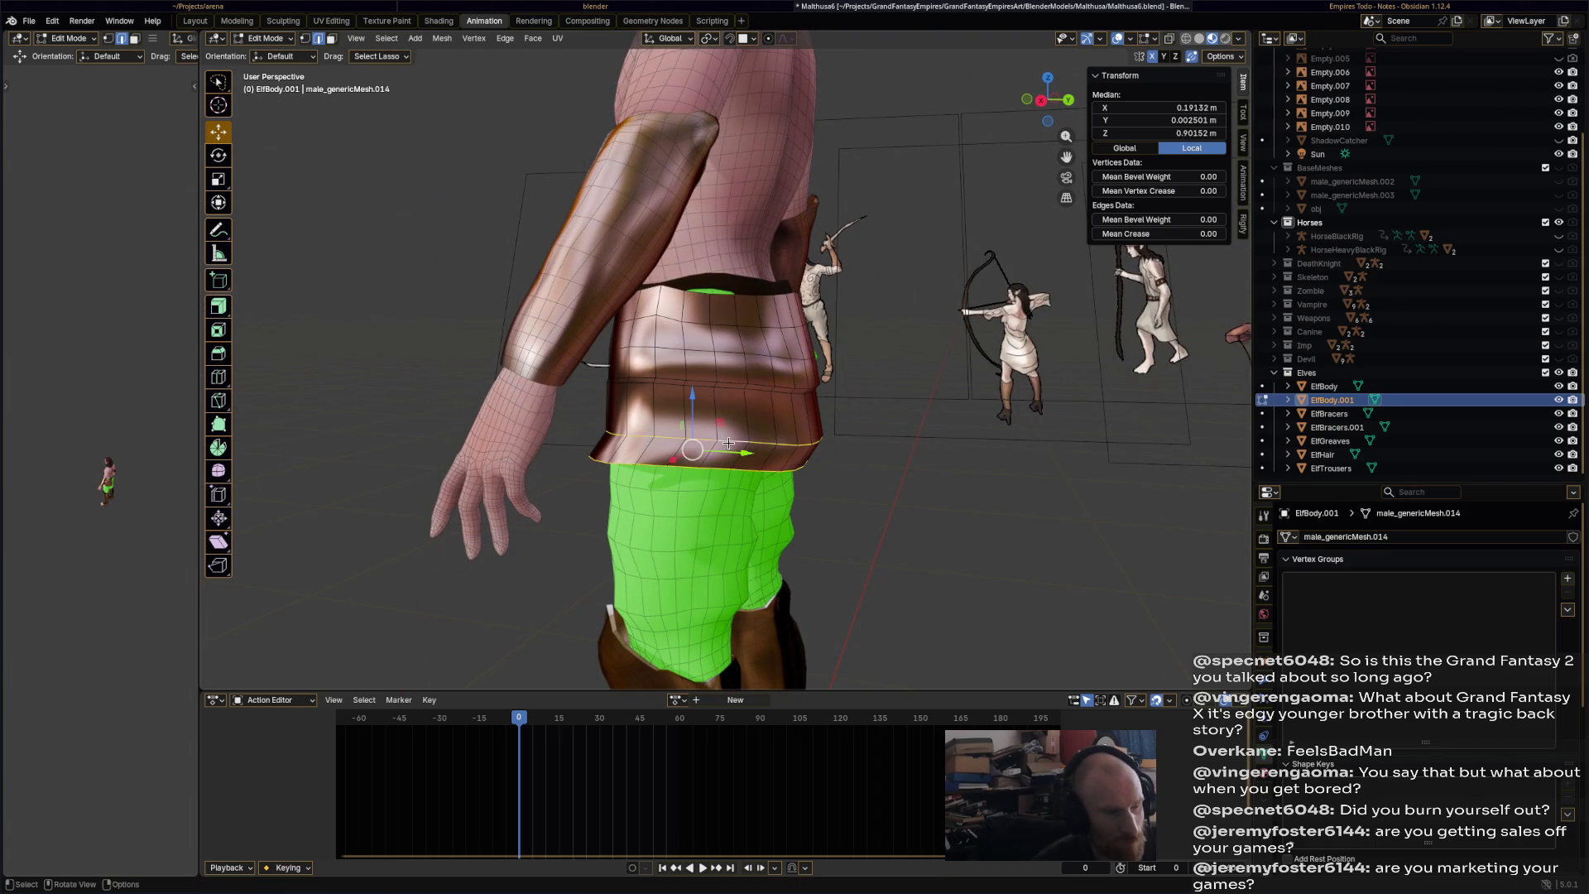
pyautogui.press('g')
pyautogui.click(741, 387)
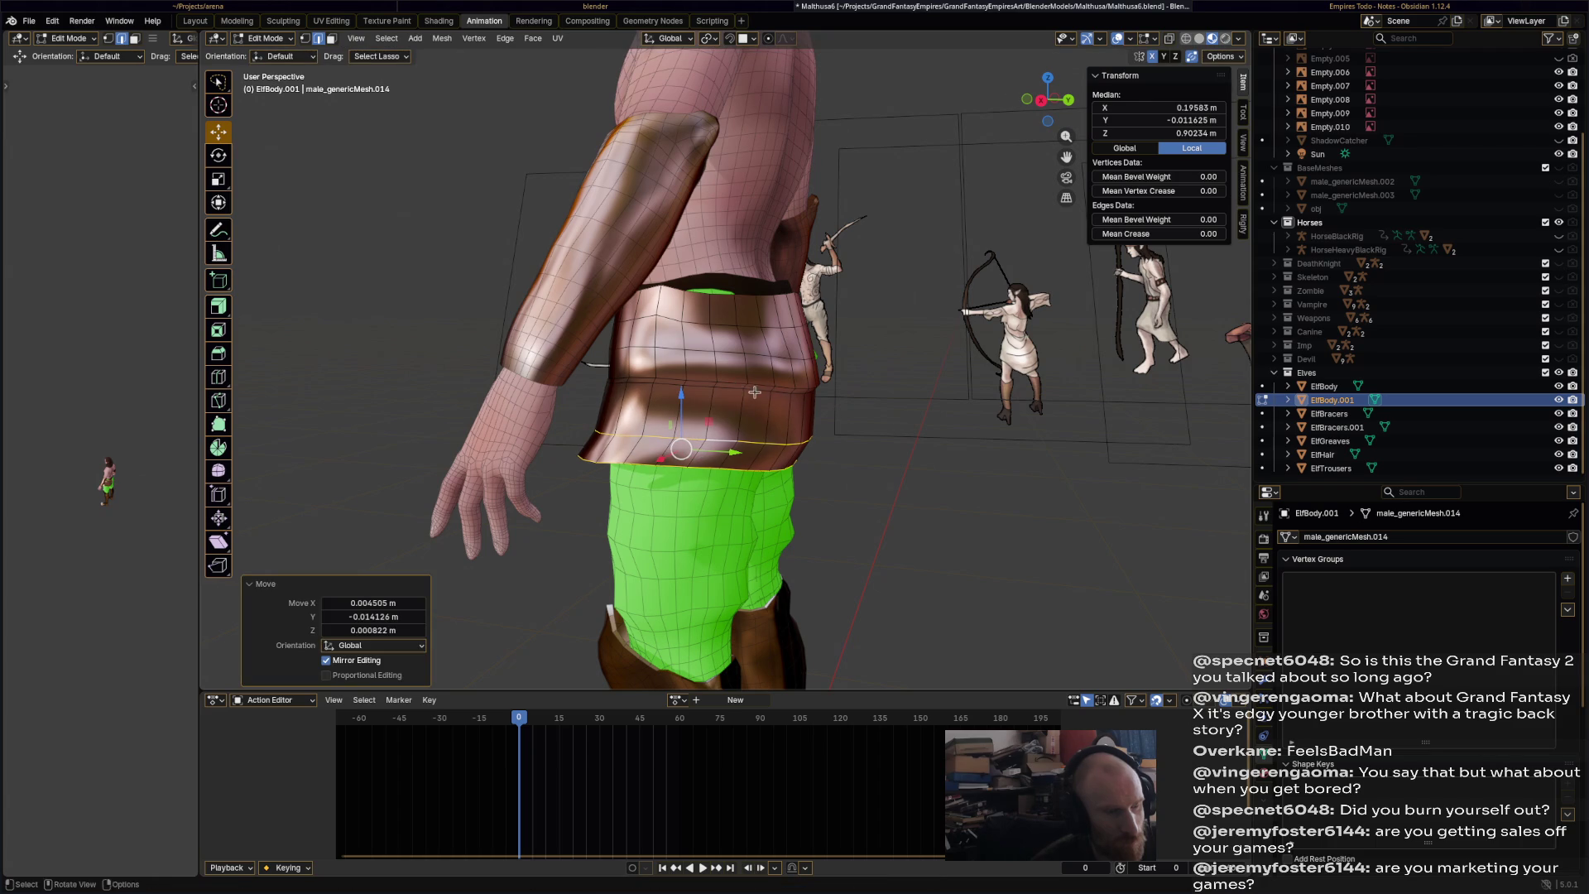
# - Shift individual plate edge loops, one along the Y axis, to refine the bands
pyautogui.keyDown('alt'); pyautogui.click(756, 442); pyautogui.keyUp('alt')
pyautogui.keyDown('alt'); pyautogui.click(732, 438); pyautogui.keyUp('alt')
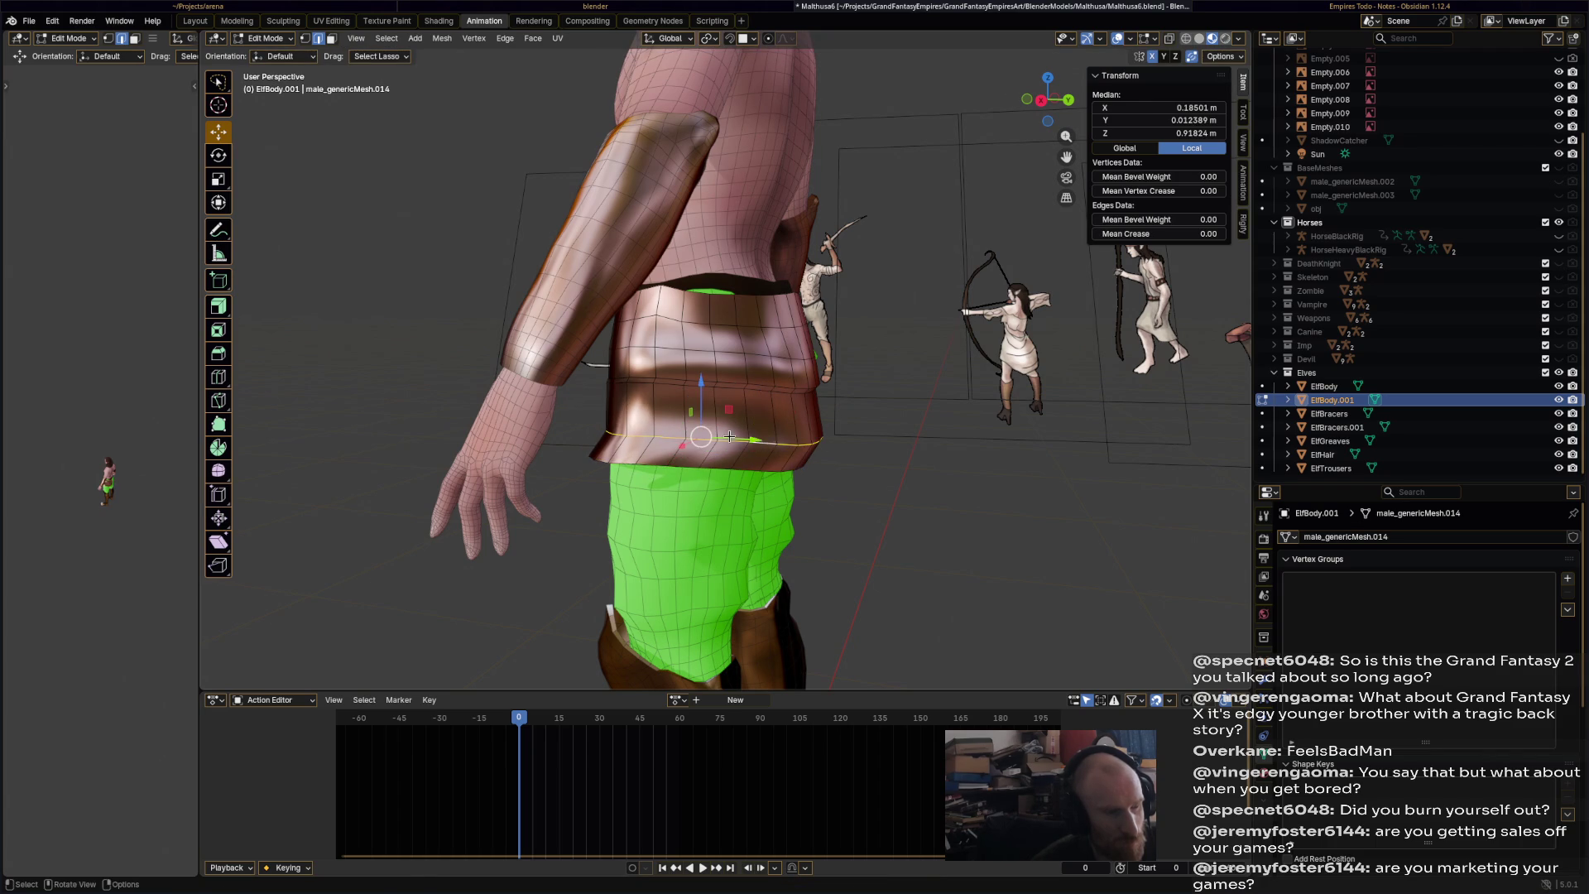
pyautogui.keyDown('alt'); pyautogui.keyDown('shift'); pyautogui.click(763, 391); pyautogui.keyUp('shift'); pyautogui.keyUp('alt')
pyautogui.hotkey('alt', 'a')
pyautogui.keyDown('alt'); pyautogui.click(760, 388); pyautogui.keyUp('alt')
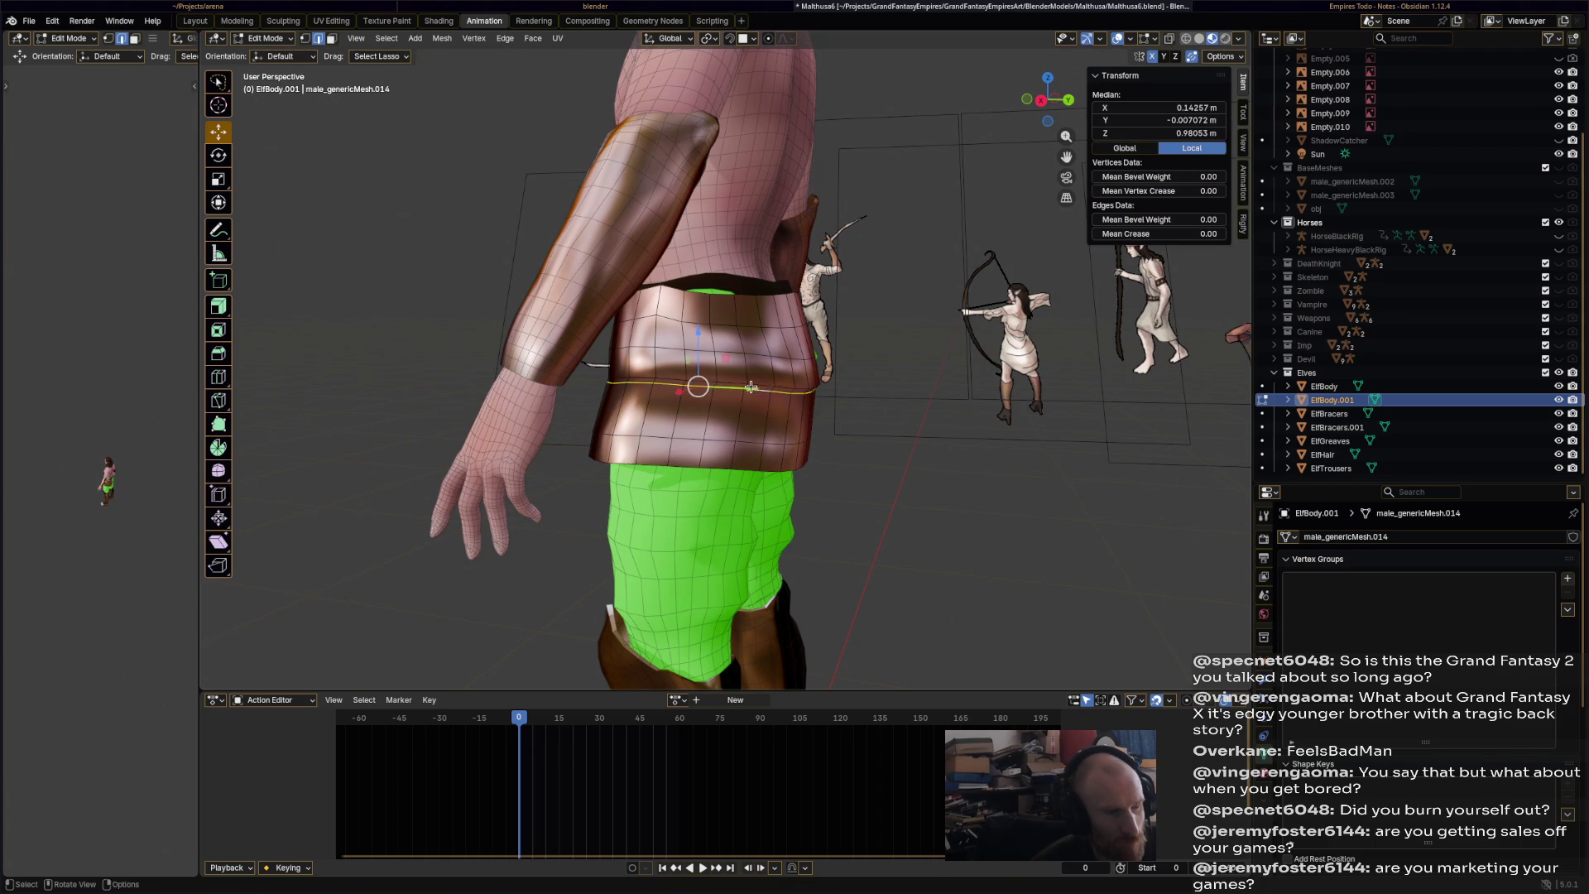
pyautogui.press('g')
pyautogui.press('y')
pyautogui.click(729, 389)
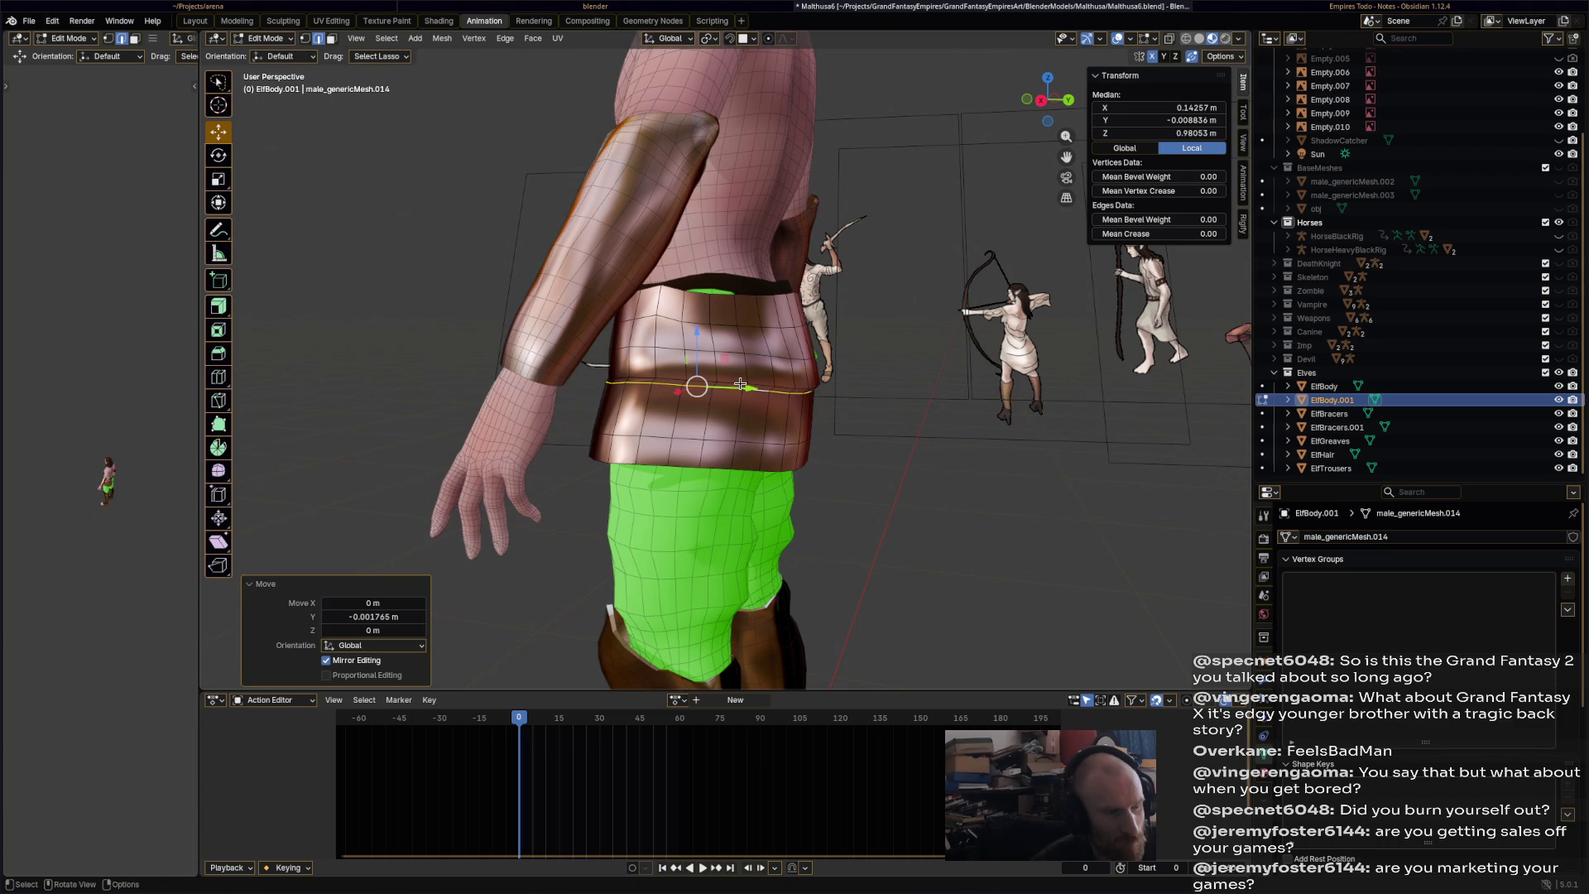
pyautogui.hotkey('ctrl', 'z')
pyautogui.hotkey('alt', 'a')
pyautogui.keyDown('alt'); pyautogui.click(721, 385); pyautogui.keyUp('alt')
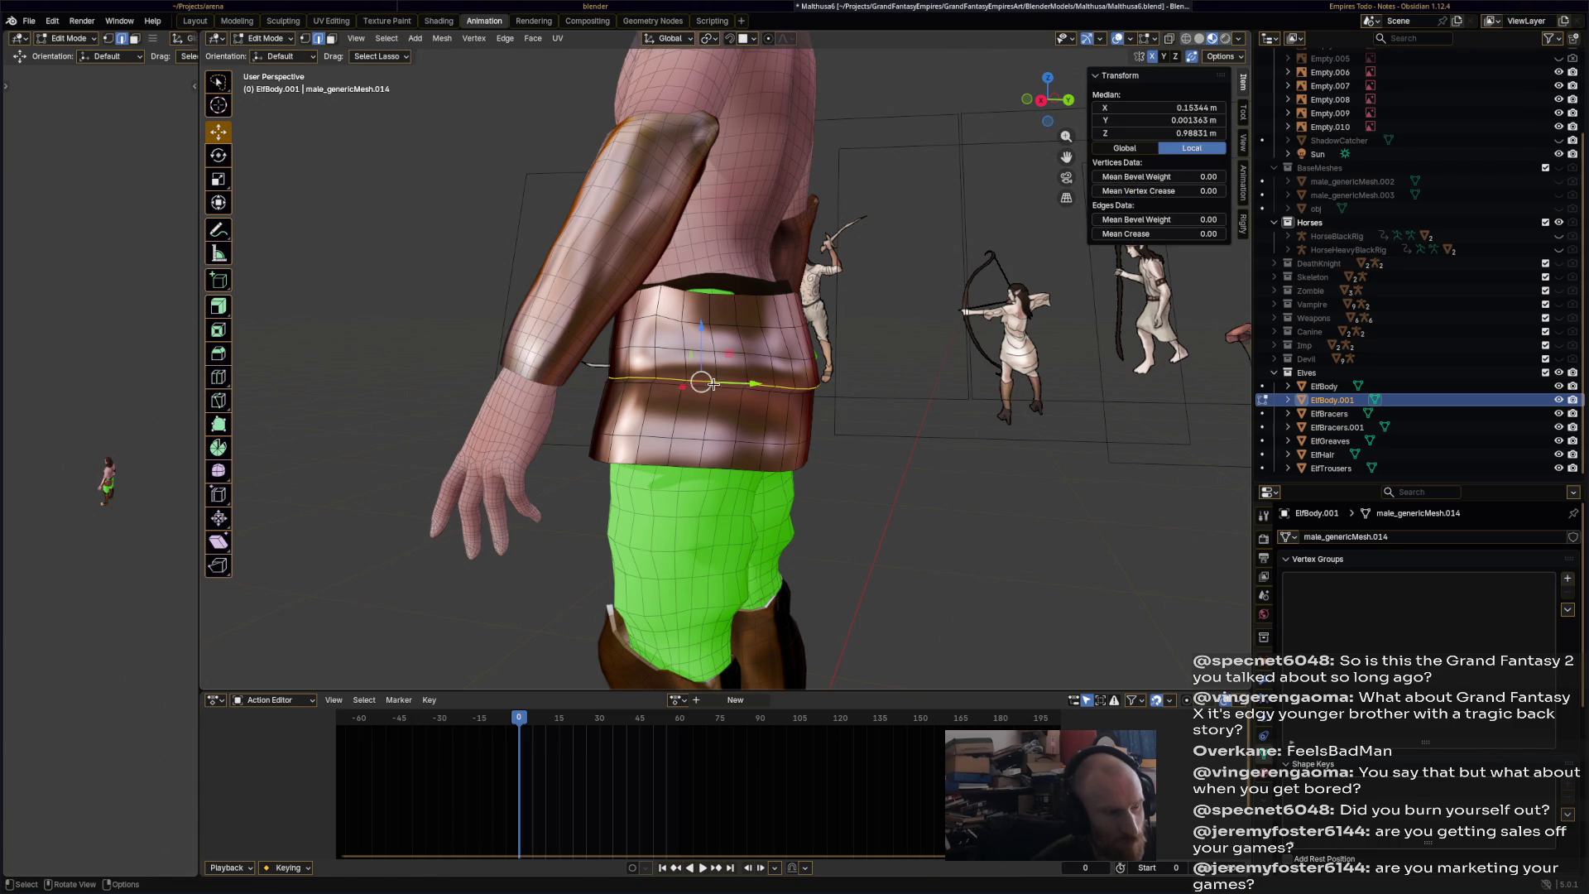
pyautogui.press('g')
pyautogui.click(629, 398)
pyautogui.moveTo(629, 397)
pyautogui.mouseDown(button='middle')
pyautogui.moveTo(632, 370)
pyautogui.moveTo(591, 369)
pyautogui.mouseUp(button='middle')
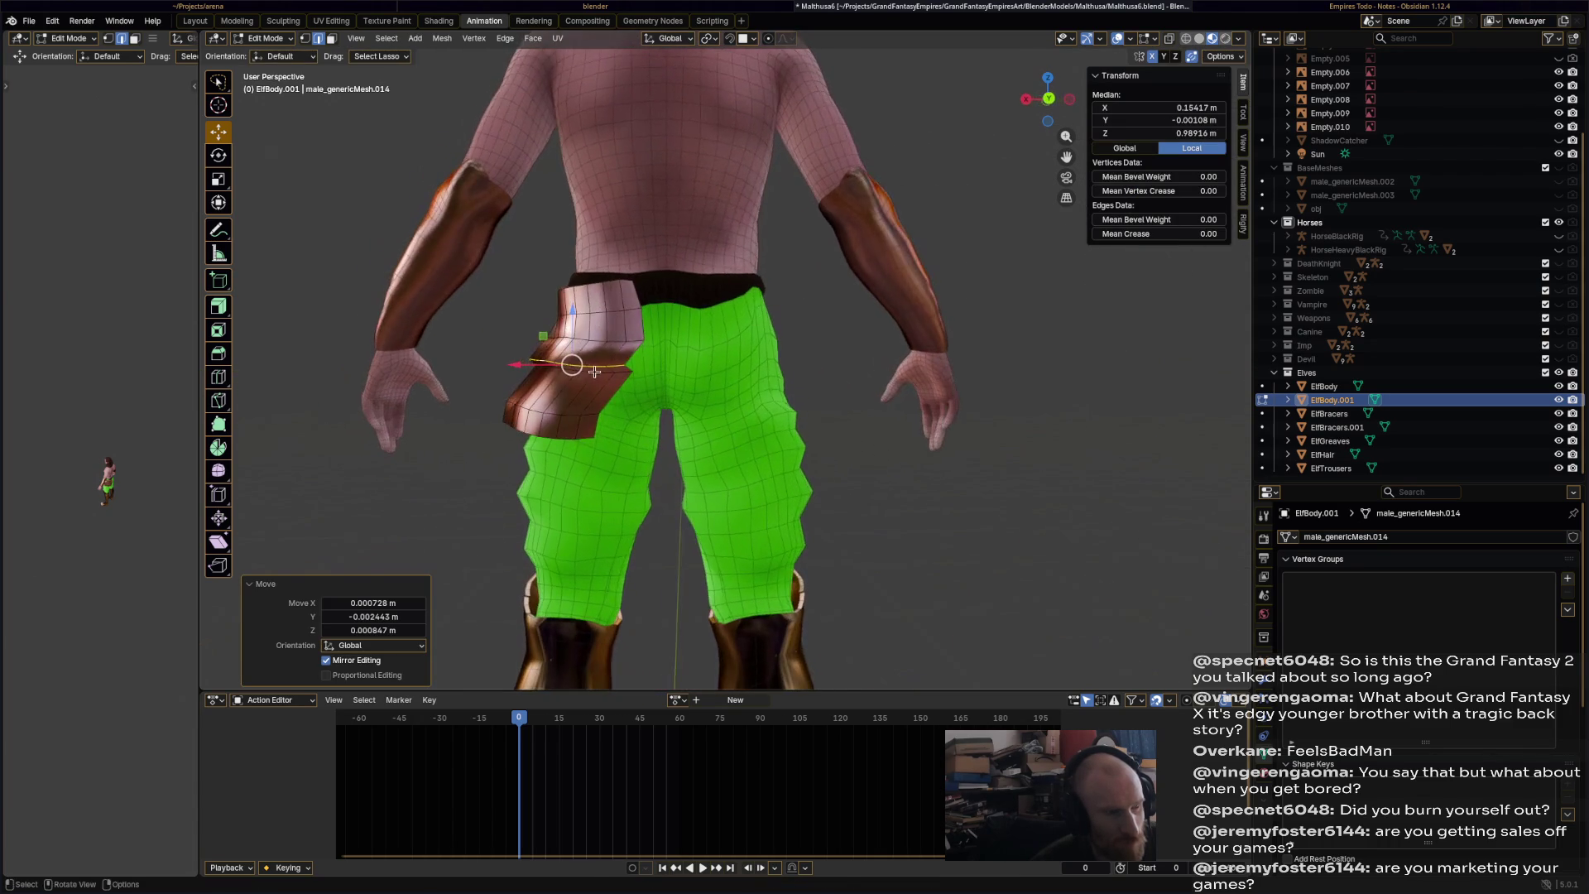
# - Cancel a trial scale of the plate loop and nudge its vertices up and outward
pyautogui.press('s')
pyautogui.rightClick(590, 369)
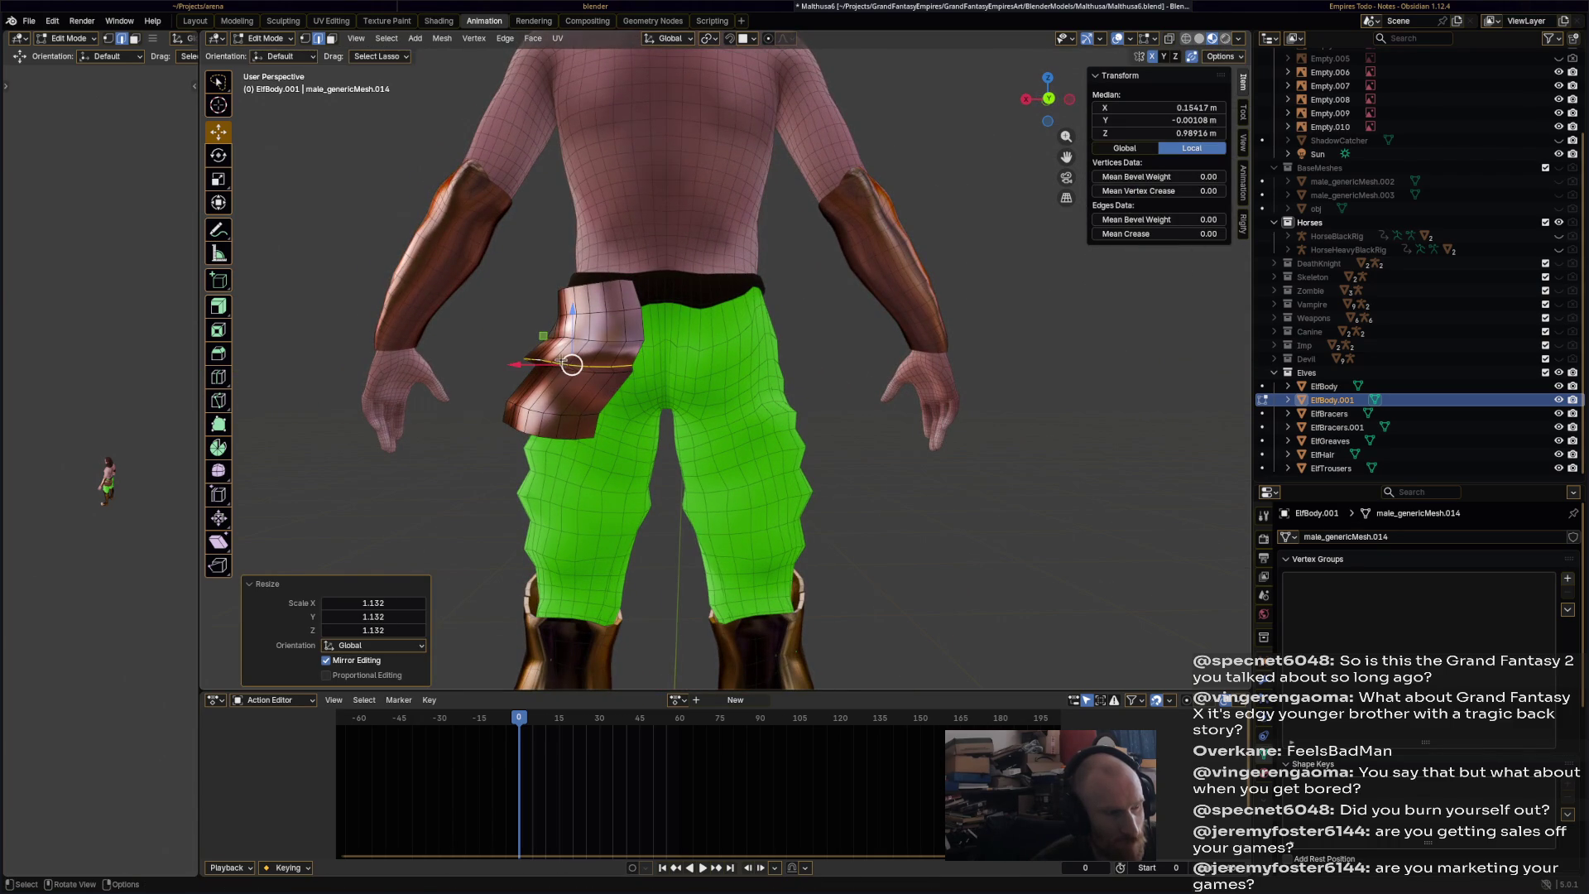
pyautogui.moveTo(568, 365); pyautogui.dragTo(571, 362)
pyautogui.moveTo(581, 340); pyautogui.dragTo(583, 315)
pyautogui.click(585, 317)
pyautogui.moveTo(583, 315)
pyautogui.mouseDown(button='middle')
pyautogui.moveTo(886, 361)
pyautogui.moveTo(941, 444)
pyautogui.moveTo(1051, 429)
pyautogui.moveTo(766, 448)
pyautogui.moveTo(415, 317)
pyautogui.mouseUp(button='middle')
pyautogui.keyDown('alt'); pyautogui.click(936, 432); pyautogui.keyUp('alt')
pyautogui.click(952, 418)
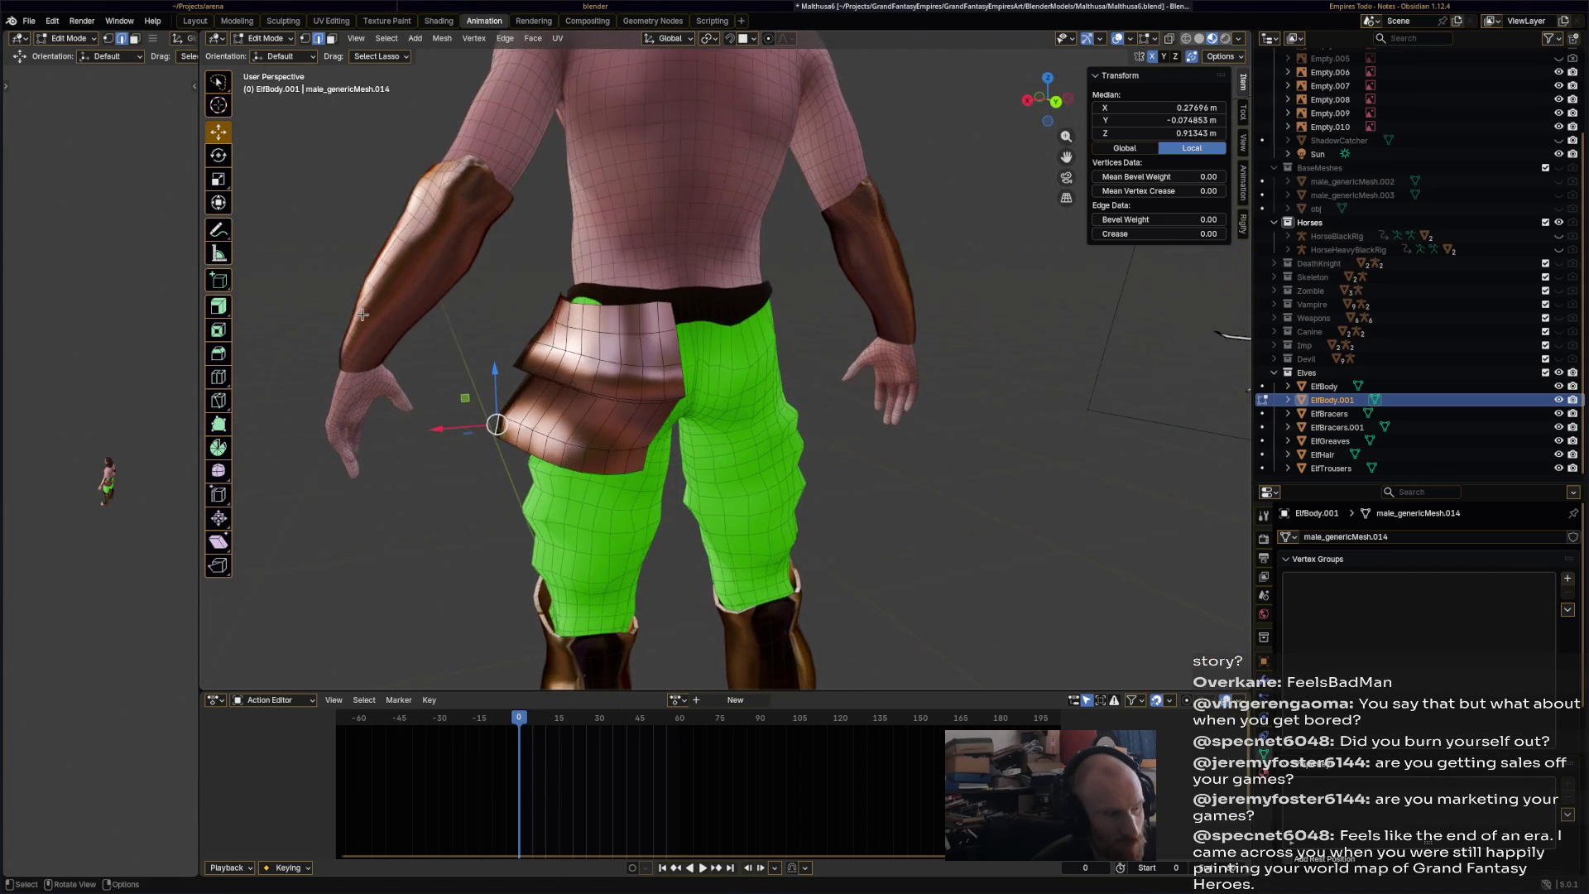
# - Smooth the plate's lower-right edge with the Smooth brush in Sculpt Mode
pyautogui.click(266, 39)
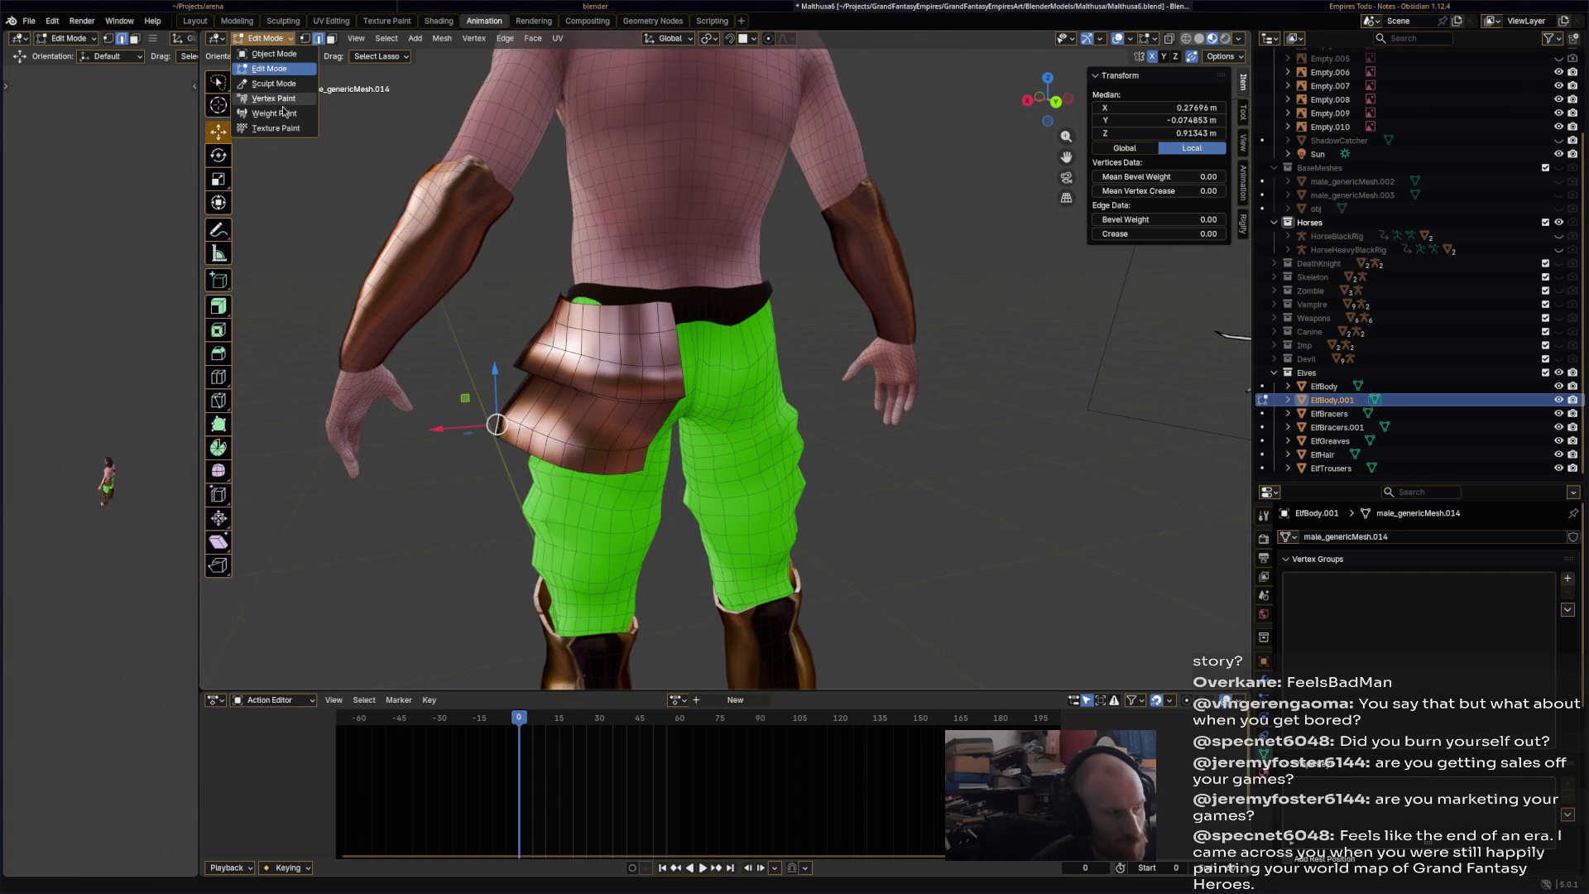
pyautogui.click(282, 86)
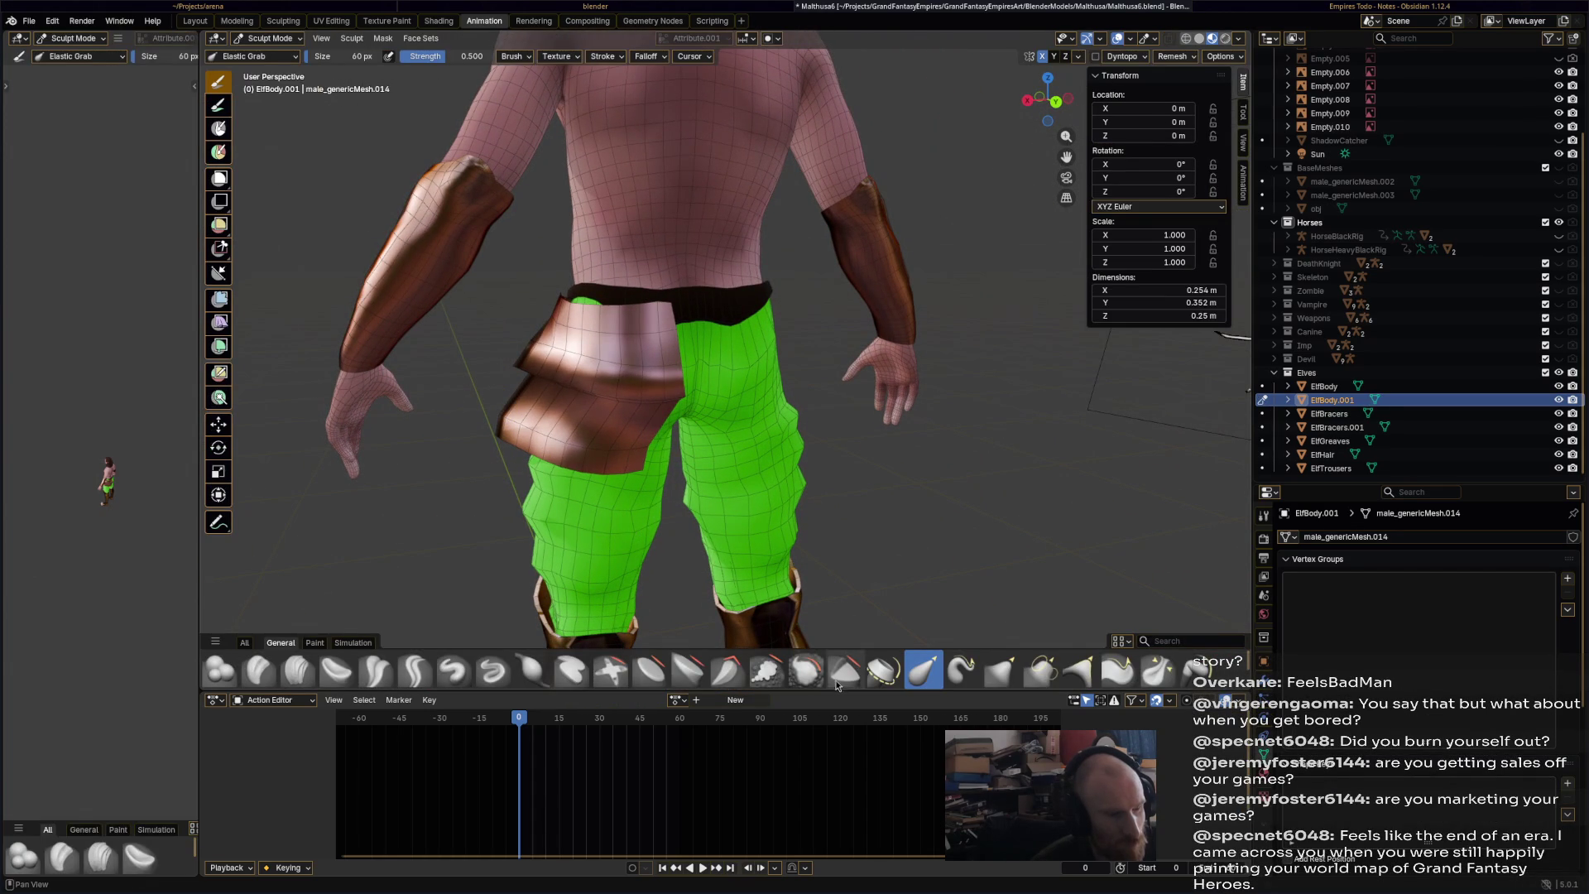
pyautogui.press('s')
pyautogui.moveTo(502, 422); pyautogui.dragTo(903, 459, button='middle')
pyautogui.moveTo(922, 450); pyautogui.dragTo(930, 431)
pyautogui.moveTo(1016, 447)
pyautogui.mouseDown(button='middle')
pyautogui.moveTo(794, 422)
pyautogui.moveTo(850, 416)
pyautogui.moveTo(681, 412)
pyautogui.mouseUp(button='middle')
pyautogui.moveTo(797, 435)
pyautogui.mouseDown(button='middle')
pyautogui.moveTo(464, 240)
pyautogui.moveTo(273, 73)
pyautogui.mouseUp(button='middle')
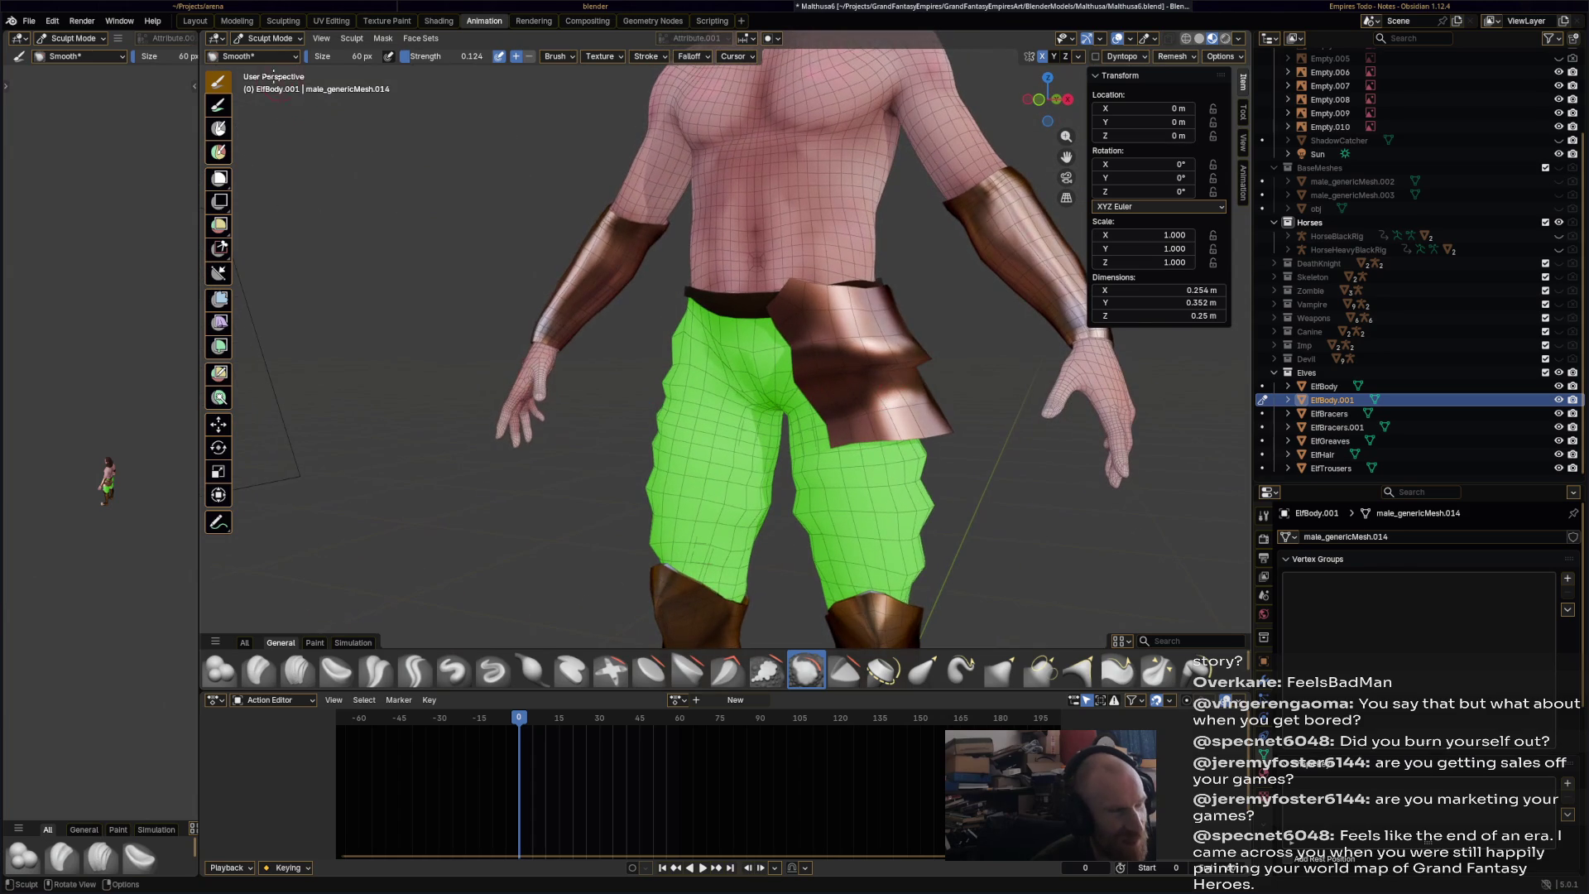
# - Back in Edit Mode, move the extruded plate section down over the trousers
pyautogui.click(290, 39)
pyautogui.click(278, 69)
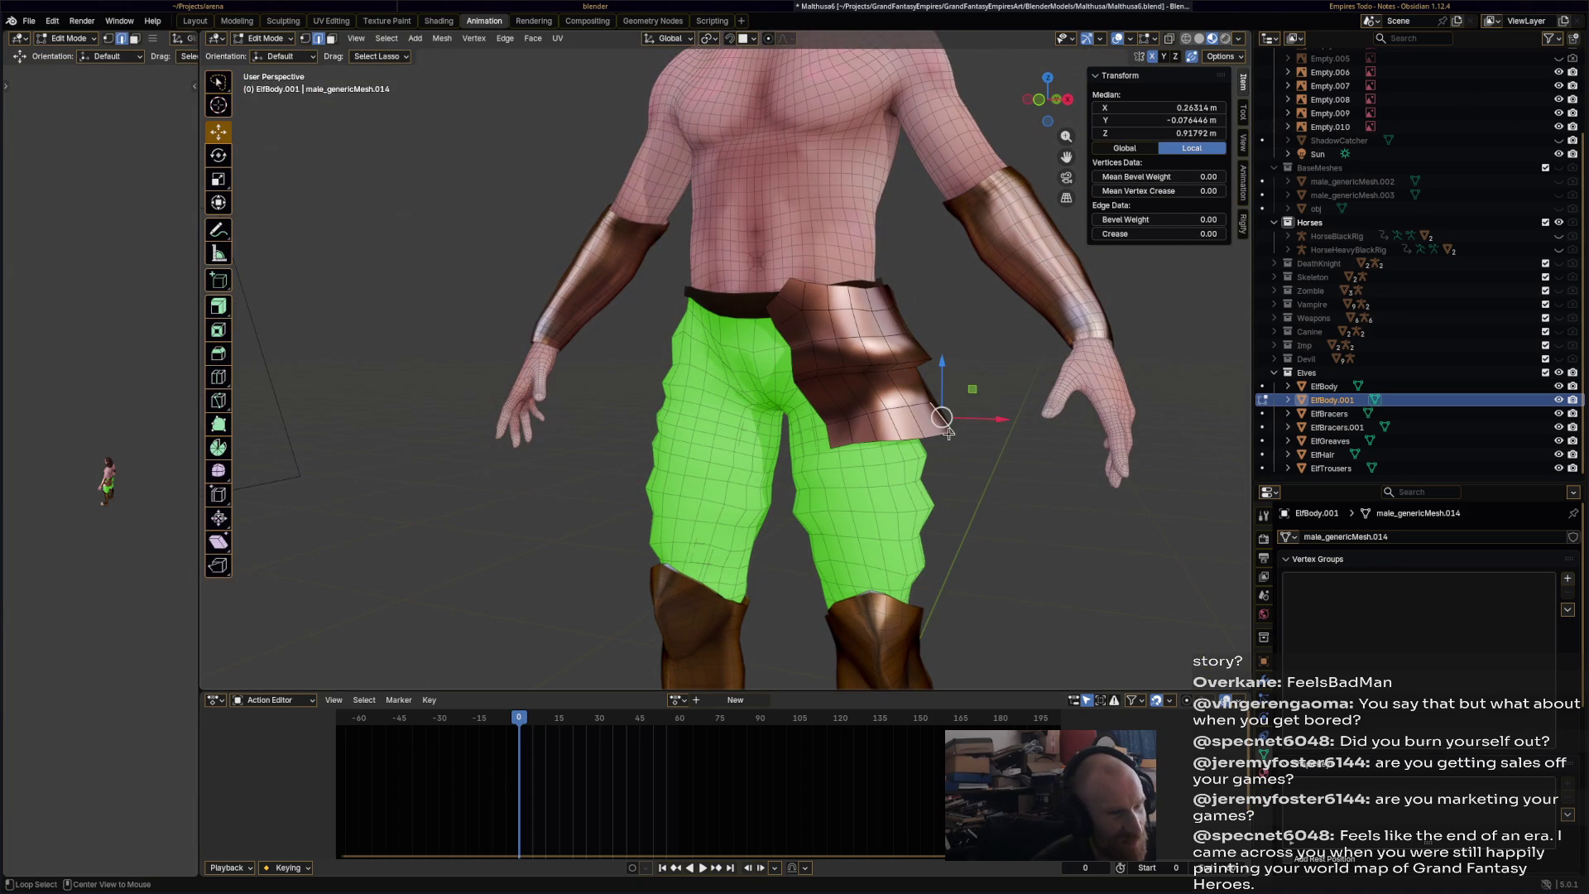
pyautogui.moveTo(944, 419); pyautogui.dragTo(920, 461)
pyautogui.moveTo(959, 489); pyautogui.dragTo(800, 474, button='middle')
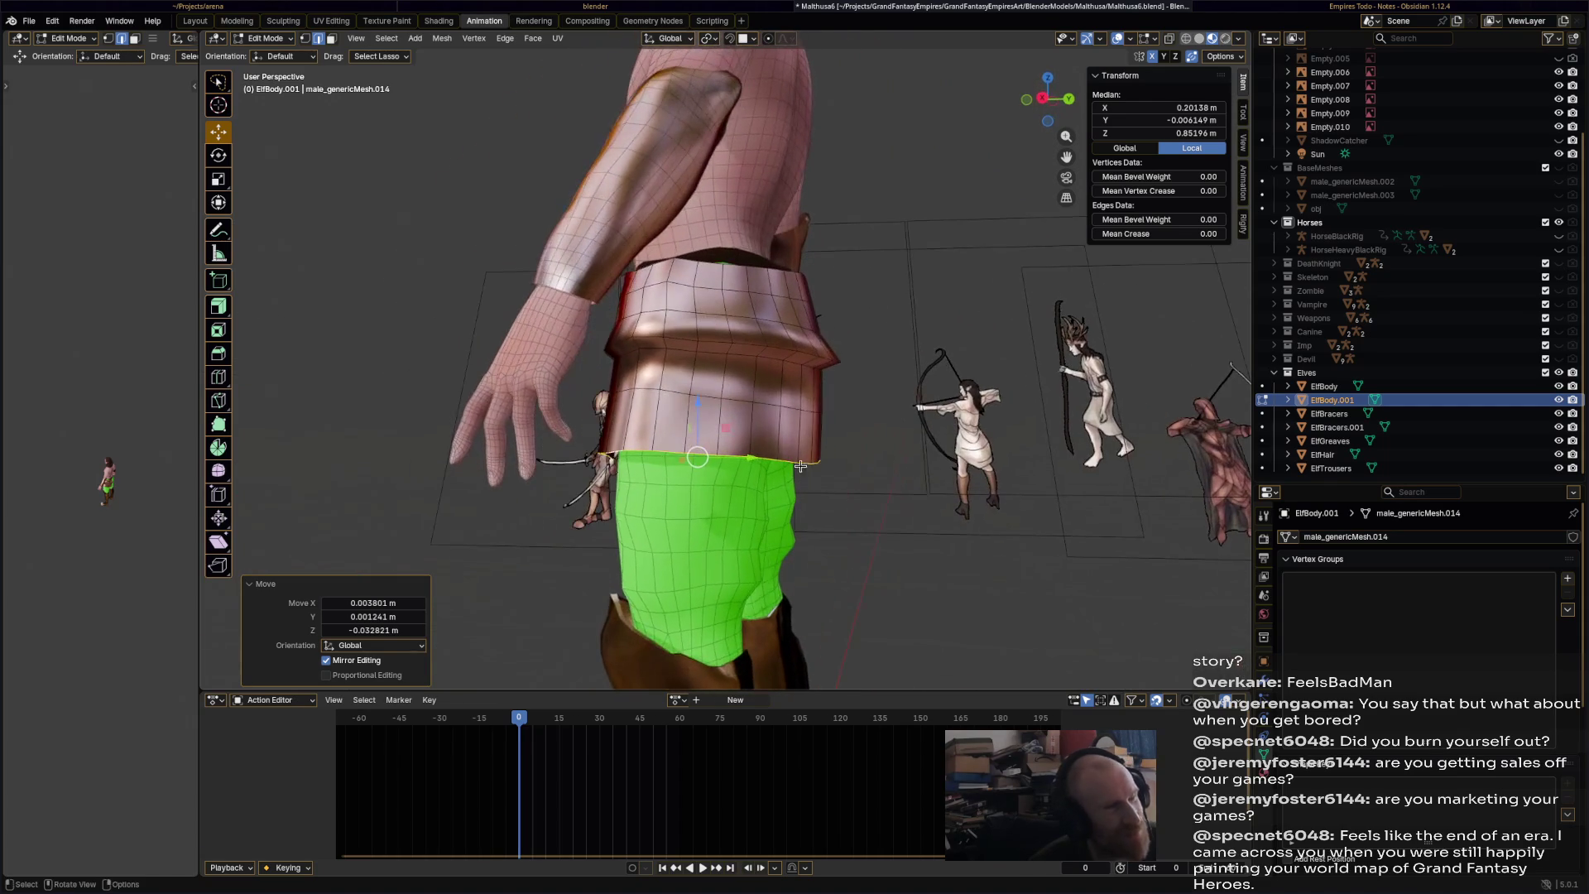
pyautogui.moveTo(850, 372)
pyautogui.mouseDown(button='middle')
pyautogui.moveTo(650, 395)
pyautogui.moveTo(591, 492)
pyautogui.mouseUp(button='middle')
pyautogui.press('g')
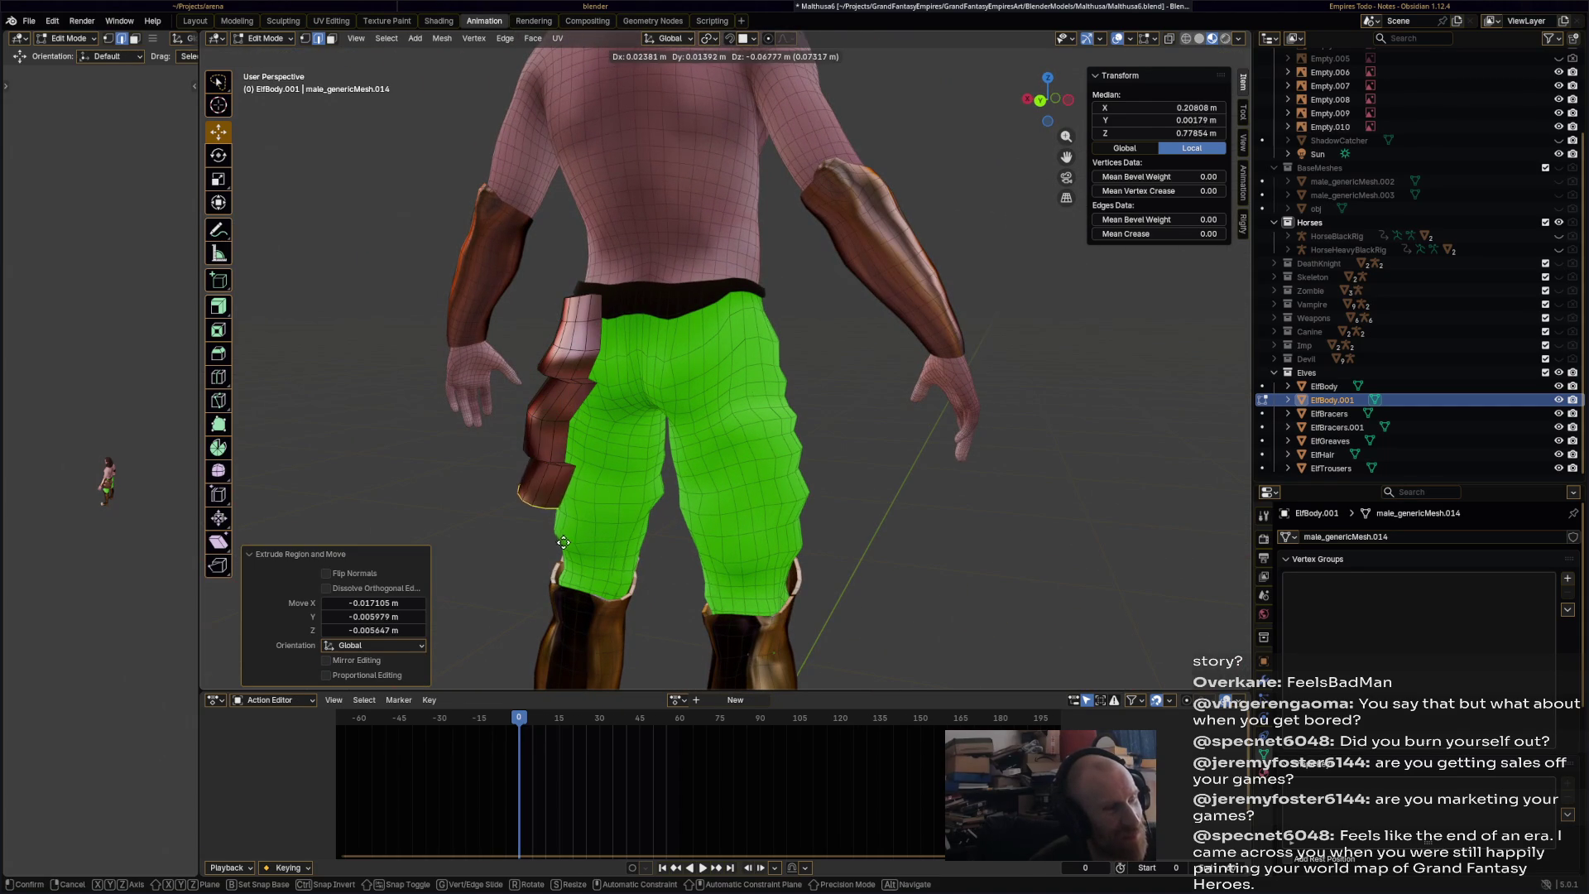
pyautogui.click(571, 497)
pyautogui.moveTo(571, 496)
pyautogui.mouseDown(button='middle')
pyautogui.moveTo(898, 541)
pyautogui.moveTo(871, 520)
pyautogui.moveTo(700, 544)
pyautogui.moveTo(828, 533)
pyautogui.mouseUp(button='middle')
# - Scale another part of the hip plate, then undo the extra move
pyautogui.click(883, 428)
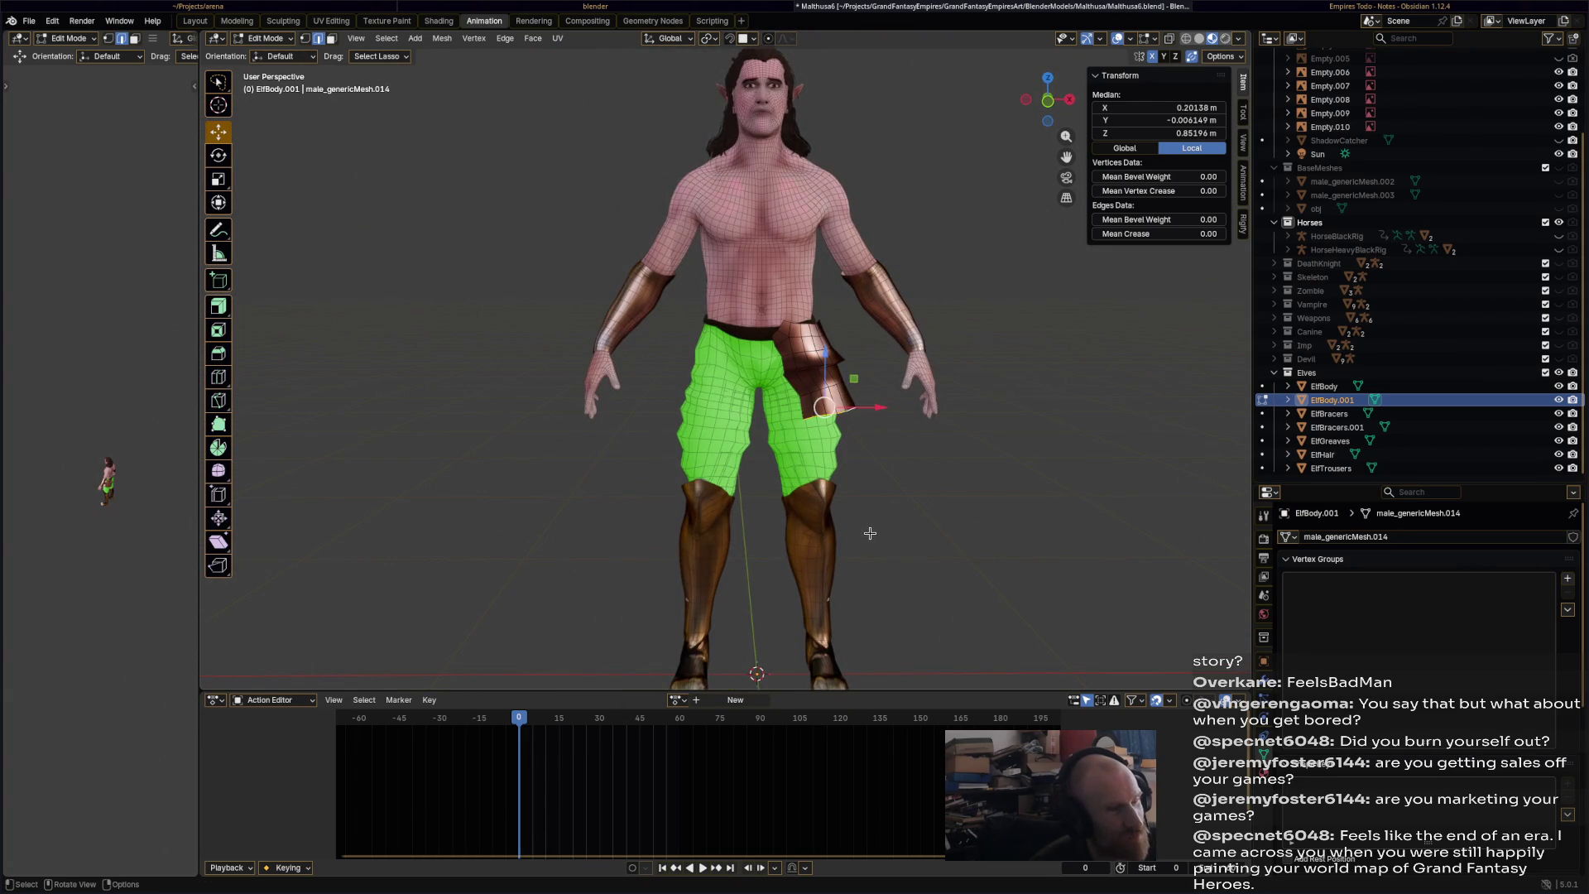
pyautogui.moveTo(882, 429); pyautogui.dragTo(820, 496, button='middle')
pyautogui.press('s')
pyautogui.press('g')
pyautogui.click(894, 500)
pyautogui.moveTo(925, 493)
pyautogui.mouseDown(button='middle')
pyautogui.moveTo(807, 501)
pyautogui.moveTo(634, 355)
pyautogui.mouseUp(button='middle')
pyautogui.hotkey('ctrl', 'z')
pyautogui.click(265, 38)
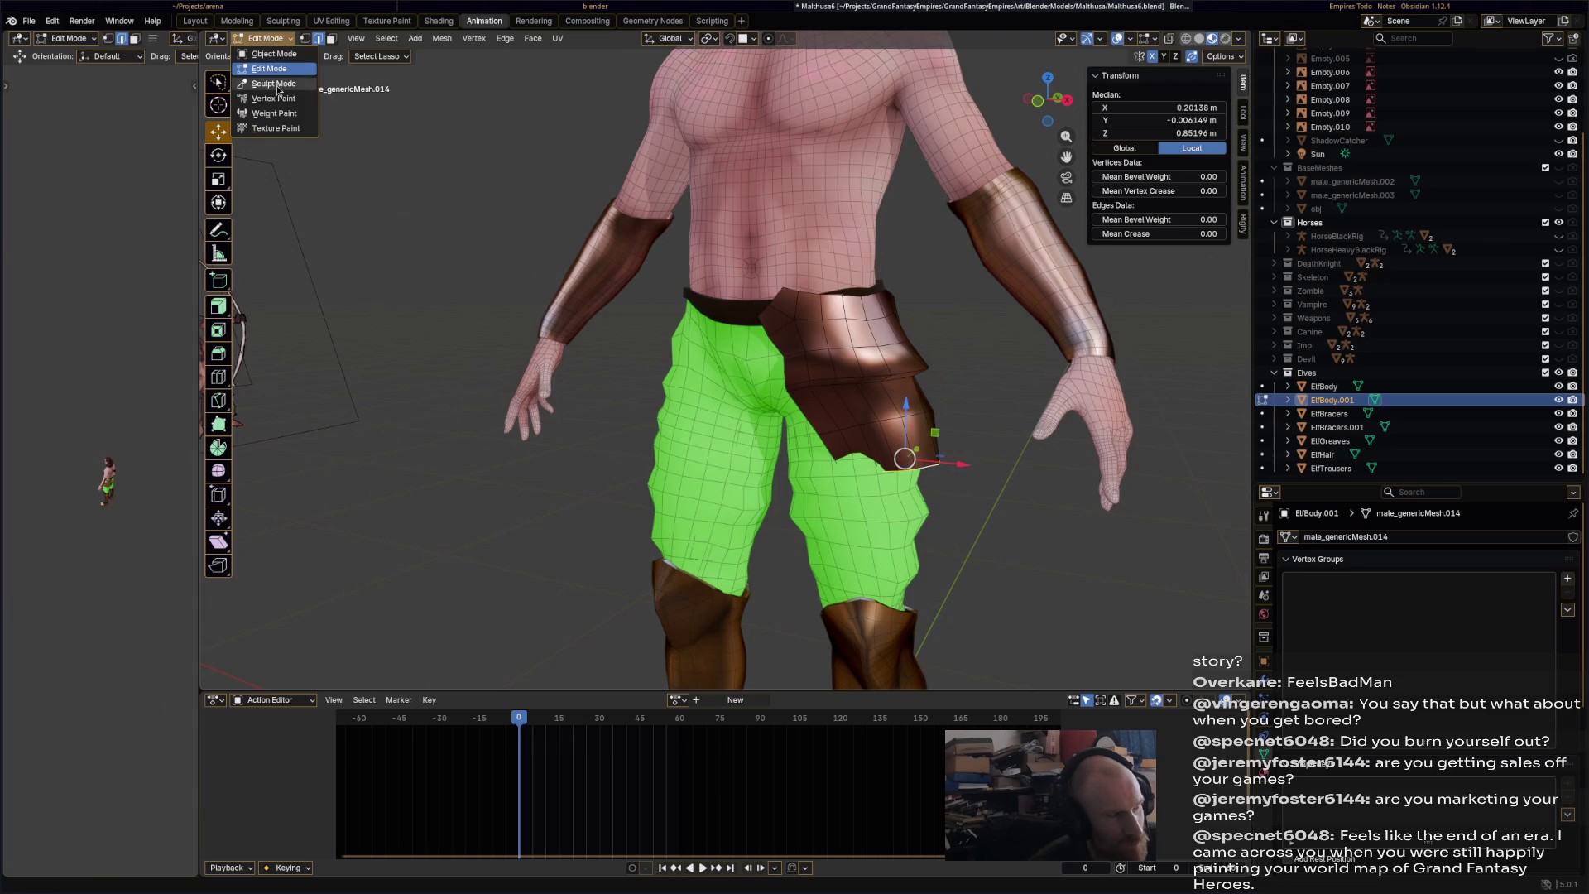
# - With the Elastic Grab sculpt brush, pull the trouser flap and armour's lower and side edges into shape
pyautogui.click(273, 87)
pyautogui.moveTo(836, 414)
pyautogui.mouseDown(button='middle')
pyautogui.moveTo(799, 412)
pyautogui.moveTo(728, 563)
pyautogui.moveTo(750, 564)
pyautogui.mouseUp(button='middle')
pyautogui.click(961, 671)
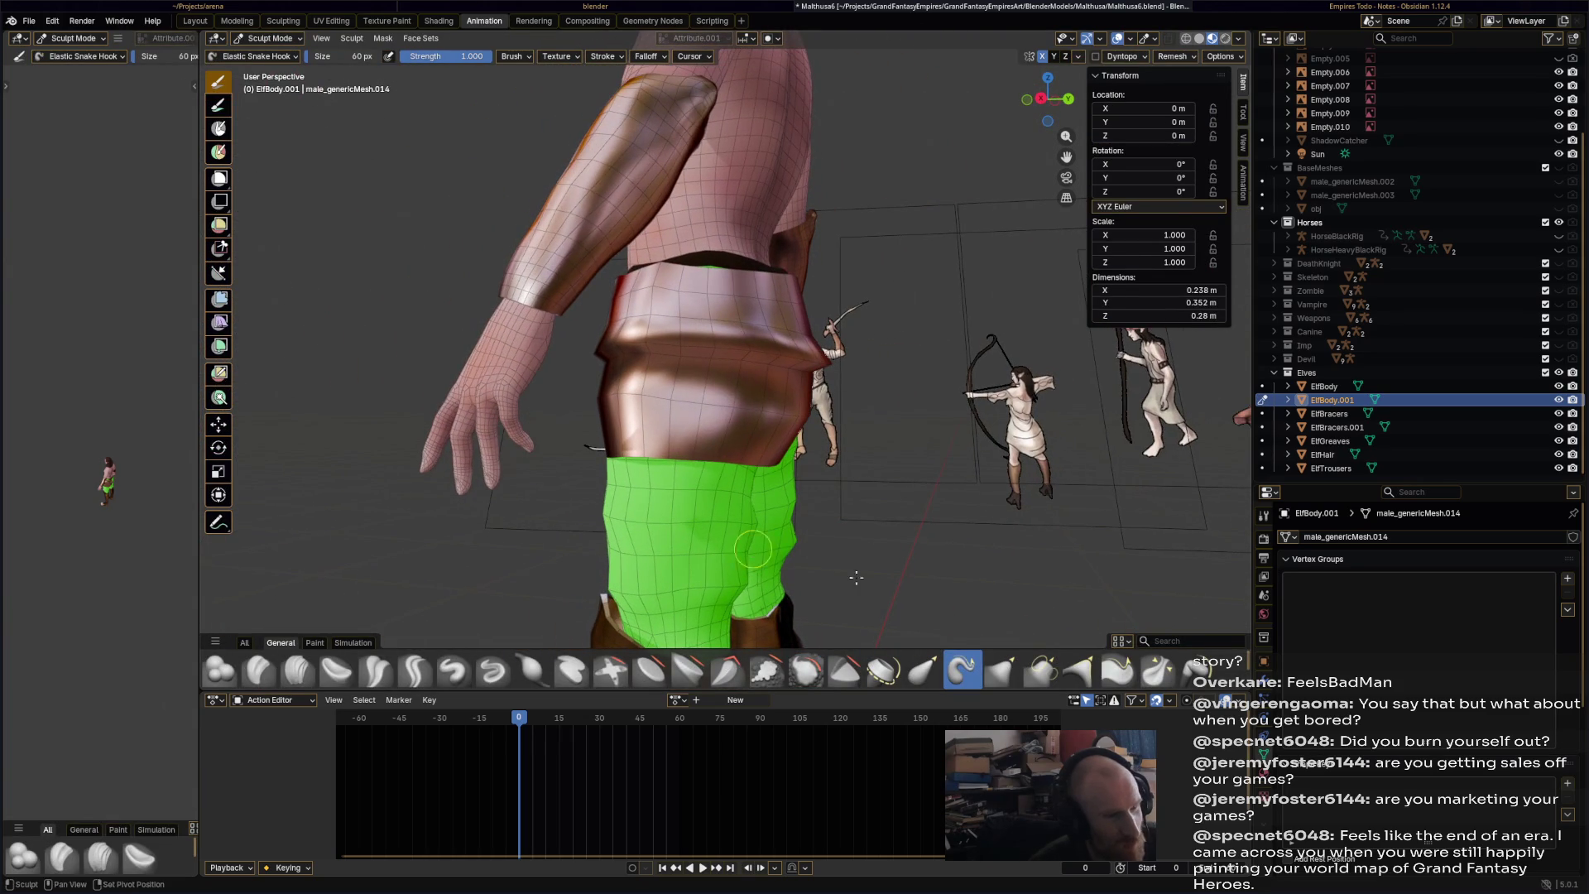
pyautogui.click(924, 671)
pyautogui.moveTo(693, 479); pyautogui.dragTo(797, 488, button='middle')
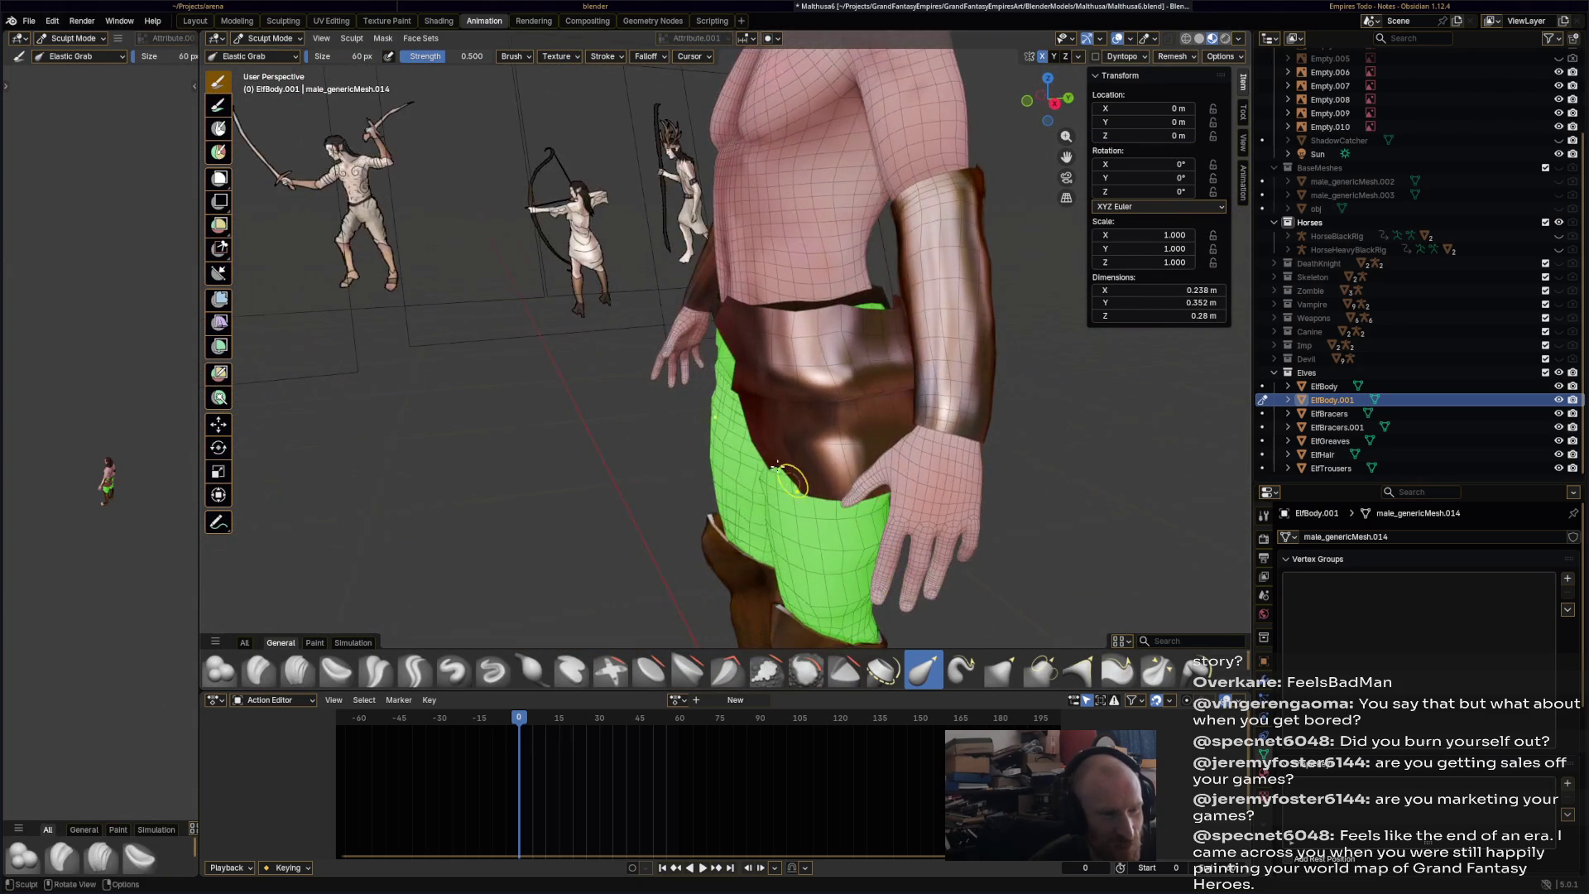
pyautogui.moveTo(745, 506); pyautogui.dragTo(773, 505)
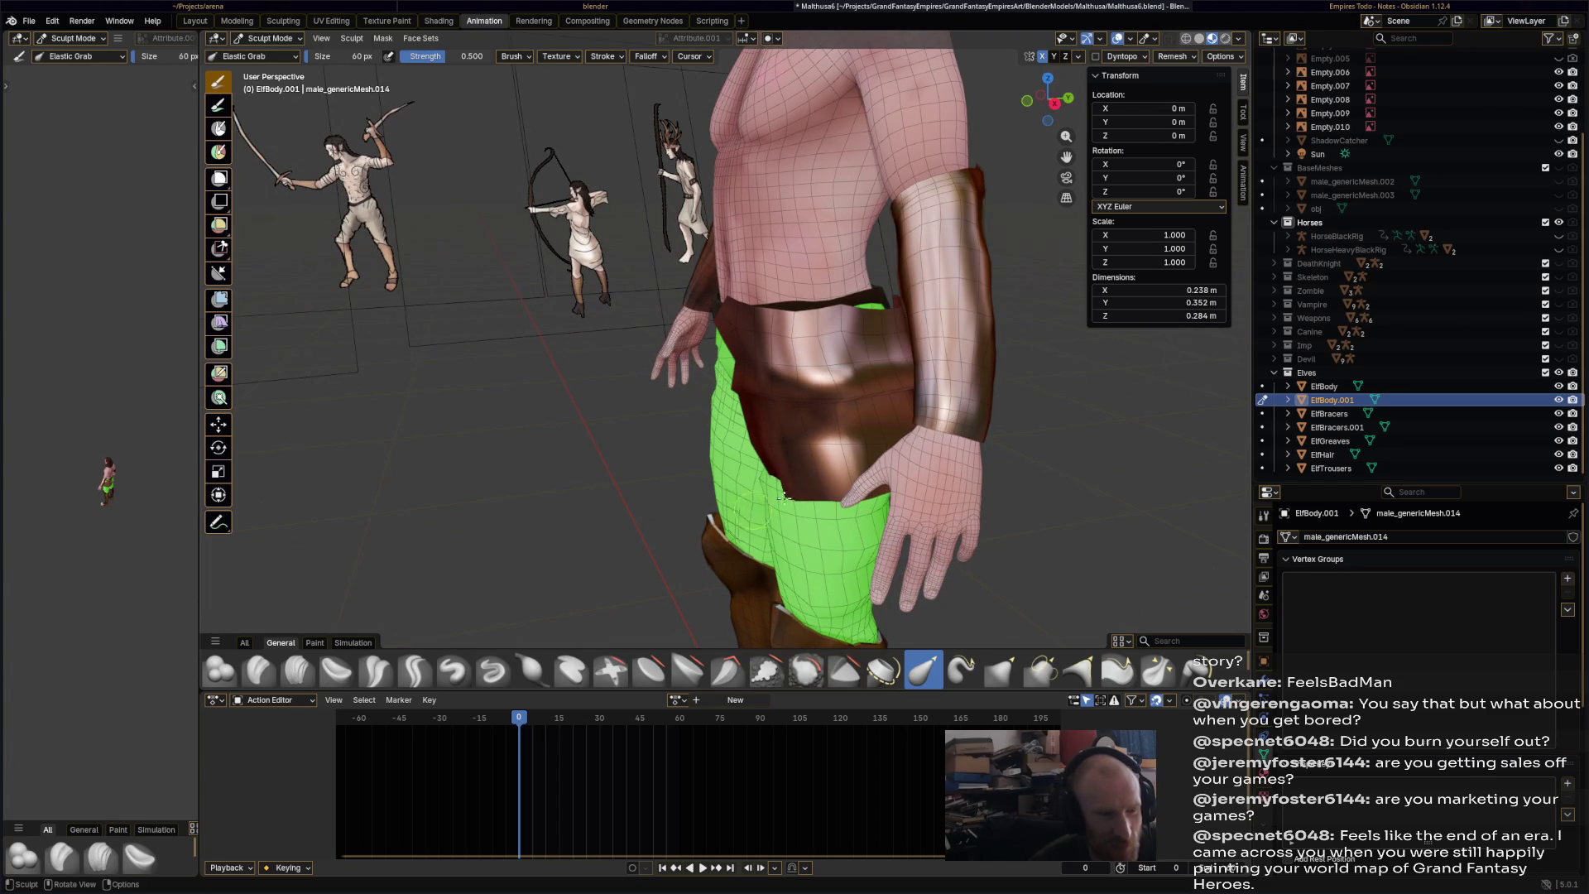
pyautogui.moveTo(772, 495); pyautogui.dragTo(883, 458, button='middle')
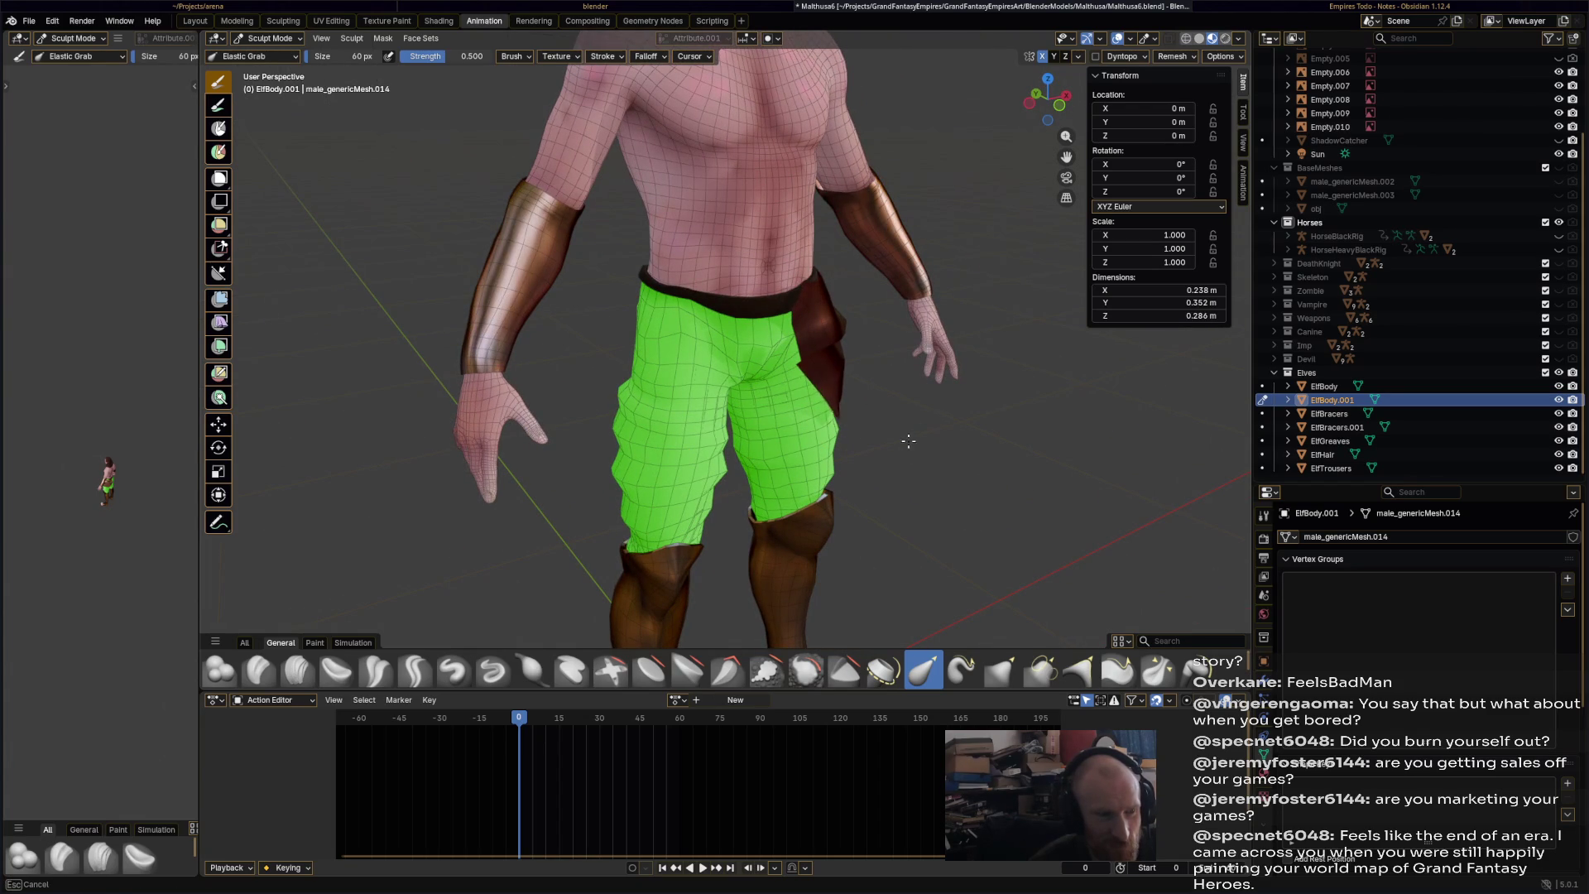
pyautogui.moveTo(919, 436); pyautogui.dragTo(798, 441, button='middle')
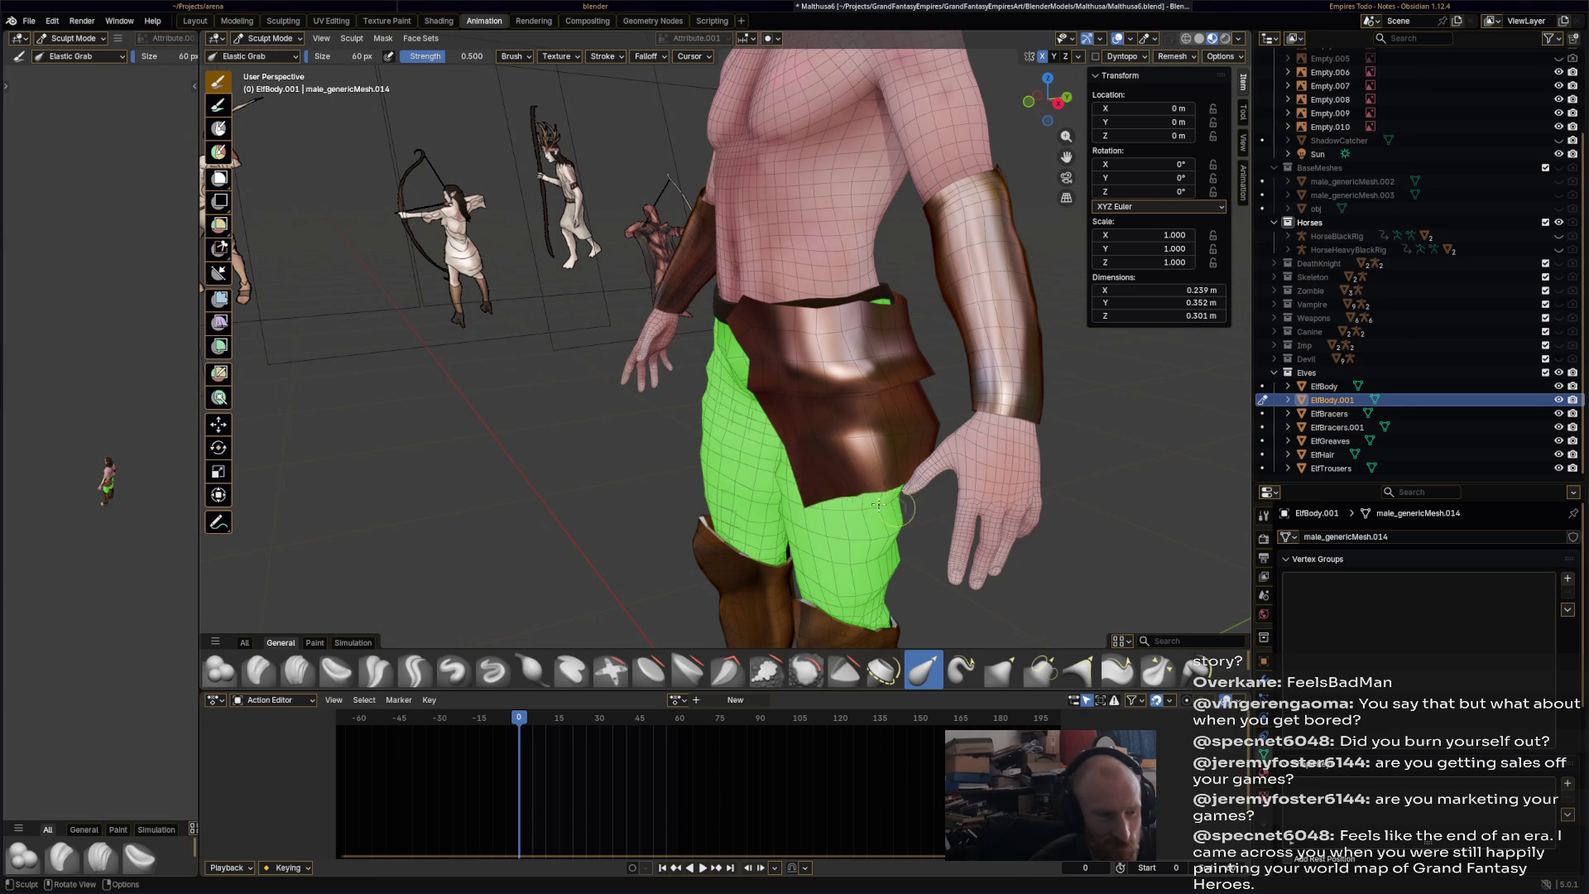
pyautogui.moveTo(911, 523); pyautogui.dragTo(758, 470, button='middle')
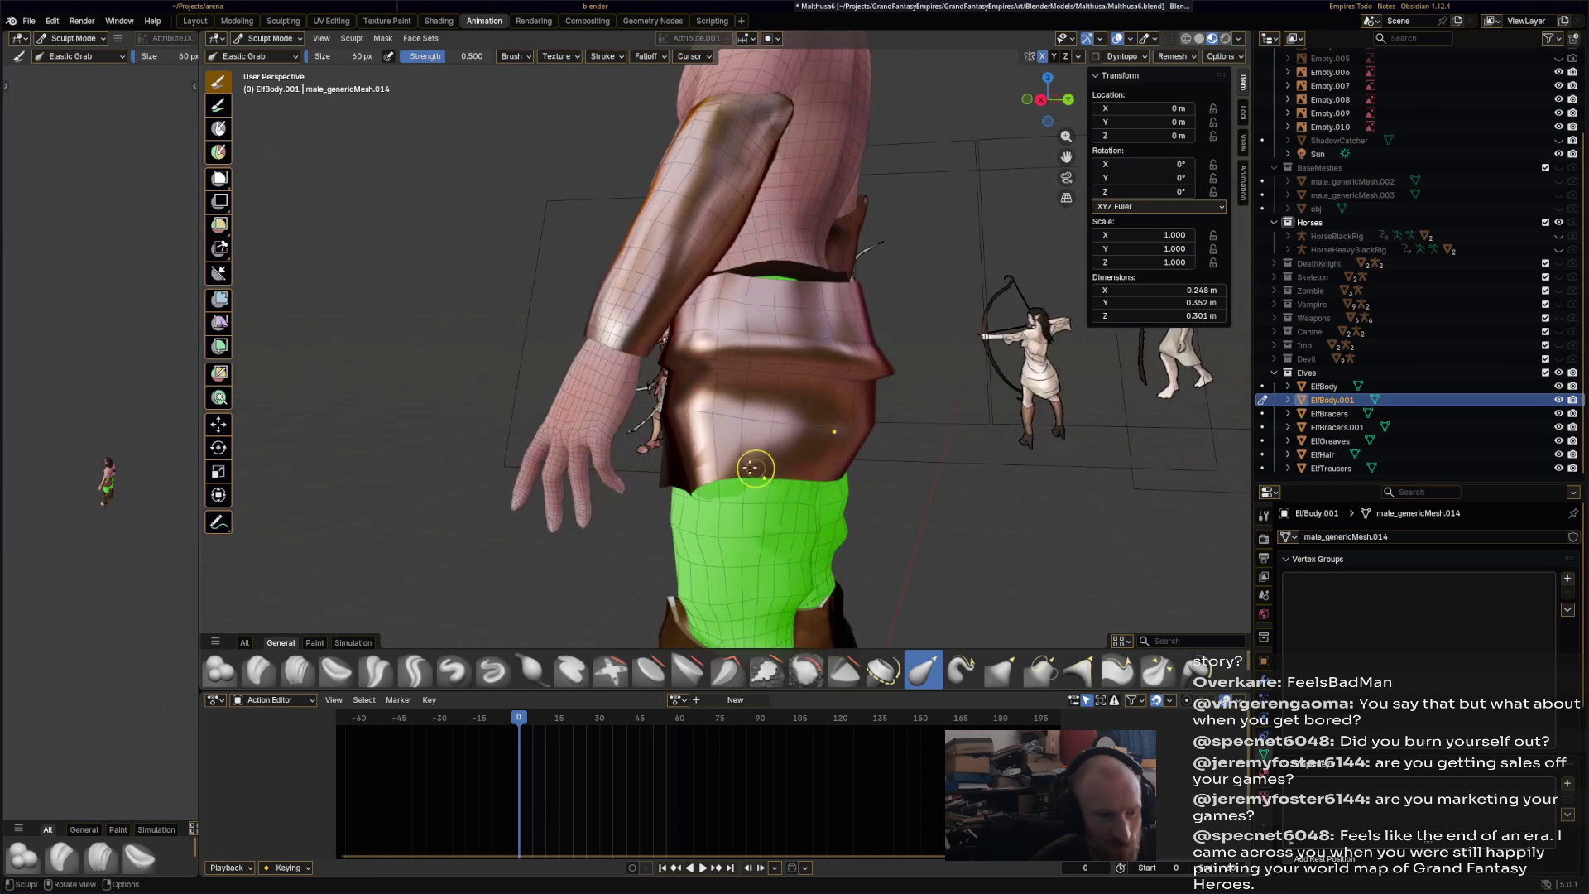
pyautogui.moveTo(725, 474); pyautogui.dragTo(763, 483)
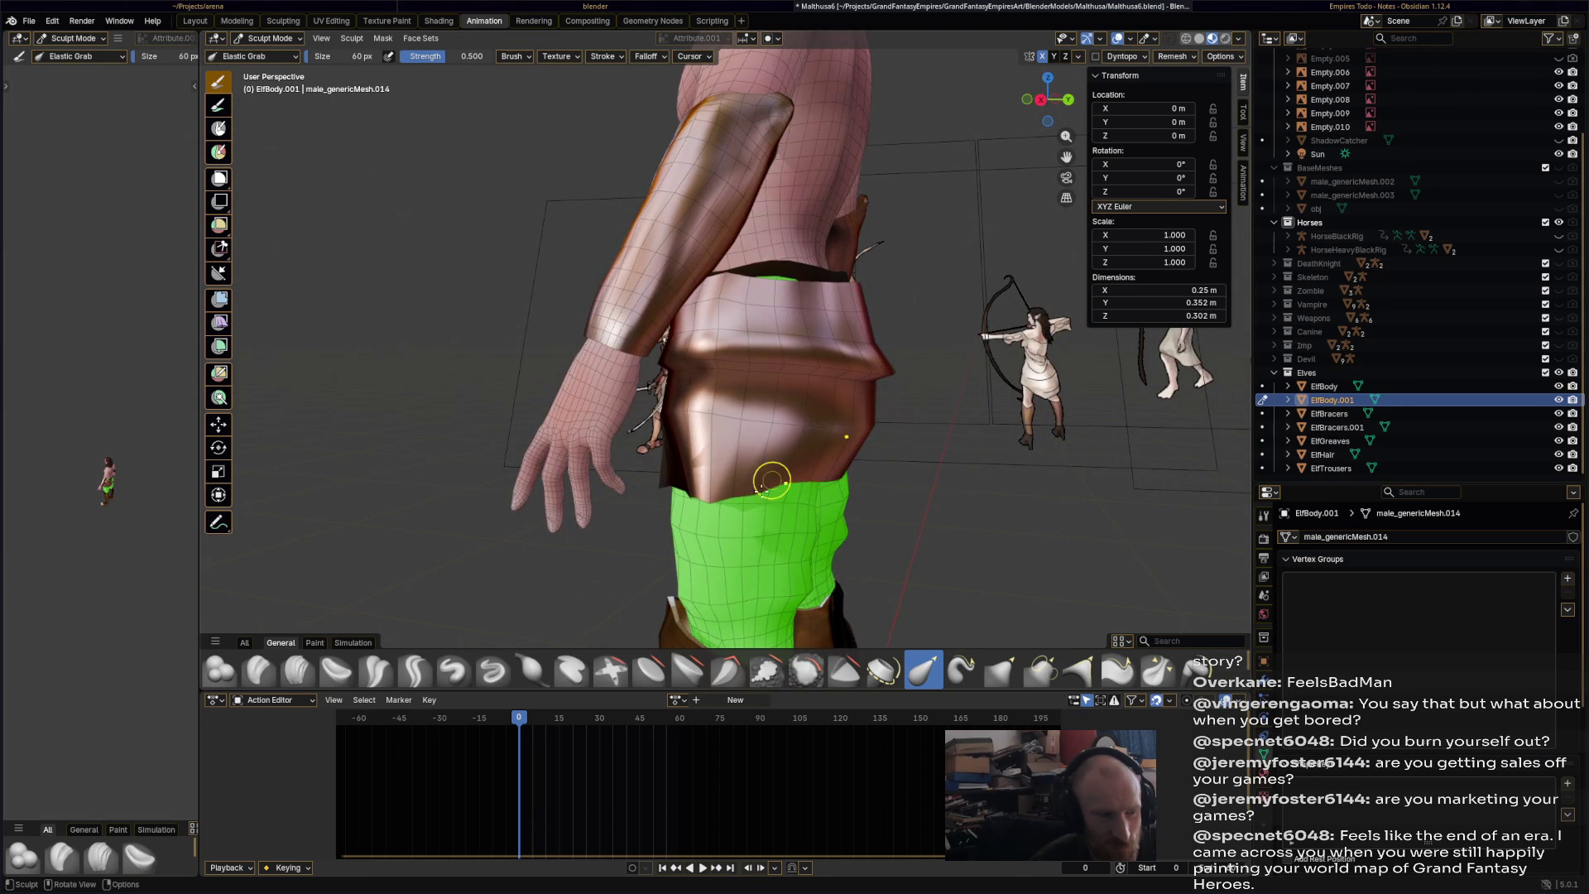
pyautogui.moveTo(823, 454); pyautogui.dragTo(677, 443, button='middle')
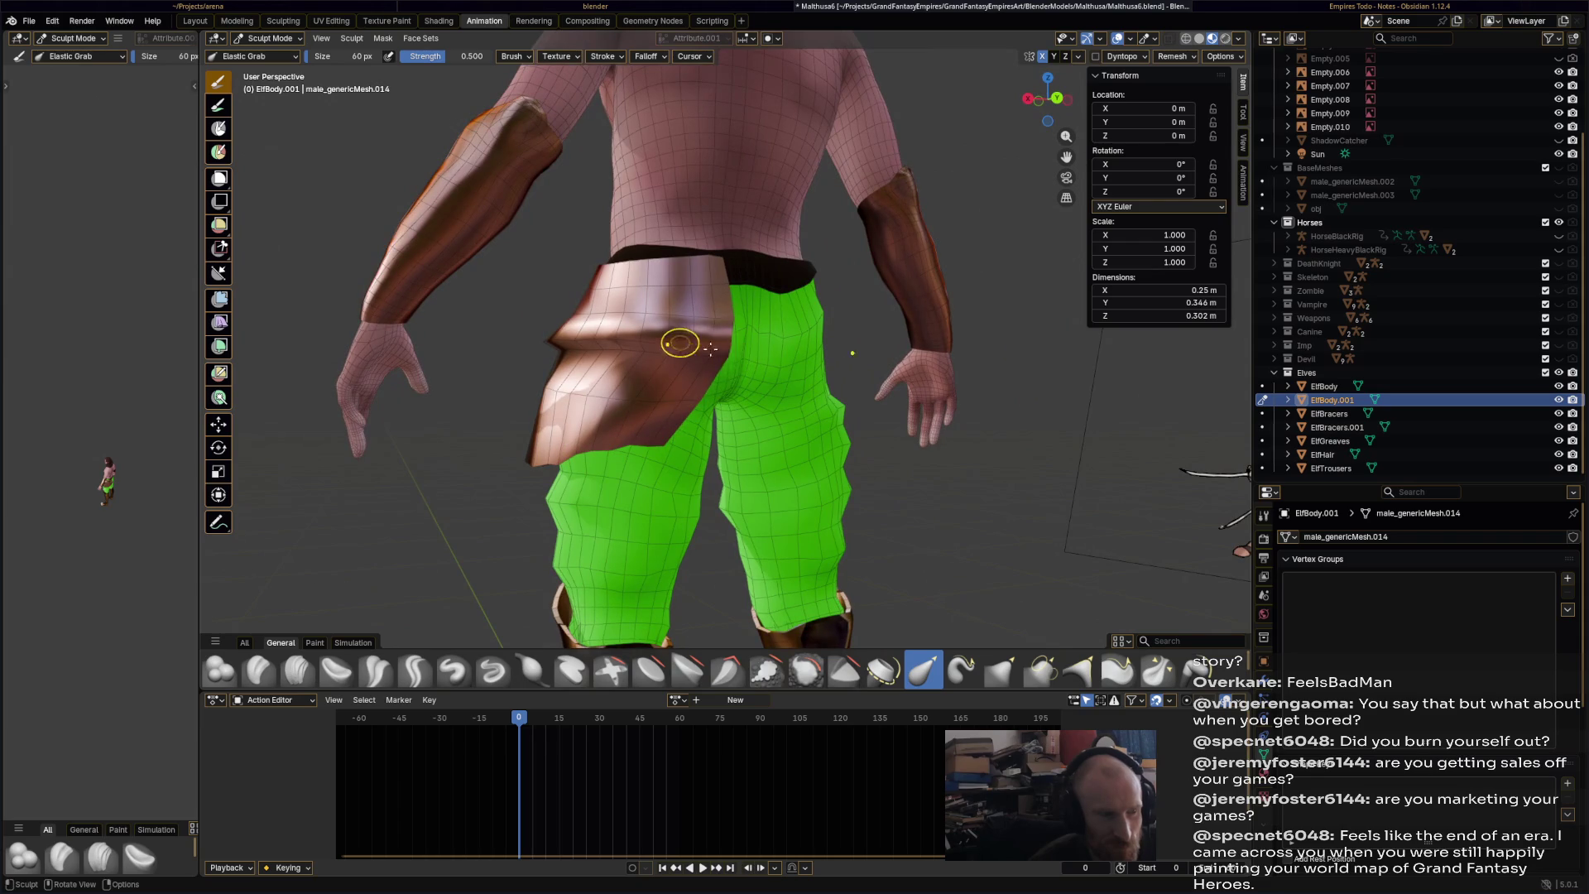
pyautogui.moveTo(694, 364); pyautogui.dragTo(657, 356)
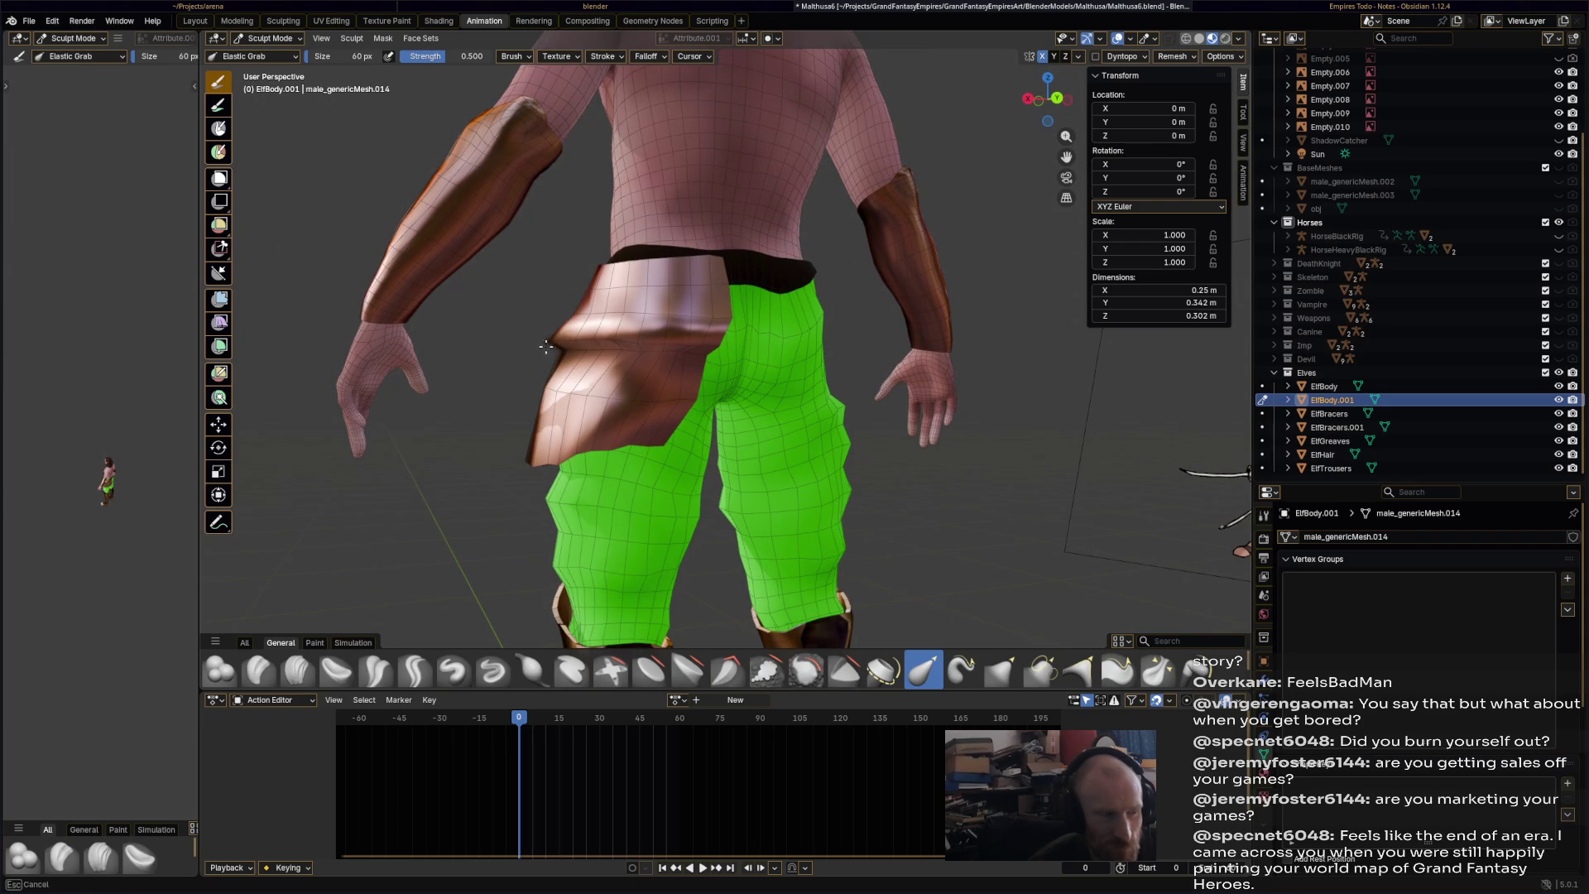
# - Reshape the plate's lower end, the trousers' top edge and pouch edges, then save Malthusa6.blend
pyautogui.moveTo(653, 336); pyautogui.dragTo(911, 392, button='middle')
pyautogui.scroll(2, 879, 365)
pyautogui.moveTo(939, 380); pyautogui.dragTo(949, 403)
pyautogui.moveTo(882, 410); pyautogui.dragTo(944, 418, button='middle')
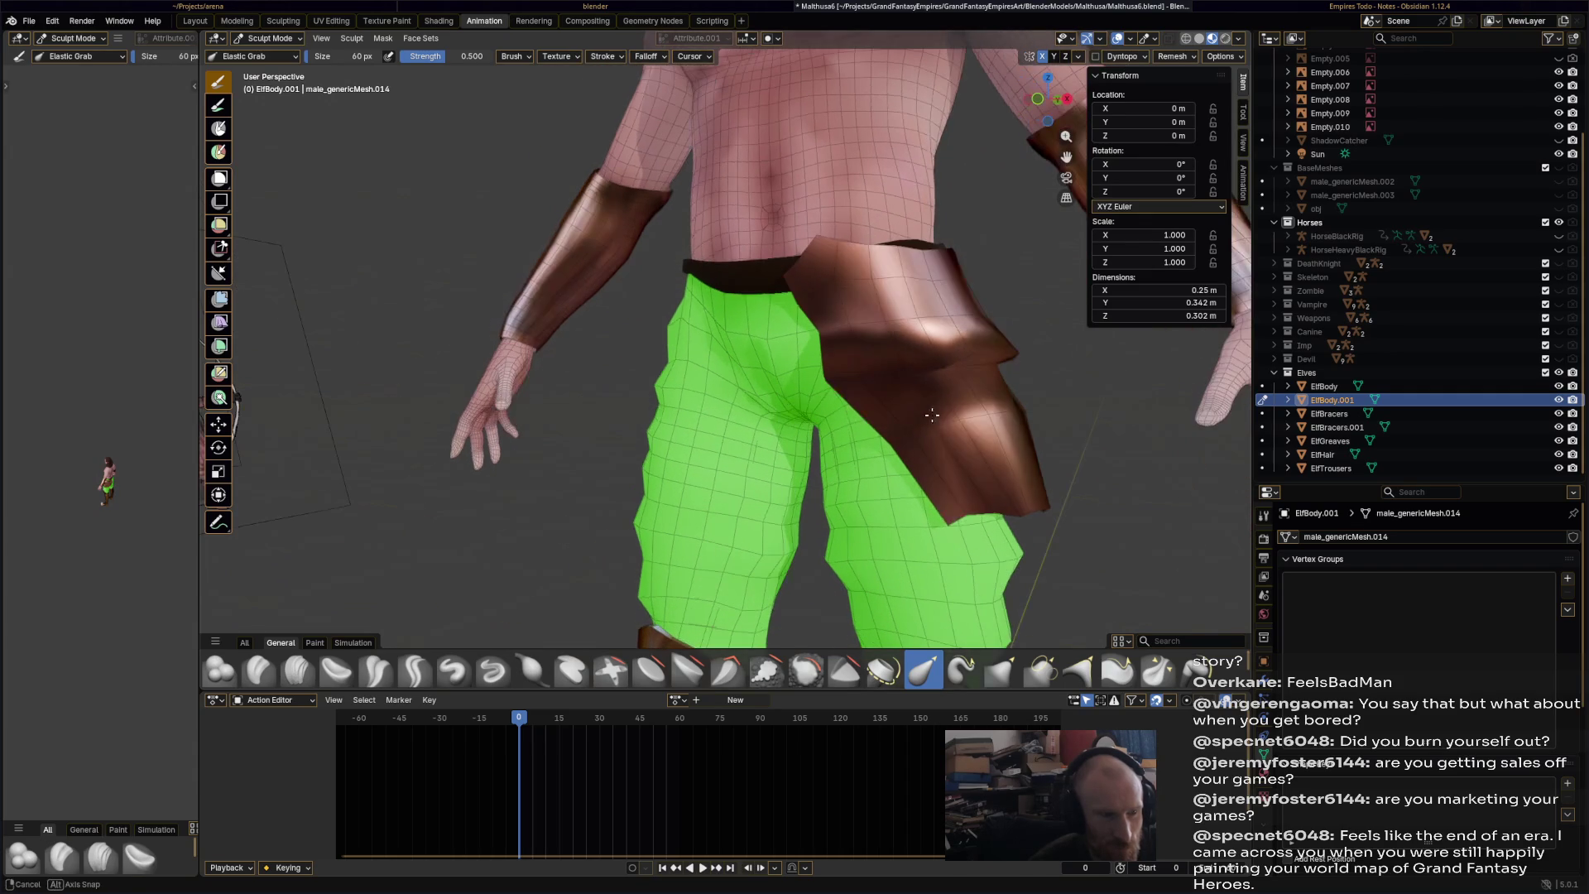
pyautogui.moveTo(944, 423)
pyautogui.mouseDown()
pyautogui.moveTo(979, 475)
pyautogui.moveTo(958, 465)
pyautogui.moveTo(951, 415)
pyautogui.moveTo(1004, 508)
pyautogui.mouseUp()
pyautogui.moveTo(1004, 507); pyautogui.dragTo(862, 343, button='middle')
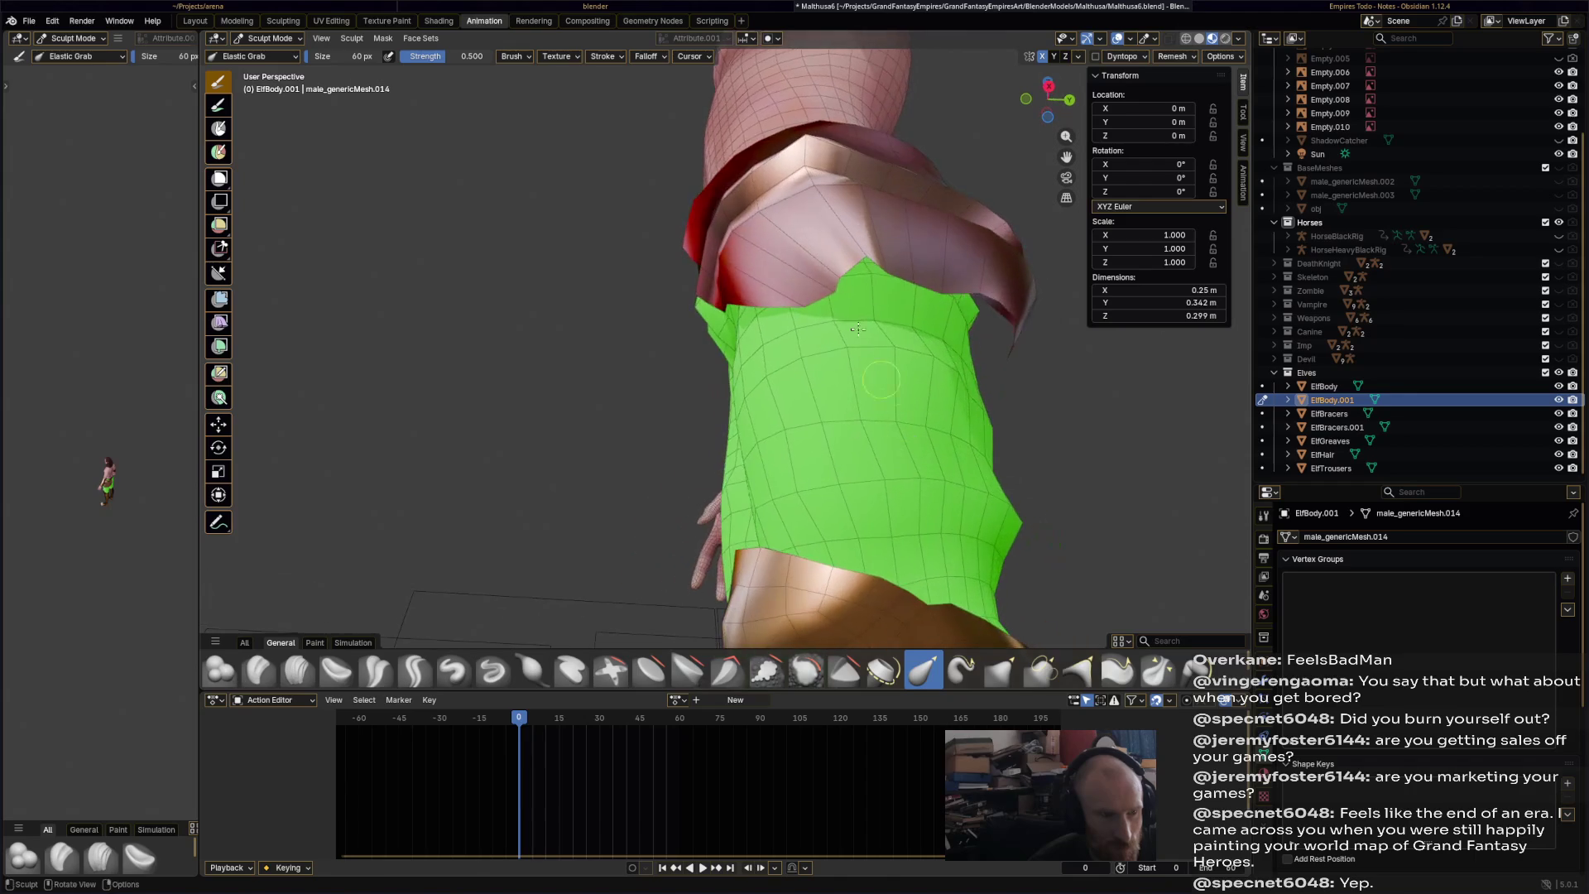
pyautogui.moveTo(760, 274); pyautogui.dragTo(752, 263)
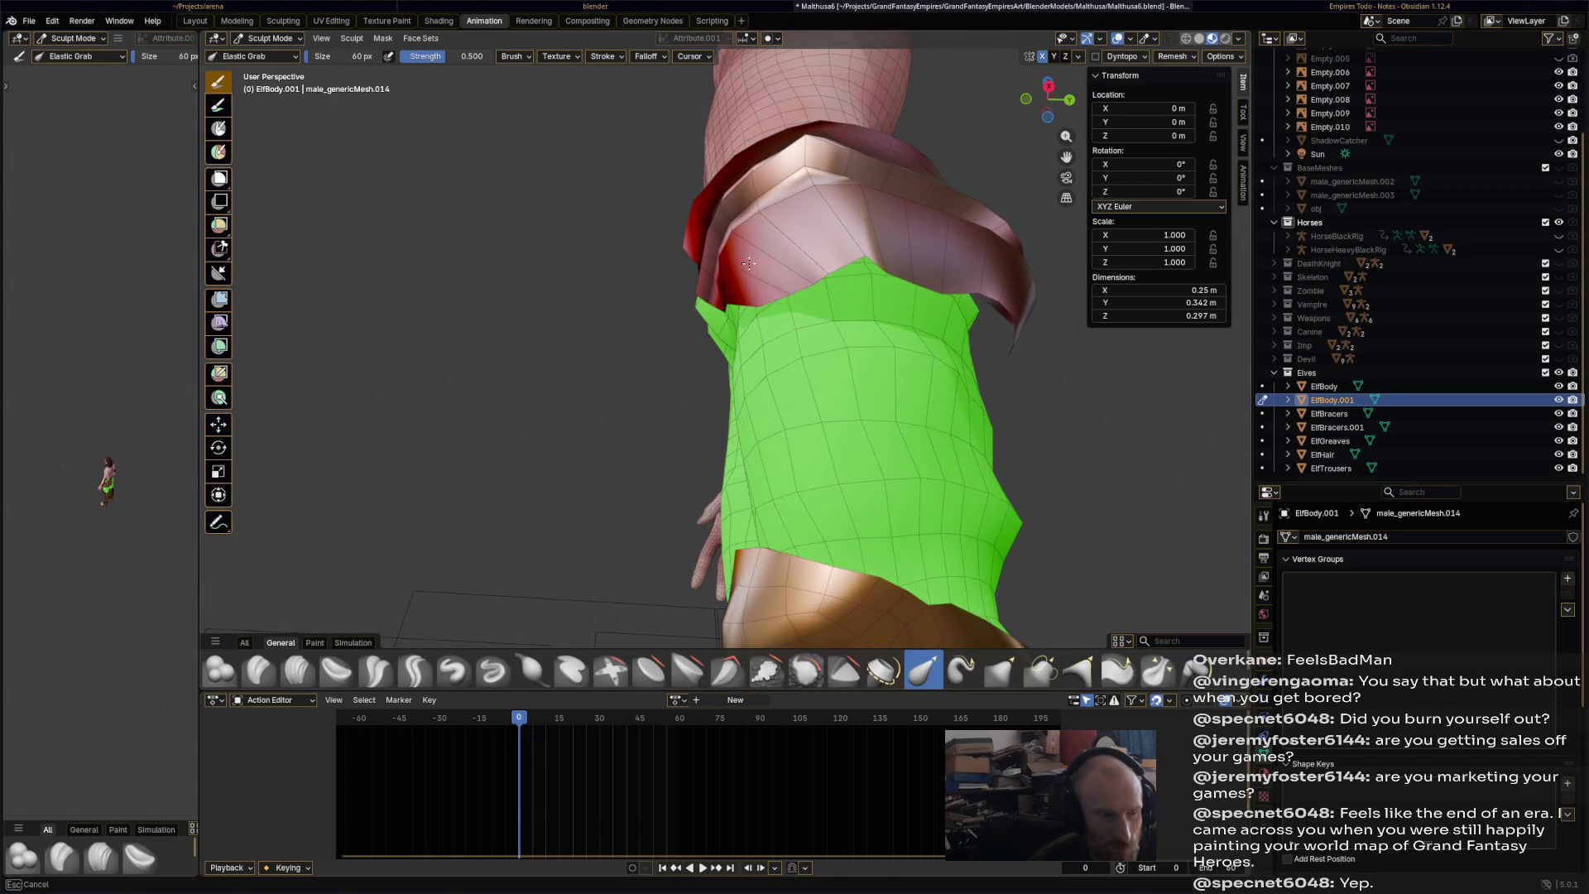
pyautogui.moveTo(874, 285)
pyautogui.mouseDown()
pyautogui.moveTo(906, 240)
pyautogui.moveTo(914, 279)
pyautogui.mouseUp()
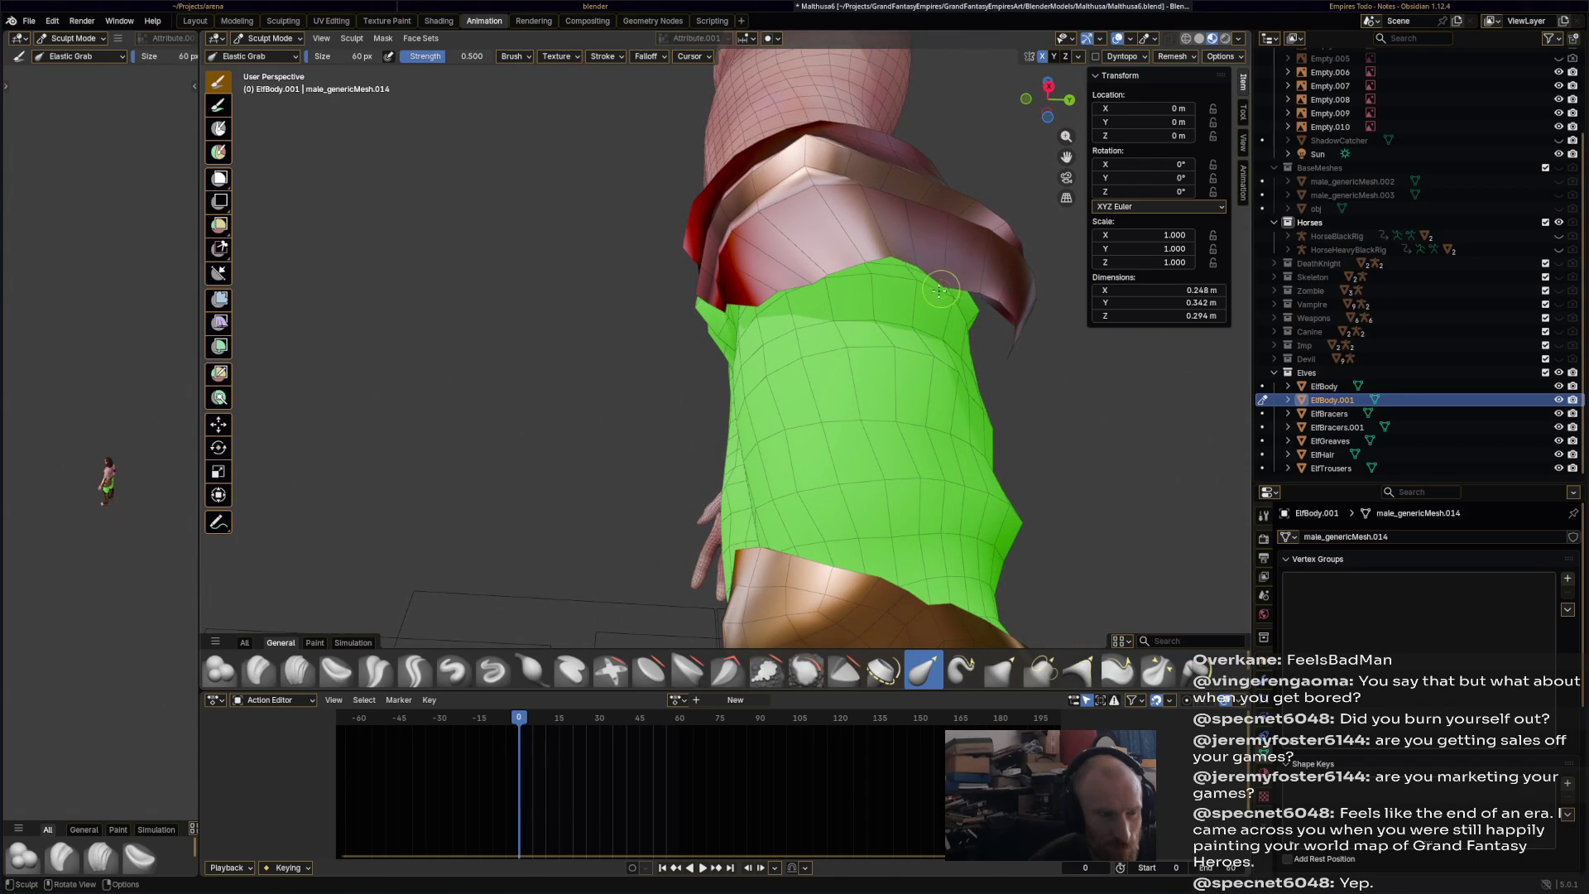
pyautogui.moveTo(942, 287)
pyautogui.mouseDown(button='middle')
pyautogui.moveTo(797, 406)
pyautogui.moveTo(425, 362)
pyautogui.moveTo(514, 365)
pyautogui.mouseUp(button='middle')
pyautogui.moveTo(514, 365)
pyautogui.mouseDown()
pyautogui.moveTo(488, 331)
pyautogui.moveTo(470, 379)
pyautogui.mouseUp()
pyautogui.moveTo(471, 378)
pyautogui.mouseDown(button='middle')
pyautogui.moveTo(773, 392)
pyautogui.moveTo(1007, 358)
pyautogui.mouseUp(button='middle')
pyautogui.moveTo(981, 361)
pyautogui.mouseDown()
pyautogui.moveTo(993, 380)
pyautogui.moveTo(936, 364)
pyautogui.moveTo(995, 384)
pyautogui.moveTo(999, 415)
pyautogui.mouseUp()
pyautogui.hotkey('ctrl', 's')
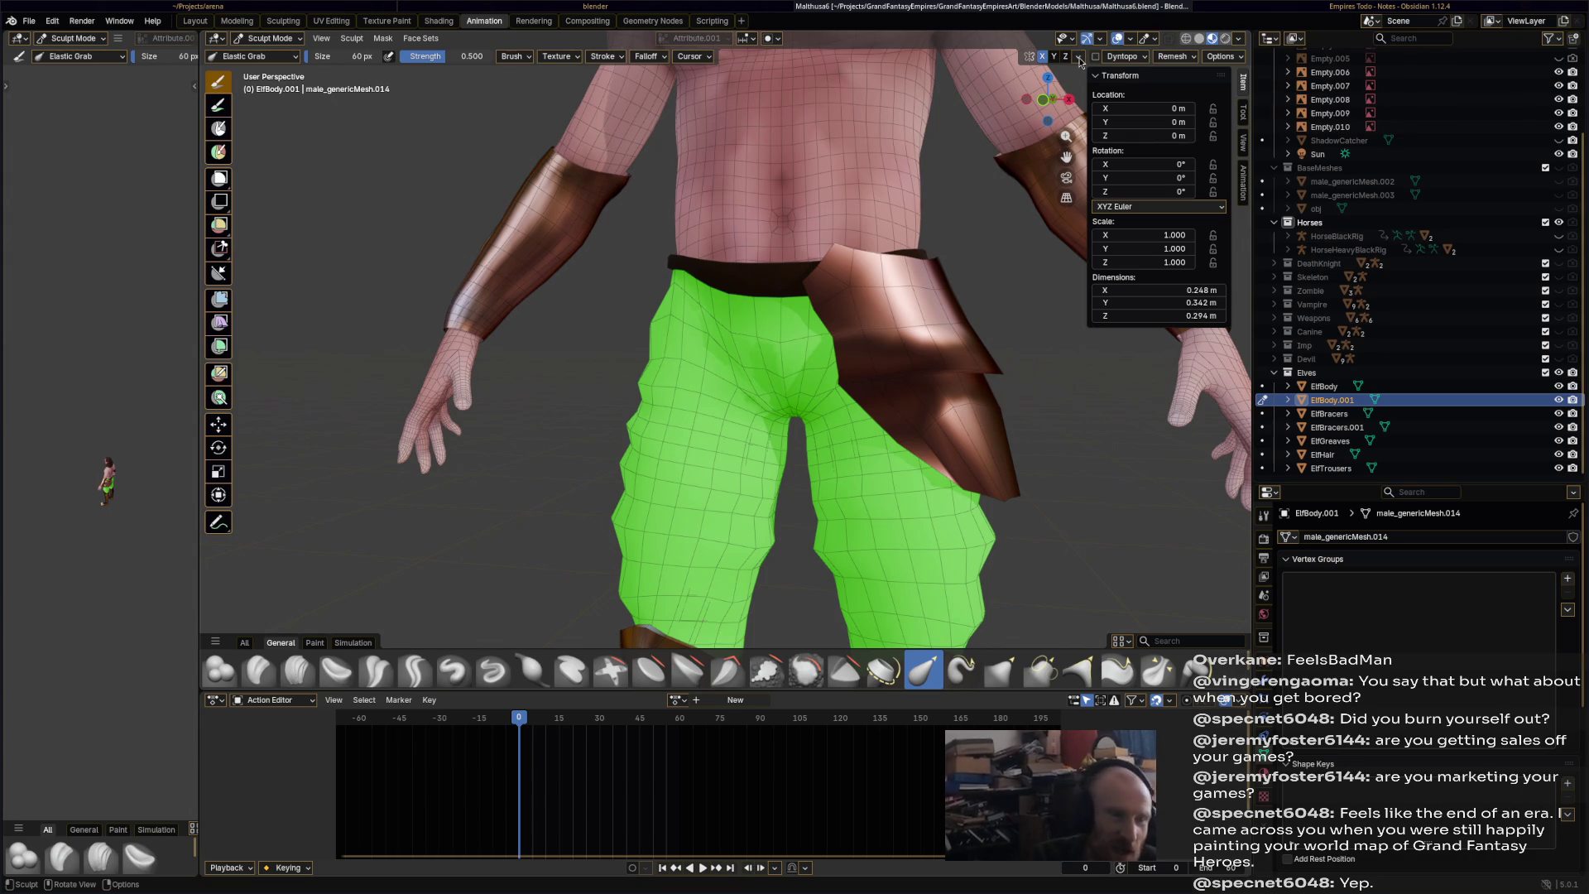
# - Pull the belt armour's left and lower edges with Elastic Grab to cover the green band
pyautogui.moveTo(851, 248); pyautogui.dragTo(833, 285)
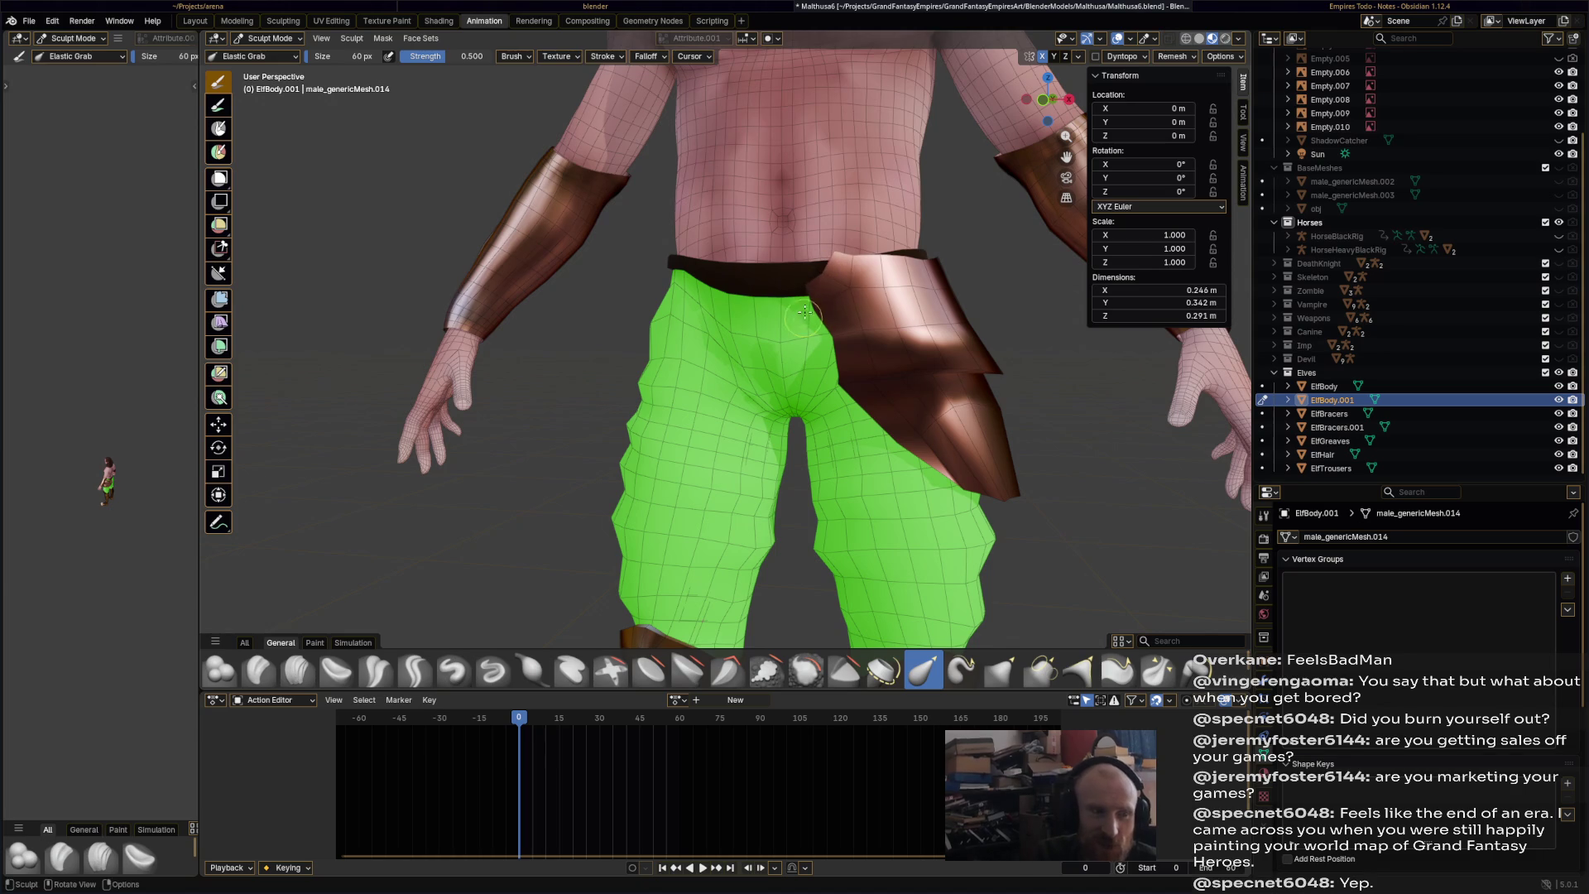
pyautogui.moveTo(823, 277)
pyautogui.mouseDown()
pyautogui.moveTo(782, 269)
pyautogui.moveTo(852, 258)
pyautogui.moveTo(822, 271)
pyautogui.mouseUp()
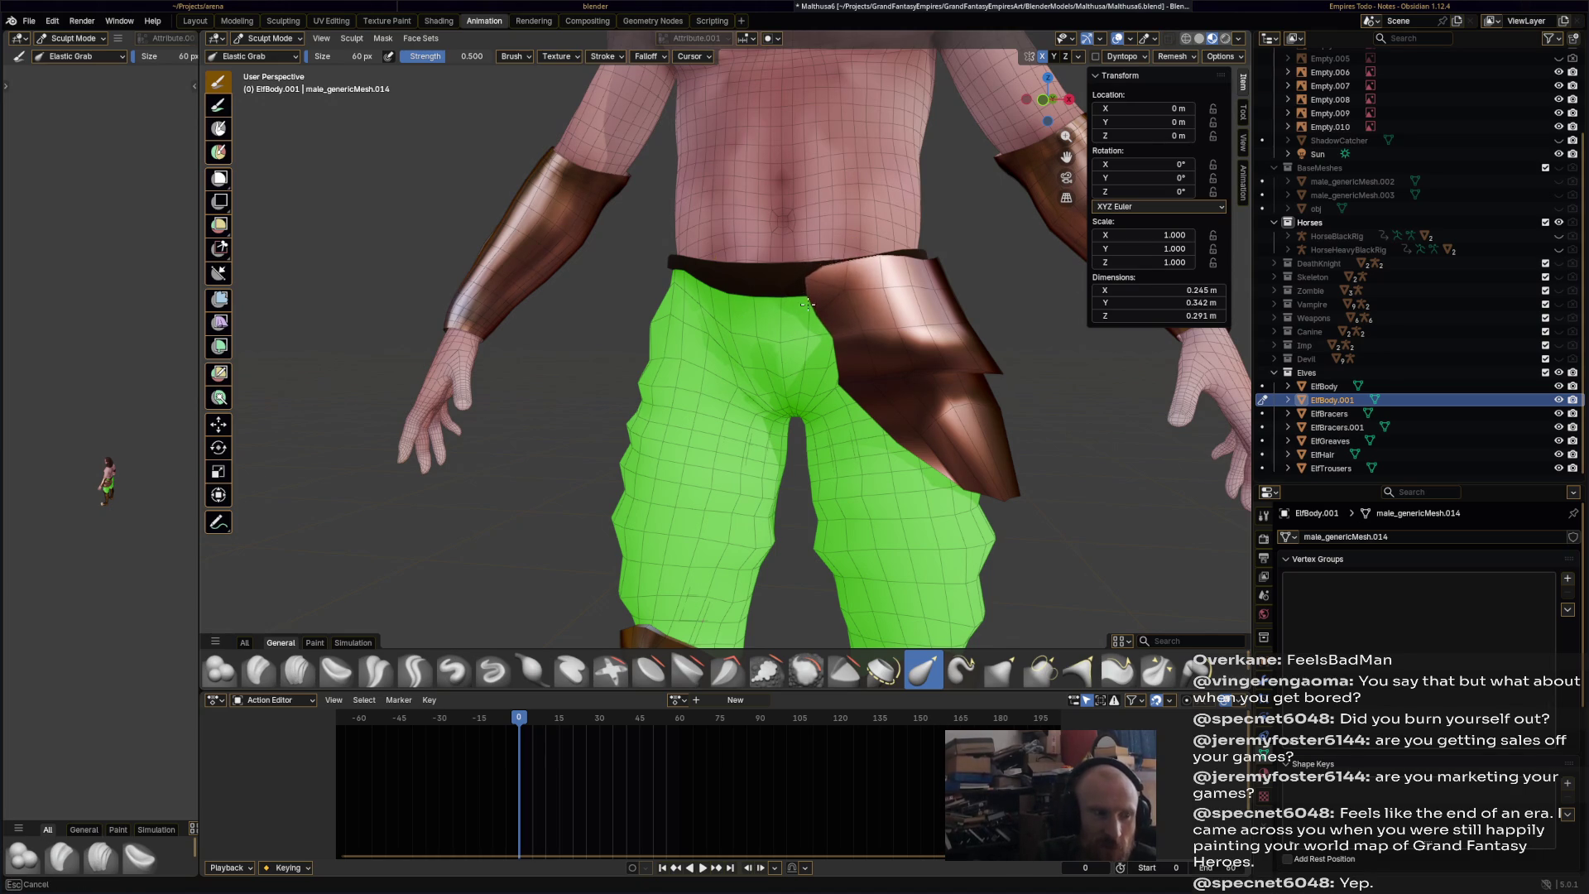
pyautogui.moveTo(789, 296)
pyautogui.mouseDown(button='middle')
pyautogui.moveTo(948, 352)
pyautogui.moveTo(956, 389)
pyautogui.mouseUp(button='middle')
pyautogui.moveTo(940, 437); pyautogui.dragTo(924, 405)
pyautogui.moveTo(972, 412)
pyautogui.mouseDown(button='middle')
pyautogui.moveTo(894, 464)
pyautogui.moveTo(798, 489)
pyautogui.mouseUp(button='middle')
pyautogui.moveTo(798, 488)
pyautogui.mouseDown()
pyautogui.moveTo(797, 429)
pyautogui.moveTo(816, 453)
pyautogui.mouseUp()
pyautogui.moveTo(812, 387)
pyautogui.mouseDown()
pyautogui.moveTo(852, 459)
pyautogui.moveTo(837, 389)
pyautogui.moveTo(880, 443)
pyautogui.moveTo(836, 388)
pyautogui.mouseUp()
pyautogui.moveTo(901, 432)
pyautogui.mouseDown()
pyautogui.moveTo(886, 447)
pyautogui.moveTo(881, 383)
pyautogui.mouseUp()
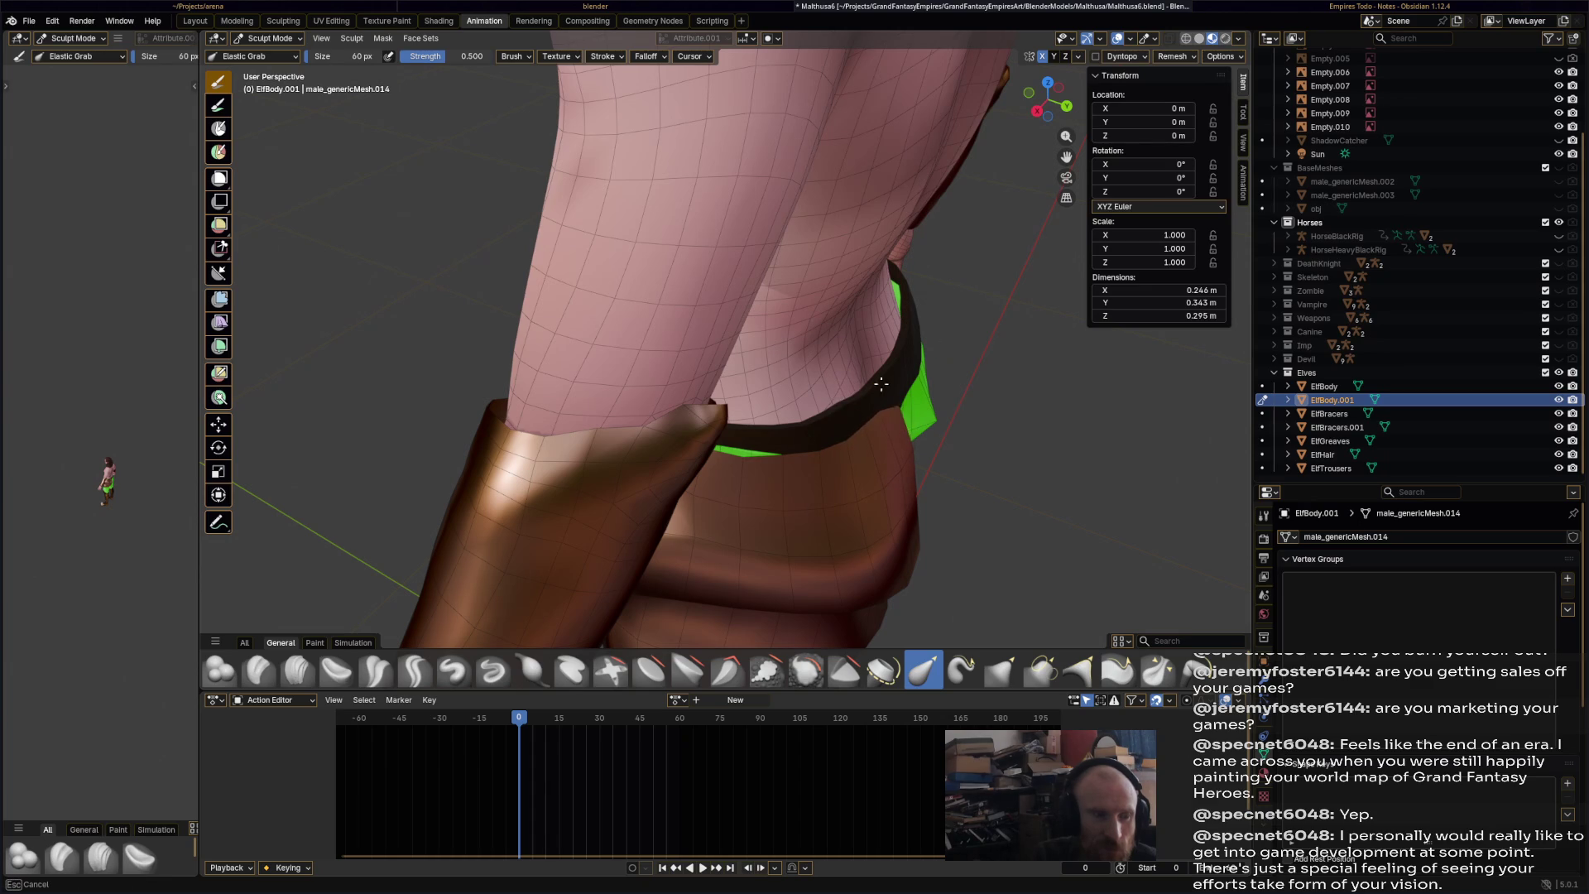
# - From the back, reshape the belt top and pouch edges, then save Malthusa6.blend
pyautogui.moveTo(870, 394); pyautogui.dragTo(584, 238, button='middle')
pyautogui.moveTo(550, 204)
pyautogui.mouseDown()
pyautogui.moveTo(534, 222)
pyautogui.moveTo(560, 228)
pyautogui.moveTo(501, 222)
pyautogui.moveTo(556, 274)
pyautogui.moveTo(534, 277)
pyautogui.moveTo(543, 300)
pyautogui.mouseUp()
pyautogui.moveTo(543, 300); pyautogui.dragTo(506, 352)
pyautogui.moveTo(506, 352)
pyautogui.mouseDown()
pyautogui.moveTo(538, 367)
pyautogui.moveTo(496, 344)
pyautogui.moveTo(540, 354)
pyautogui.mouseUp()
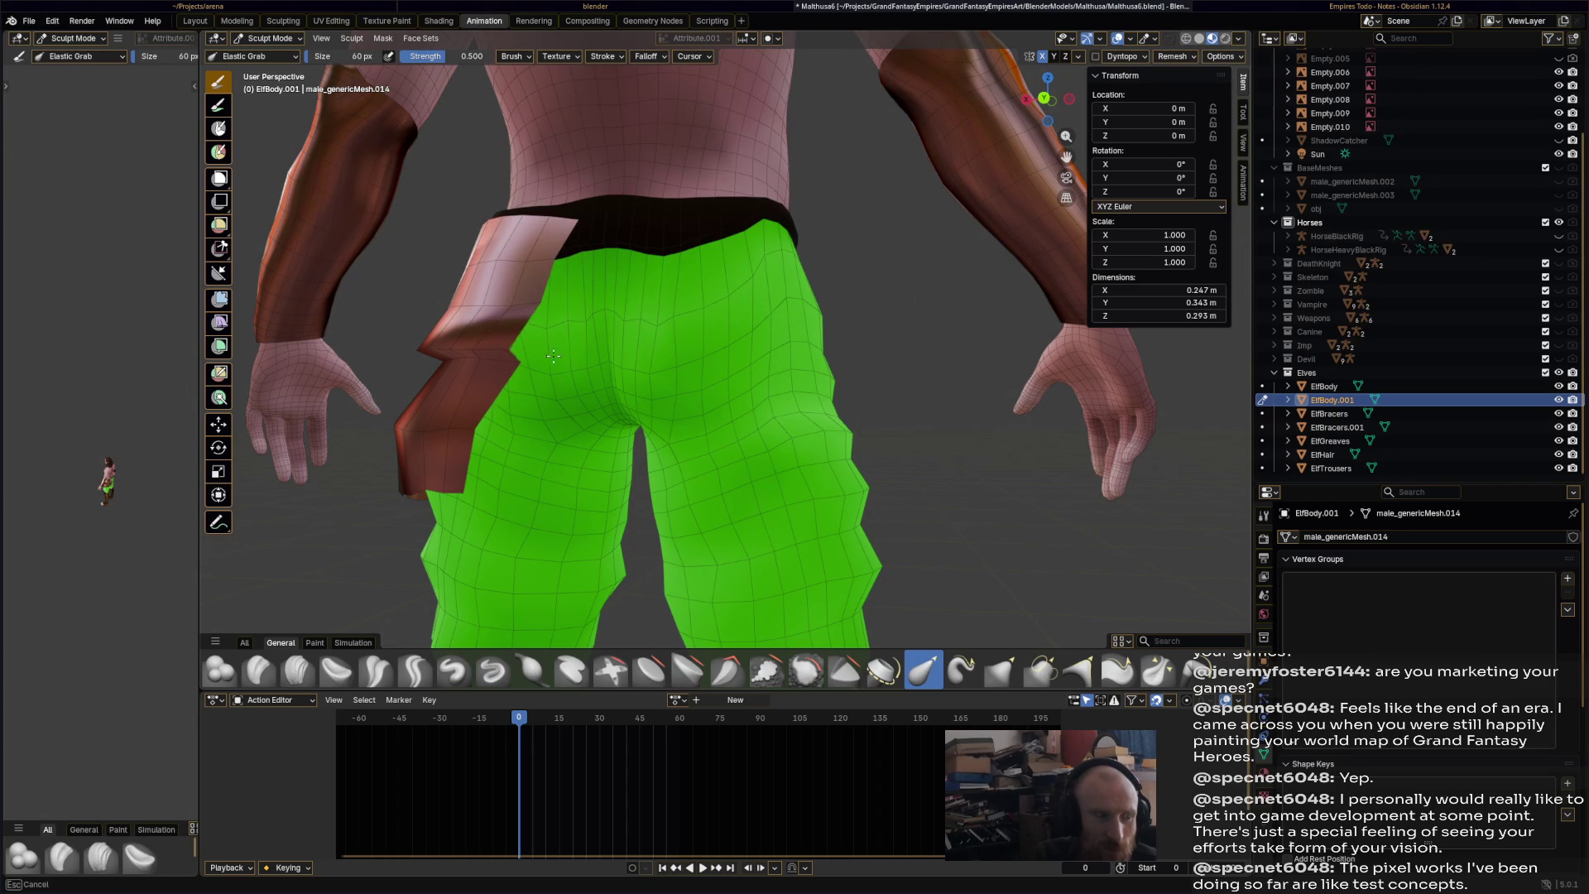
pyautogui.moveTo(568, 360)
pyautogui.mouseDown(button='middle')
pyautogui.moveTo(767, 351)
pyautogui.moveTo(815, 439)
pyautogui.mouseUp(button='middle')
pyautogui.moveTo(815, 438)
pyautogui.mouseDown()
pyautogui.moveTo(743, 416)
pyautogui.moveTo(815, 418)
pyautogui.mouseUp()
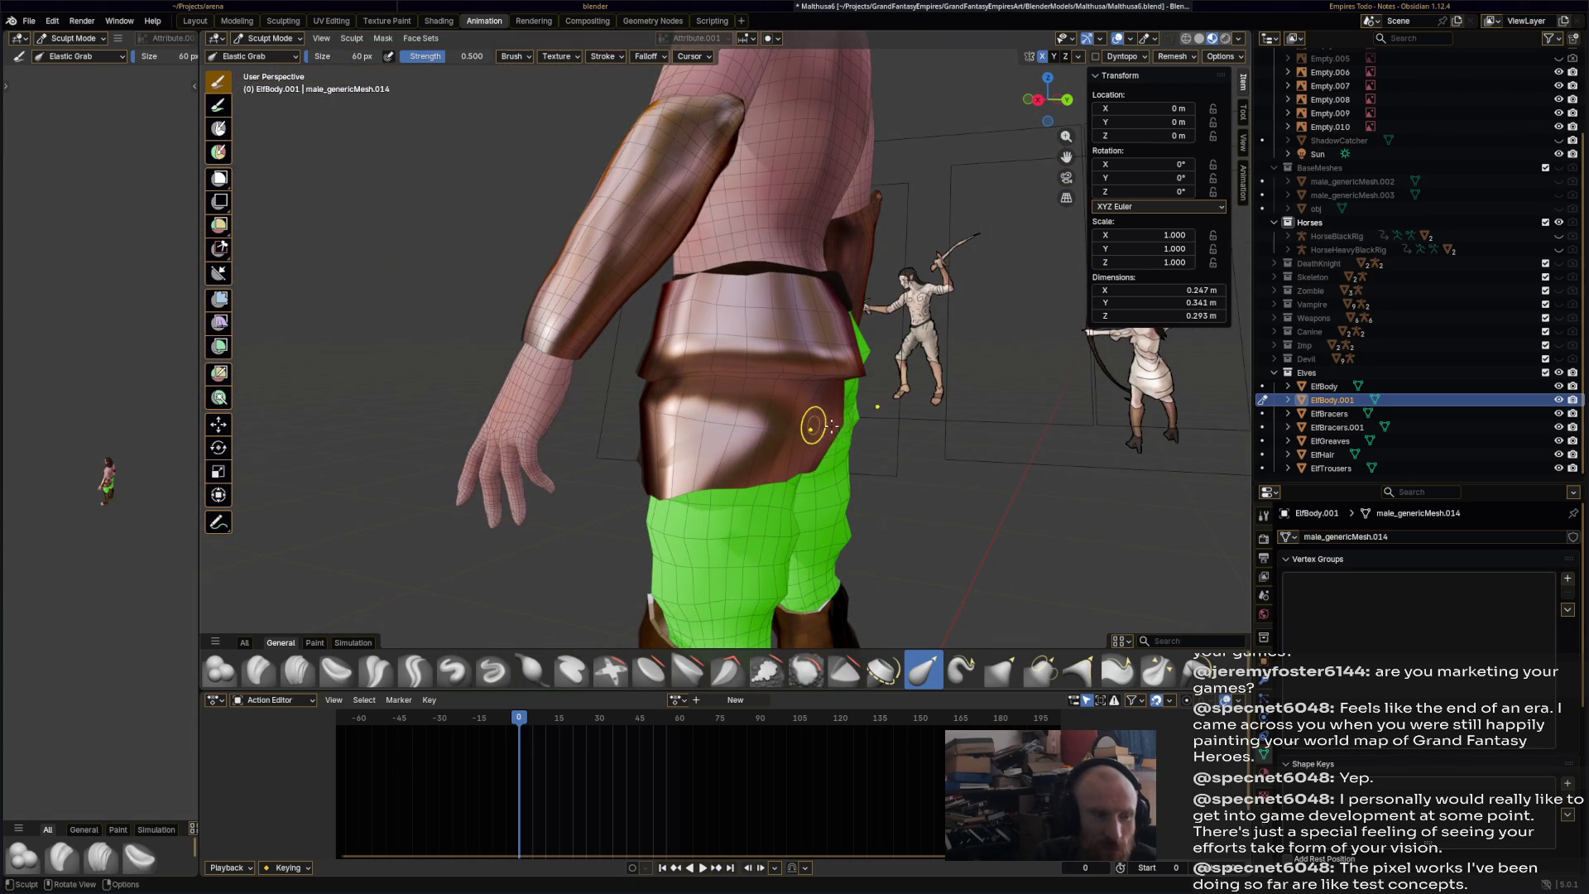
pyautogui.hotkey('ctrl', 'shift', 's')
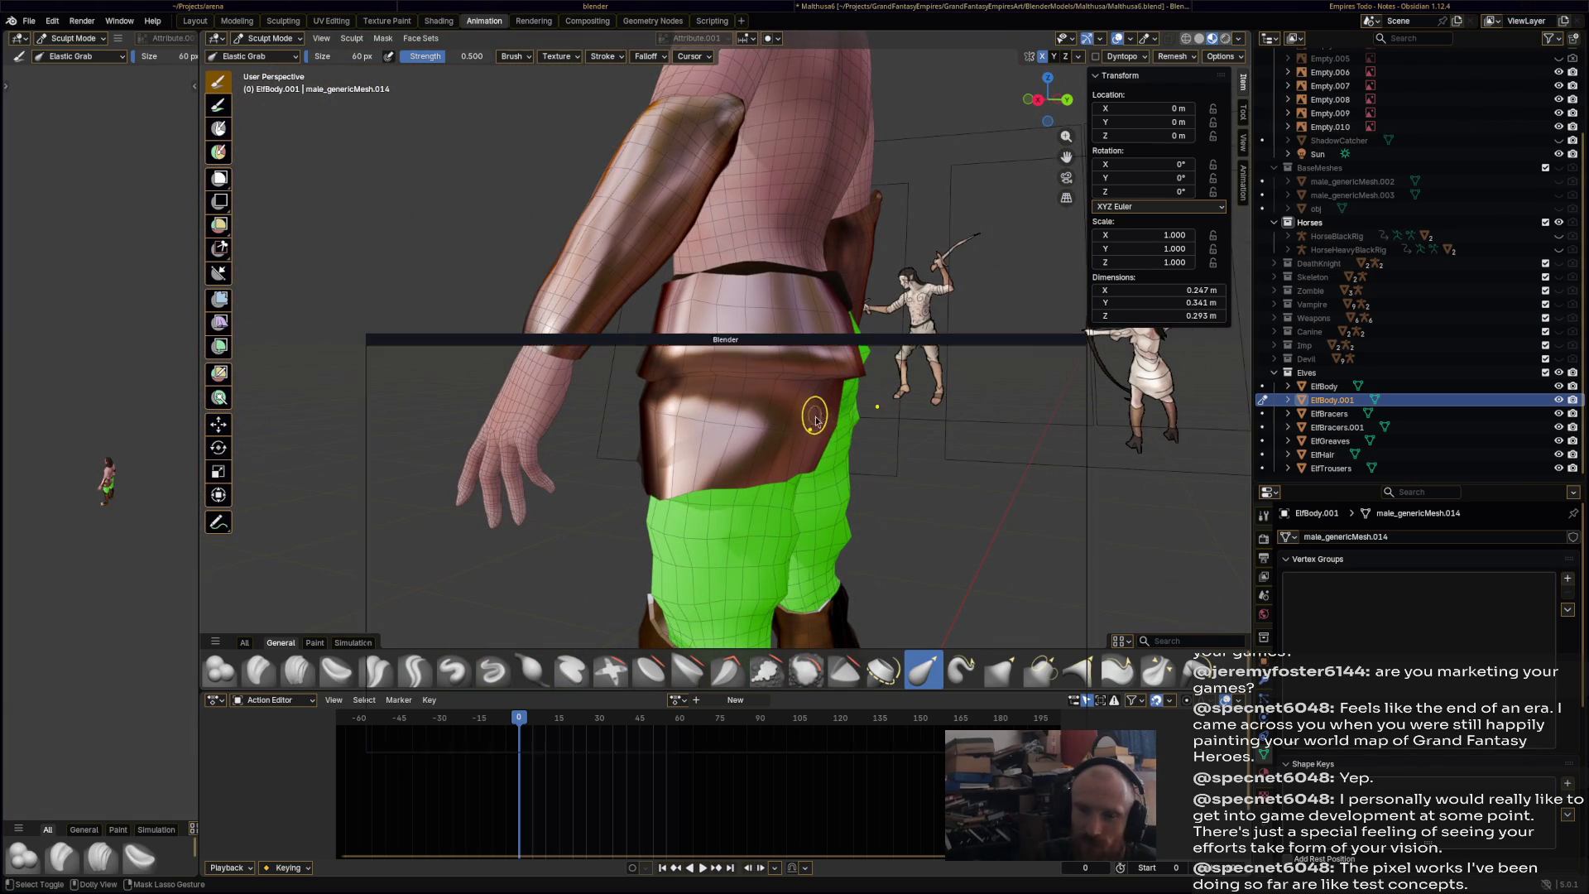
pyautogui.press('Return')
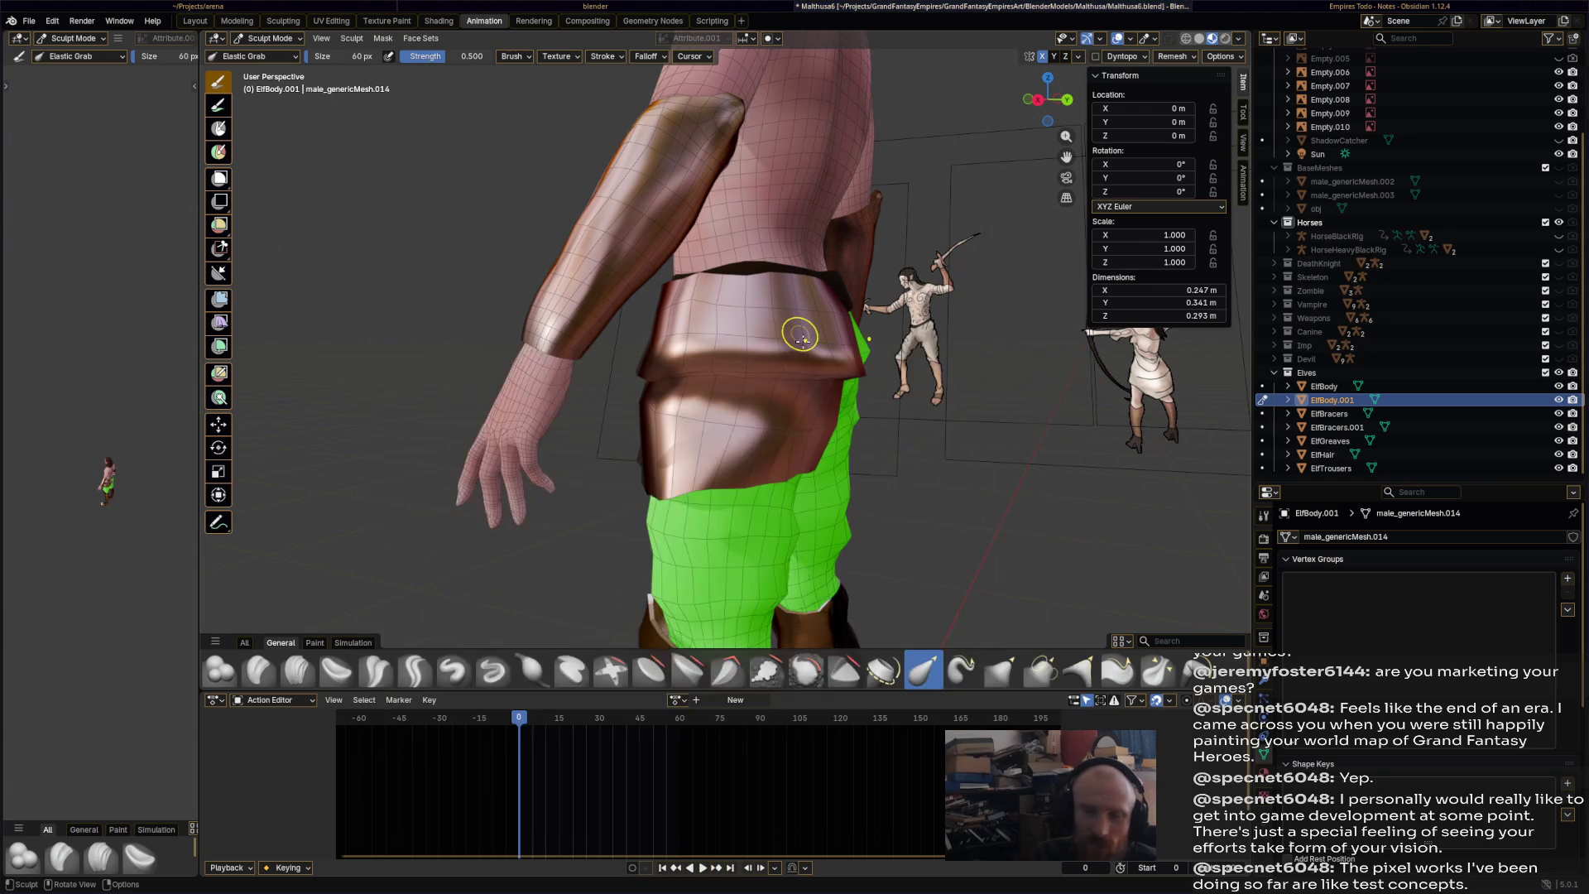
# - Try reshaping the bracer's wrist end, undo it, and save the file again
pyautogui.moveTo(788, 369)
pyautogui.mouseDown(button='middle')
pyautogui.moveTo(919, 393)
pyautogui.moveTo(828, 382)
pyautogui.moveTo(844, 431)
pyautogui.moveTo(867, 374)
pyautogui.moveTo(886, 385)
pyautogui.mouseUp(button='middle')
pyautogui.scroll(4, 886, 386)
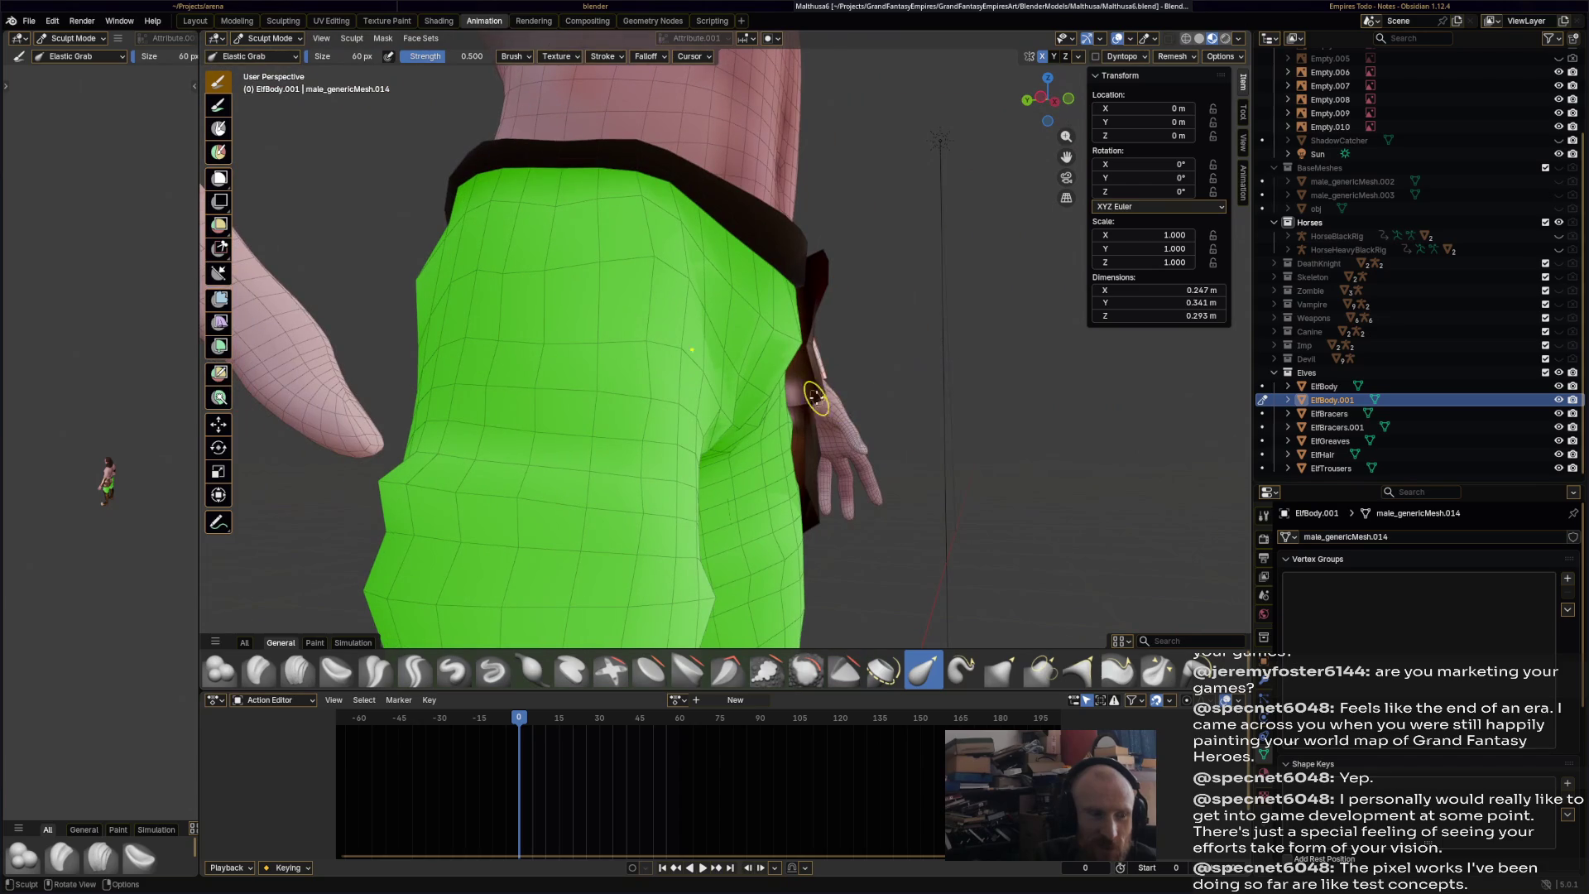
pyautogui.moveTo(880, 398)
pyautogui.mouseDown()
pyautogui.moveTo(818, 395)
pyautogui.moveTo(891, 398)
pyautogui.mouseUp()
pyautogui.hotkey('ctrl', 'z')
pyautogui.moveTo(891, 398); pyautogui.dragTo(749, 444, button='middle')
pyautogui.scroll(-3, 765, 435)
pyautogui.hotkey('ctrl', 's')
pyautogui.moveTo(765, 436)
pyautogui.mouseDown(button='middle')
pyautogui.moveTo(660, 422)
pyautogui.moveTo(856, 388)
pyautogui.moveTo(794, 381)
pyautogui.mouseUp(button='middle')
pyautogui.click(266, 38)
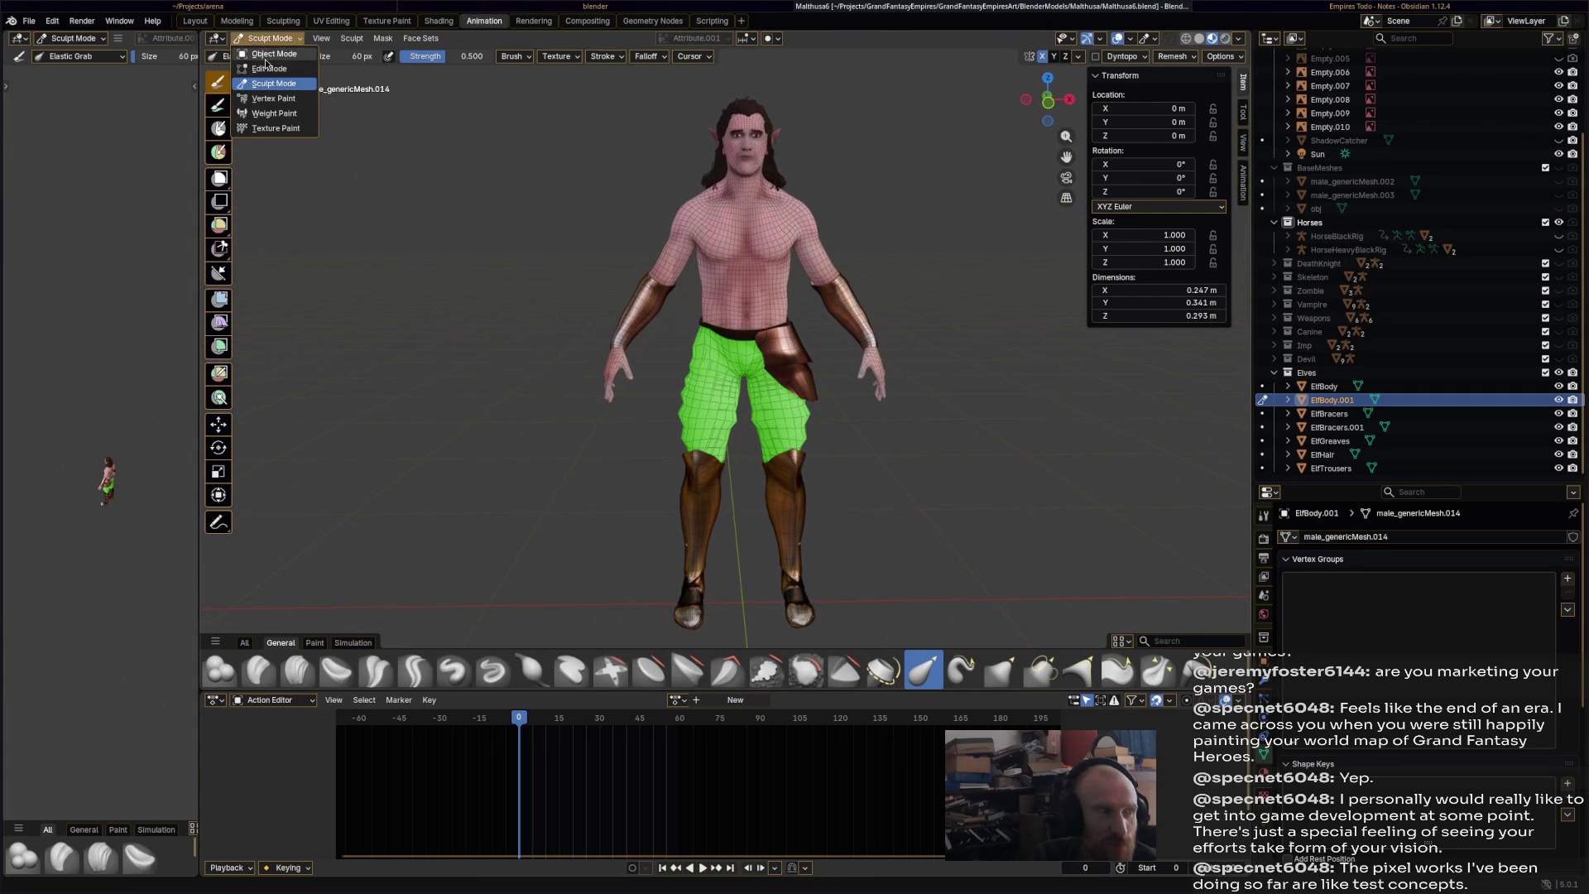
# - Return to Object Mode, save, and duplicate the hip plate in place
pyautogui.click(264, 56)
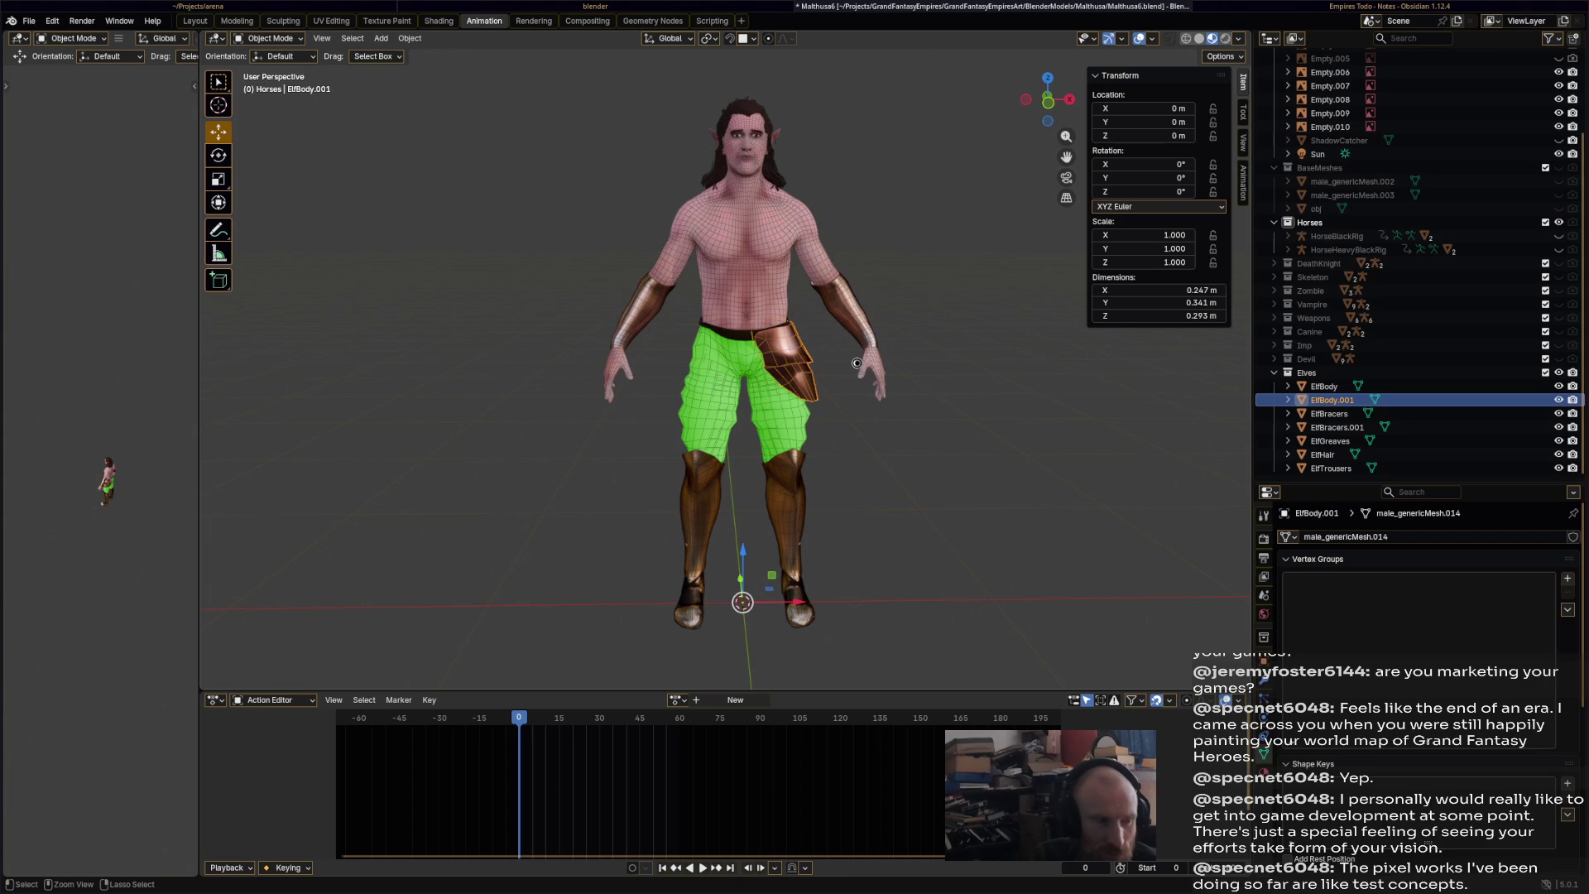
pyautogui.hotkey('ctrl', 's')
pyautogui.press('shift')
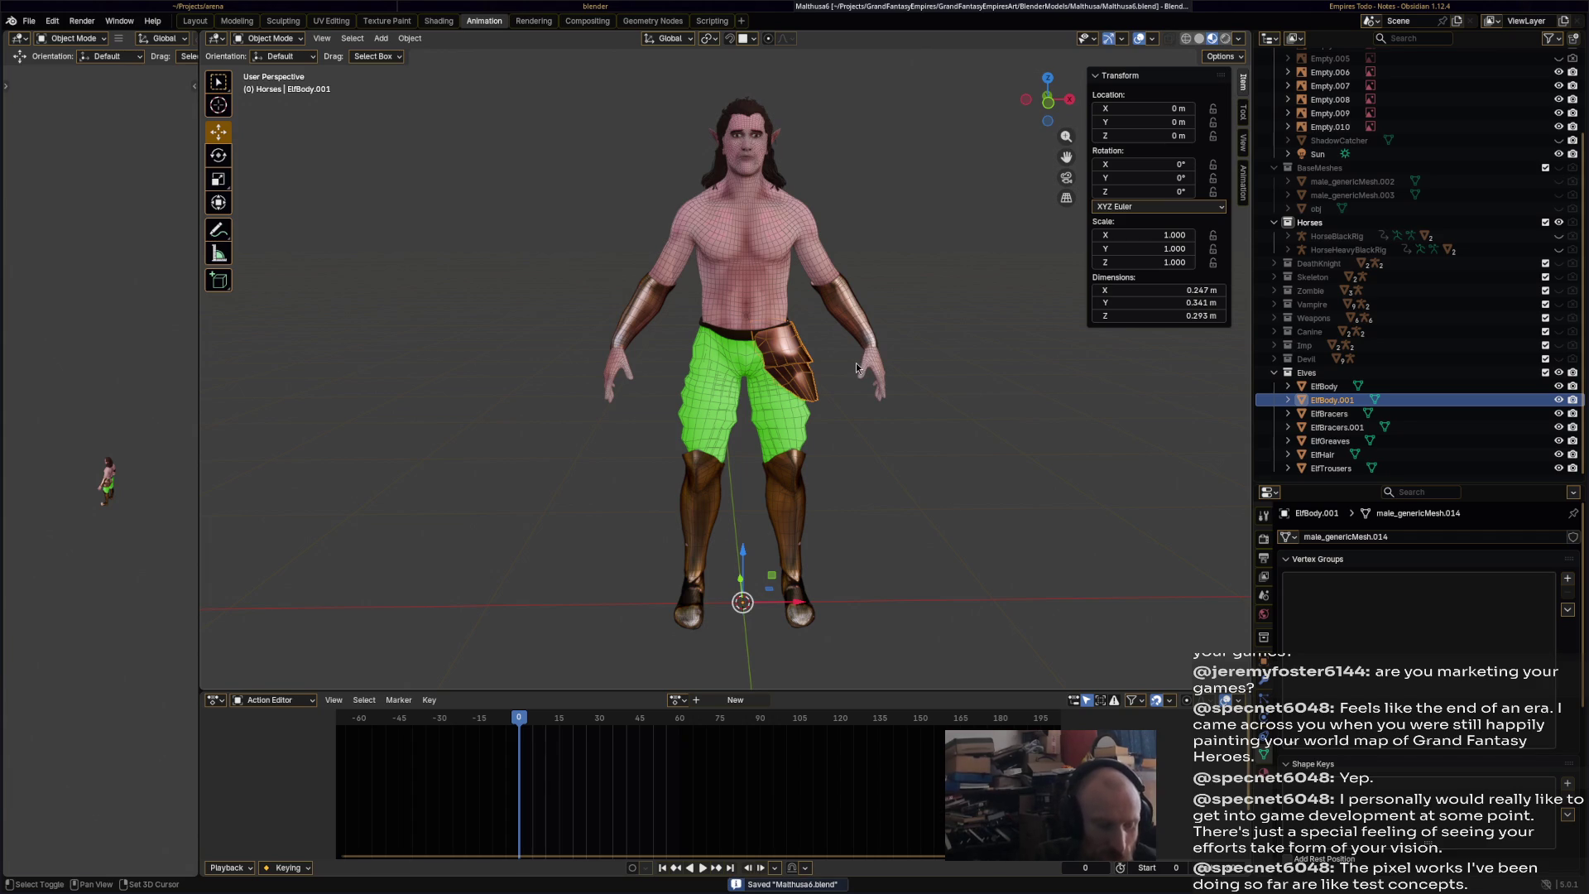
pyautogui.hotkey('shift', 'd')
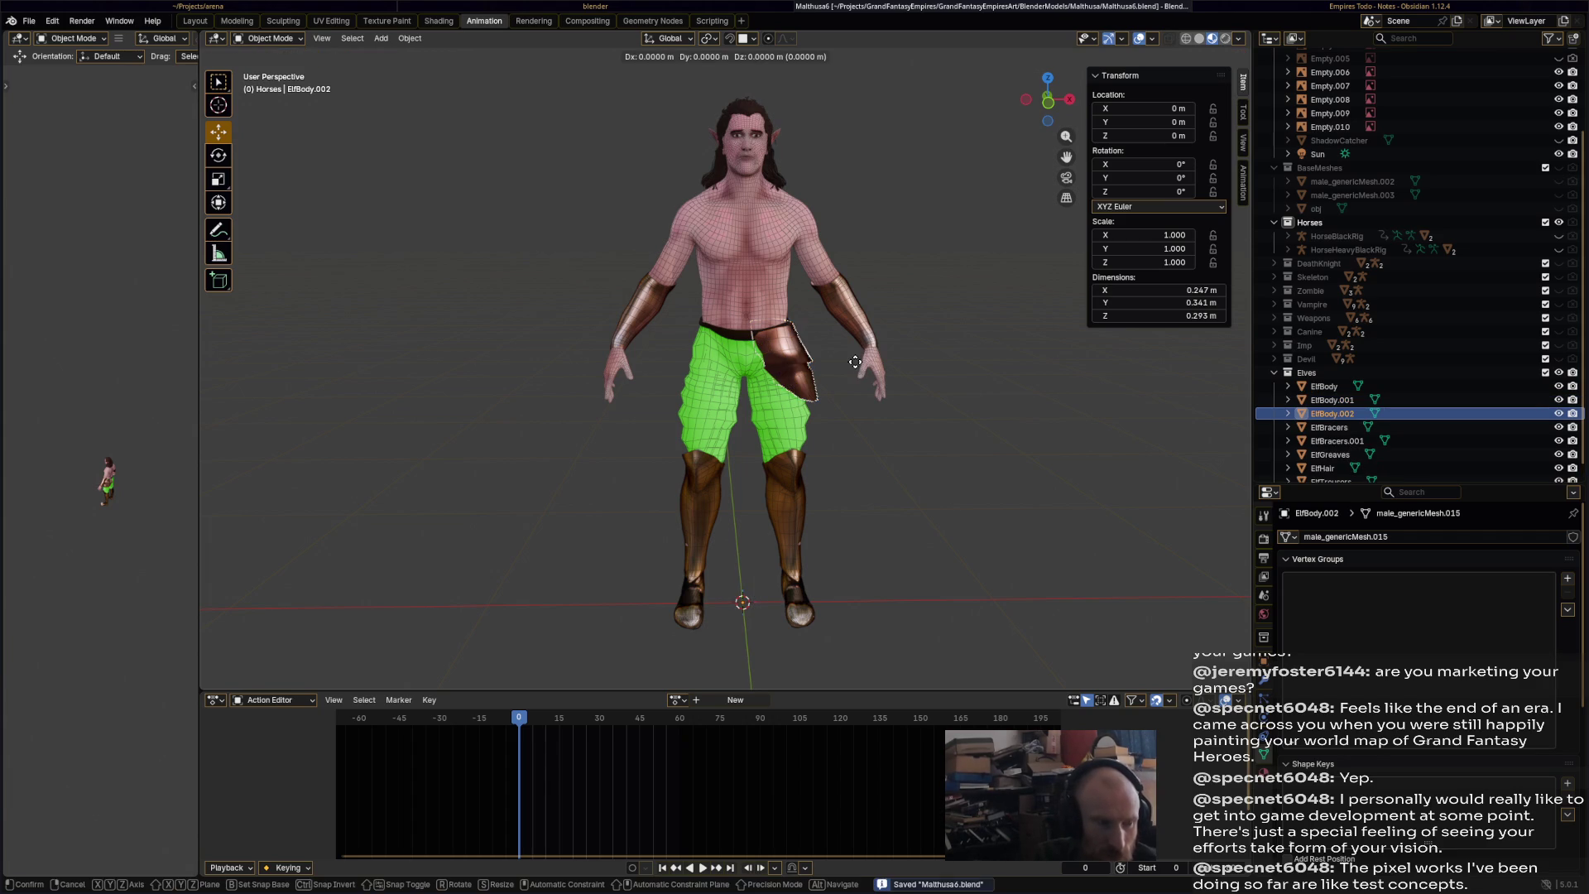
pyautogui.rightClick(855, 364)
# - Mirror the duplicate to the other hip with X scale -1, then deselect it and save
pyautogui.press('s')
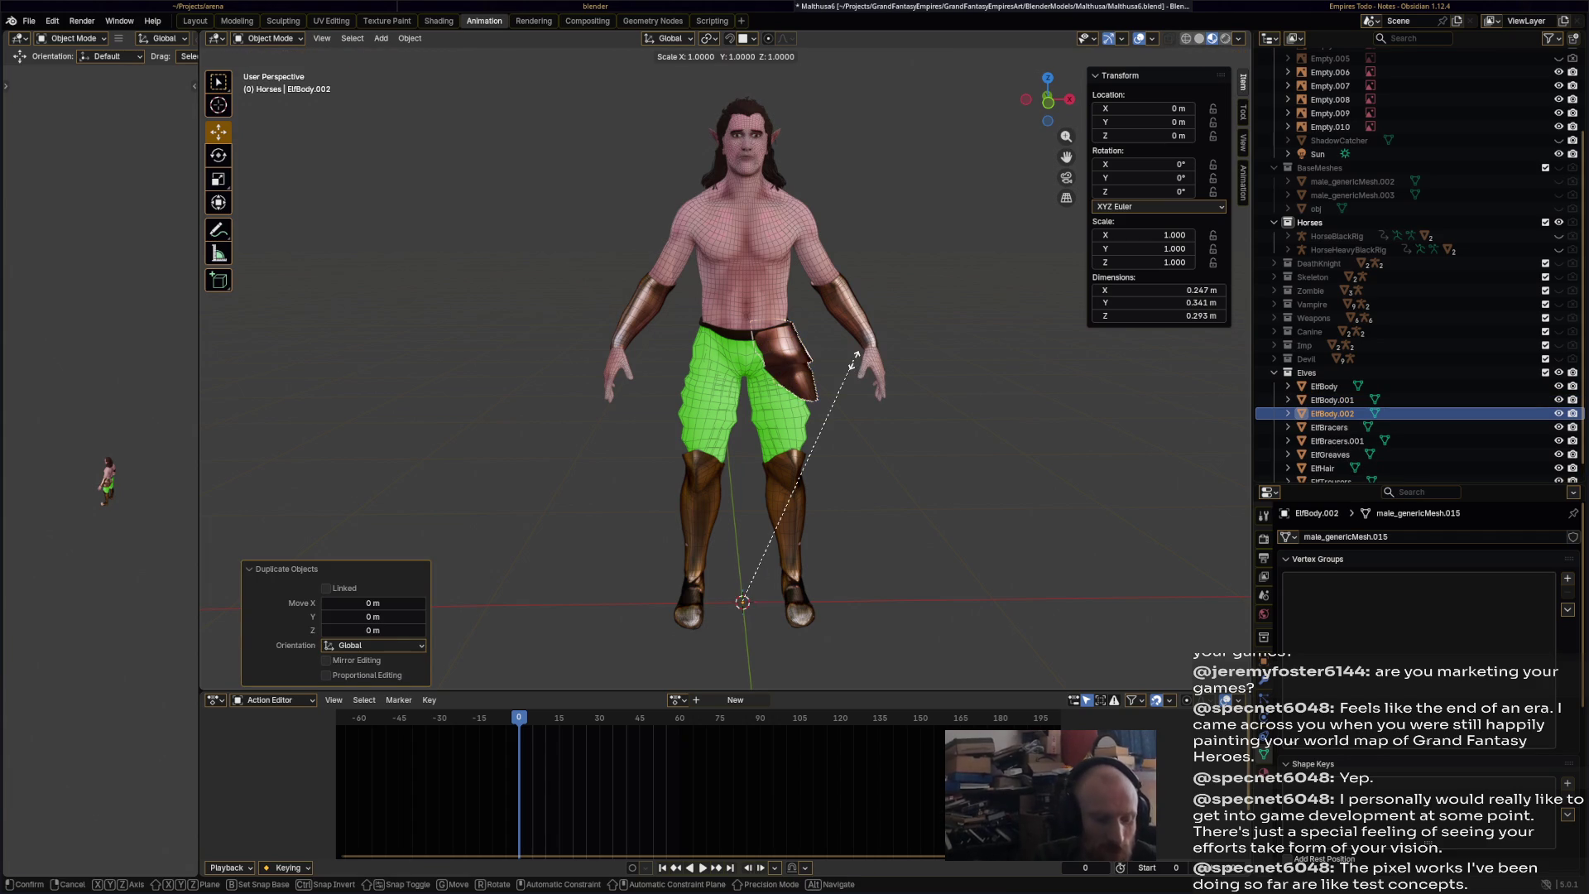
pyautogui.write('x')
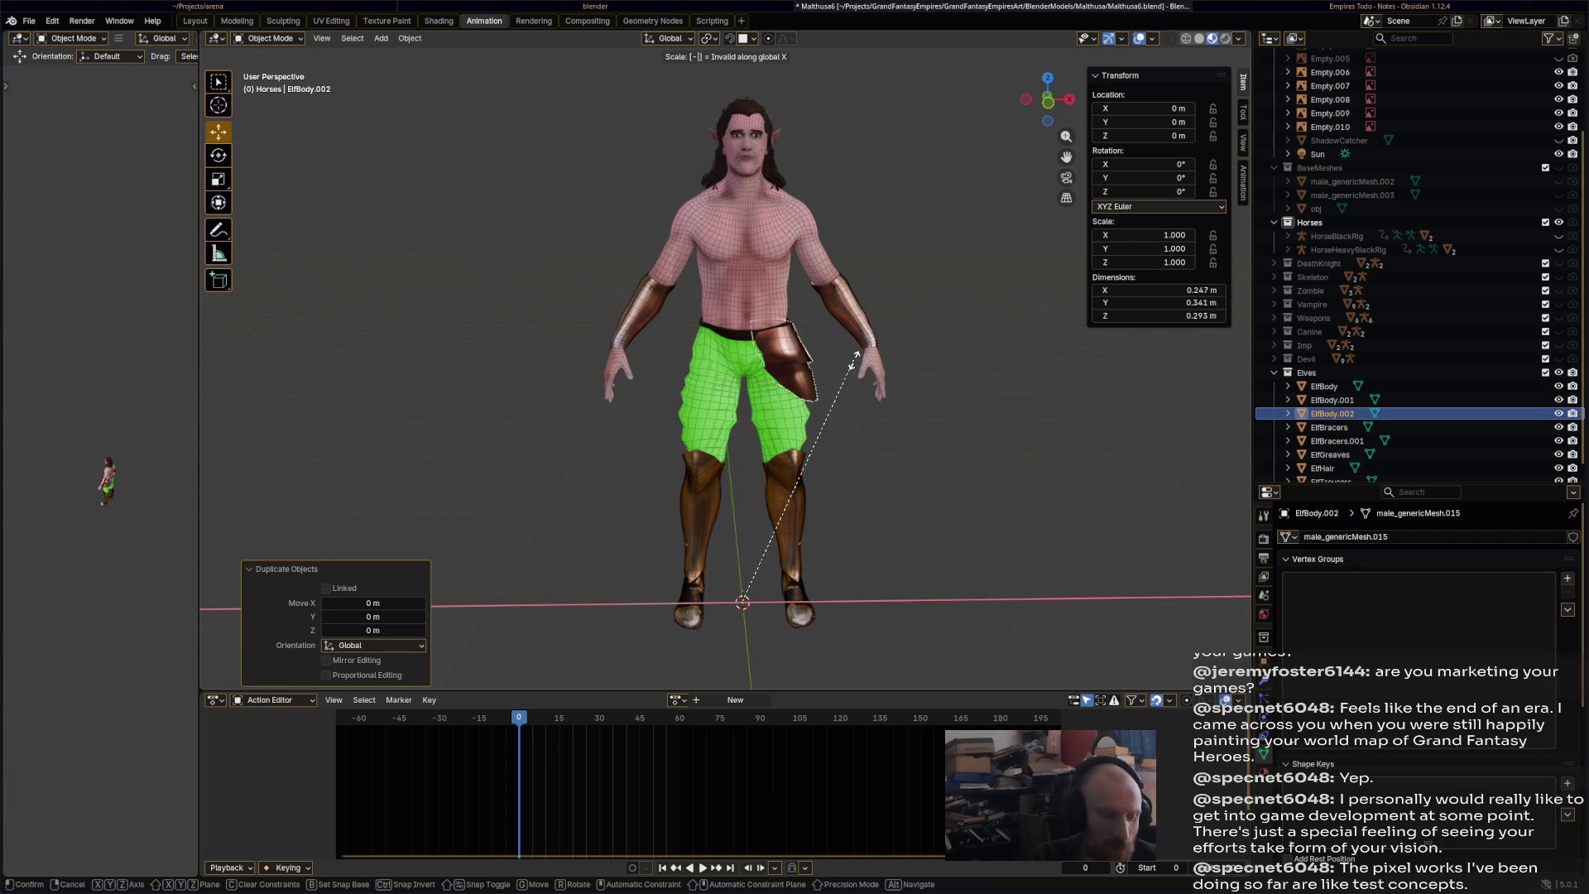
pyautogui.write('-1')
pyautogui.press('Return')
pyautogui.click(843, 406)
pyautogui.hotkey('ctrl', 's')
pyautogui.moveTo(842, 406)
pyautogui.mouseDown(button='middle')
pyautogui.moveTo(519, 401)
pyautogui.moveTo(787, 409)
pyautogui.moveTo(748, 400)
pyautogui.moveTo(874, 433)
pyautogui.moveTo(777, 414)
pyautogui.mouseUp(button='middle')
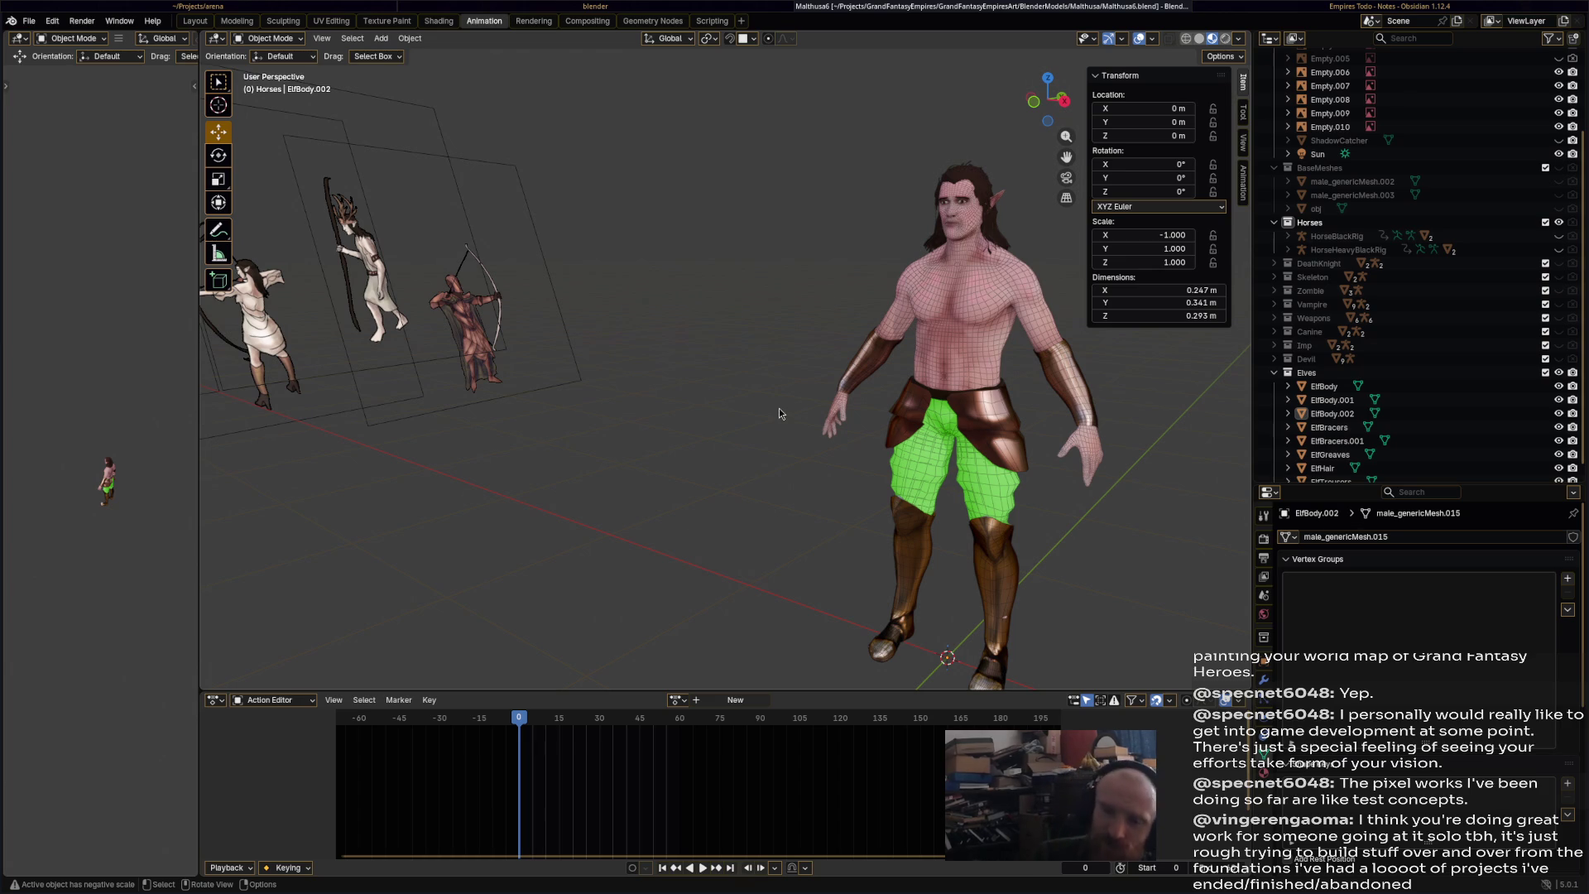
# - Orbit around the character and inspect the hip plate in Edit Mode from beneath the hips
pyautogui.moveTo(991, 71)
pyautogui.mouseDown(button='middle')
pyautogui.moveTo(853, 76)
pyautogui.moveTo(846, 126)
pyautogui.moveTo(831, 120)
pyautogui.moveTo(815, 280)
pyautogui.mouseUp(button='middle')
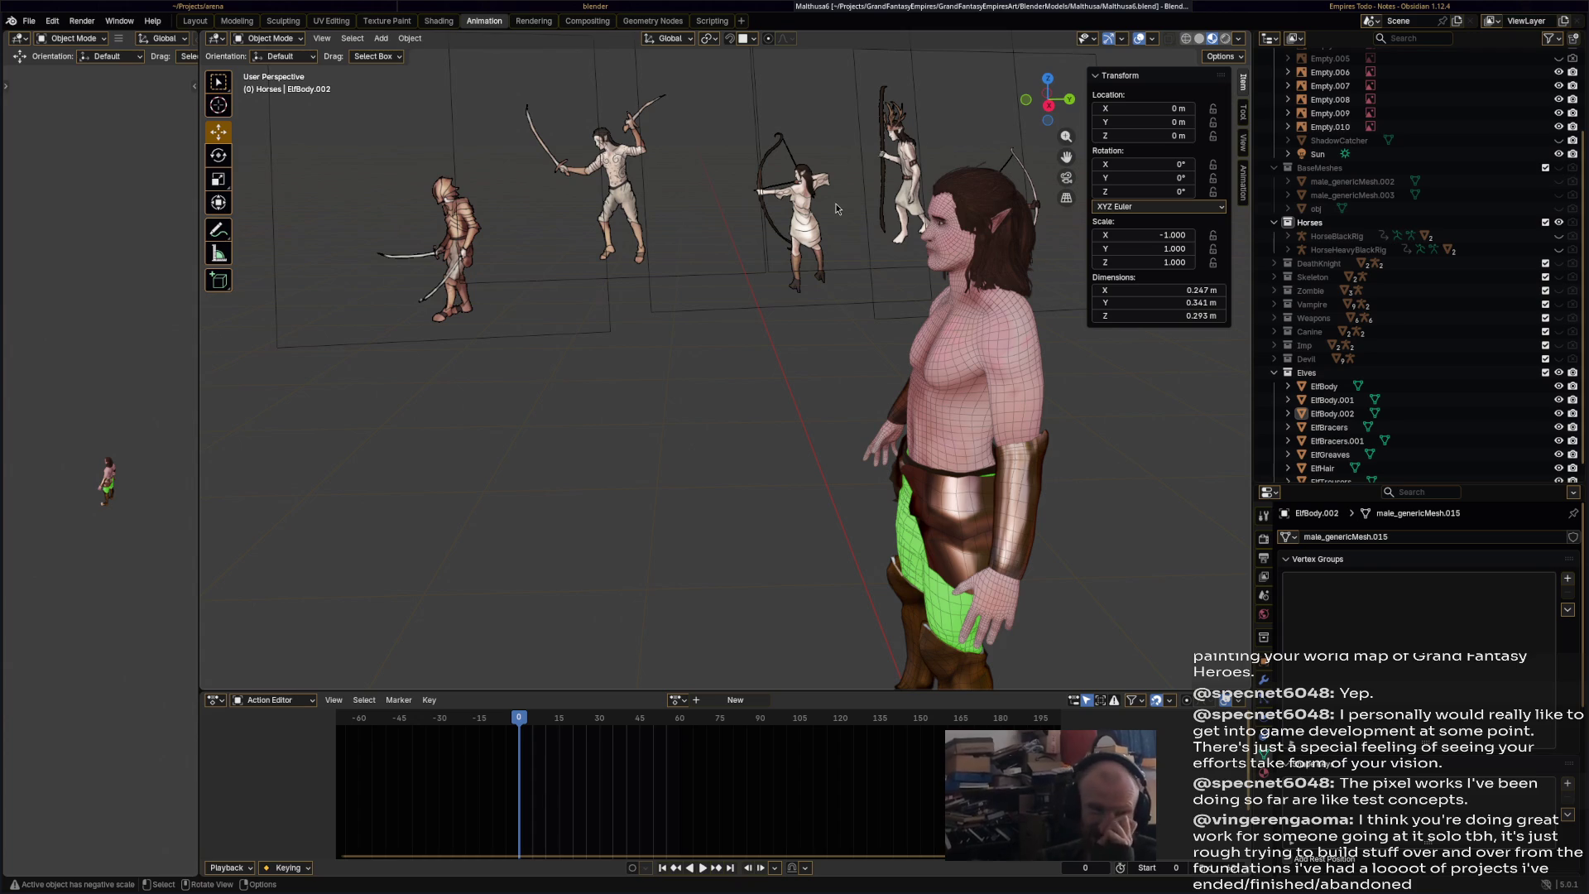
pyautogui.moveTo(842, 240)
pyautogui.mouseDown(button='middle')
pyautogui.moveTo(877, 236)
pyautogui.moveTo(826, 231)
pyautogui.moveTo(909, 224)
pyautogui.moveTo(857, 234)
pyautogui.moveTo(881, 236)
pyautogui.mouseUp(button='middle')
pyautogui.click(297, 39)
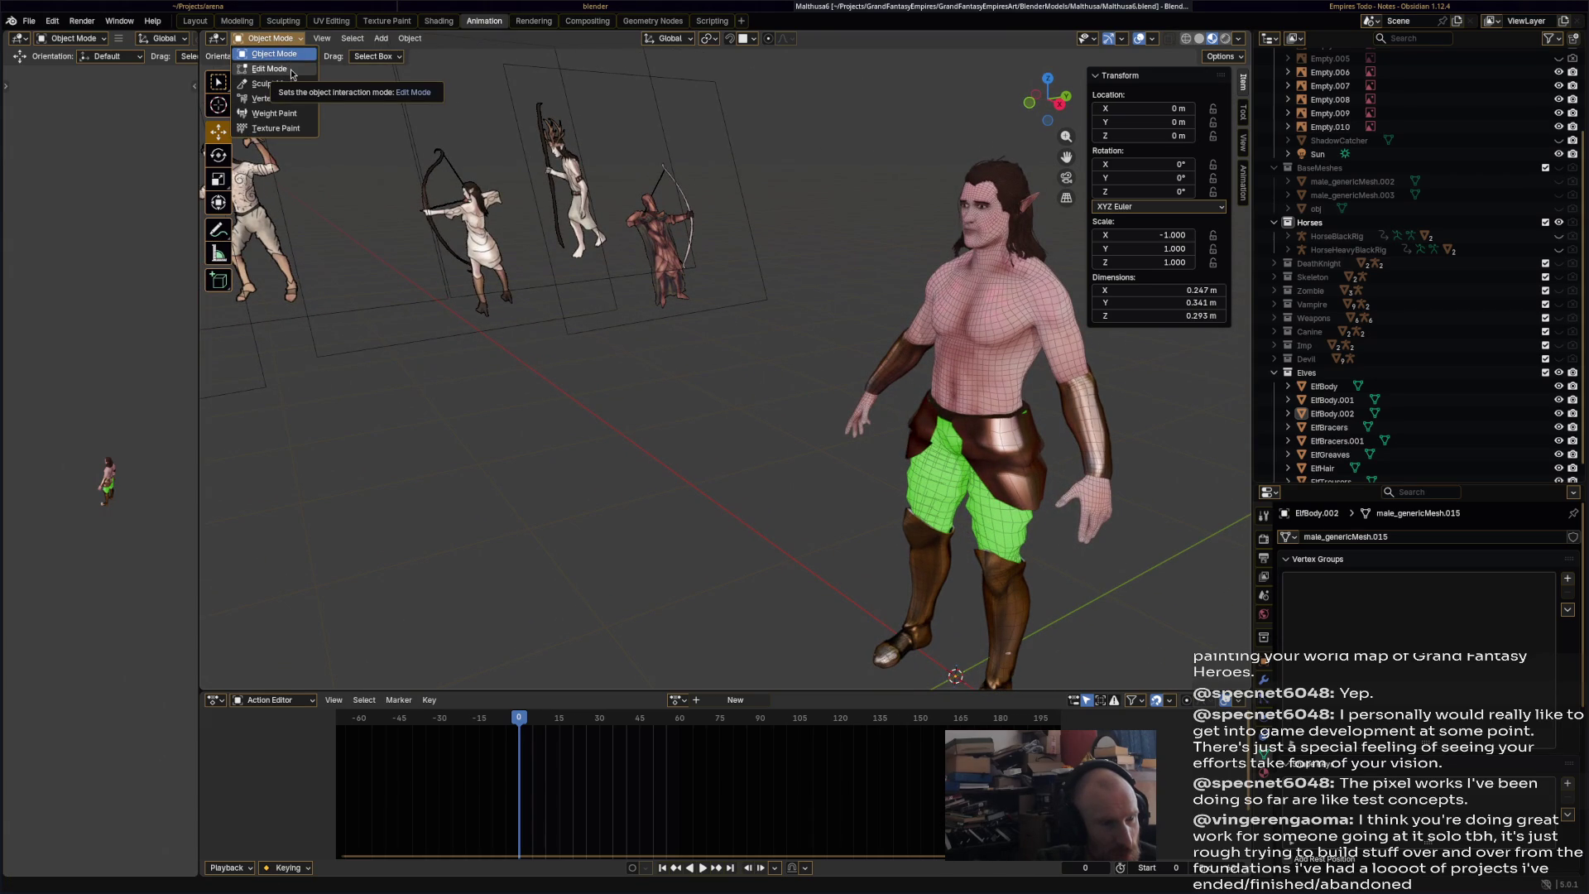
pyautogui.click(291, 73)
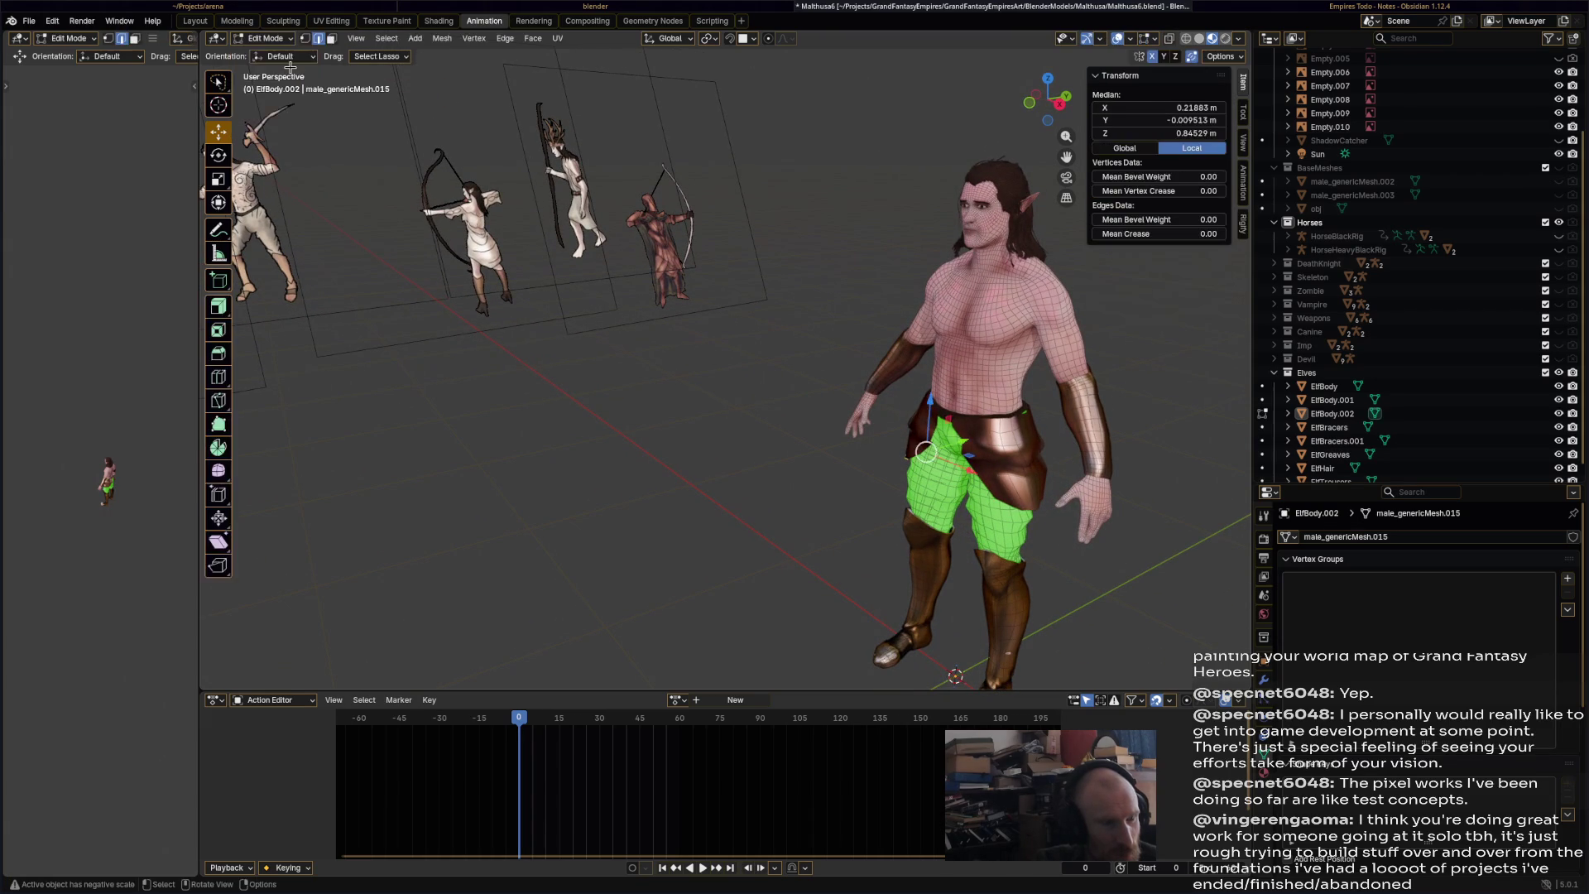
pyautogui.moveTo(603, 202)
pyautogui.mouseDown(button='middle')
pyautogui.moveTo(673, 174)
pyautogui.moveTo(876, 331)
pyautogui.mouseUp(button='middle')
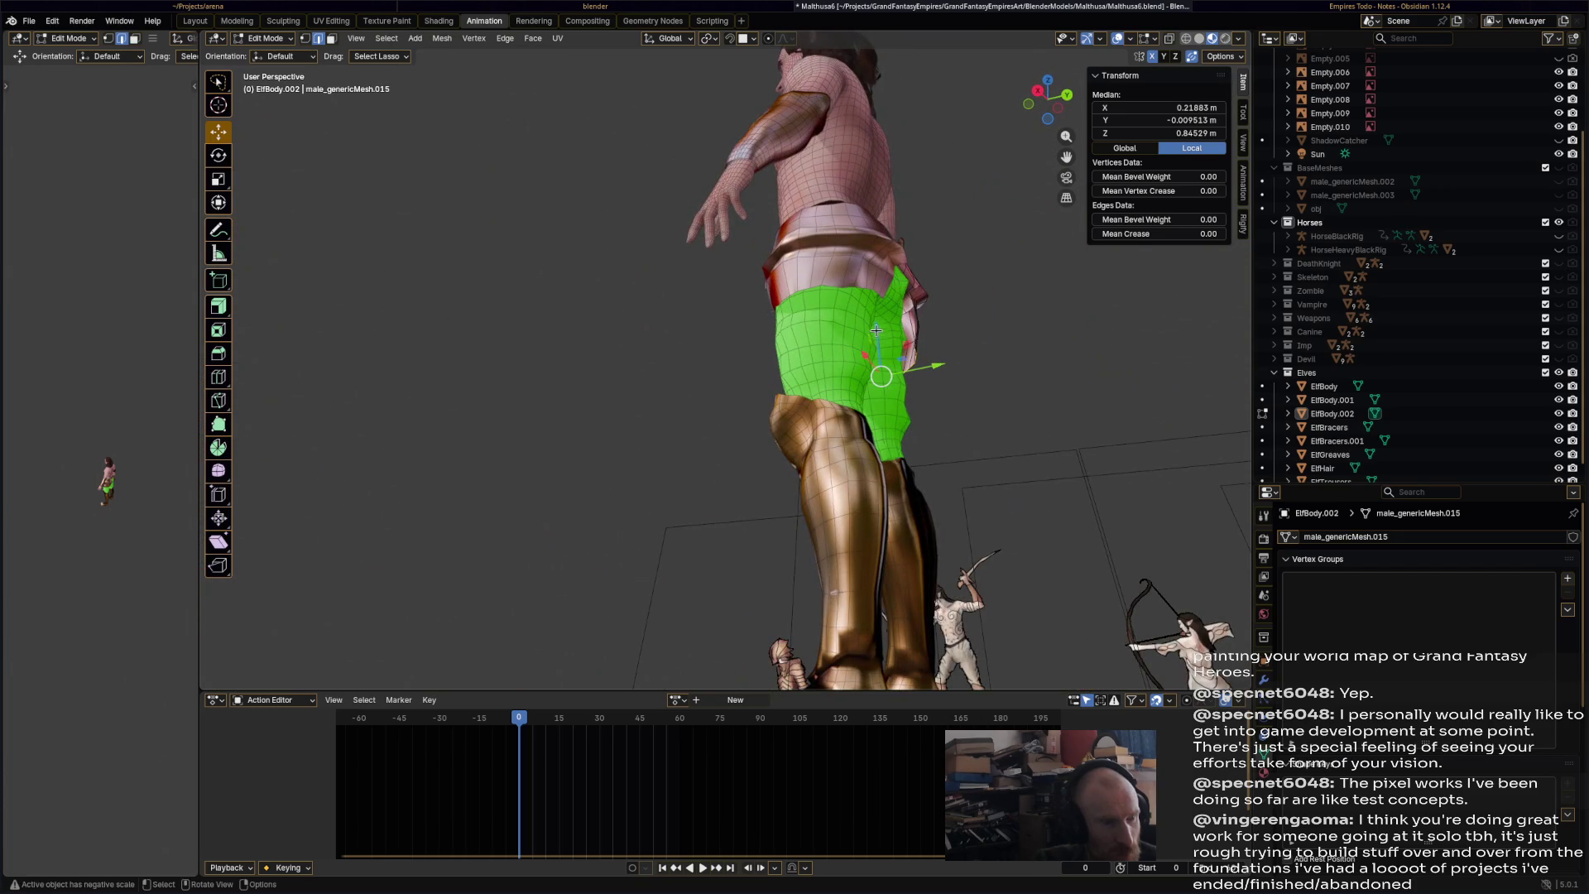
# - Return to Object Mode, select ElfTrousers and save the file
pyautogui.click(265, 38)
pyautogui.click(270, 55)
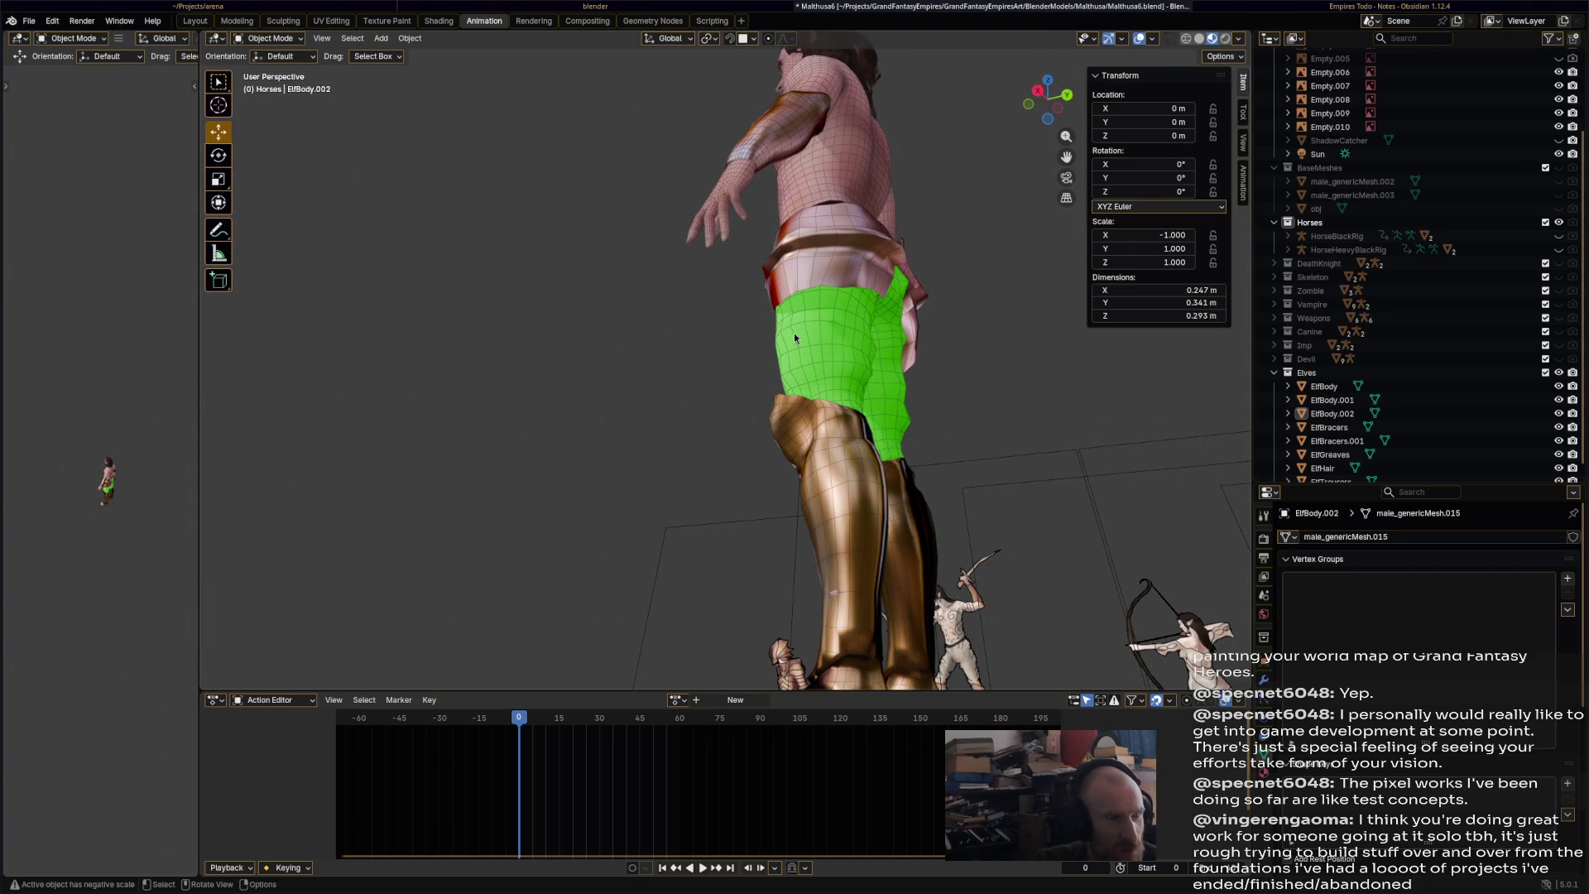
pyautogui.click(847, 286)
pyautogui.click(843, 320)
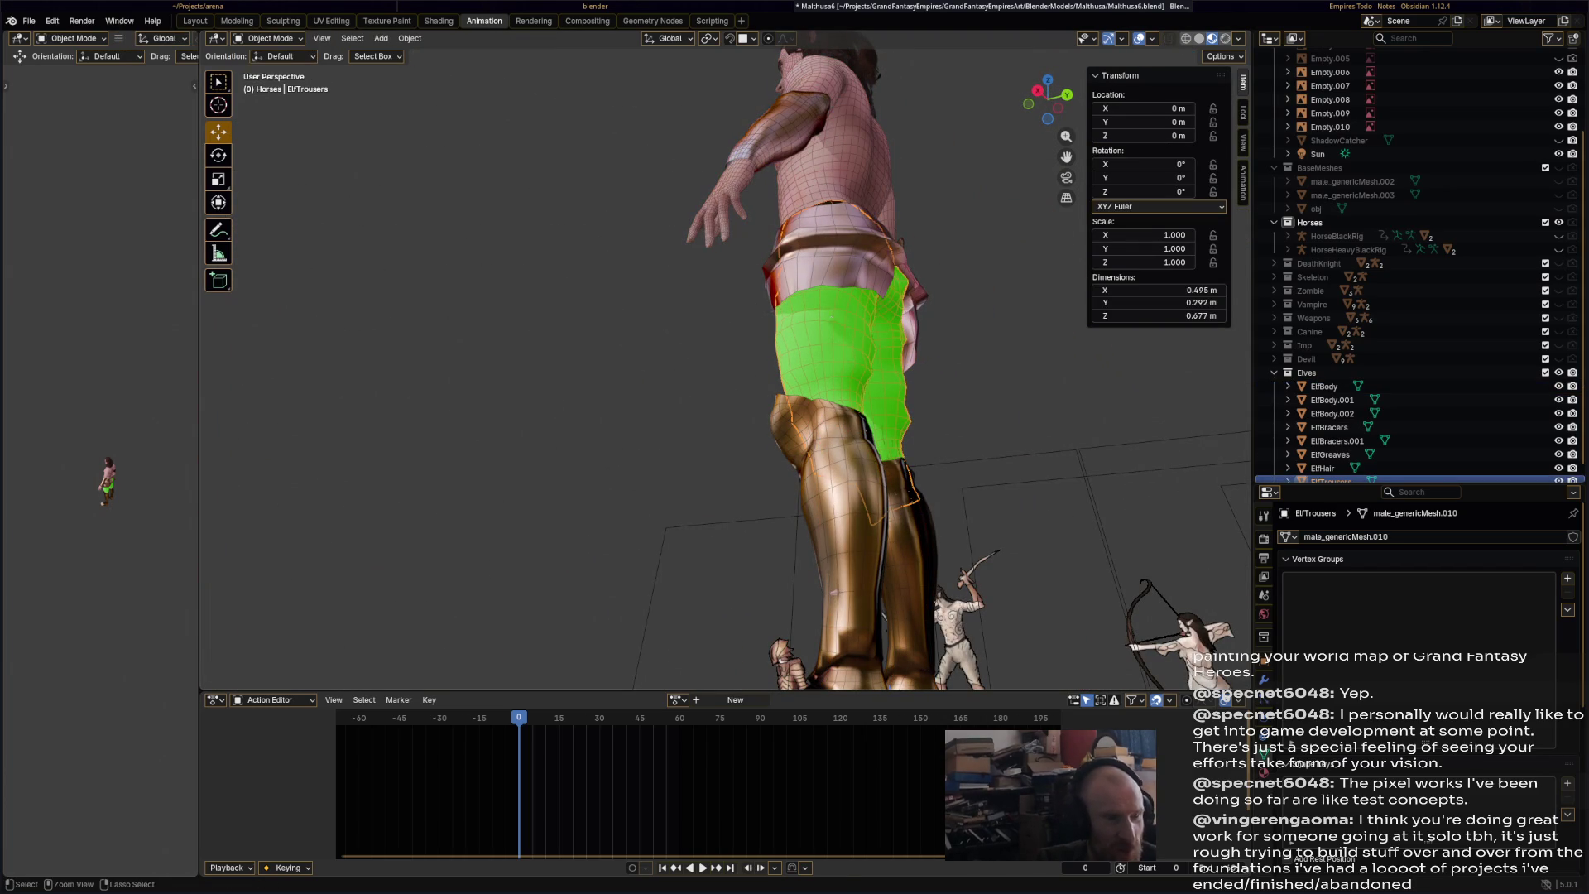
pyautogui.hotkey('ctrl', 's')
pyautogui.moveTo(833, 316)
pyautogui.mouseDown(button='middle')
pyautogui.moveTo(834, 376)
pyautogui.moveTo(781, 434)
pyautogui.mouseUp(button='middle')
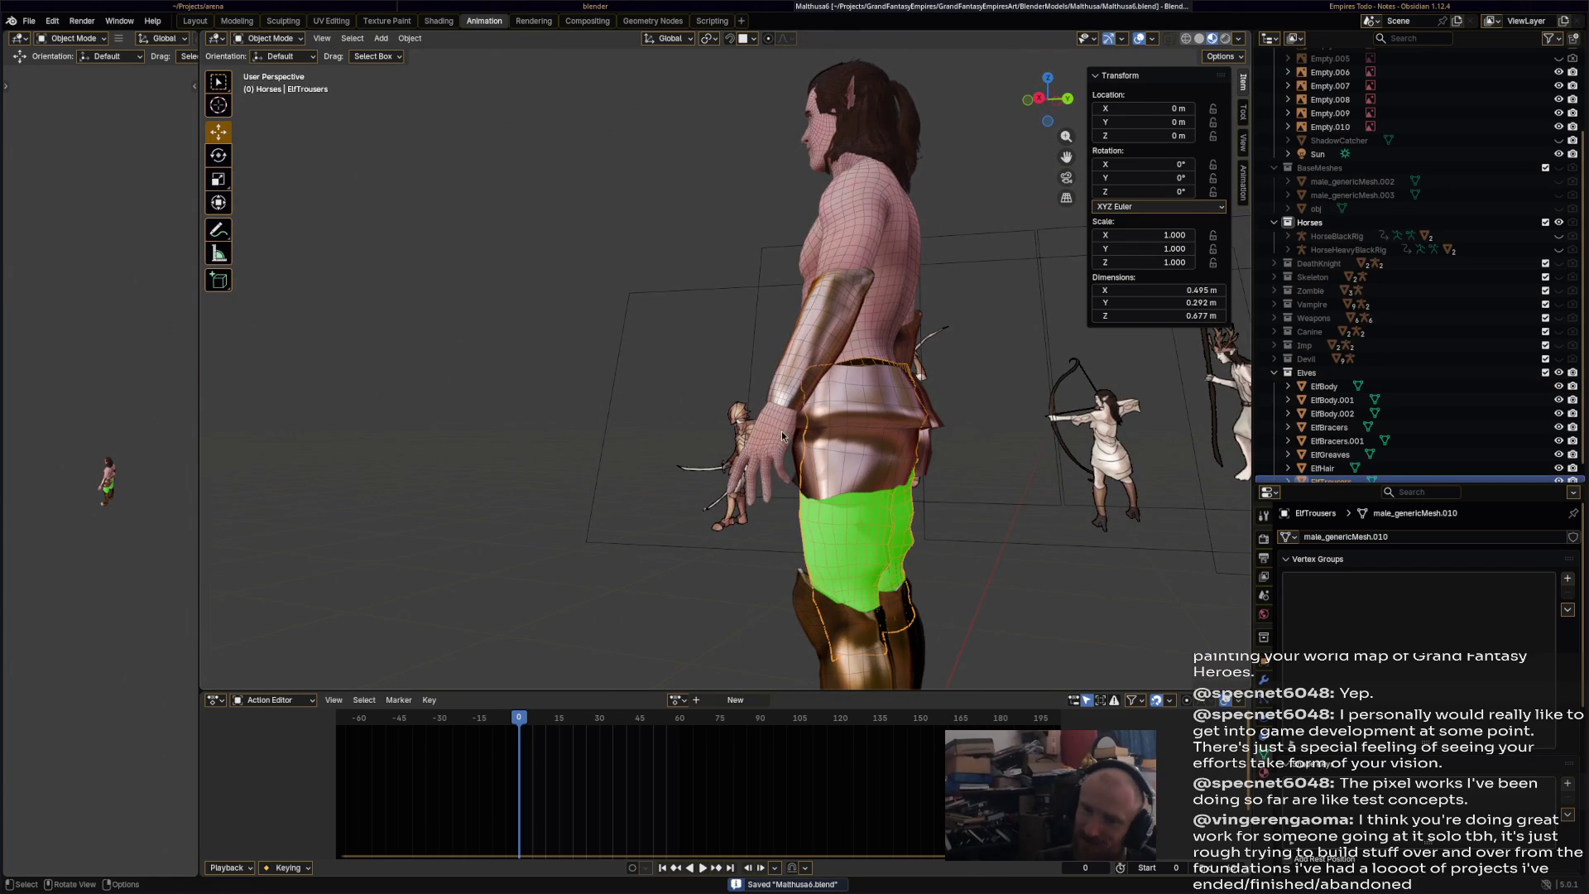
# - In the Shading workspace, begin renaming the shared BodyMat, then back out without changing it
pyautogui.click(438, 21)
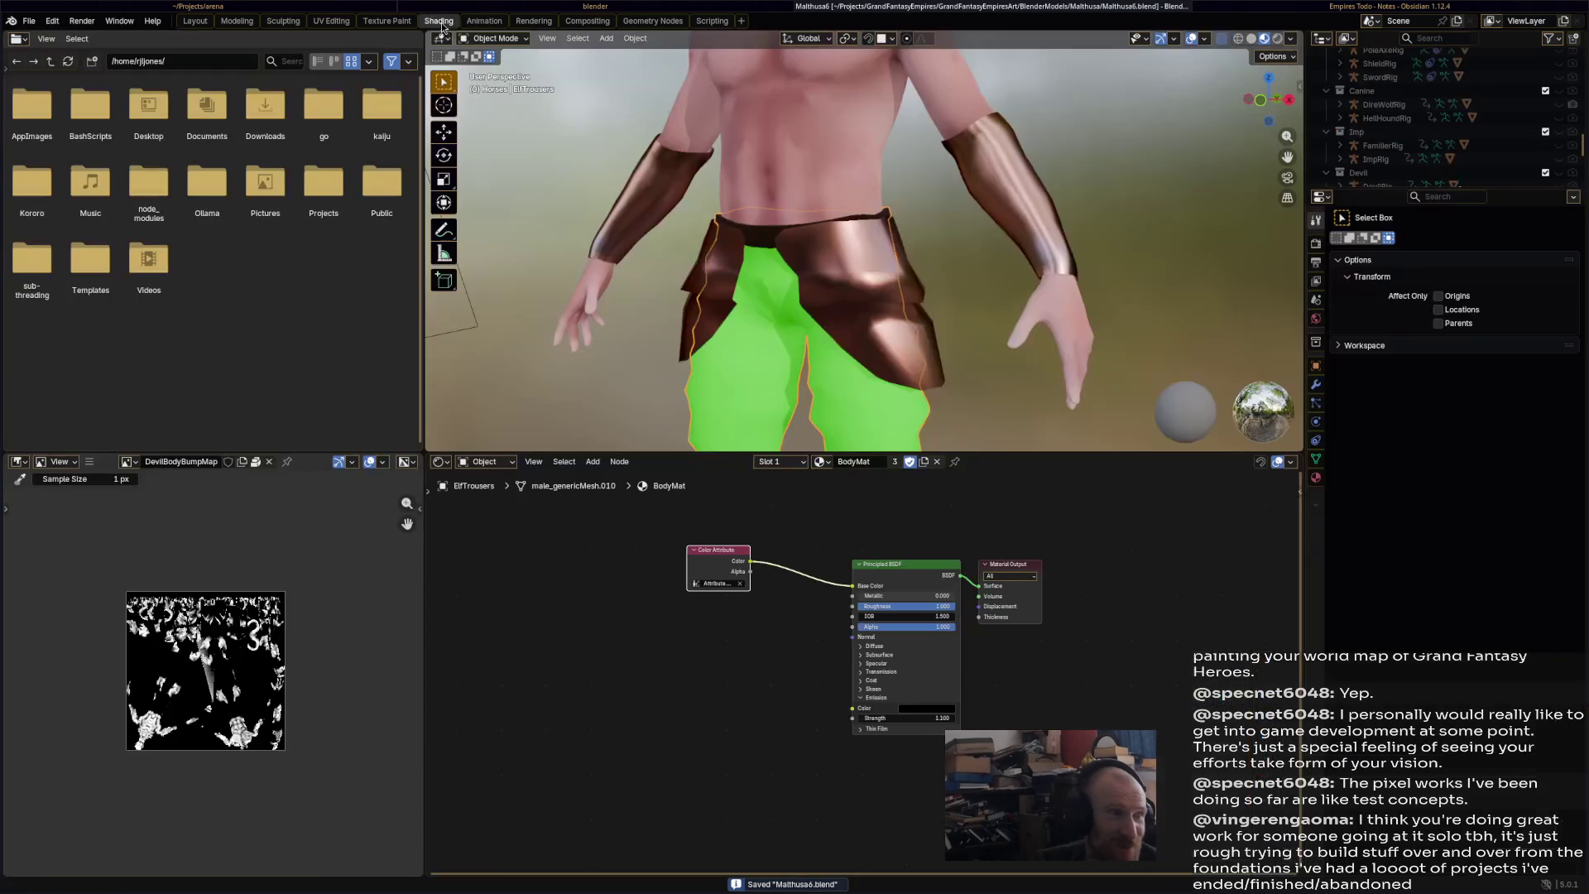
pyautogui.moveTo(716, 551); pyautogui.dragTo(728, 545)
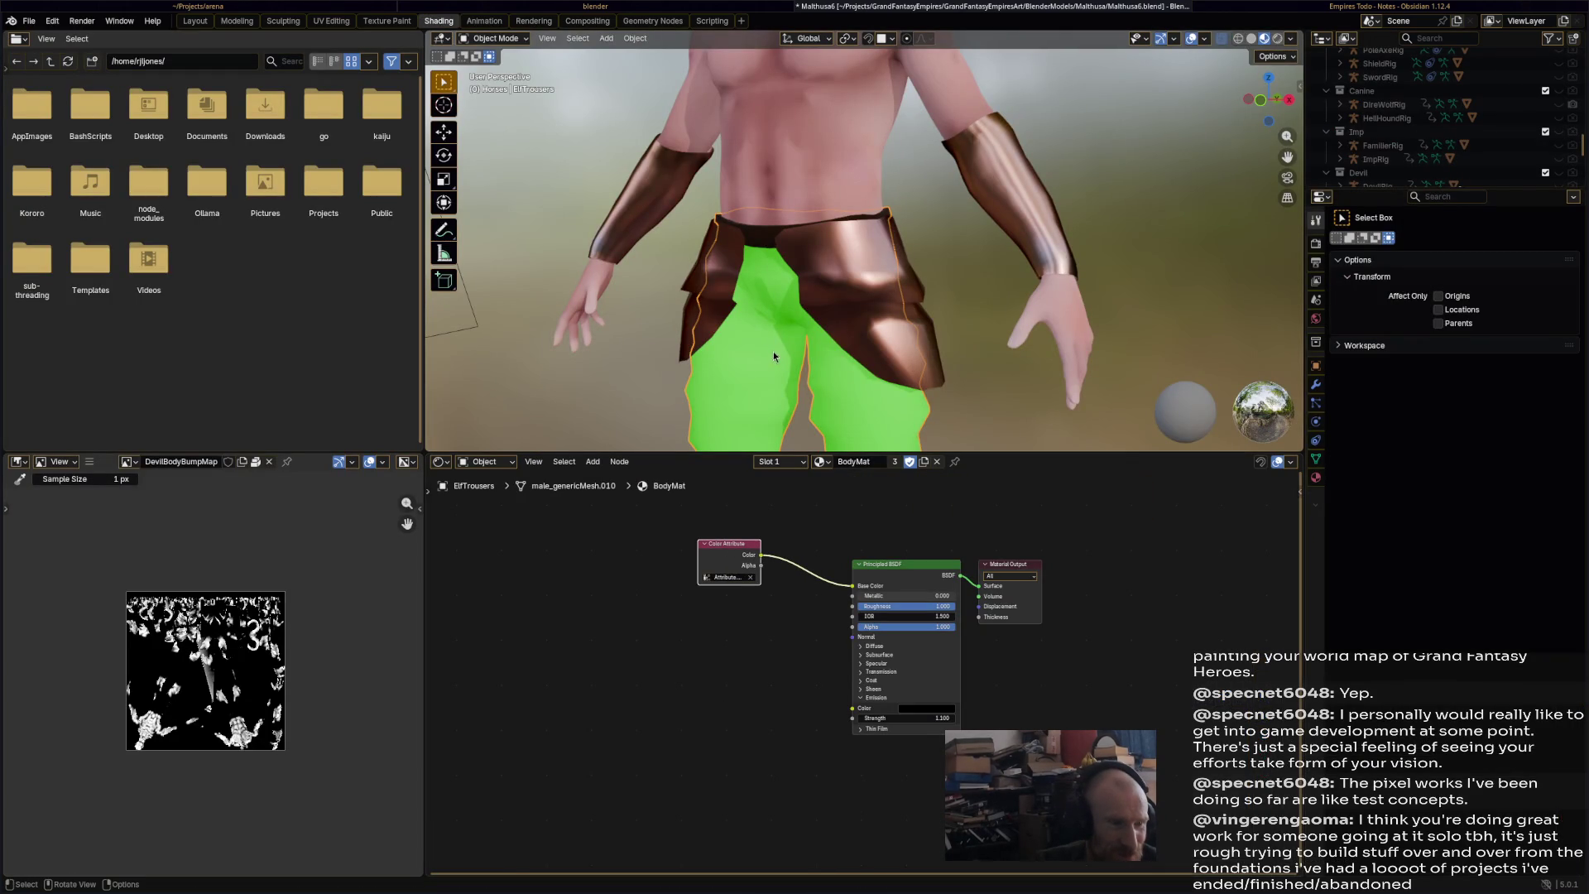
pyautogui.click(856, 462)
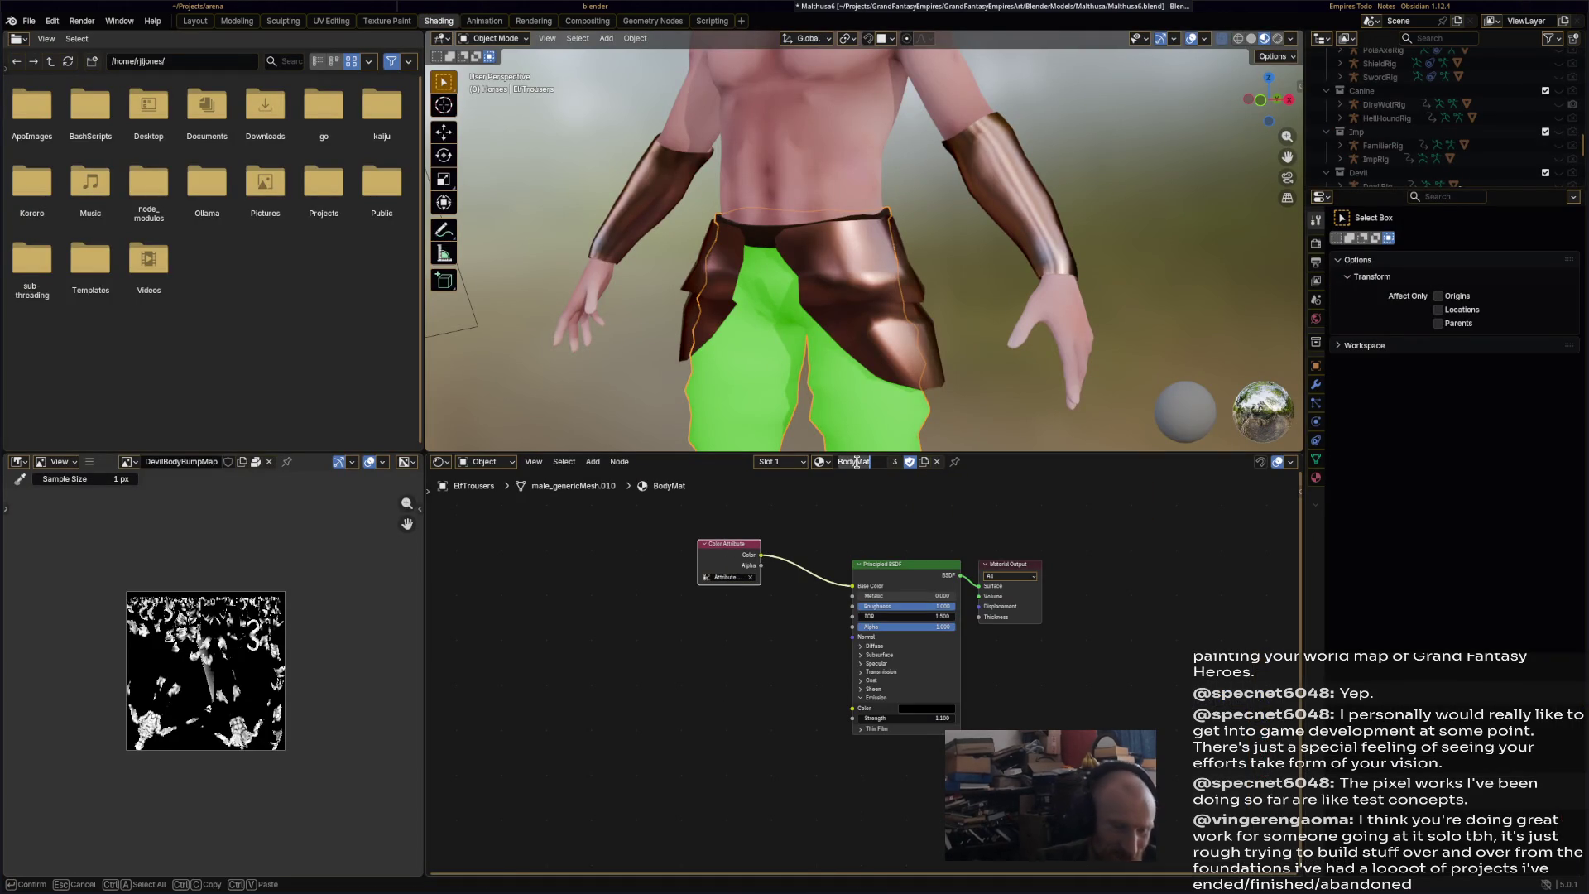
pyautogui.write('Trousers')
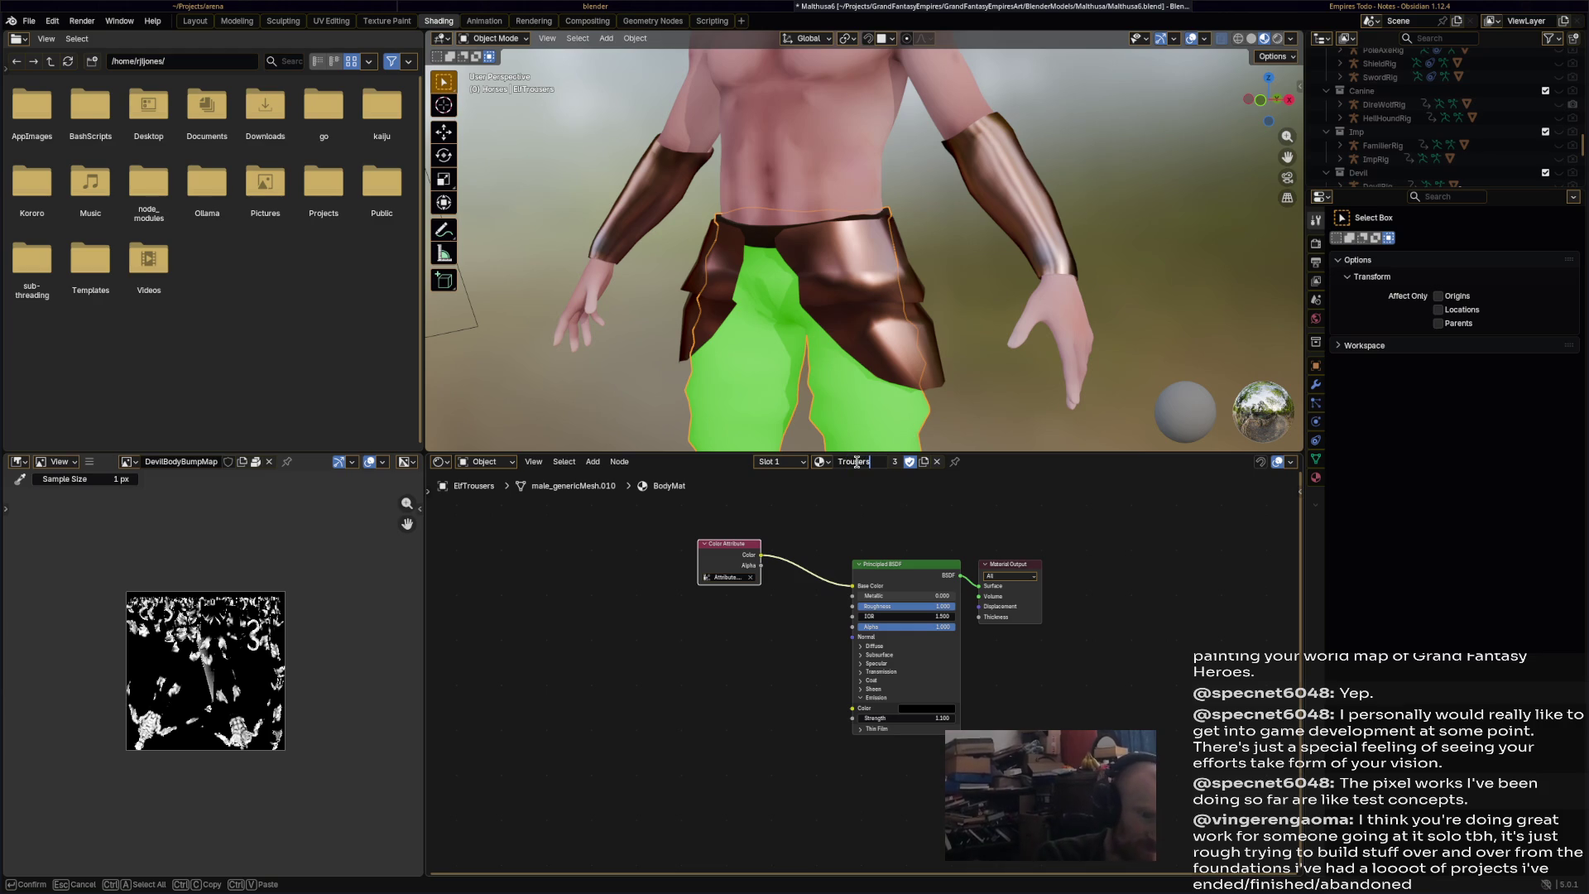
pyautogui.press('BackSpace')
pyautogui.press('BackSpace')
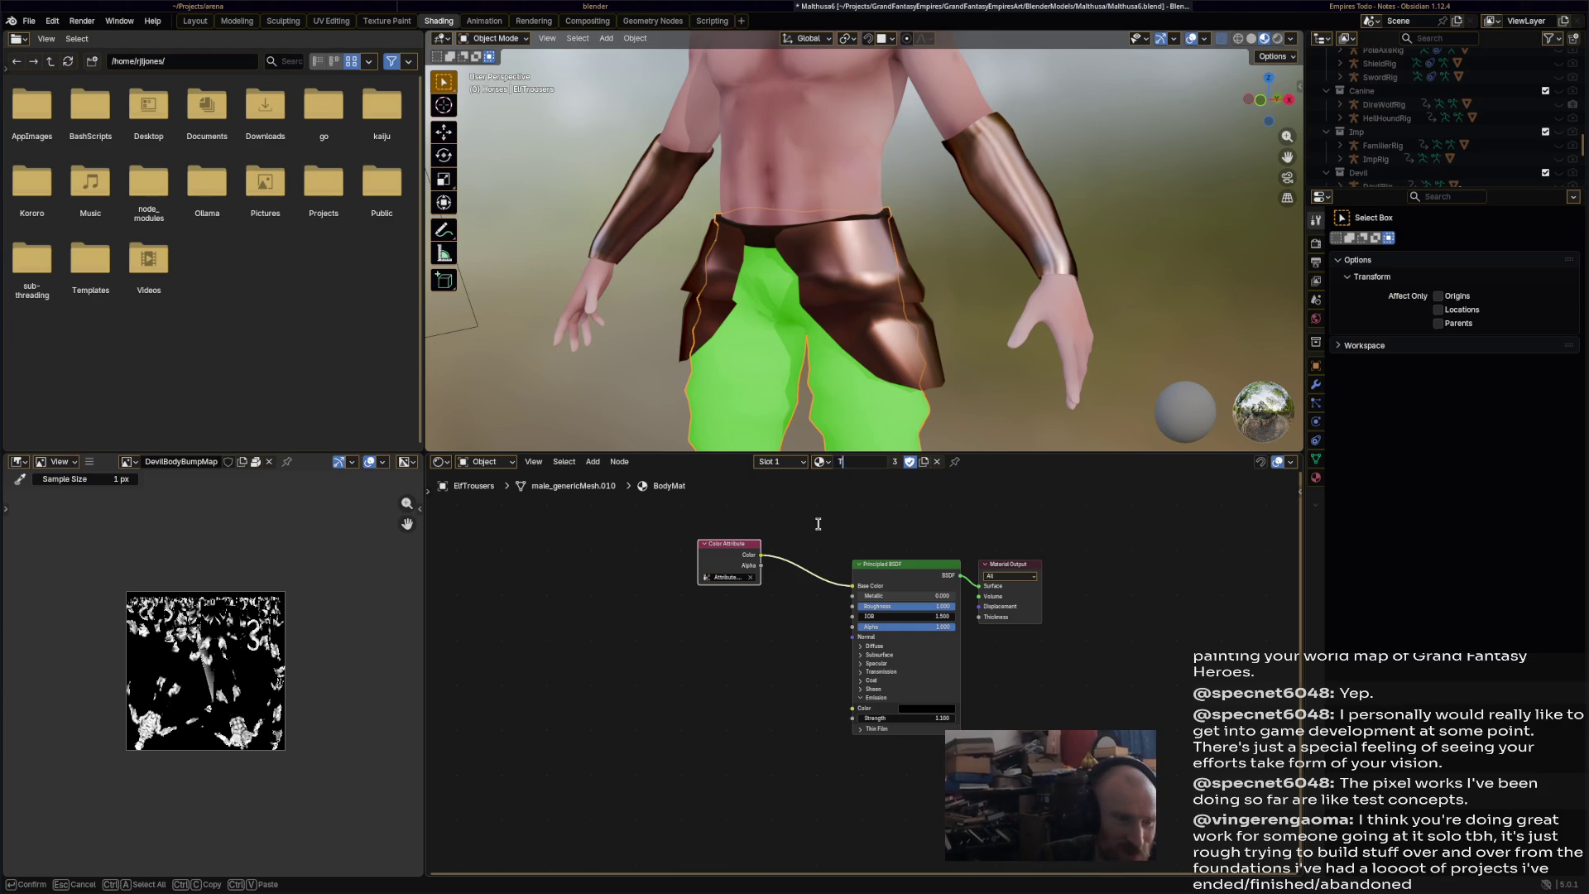
pyautogui.write('BodyMat')
pyautogui.press('Return')
# - Duplicate BodyMat into a new material named TrousersMat and save the file
pyautogui.click(924, 462)
pyautogui.doubleClick(872, 462)
pyautogui.write('Trousers')
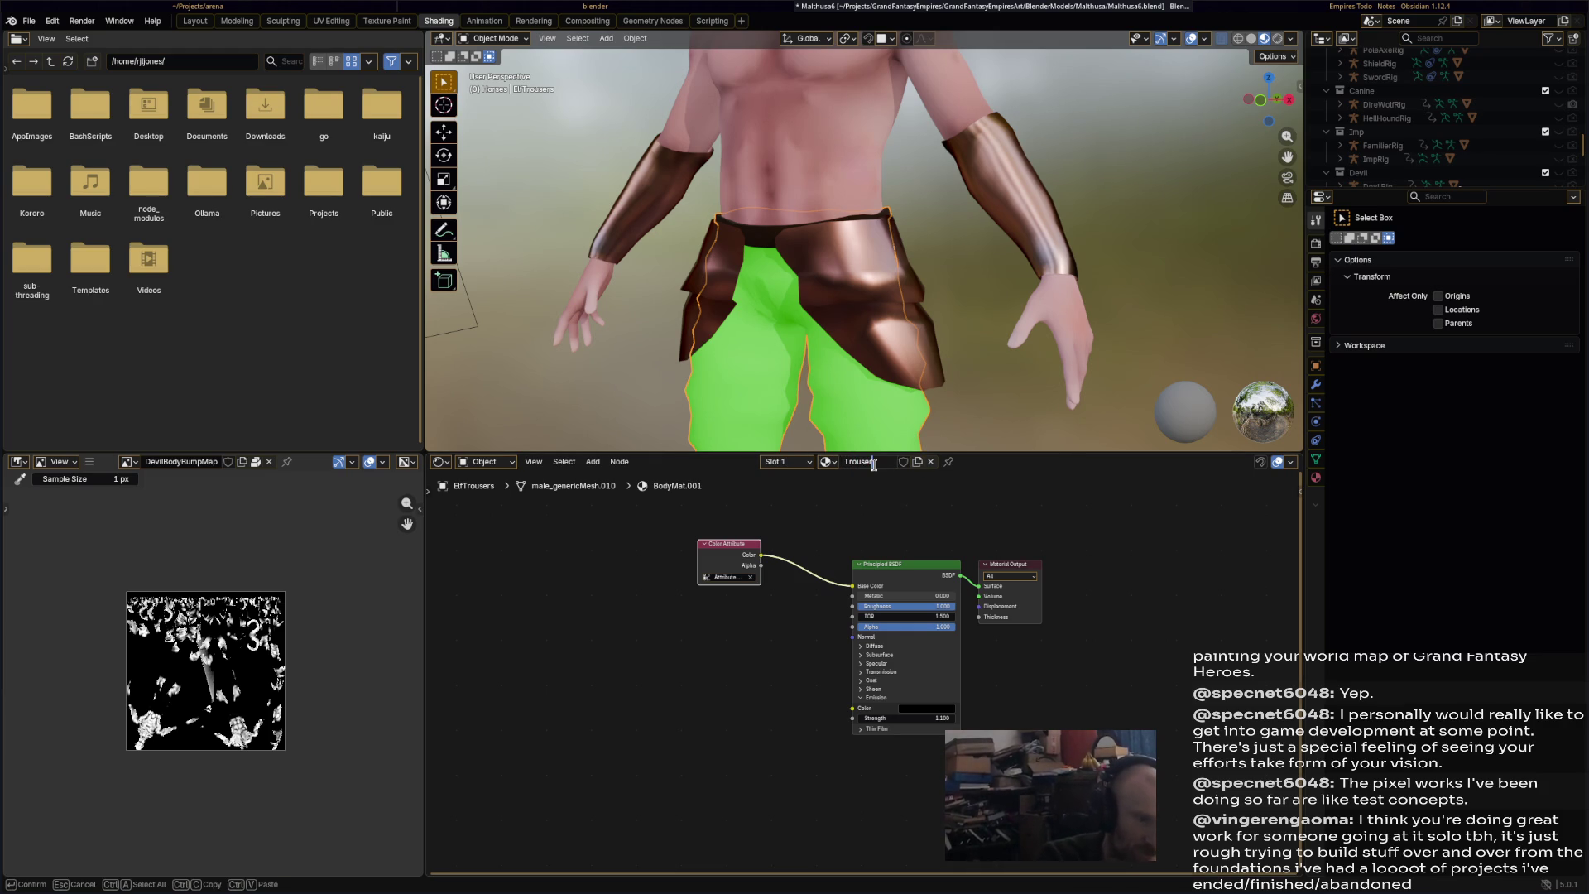
pyautogui.write('at')
pyautogui.press('Return')
pyautogui.hotkey('ctrl', 's')
pyautogui.rightClick(649, 692)
# - Add an Image Texture node with a new blank image named TrousersBumpMap
pyautogui.moveTo(651, 694)
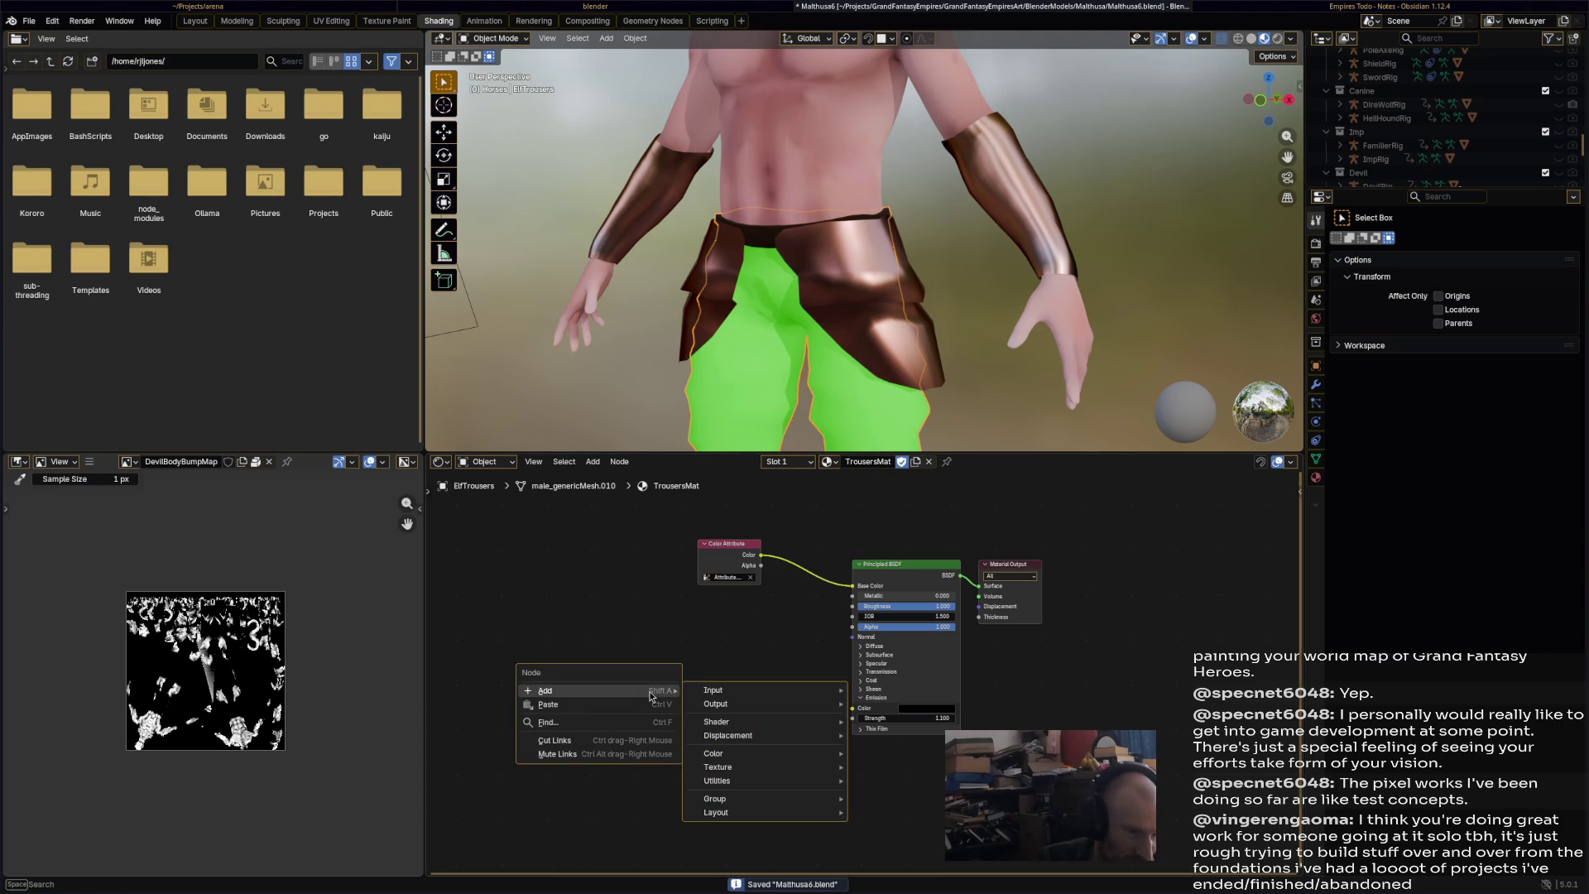
pyautogui.rightClick(651, 644)
pyautogui.moveTo(654, 646)
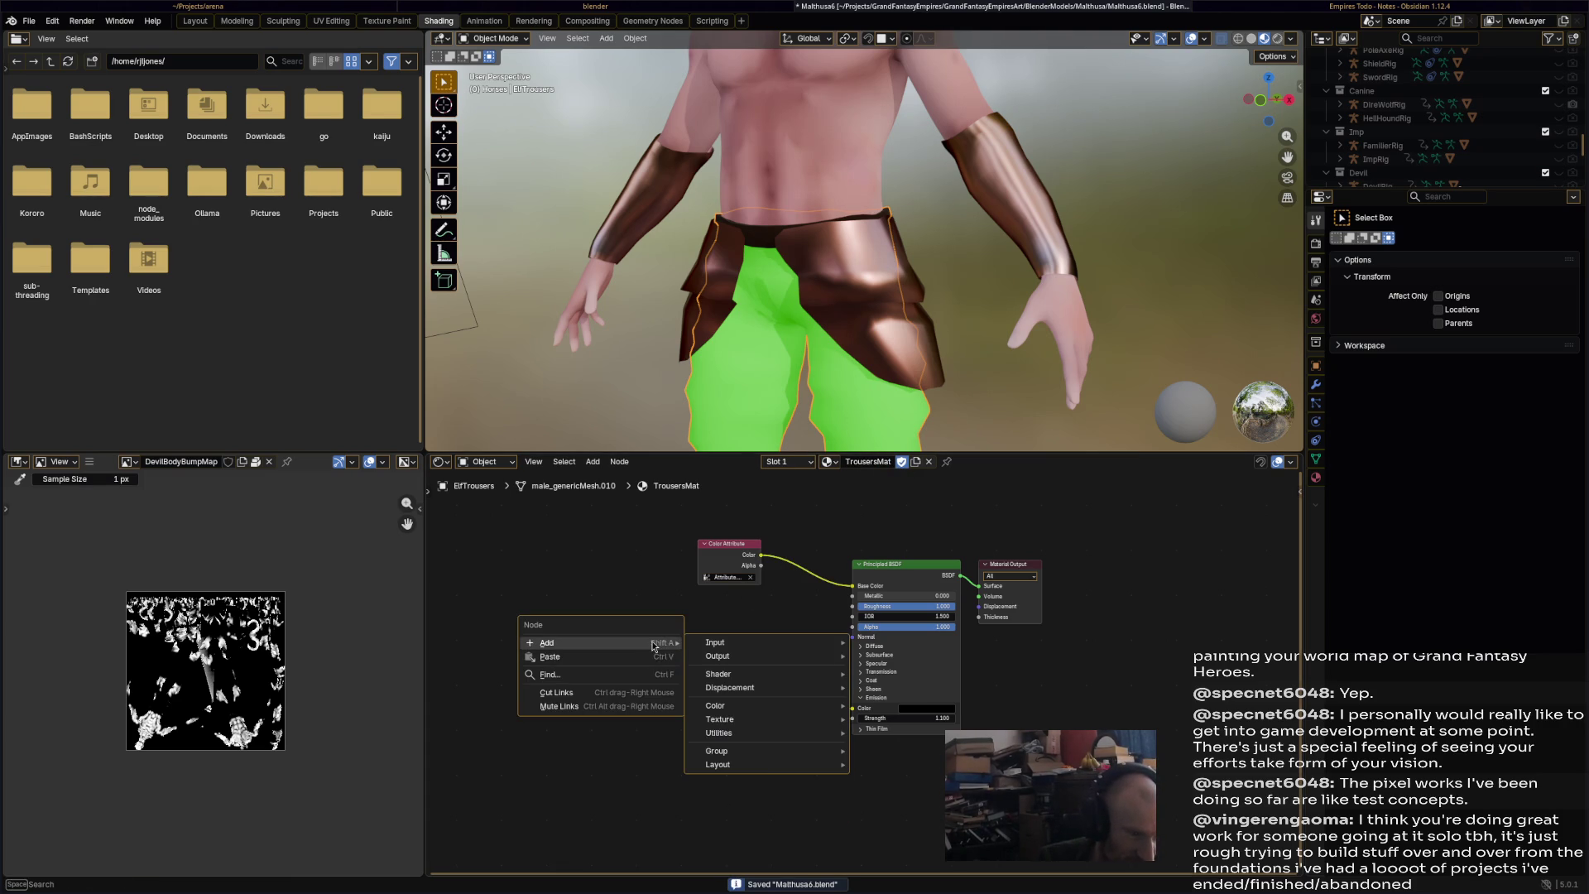
pyautogui.moveTo(737, 720)
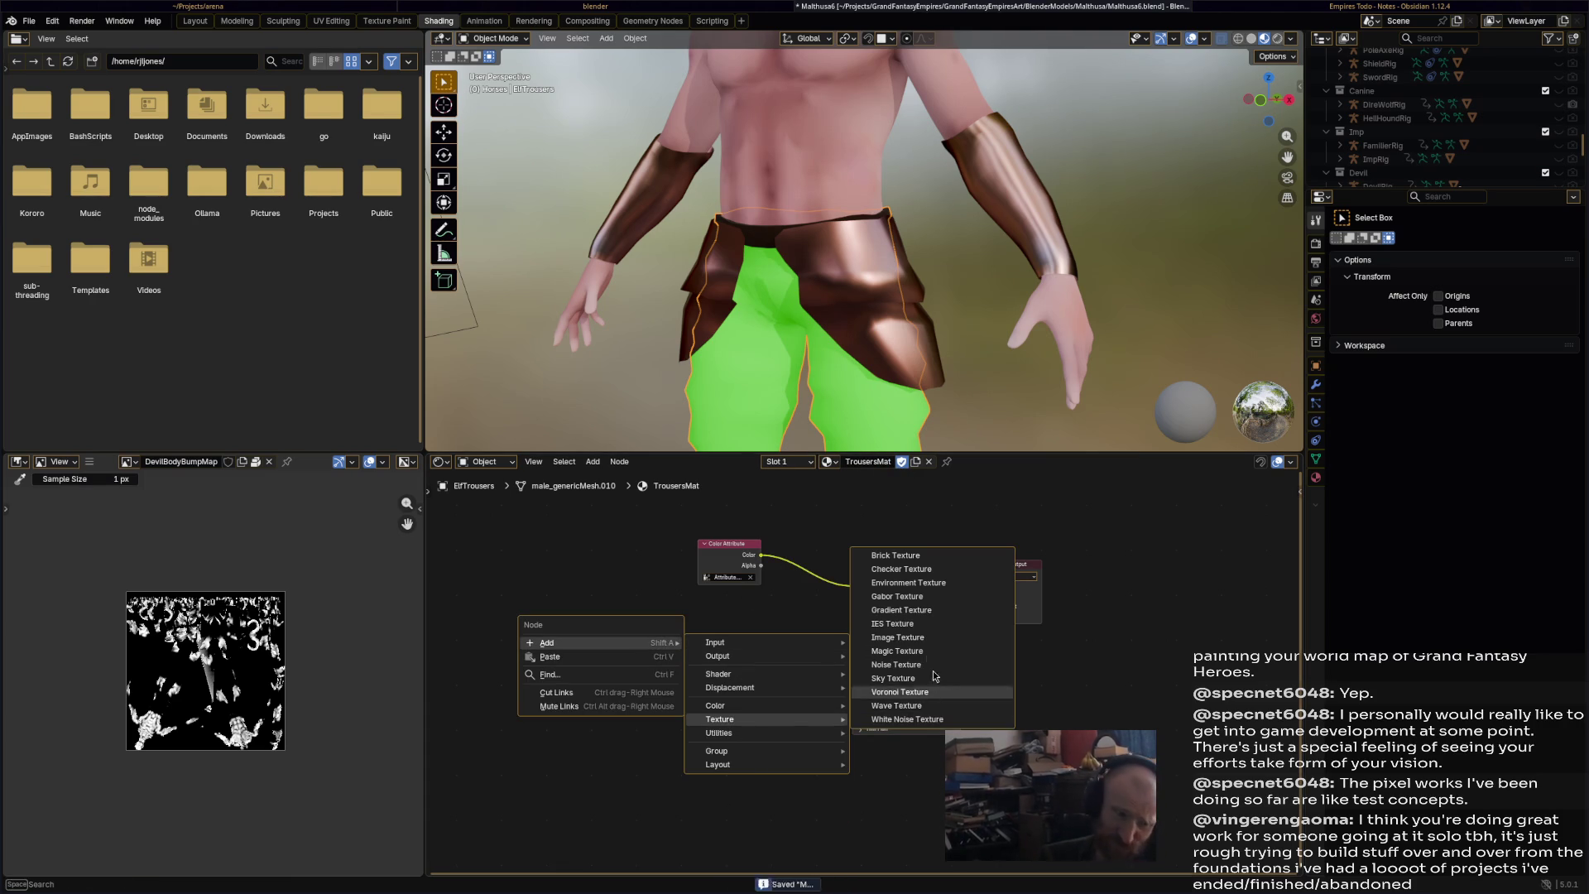
pyautogui.click(925, 635)
pyautogui.click(658, 677)
pyautogui.click(660, 681)
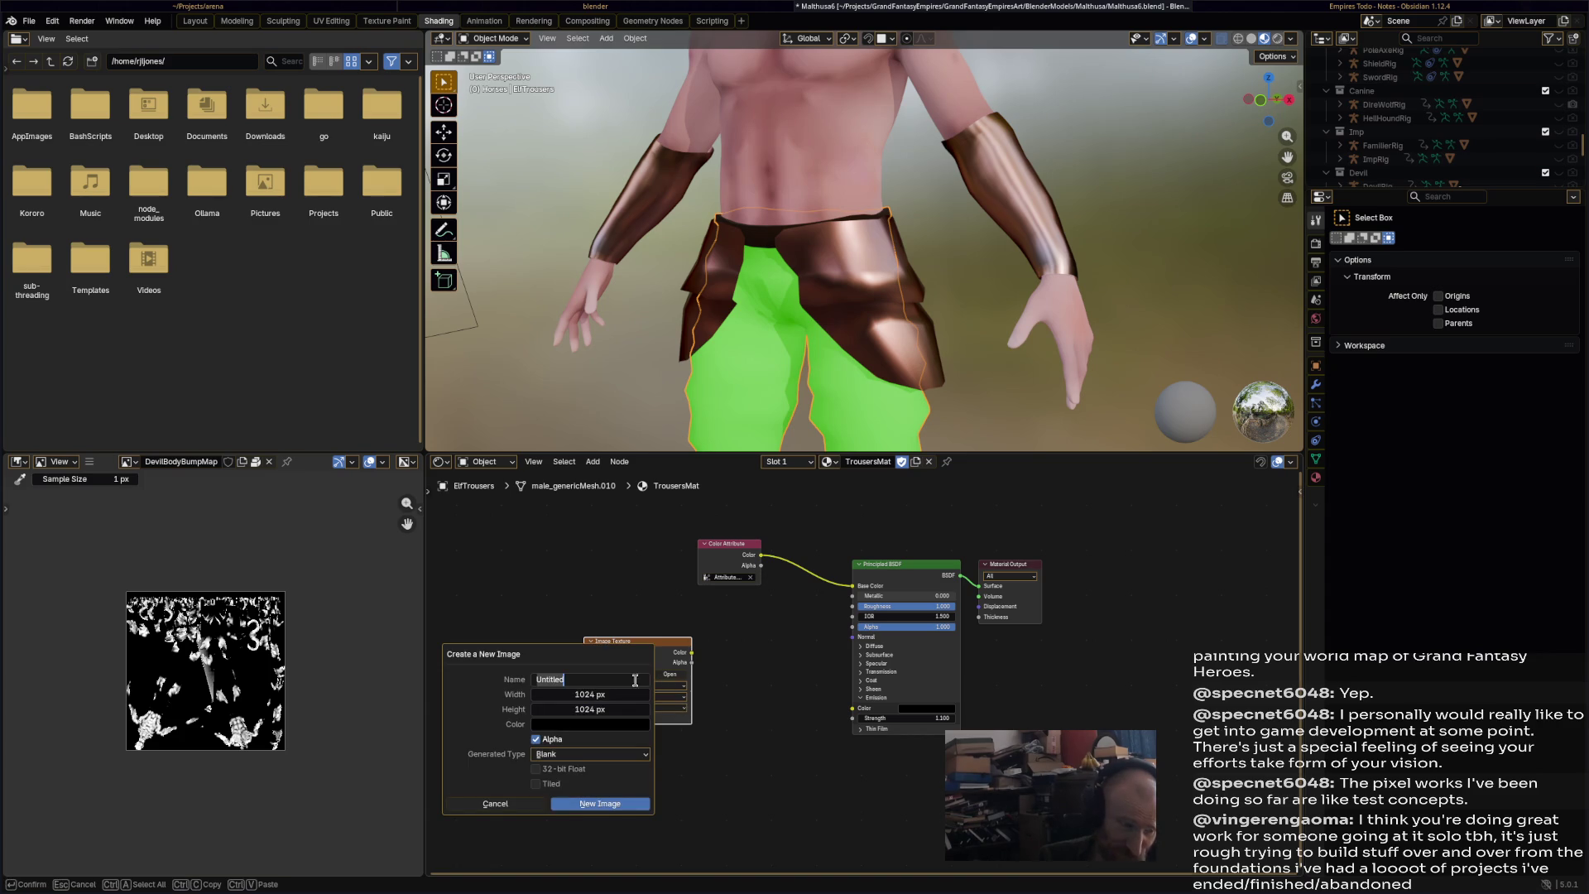
pyautogui.write('TrousersBump')
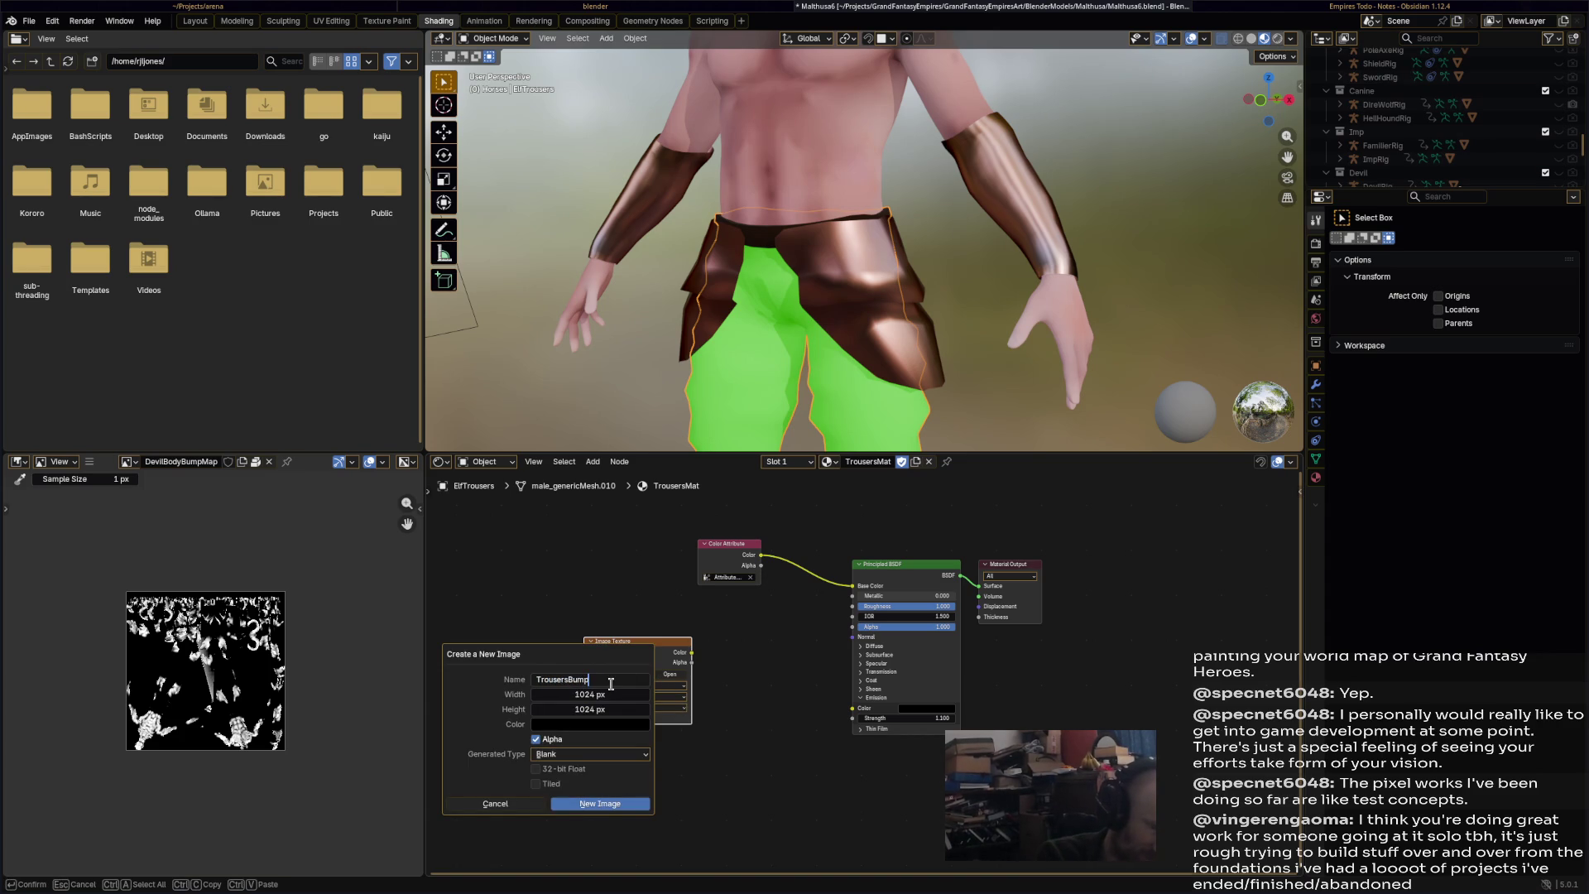
pyautogui.press('Return')
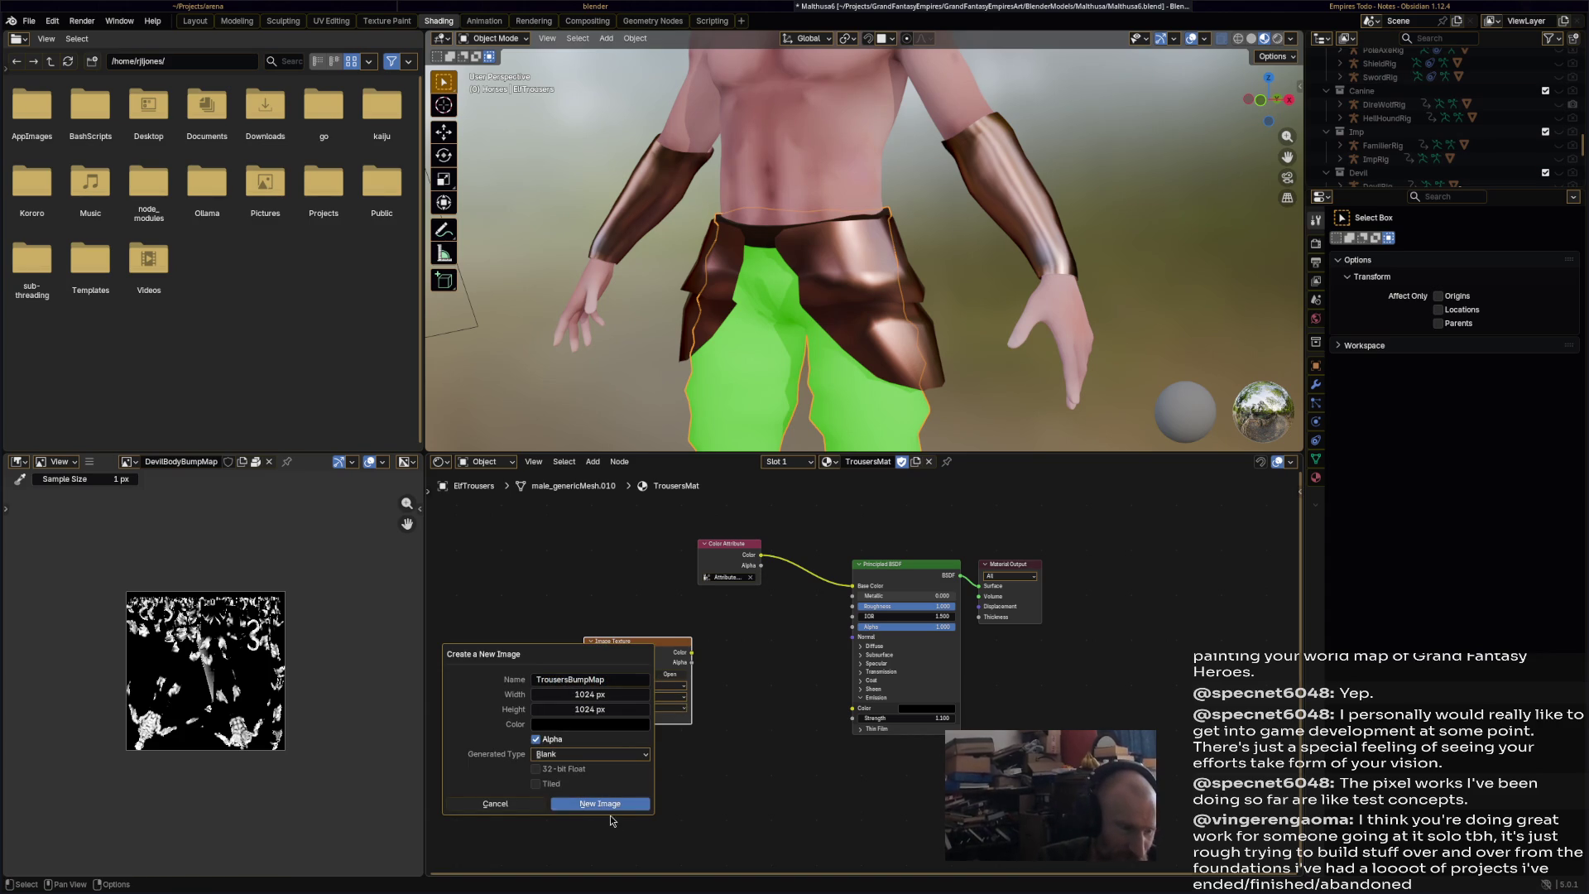
pyautogui.click(612, 804)
# - Route the image color through a Bump node into the shader normal, set Non-Color, and save
pyautogui.moveTo(692, 653)
pyautogui.mouseDown()
pyautogui.moveTo(787, 674)
pyautogui.moveTo(853, 637)
pyautogui.mouseUp()
pyautogui.write('bump')
pyautogui.press('Return')
pyautogui.click(781, 689)
pyautogui.moveTo(730, 684); pyautogui.dragTo(731, 713)
pyautogui.keyDown('ctrl'); pyautogui.scroll(1, 773, 692); pyautogui.keyUp('ctrl')
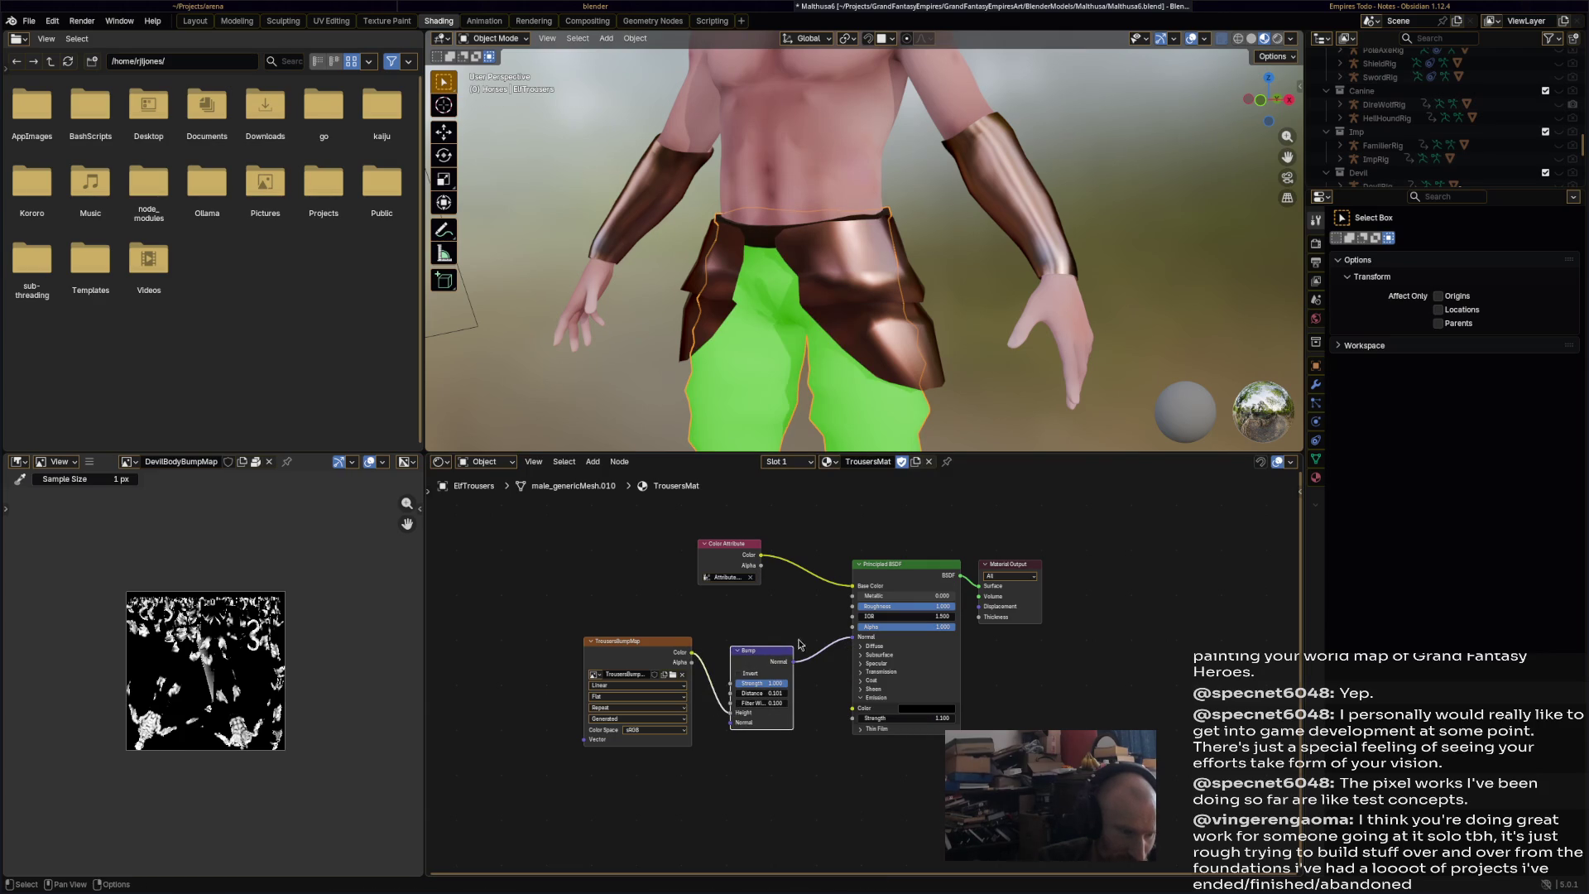
pyautogui.hotkey('ctrl', 's')
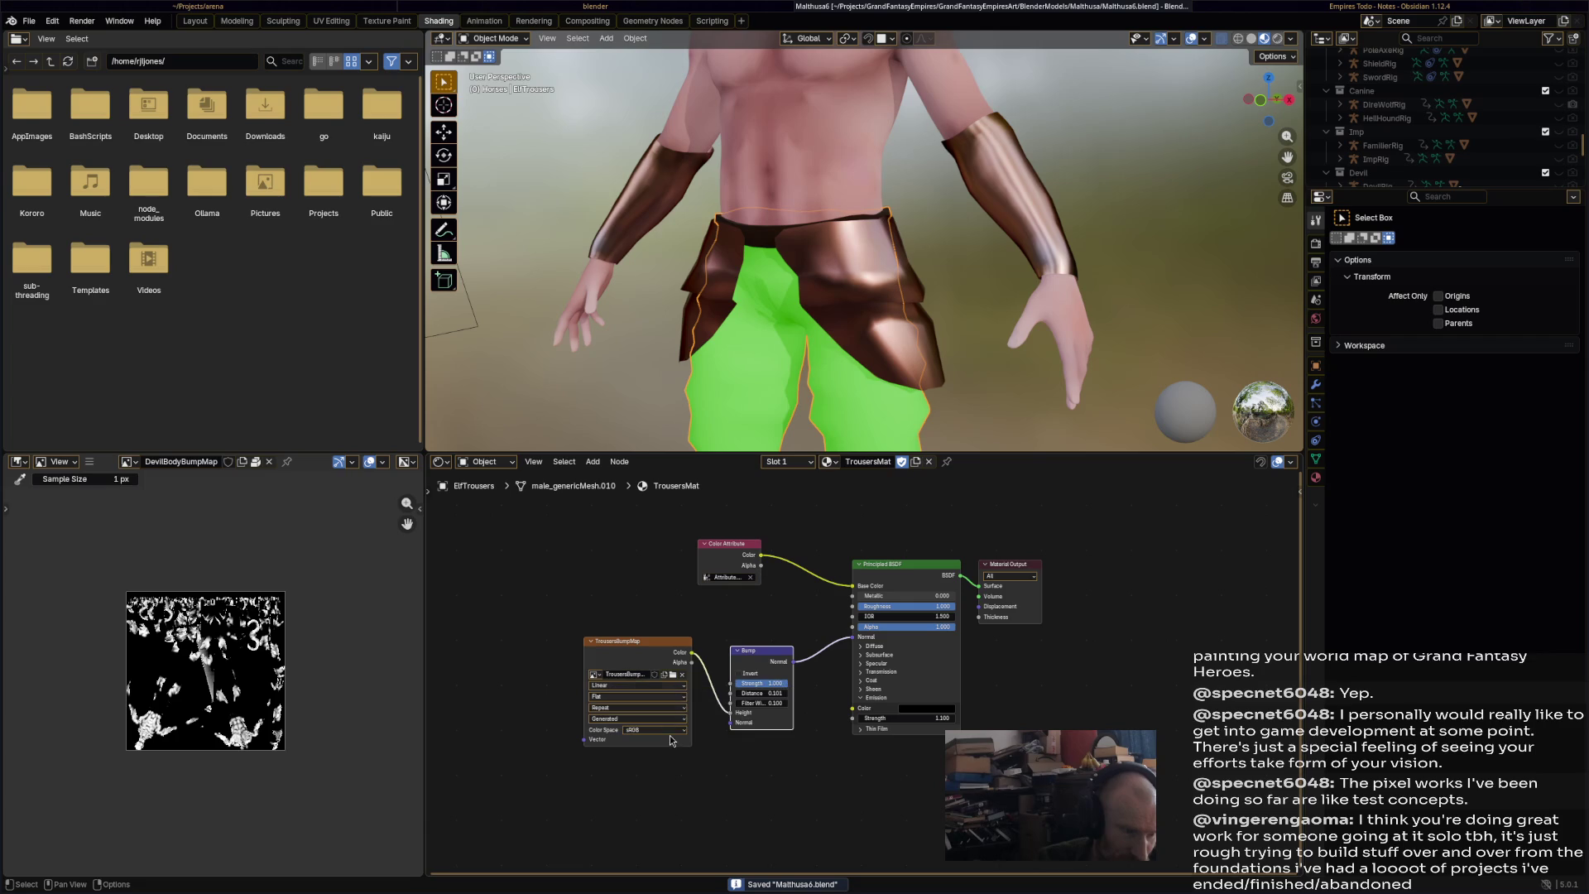
pyautogui.click(669, 729)
pyautogui.click(749, 788)
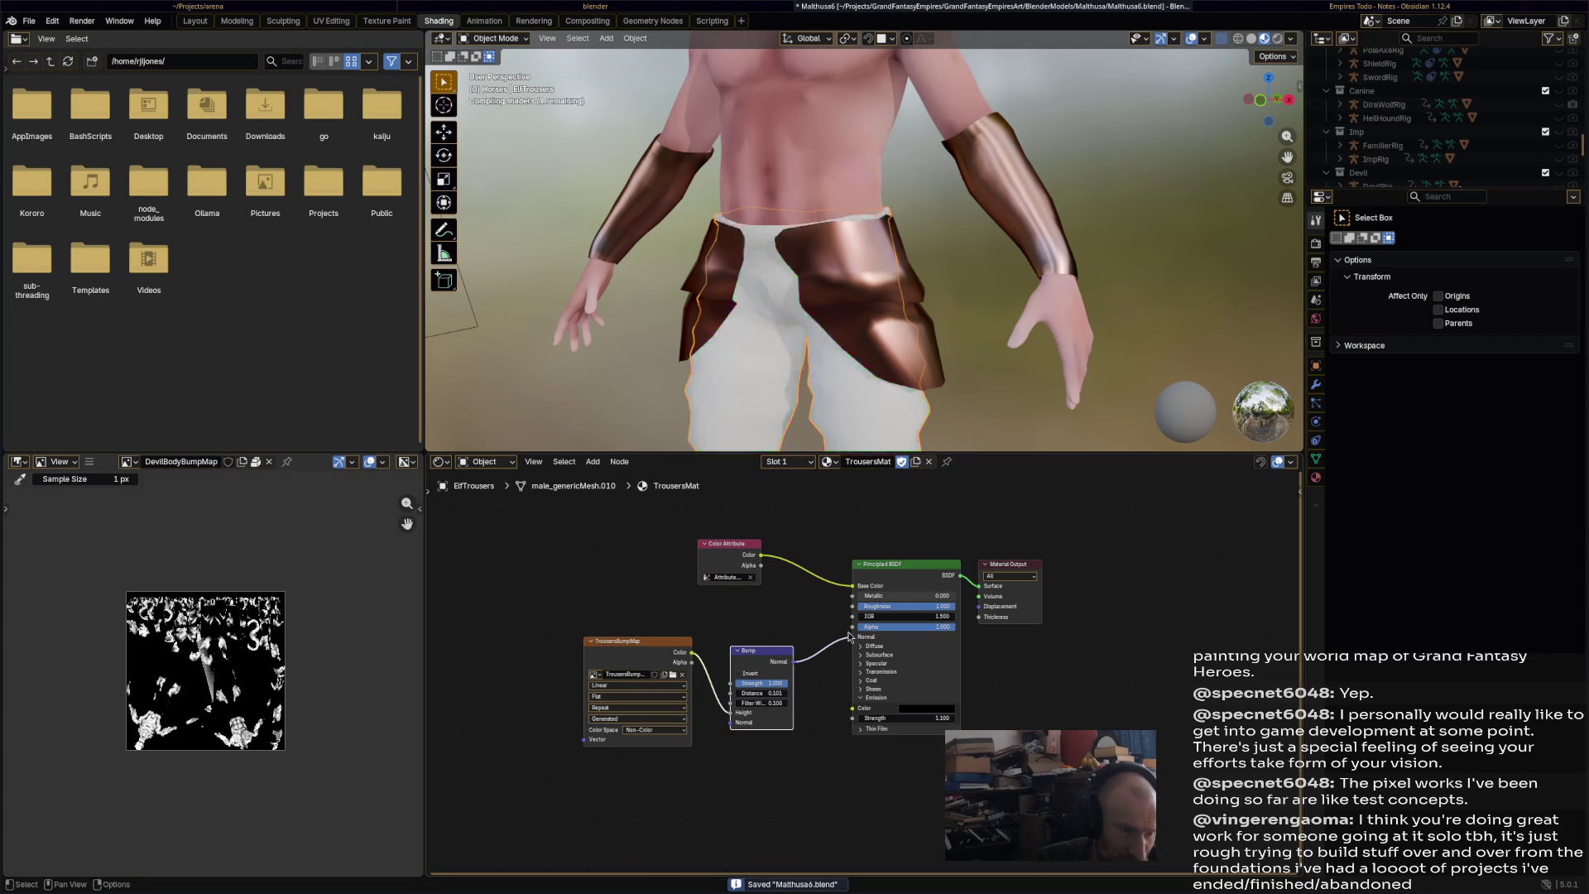
pyautogui.click(501, 39)
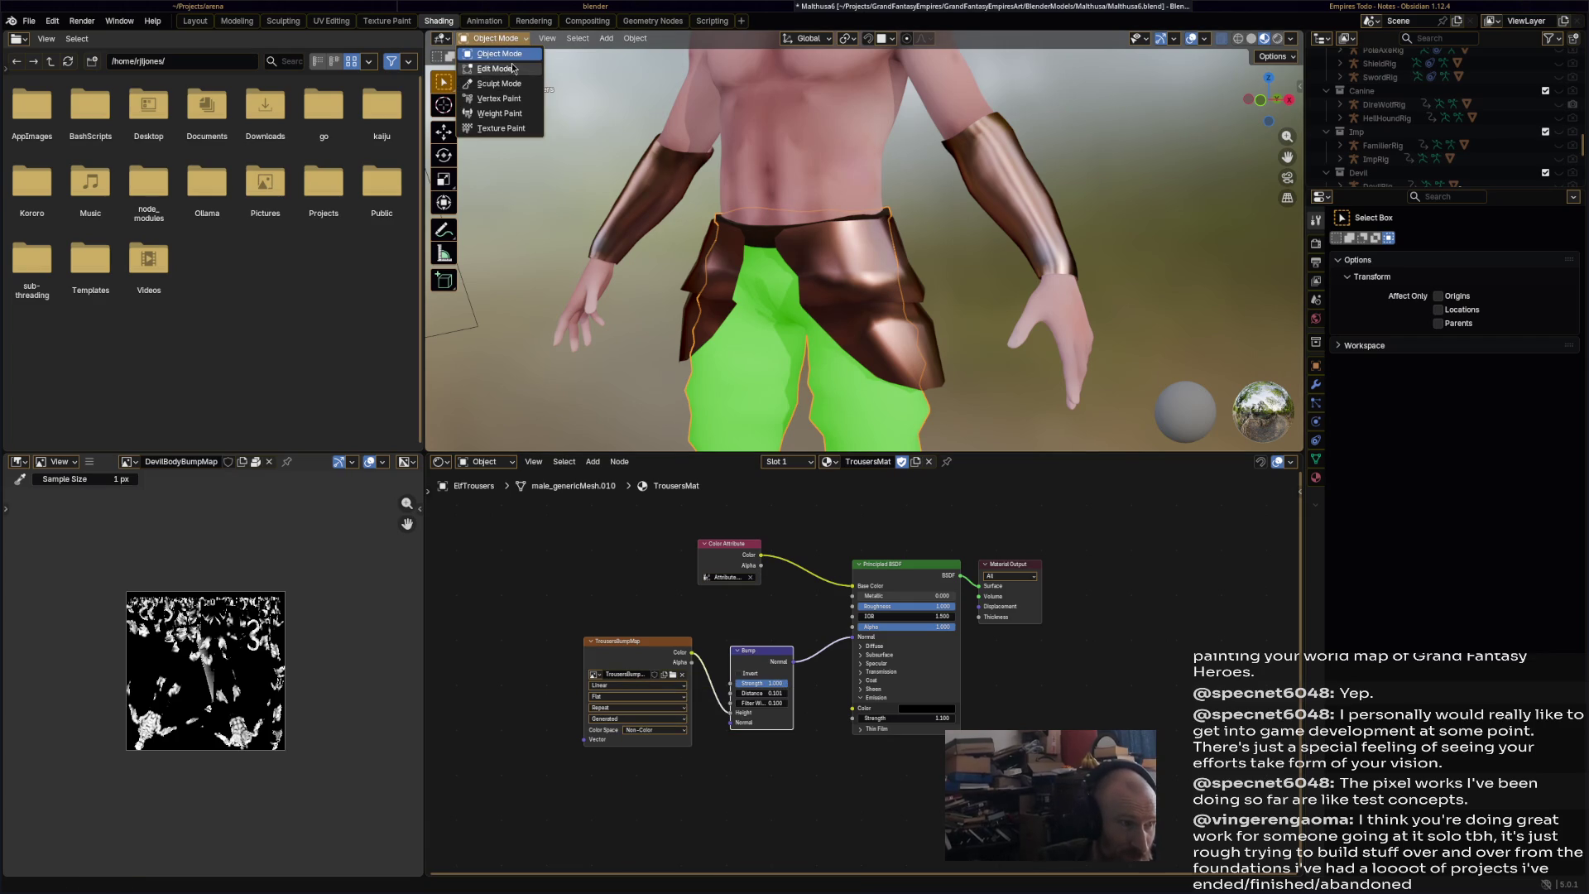
# - Select all of the trousers' geometry and unwrap it with Smart UV Project
pyautogui.click(495, 68)
pyautogui.press('a')
pyautogui.click(783, 38)
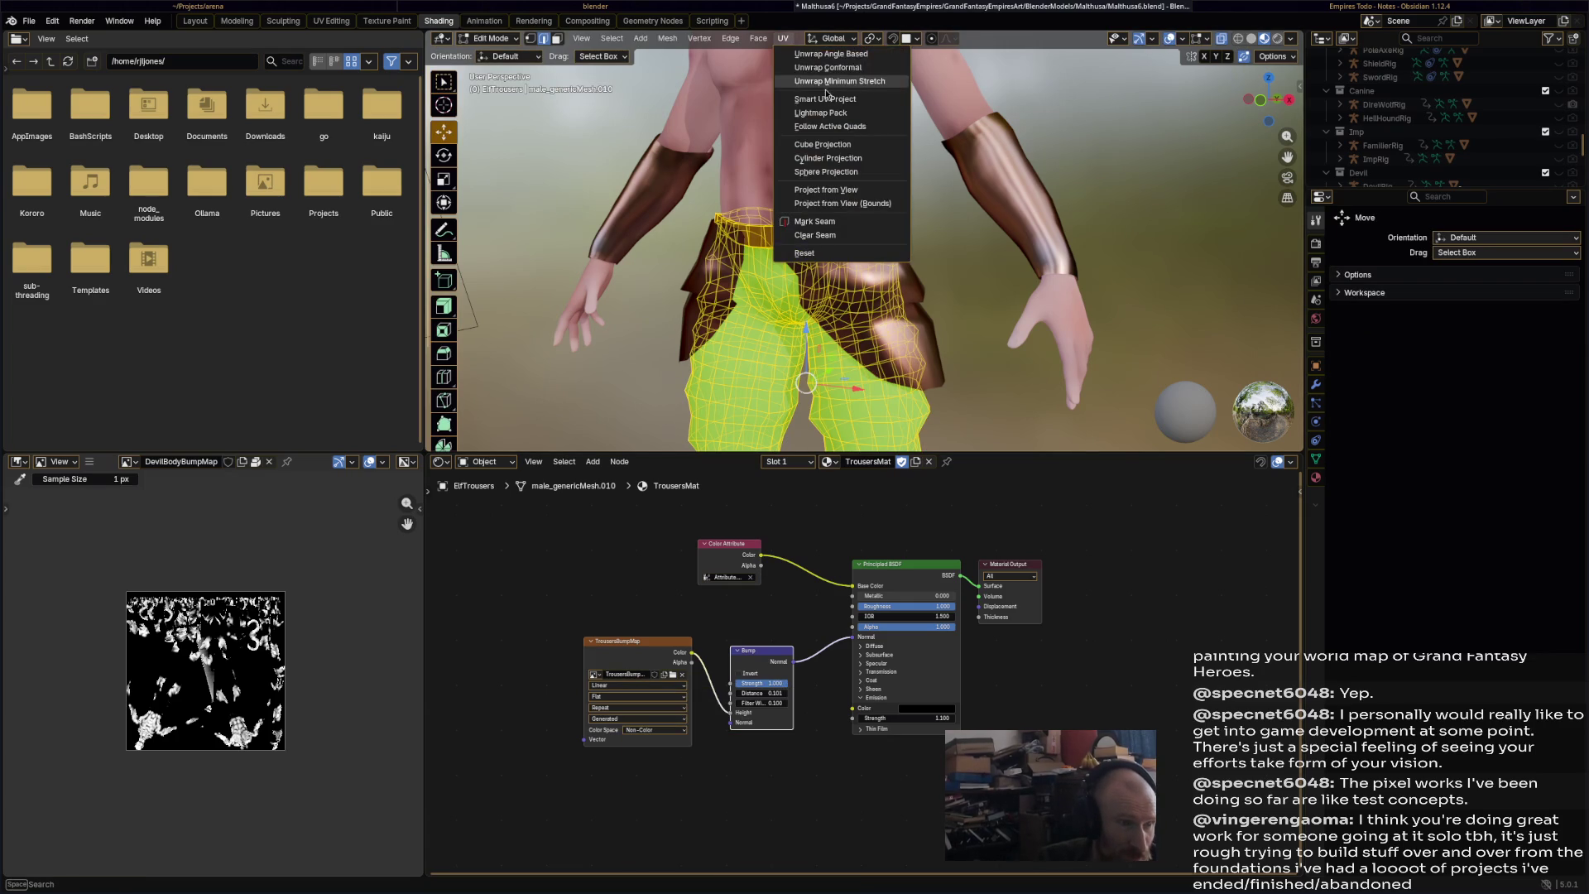
pyautogui.click(828, 83)
pyautogui.click(800, 230)
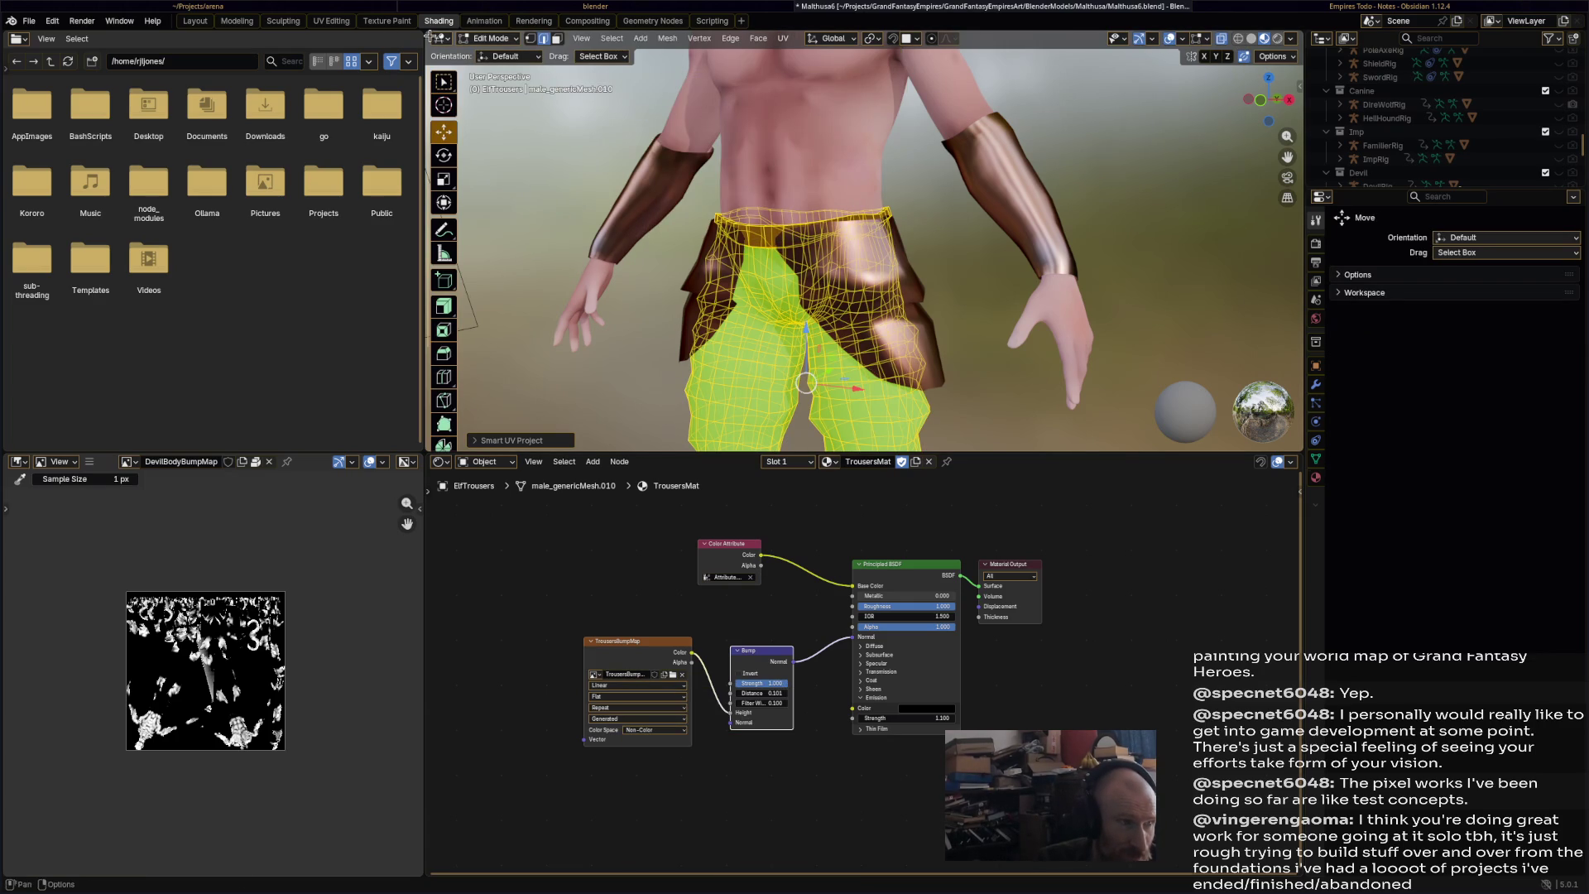
# - In the Texture Paint workspace, set TrousersBumpMap as the image to paint
pyautogui.click(385, 21)
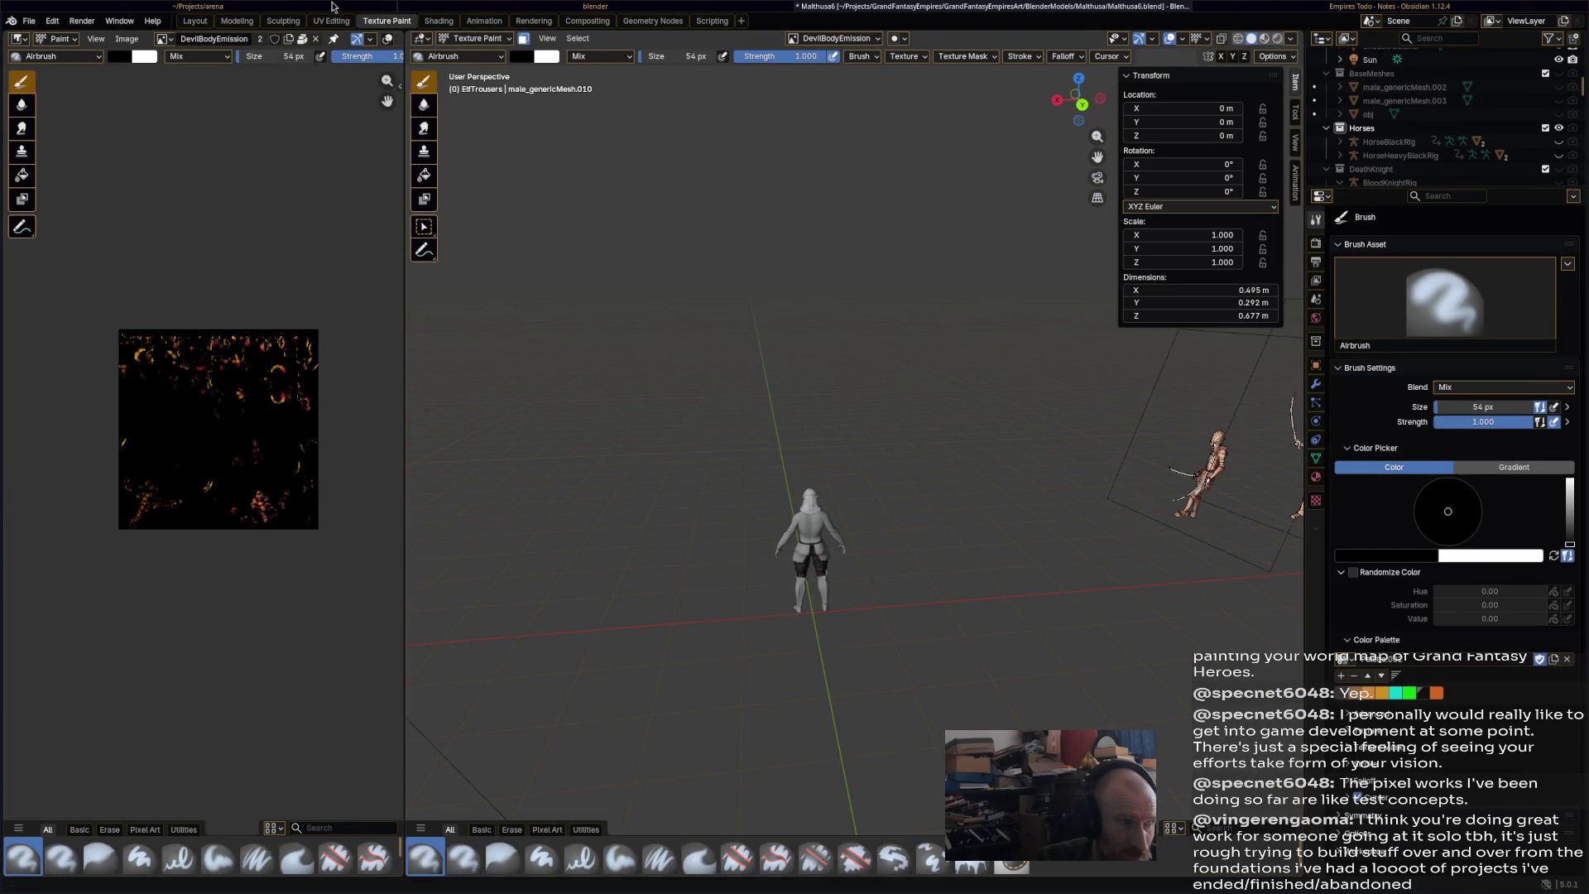
pyautogui.scroll(6, 827, 497)
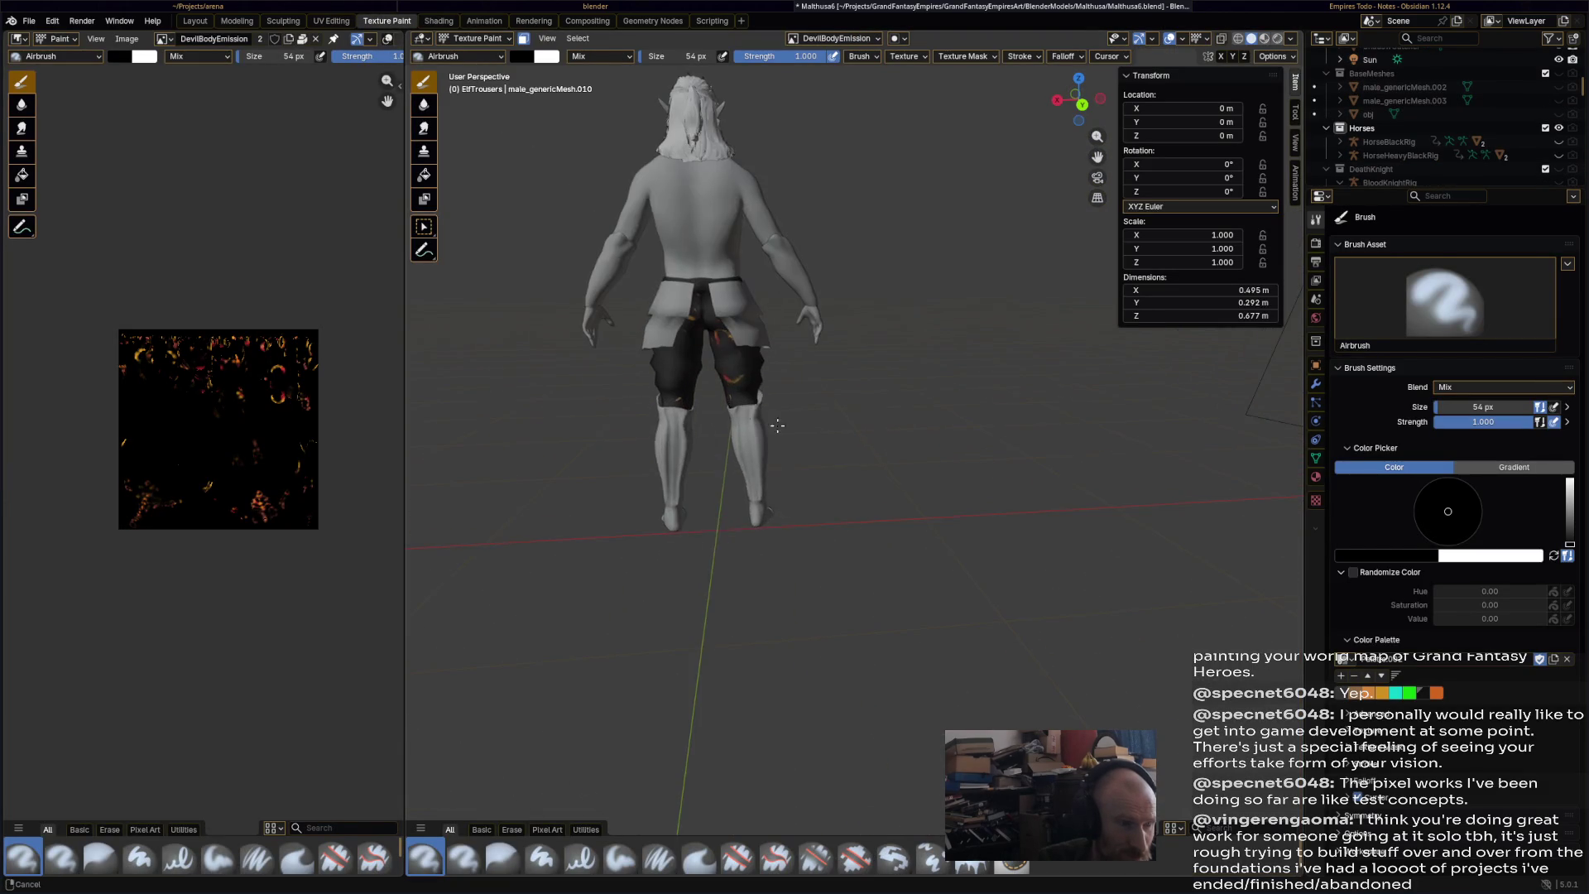
pyautogui.moveTo(799, 407)
pyautogui.mouseDown(button='middle')
pyautogui.moveTo(908, 440)
pyautogui.moveTo(759, 406)
pyautogui.moveTo(697, 421)
pyautogui.moveTo(737, 423)
pyautogui.mouseUp(button='middle')
pyautogui.click(795, 39)
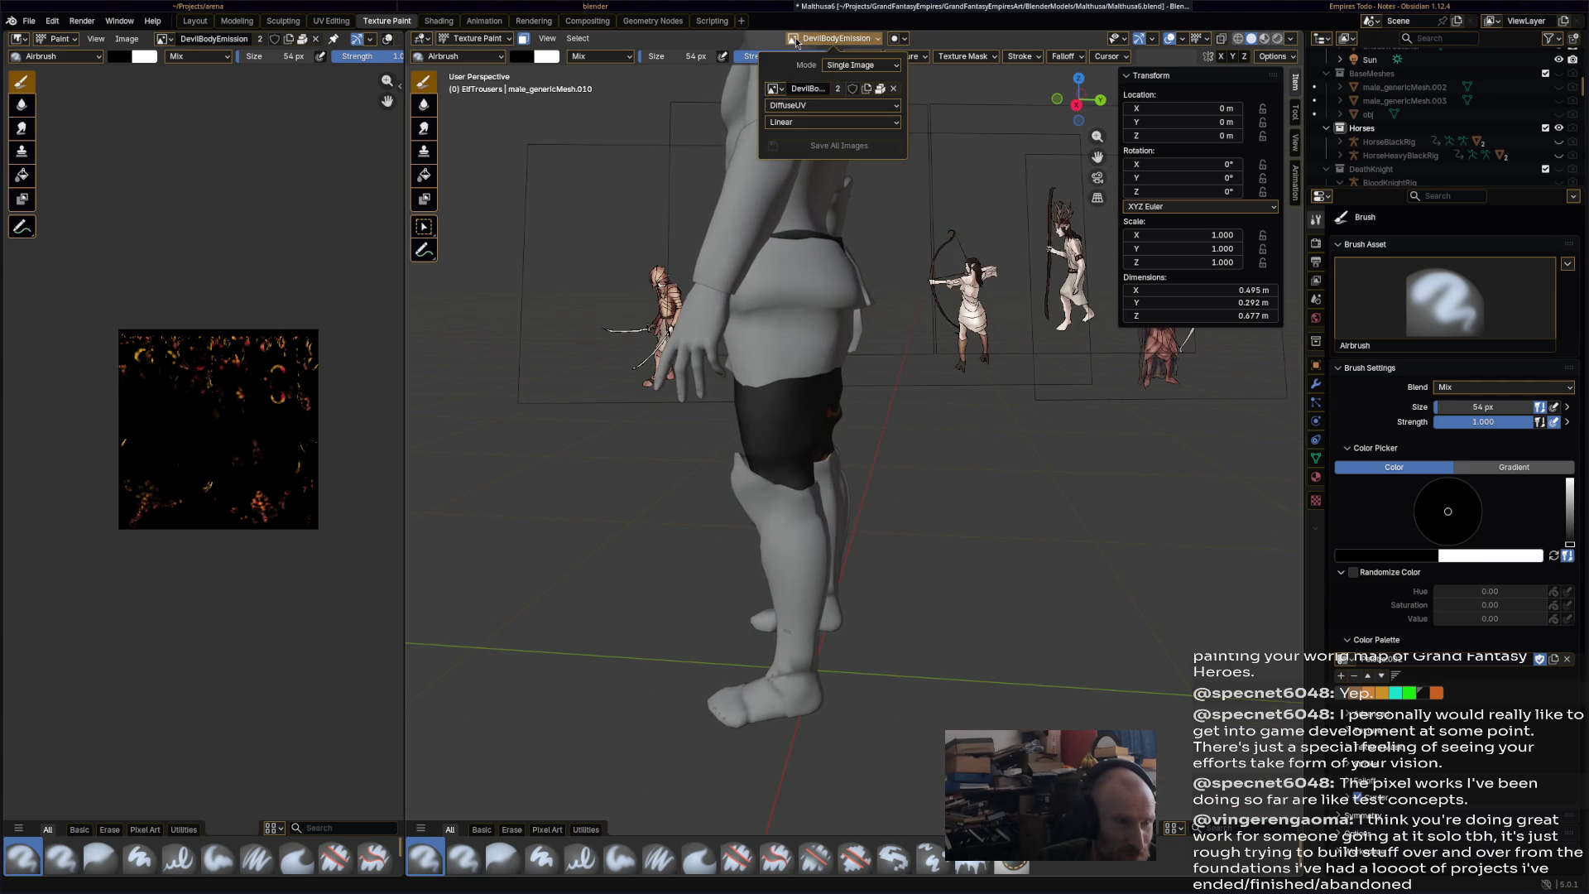
pyautogui.click(780, 89)
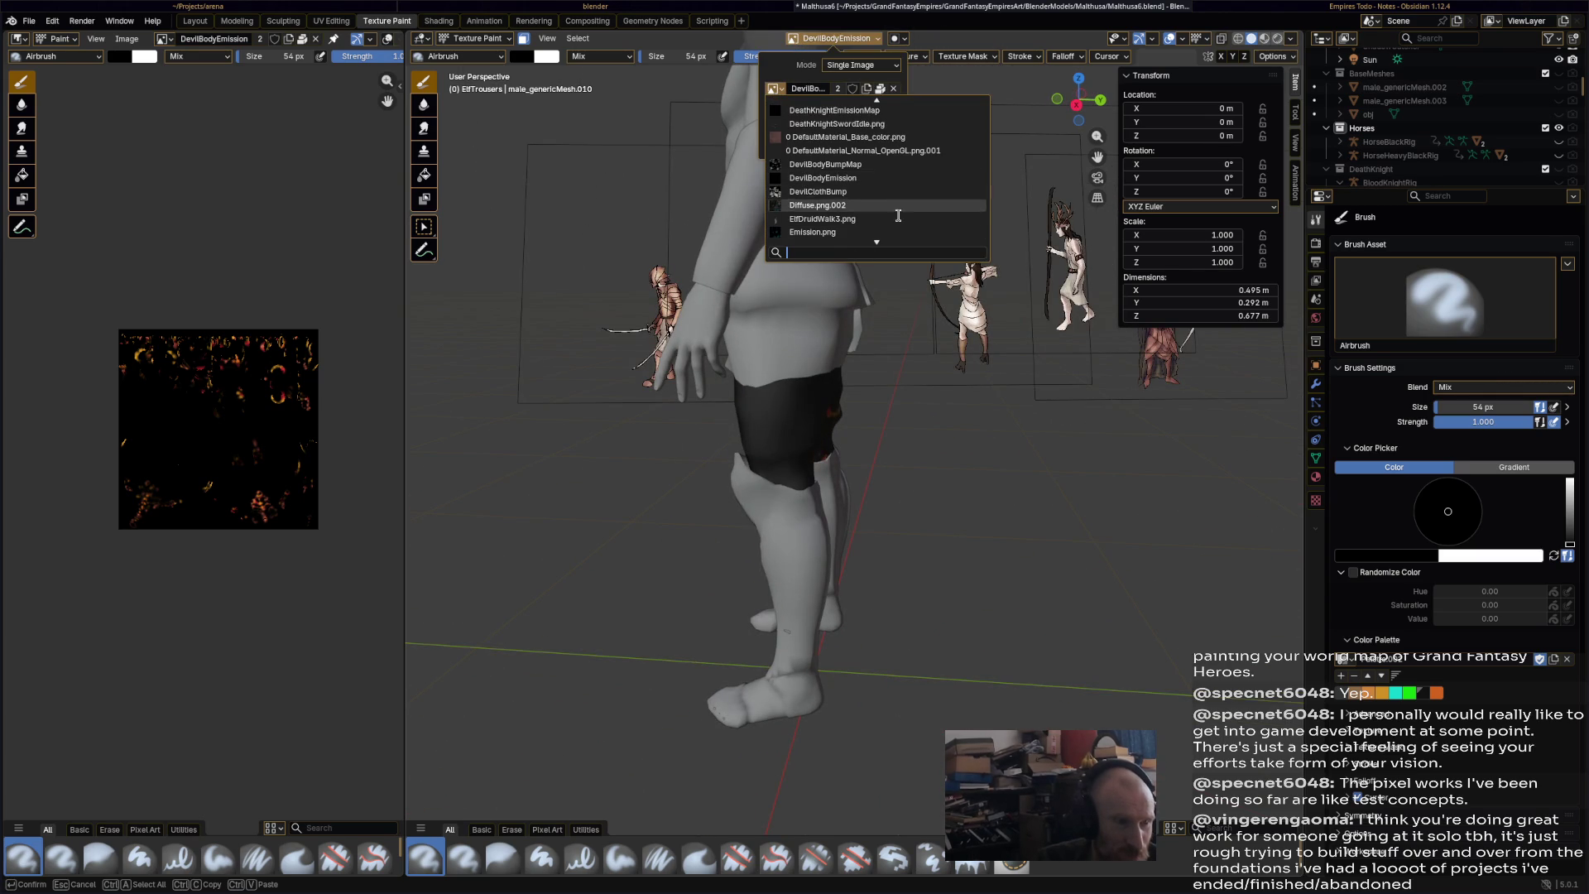
pyautogui.scroll(-5, 895, 206)
pyautogui.scroll(-10, 893, 224)
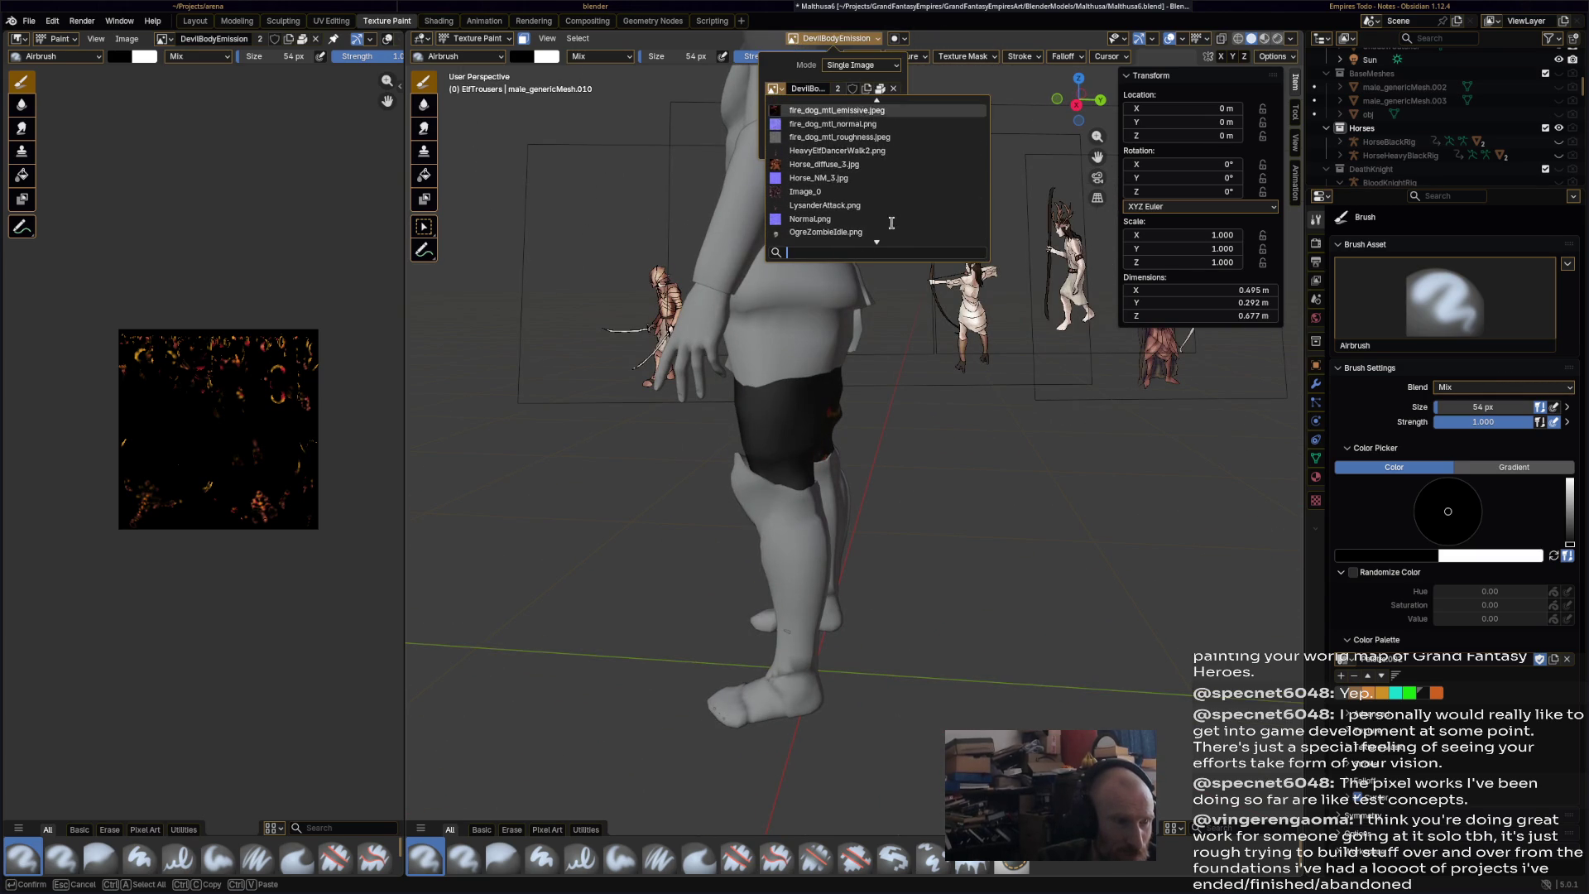
pyautogui.click(886, 165)
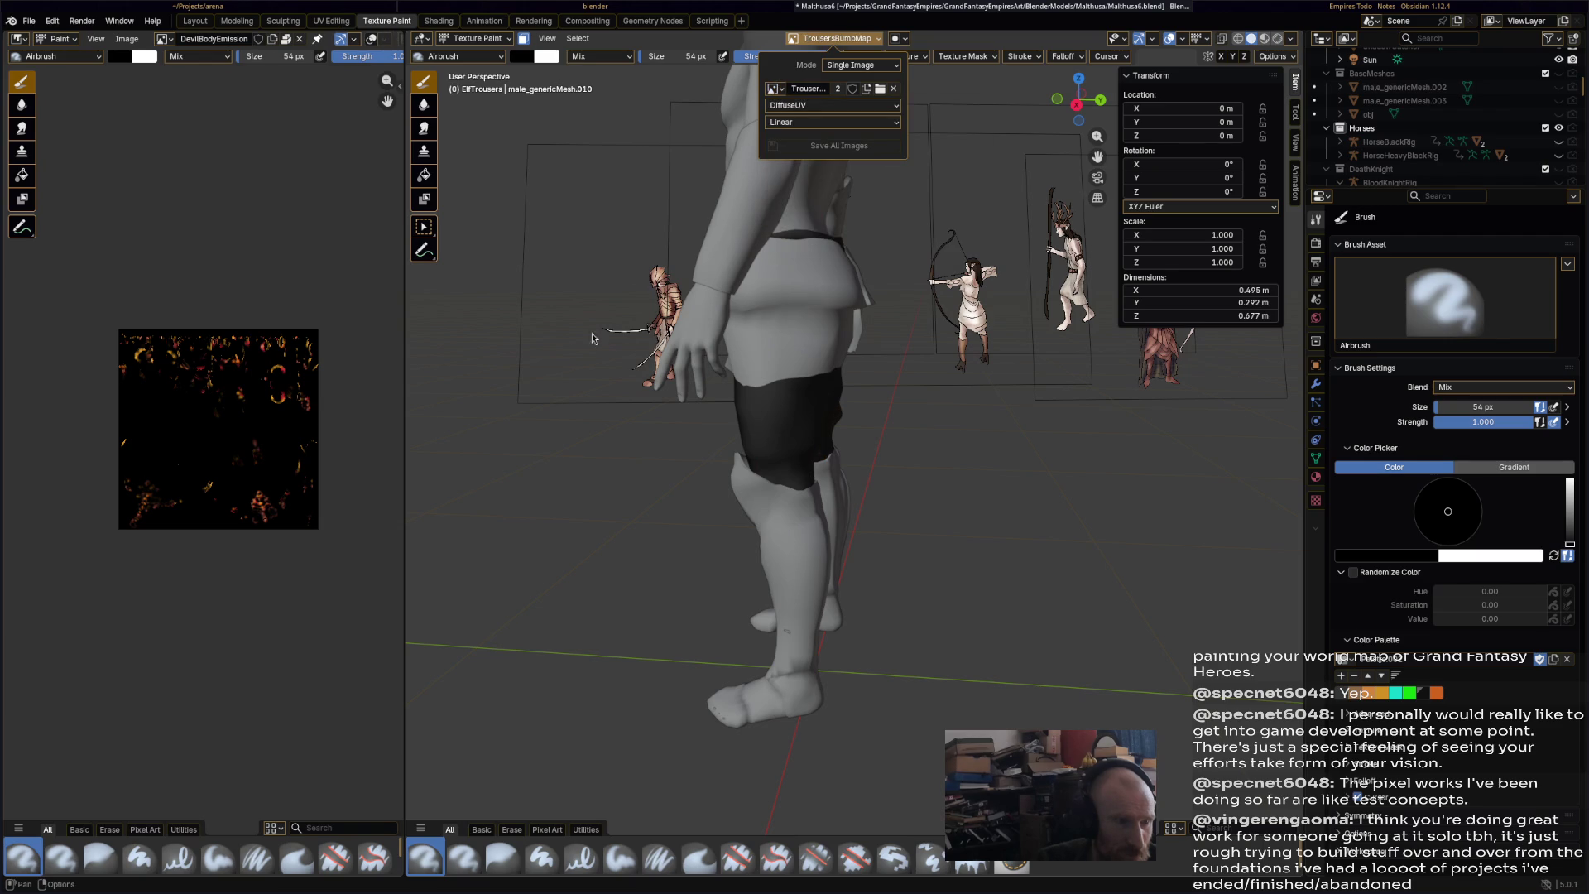
# - Show TrousersBumpMap in the Image Editor and switch the viewport to Material Preview
pyautogui.click(162, 39)
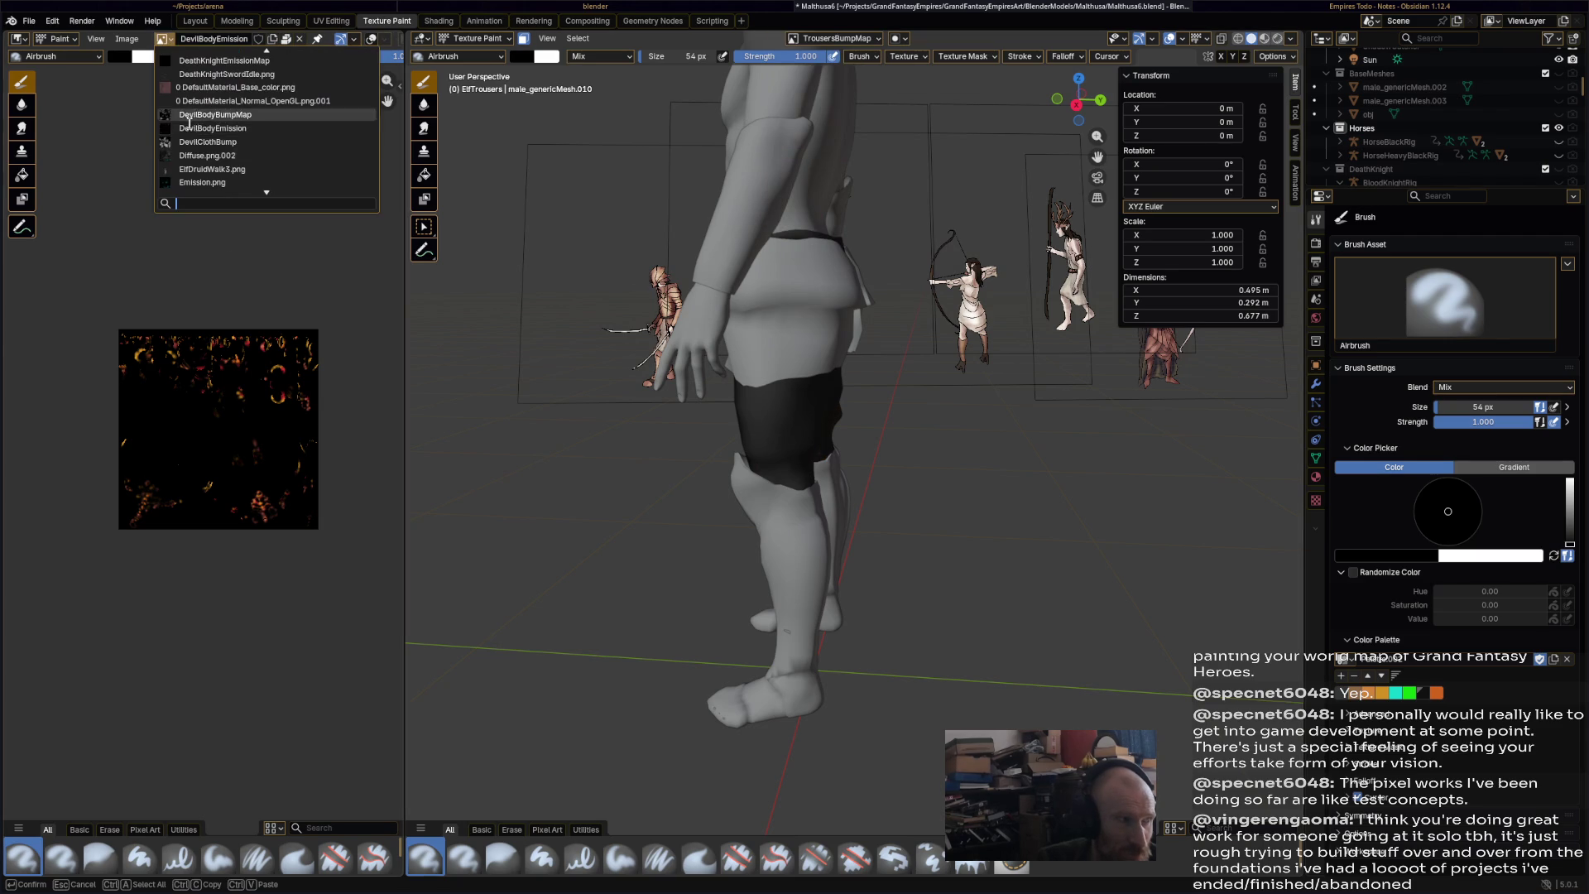
pyautogui.scroll(-7, 278, 167)
pyautogui.scroll(-6, 278, 166)
pyautogui.scroll(-8, 278, 168)
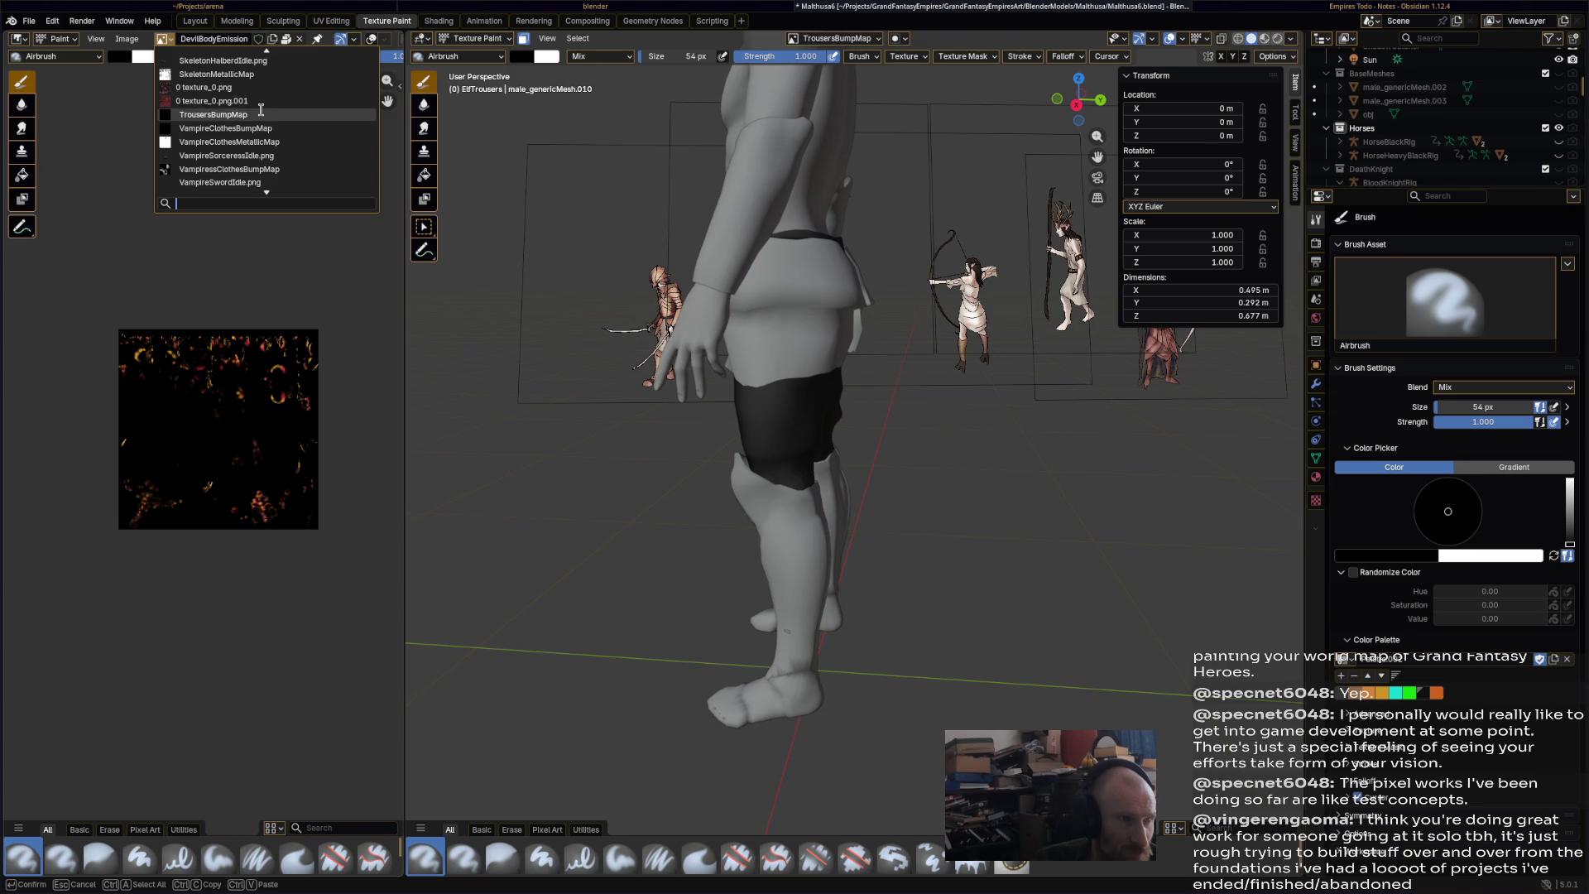
pyautogui.click(261, 114)
pyautogui.click(1264, 38)
pyautogui.moveTo(822, 325); pyautogui.dragTo(809, 297, button='middle')
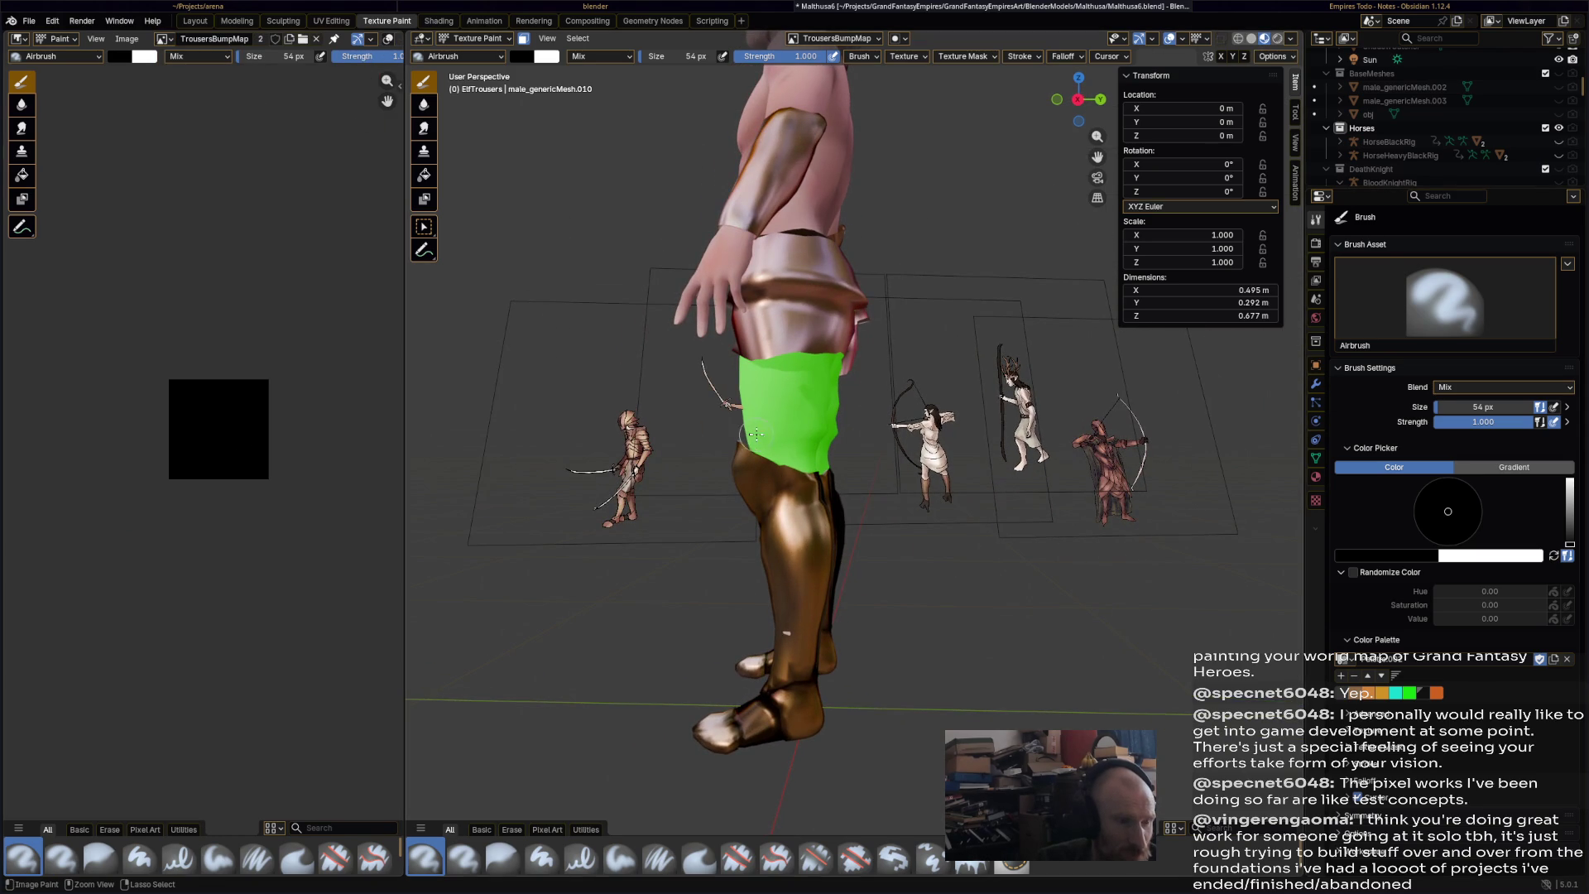
# - Airbrush bump strokes across the front and upper left trousers
pyautogui.moveTo(750, 439); pyautogui.dragTo(828, 439)
pyautogui.moveTo(745, 404)
pyautogui.mouseDown()
pyautogui.moveTo(799, 402)
pyautogui.moveTo(807, 370)
pyautogui.mouseUp()
pyautogui.moveTo(840, 380); pyautogui.dragTo(871, 352, button='middle')
pyautogui.moveTo(845, 329)
pyautogui.mouseDown()
pyautogui.moveTo(854, 319)
pyautogui.moveTo(960, 373)
pyautogui.moveTo(952, 414)
pyautogui.moveTo(815, 381)
pyautogui.moveTo(827, 439)
pyautogui.moveTo(824, 348)
pyautogui.moveTo(859, 409)
pyautogui.mouseUp()
pyautogui.moveTo(861, 409)
pyautogui.mouseDown(button='middle')
pyautogui.moveTo(770, 411)
pyautogui.moveTo(810, 362)
pyautogui.mouseUp(button='middle')
# - Add more bump dabs from a three-quarter view, then pick the Smear brush
pyautogui.moveTo(894, 356); pyautogui.dragTo(827, 410)
pyautogui.moveTo(828, 410)
pyautogui.mouseDown(button='middle')
pyautogui.moveTo(795, 447)
pyautogui.moveTo(849, 483)
pyautogui.mouseUp(button='middle')
pyautogui.moveTo(850, 483)
pyautogui.mouseDown()
pyautogui.moveTo(770, 464)
pyautogui.moveTo(828, 461)
pyautogui.mouseUp()
pyautogui.moveTo(828, 461)
pyautogui.mouseDown(button='middle')
pyautogui.moveTo(1118, 433)
pyautogui.moveTo(1068, 426)
pyautogui.mouseUp(button='middle')
pyautogui.click(877, 296)
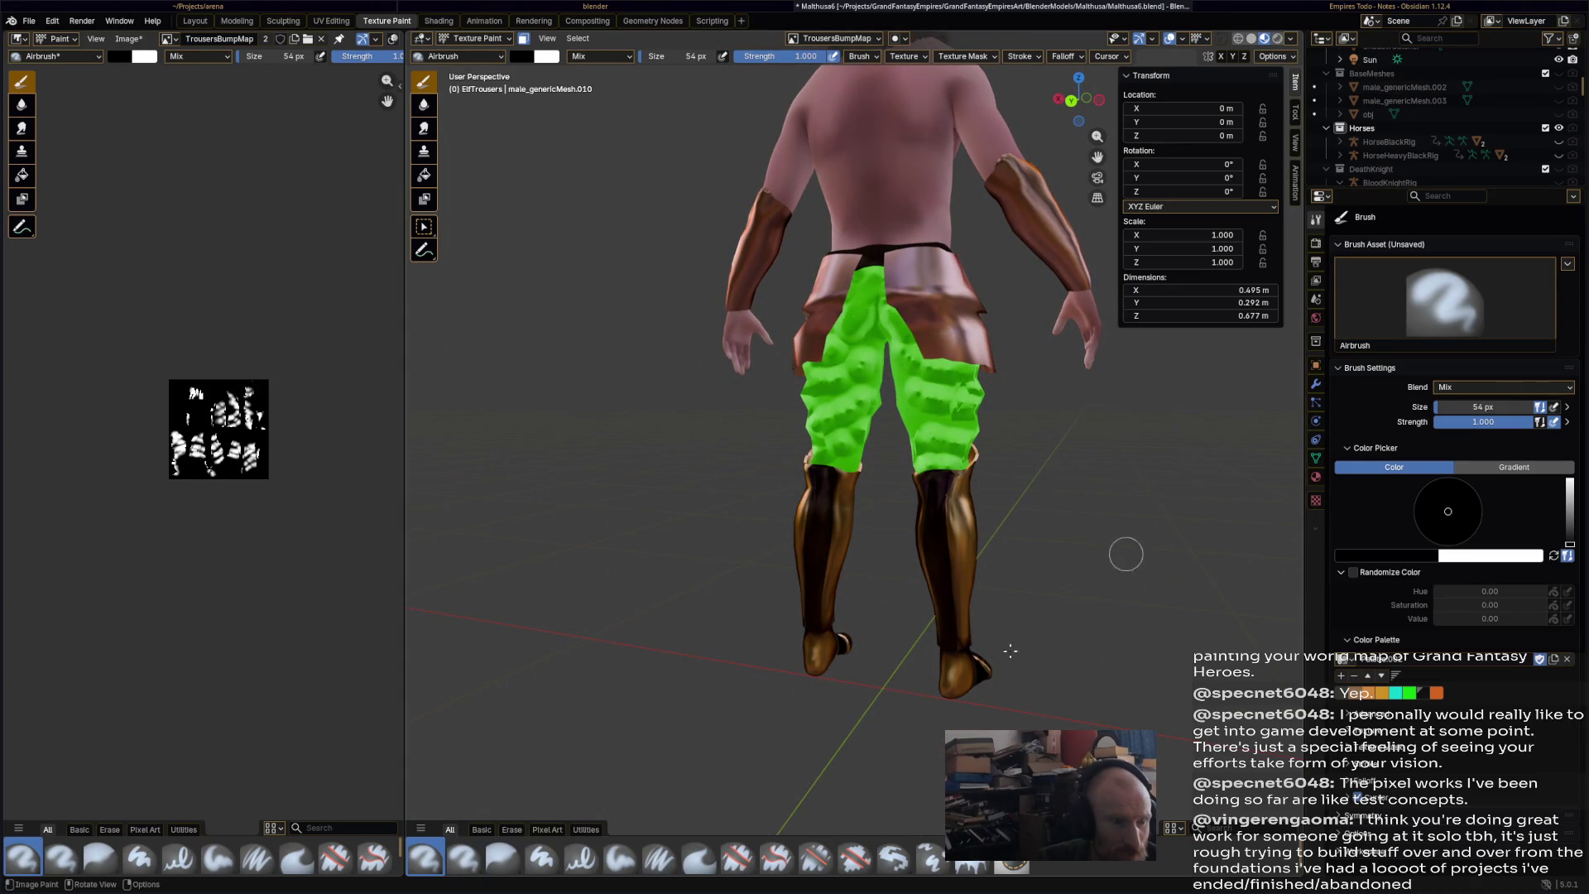
pyautogui.click(699, 859)
pyautogui.scroll(3, 875, 234)
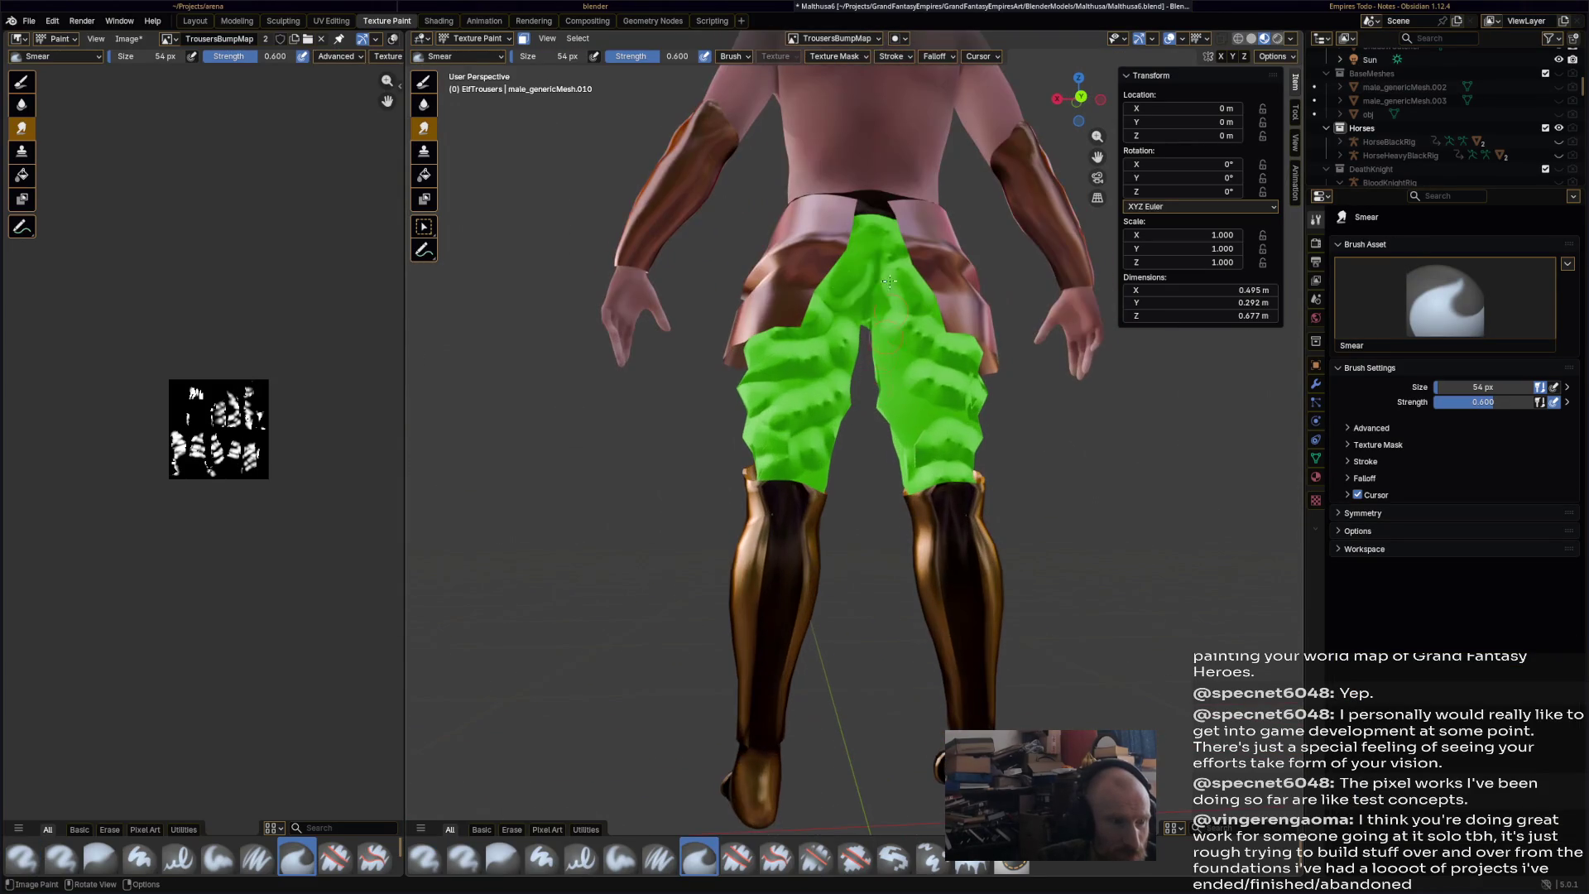
# - Smear the painted bumps around the crotch and down both thighs
pyautogui.moveTo(830, 315)
pyautogui.mouseDown()
pyautogui.moveTo(872, 227)
pyautogui.moveTo(921, 269)
pyautogui.moveTo(842, 238)
pyautogui.moveTo(845, 347)
pyautogui.mouseUp()
pyautogui.moveTo(785, 392); pyautogui.dragTo(725, 472)
pyautogui.moveTo(853, 412)
pyautogui.mouseDown()
pyautogui.moveTo(716, 383)
pyautogui.moveTo(769, 391)
pyautogui.moveTo(815, 434)
pyautogui.moveTo(828, 339)
pyautogui.moveTo(825, 423)
pyautogui.mouseUp()
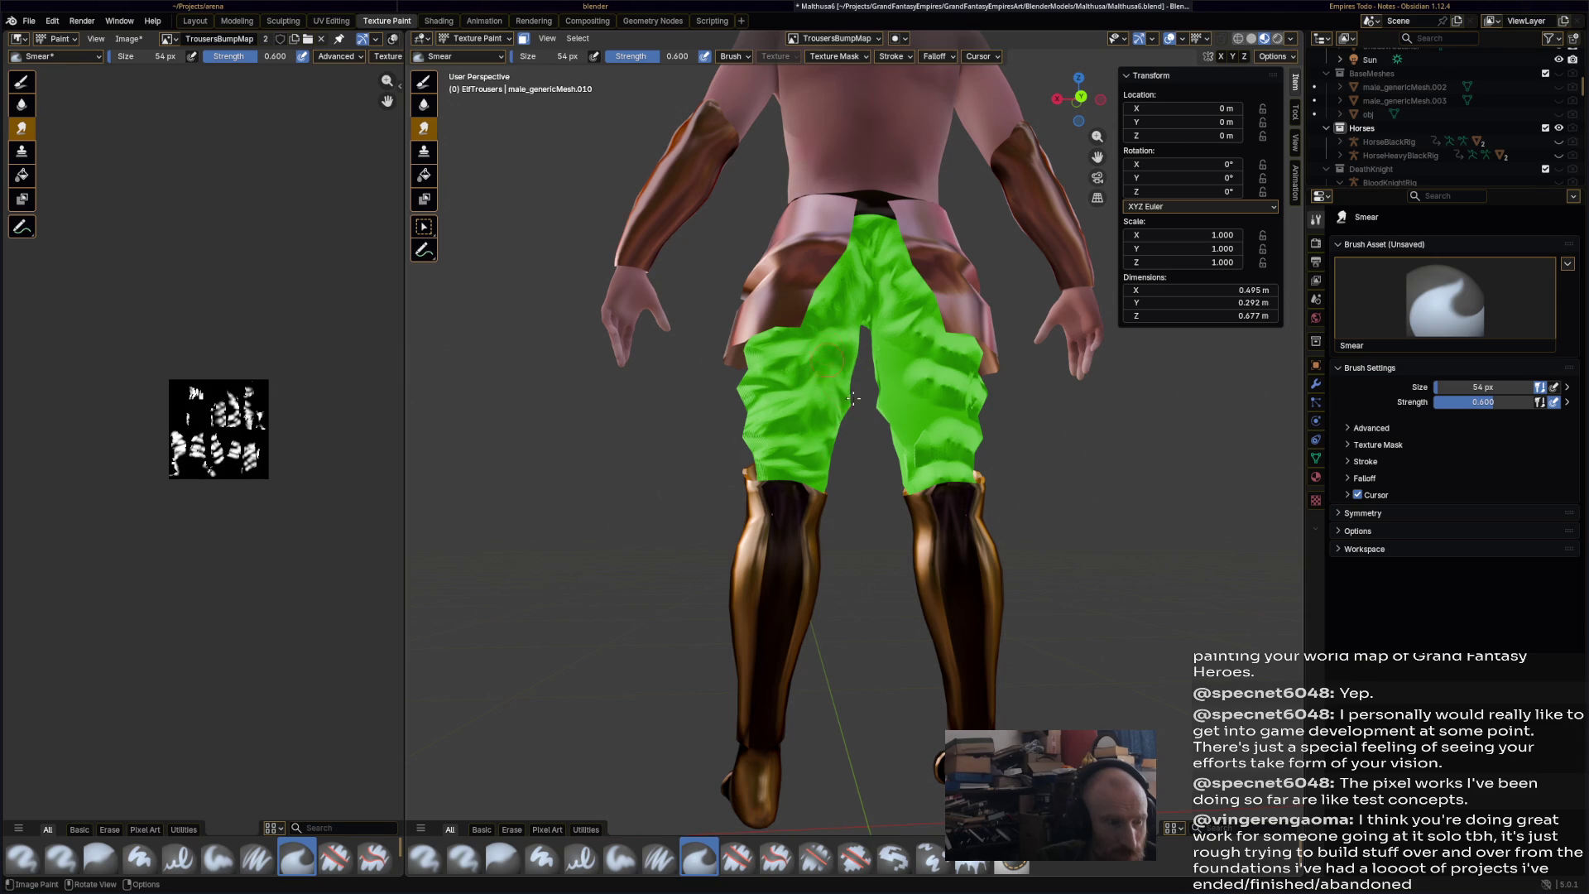
pyautogui.moveTo(919, 341)
pyautogui.mouseDown()
pyautogui.moveTo(960, 372)
pyautogui.moveTo(900, 411)
pyautogui.moveTo(1009, 472)
pyautogui.moveTo(936, 492)
pyautogui.mouseUp()
pyautogui.moveTo(935, 493); pyautogui.dragTo(819, 403, button='middle')
pyautogui.moveTo(886, 356)
pyautogui.mouseDown()
pyautogui.moveTo(935, 300)
pyautogui.moveTo(985, 373)
pyautogui.moveTo(945, 348)
pyautogui.moveTo(911, 405)
pyautogui.moveTo(977, 447)
pyautogui.moveTo(877, 492)
pyautogui.mouseUp()
pyautogui.moveTo(877, 493)
pyautogui.mouseDown(button='middle')
pyautogui.moveTo(921, 473)
pyautogui.moveTo(798, 446)
pyautogui.mouseUp(button='middle')
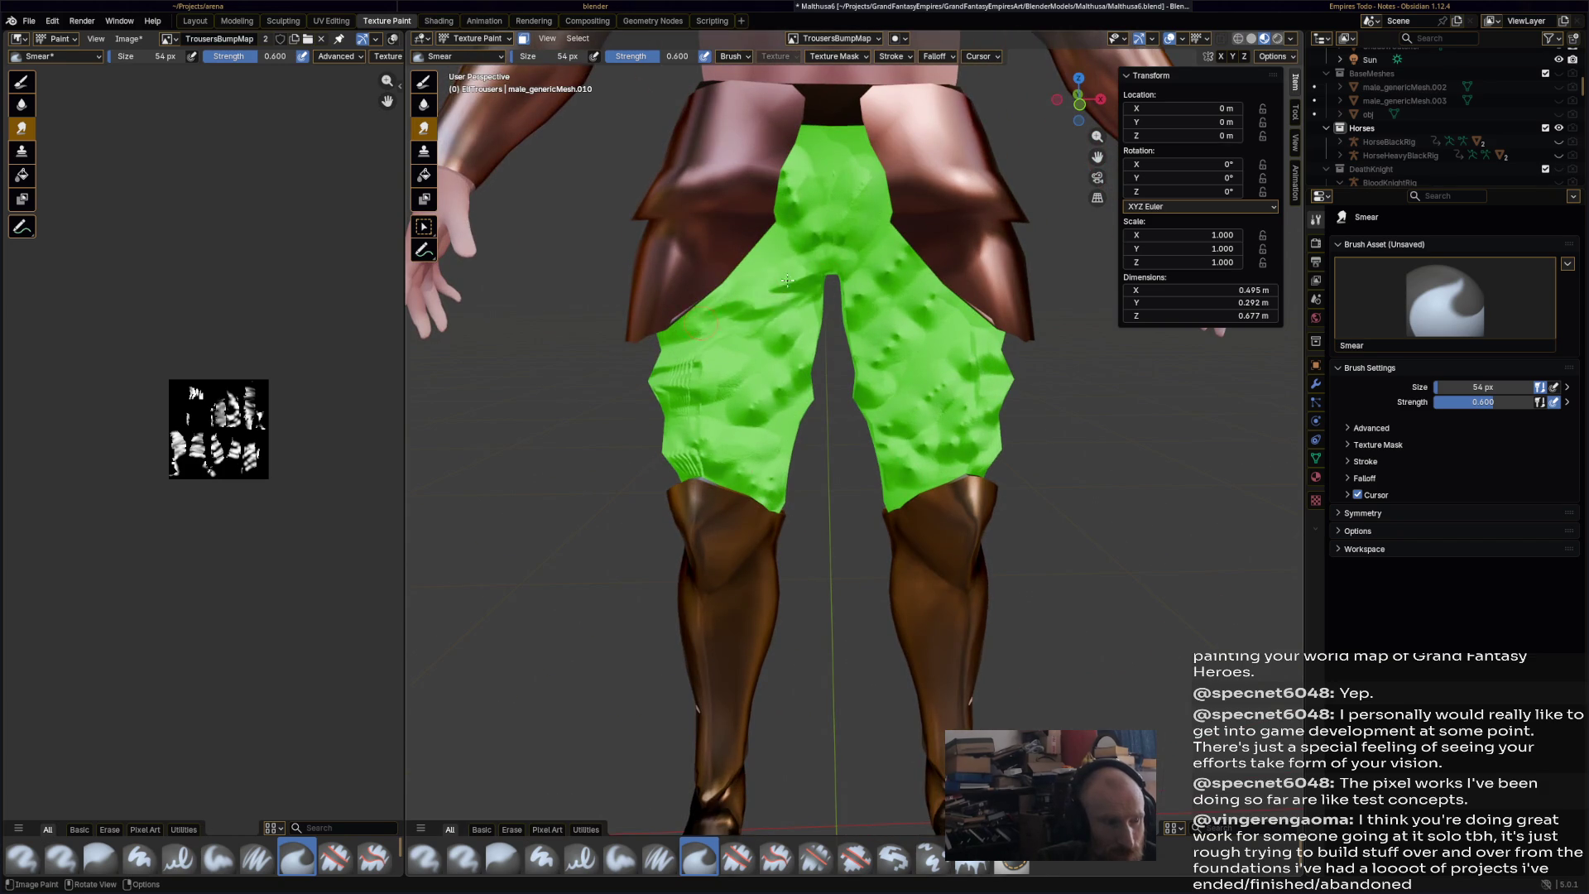
pyautogui.moveTo(781, 161); pyautogui.dragTo(806, 184)
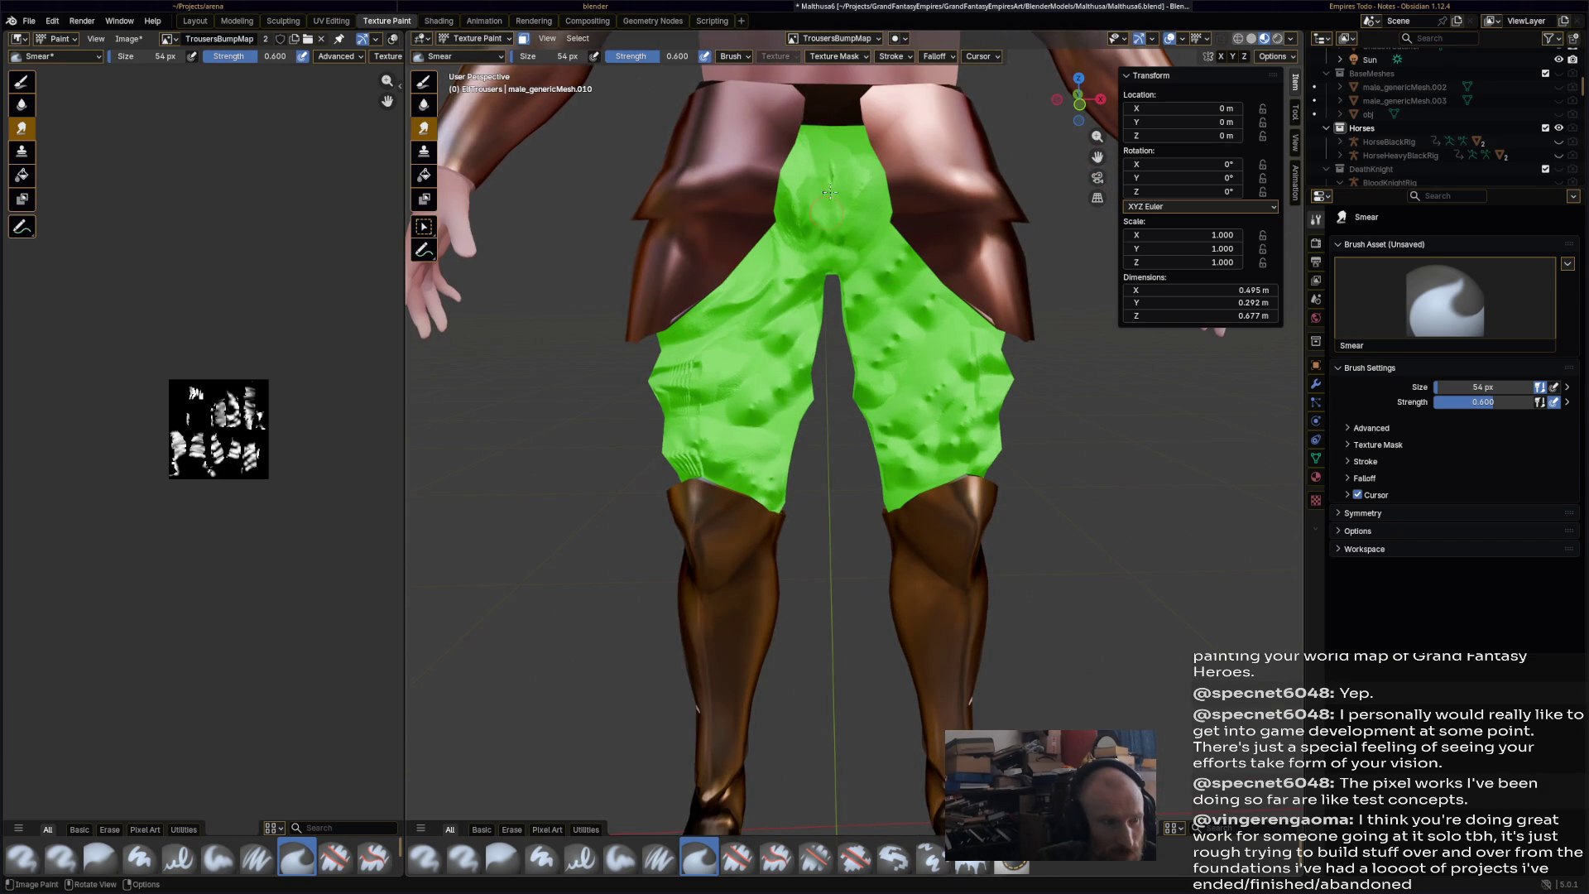
pyautogui.moveTo(946, 261)
pyautogui.mouseDown()
pyautogui.moveTo(798, 248)
pyautogui.moveTo(766, 315)
pyautogui.moveTo(779, 415)
pyautogui.moveTo(757, 480)
pyautogui.moveTo(679, 397)
pyautogui.moveTo(720, 410)
pyautogui.moveTo(698, 360)
pyautogui.moveTo(745, 405)
pyautogui.moveTo(753, 464)
pyautogui.moveTo(695, 447)
pyautogui.mouseUp()
# - Resize the brush to 85 px, then 46 px, smearing the leg blotches into streaks and wavy folds
pyautogui.press('f')
pyautogui.scroll(-3, 737, 420)
pyautogui.moveTo(813, 429); pyautogui.dragTo(775, 405)
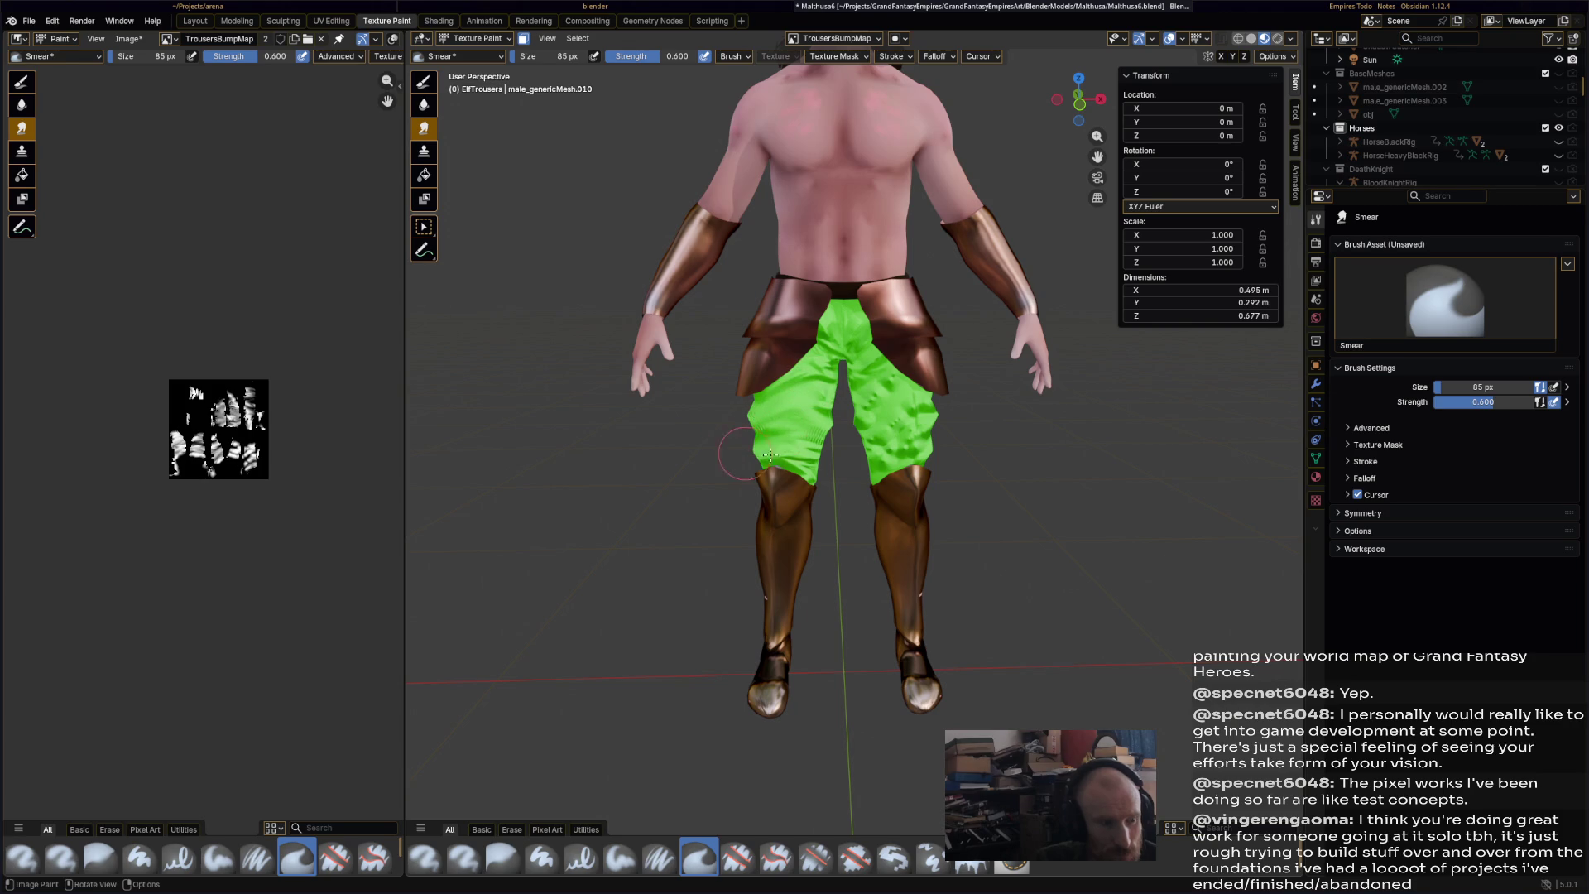
pyautogui.moveTo(849, 379)
pyautogui.mouseDown()
pyautogui.moveTo(890, 414)
pyautogui.moveTo(898, 485)
pyautogui.mouseUp()
pyautogui.press('f')
pyautogui.click(609, 82)
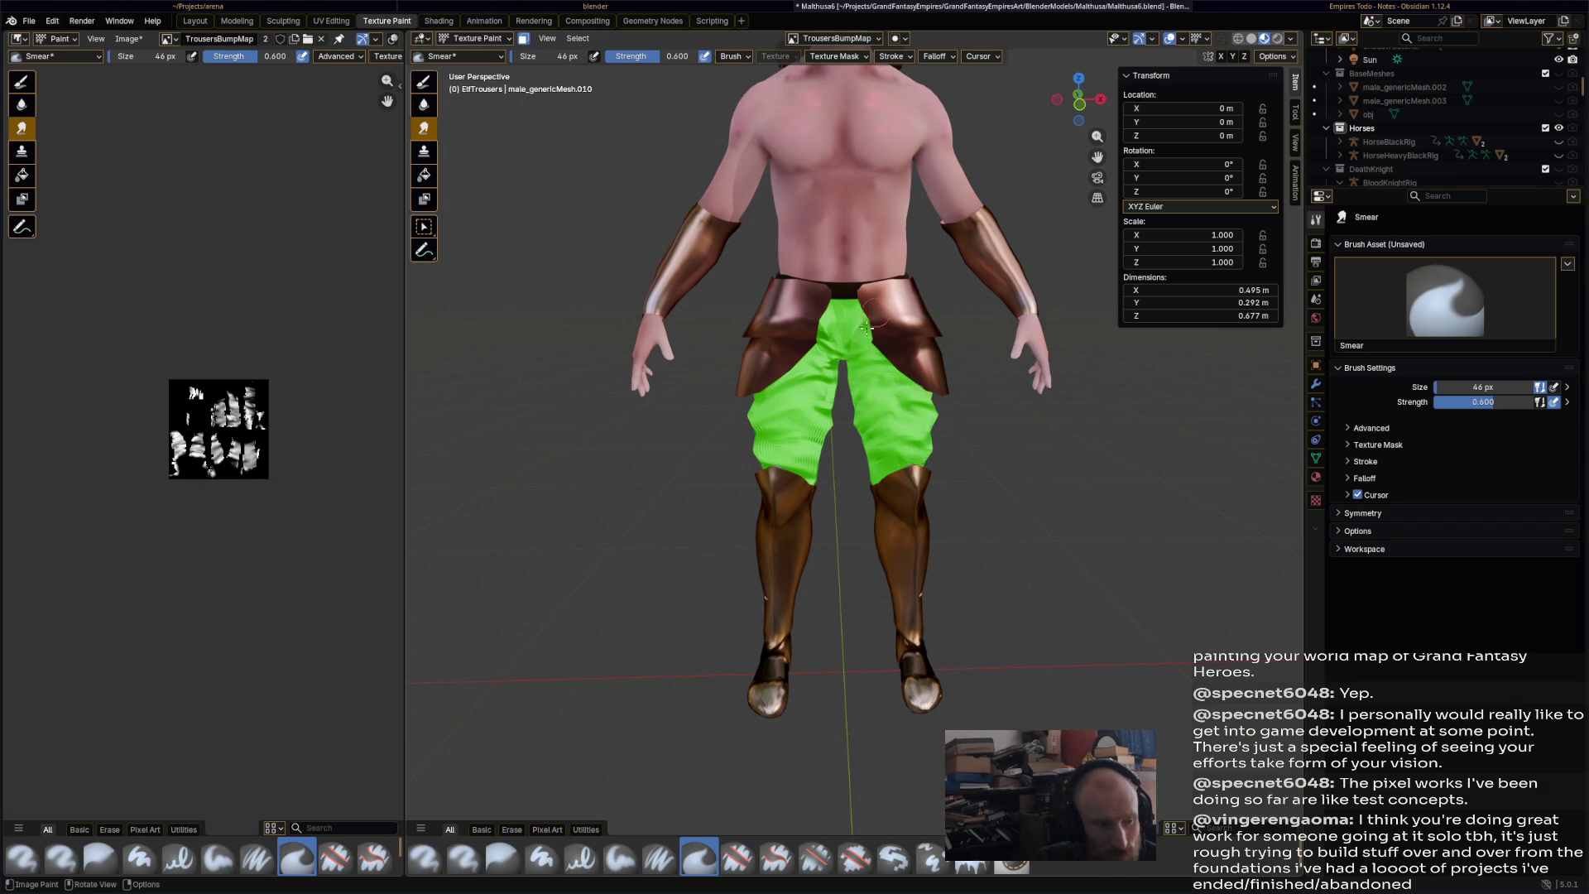
pyautogui.moveTo(803, 391)
pyautogui.mouseDown()
pyautogui.moveTo(773, 430)
pyautogui.moveTo(790, 480)
pyautogui.moveTo(828, 439)
pyautogui.moveTo(767, 423)
pyautogui.mouseUp()
# - Check rear and side views, smooth the remaining wrinkles, and save the file
pyautogui.moveTo(767, 423); pyautogui.dragTo(923, 397, button='middle')
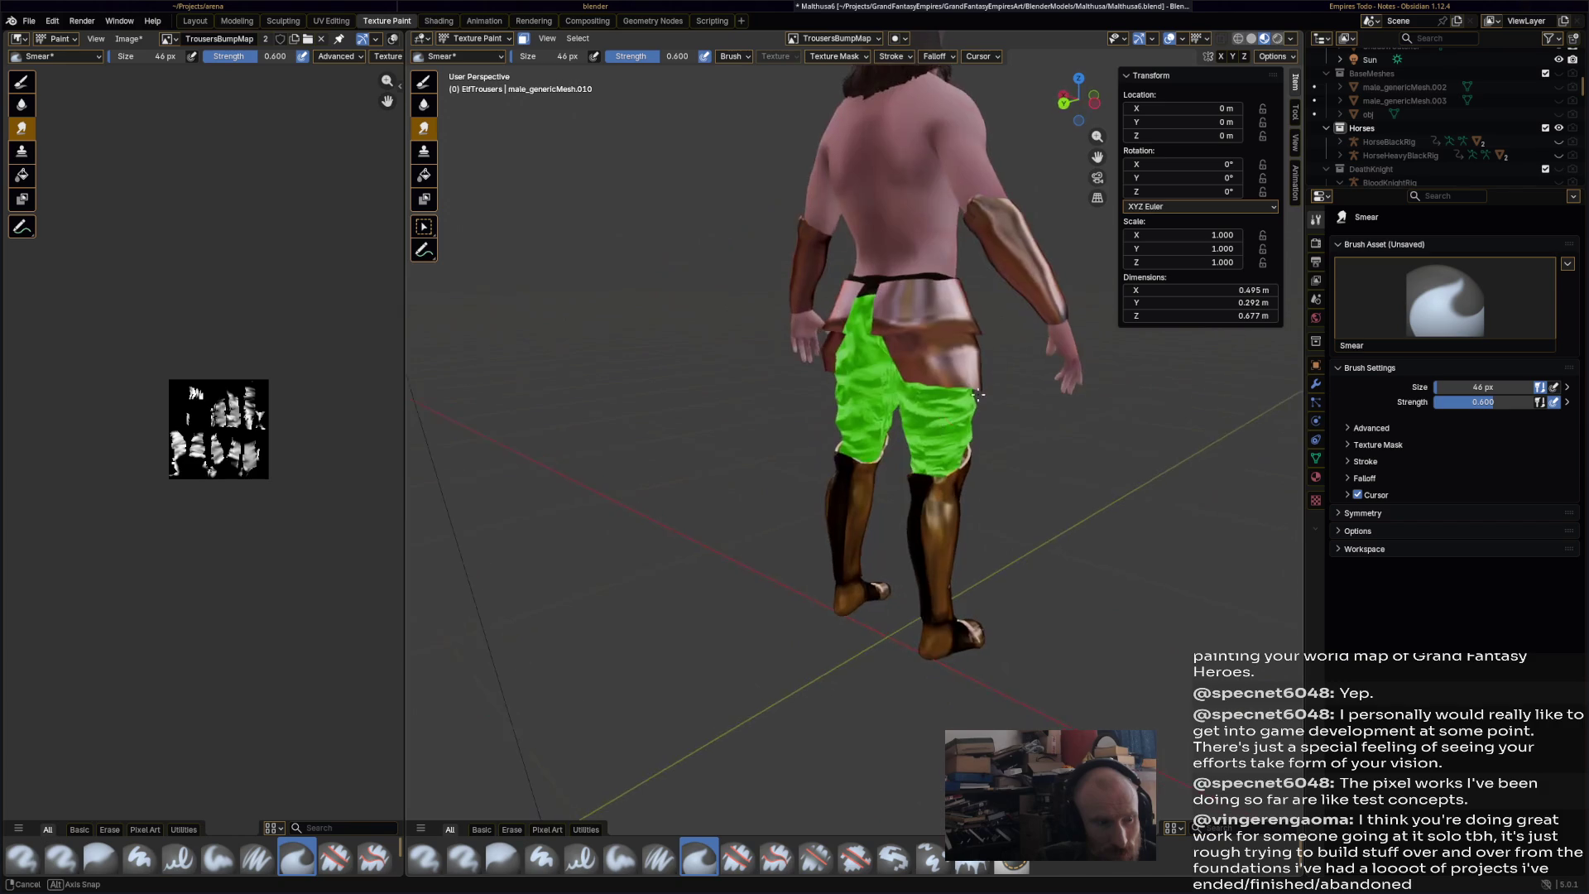
pyautogui.moveTo(913, 470); pyautogui.dragTo(960, 404, button='middle')
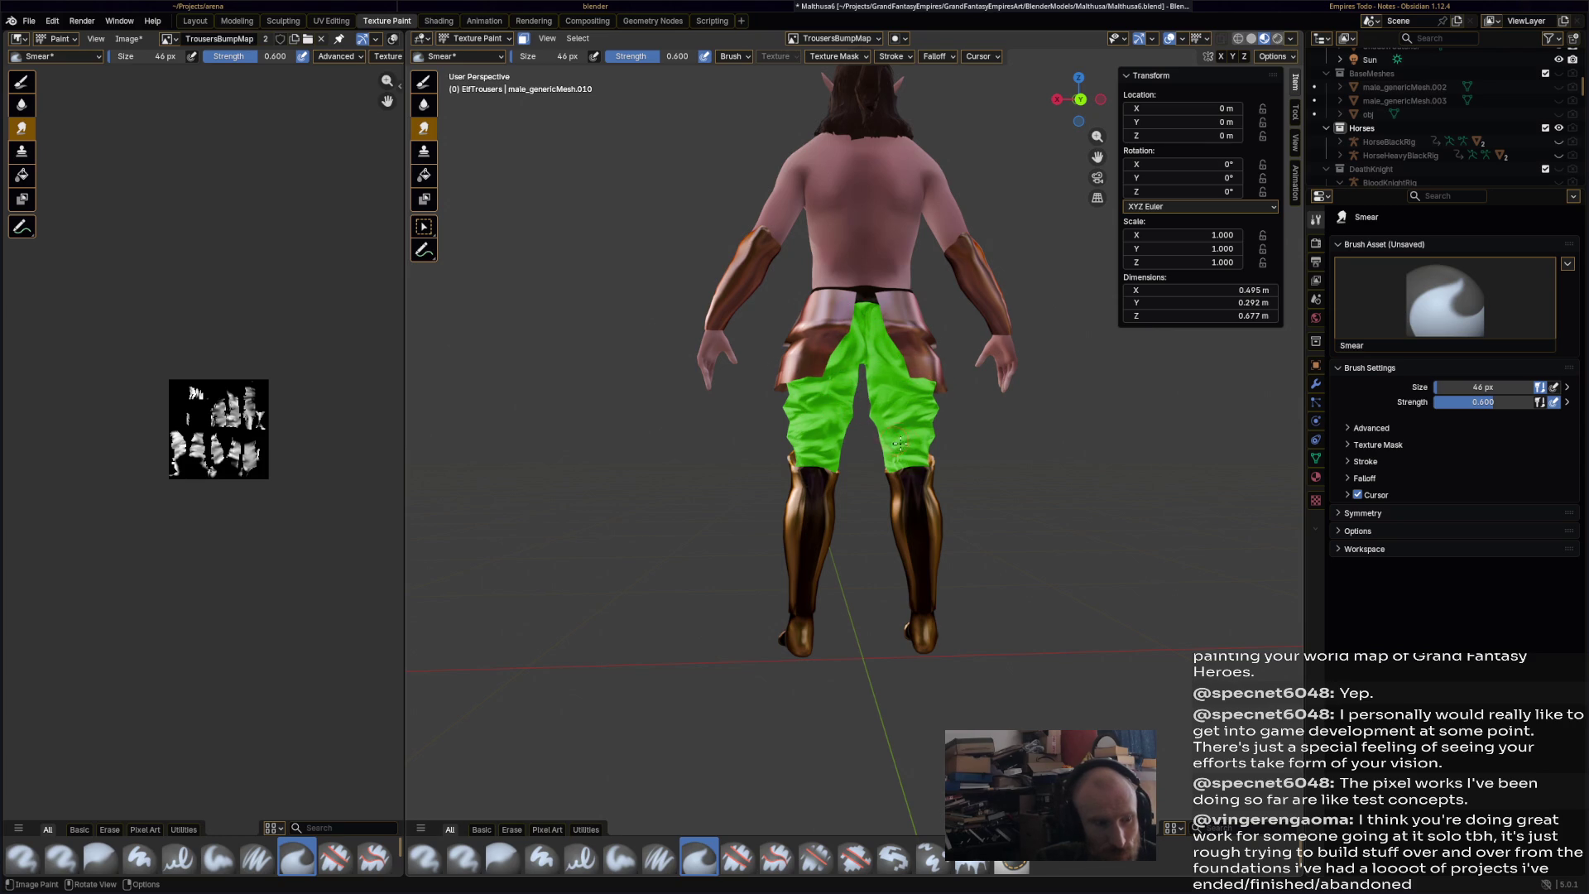
pyautogui.moveTo(851, 453)
pyautogui.mouseDown(button='middle')
pyautogui.moveTo(952, 463)
pyautogui.moveTo(828, 431)
pyautogui.moveTo(784, 397)
pyautogui.mouseUp(button='middle')
pyautogui.moveTo(784, 397)
pyautogui.mouseDown()
pyautogui.moveTo(770, 426)
pyautogui.moveTo(799, 480)
pyautogui.moveTo(774, 394)
pyautogui.moveTo(774, 468)
pyautogui.moveTo(755, 435)
pyautogui.moveTo(766, 455)
pyautogui.moveTo(791, 438)
pyautogui.moveTo(770, 464)
pyautogui.moveTo(758, 439)
pyautogui.moveTo(792, 400)
pyautogui.mouseUp()
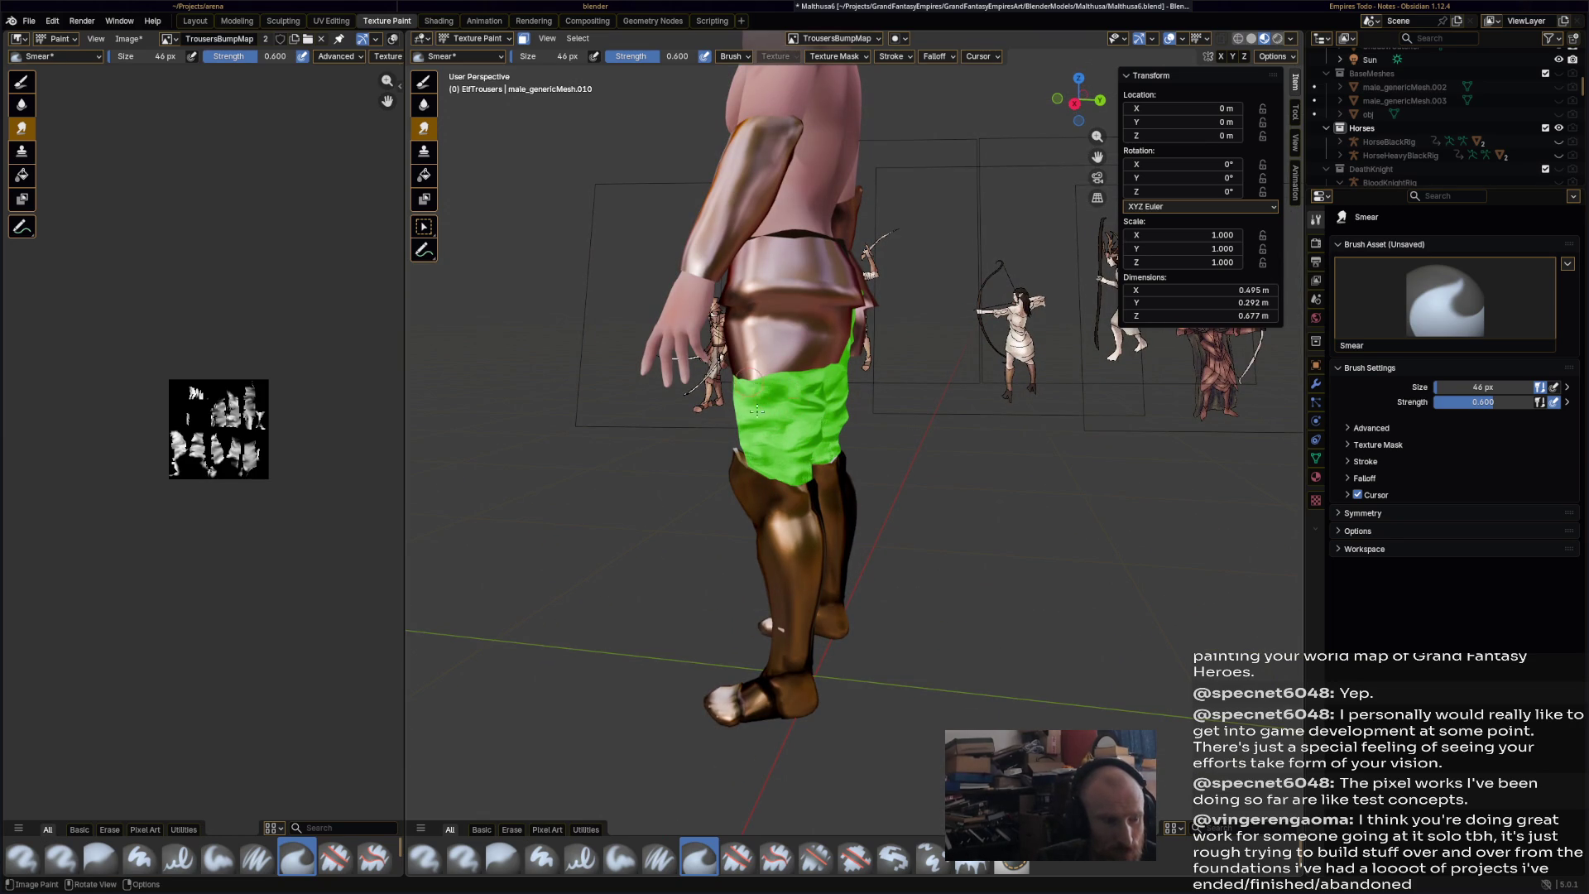
pyautogui.moveTo(859, 483)
pyautogui.mouseDown(button='middle')
pyautogui.moveTo(729, 462)
pyautogui.moveTo(960, 467)
pyautogui.moveTo(924, 467)
pyautogui.mouseUp(button='middle')
pyautogui.hotkey('ctrl', 's')
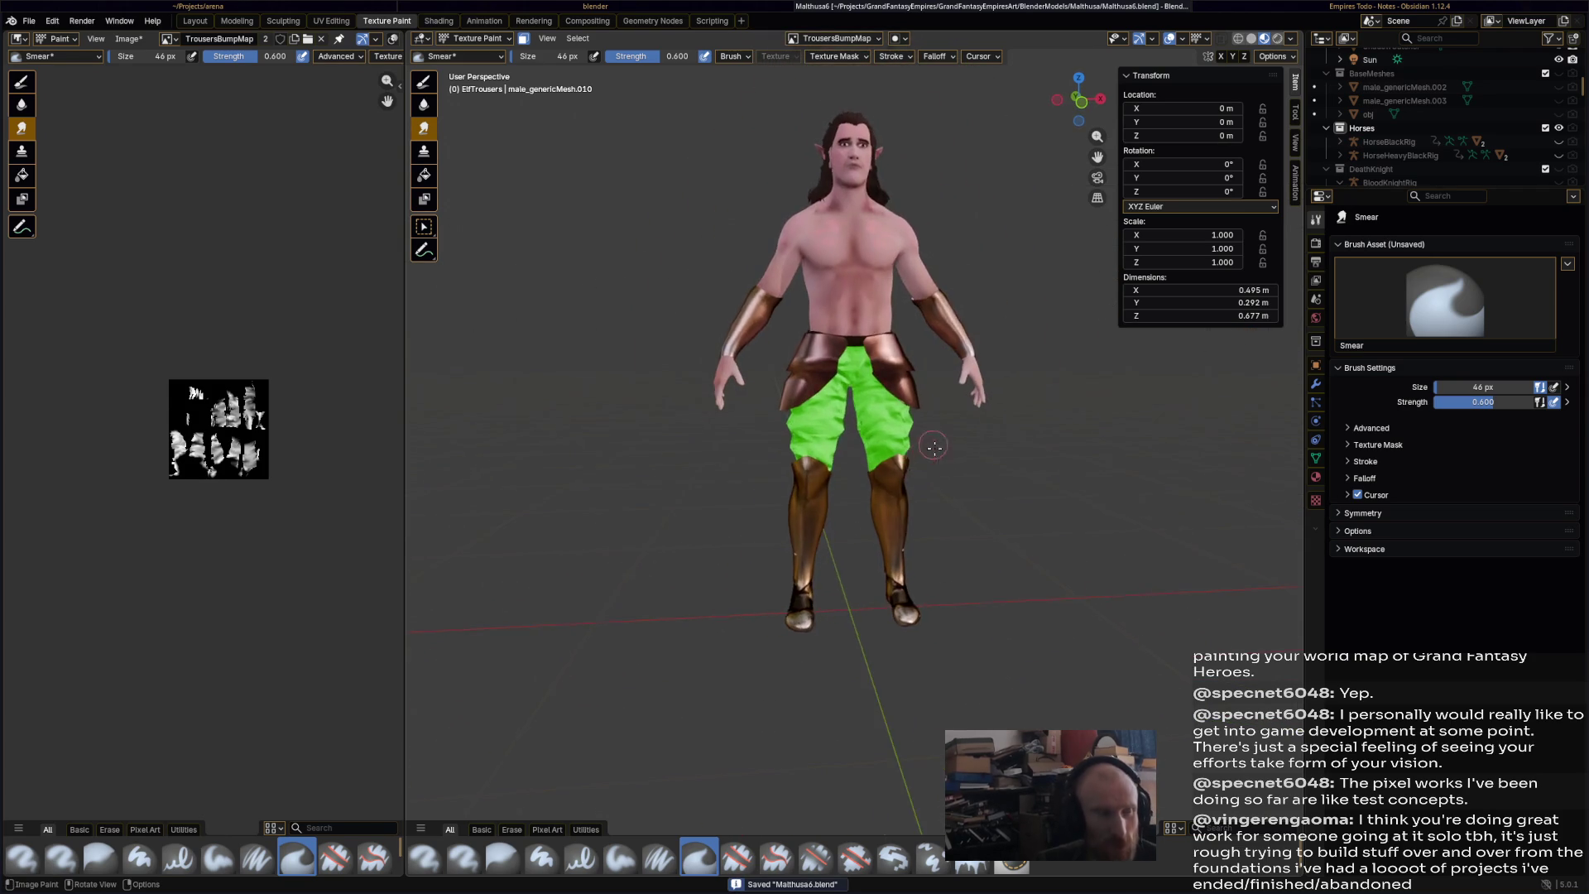
pyautogui.scroll(3, 768, 287)
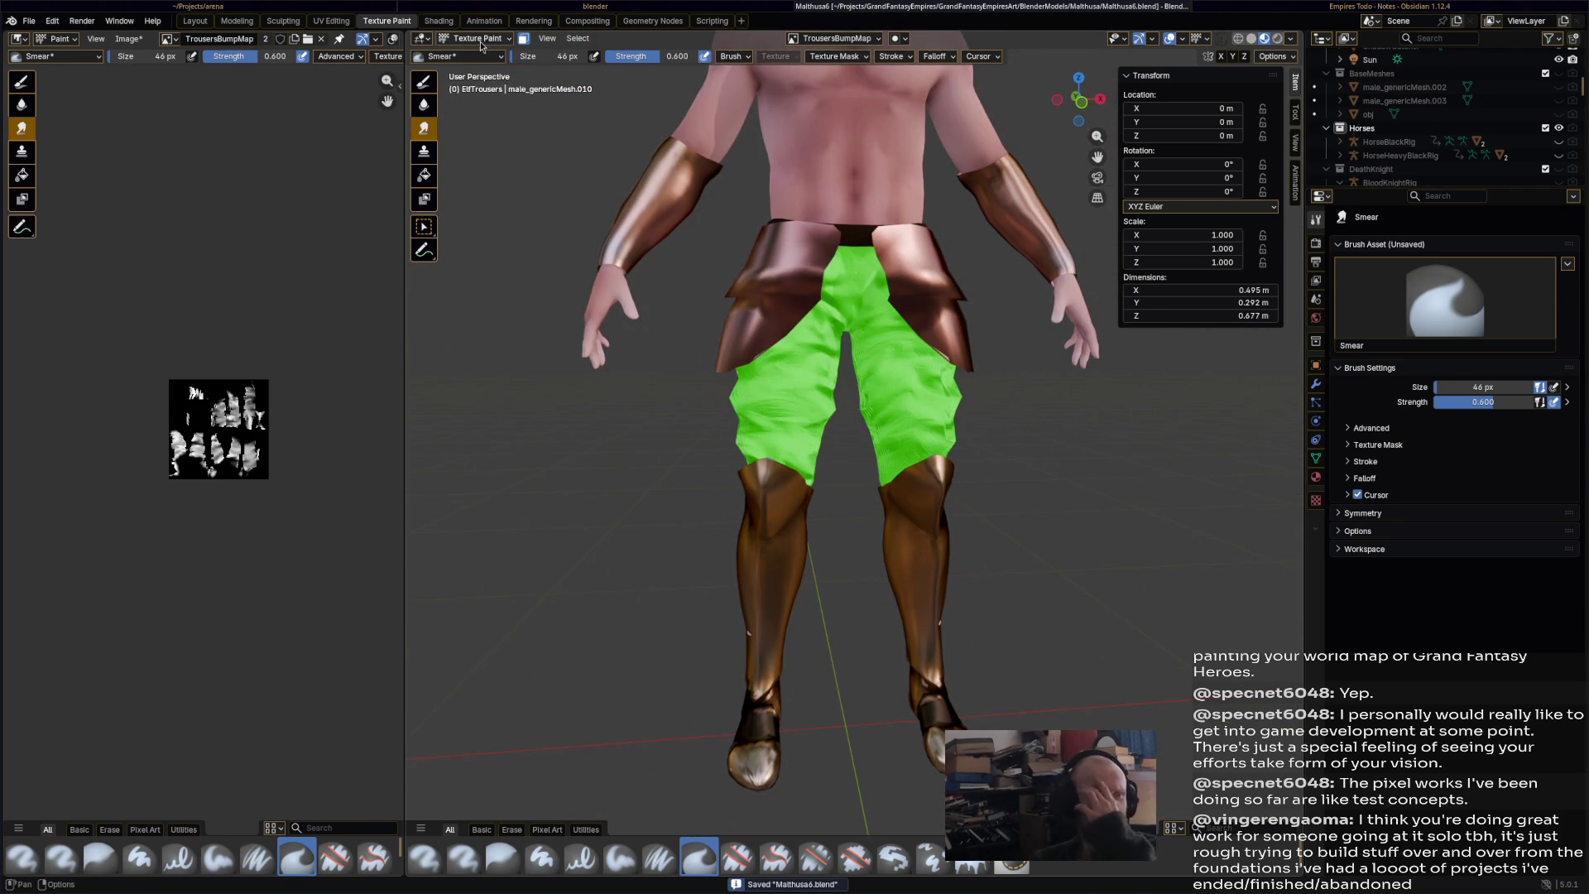
pyautogui.click(439, 20)
# - Review the TrousersMat nodes in Shading, select the ElfBody object, and save
pyautogui.scroll(-3, 786, 300)
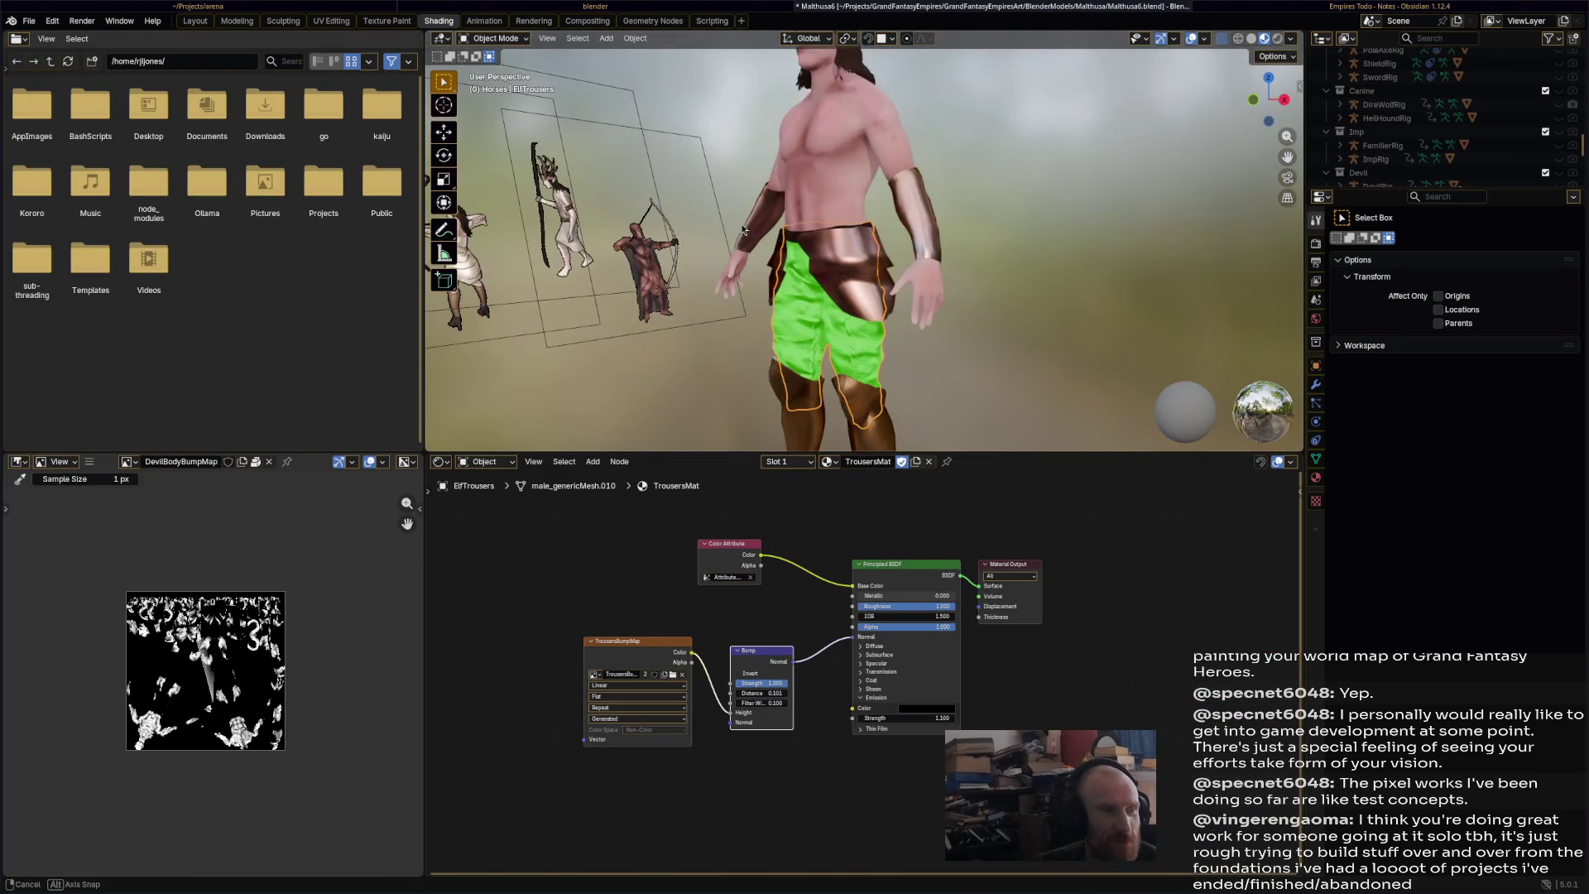
pyautogui.click(387, 20)
pyautogui.click(435, 22)
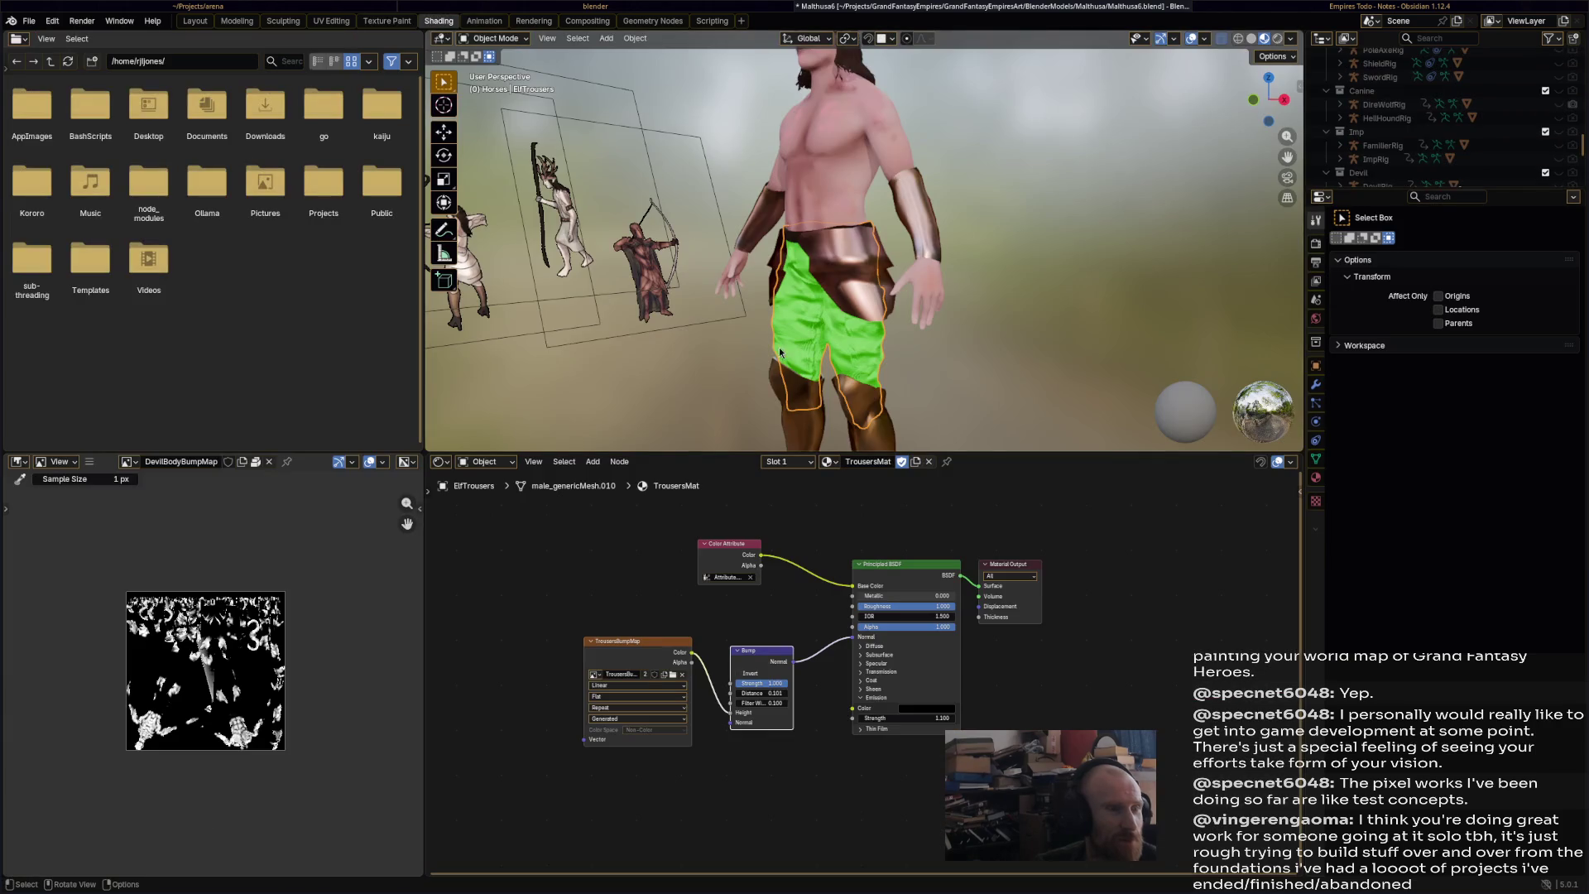
pyautogui.moveTo(1012, 380)
pyautogui.mouseDown(button='middle')
pyautogui.moveTo(931, 397)
pyautogui.moveTo(932, 305)
pyautogui.moveTo(846, 157)
pyautogui.mouseUp(button='middle')
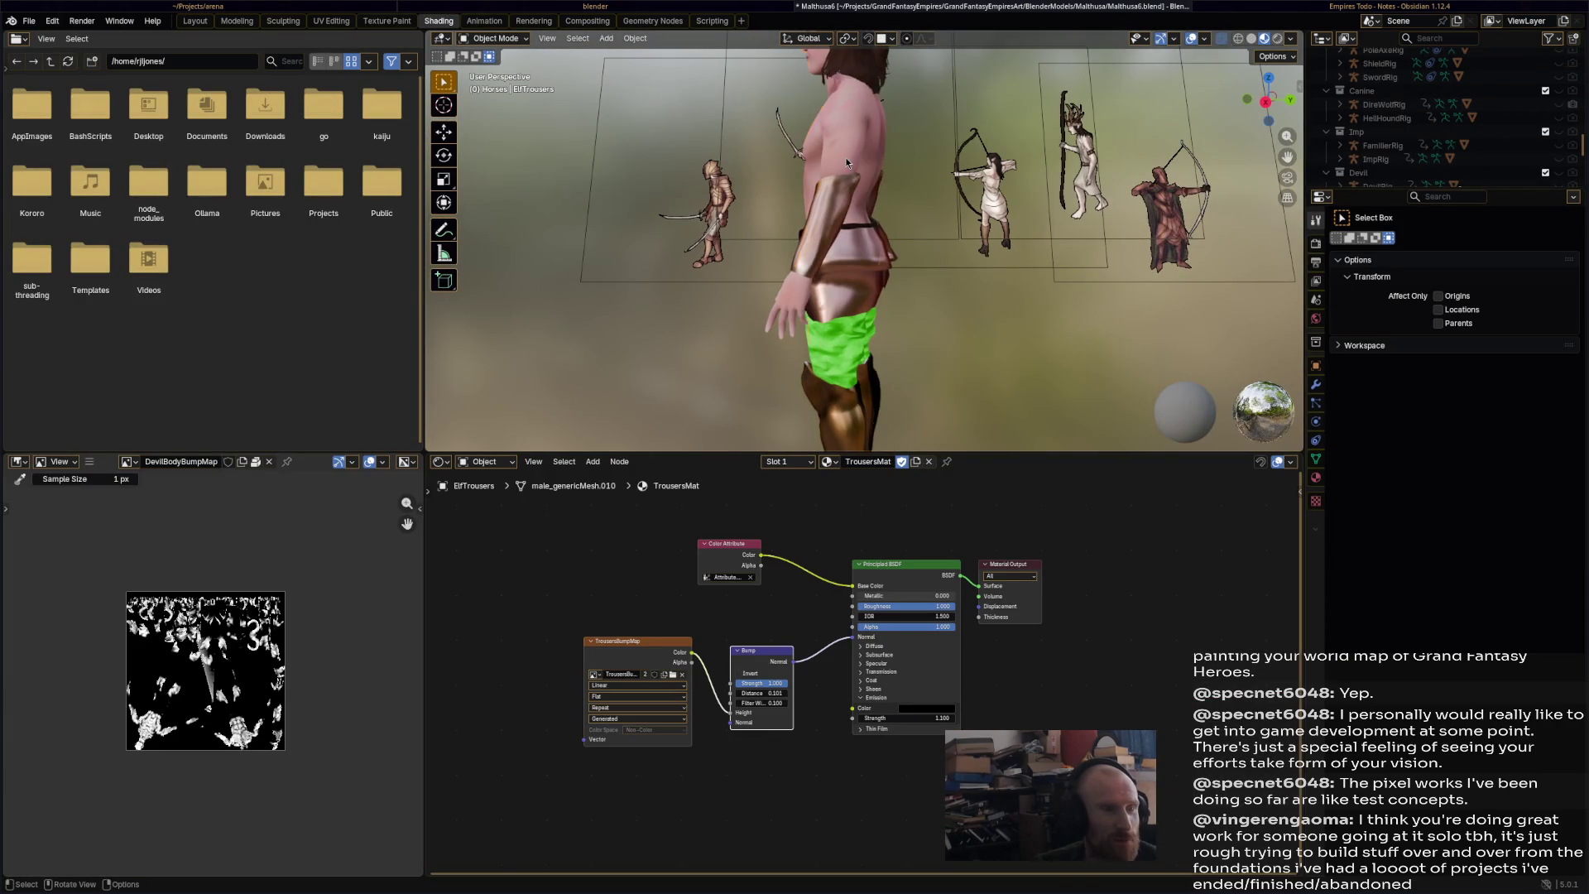
pyautogui.click(845, 157)
pyautogui.moveTo(900, 215); pyautogui.dragTo(1081, 227, button='middle')
pyautogui.hotkey('ctrl', 's')
# - In the Animation workspace, snap to the elf's front view and save Malthusa6.blend
pyautogui.scroll(5, 894, 174)
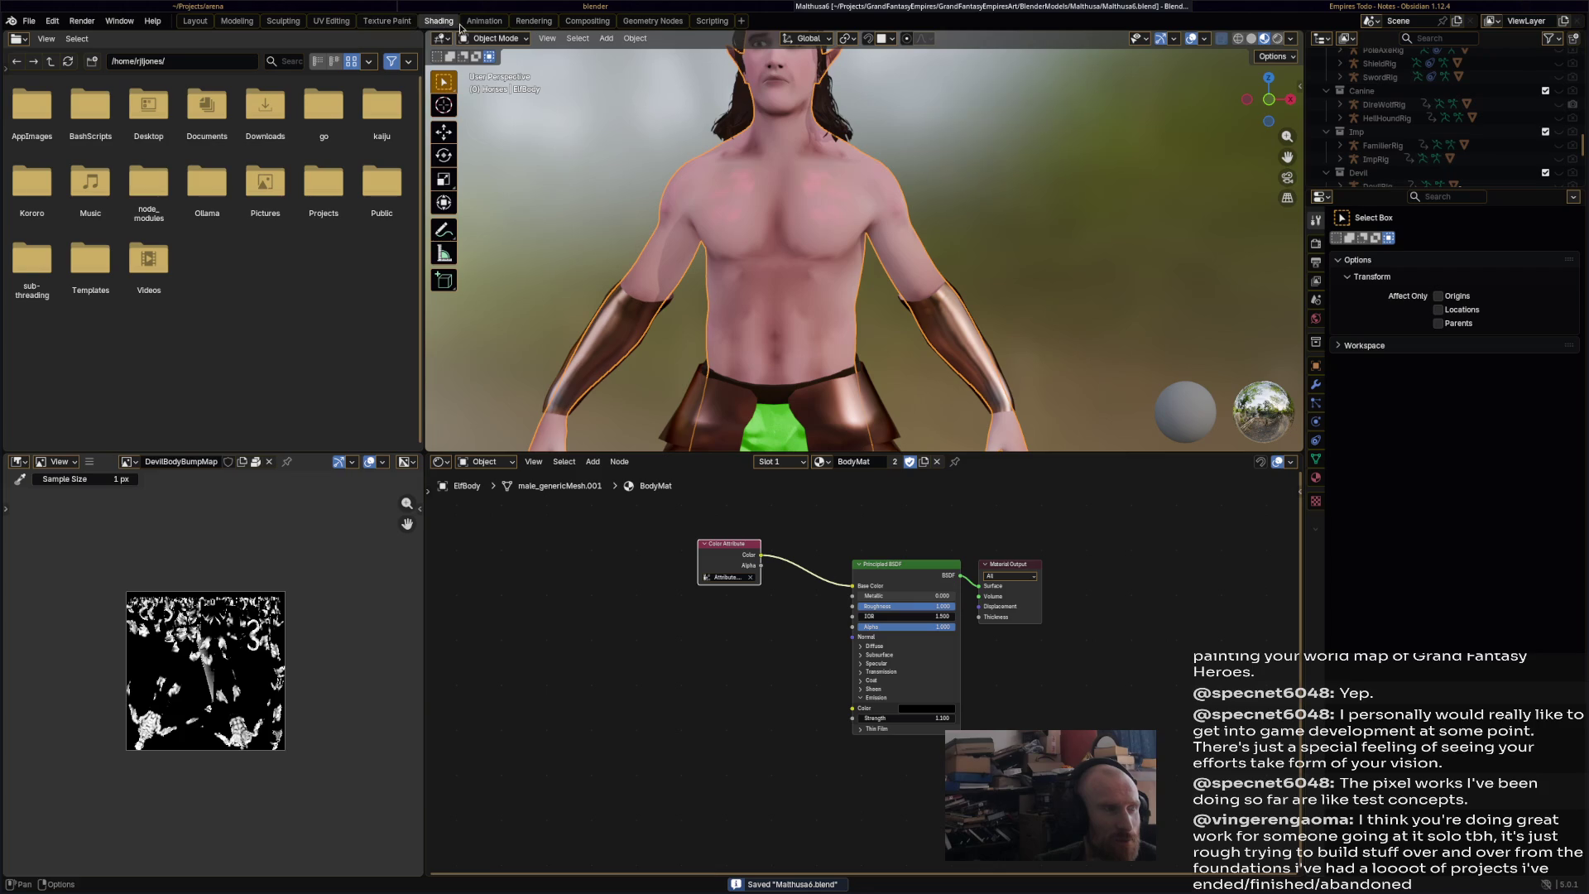
pyautogui.click(484, 21)
pyautogui.moveTo(993, 240)
pyautogui.mouseDown(button='middle')
pyautogui.moveTo(1005, 246)
pyautogui.moveTo(821, 299)
pyautogui.moveTo(767, 286)
pyautogui.mouseUp(button='middle')
pyautogui.press('KP_1')
pyautogui.hotkey('ctrl', 's')
# - Switch ElfBody into Edit Mode and orbit to a side view
pyautogui.click(271, 38)
pyautogui.click(303, 70)
pyautogui.moveTo(919, 323); pyautogui.dragTo(768, 304, button='middle')
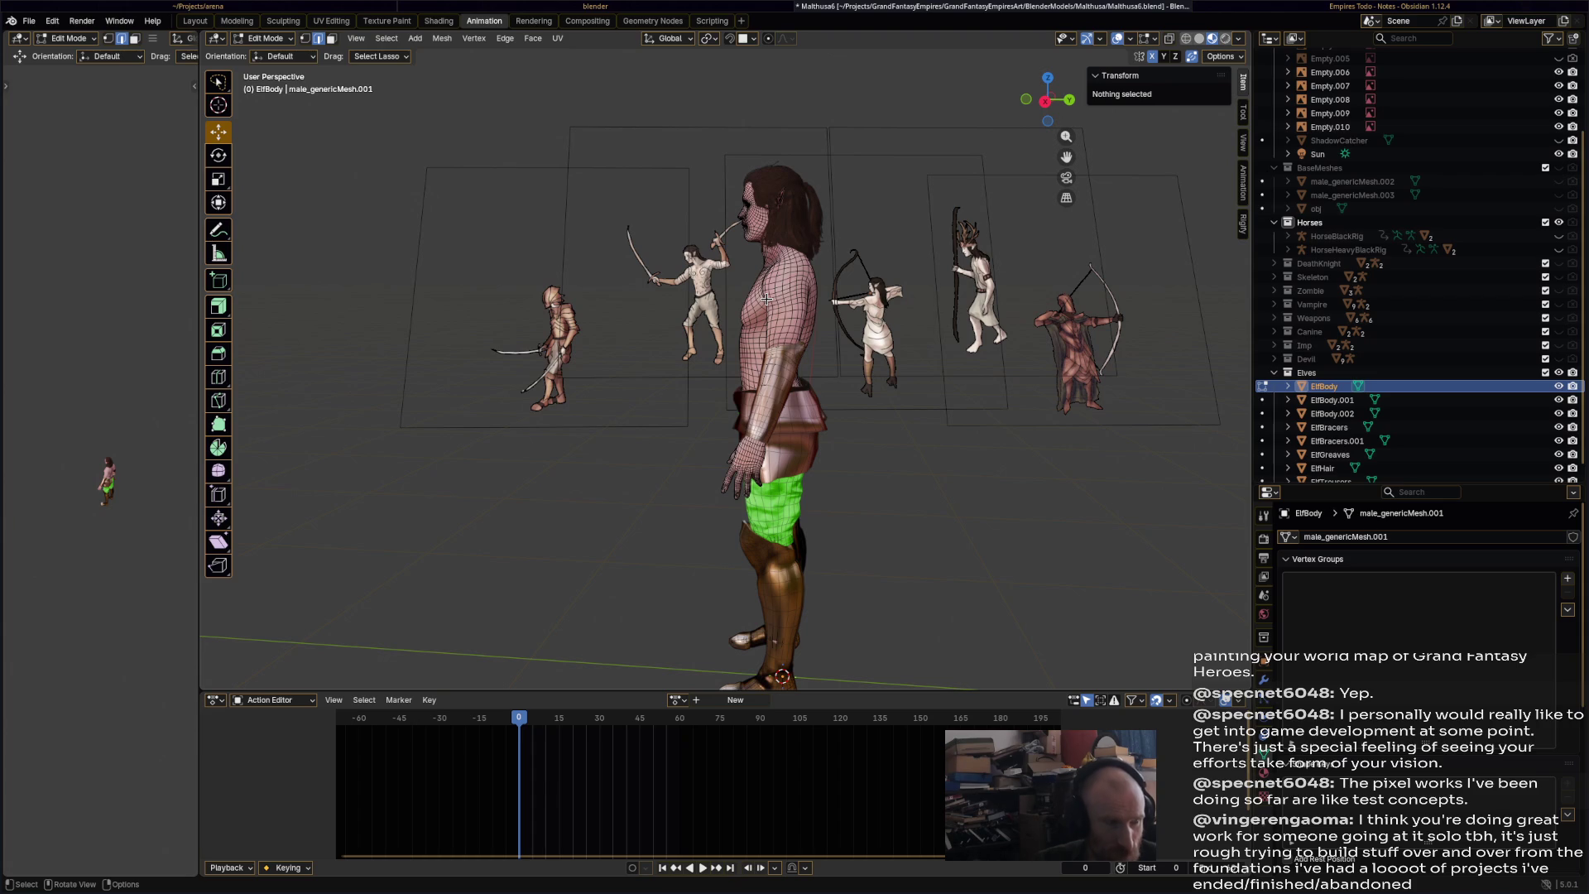
# - Orbit around the elf to inspect the body mesh in Edit Mode
pyautogui.moveTo(766, 299)
pyautogui.mouseDown(button='middle')
pyautogui.moveTo(861, 333)
pyautogui.moveTo(772, 372)
pyautogui.moveTo(761, 346)
pyautogui.moveTo(753, 393)
pyautogui.moveTo(677, 320)
pyautogui.mouseUp(button='middle')
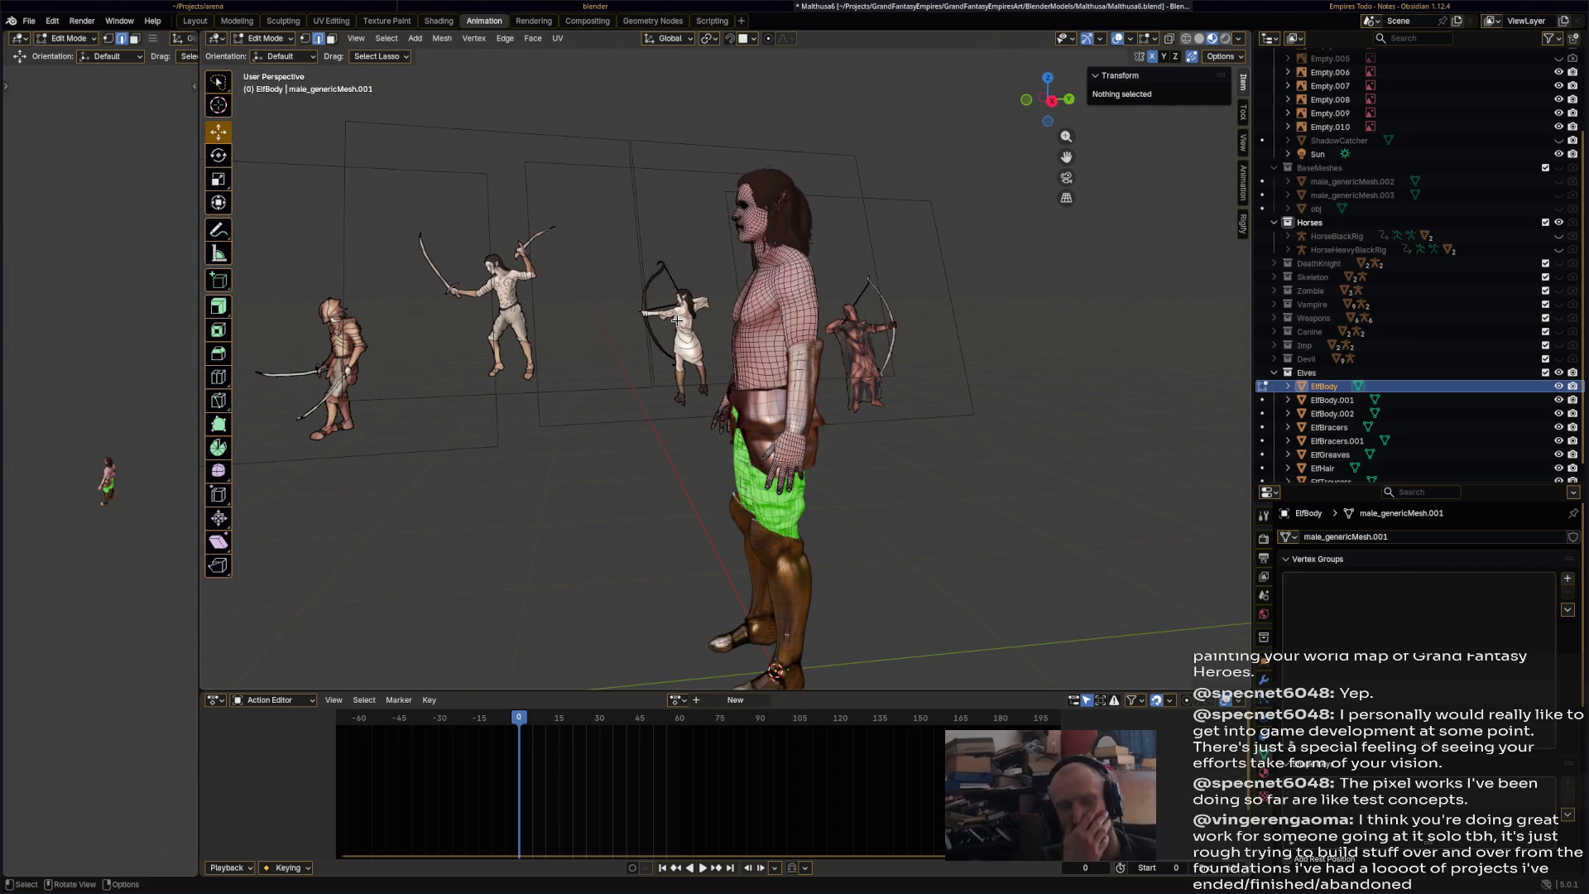
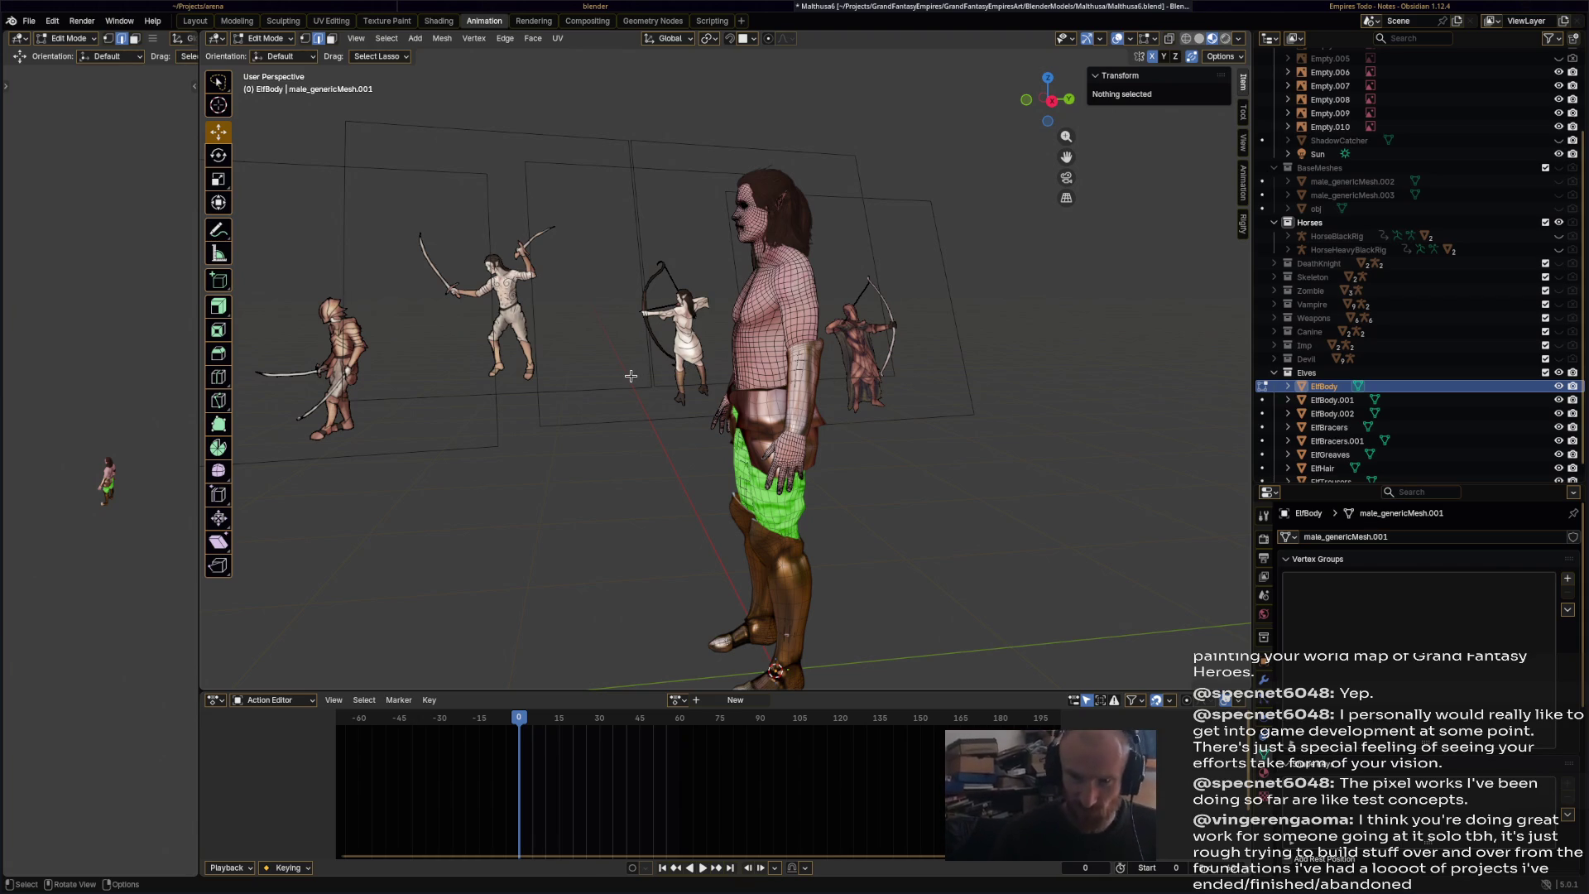
# - Orbit to a front view of the elf's chest and save the scene file
pyautogui.moveTo(524, 389); pyautogui.dragTo(868, 370, button='middle')
pyautogui.scroll(5, 868, 370)
pyautogui.click(1048, 273)
pyautogui.keyDown('ctrl'); pyautogui.moveTo(1047, 273); pyautogui.dragTo(802, 220, button='middle'); pyautogui.keyUp('ctrl')
pyautogui.hotkey('ctrl', 's')
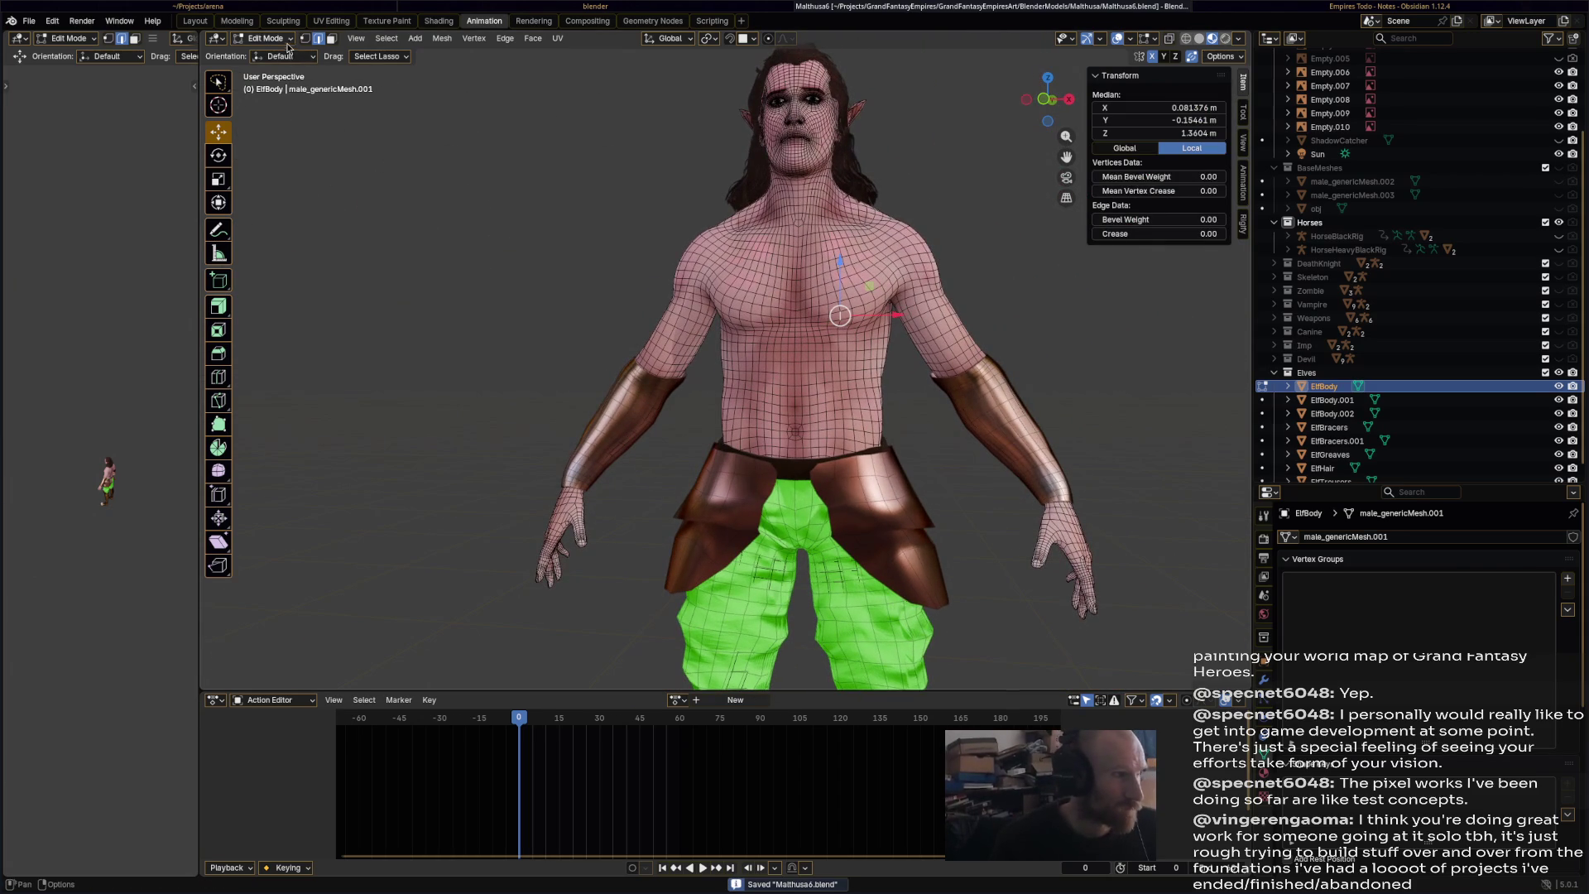
# - Switch the body mesh to Object Mode and back to Edit Mode
pyautogui.click(278, 38)
pyautogui.click(273, 53)
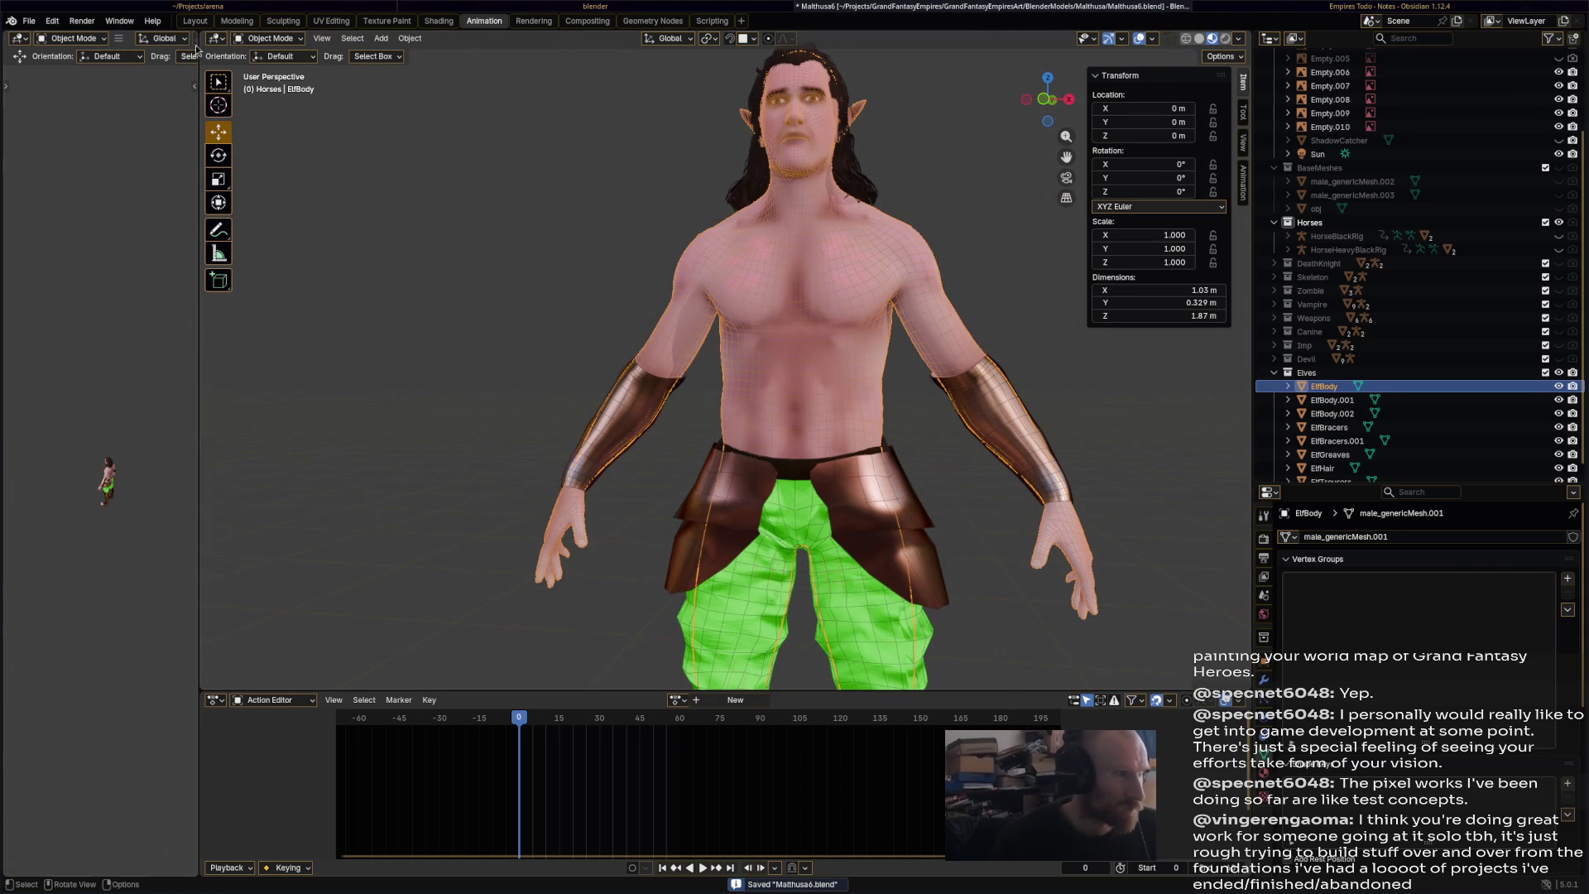
pyautogui.click(265, 38)
pyautogui.click(273, 68)
# - Try edge and face loop selections across the chest, then deselect everything
pyautogui.moveTo(820, 314); pyautogui.dragTo(840, 322, button='middle')
pyautogui.scroll(2, 832, 257)
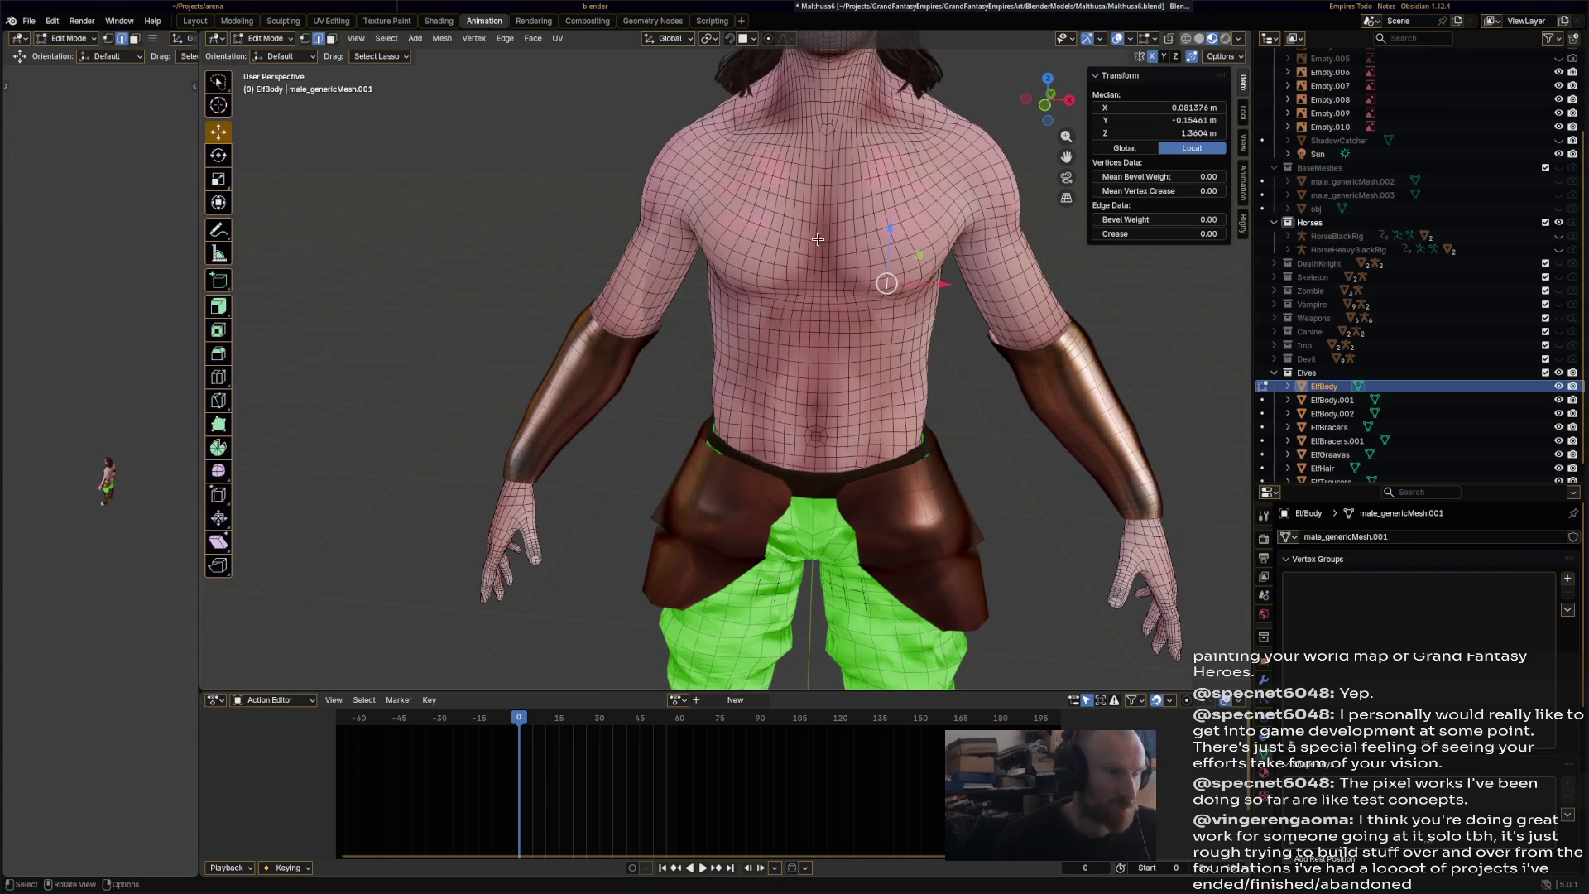
pyautogui.keyDown('alt'); pyautogui.click(831, 307); pyautogui.keyUp('alt')
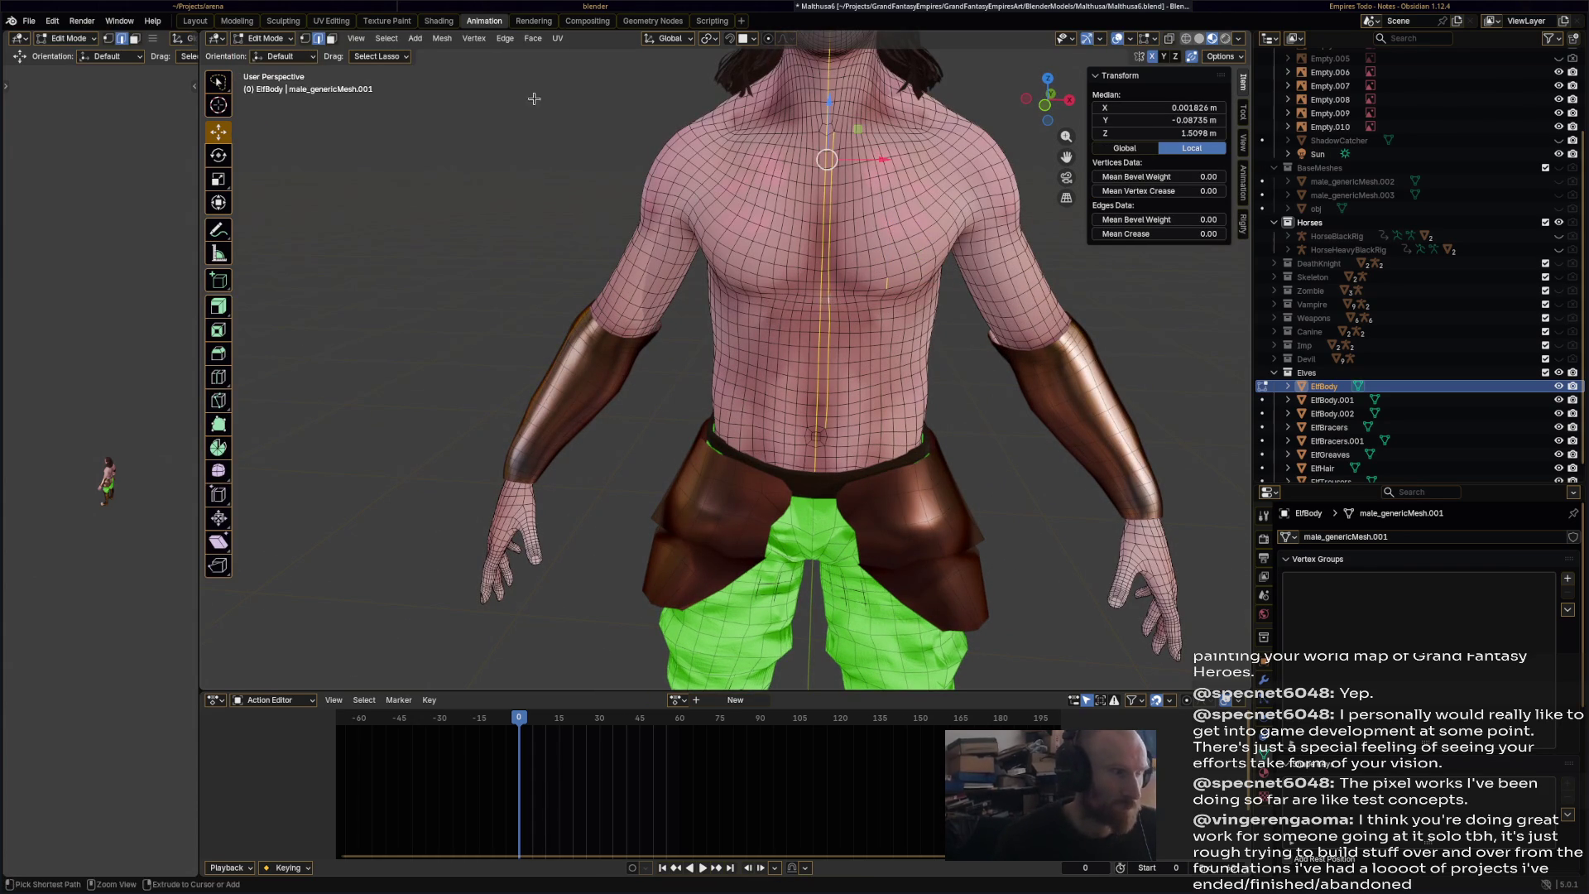
pyautogui.click(331, 39)
pyautogui.keyDown('alt'); pyautogui.click(899, 319); pyautogui.keyUp('alt')
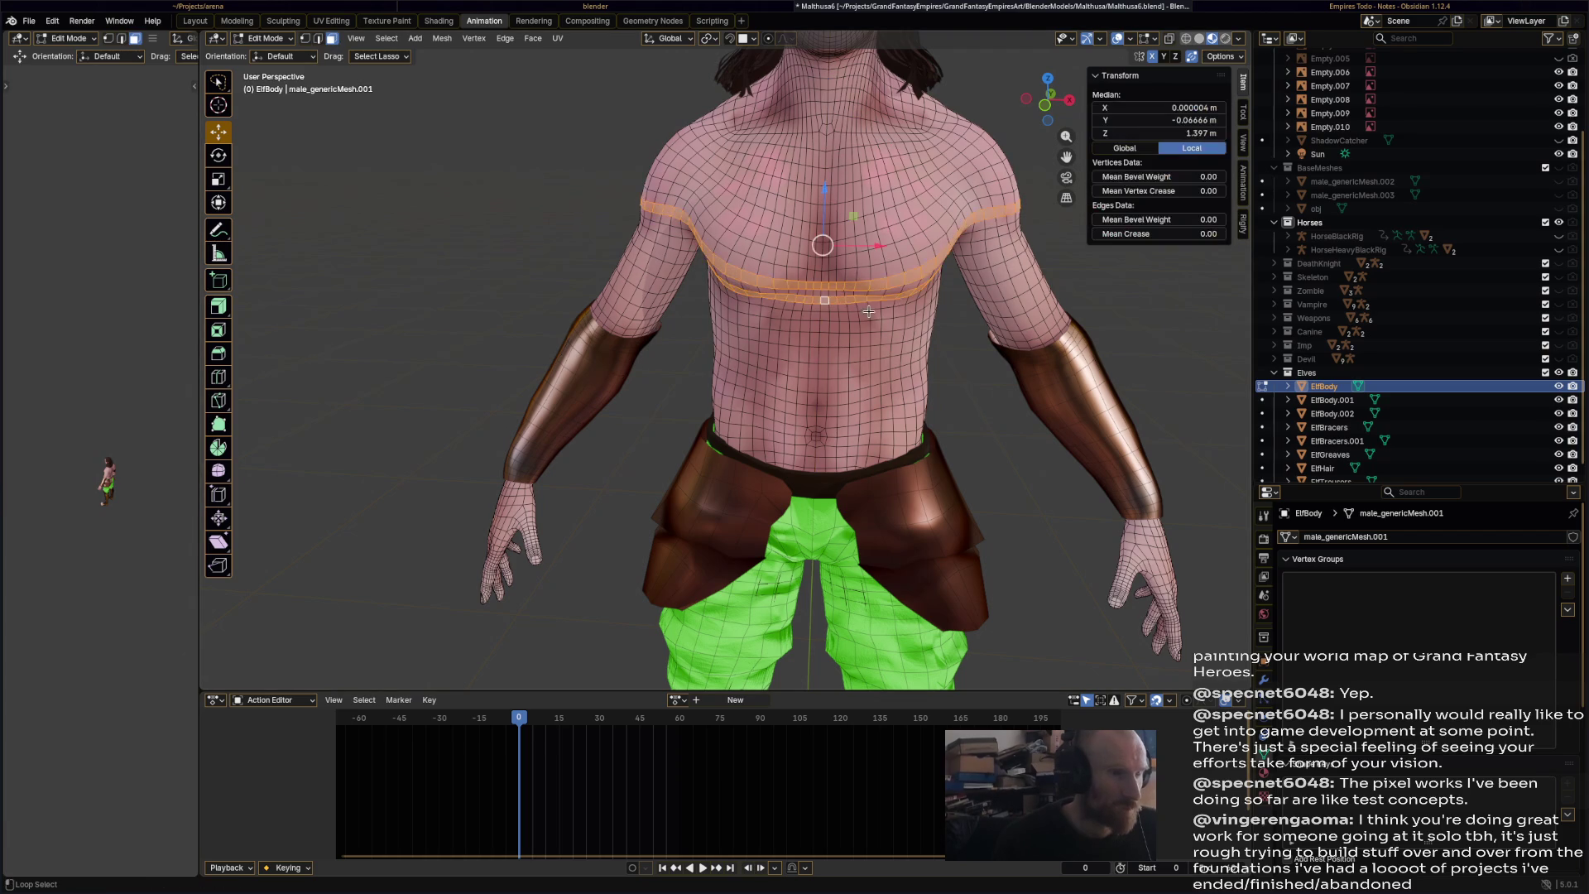
pyautogui.moveTo(900, 323)
pyautogui.mouseDown(button='middle')
pyautogui.moveTo(900, 295)
pyautogui.moveTo(774, 310)
pyautogui.mouseUp(button='middle')
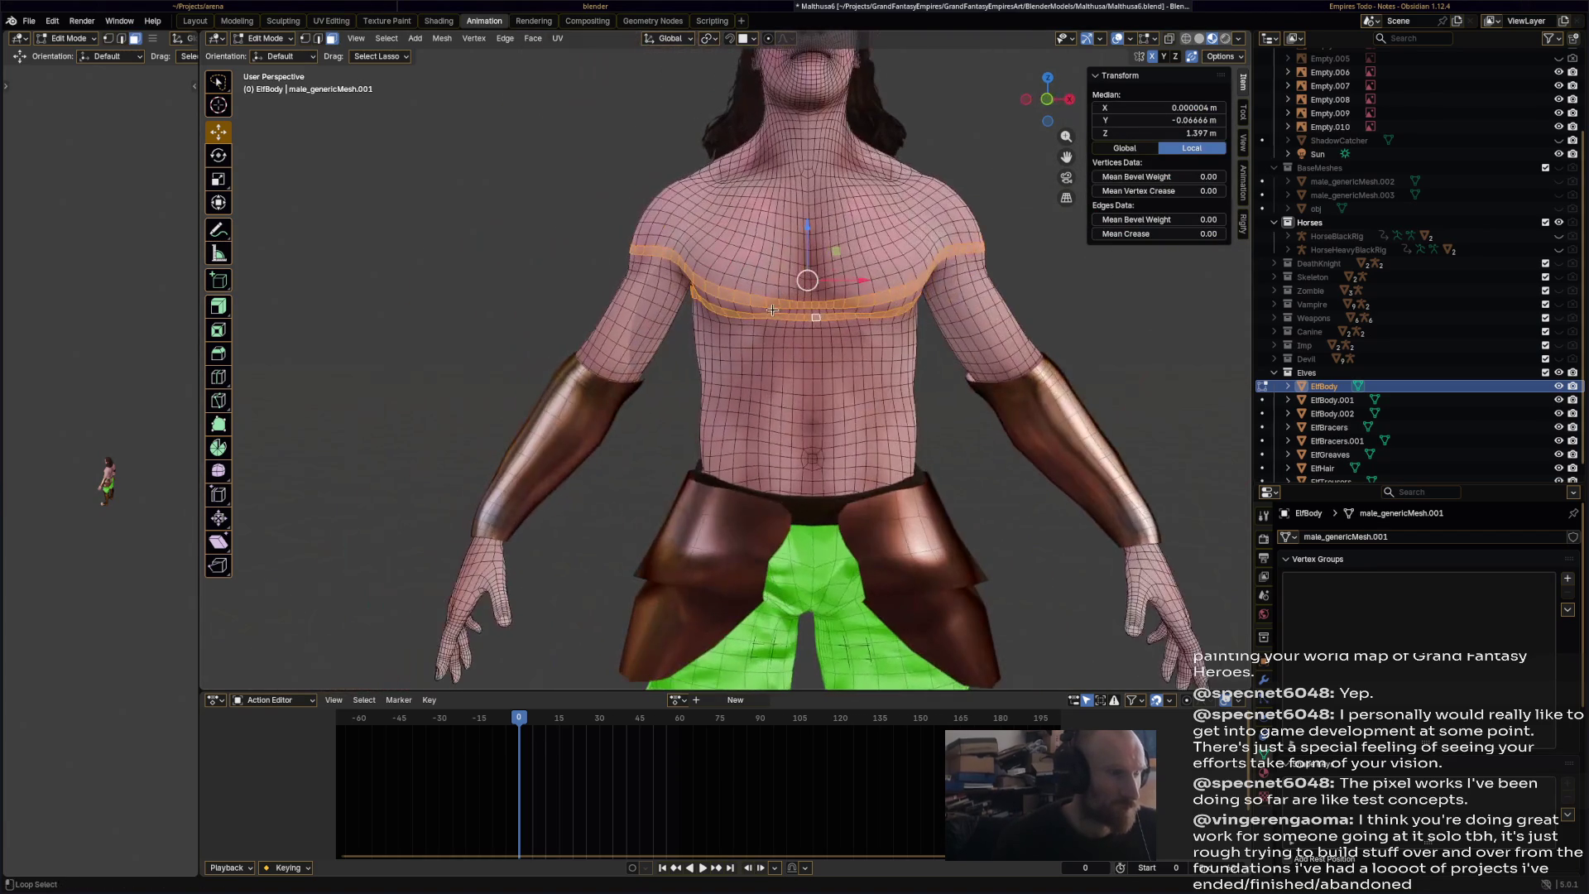
pyautogui.keyDown('alt'); pyautogui.keyDown('shift'); pyautogui.click(781, 310); pyautogui.keyUp('shift'); pyautogui.keyUp('alt')
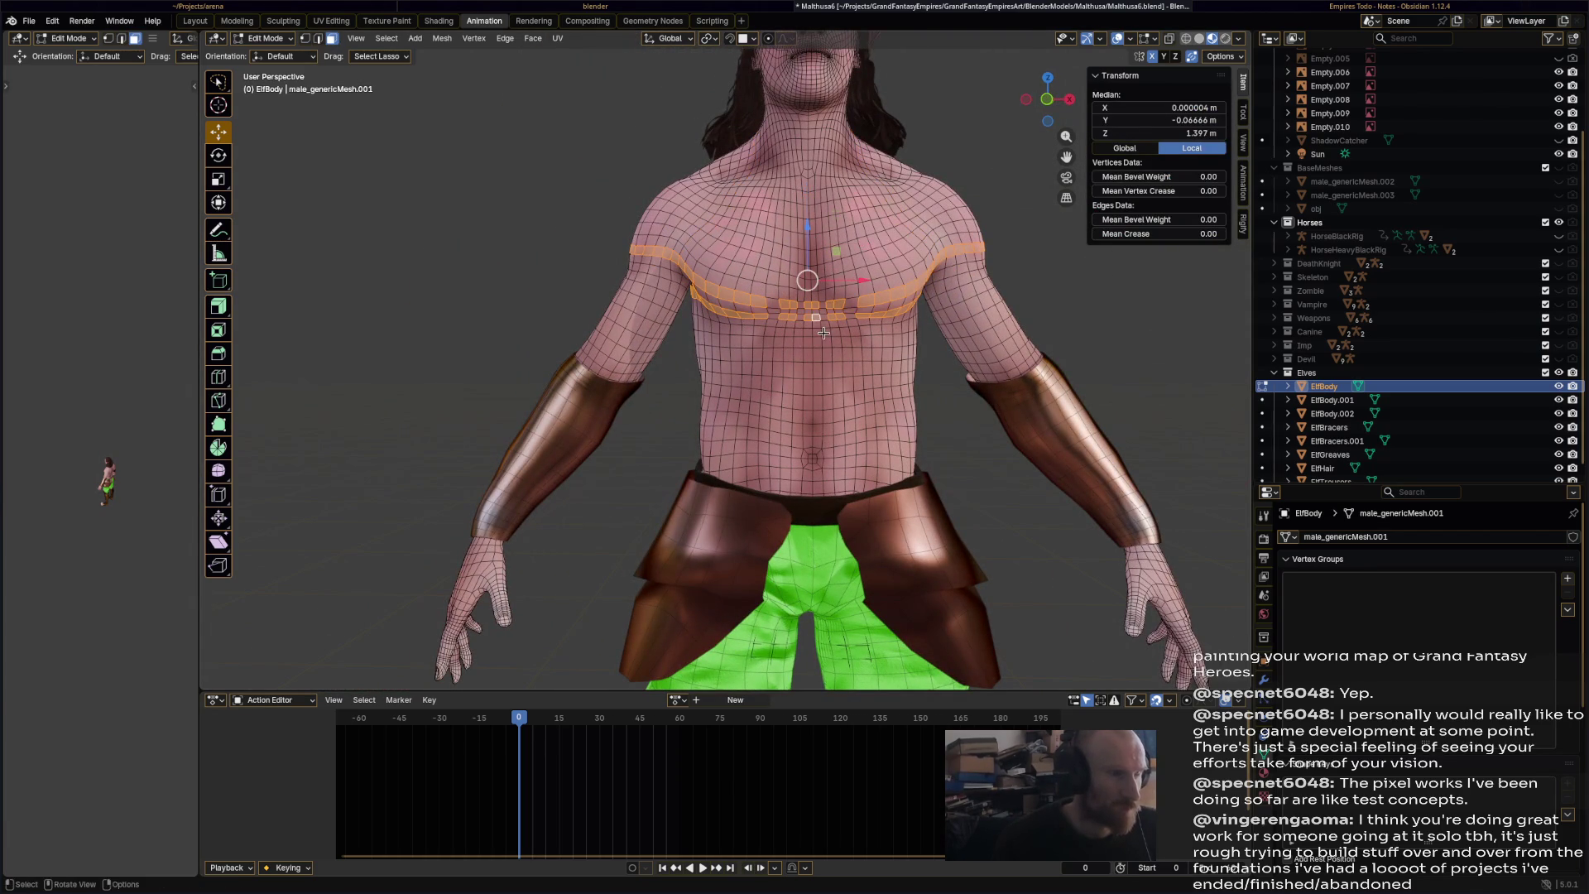
pyautogui.hotkey('alt', 'a')
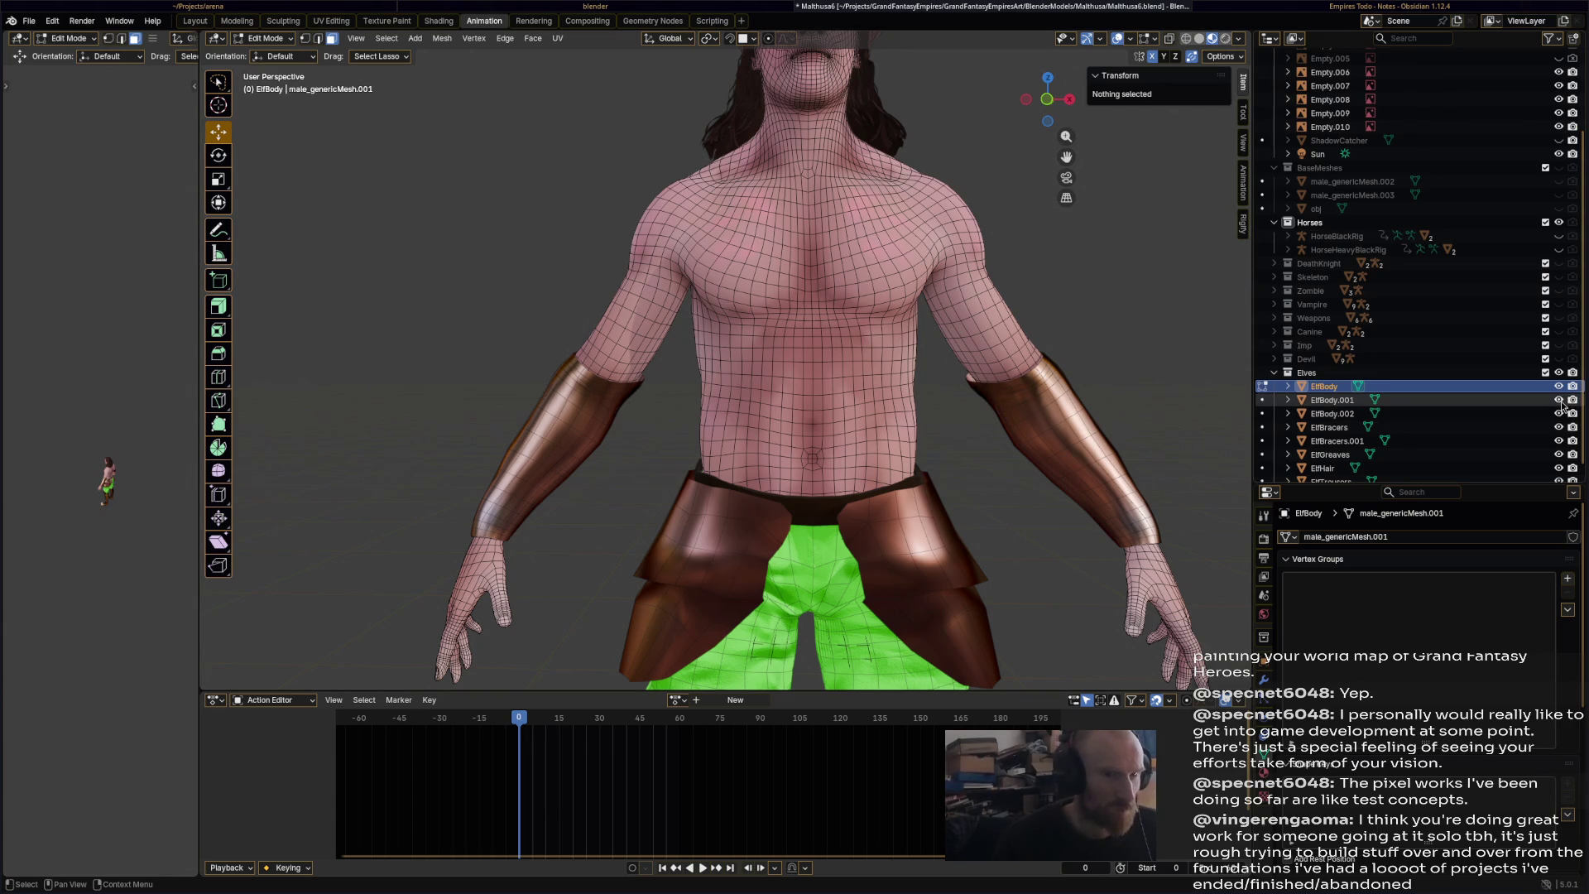
# - Hide ElfBody.001 through ElfHair in the outliner and turn on X-ray display
pyautogui.moveTo(1561, 403); pyautogui.dragTo(1560, 468)
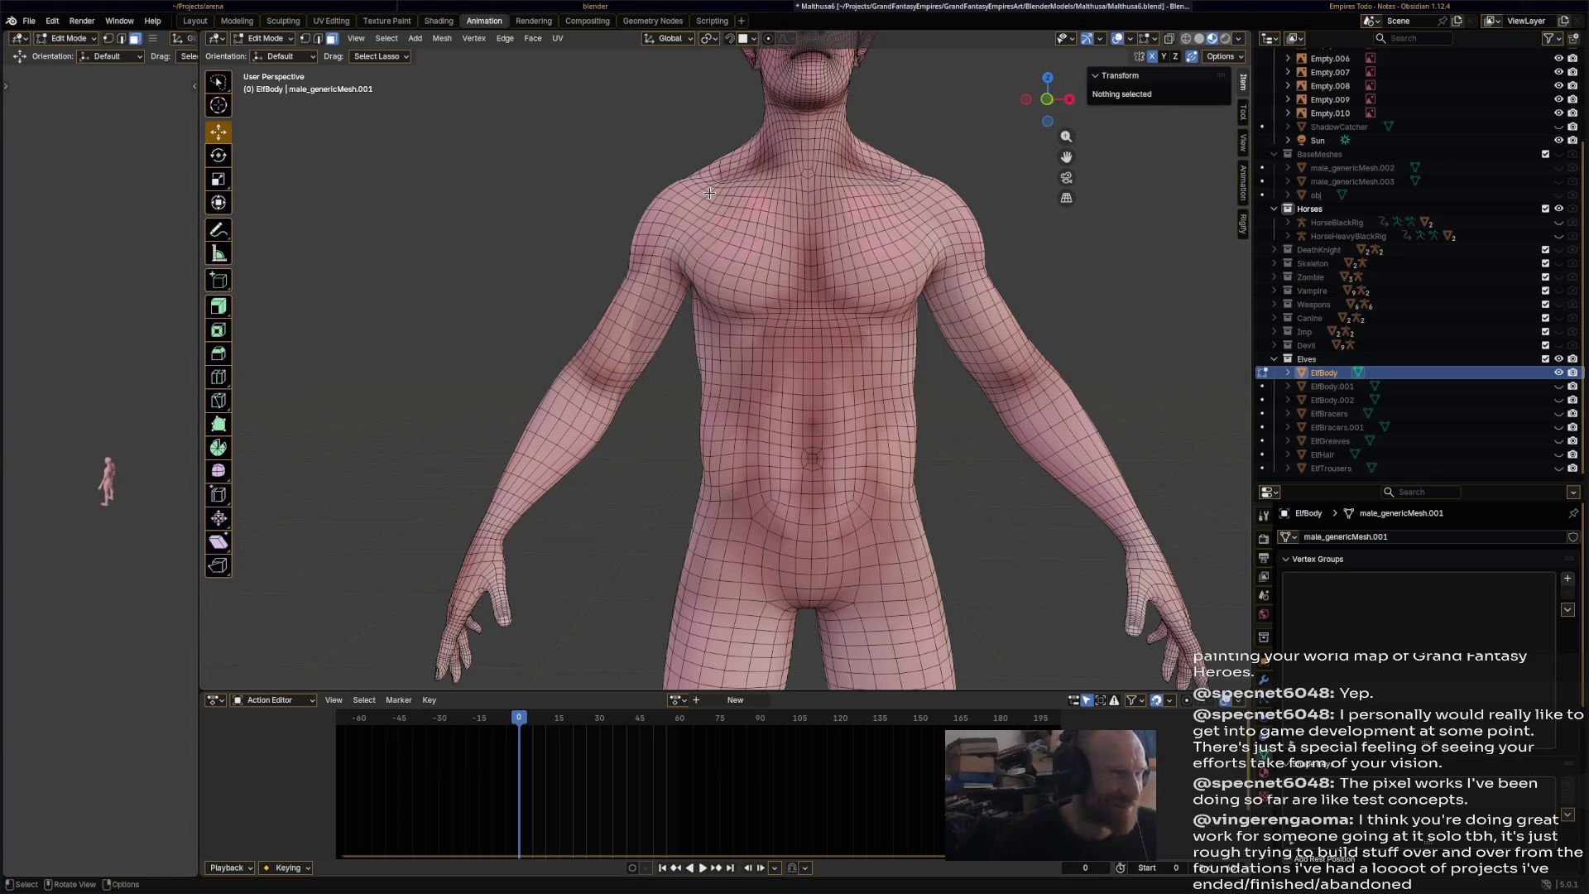
pyautogui.hotkey('alt', 'z')
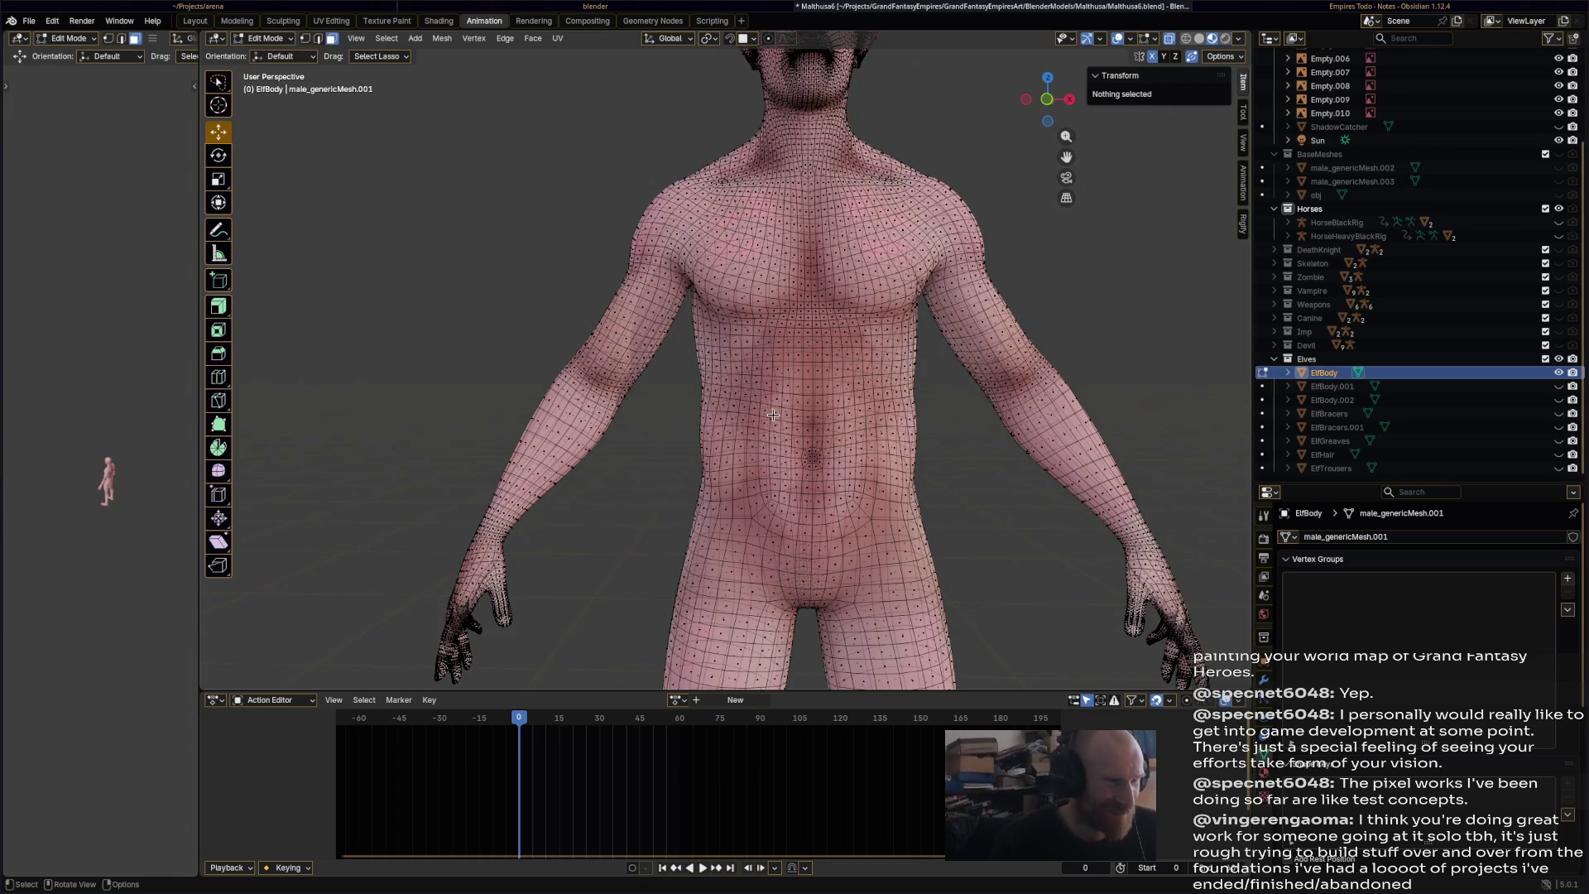
# - In Front Orthographic, lasso-select the torso faces from the shoulders down to the waist
pyautogui.moveTo(690, 505)
pyautogui.mouseDown()
pyautogui.moveTo(879, 392)
pyautogui.moveTo(679, 508)
pyautogui.moveTo(797, 539)
pyautogui.moveTo(918, 513)
pyautogui.mouseUp()
pyautogui.hotkey('ctrl', 'z')
pyautogui.click(1050, 100)
pyautogui.click(1049, 101)
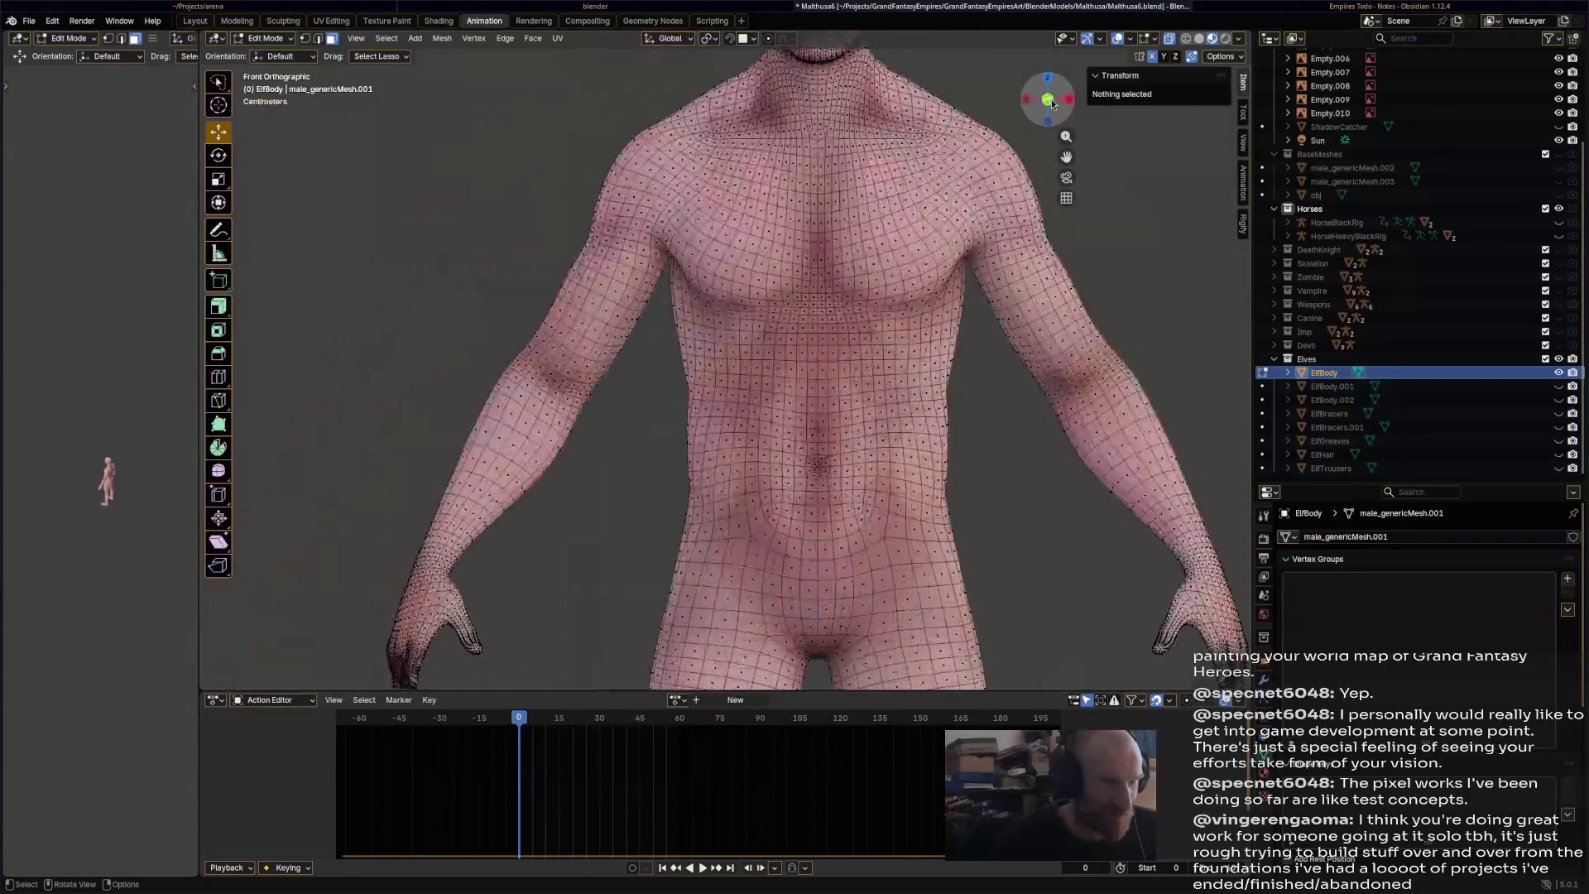
pyautogui.moveTo(683, 505)
pyautogui.mouseDown()
pyautogui.moveTo(796, 487)
pyautogui.moveTo(948, 501)
pyautogui.moveTo(974, 451)
pyautogui.moveTo(975, 313)
pyautogui.moveTo(939, 242)
pyautogui.moveTo(944, 97)
pyautogui.moveTo(921, 82)
pyautogui.moveTo(815, 128)
pyautogui.moveTo(758, 94)
pyautogui.moveTo(696, 87)
pyautogui.moveTo(687, 414)
pyautogui.moveTo(691, 331)
pyautogui.moveTo(694, 389)
pyautogui.mouseUp()
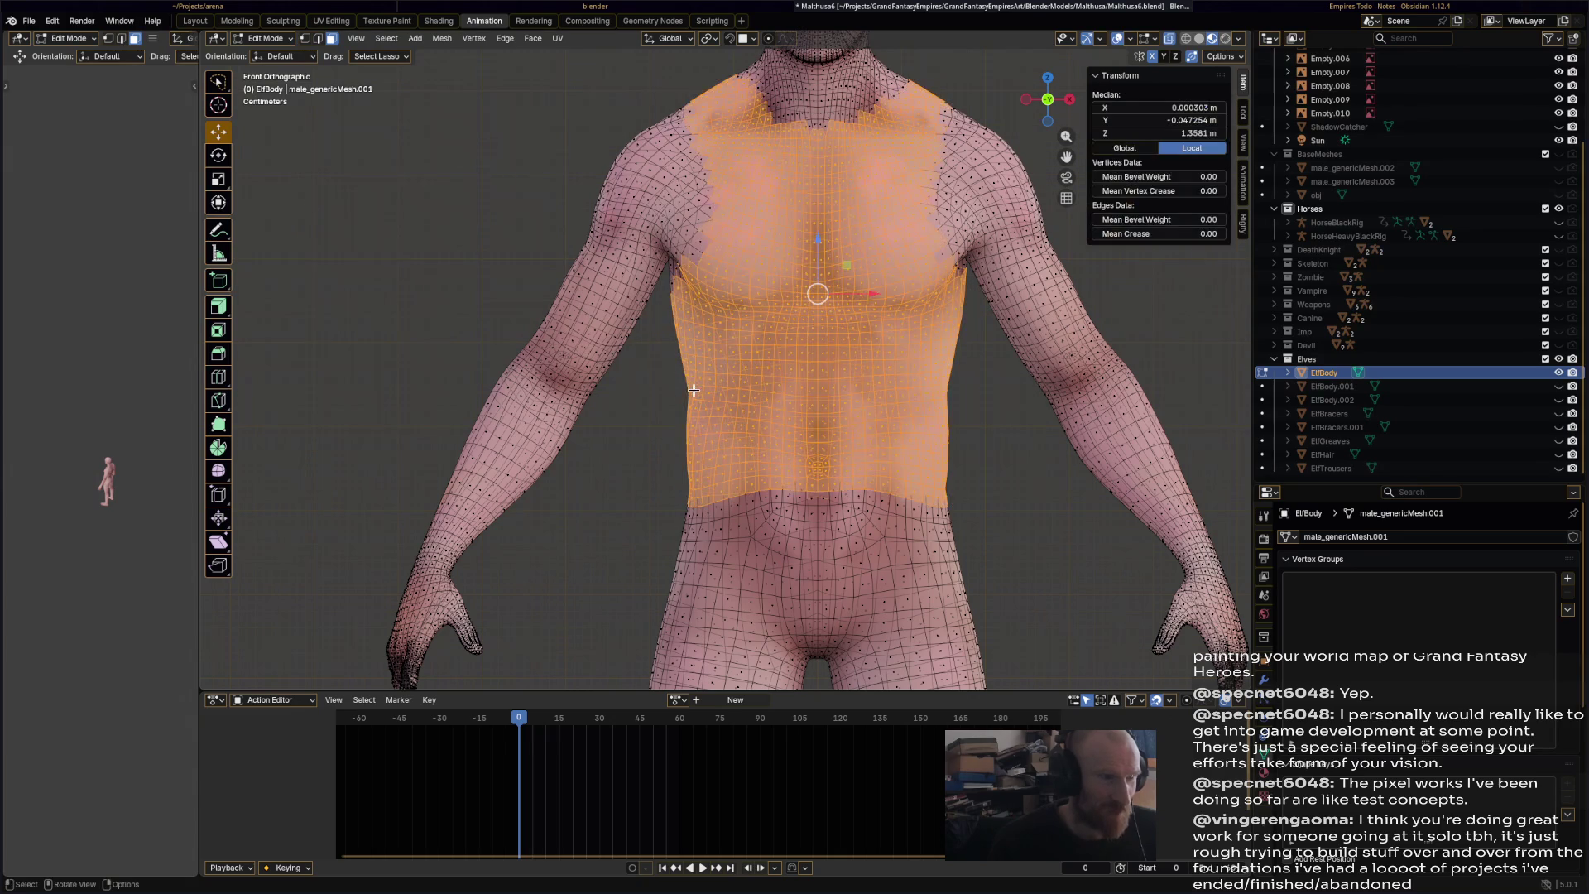
pyautogui.moveTo(846, 380)
pyautogui.mouseDown(button='middle')
pyautogui.moveTo(894, 384)
pyautogui.moveTo(880, 425)
pyautogui.moveTo(910, 419)
pyautogui.moveTo(807, 447)
pyautogui.mouseUp(button='middle')
# - Inspect the torso from the side, undoing a stray vertex pick to restore the selection
pyautogui.scroll(3, 807, 447)
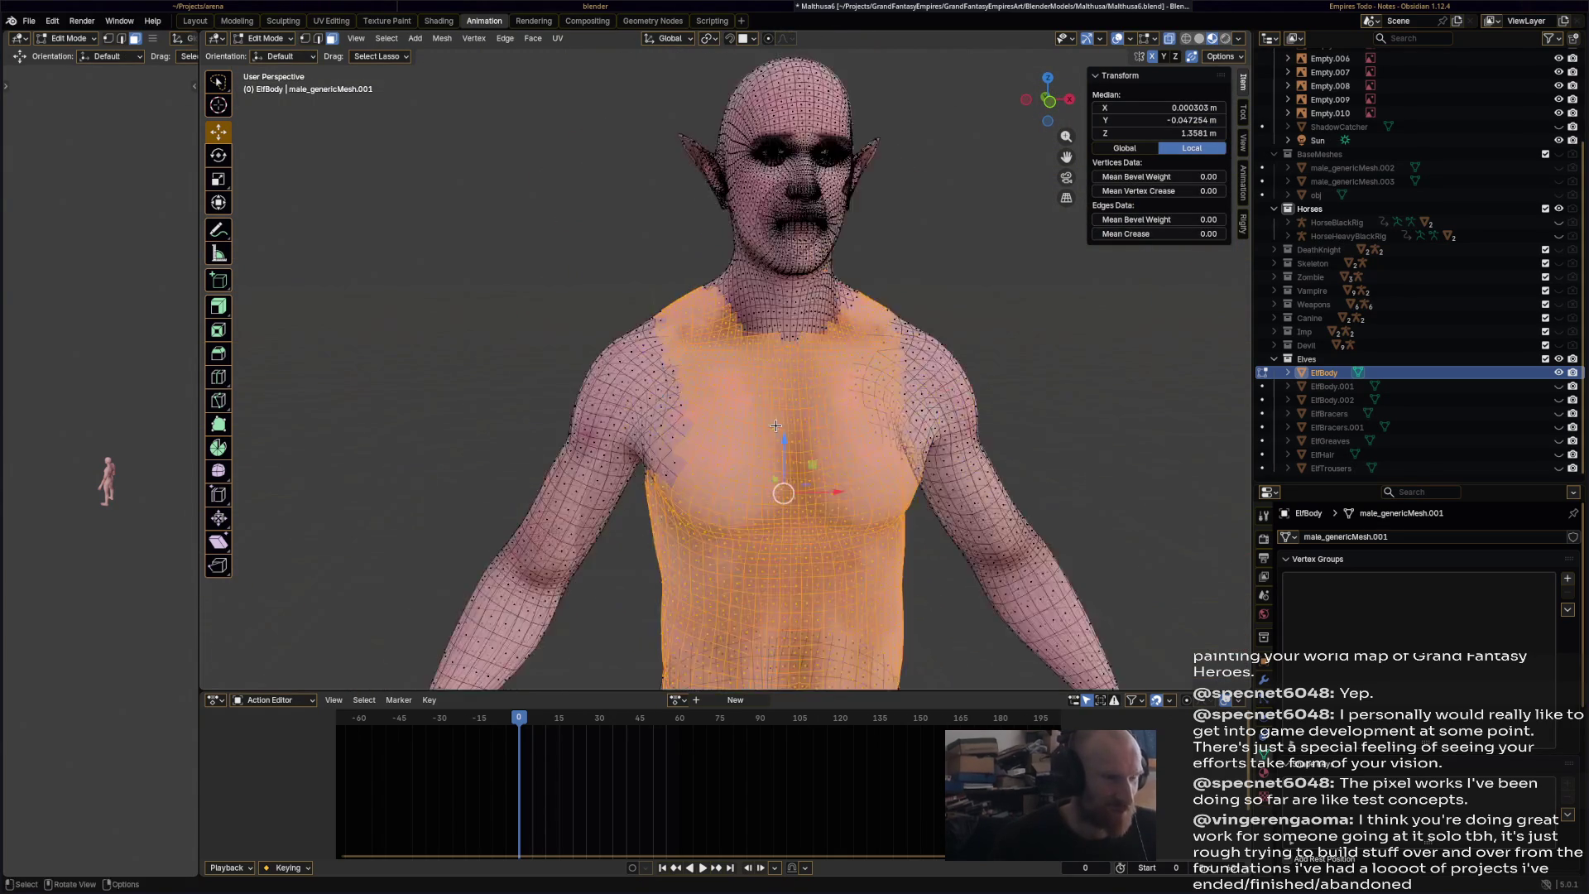
pyautogui.scroll(3, 807, 447)
pyautogui.moveTo(869, 290)
pyautogui.keyDown('shift'); pyautogui.mouseDown(button='middle')
pyautogui.moveTo(956, 279)
pyautogui.moveTo(877, 289)
pyautogui.mouseUp(button='middle'); pyautogui.keyUp('shift')
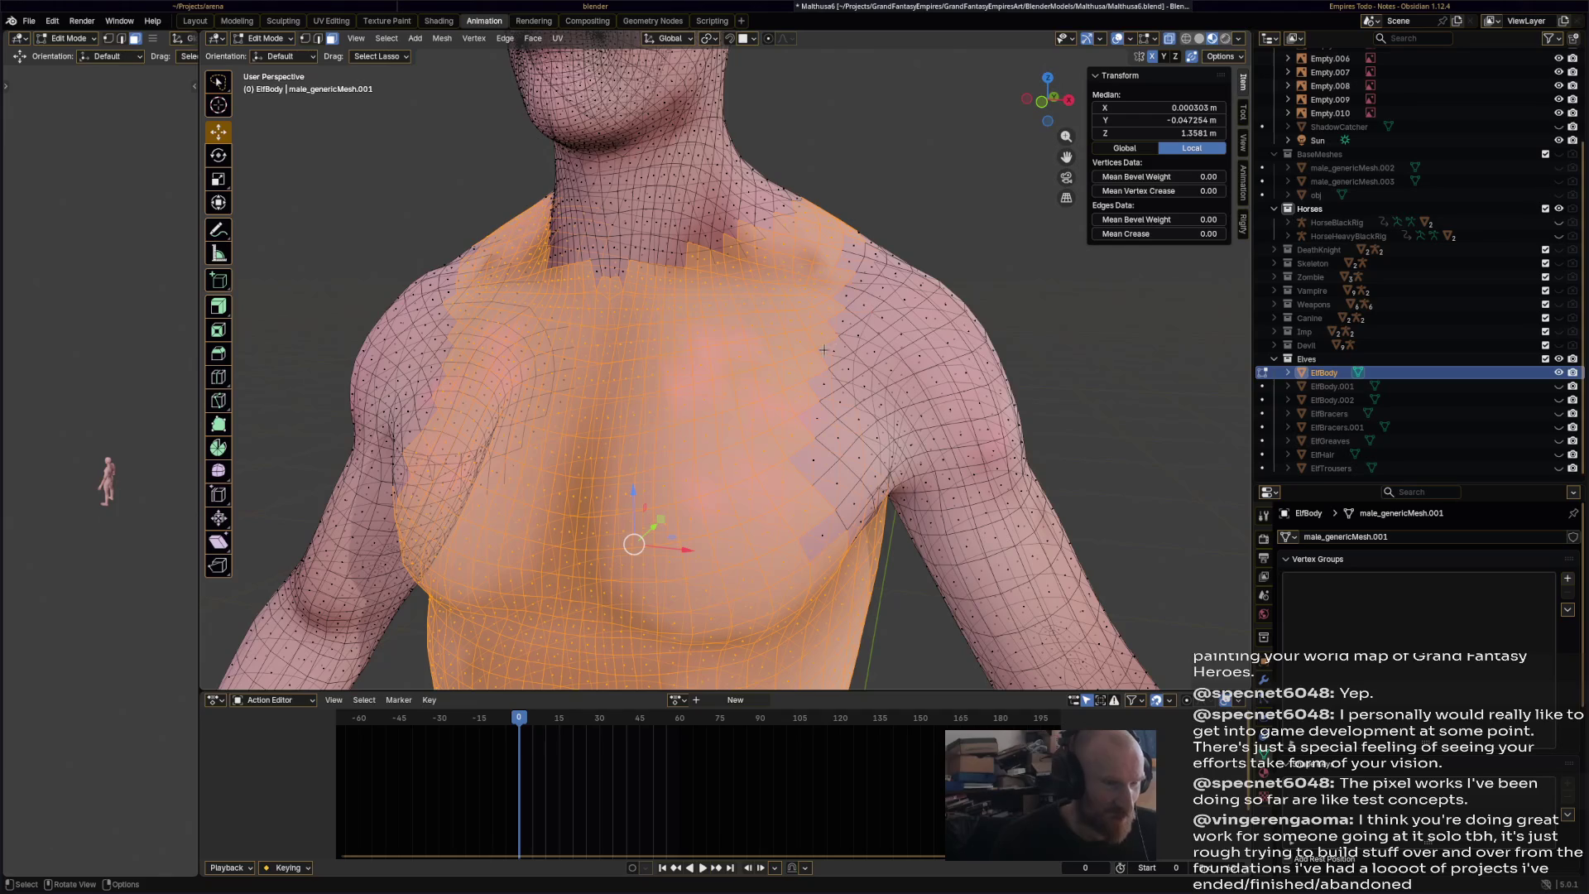
pyautogui.moveTo(844, 310)
pyautogui.mouseDown(button='middle')
pyautogui.moveTo(890, 269)
pyautogui.moveTo(597, 272)
pyautogui.moveTo(616, 278)
pyautogui.moveTo(629, 248)
pyautogui.mouseUp(button='middle')
pyautogui.click(911, 475)
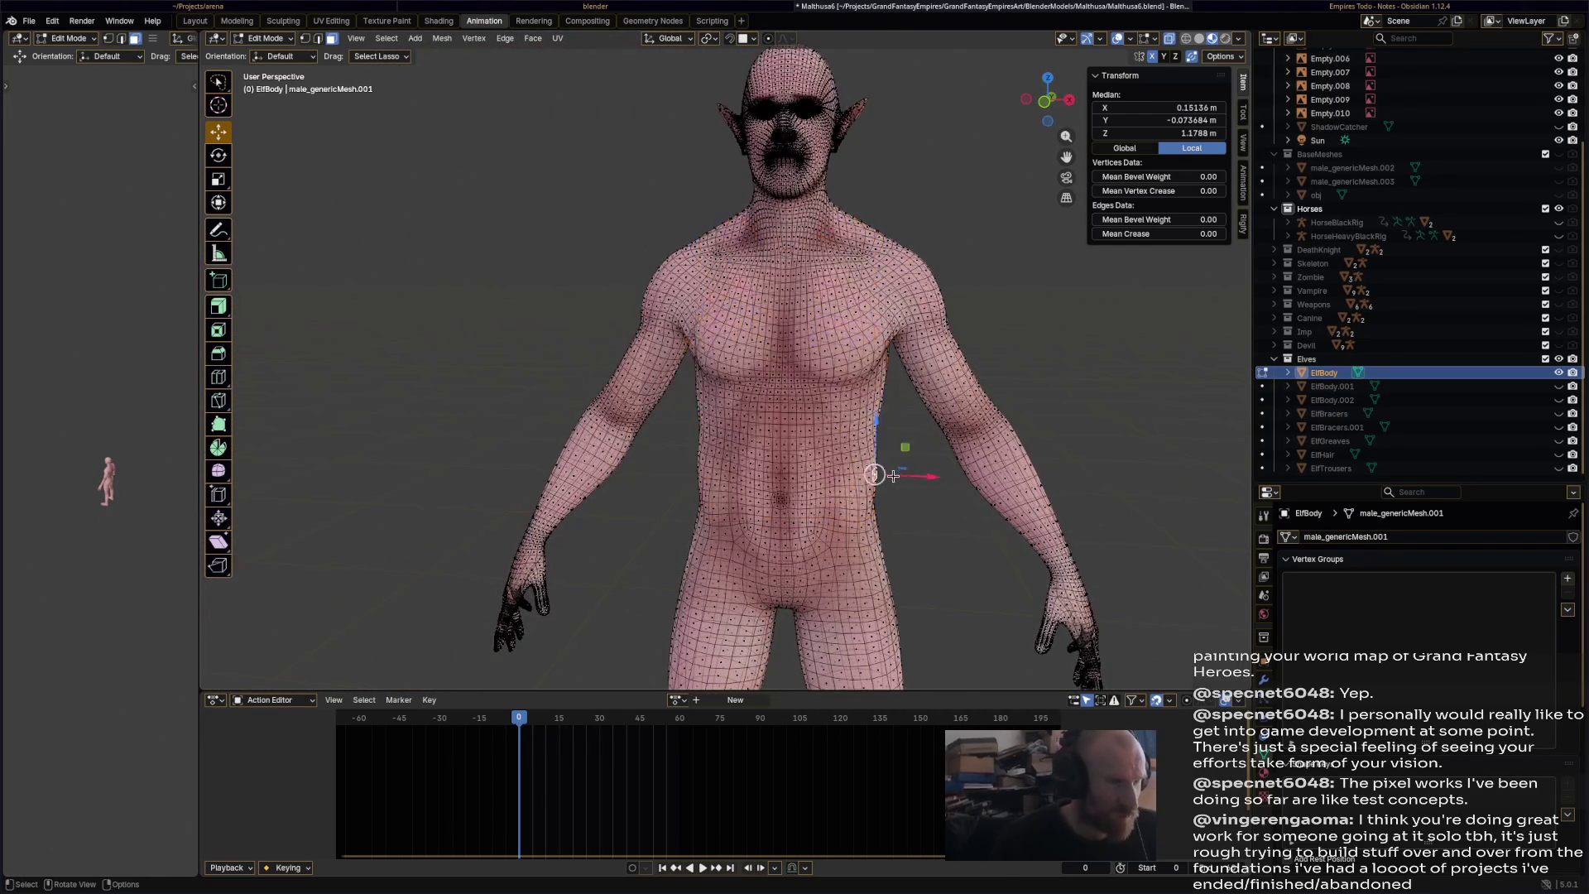
pyautogui.scroll(3, 972, 537)
pyautogui.scroll(-3, 973, 537)
pyautogui.hotkey('ctrl', 'z')
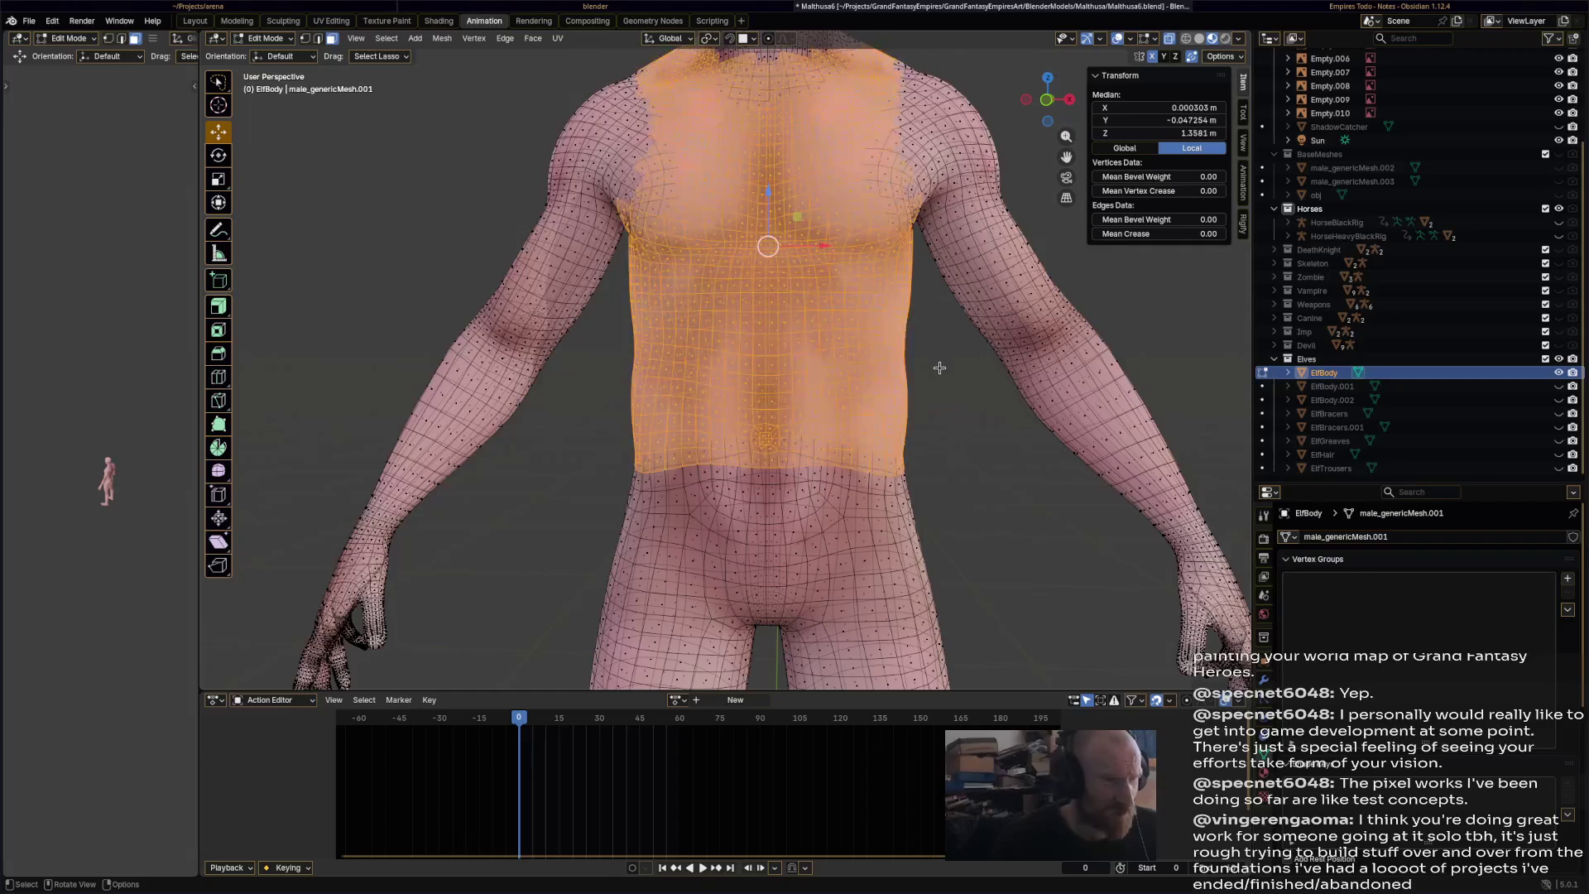
pyautogui.scroll(2, 884, 332)
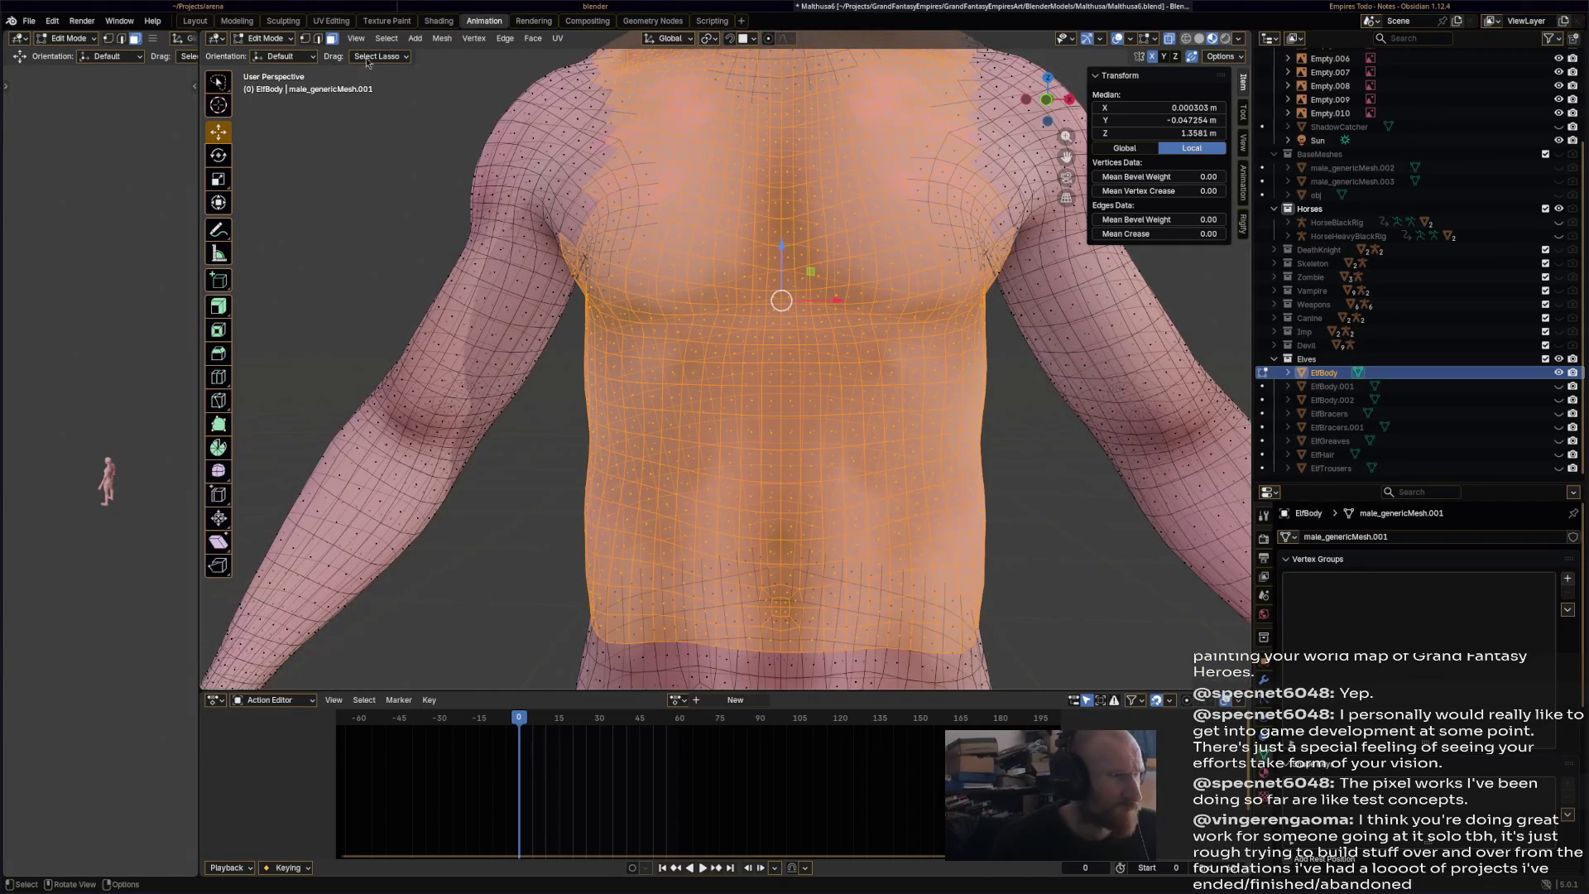
pyautogui.moveTo(951, 124); pyautogui.dragTo(1110, 97, button='middle')
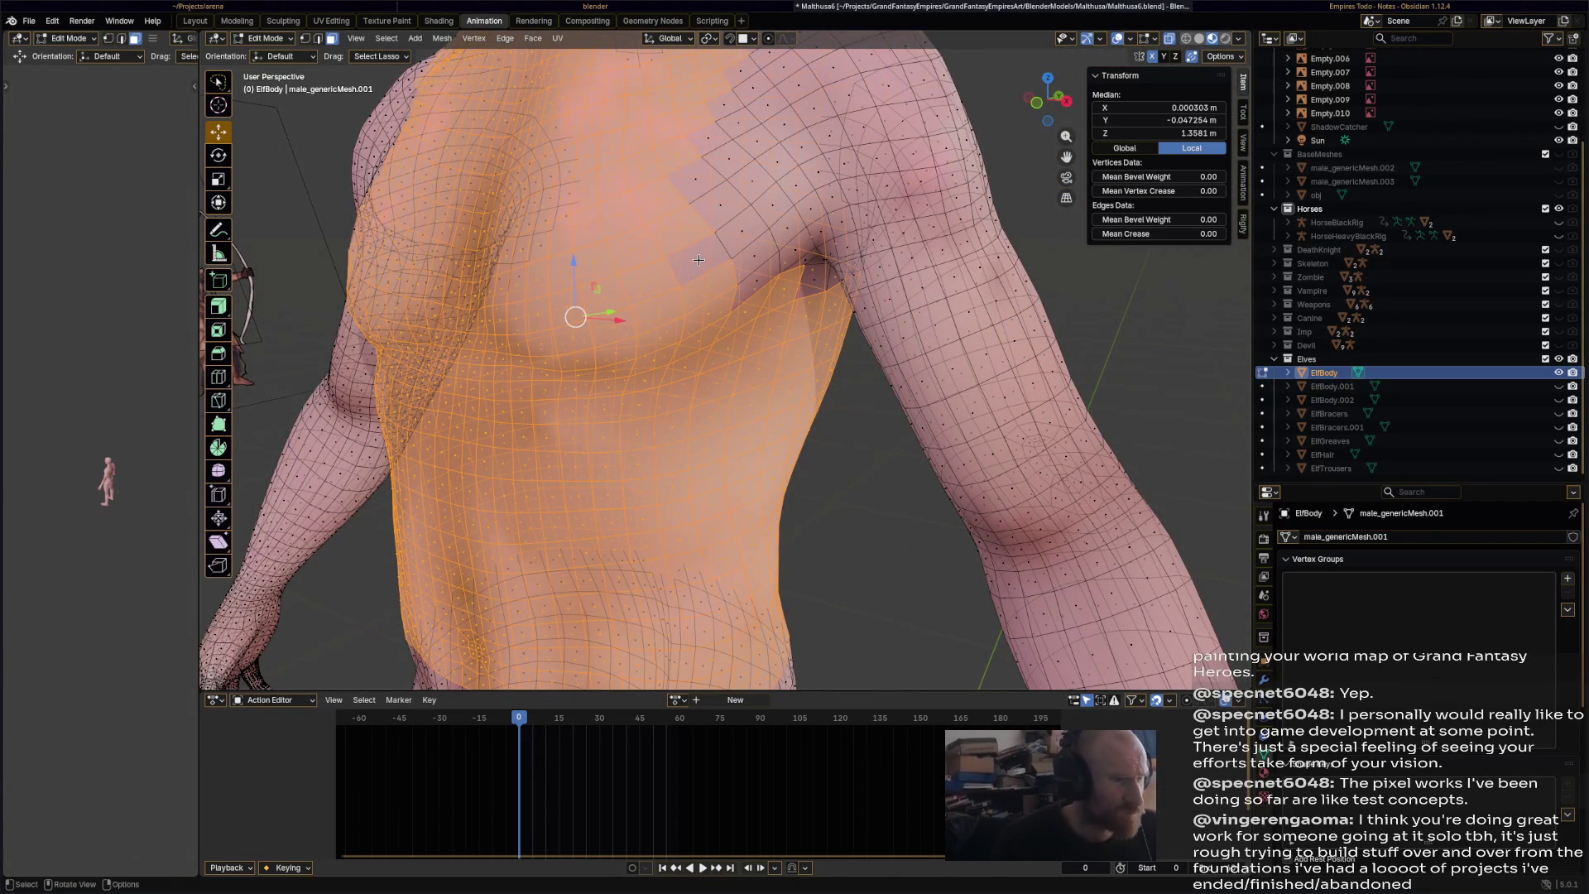
# - Add a chest face, switch X-ray off, and deselect faces at the right chest edge
pyautogui.keyDown('shift'); pyautogui.click(714, 270); pyautogui.keyUp('shift')
pyautogui.moveTo(738, 284); pyautogui.dragTo(1142, 66, button='middle')
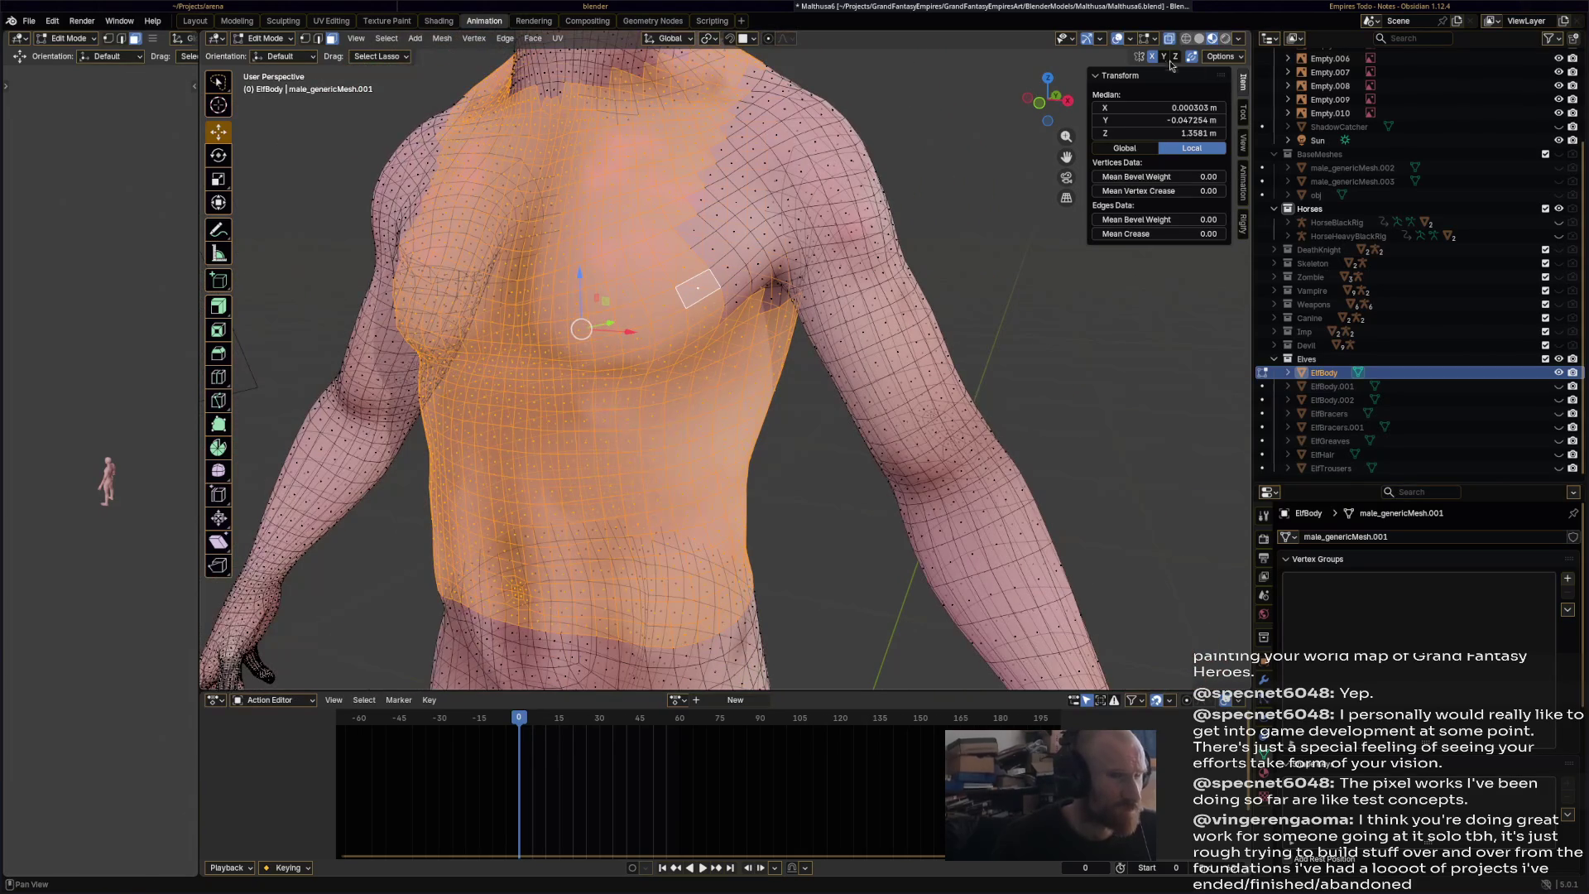
pyautogui.click(1172, 41)
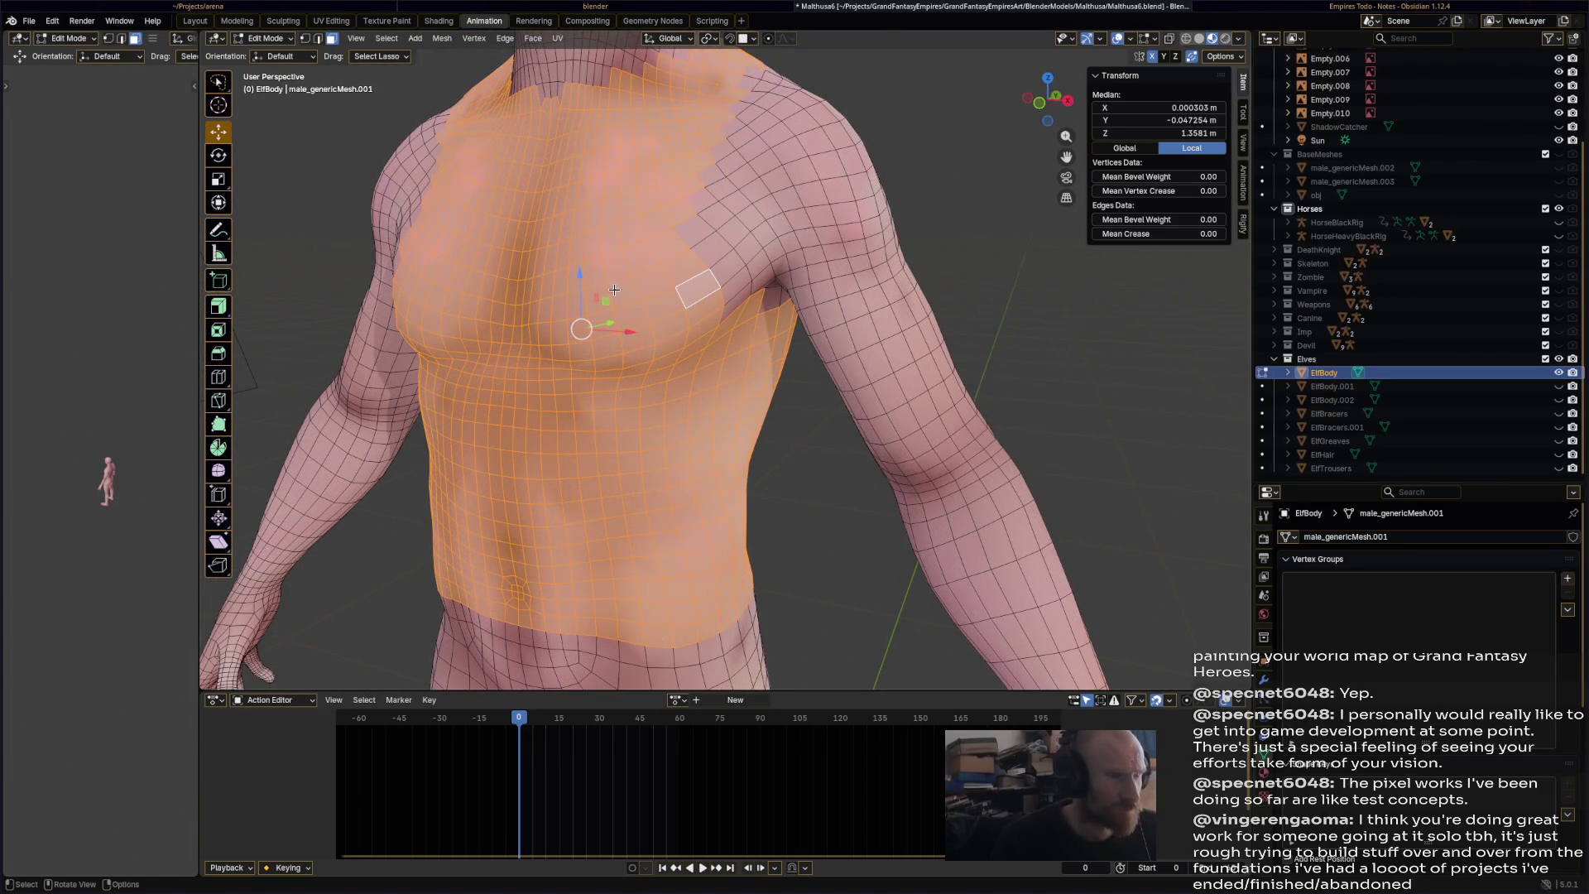
pyautogui.scroll(2, 694, 295)
pyautogui.moveTo(800, 271)
pyautogui.mouseDown(button='middle')
pyautogui.moveTo(816, 335)
pyautogui.moveTo(859, 345)
pyautogui.moveTo(754, 200)
pyautogui.moveTo(770, 414)
pyautogui.mouseUp(button='middle')
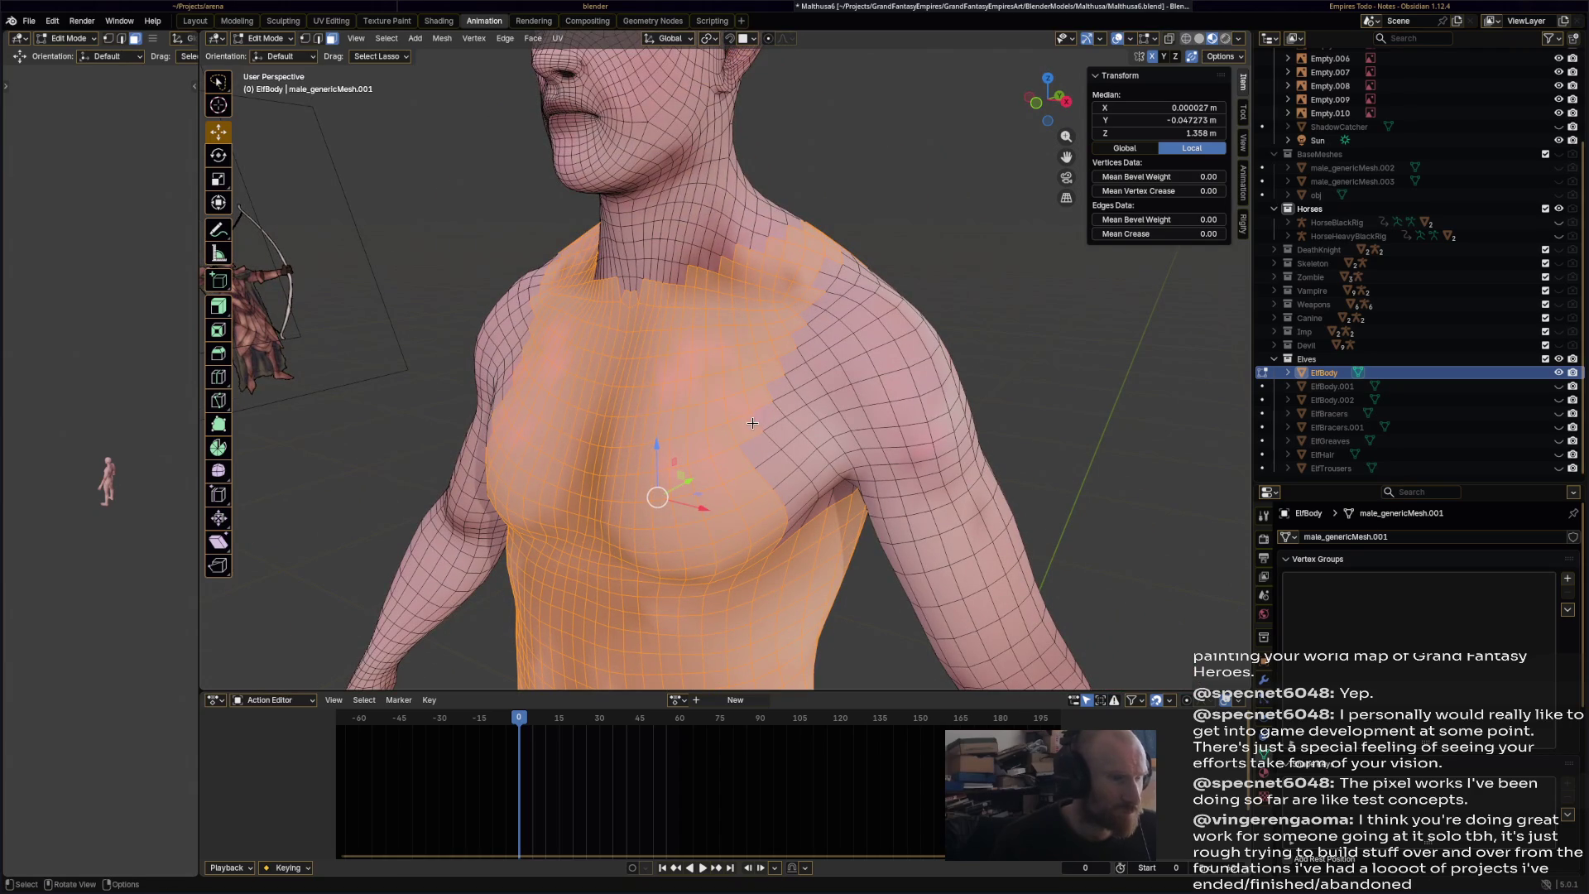
pyautogui.keyDown('shift'); pyautogui.click(749, 429); pyautogui.keyUp('shift')
# - Toggle faces along the right chest and shoulder edge of the selection
pyautogui.keyDown('shift'); pyautogui.click(743, 386); pyautogui.keyUp('shift')
pyautogui.keyDown('shift'); pyautogui.click(760, 372); pyautogui.keyUp('shift')
pyautogui.keyDown('shift'); pyautogui.click(753, 377); pyautogui.keyUp('shift')
pyautogui.keyDown('shift'); pyautogui.click(804, 335); pyautogui.keyUp('shift')
pyautogui.keyDown('shift'); pyautogui.click(821, 307); pyautogui.keyUp('shift')
pyautogui.keyDown('shift'); pyautogui.click(825, 305); pyautogui.keyUp('shift')
pyautogui.moveTo(825, 305)
pyautogui.mouseDown(button='middle')
pyautogui.moveTo(697, 338)
pyautogui.moveTo(735, 298)
pyautogui.mouseUp(button='middle')
# - Add faces by the right shoulder and adjust the neck-base and collar patches
pyautogui.keyDown('shift'); pyautogui.click(734, 281); pyautogui.keyUp('shift')
pyautogui.keyDown('shift'); pyautogui.click(736, 278); pyautogui.keyUp('shift')
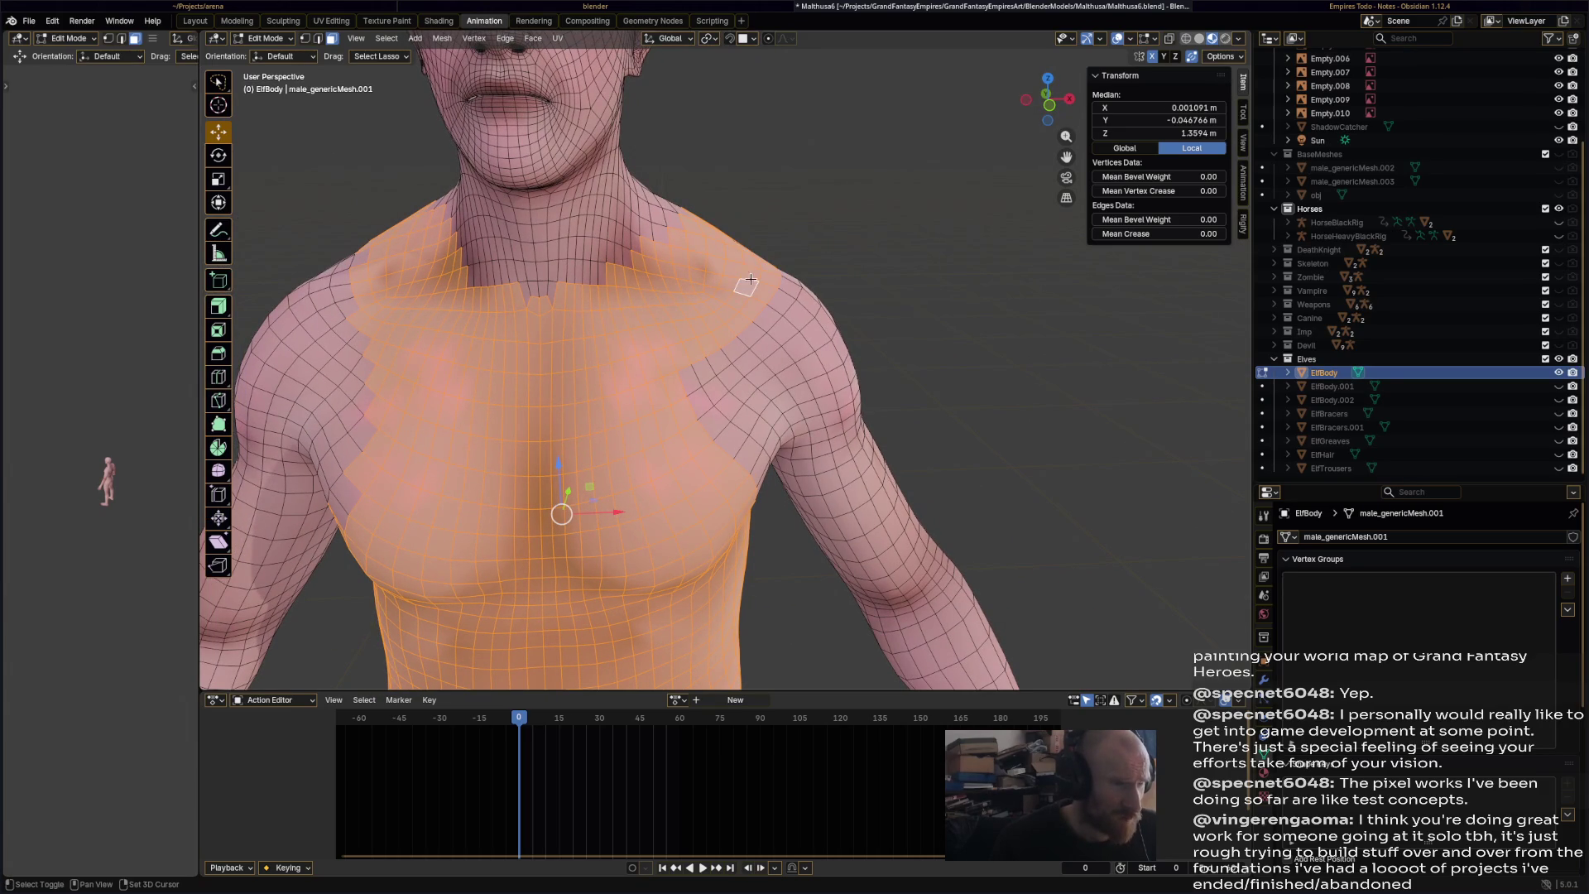
pyautogui.keyDown('alt'); pyautogui.keyDown('shift'); pyautogui.click(704, 293); pyautogui.keyUp('shift'); pyautogui.keyUp('alt')
pyautogui.keyDown('alt'); pyautogui.keyDown('shift'); pyautogui.click(698, 287); pyautogui.keyUp('shift'); pyautogui.keyUp('alt')
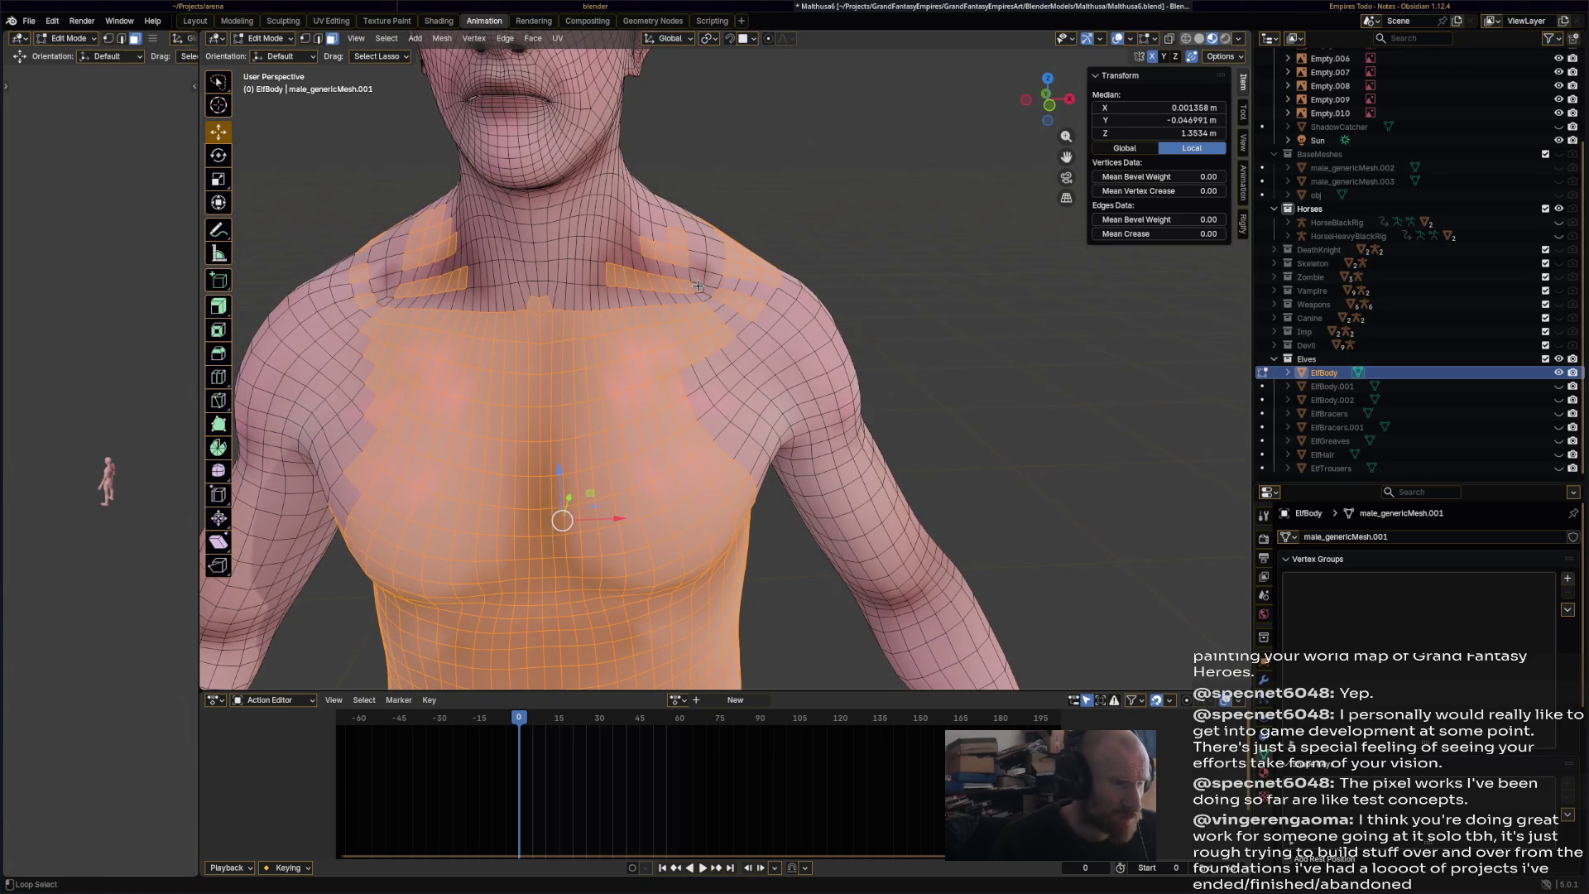
pyautogui.keyDown('alt'); pyautogui.keyDown('shift'); pyautogui.click(640, 291); pyautogui.keyUp('shift'); pyautogui.keyUp('alt')
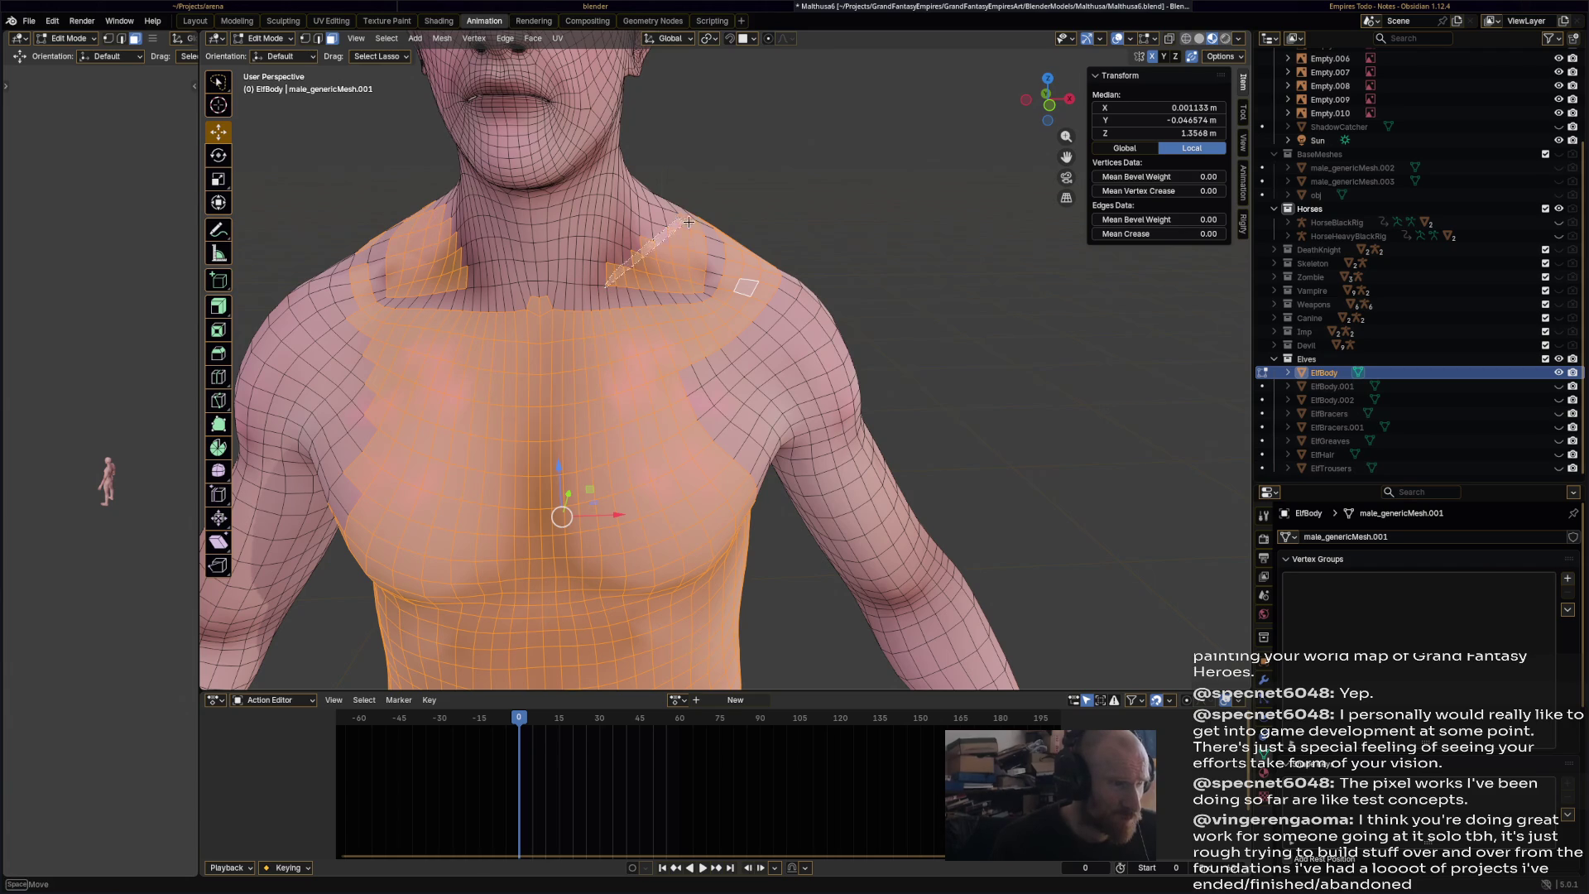
pyautogui.keyDown('ctrl'); pyautogui.click(678, 295); pyautogui.keyUp('ctrl')
pyautogui.keyDown('ctrl'); pyautogui.click(695, 273); pyautogui.keyUp('ctrl')
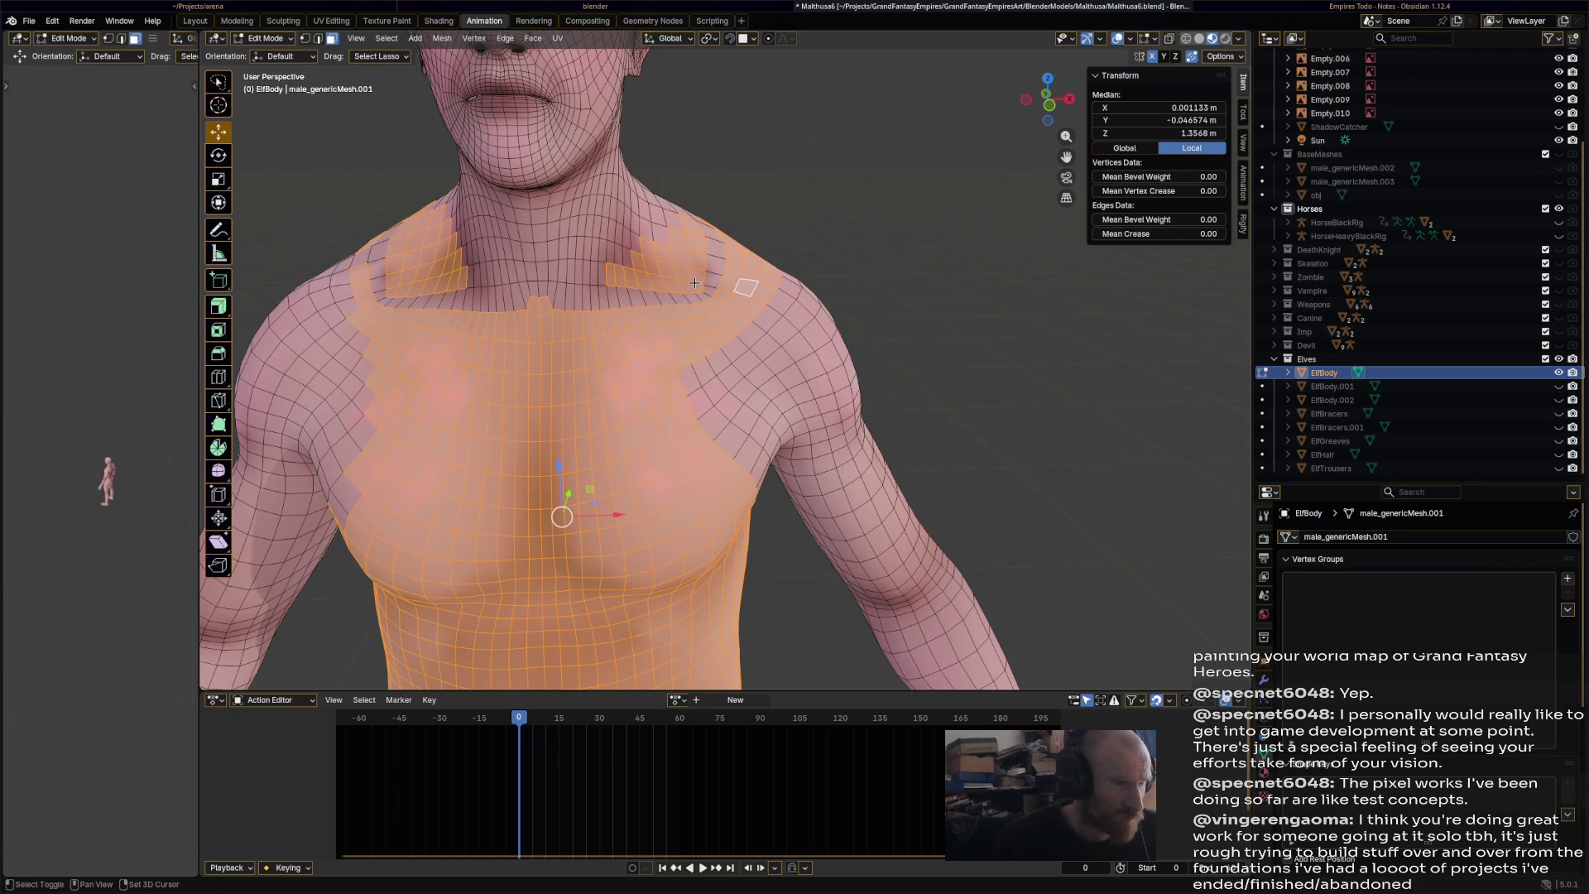
pyautogui.keyDown('shift'); pyautogui.click(687, 277); pyautogui.keyUp('shift')
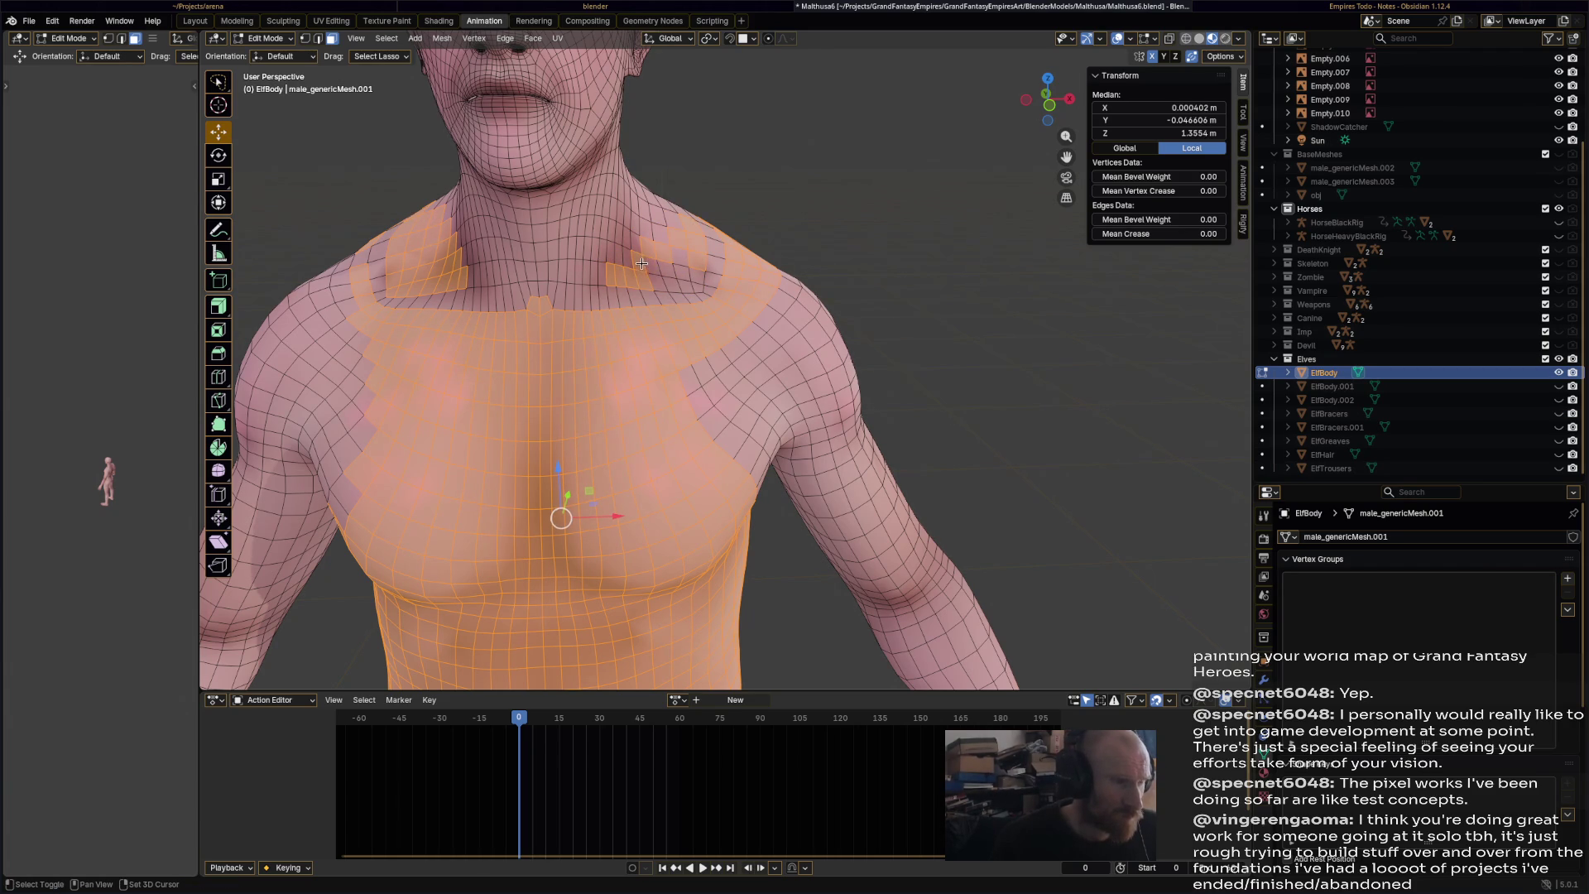
# - Trim faces from the collar centre and the right collar patch
pyautogui.keyDown('shift'); pyautogui.click(537, 308); pyautogui.keyUp('shift')
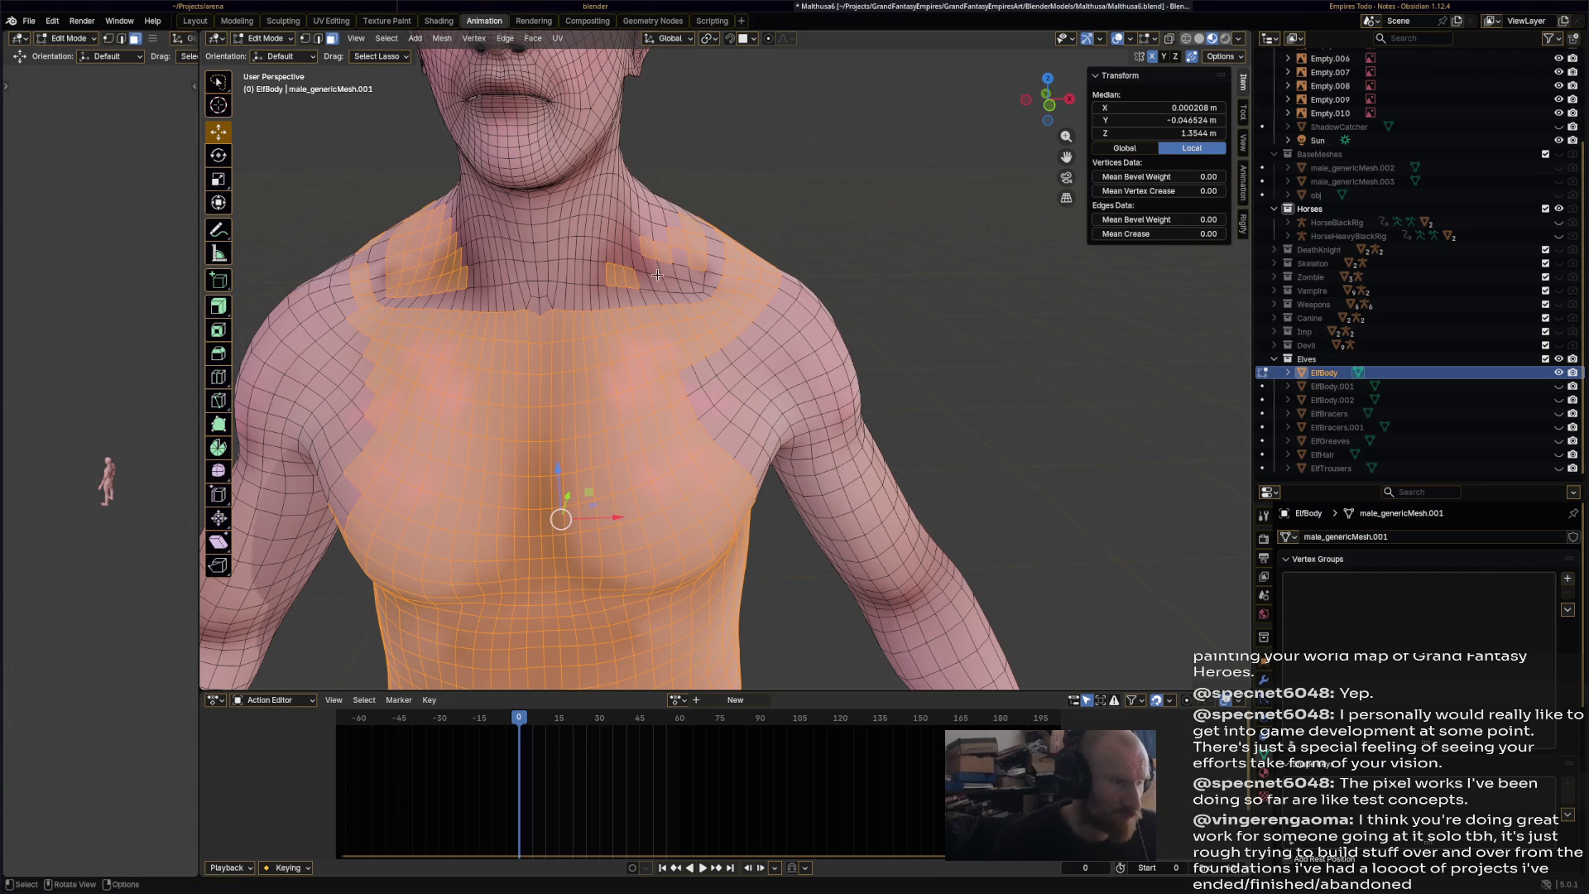
pyautogui.keyDown('shift'); pyautogui.click(614, 276); pyautogui.keyUp('shift')
pyautogui.keyDown('shift'); pyautogui.click(621, 275); pyautogui.keyUp('shift')
pyautogui.keyDown('shift'); pyautogui.click(631, 278); pyautogui.keyUp('shift')
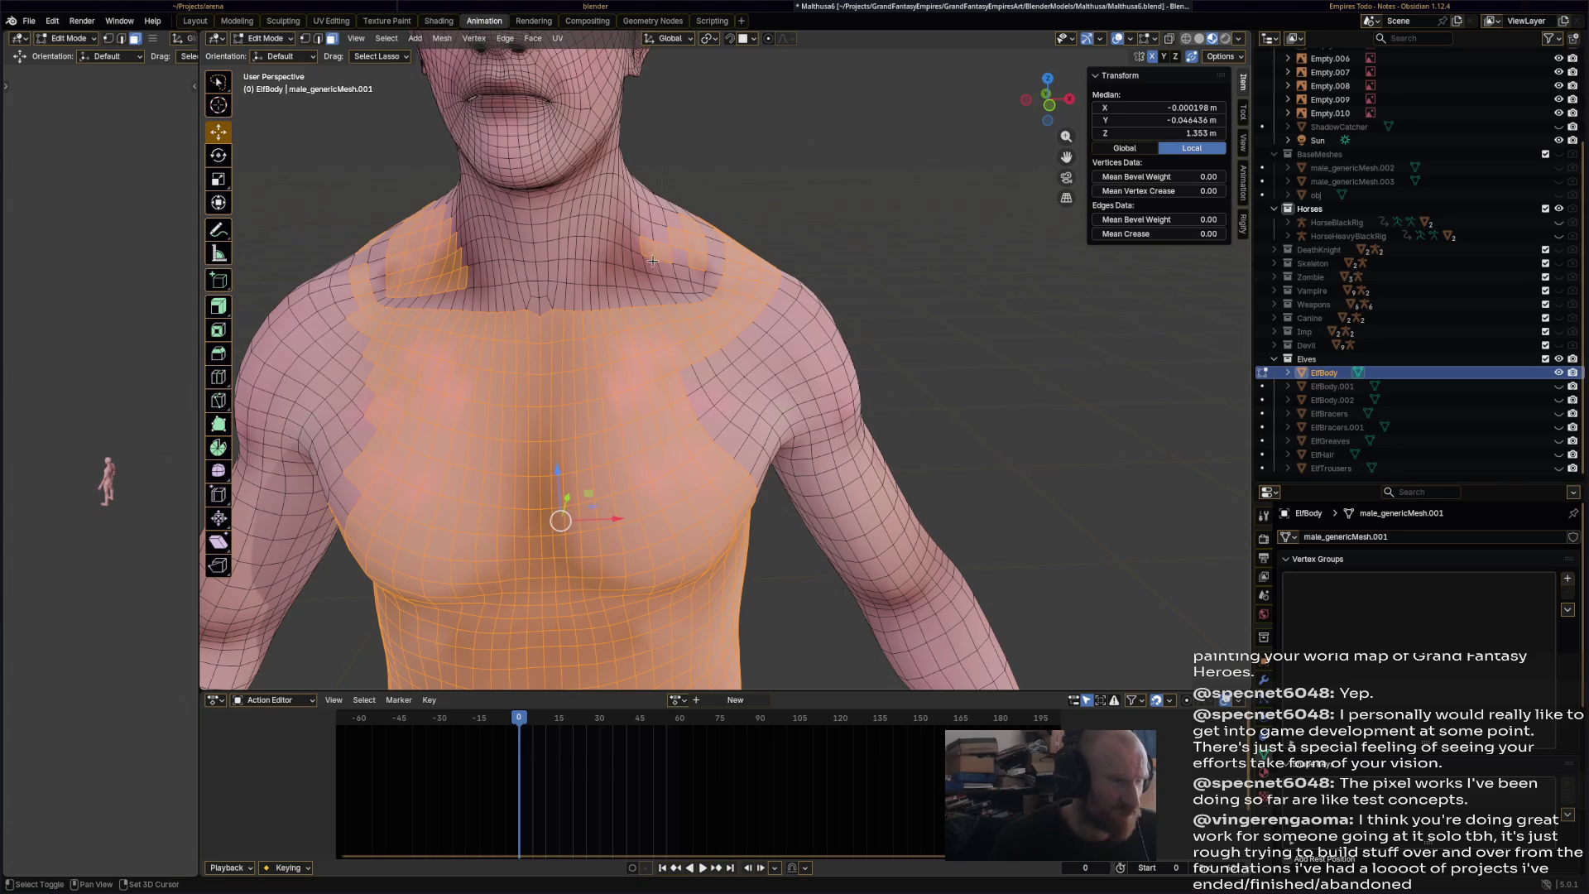
pyautogui.moveTo(659, 201)
pyautogui.keyDown('shift'); pyautogui.mouseDown()
pyautogui.moveTo(708, 241)
pyautogui.moveTo(700, 280)
pyautogui.moveTo(637, 278)
pyautogui.moveTo(717, 276)
pyautogui.mouseUp(); pyautogui.keyUp('shift')
pyautogui.moveTo(641, 239)
pyautogui.keyDown('ctrl'); pyautogui.mouseDown()
pyautogui.moveTo(696, 198)
pyautogui.moveTo(708, 284)
pyautogui.mouseUp(); pyautogui.keyUp('ctrl')
# - Frame the whole torso and add shoulder faces running up the back
pyautogui.moveTo(708, 284); pyautogui.dragTo(629, 348, button='middle')
pyautogui.moveTo(627, 350)
pyautogui.mouseDown()
pyautogui.moveTo(619, 331)
pyautogui.moveTo(662, 267)
pyautogui.moveTo(710, 351)
pyautogui.mouseUp()
pyautogui.scroll(-4, 710, 352)
pyautogui.moveTo(820, 478)
pyautogui.keyDown('shift'); pyautogui.mouseDown(button='middle')
pyautogui.moveTo(761, 285)
pyautogui.moveTo(824, 380)
pyautogui.moveTo(830, 353)
pyautogui.moveTo(658, 375)
pyautogui.mouseUp(button='middle'); pyautogui.keyUp('shift')
pyautogui.keyDown('shift'); pyautogui.click(652, 372); pyautogui.keyUp('shift')
pyautogui.keyDown('shift'); pyautogui.click(645, 329); pyautogui.keyUp('shift')
pyautogui.keyDown('shift'); pyautogui.click(641, 307); pyautogui.keyUp('shift')
pyautogui.keyDown('shift'); pyautogui.click(633, 284); pyautogui.keyUp('shift')
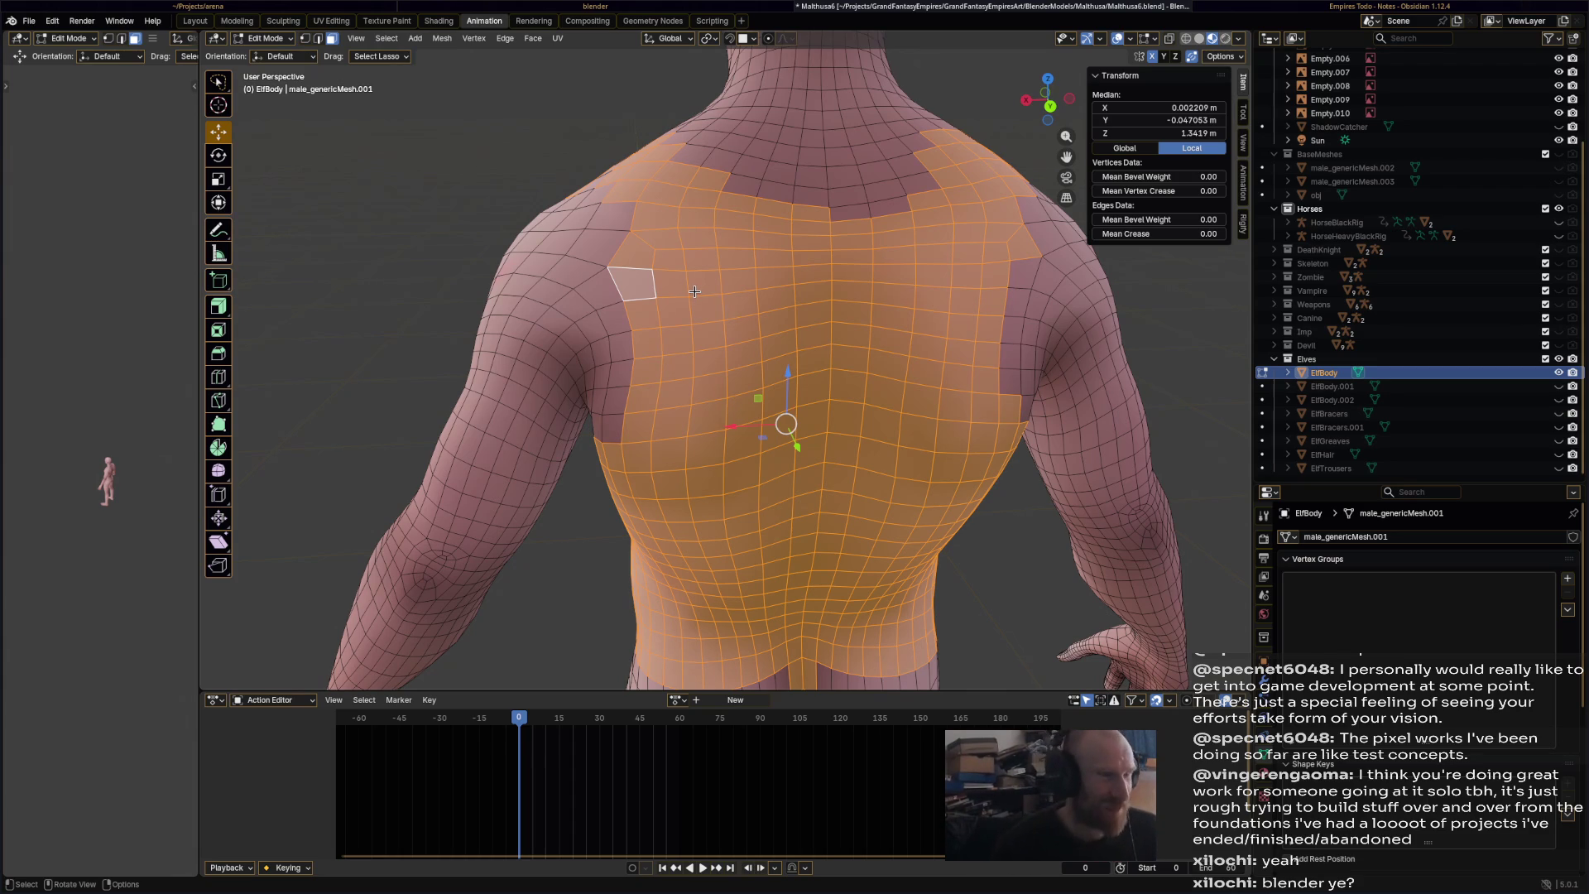
# - Add the back-shoulder and upper-back faces to the shirt selection, removing stray faces
pyautogui.moveTo(623, 127); pyautogui.dragTo(965, 357, button='middle')
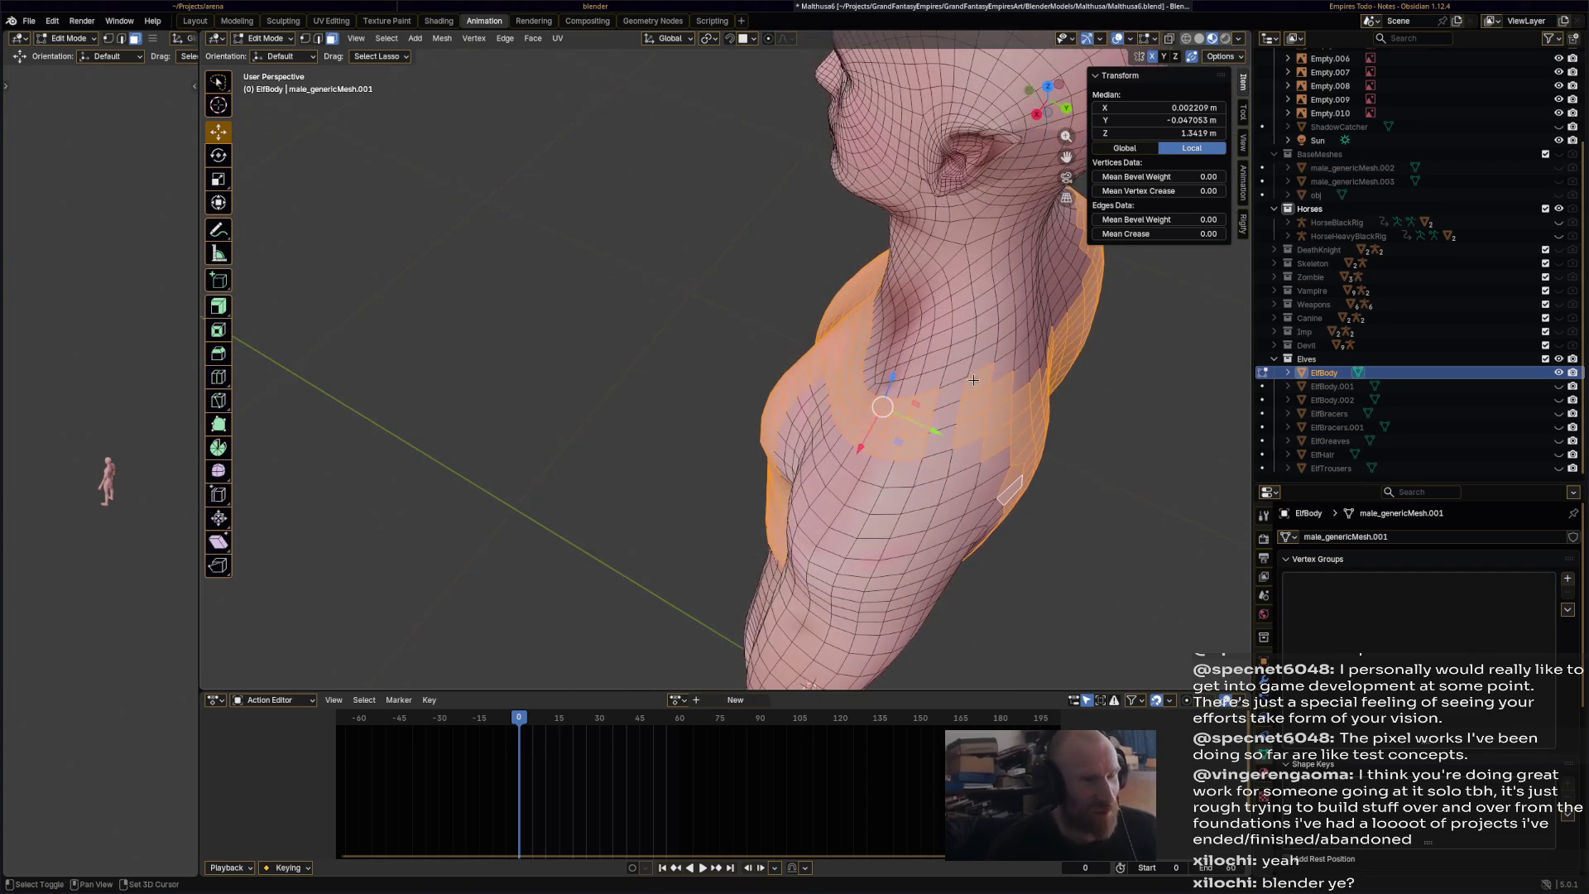
pyautogui.moveTo(948, 430); pyautogui.dragTo(906, 381, button='middle')
pyautogui.keyDown('shift'); pyautogui.click(836, 350); pyautogui.keyUp('shift')
pyautogui.keyDown('shift'); pyautogui.click(881, 349); pyautogui.keyUp('shift')
pyautogui.keyDown('shift'); pyautogui.click(874, 379); pyautogui.keyUp('shift')
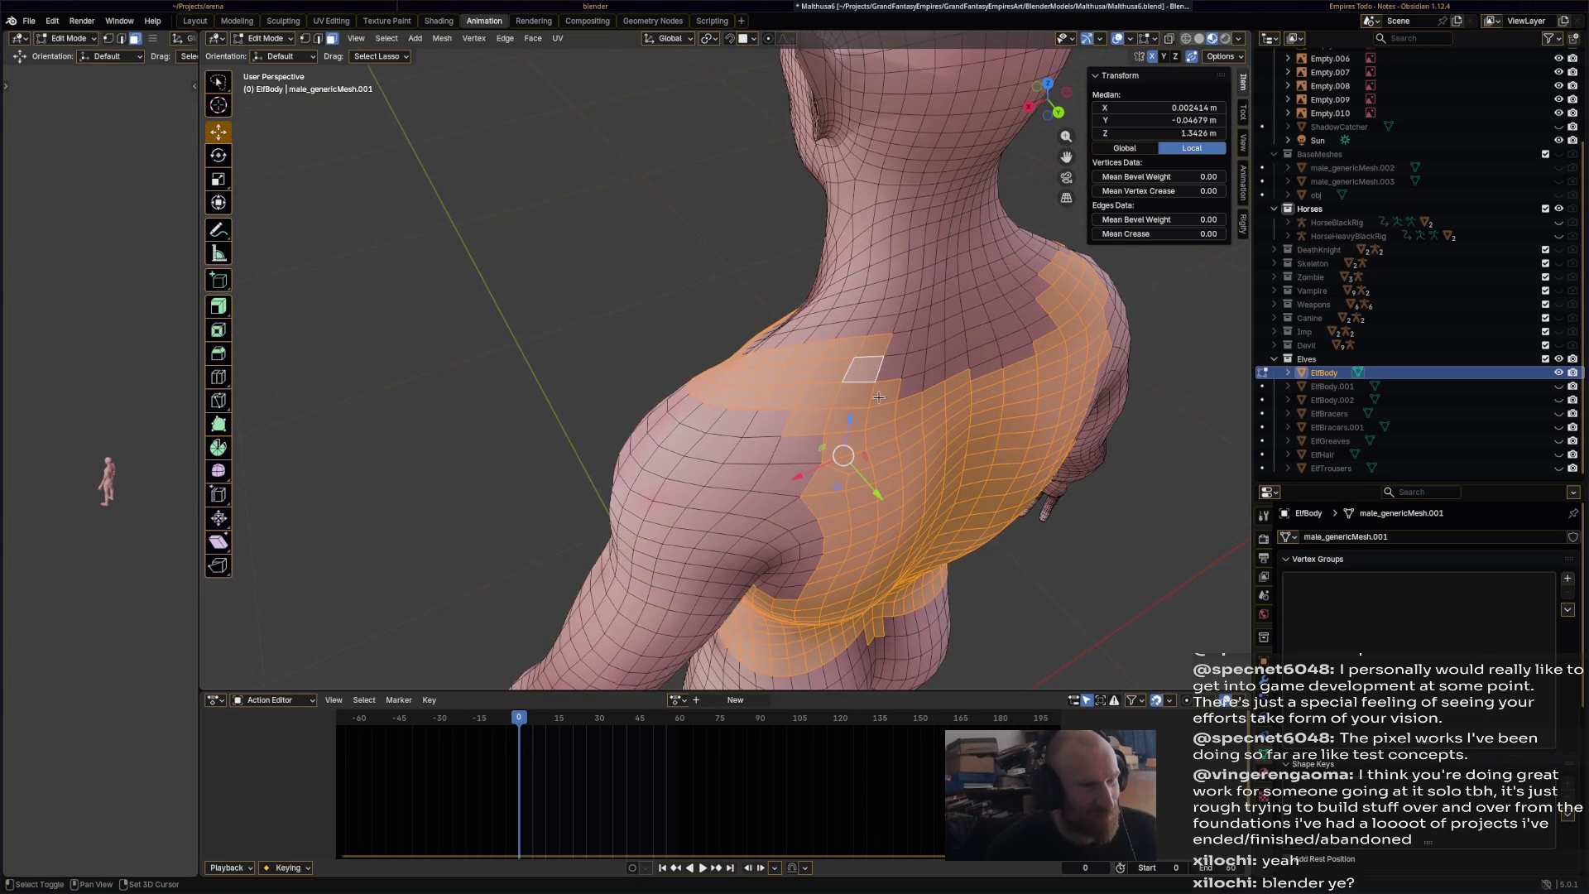
pyautogui.keyDown('shift'); pyautogui.click(862, 368); pyautogui.keyUp('shift')
pyautogui.moveTo(863, 368); pyautogui.dragTo(772, 349, button='middle')
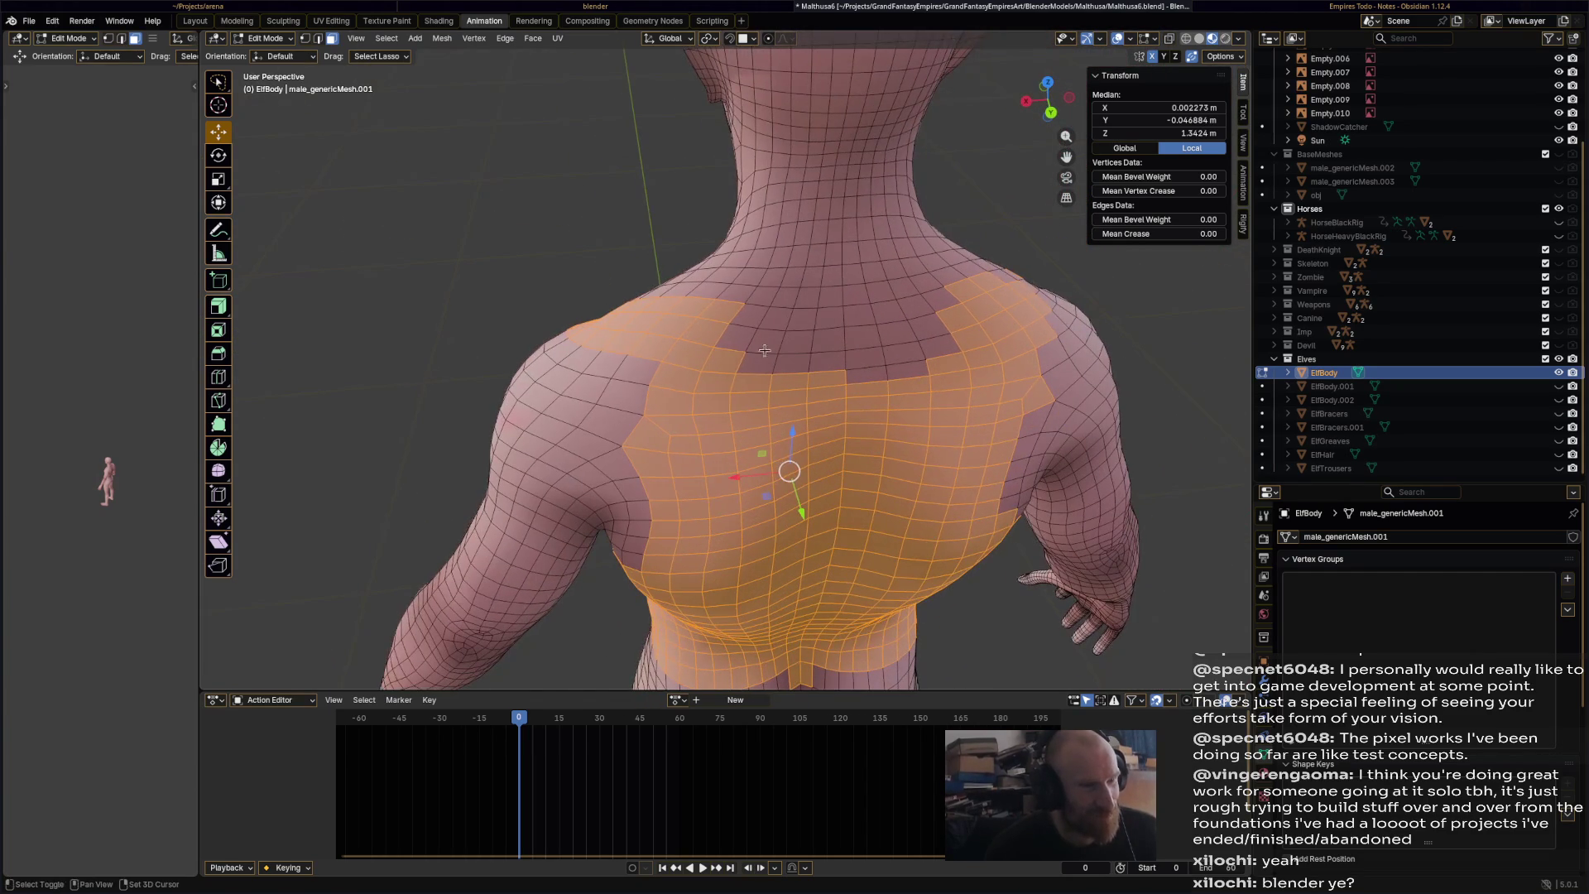
pyautogui.moveTo(739, 338)
pyautogui.keyDown('shift'); pyautogui.mouseDown()
pyautogui.moveTo(795, 310)
pyautogui.moveTo(894, 401)
pyautogui.moveTo(919, 364)
pyautogui.mouseUp(); pyautogui.keyUp('shift')
pyautogui.moveTo(919, 364)
pyautogui.mouseDown(button='middle')
pyautogui.moveTo(885, 370)
pyautogui.moveTo(814, 478)
pyautogui.moveTo(910, 414)
pyautogui.moveTo(997, 394)
pyautogui.moveTo(952, 389)
pyautogui.mouseUp(button='middle')
pyautogui.keyDown('shift'); pyautogui.click(812, 478); pyautogui.keyUp('shift')
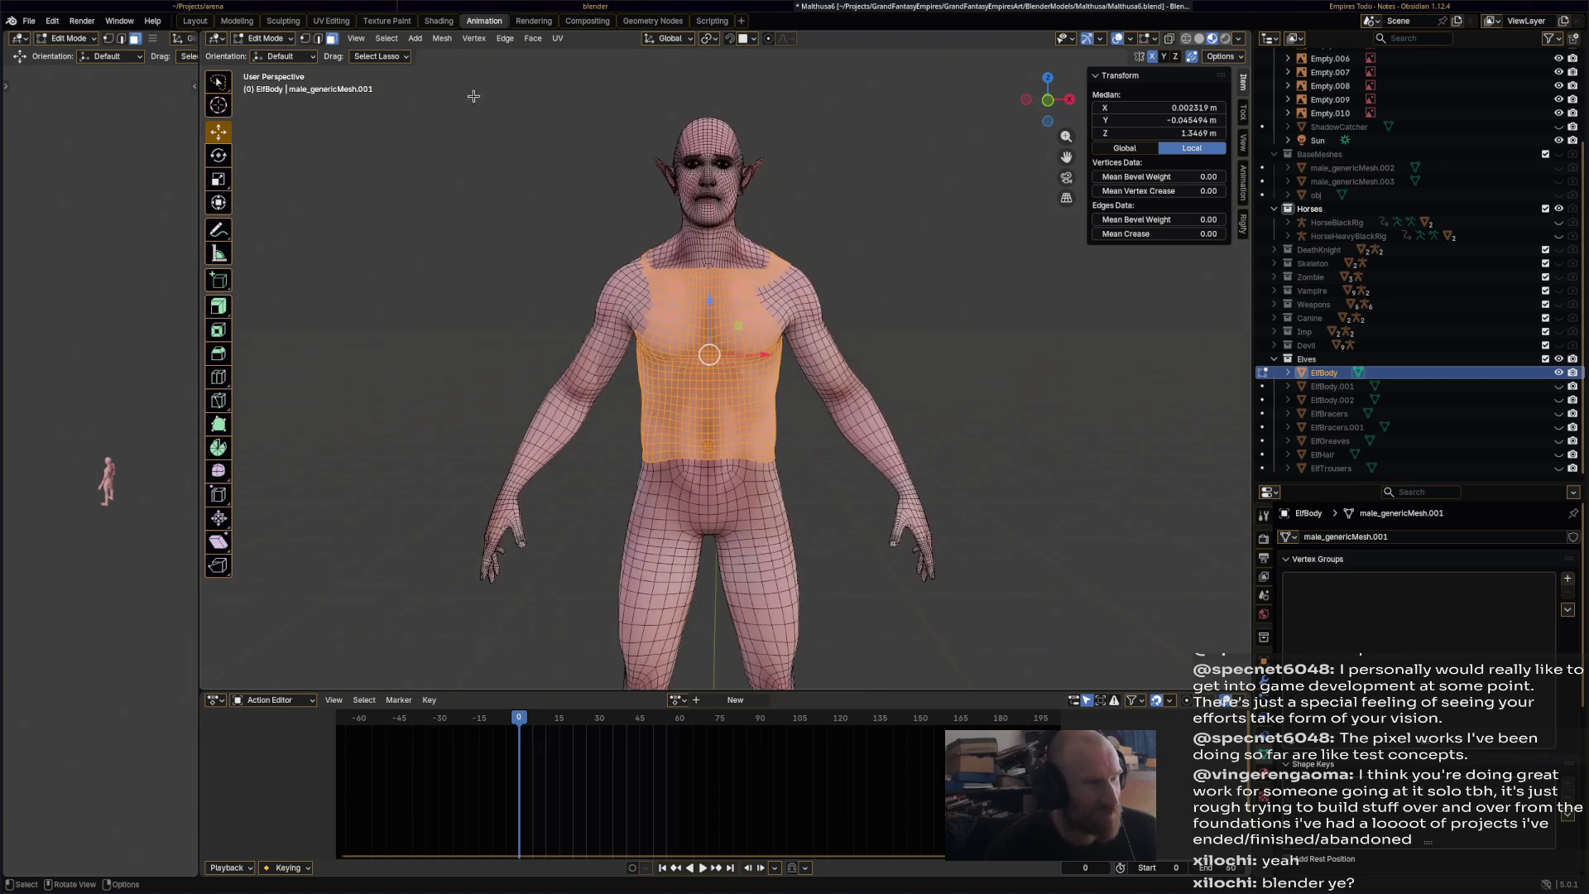
# - Apply Select Mirror on the X axis with Extend to copy the selection across
pyautogui.click(404, 46)
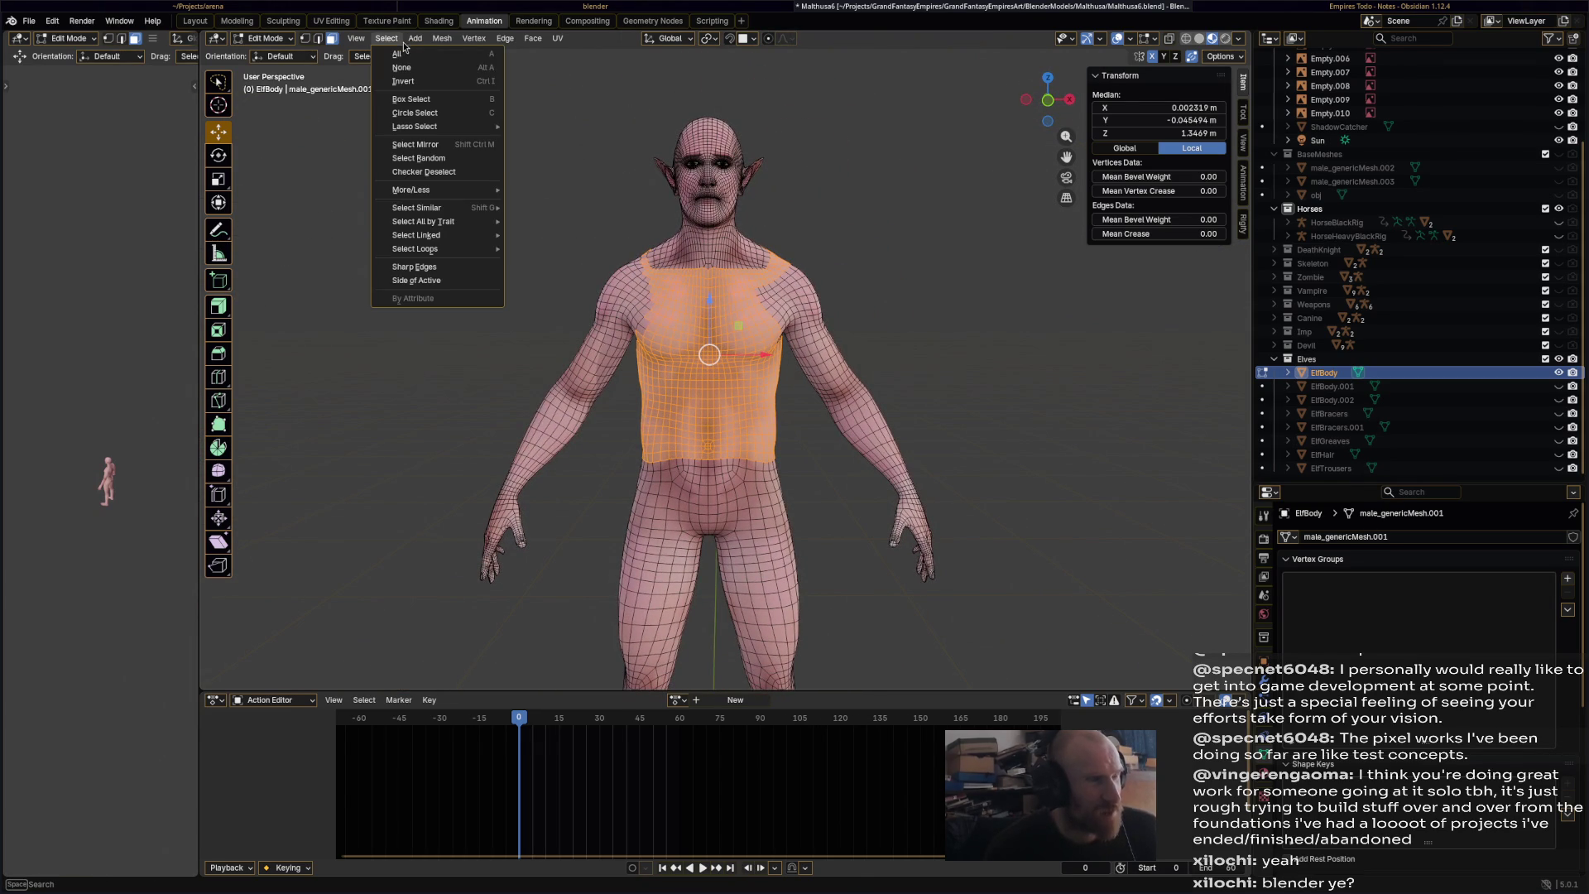
pyautogui.click(443, 143)
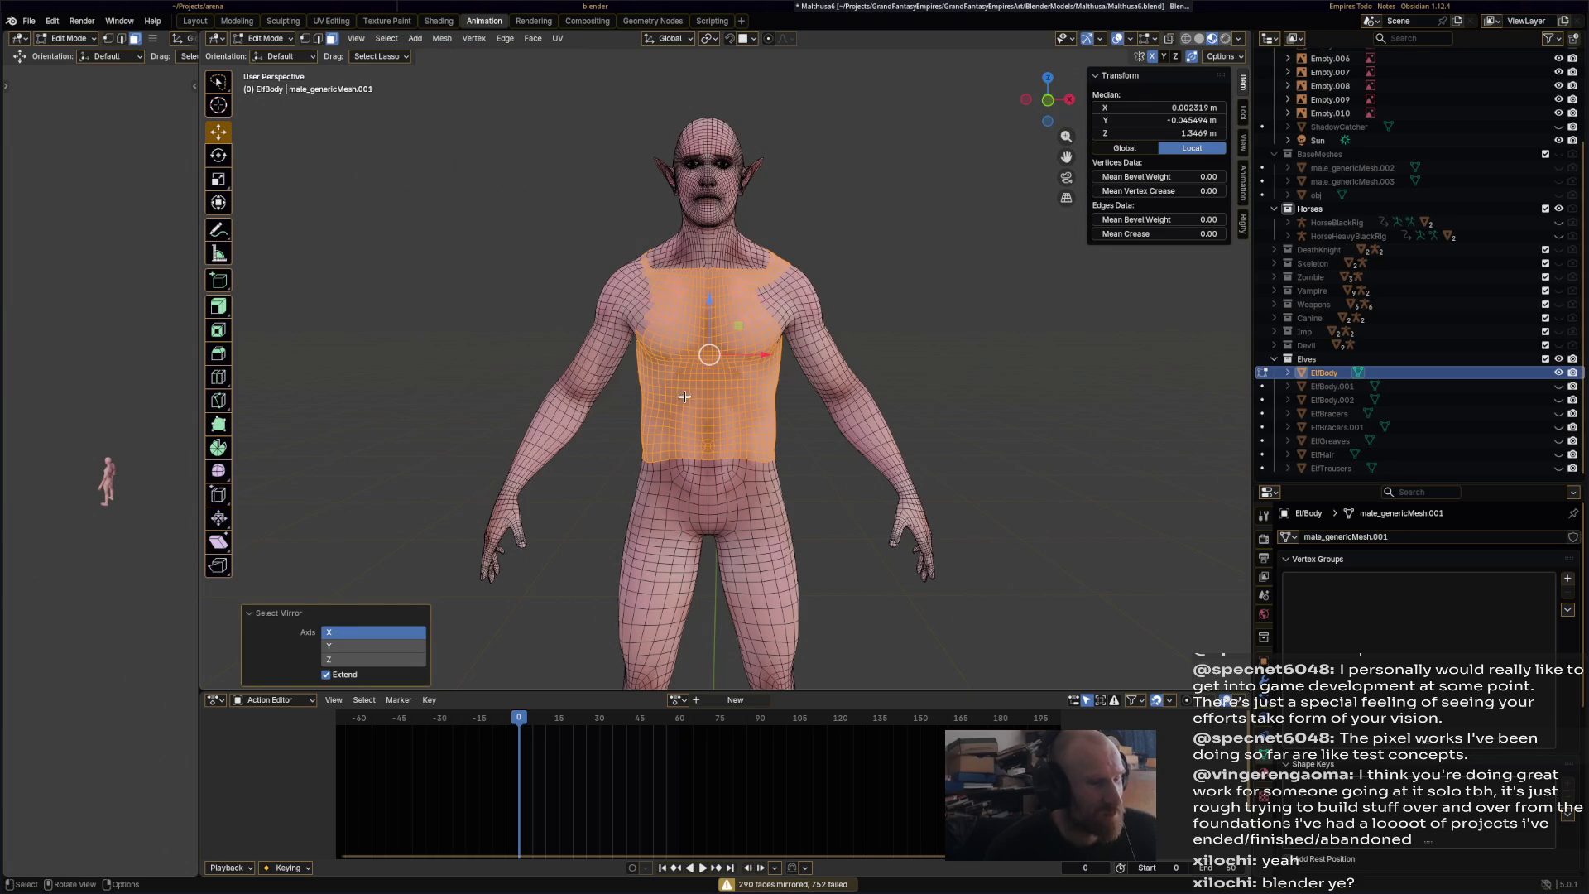
pyautogui.moveTo(684, 397)
pyautogui.mouseDown(button='middle')
pyautogui.moveTo(426, 357)
pyautogui.moveTo(331, 365)
pyautogui.mouseUp(button='middle')
pyautogui.scroll(4, 727, 268)
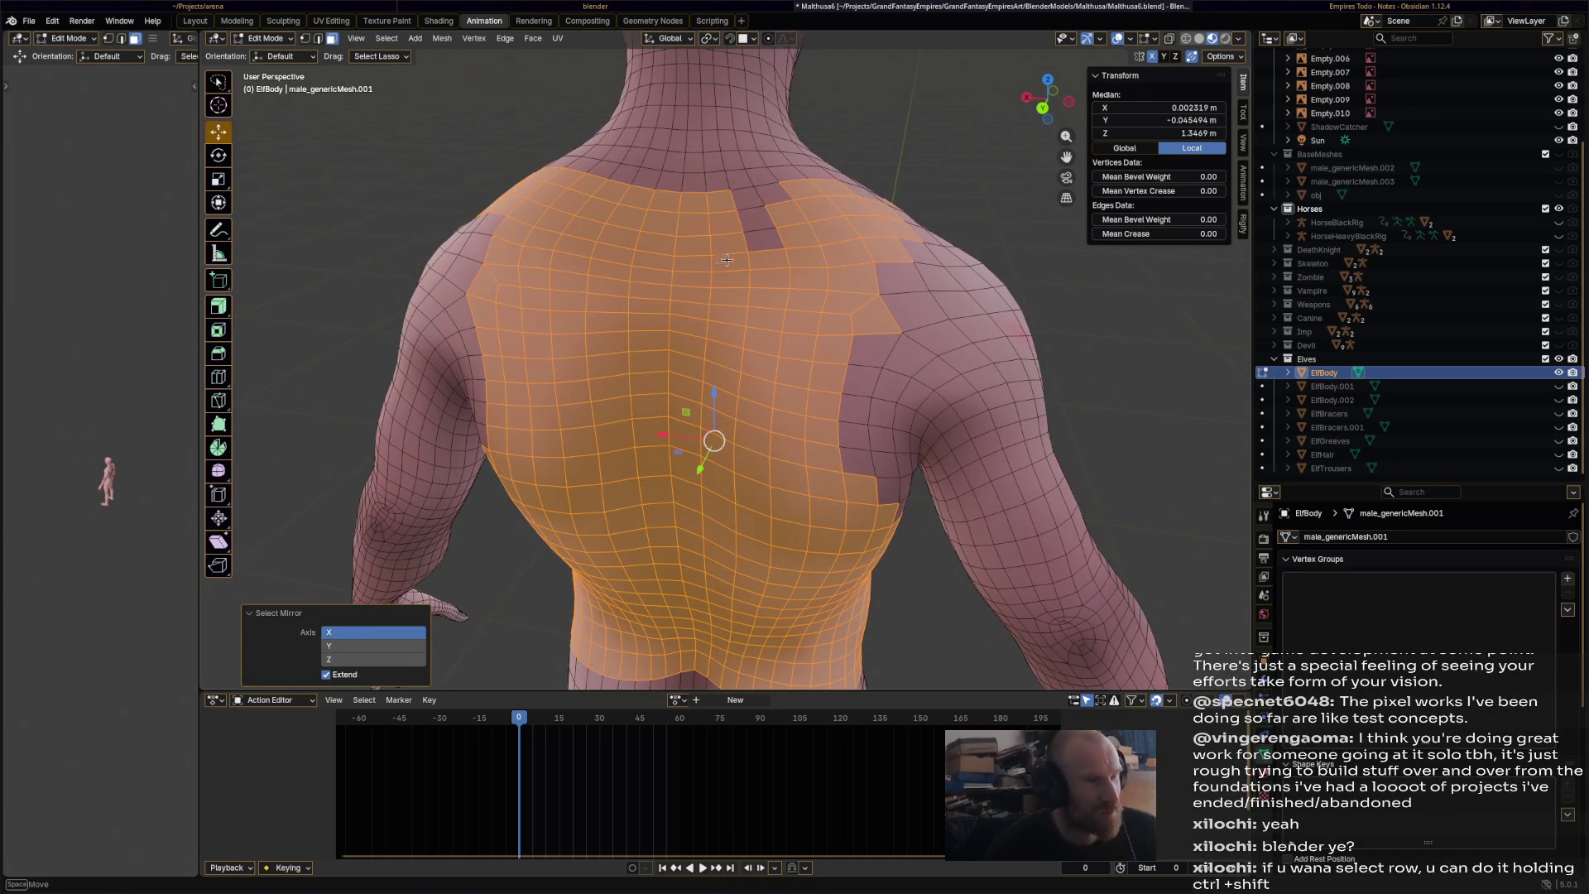
# - Add shoulder-band faces on the torso side and fill the region between picks
pyautogui.moveTo(778, 241)
pyautogui.mouseDown(button='middle')
pyautogui.moveTo(744, 334)
pyautogui.moveTo(717, 355)
pyautogui.moveTo(839, 351)
pyautogui.moveTo(662, 340)
pyautogui.moveTo(524, 270)
pyautogui.mouseUp(button='middle')
pyautogui.keyDown('shift'); pyautogui.click(613, 318); pyautogui.keyUp('shift')
pyautogui.keyDown('shift'); pyautogui.click(580, 286); pyautogui.keyUp('shift')
pyautogui.keyDown('shift'); pyautogui.click(675, 350); pyautogui.keyUp('shift')
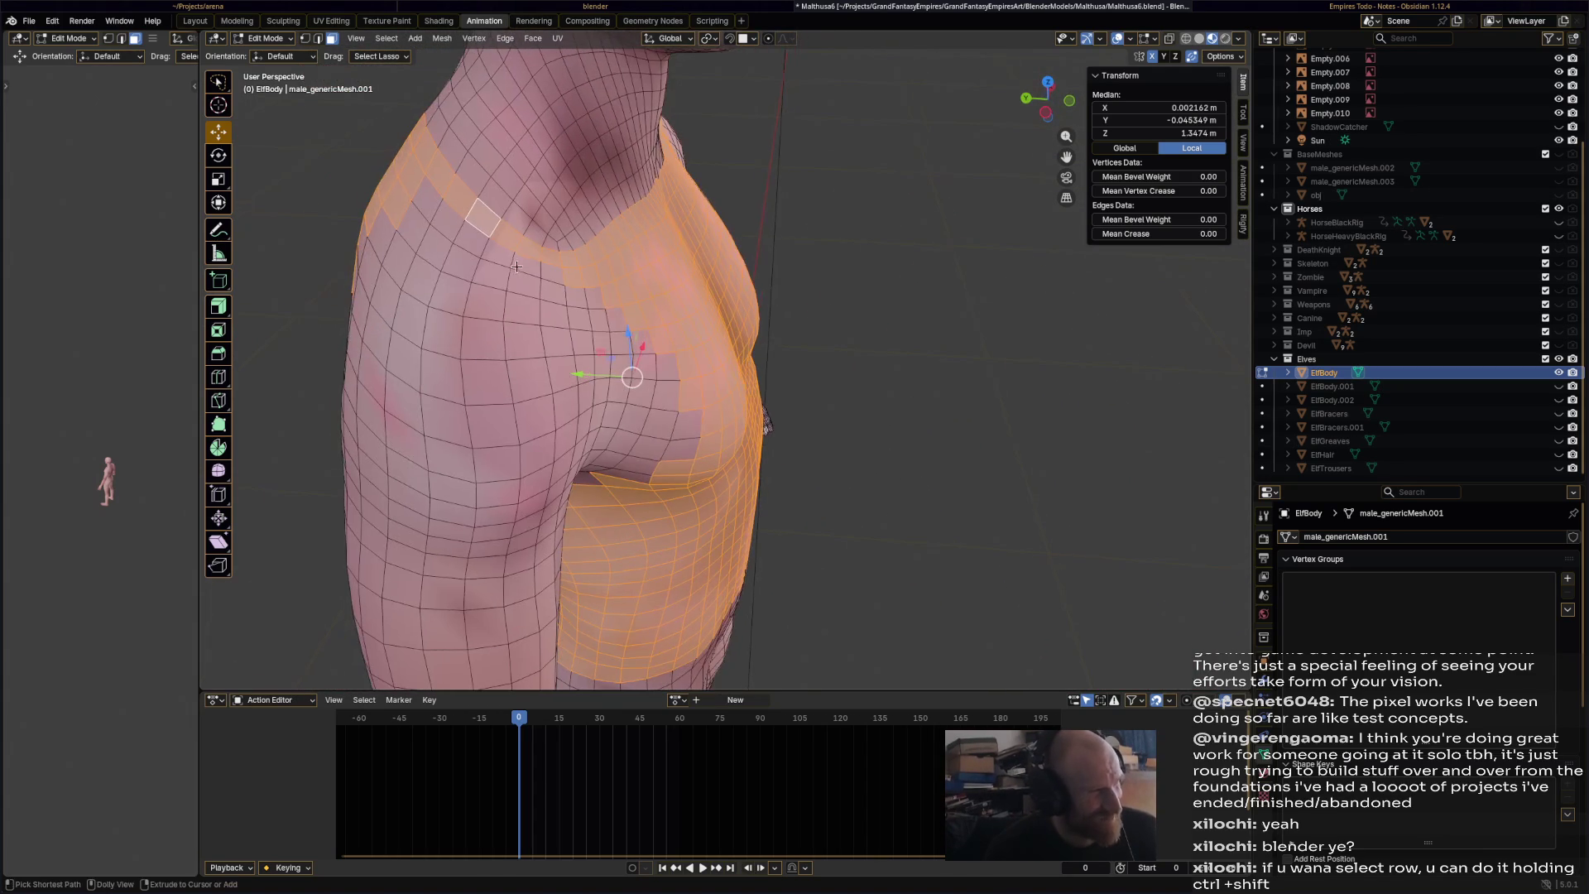
pyautogui.keyDown('ctrl'); pyautogui.keyDown('shift'); pyautogui.click(487, 247); pyautogui.keyUp('shift'); pyautogui.keyUp('ctrl')
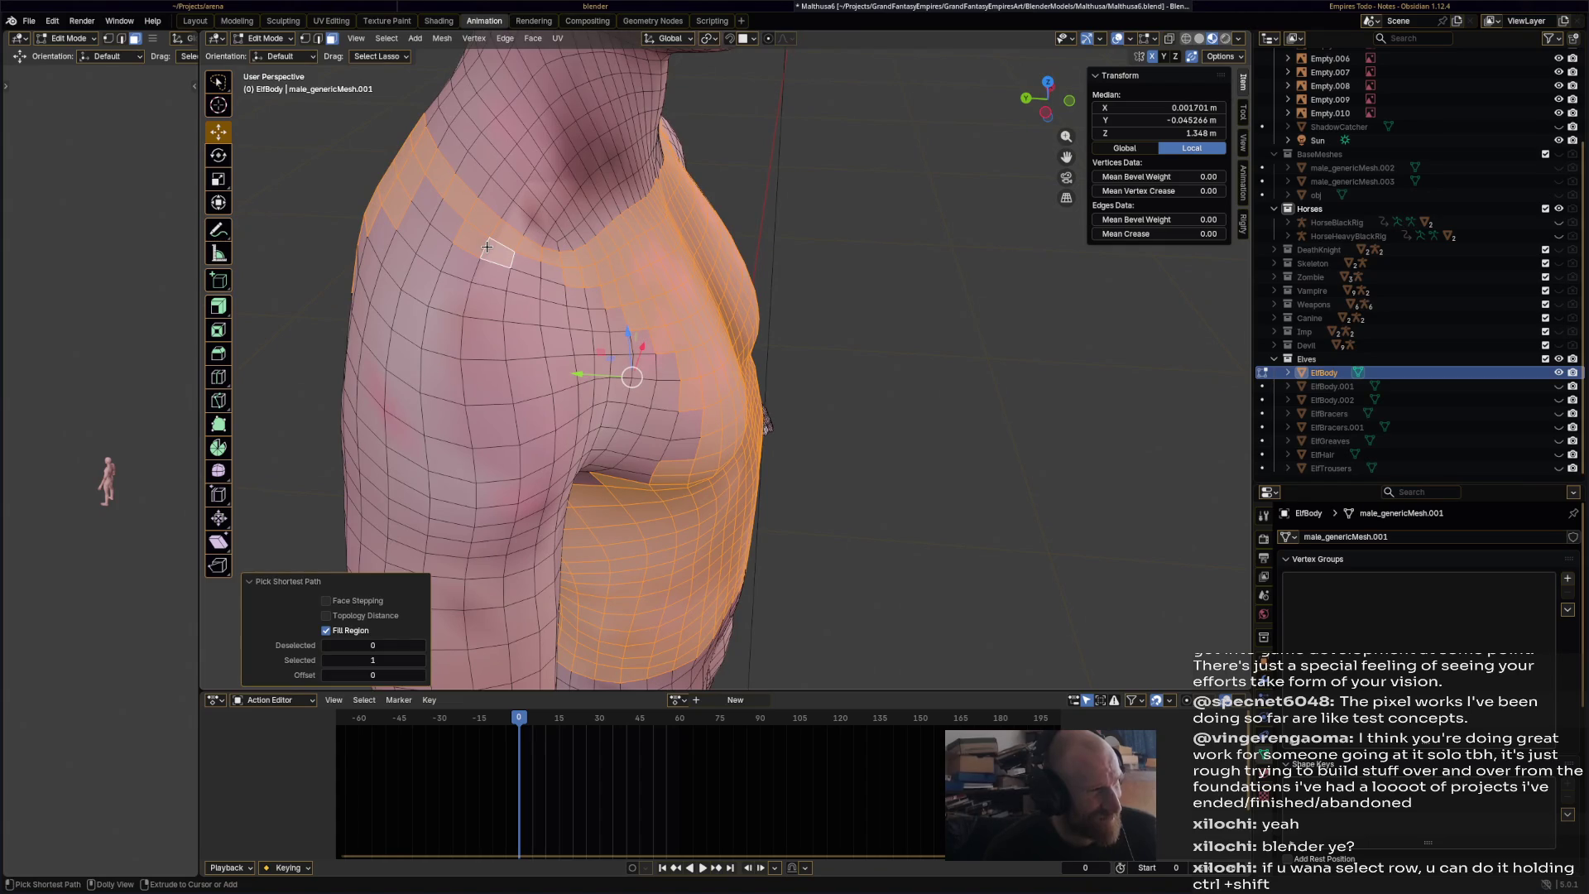
# - Fill the shoulder with shortest-path region picks and lasso-add the remaining shoulder faces
pyautogui.keyDown('shift'); pyautogui.click(532, 267); pyautogui.keyUp('shift')
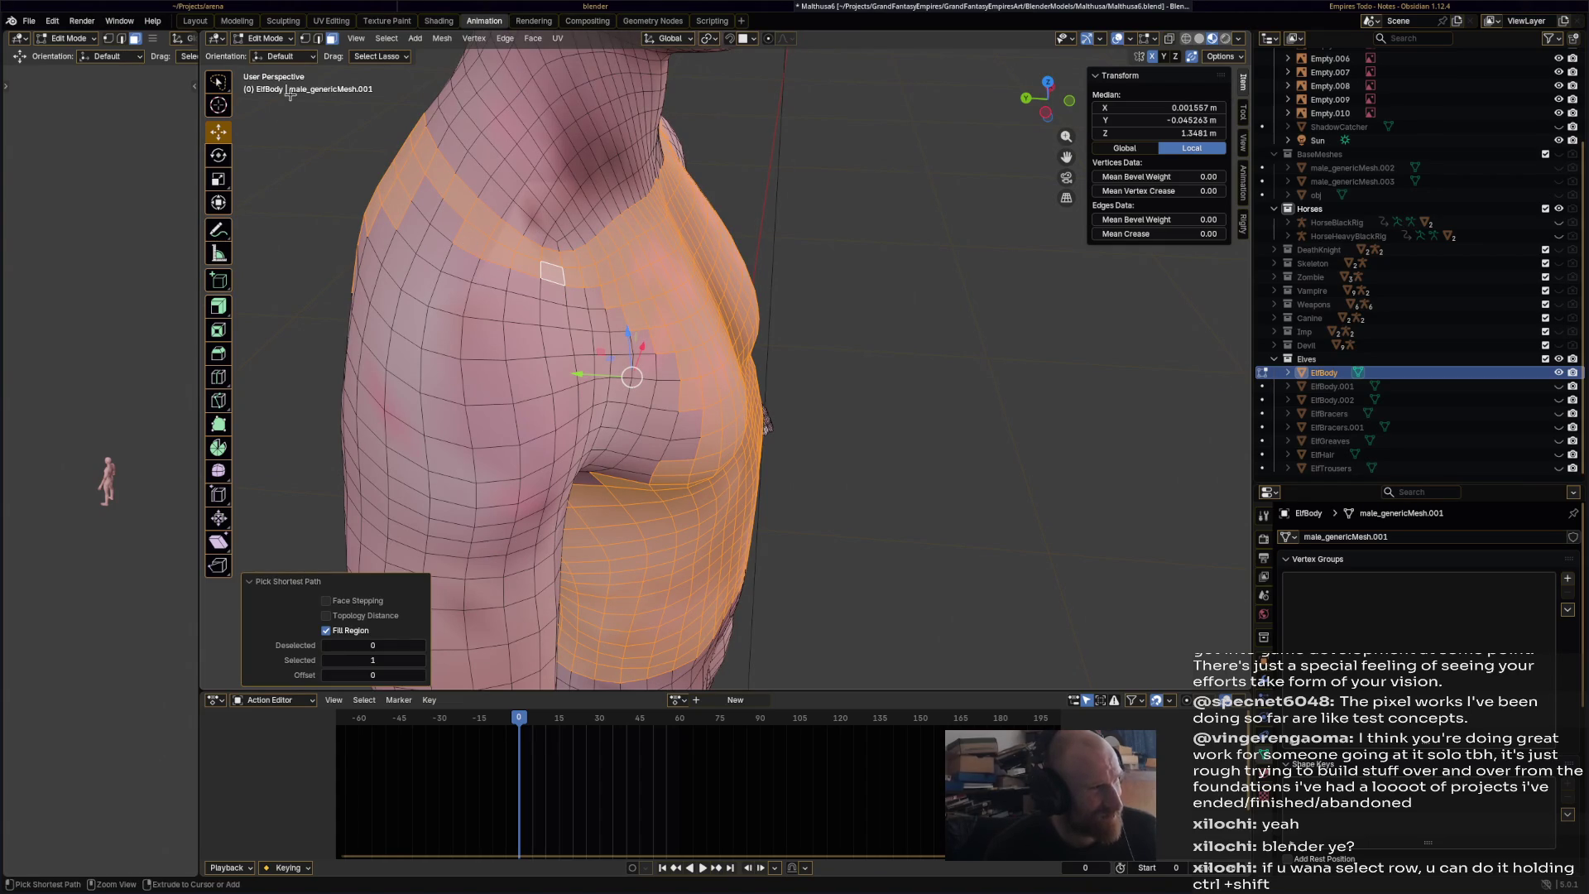
pyautogui.keyDown('ctrl'); pyautogui.keyDown('shift'); pyautogui.click(459, 233); pyautogui.keyUp('shift'); pyautogui.keyUp('ctrl')
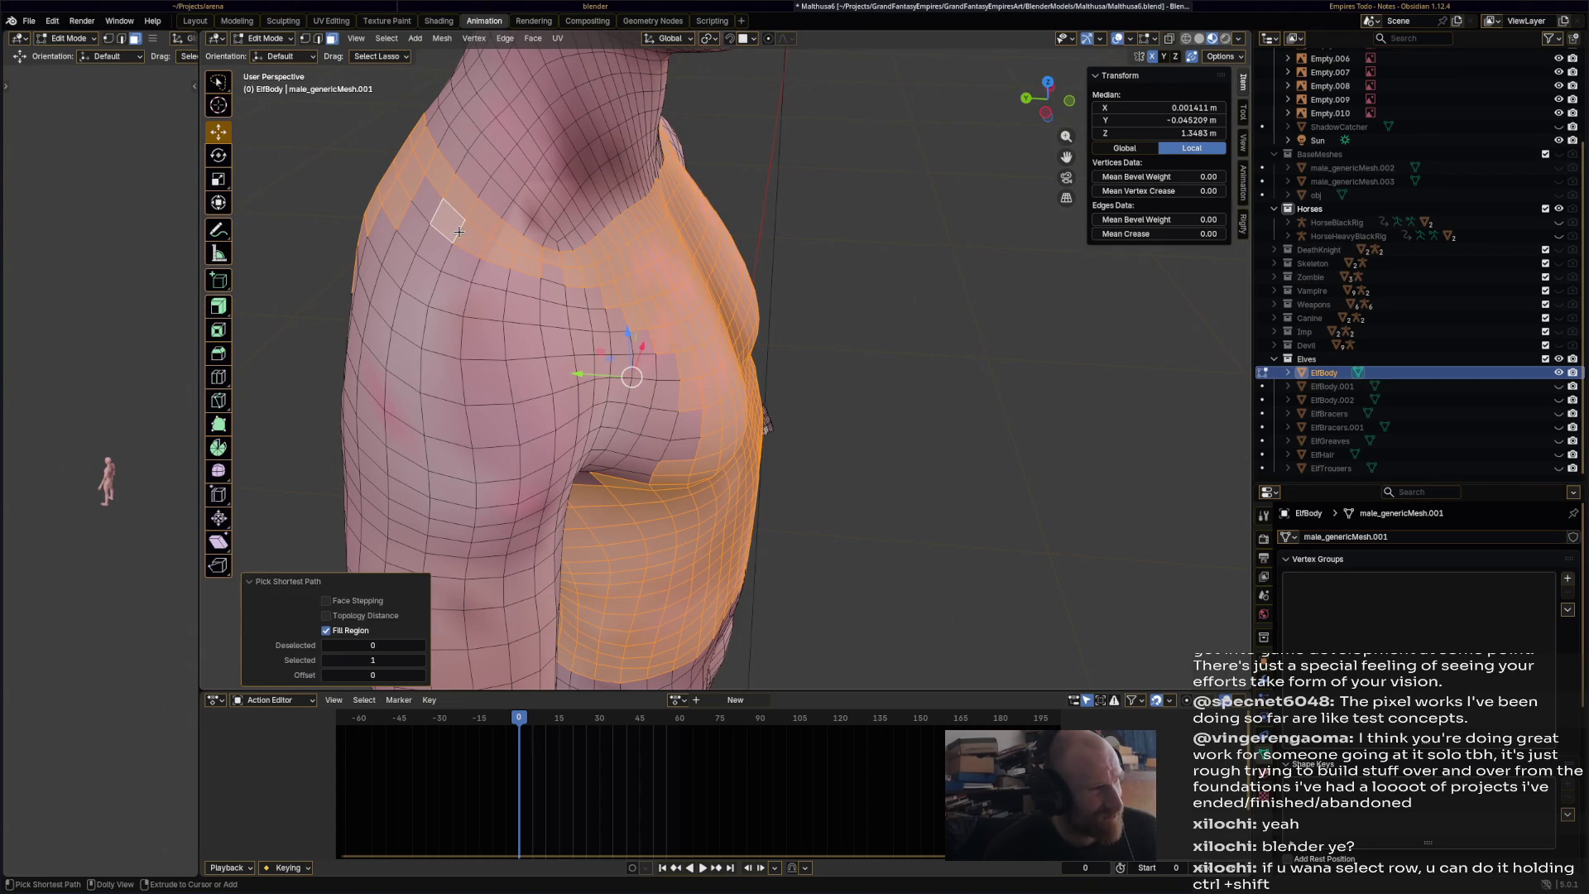
pyautogui.hotkey('ctrl', 'z')
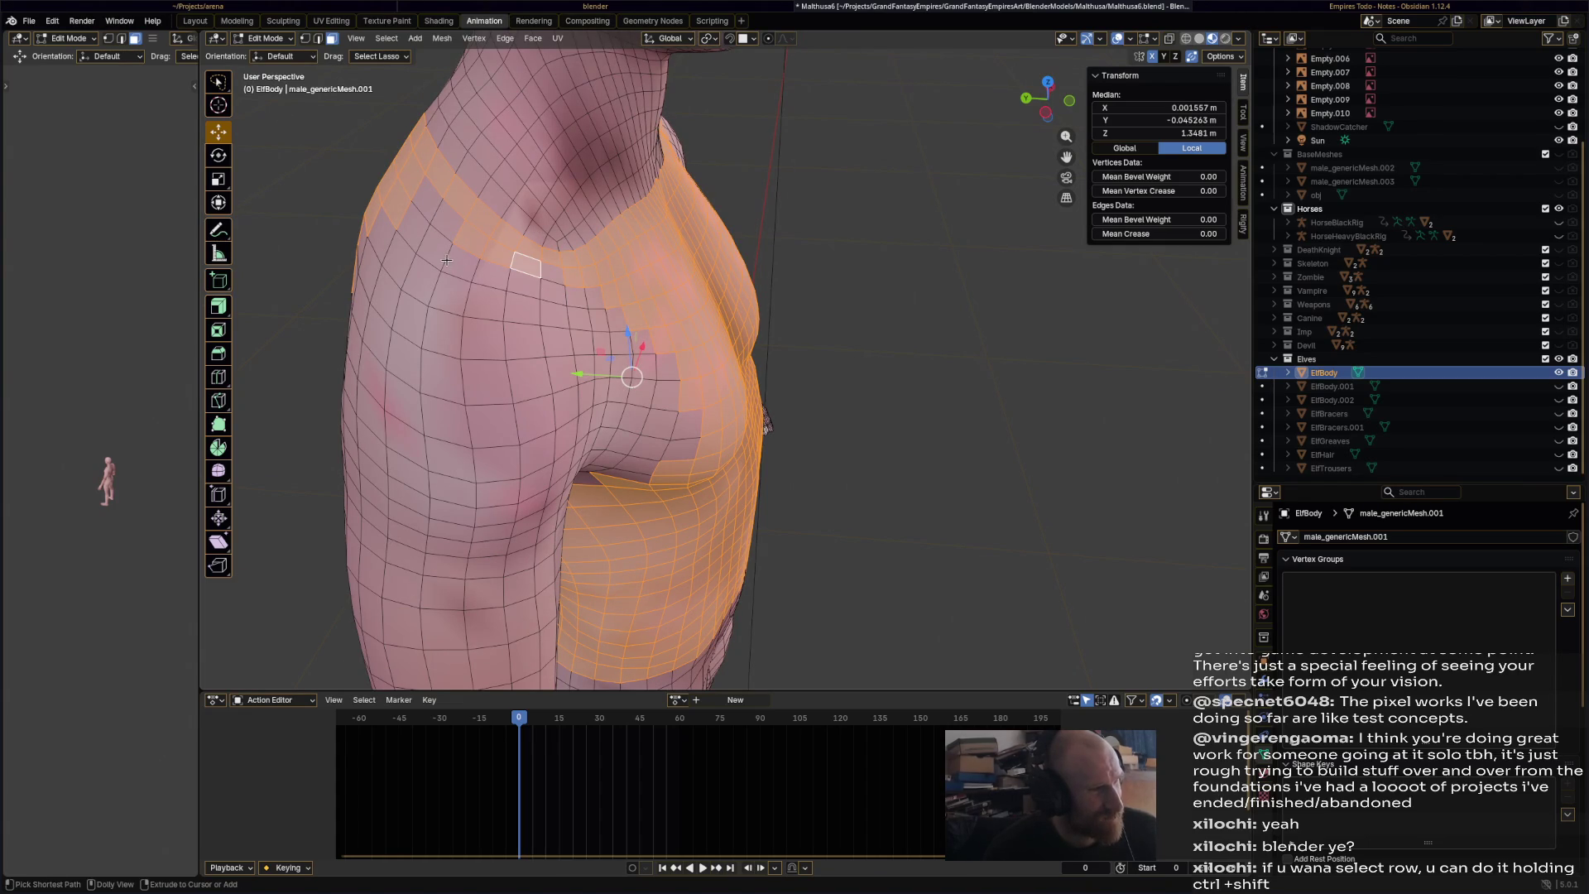
pyautogui.keyDown('ctrl'); pyautogui.keyDown('shift'); pyautogui.click(458, 228); pyautogui.keyUp('shift'); pyautogui.keyUp('ctrl')
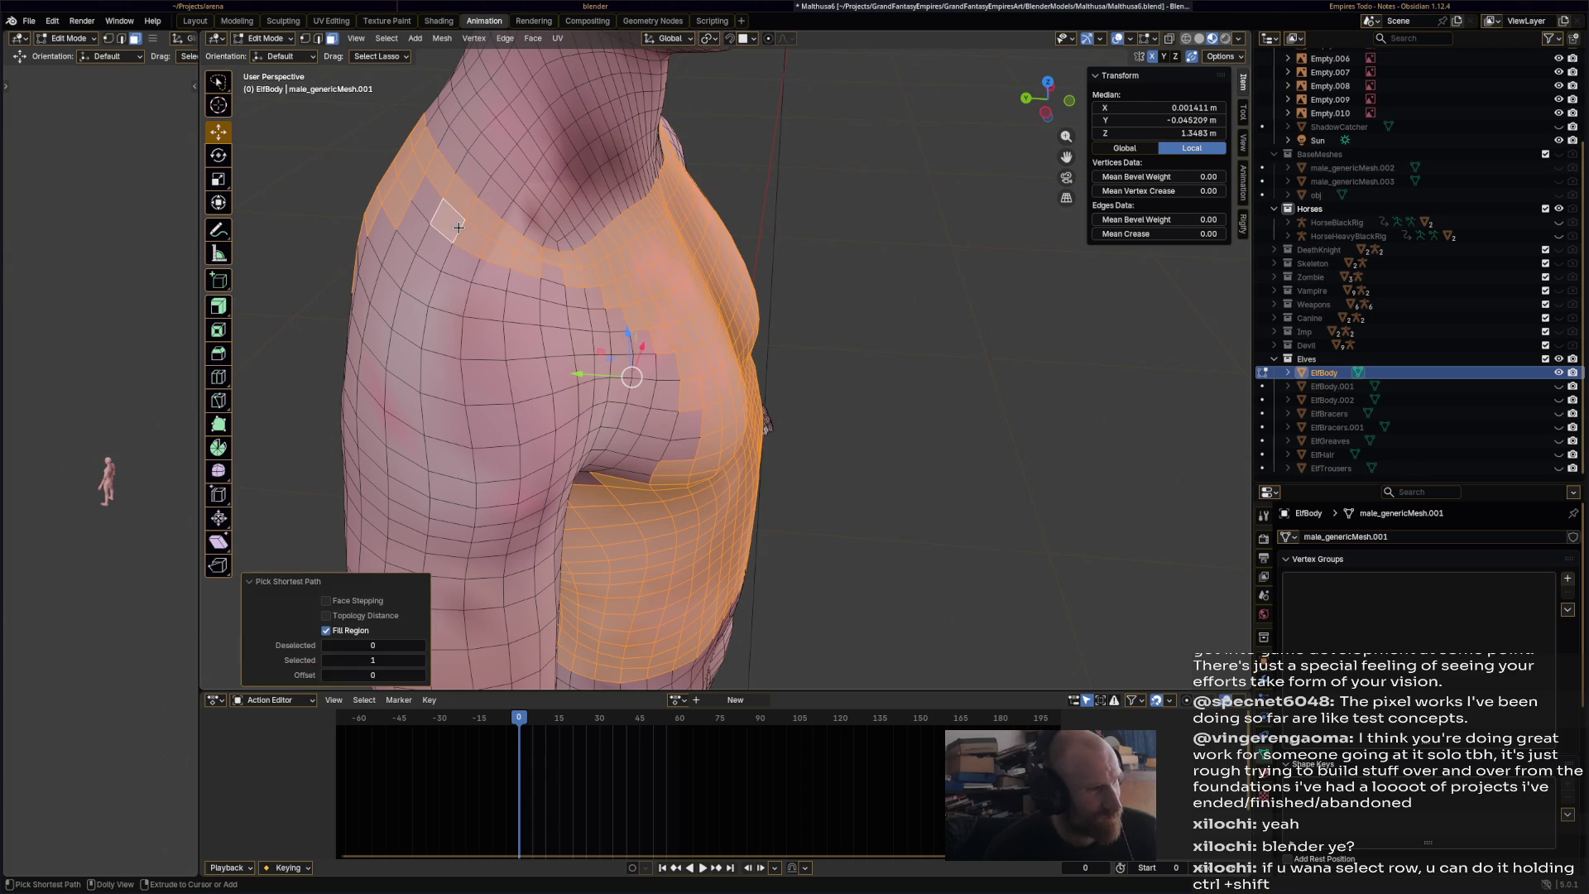
pyautogui.keyDown('ctrl'); pyautogui.keyDown('shift'); pyautogui.click(470, 239); pyautogui.keyUp('shift'); pyautogui.keyUp('ctrl')
pyautogui.keyDown('ctrl'); pyautogui.keyDown('shift'); pyautogui.click(552, 273); pyautogui.keyUp('shift'); pyautogui.keyUp('ctrl')
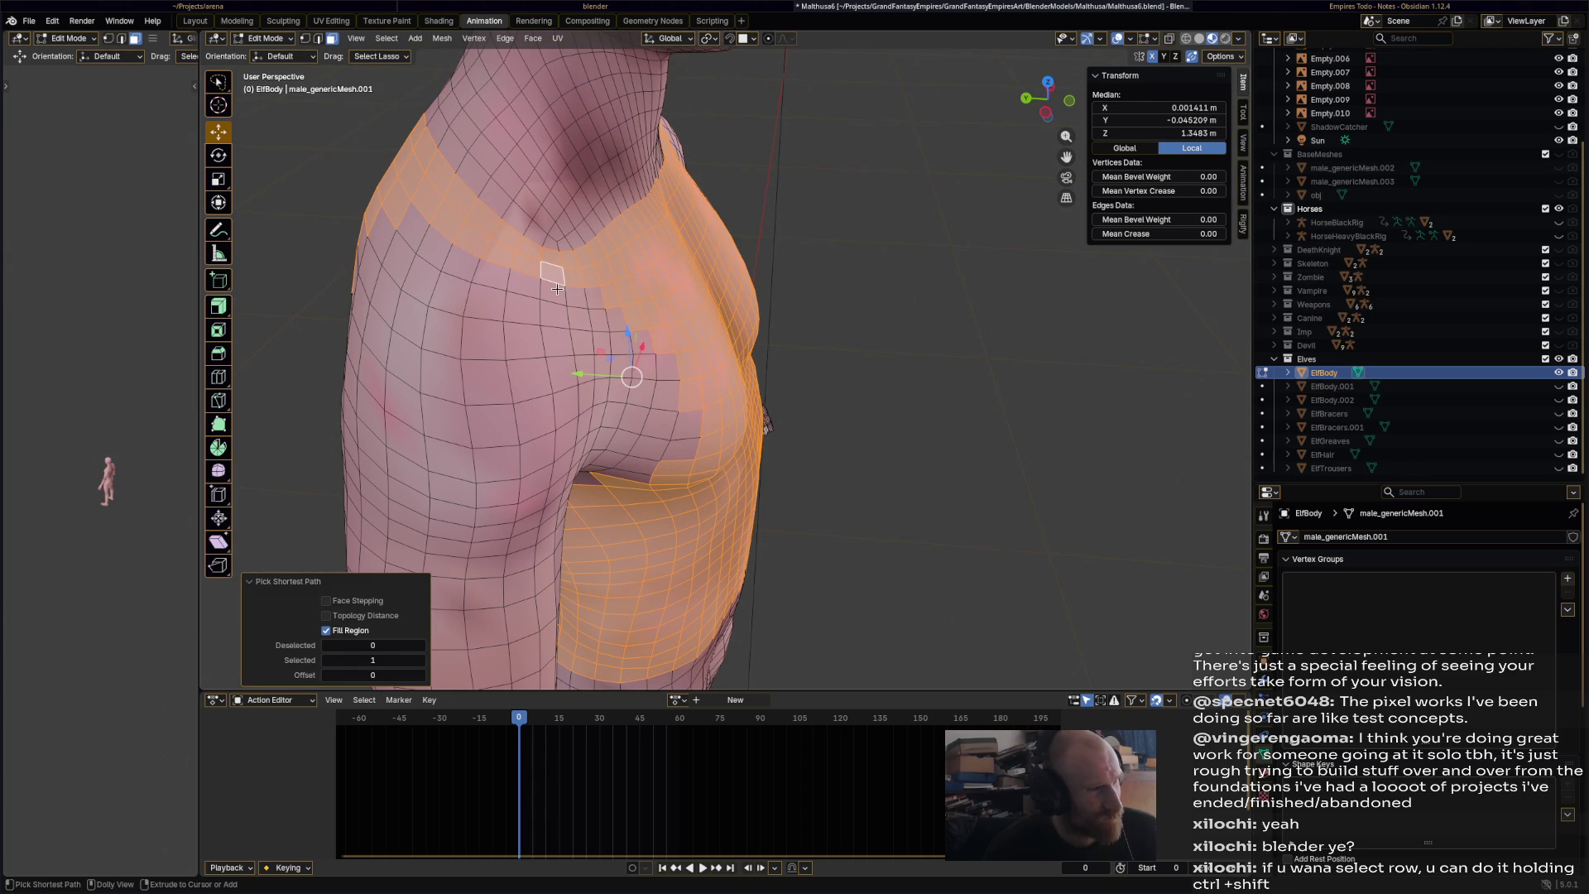
pyautogui.moveTo(420, 238)
pyautogui.mouseDown()
pyautogui.moveTo(389, 201)
pyautogui.moveTo(617, 302)
pyautogui.moveTo(468, 281)
pyautogui.moveTo(486, 294)
pyautogui.mouseUp()
pyautogui.moveTo(487, 294)
pyautogui.mouseDown(button='middle')
pyautogui.moveTo(691, 272)
pyautogui.moveTo(820, 228)
pyautogui.mouseUp(button='middle')
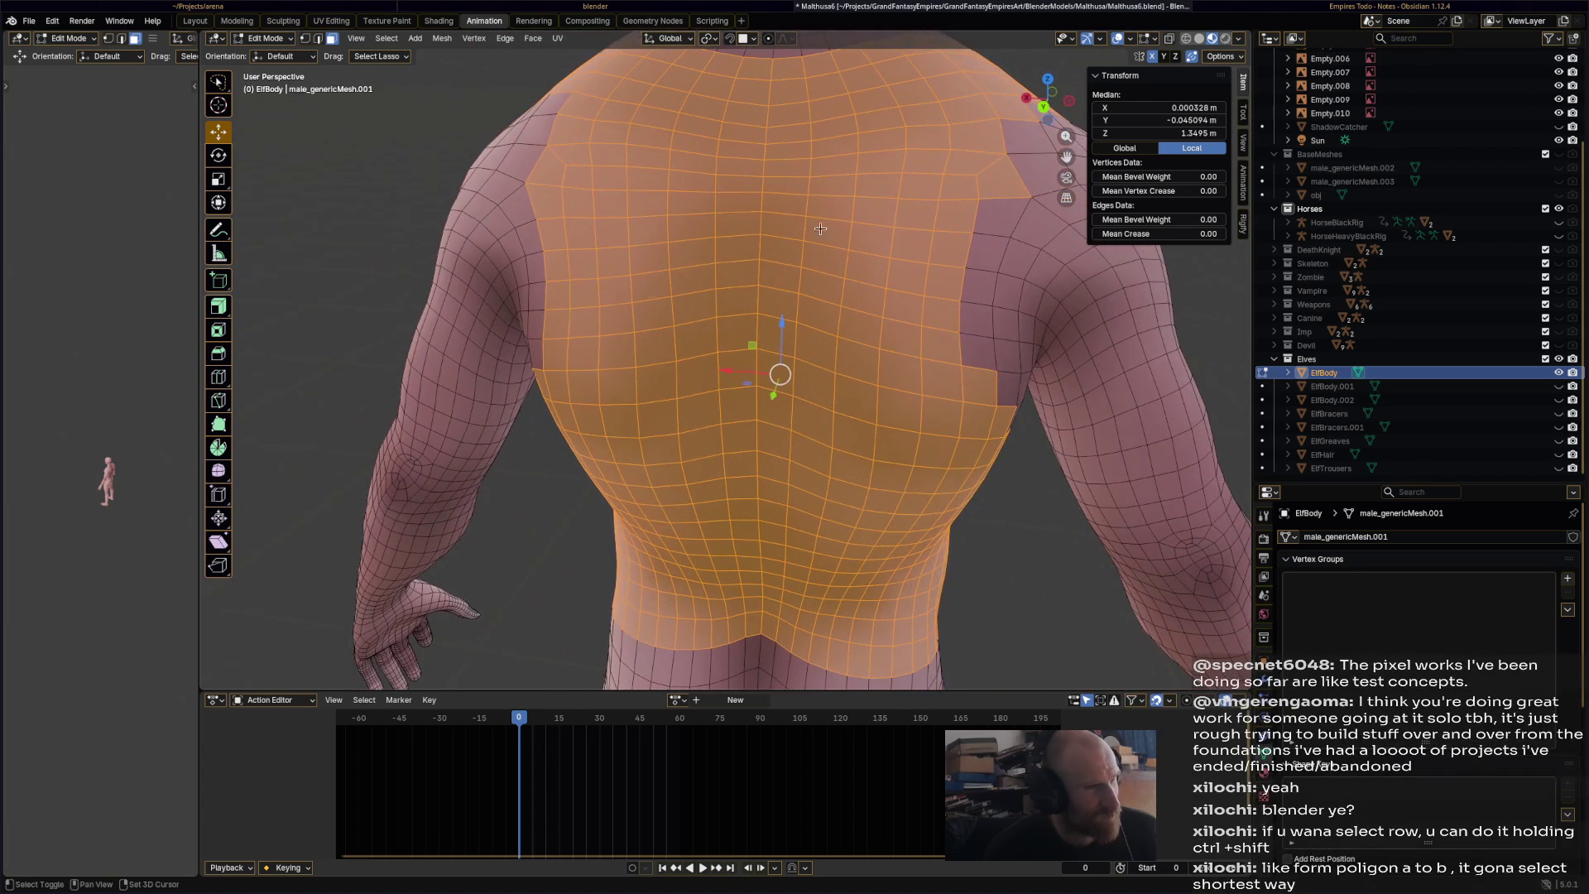
# - Deselect stray back-shoulder faces and fill the back shoulder region
pyautogui.keyDown('shift'); pyautogui.click(1001, 187); pyautogui.keyUp('shift')
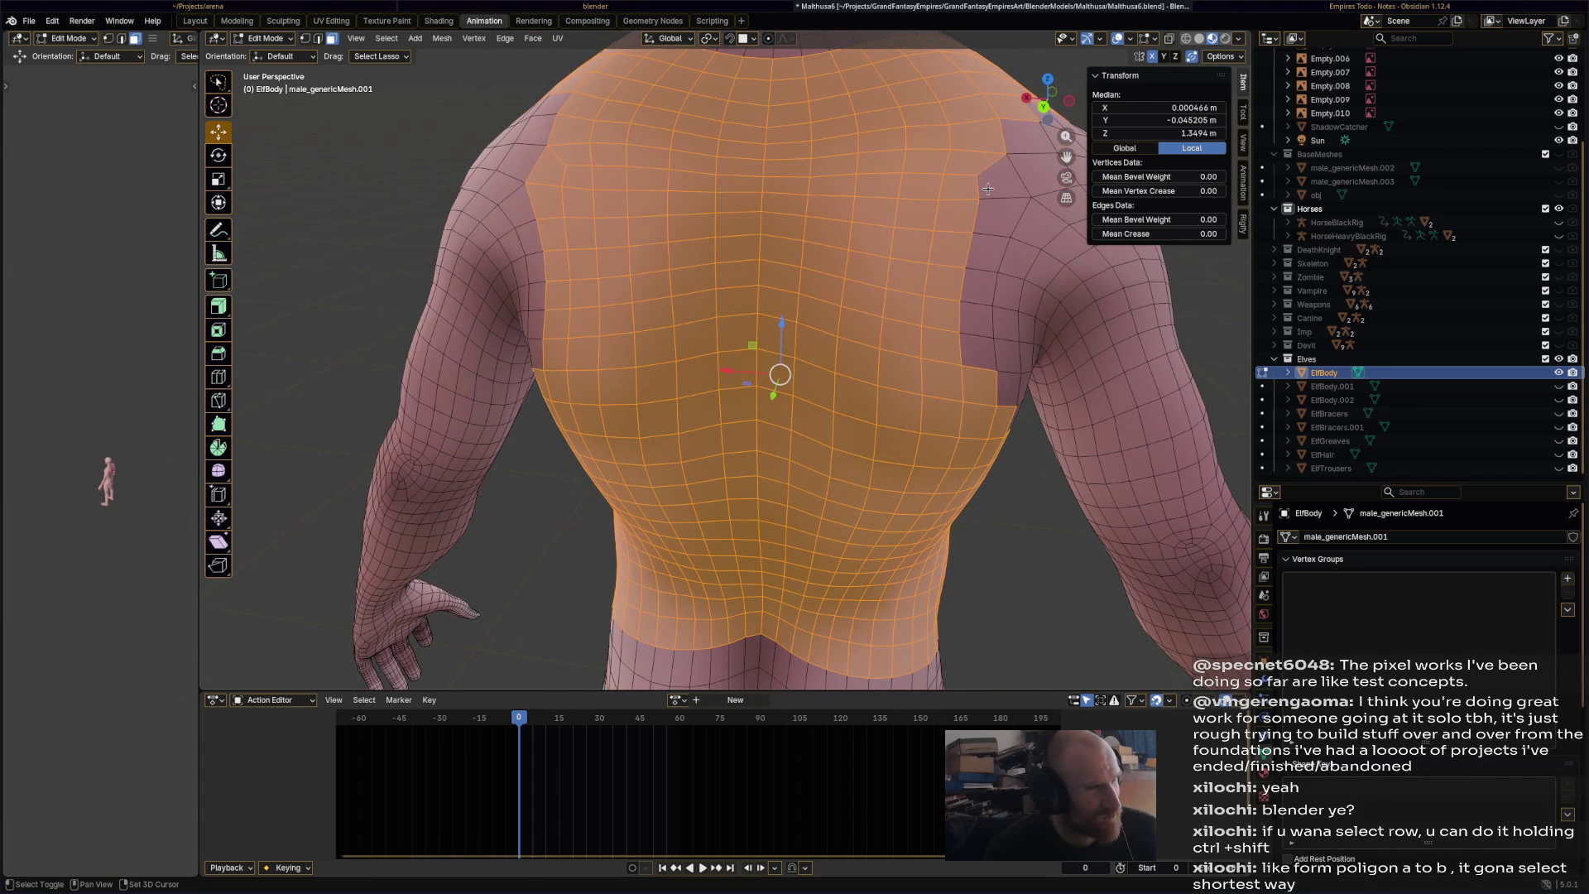
pyautogui.keyDown('ctrl'); pyautogui.keyDown('shift'); pyautogui.click(980, 356); pyautogui.keyUp('shift'); pyautogui.keyUp('ctrl')
pyautogui.moveTo(980, 356)
pyautogui.mouseDown(button='middle')
pyautogui.moveTo(868, 345)
pyautogui.moveTo(671, 278)
pyautogui.mouseUp(button='middle')
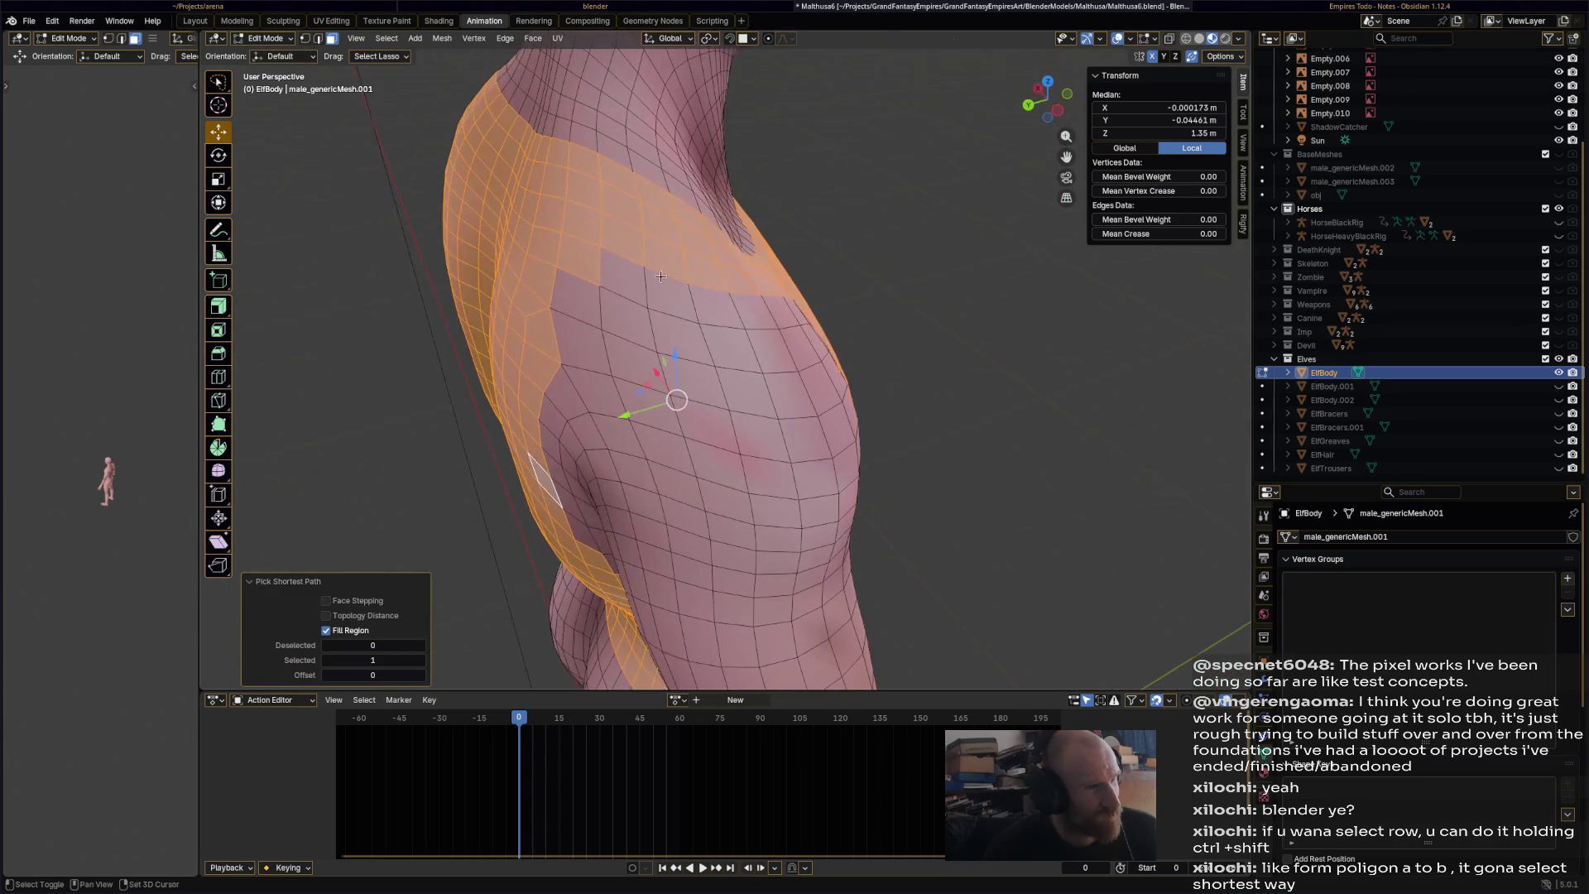
# - Fill the chest face region and add a final face to complete the front
pyautogui.keyDown('shift'); pyautogui.click(574, 263); pyautogui.keyUp('shift')
pyautogui.moveTo(574, 263)
pyautogui.mouseDown(button='middle')
pyautogui.moveTo(447, 248)
pyautogui.moveTo(538, 240)
pyautogui.moveTo(498, 229)
pyautogui.mouseUp(button='middle')
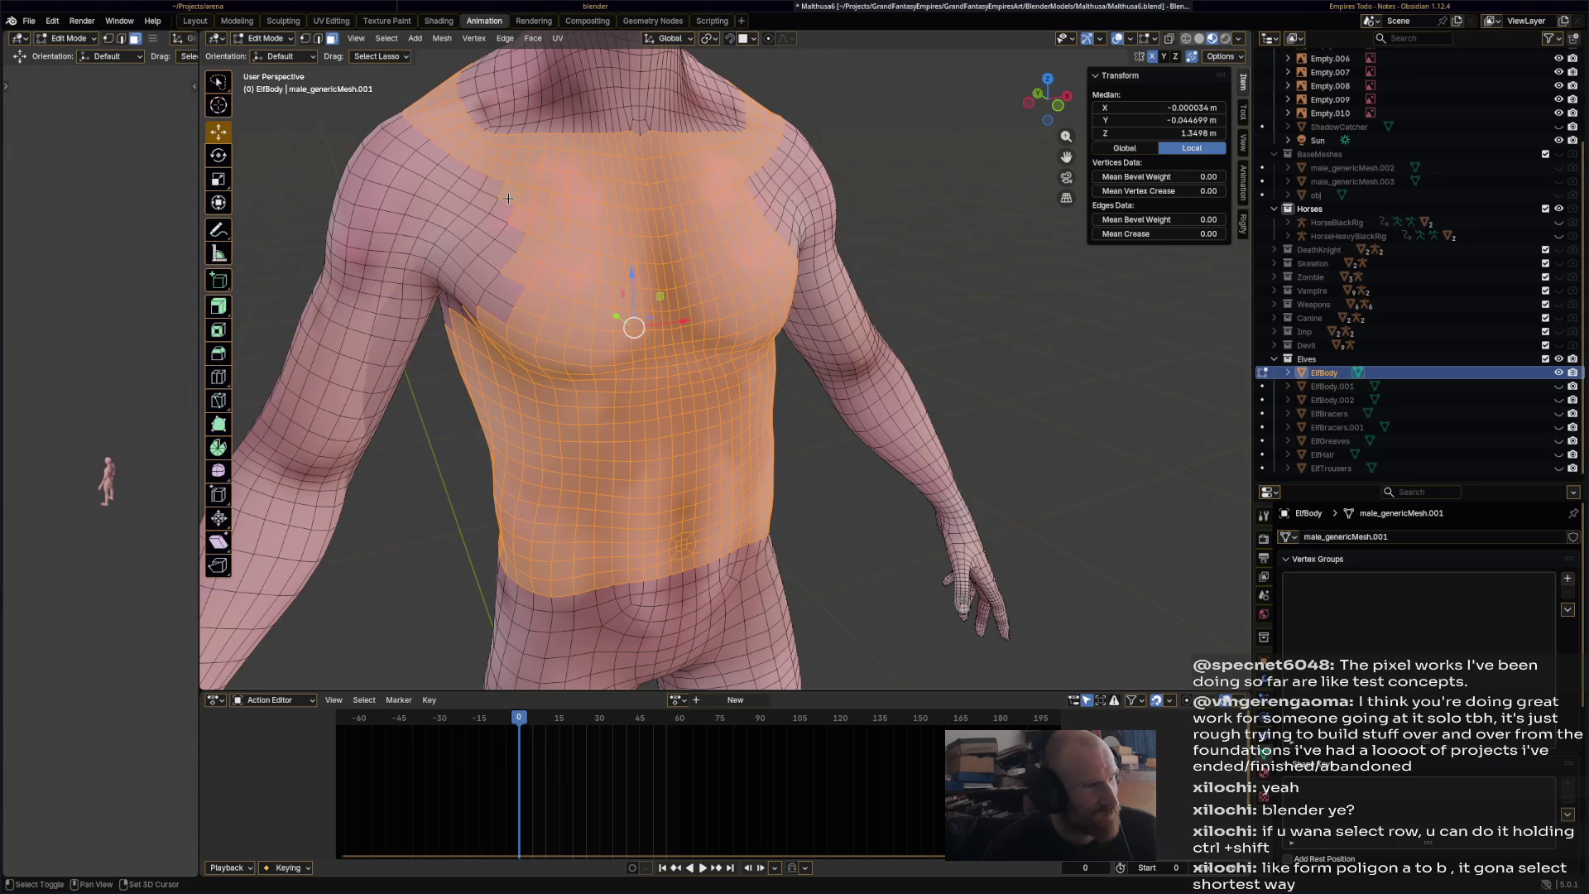
pyautogui.moveTo(606, 227)
pyautogui.mouseDown(button='middle')
pyautogui.moveTo(573, 283)
pyautogui.moveTo(501, 331)
pyautogui.mouseUp(button='middle')
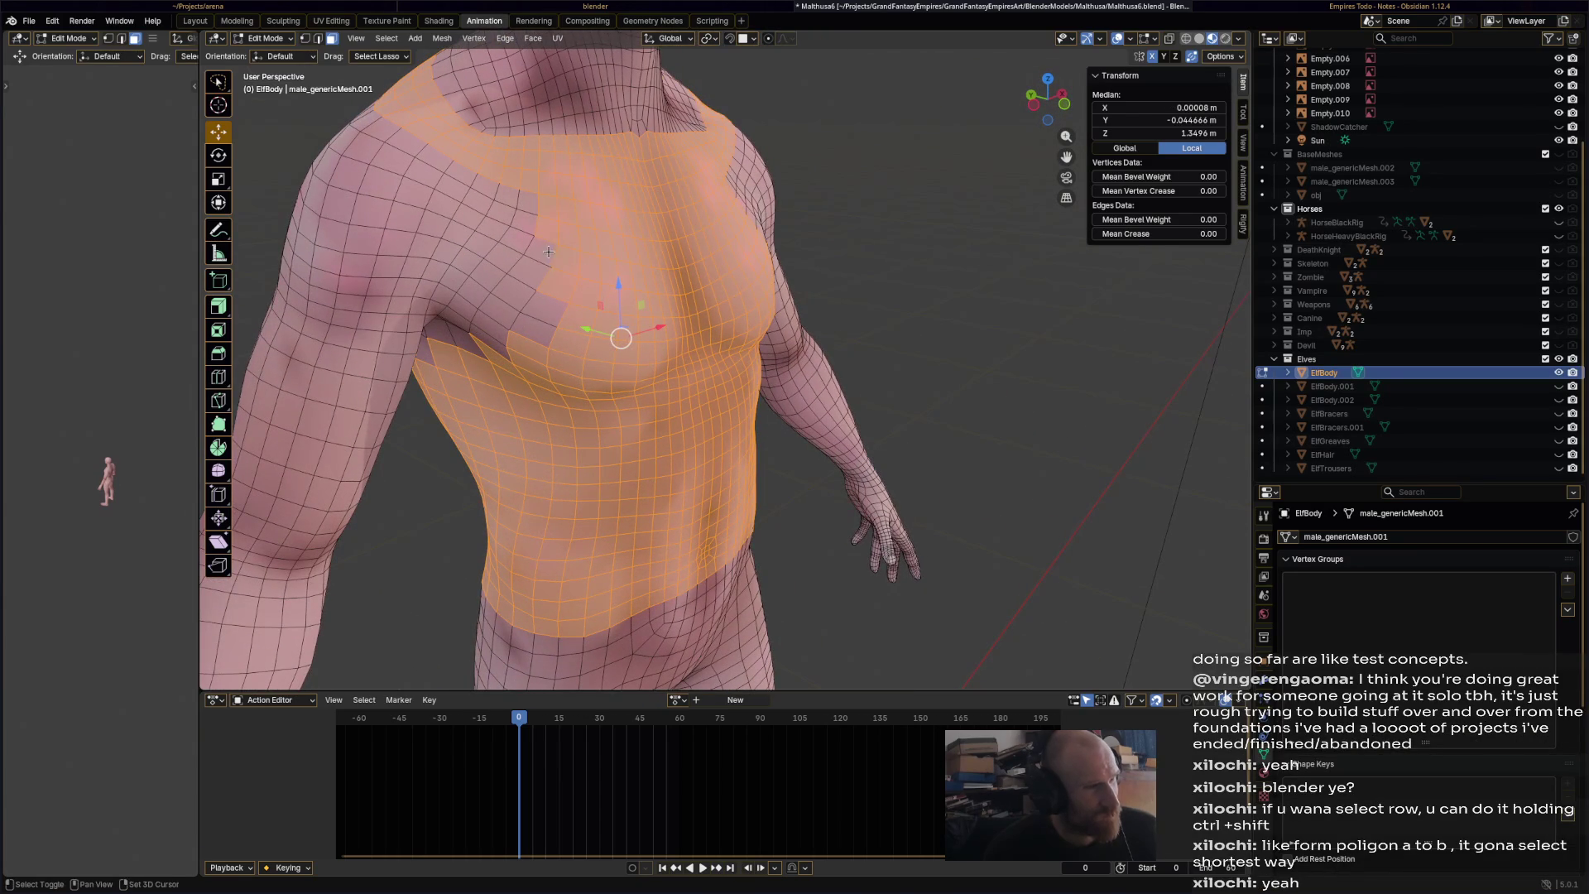
pyautogui.keyDown('ctrl'); pyautogui.keyDown('shift'); pyautogui.click(498, 334); pyautogui.keyUp('shift'); pyautogui.keyUp('ctrl')
pyautogui.moveTo(556, 307)
pyautogui.mouseDown(button='middle')
pyautogui.moveTo(443, 305)
pyautogui.moveTo(596, 248)
pyautogui.moveTo(745, 224)
pyautogui.moveTo(748, 422)
pyautogui.moveTo(988, 452)
pyautogui.moveTo(863, 433)
pyautogui.moveTo(880, 427)
pyautogui.mouseUp(button='middle')
pyautogui.keyDown('shift'); pyautogui.click(727, 233); pyautogui.keyUp('shift')
pyautogui.scroll(-3, 747, 422)
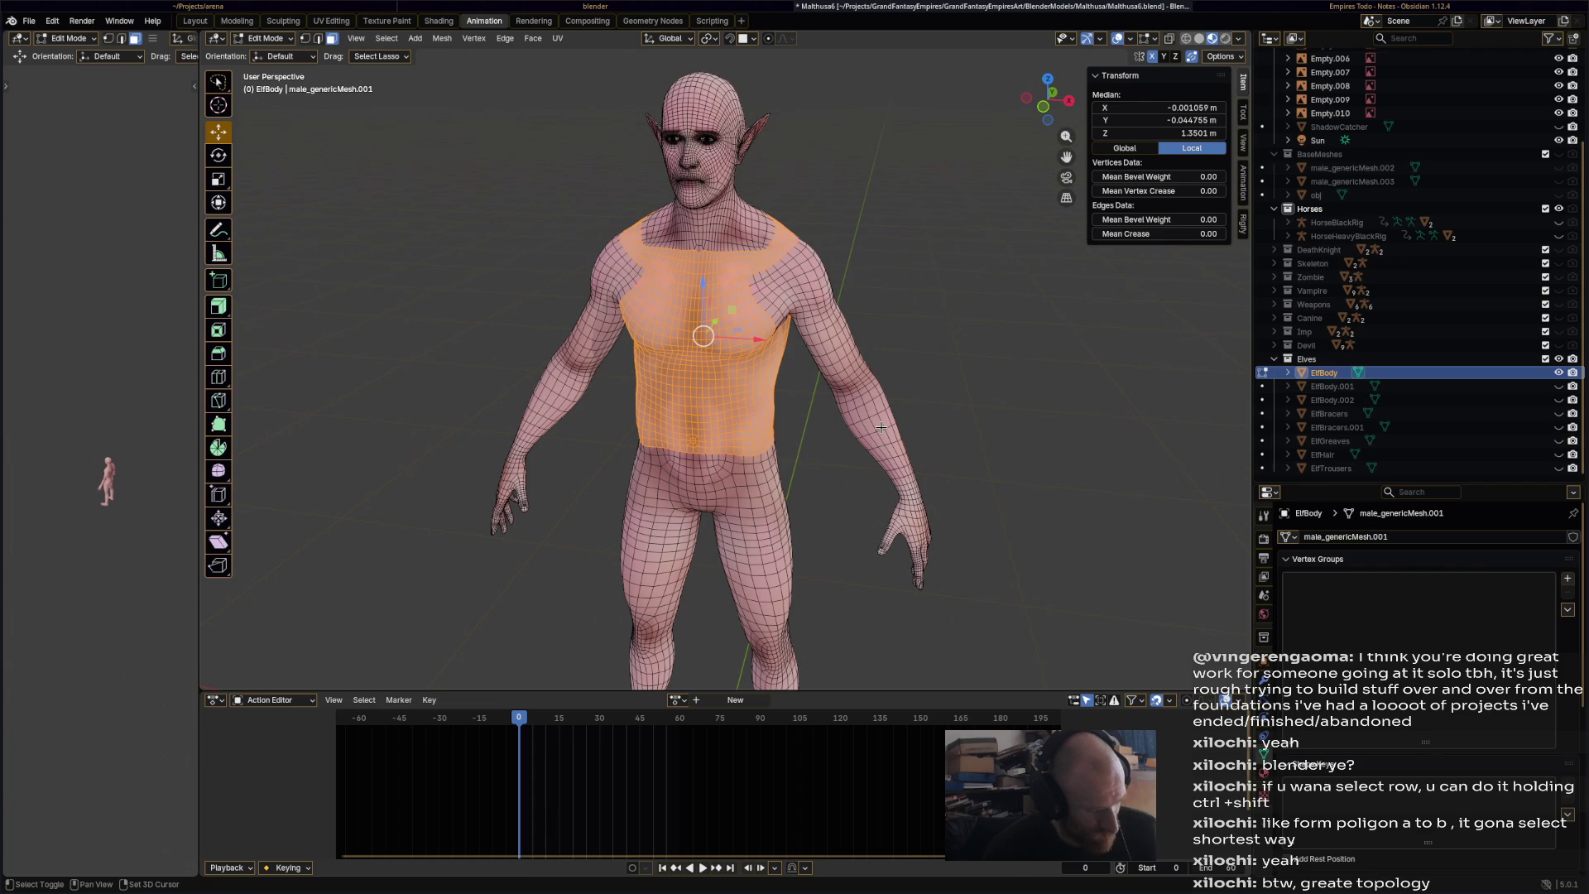
# - Duplicate the shirt faces in place and separate them into a new object
pyautogui.hotkey('shift', 'd')
pyautogui.press('Escape')
pyautogui.press('p')
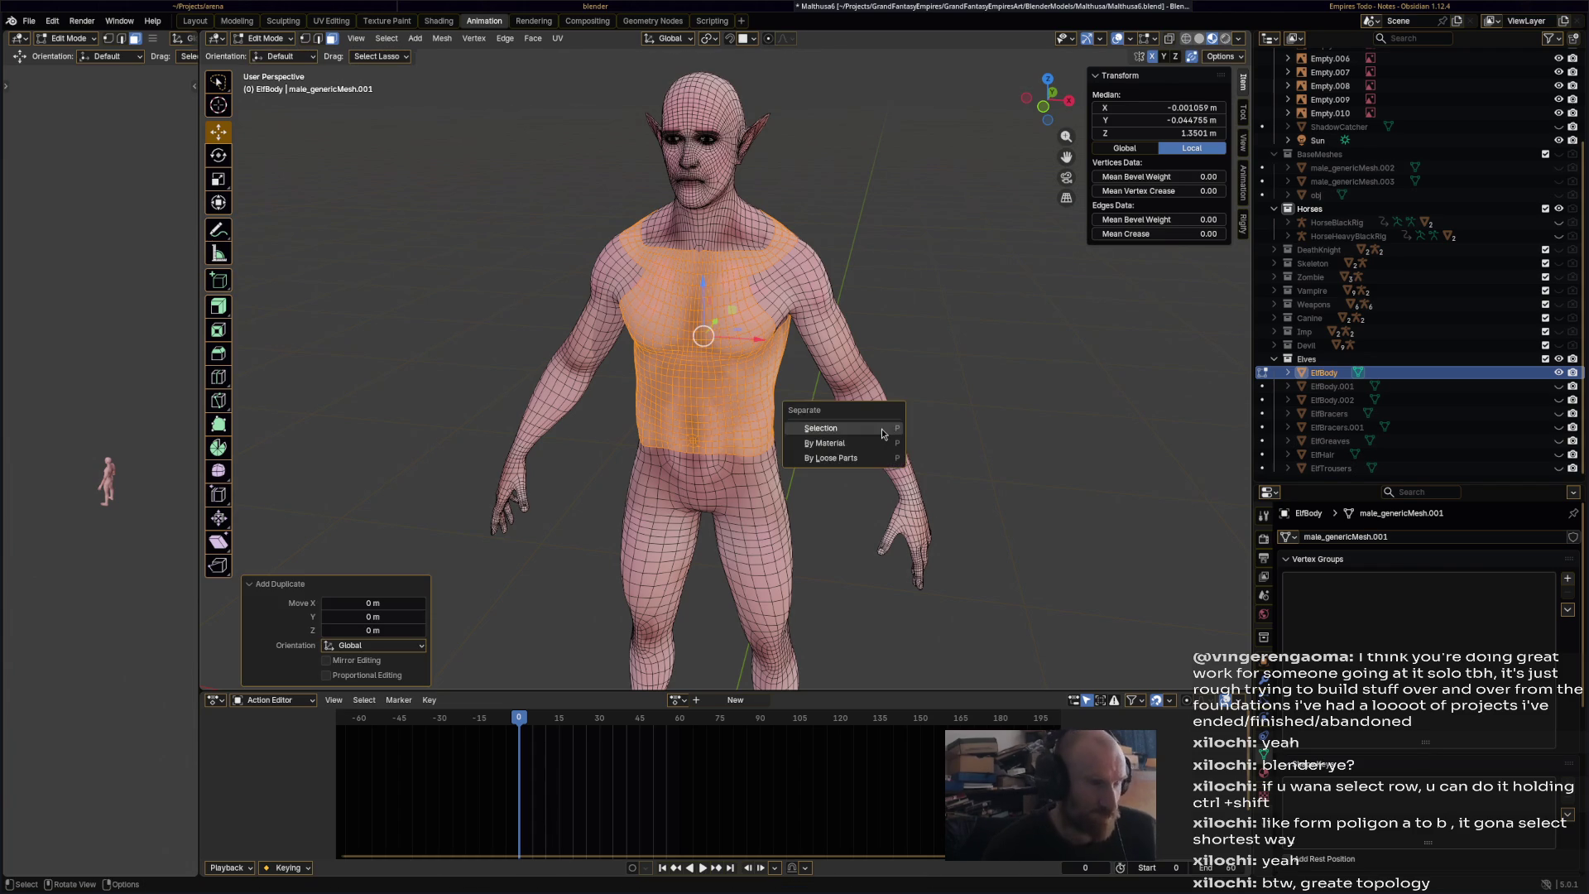
pyautogui.click(879, 427)
# - Return to Object Mode and select the new ElfBody.003 shirt object
pyautogui.click(276, 38)
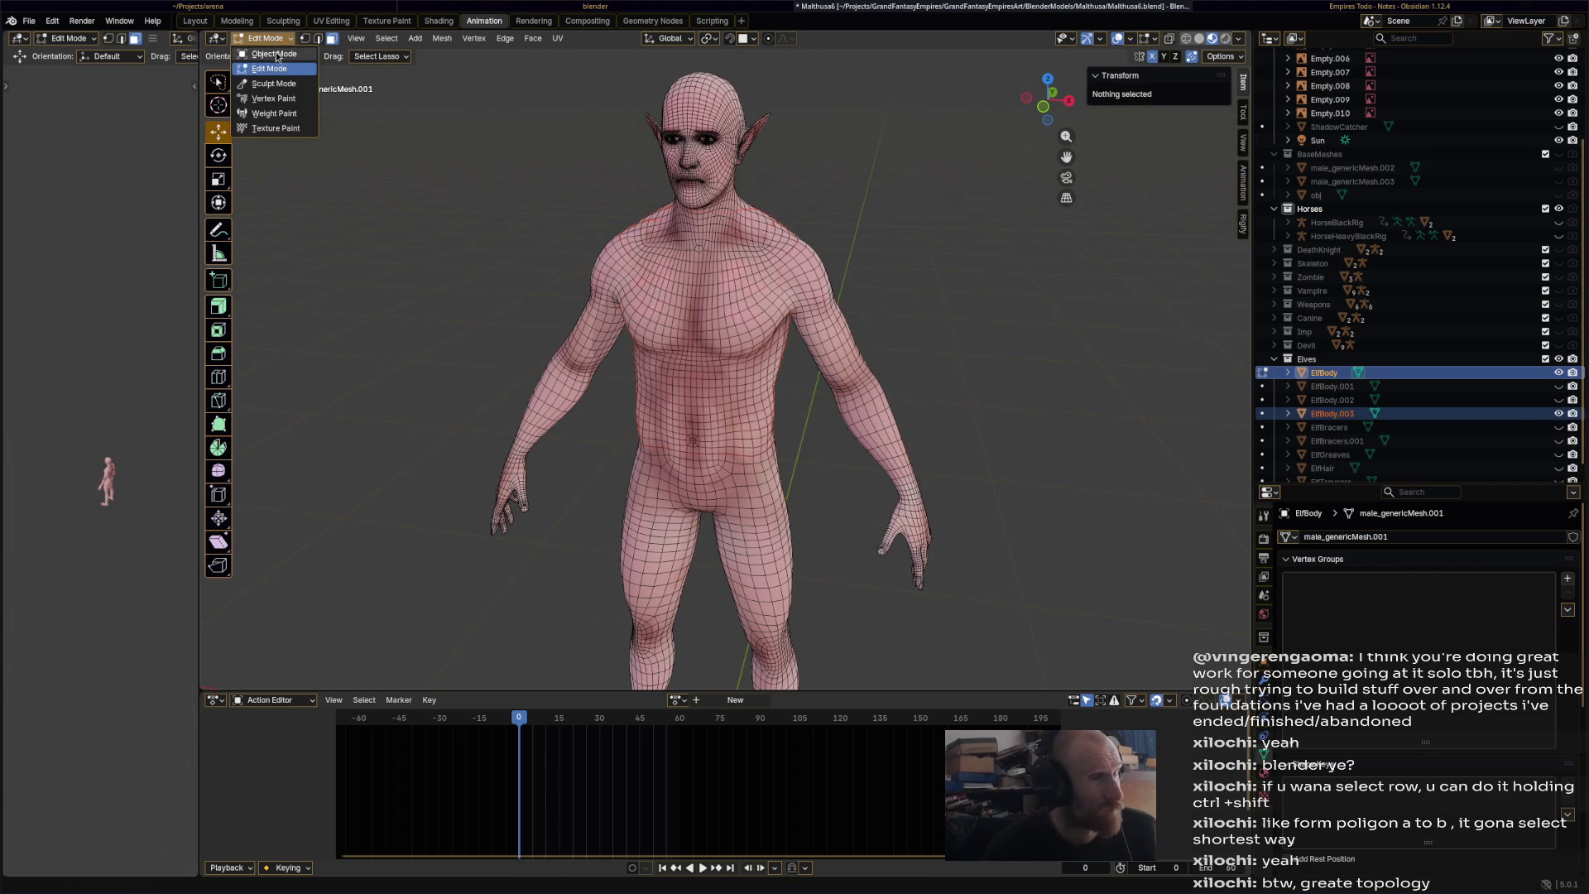
pyautogui.click(278, 55)
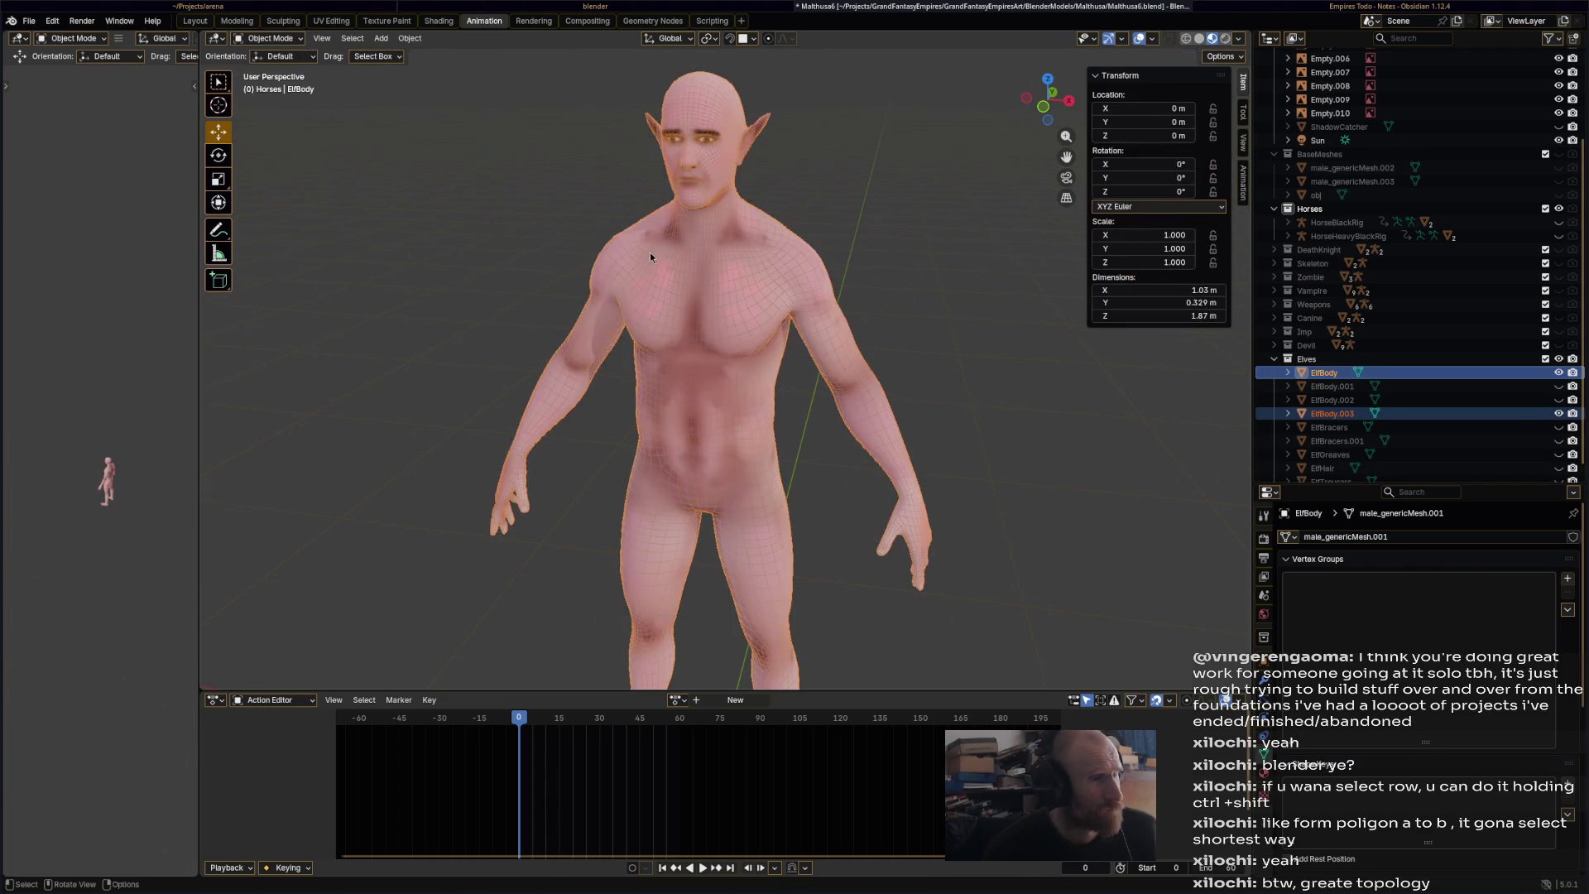
pyautogui.click(690, 293)
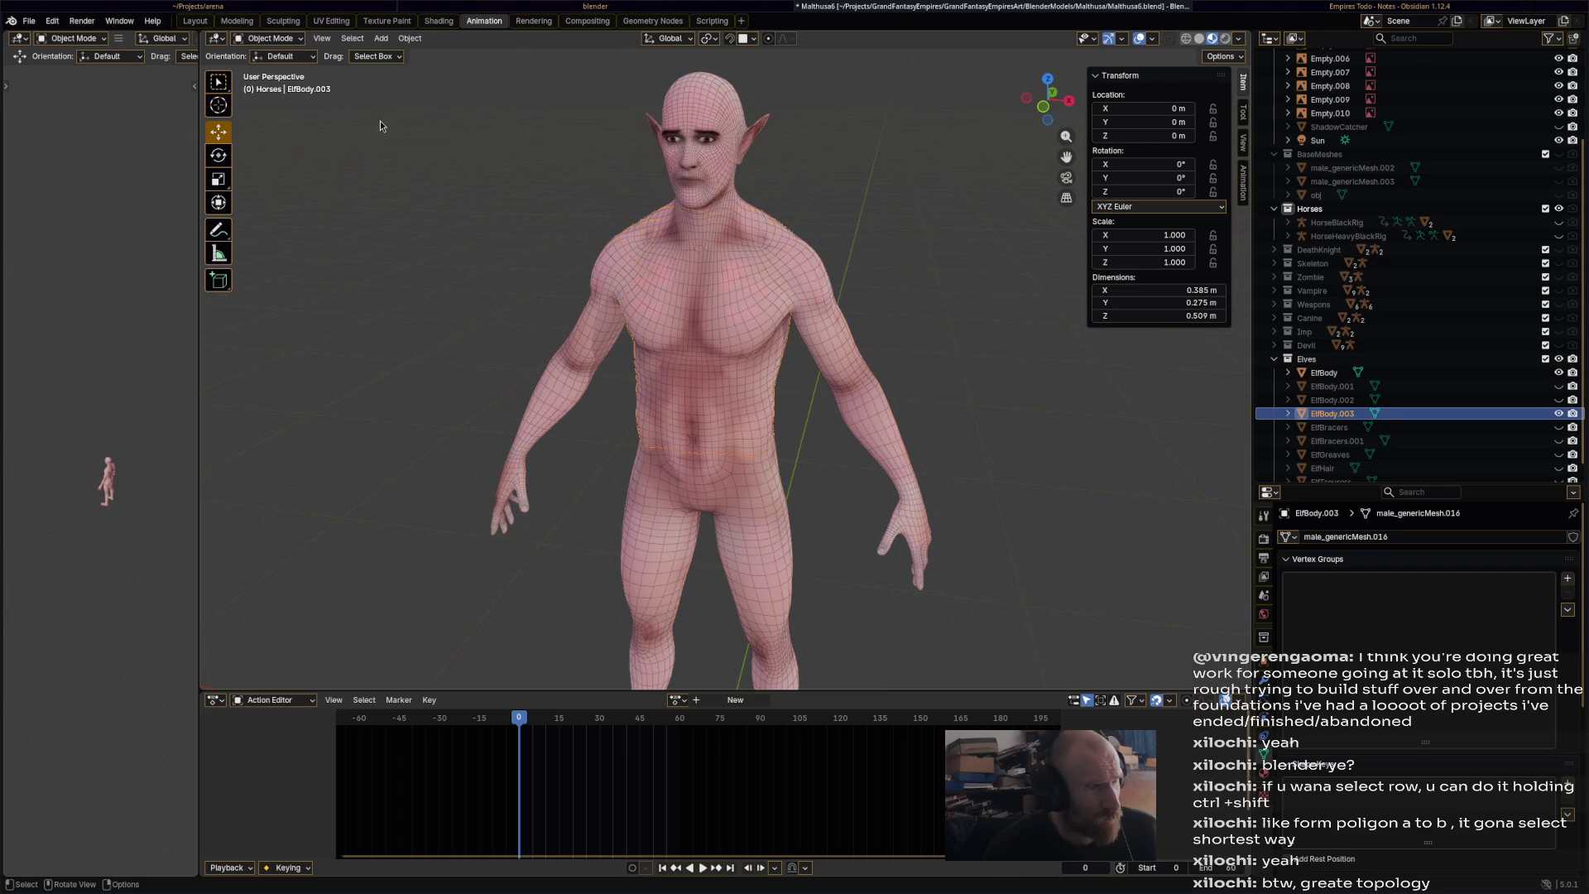
pyautogui.click(274, 39)
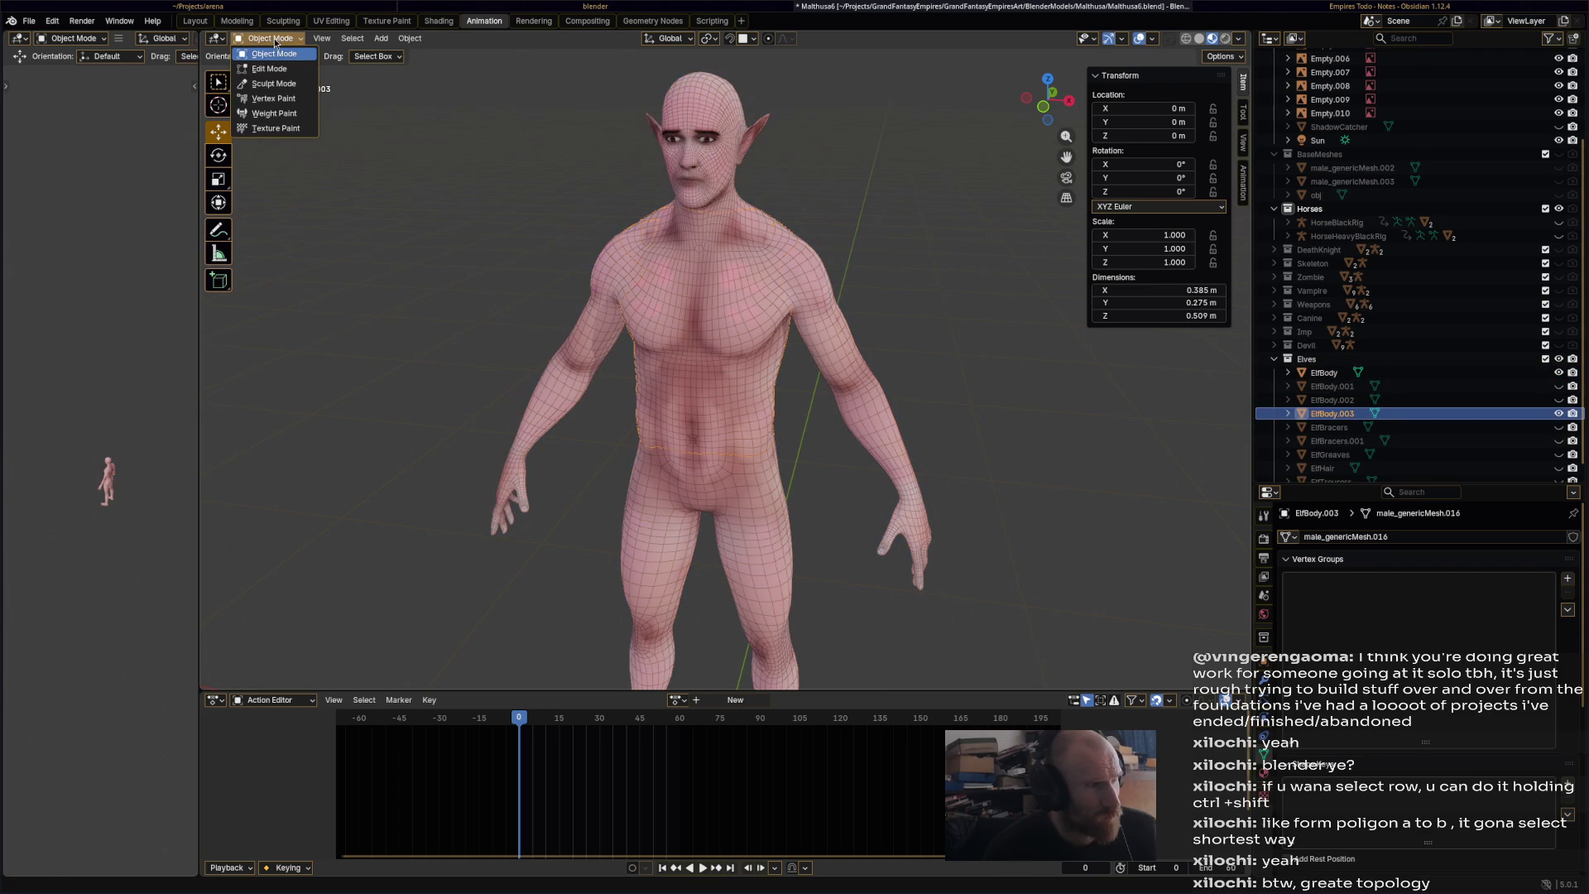
# - In the Shading workspace, try TrousersMat on the shirt piece, then undo back to BodyMat
pyautogui.click(438, 21)
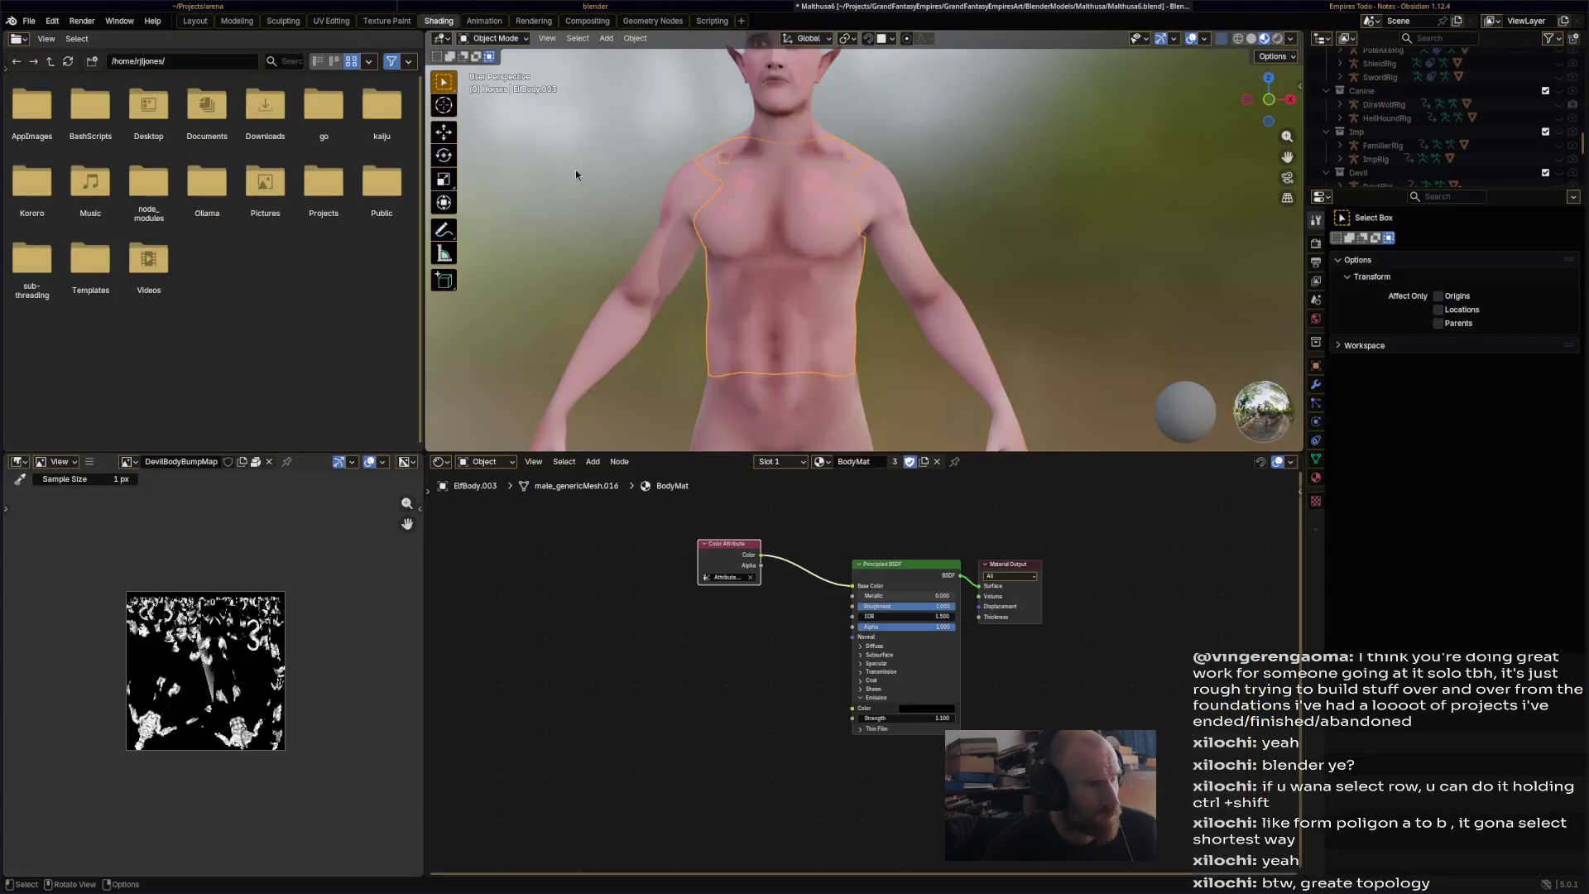
pyautogui.click(821, 461)
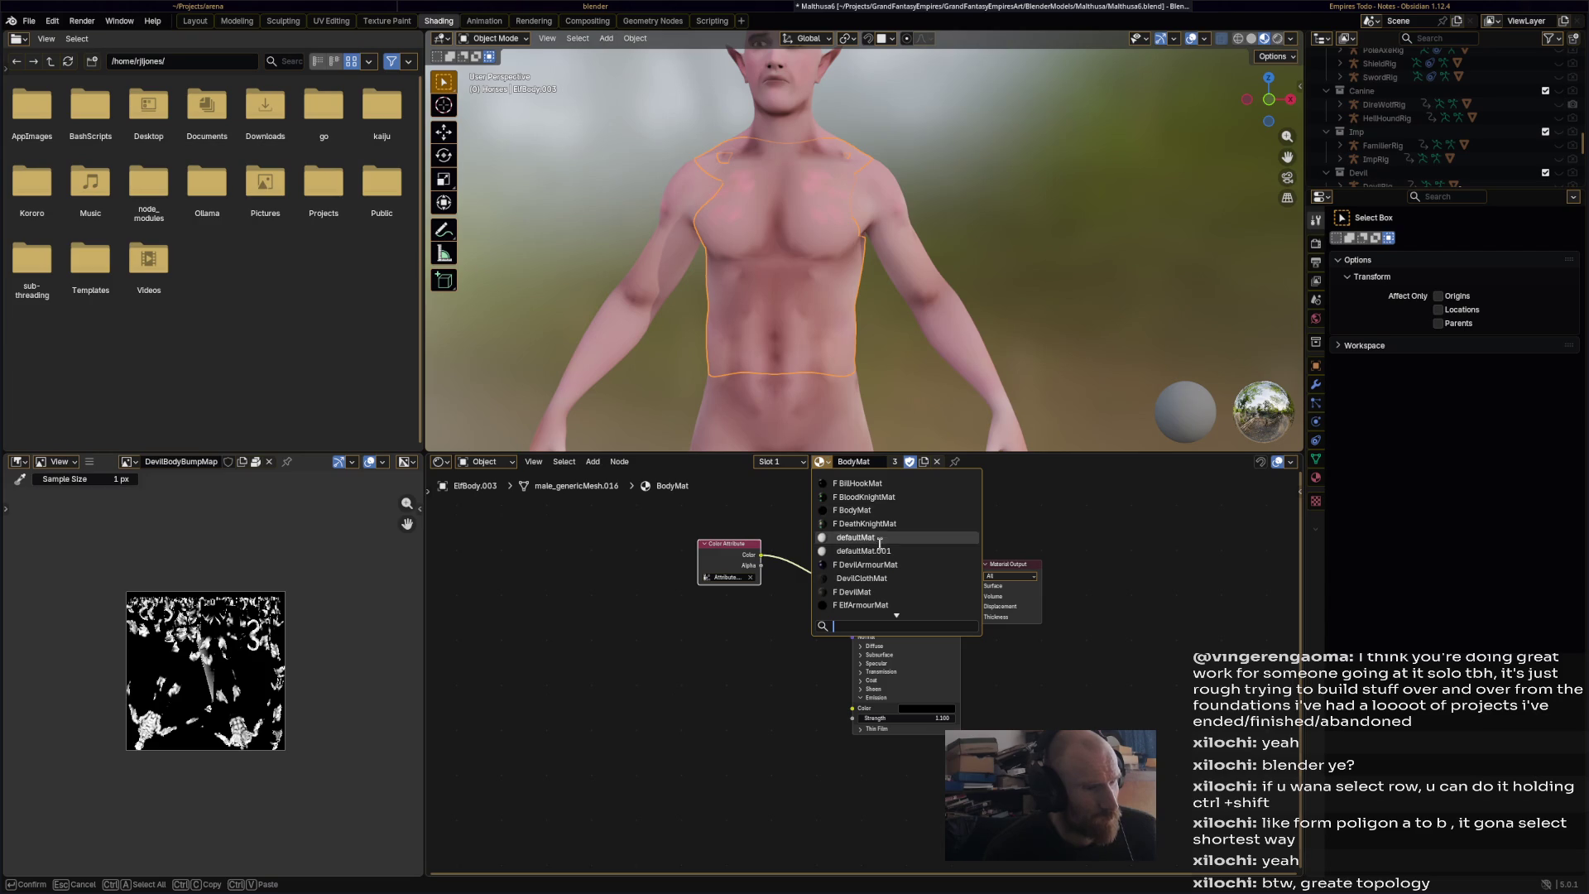
pyautogui.scroll(-20, 880, 577)
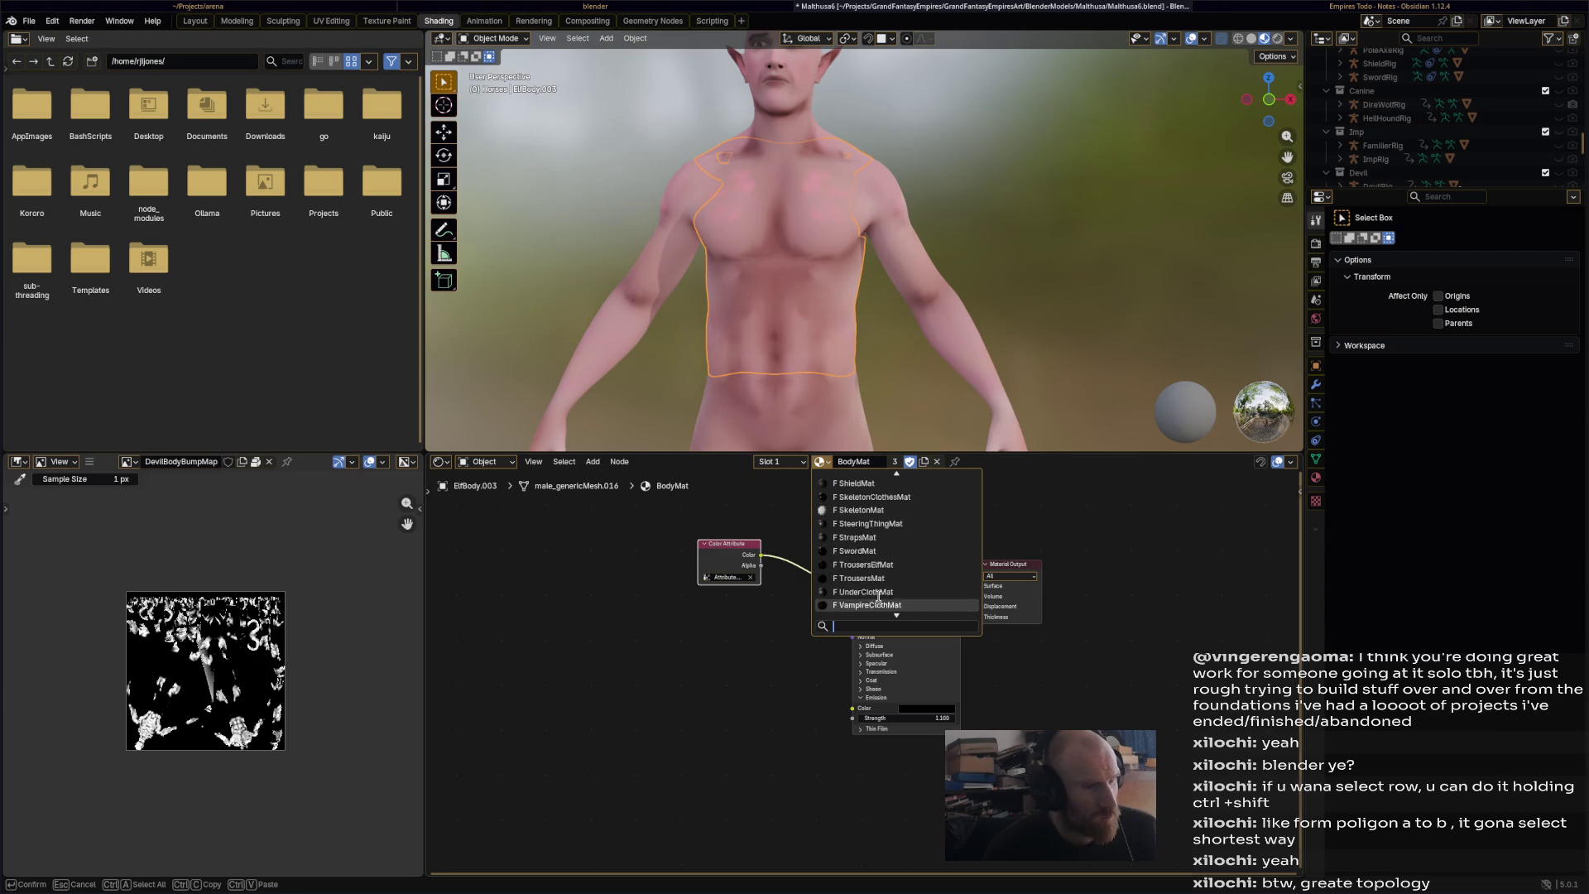
pyautogui.click(898, 538)
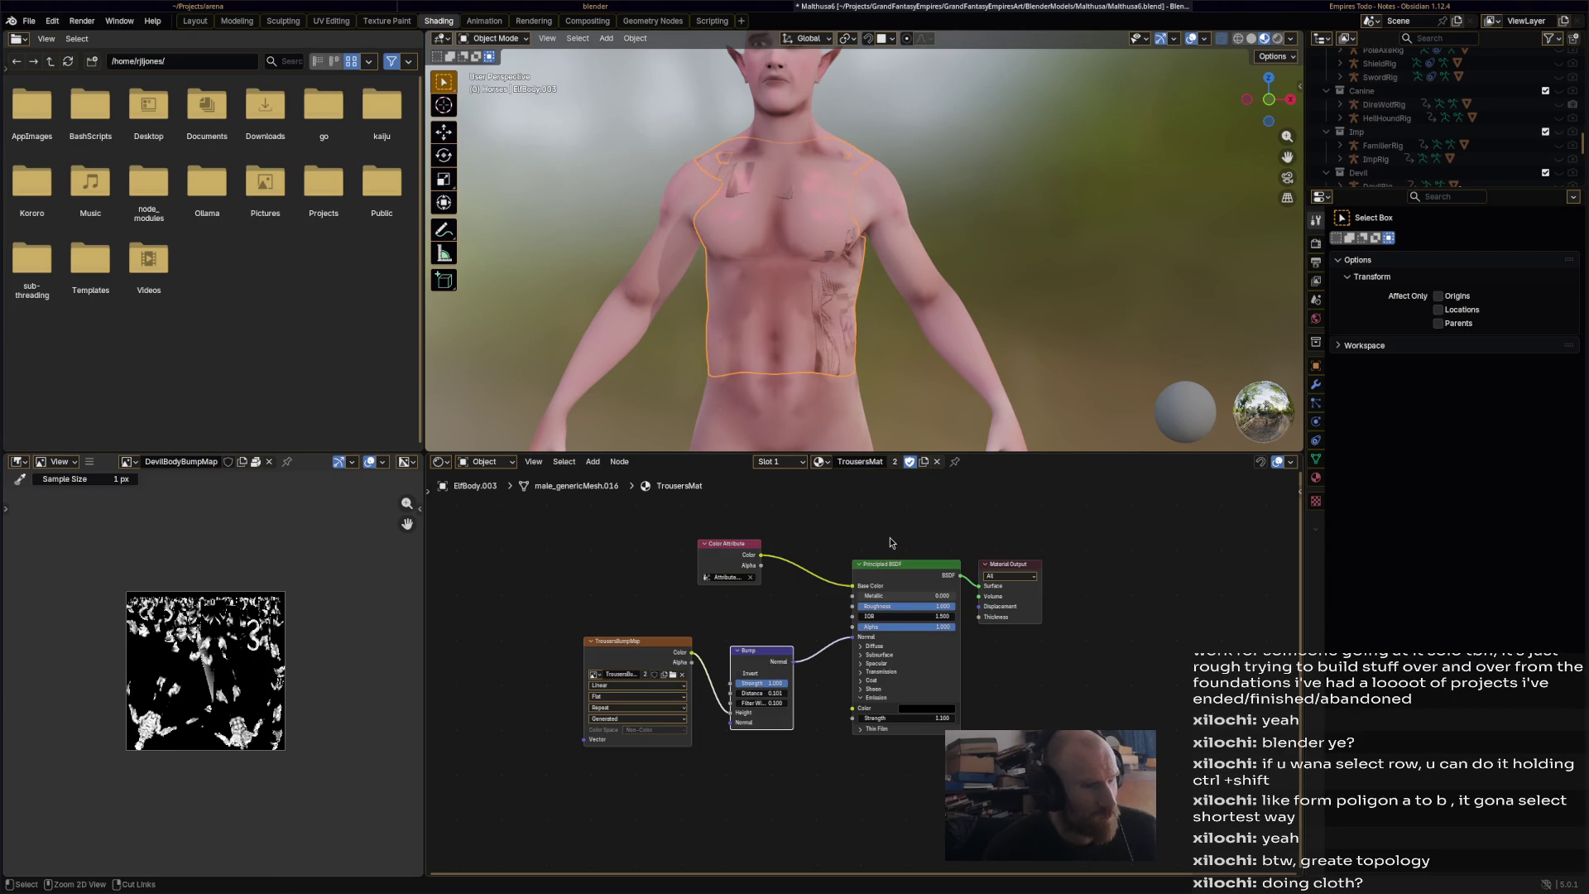
pyautogui.hotkey('ctrl', 'z')
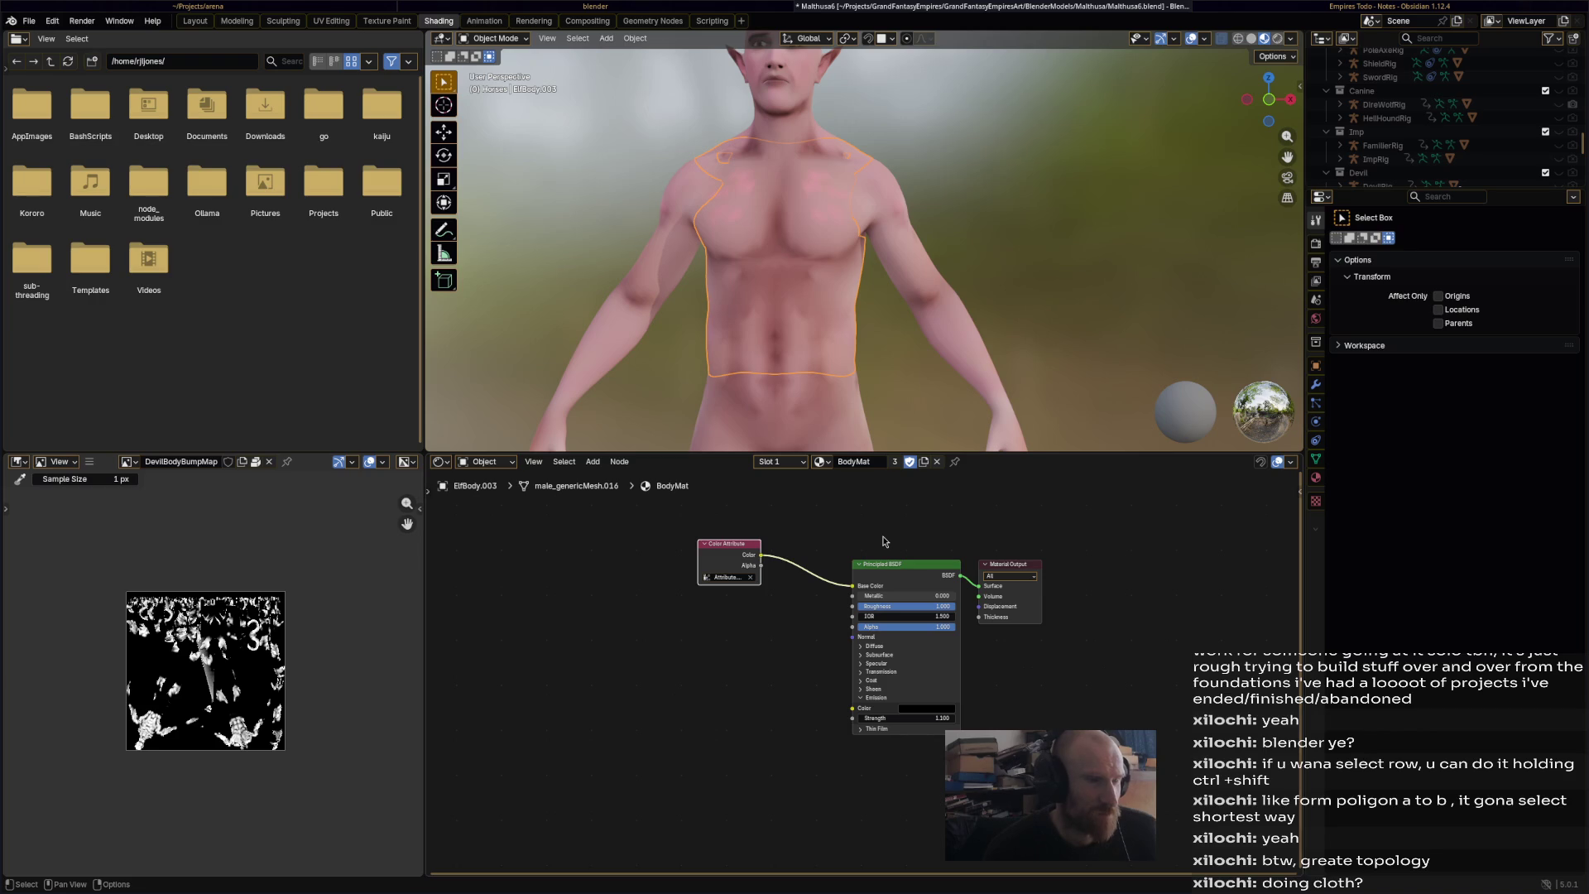
pyautogui.click(802, 467)
pyautogui.click(802, 467)
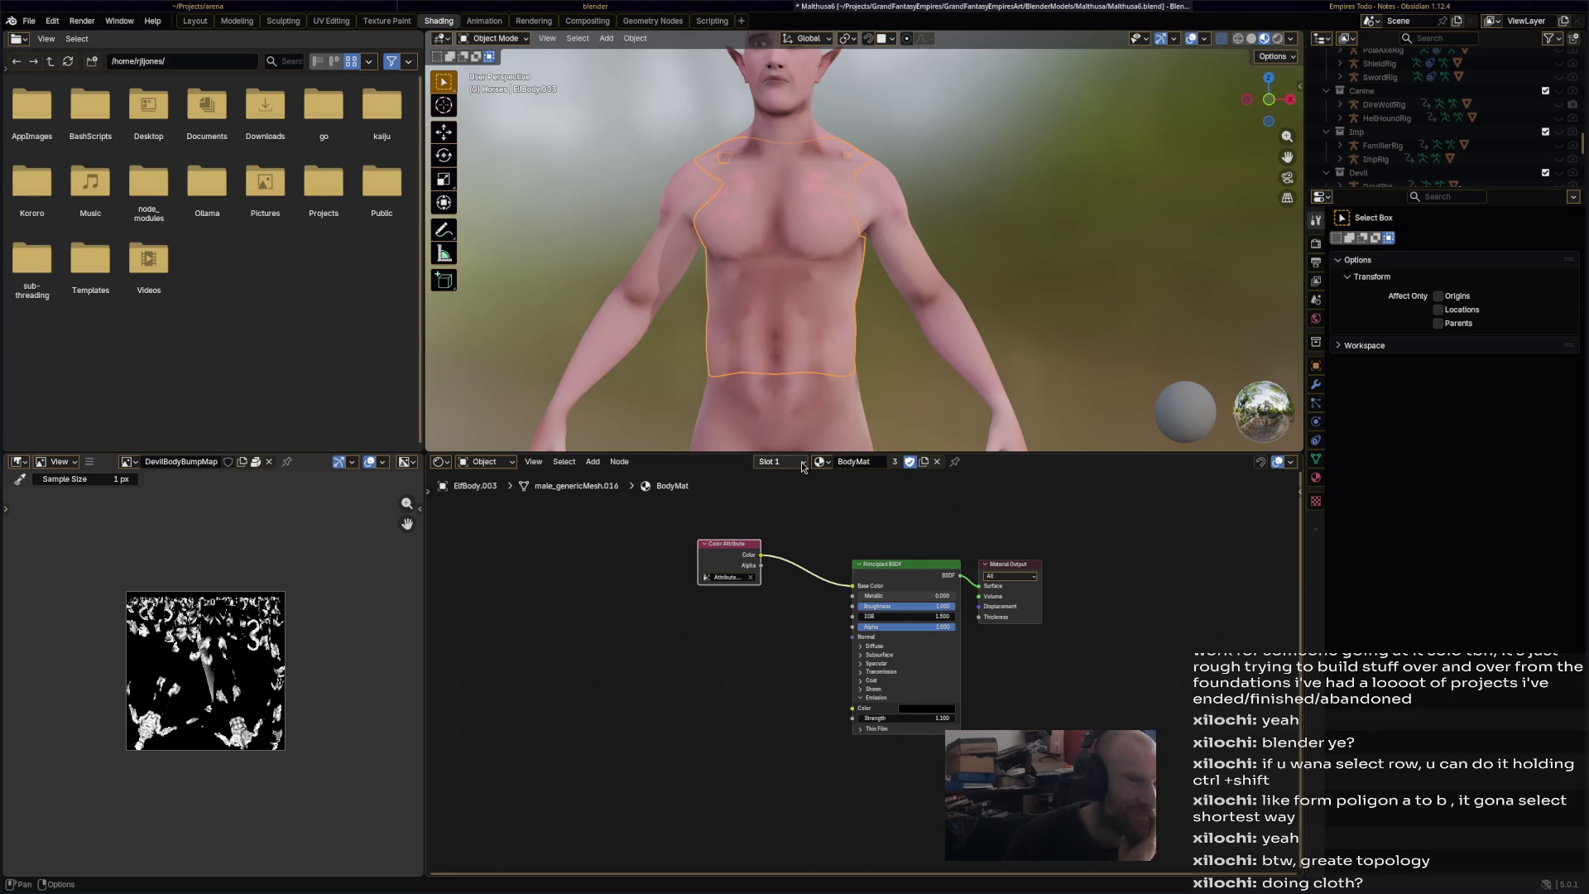
# - Duplicate BodyMat and rename the copy BodyMat.001 to ShirtMat
pyautogui.click(924, 462)
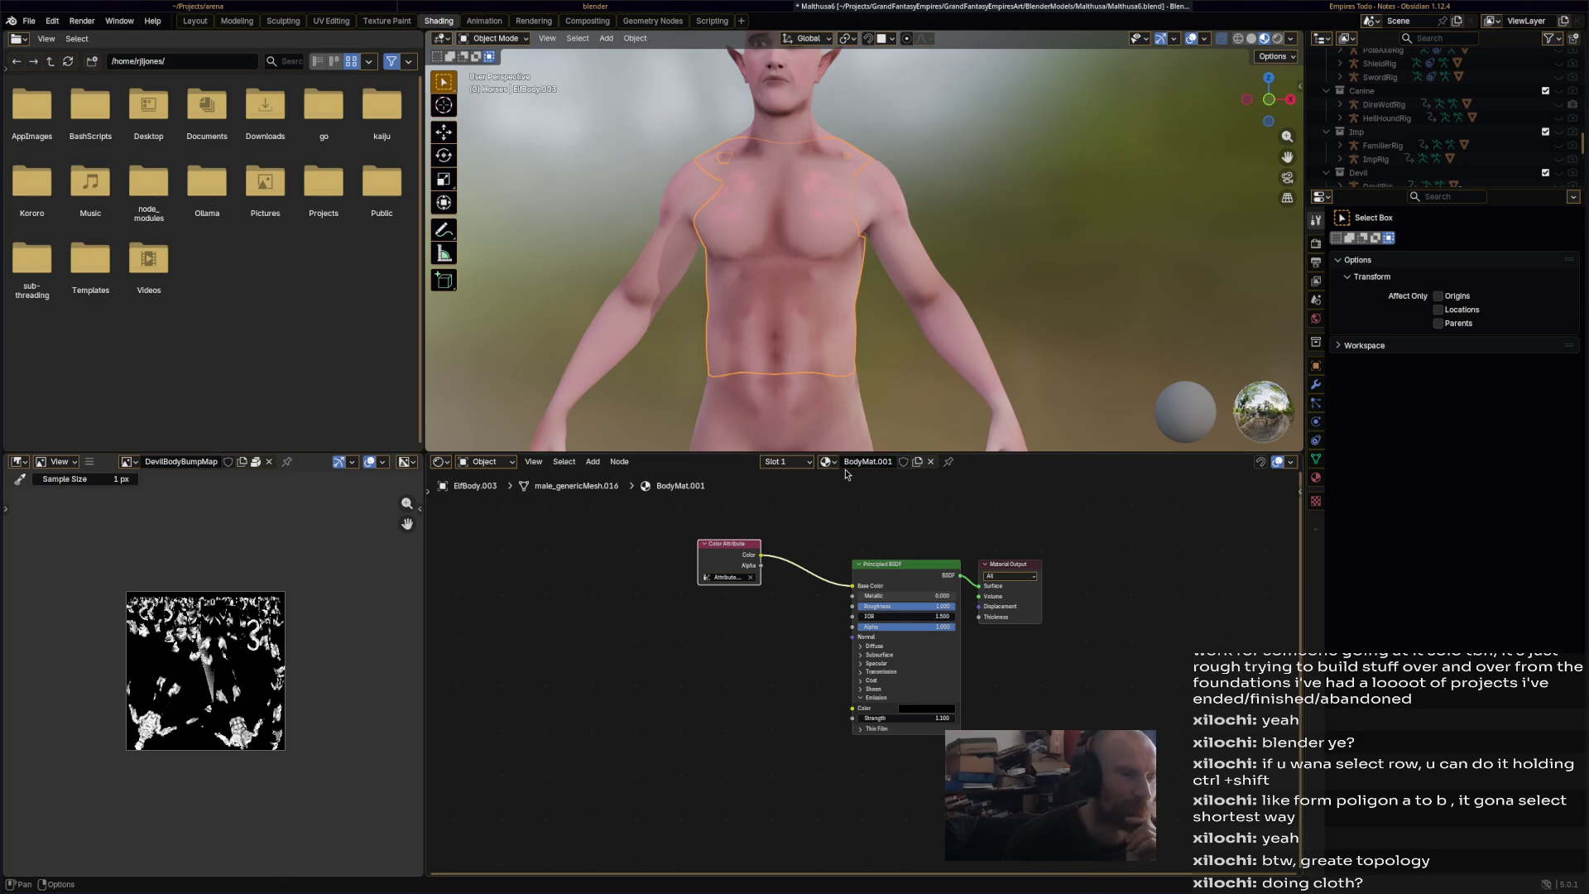
pyautogui.click(856, 461)
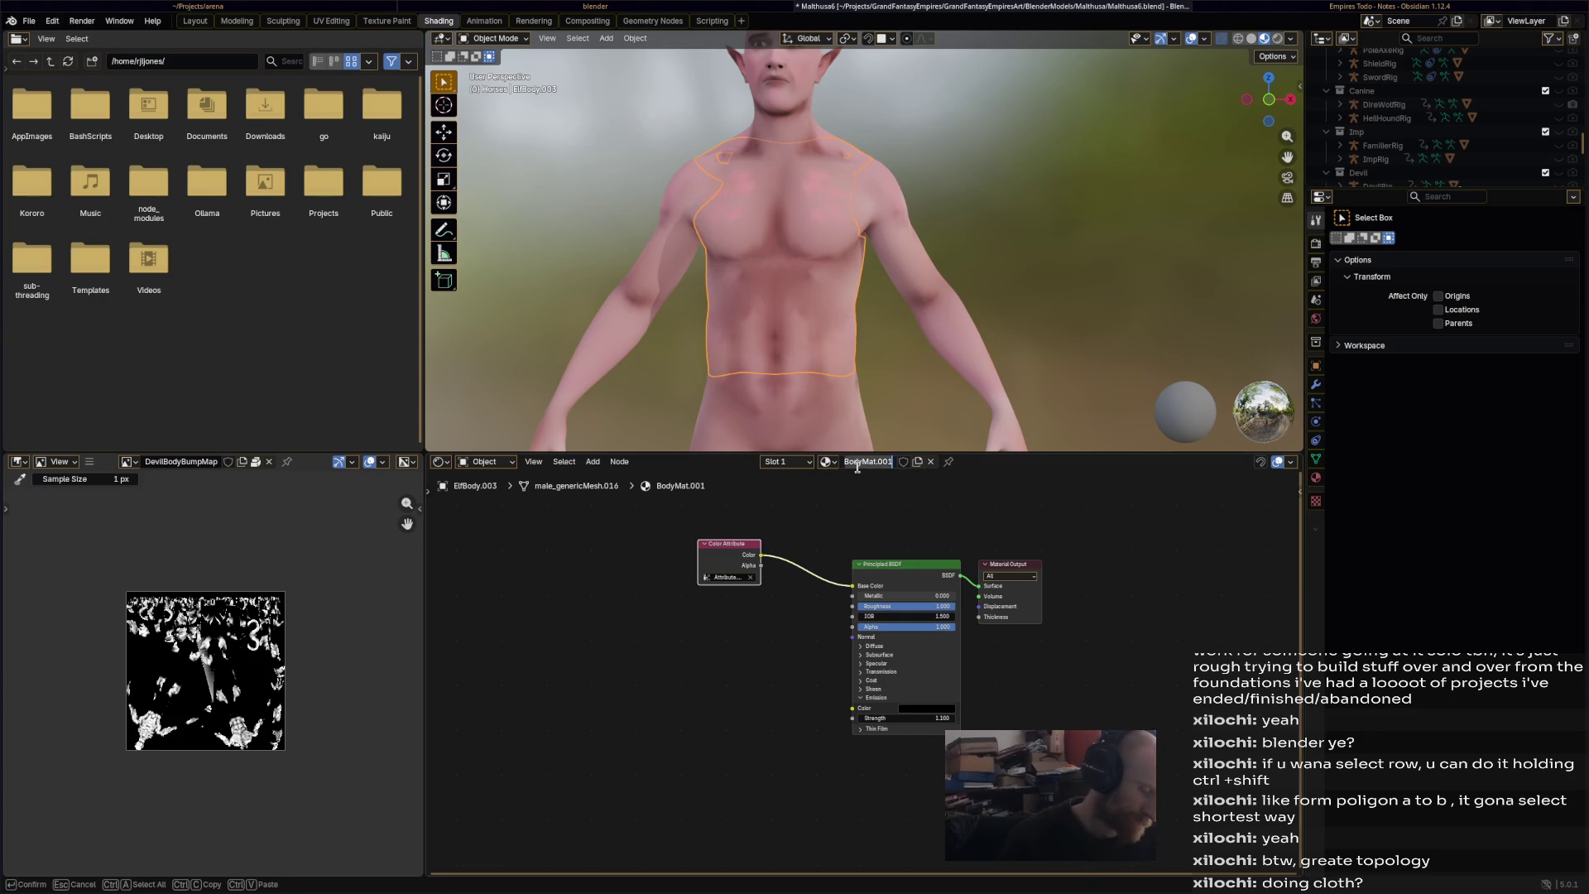
pyautogui.write('ShirtMat')
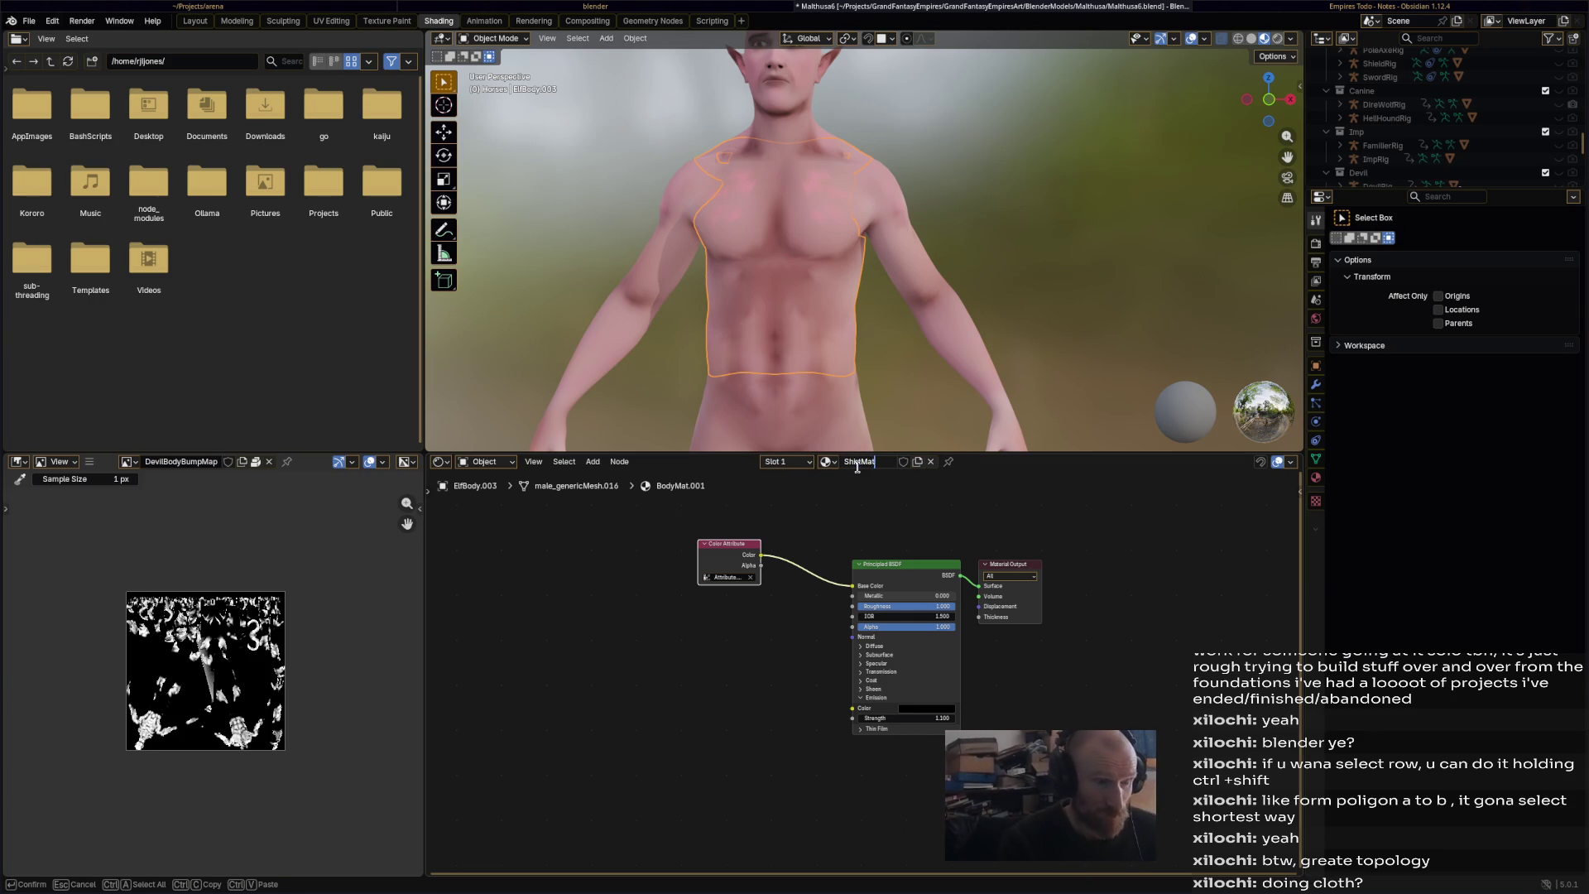
pyautogui.press('Return')
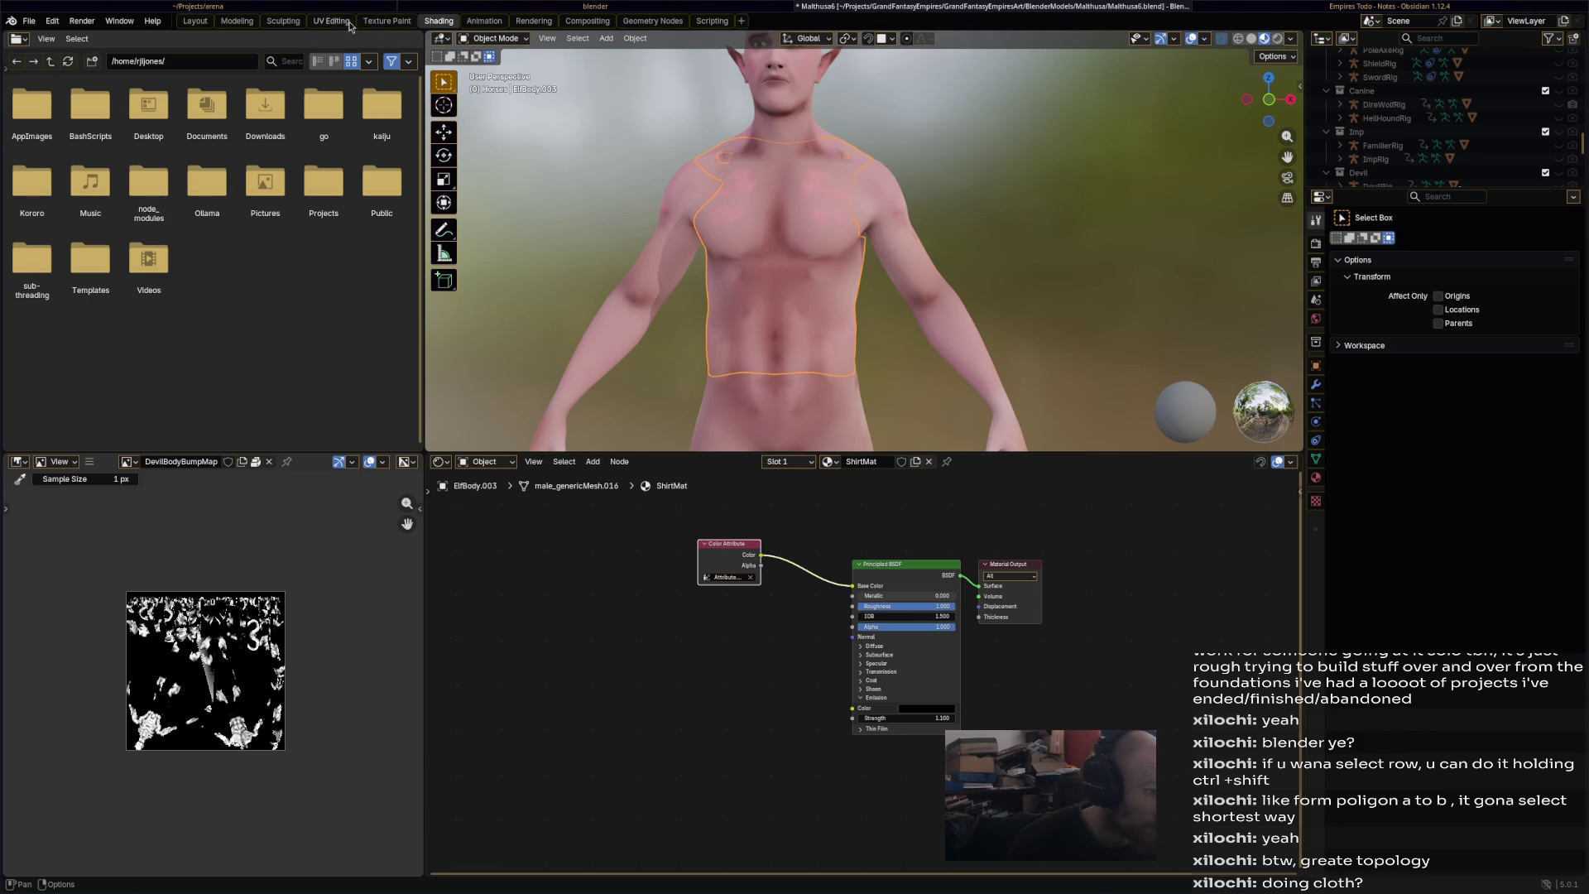
# - In the Animation workspace, inflate the shoulders with the Inflate/Deflate sculpt brush, then enter Vertex Paint mode
pyautogui.click(483, 21)
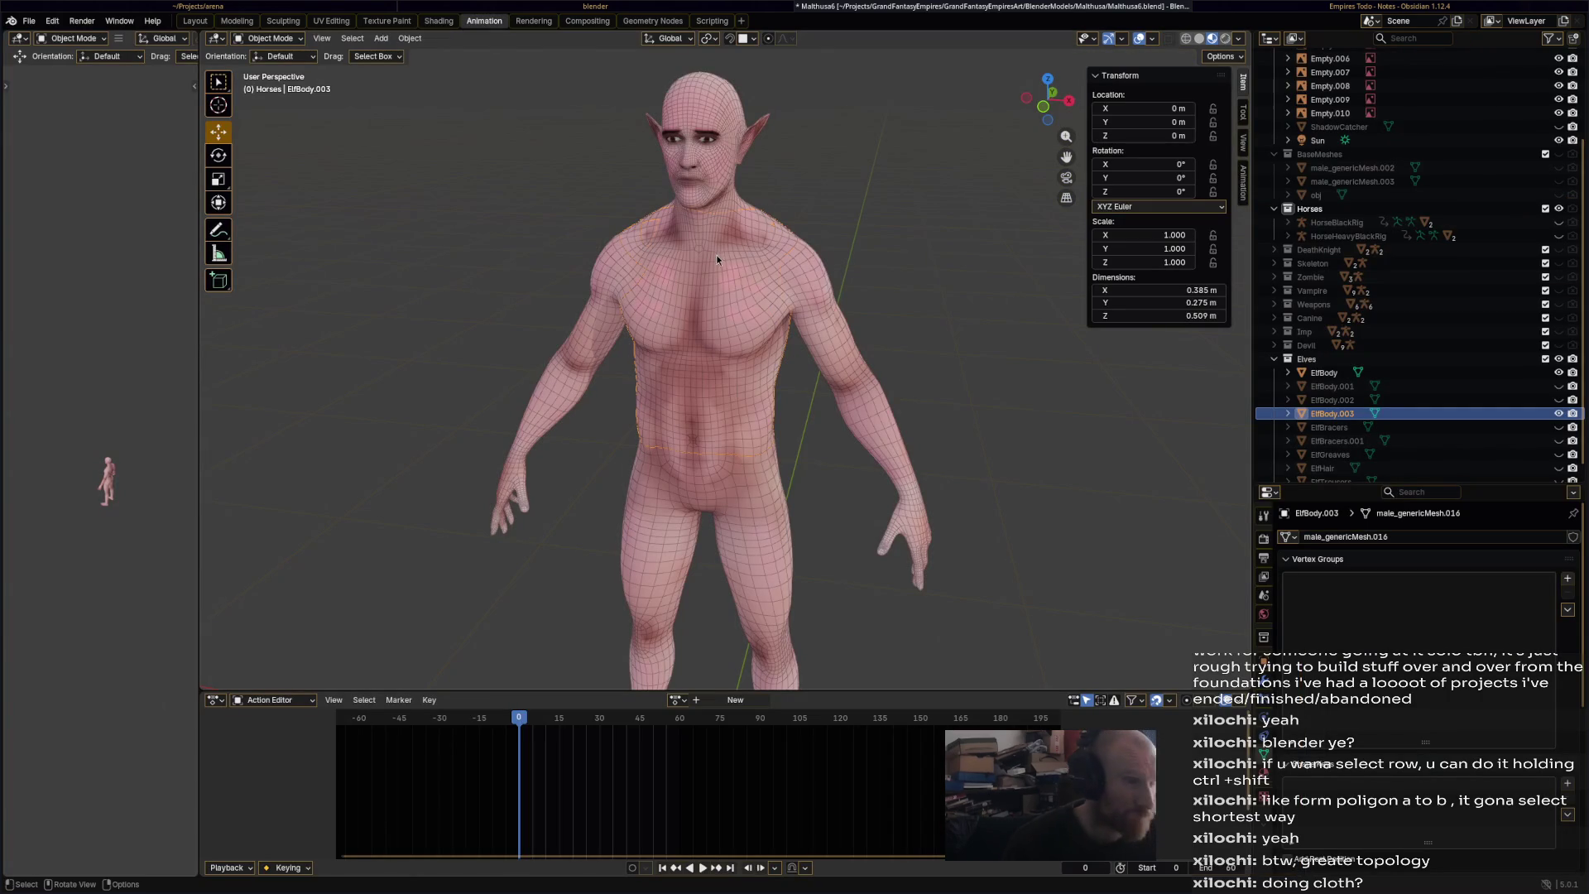
pyautogui.click(269, 38)
pyautogui.click(298, 87)
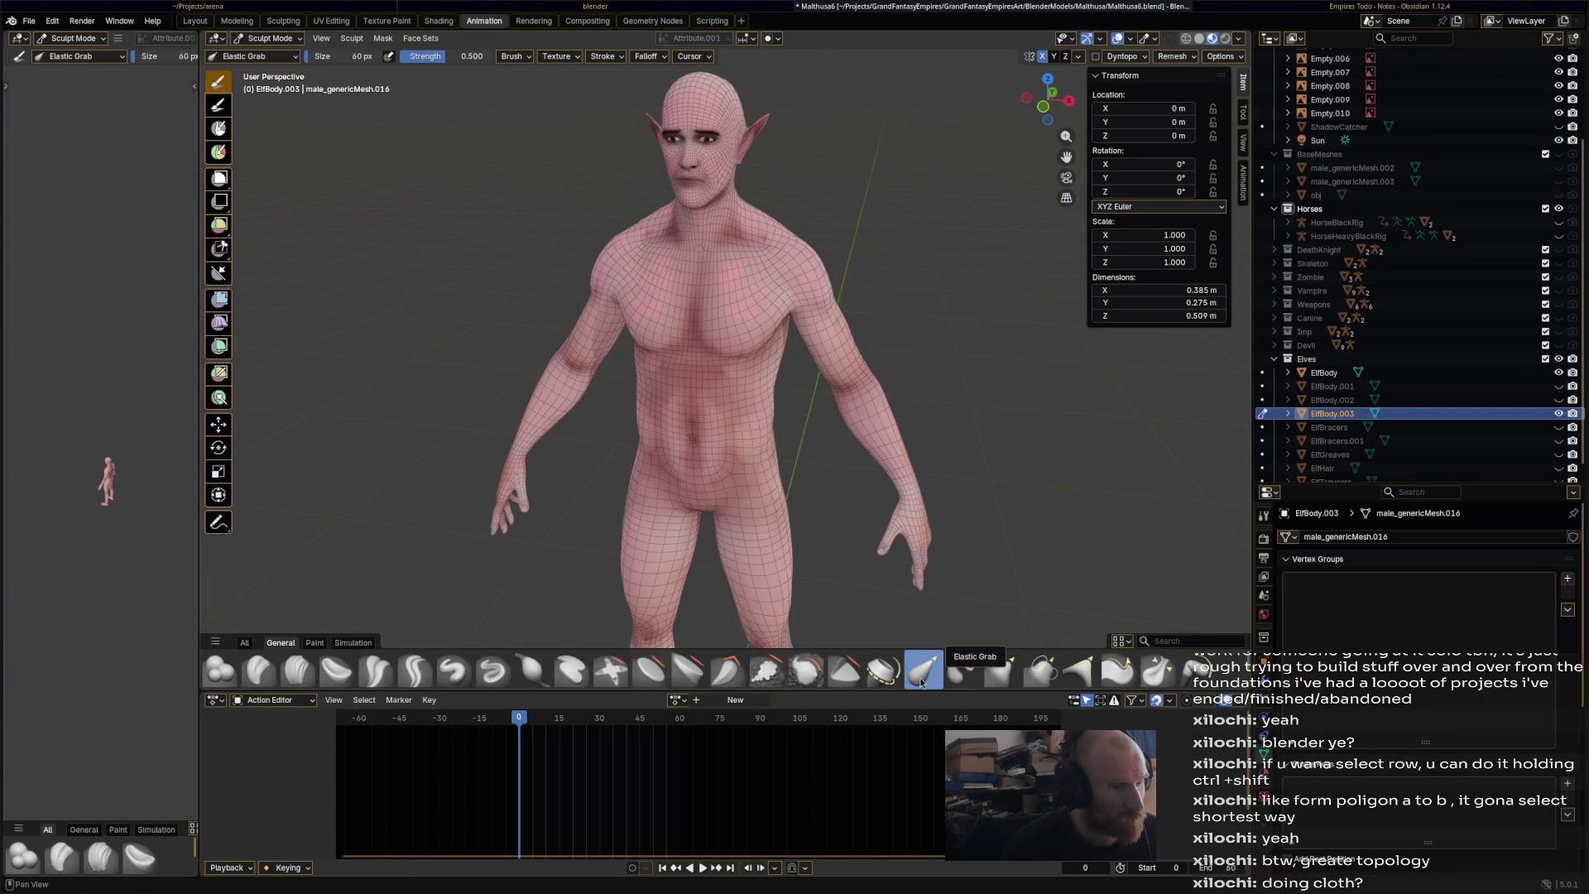
pyautogui.click(533, 670)
pyautogui.moveTo(670, 229); pyautogui.dragTo(749, 235)
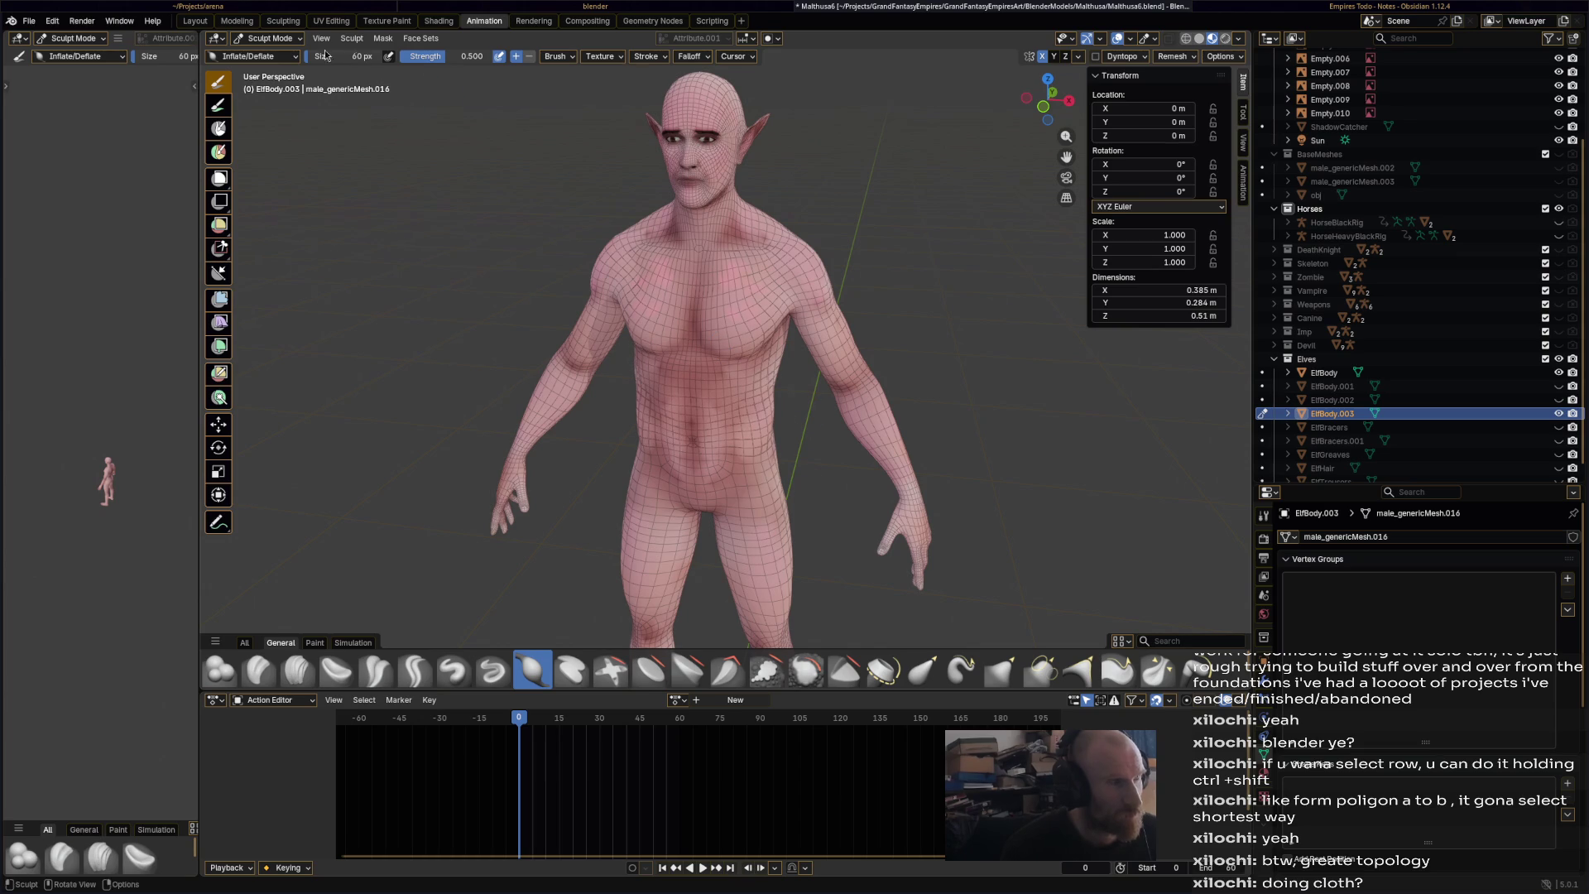
pyautogui.click(266, 38)
pyautogui.click(274, 103)
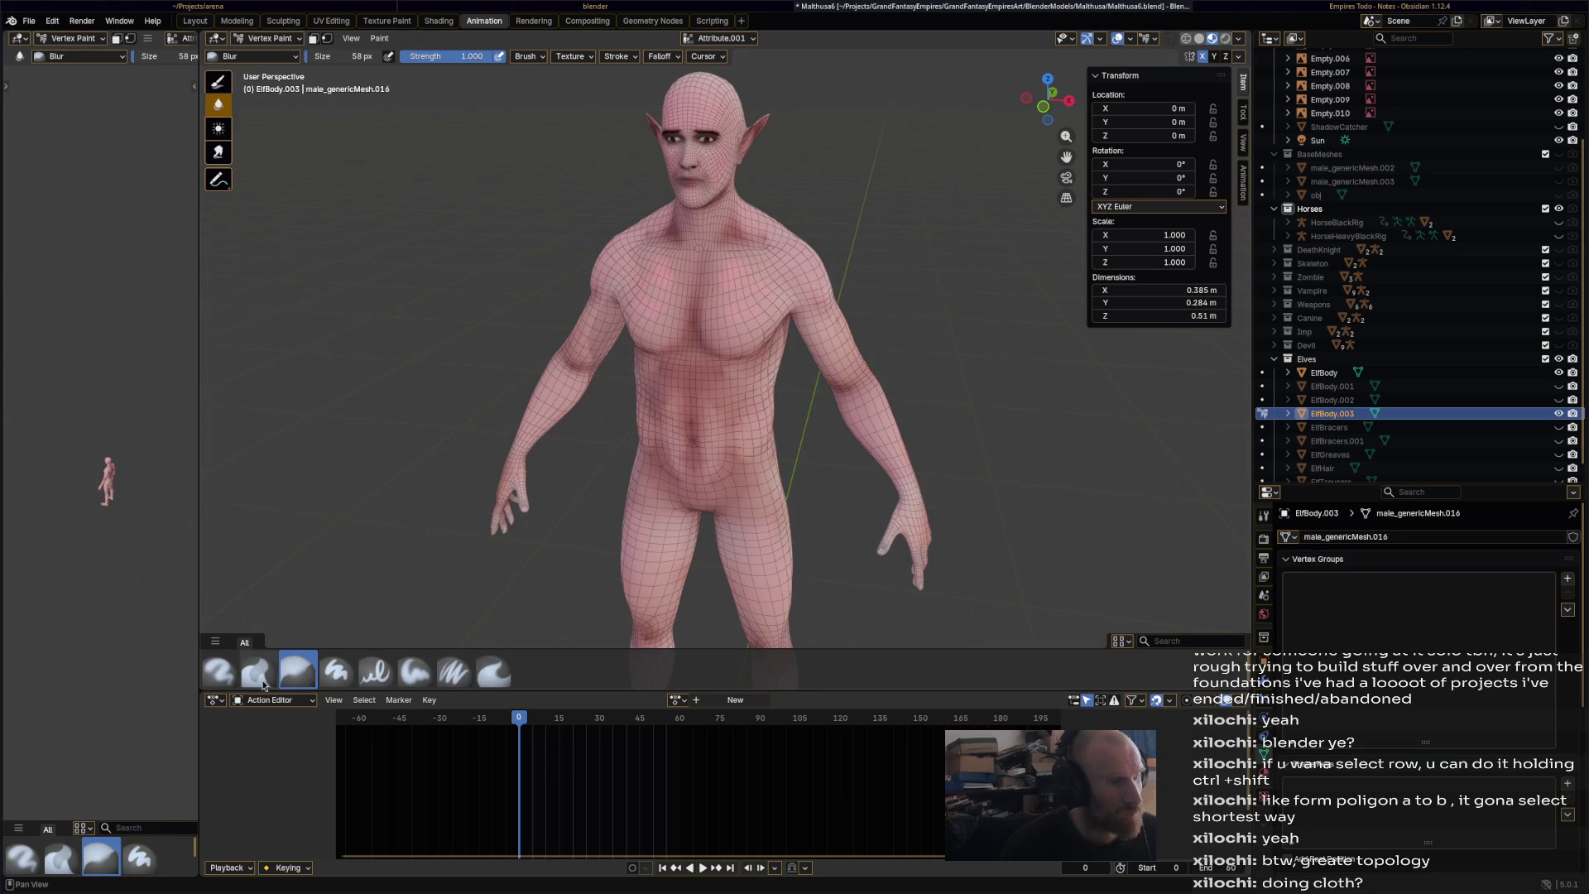
# - Paint the torso green from hip to chest with the Airbrush
pyautogui.click(220, 670)
pyautogui.click(1264, 515)
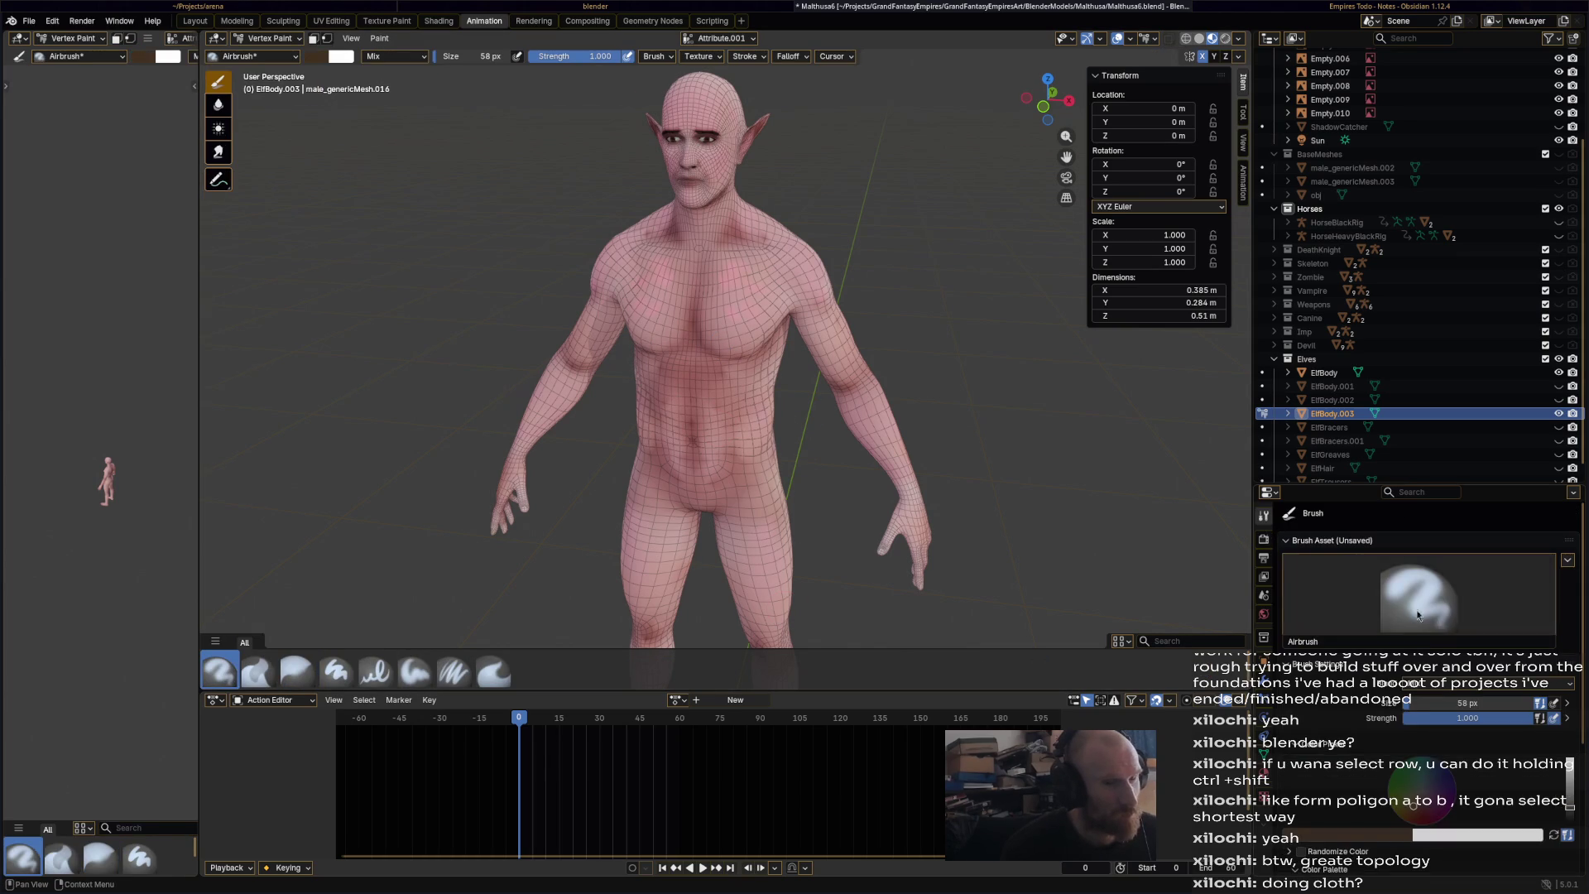
pyautogui.scroll(-4, 1423, 815)
pyautogui.click(1343, 802)
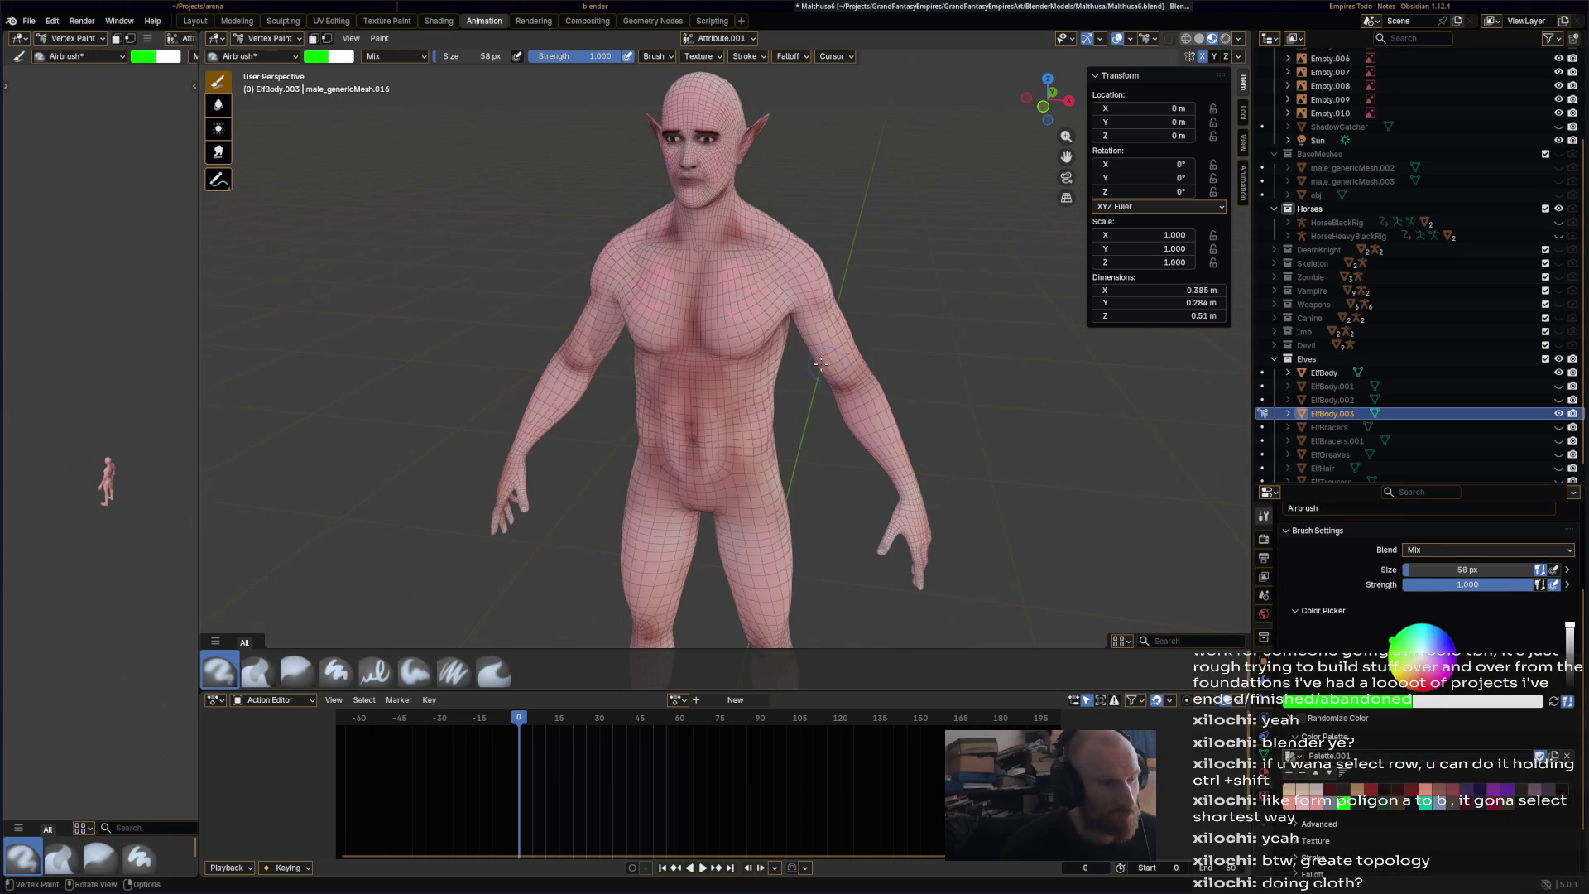
pyautogui.scroll(-4, 699, 357)
pyautogui.moveTo(716, 378); pyautogui.dragTo(717, 329)
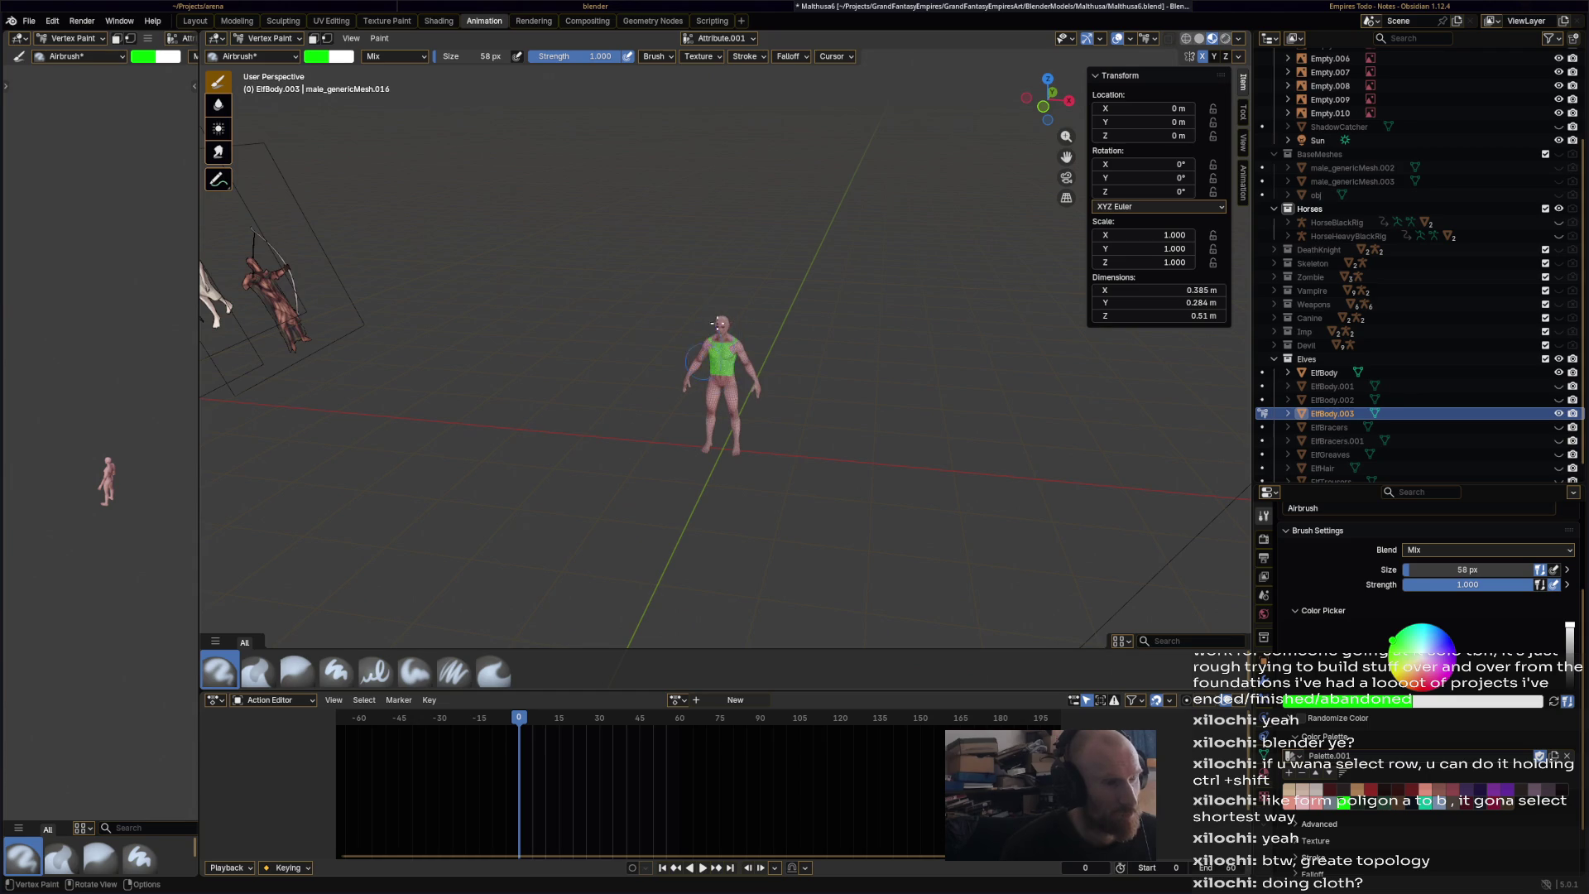
pyautogui.moveTo(713, 375); pyautogui.dragTo(685, 339, button='middle')
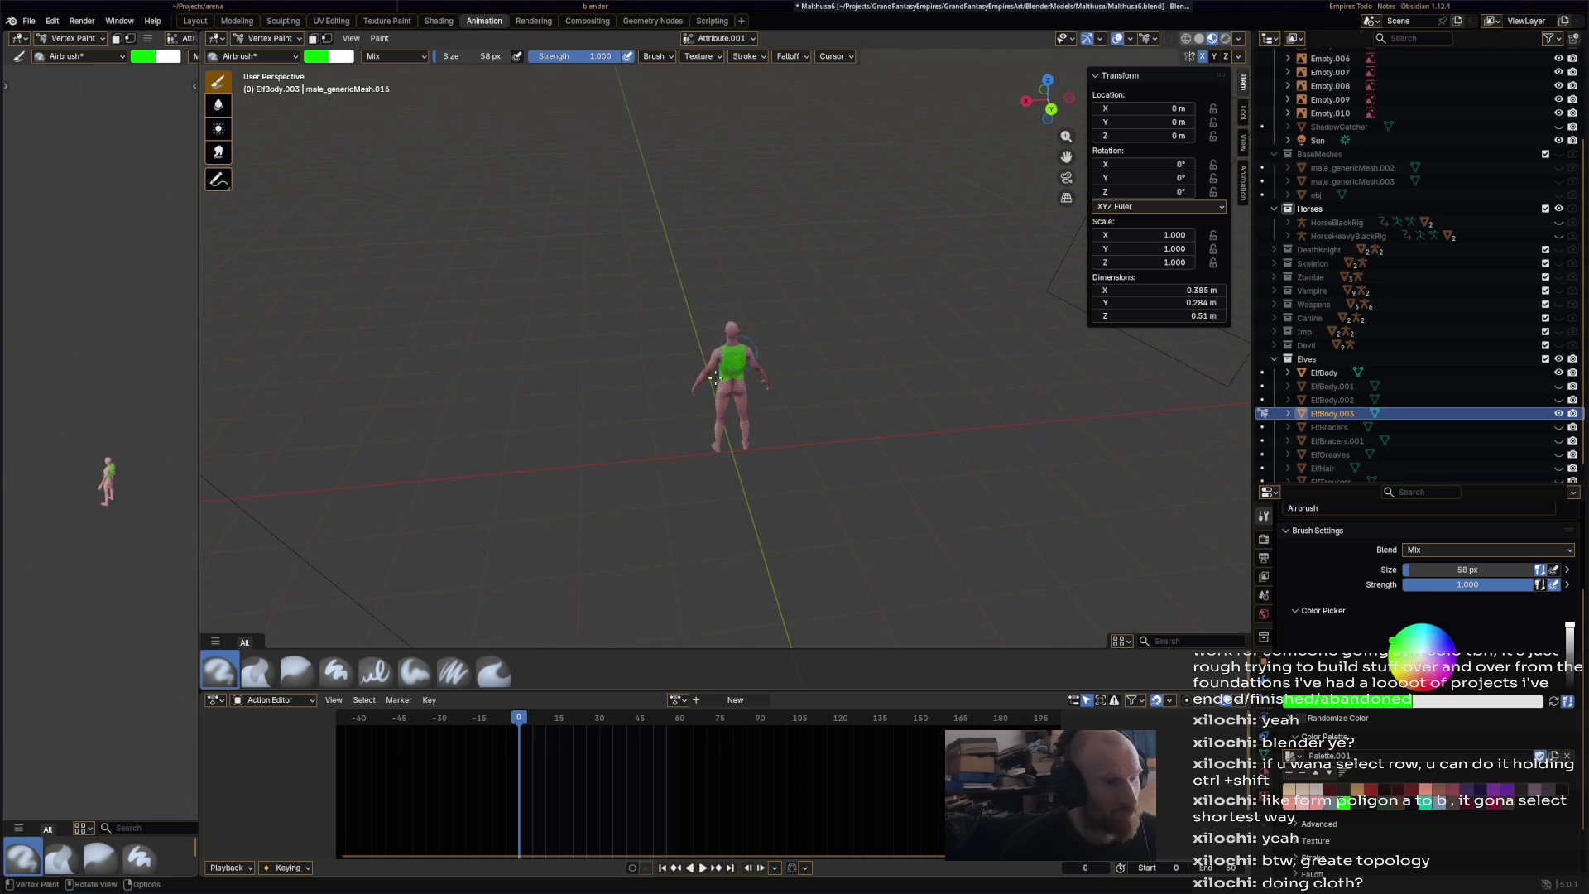
# - Go to the numpad 1 front view and switch the body into Edit Mode
pyautogui.press('KP_1')
pyautogui.scroll(8, 745, 389)
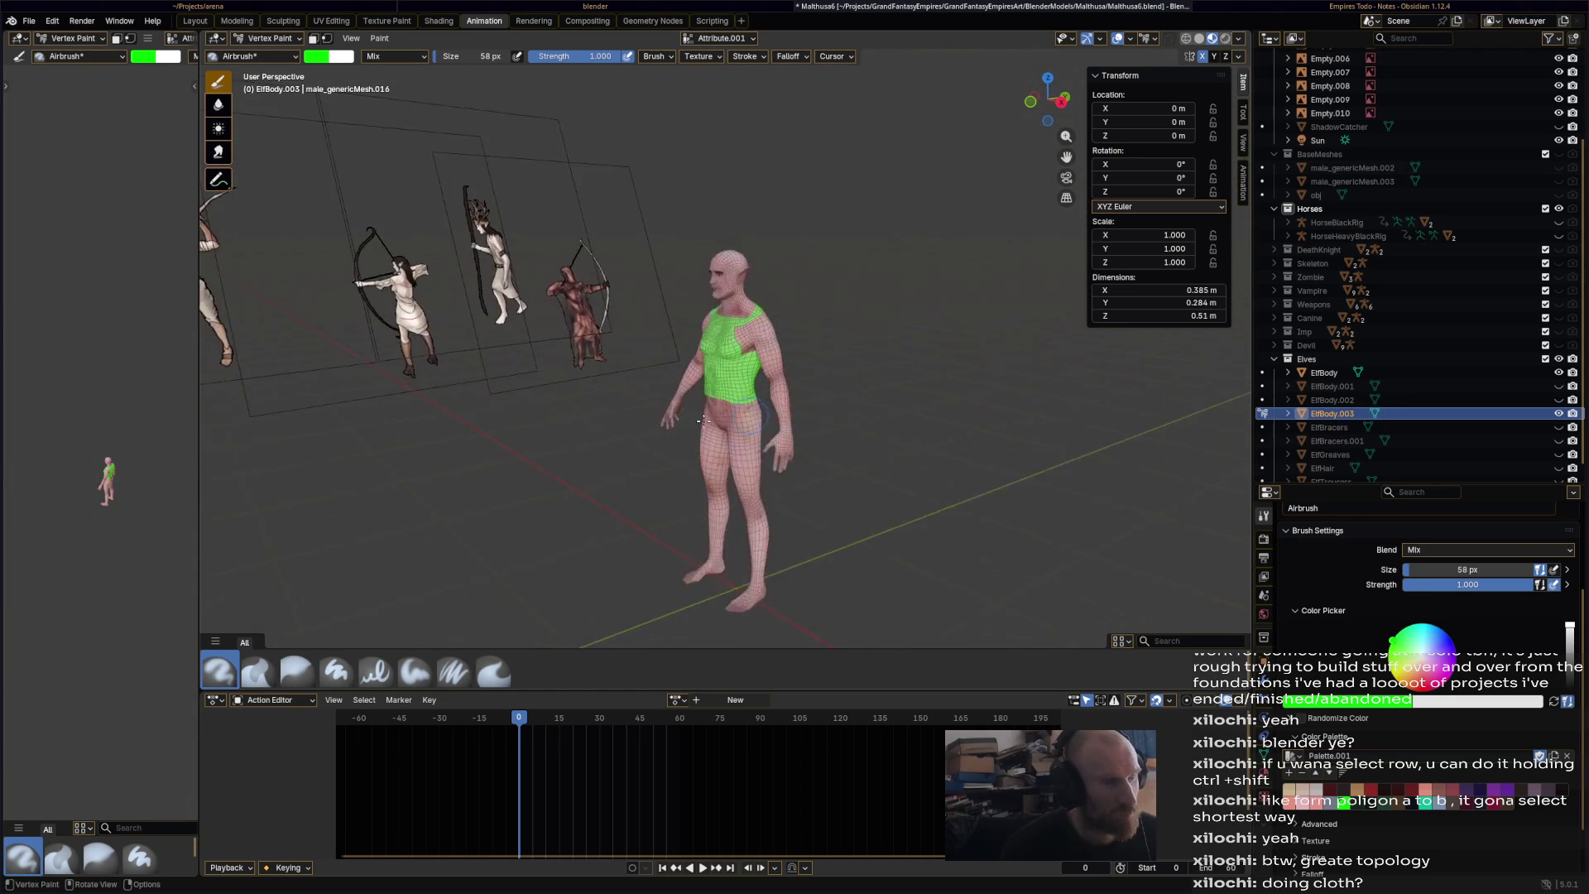
pyautogui.scroll(2, 764, 408)
pyautogui.click(265, 38)
pyautogui.click(275, 69)
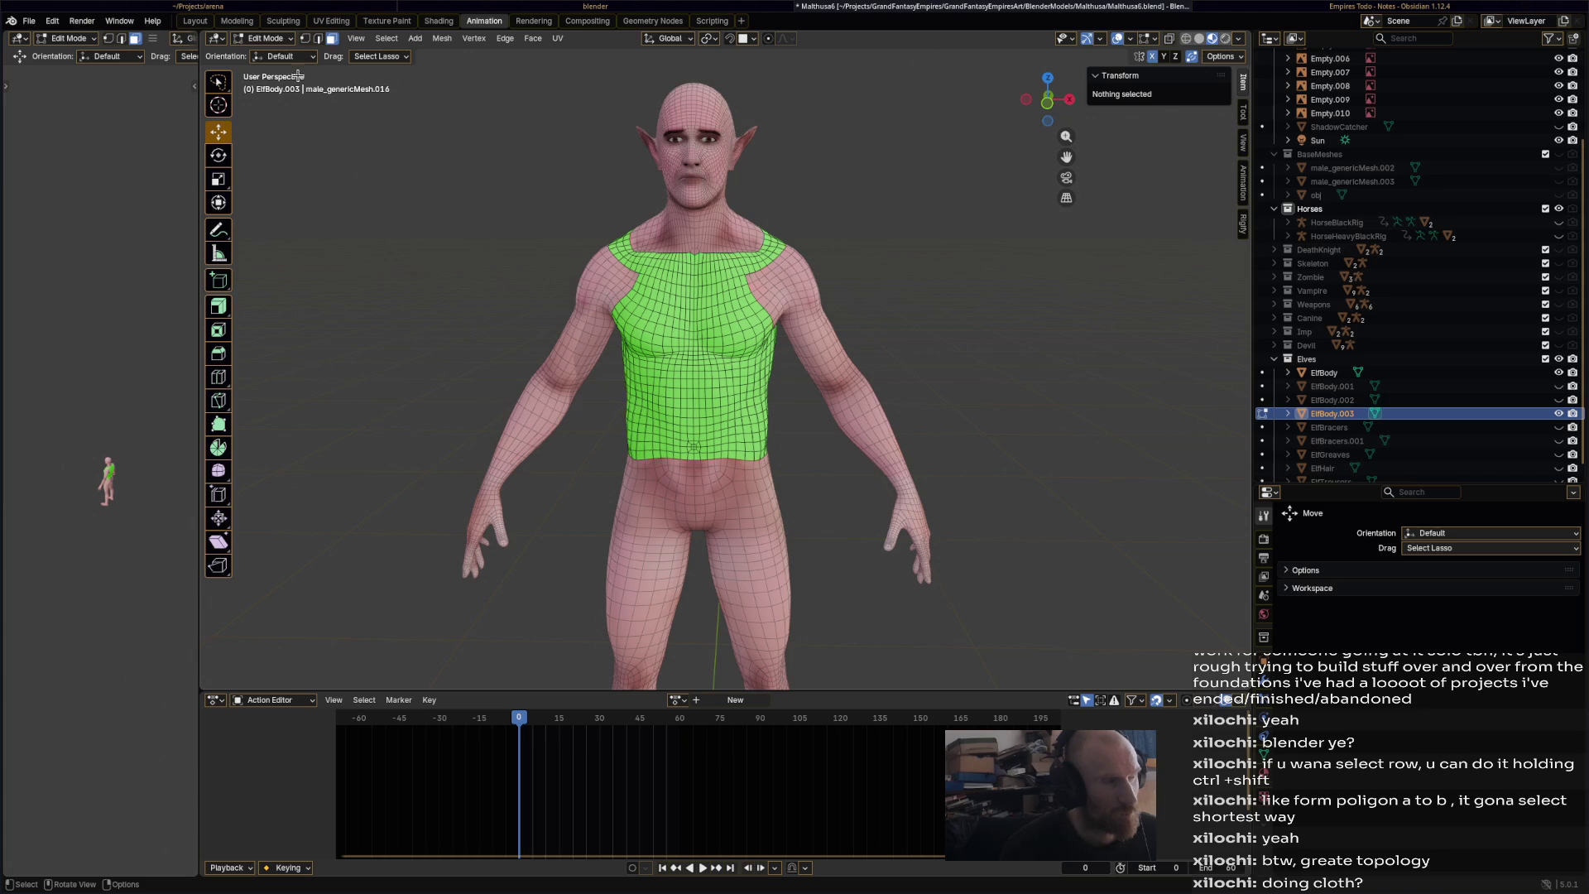
# - In Sculpt Mode, inflate the green chest area and check it from the side and back
pyautogui.click(265, 38)
pyautogui.click(288, 84)
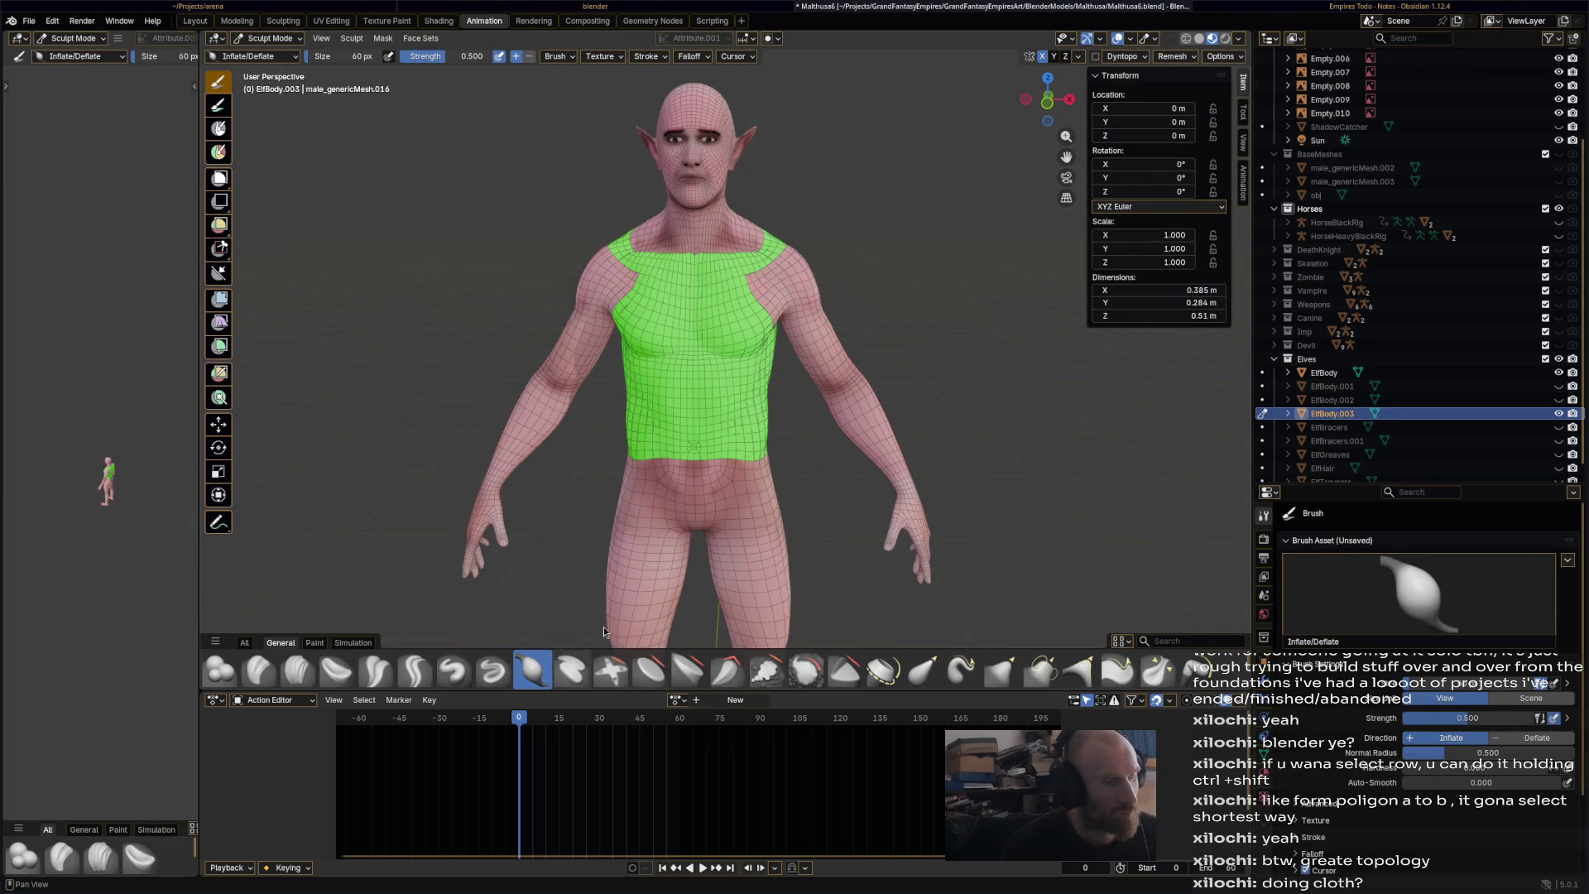
pyautogui.click(744, 287)
pyautogui.moveTo(740, 308); pyautogui.dragTo(721, 439)
pyautogui.moveTo(750, 467); pyautogui.dragTo(723, 276, button='middle')
pyautogui.moveTo(830, 311); pyautogui.dragTo(824, 289, button='middle')
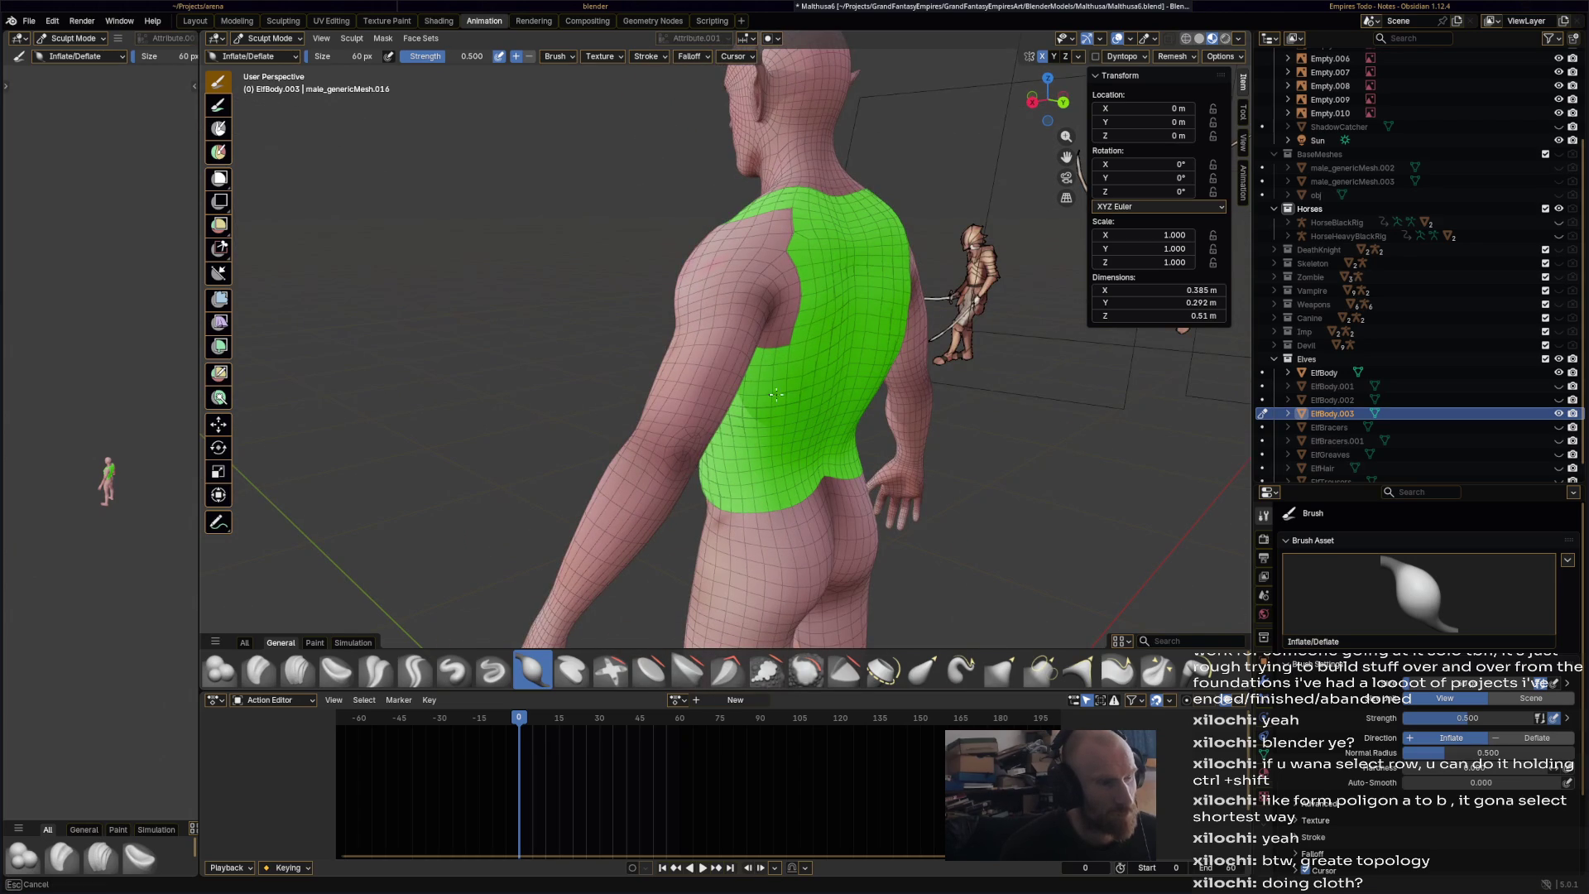
pyautogui.moveTo(827, 368); pyautogui.dragTo(804, 388, button='middle')
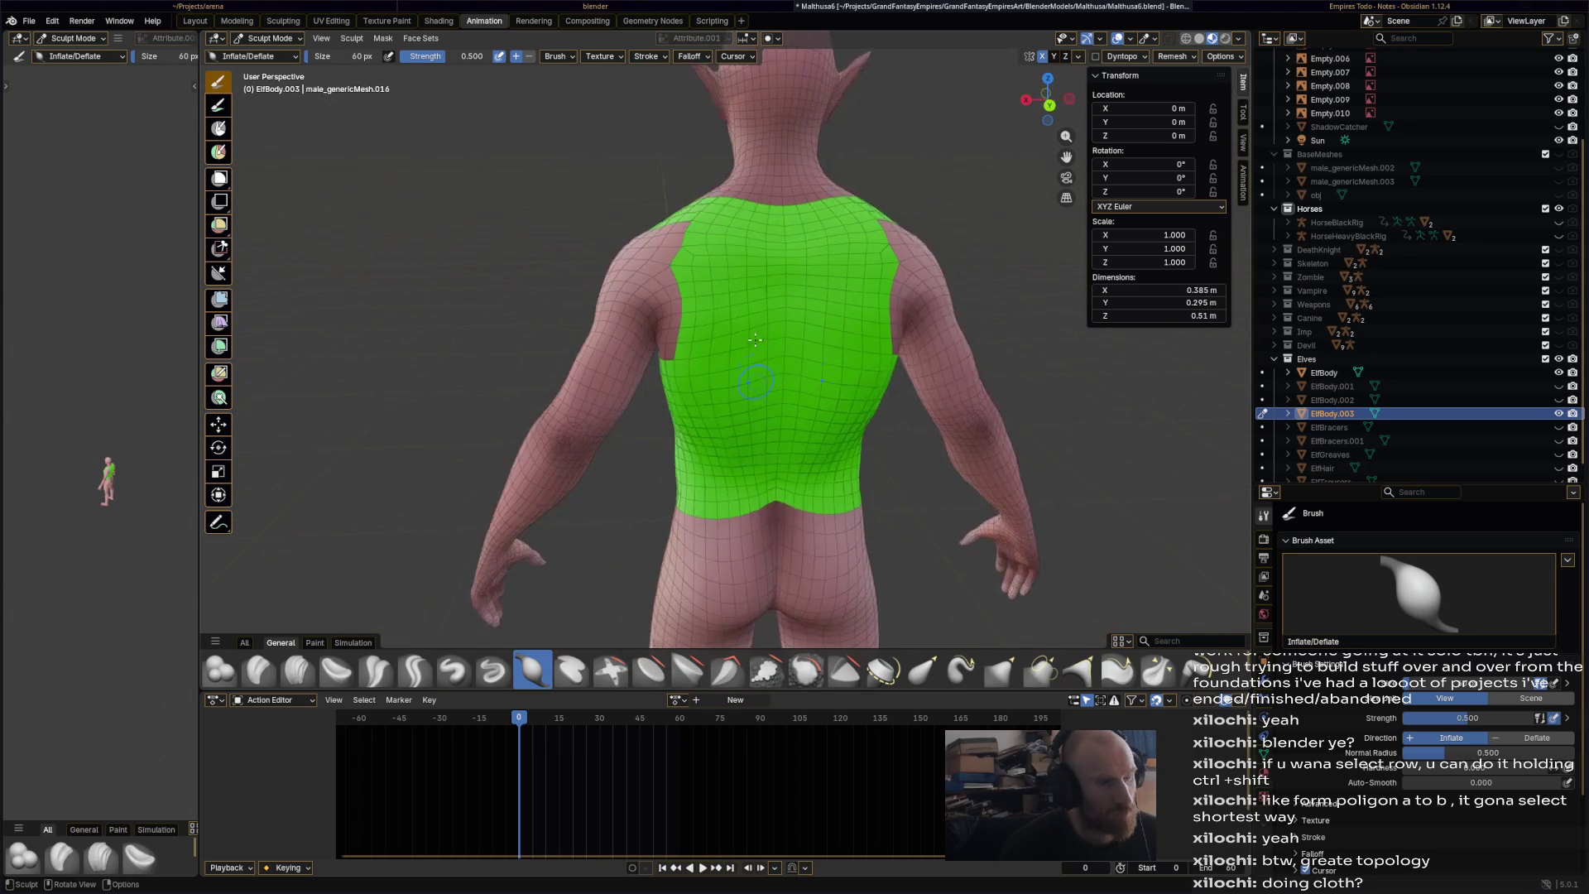
pyautogui.moveTo(682, 512)
pyautogui.mouseDown(button='middle')
pyautogui.moveTo(660, 469)
pyautogui.moveTo(952, 464)
pyautogui.mouseUp(button='middle')
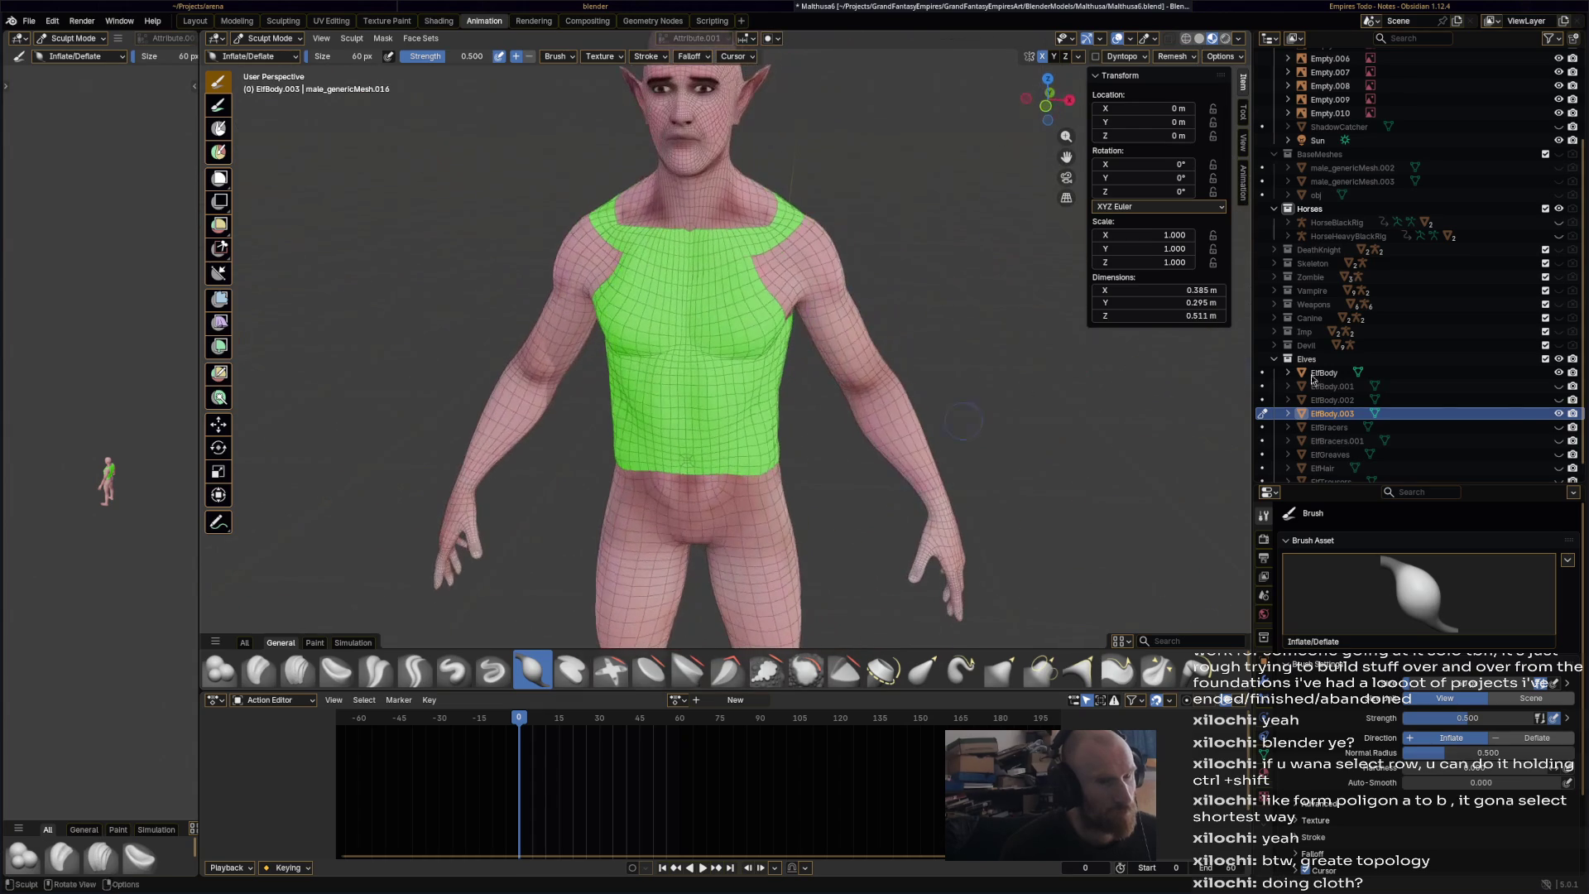
# - Inflate the green shoulder area and the rest of the shirt region a bit more
pyautogui.click(1559, 414)
pyautogui.click(1559, 414)
pyautogui.moveTo(807, 141); pyautogui.dragTo(806, 187, button='middle')
pyautogui.moveTo(641, 242)
pyautogui.mouseDown()
pyautogui.moveTo(587, 259)
pyautogui.moveTo(576, 194)
pyautogui.mouseUp()
pyautogui.moveTo(629, 244)
pyautogui.mouseDown(button='middle')
pyautogui.moveTo(519, 241)
pyautogui.moveTo(867, 277)
pyautogui.mouseUp(button='middle')
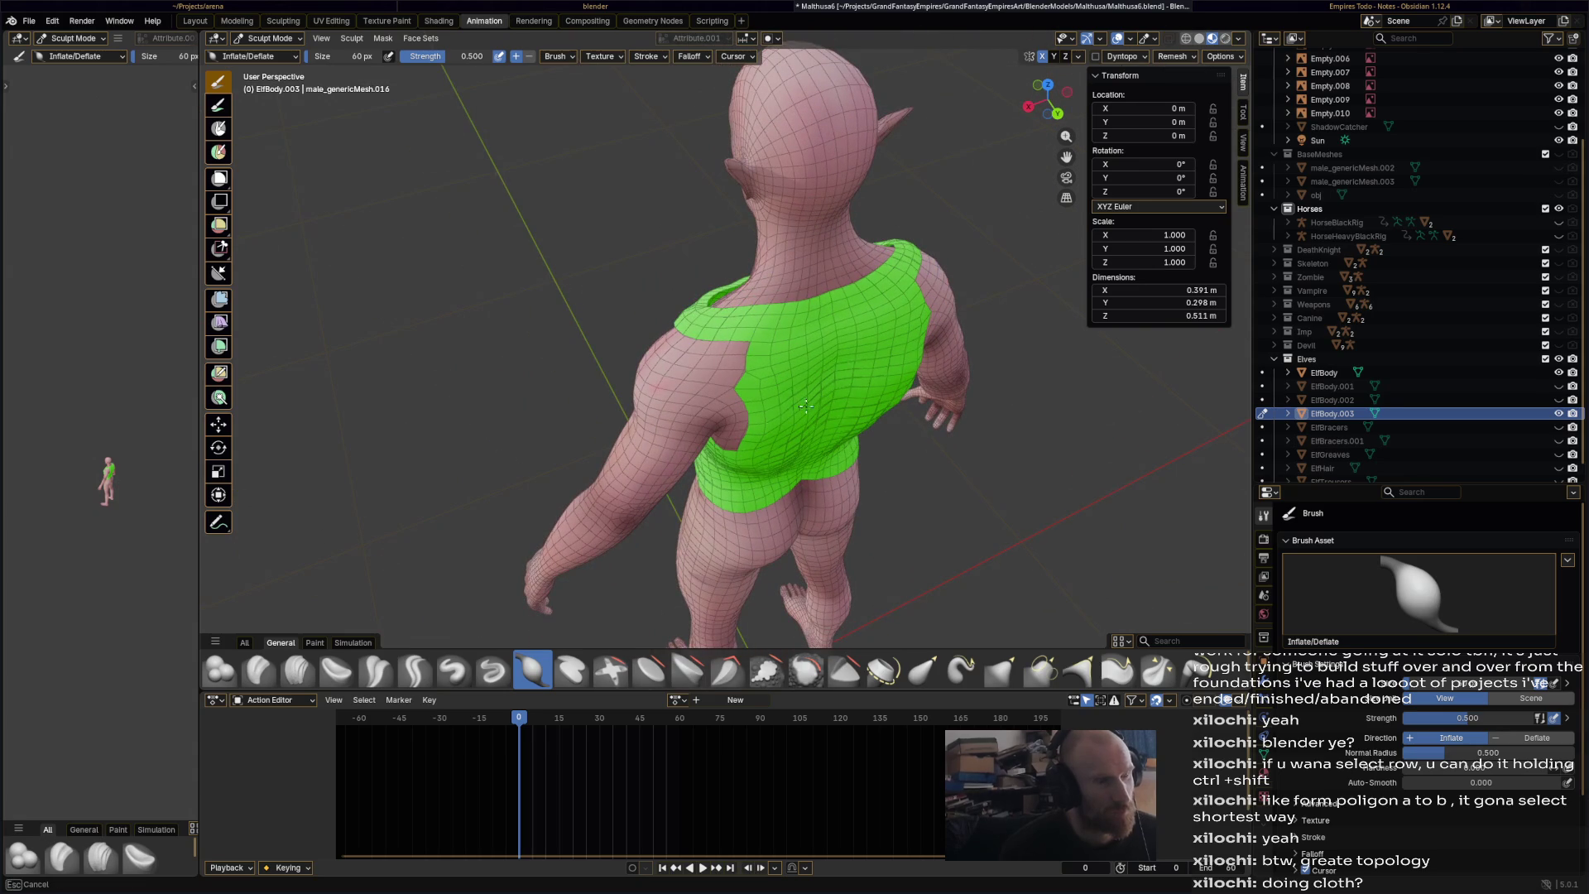
pyautogui.moveTo(853, 447); pyautogui.dragTo(630, 474, button='middle')
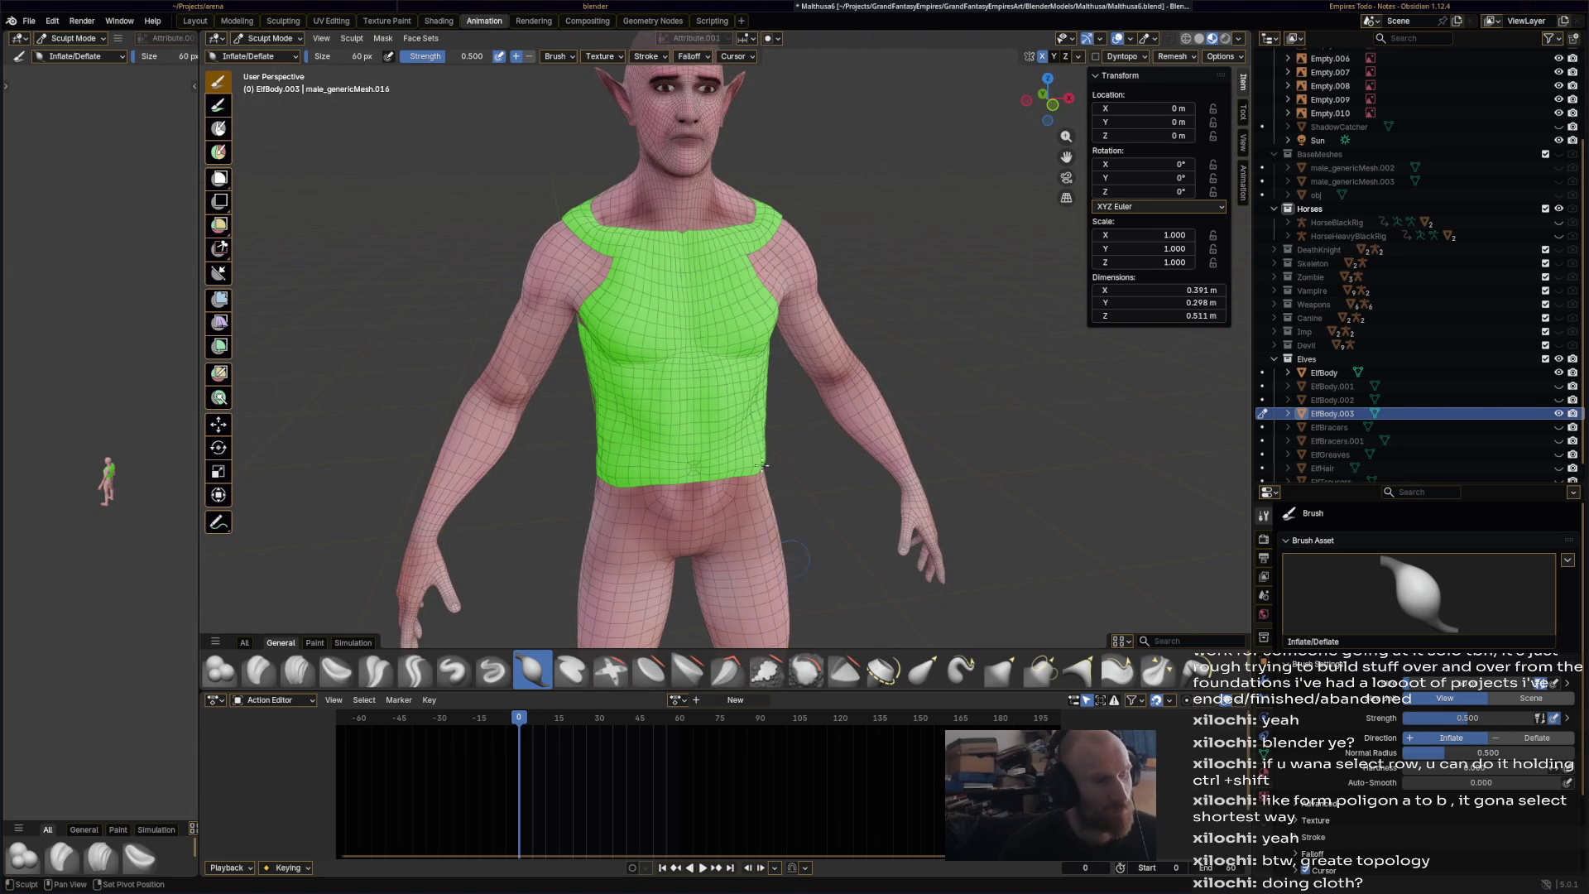
# - With Elastic Grab, reshape the neckline, shoulder straps and left armhole edges
pyautogui.moveTo(690, 275); pyautogui.dragTo(654, 281, button='middle')
pyautogui.click(923, 671)
pyautogui.scroll(2, 660, 303)
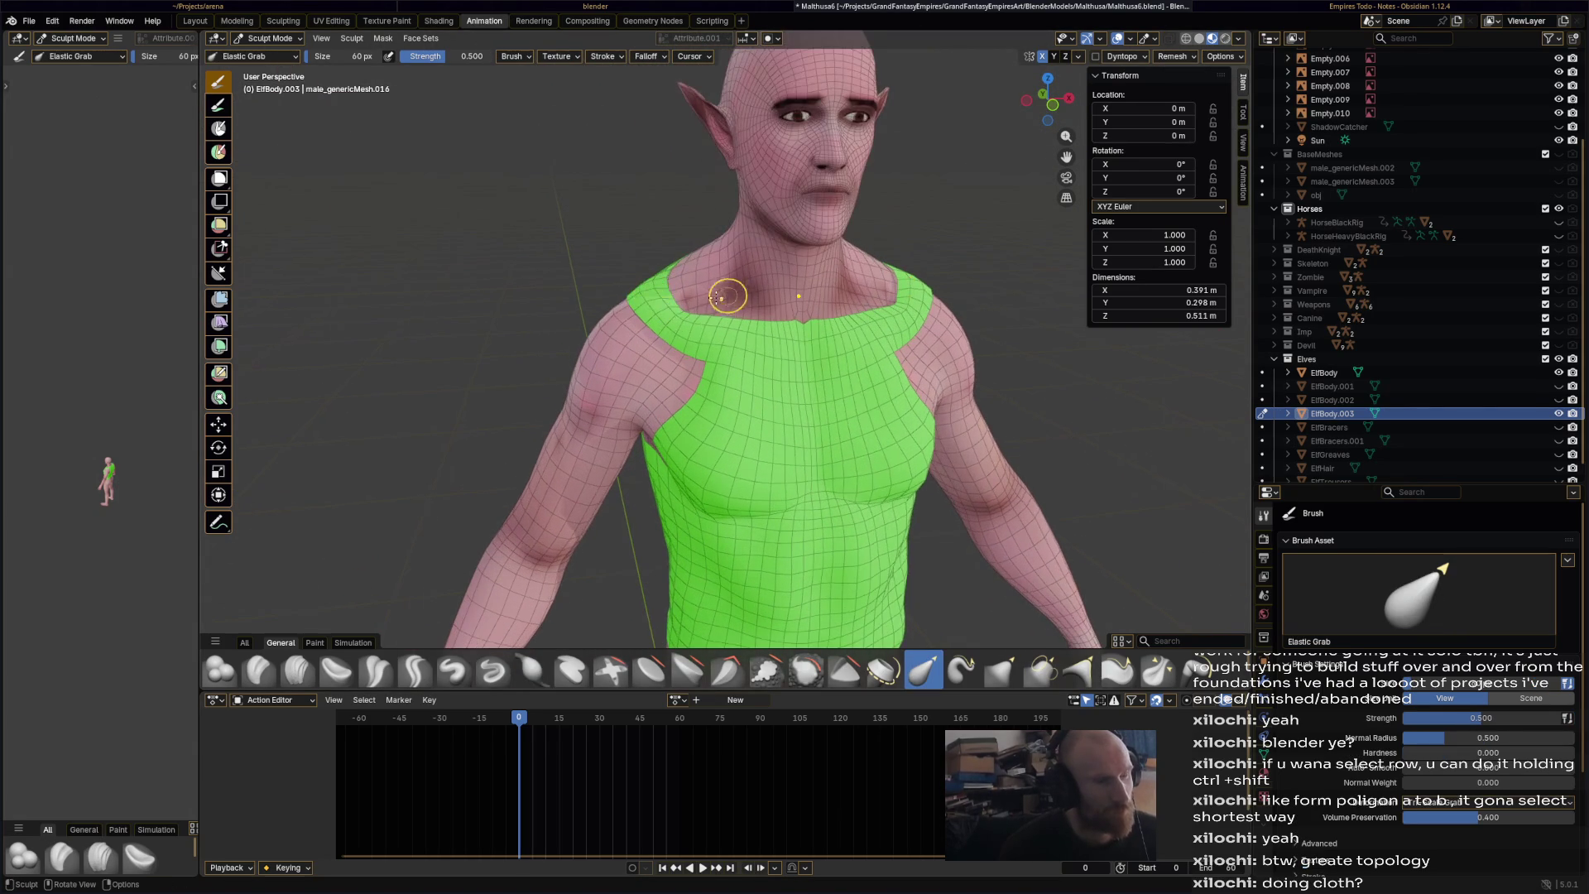
pyautogui.moveTo(710, 206)
pyautogui.mouseDown()
pyautogui.moveTo(675, 265)
pyautogui.moveTo(675, 311)
pyautogui.moveTo(719, 241)
pyautogui.moveTo(703, 295)
pyautogui.moveTo(727, 266)
pyautogui.moveTo(717, 298)
pyautogui.moveTo(745, 284)
pyautogui.mouseUp()
pyautogui.moveTo(688, 343); pyautogui.dragTo(656, 425)
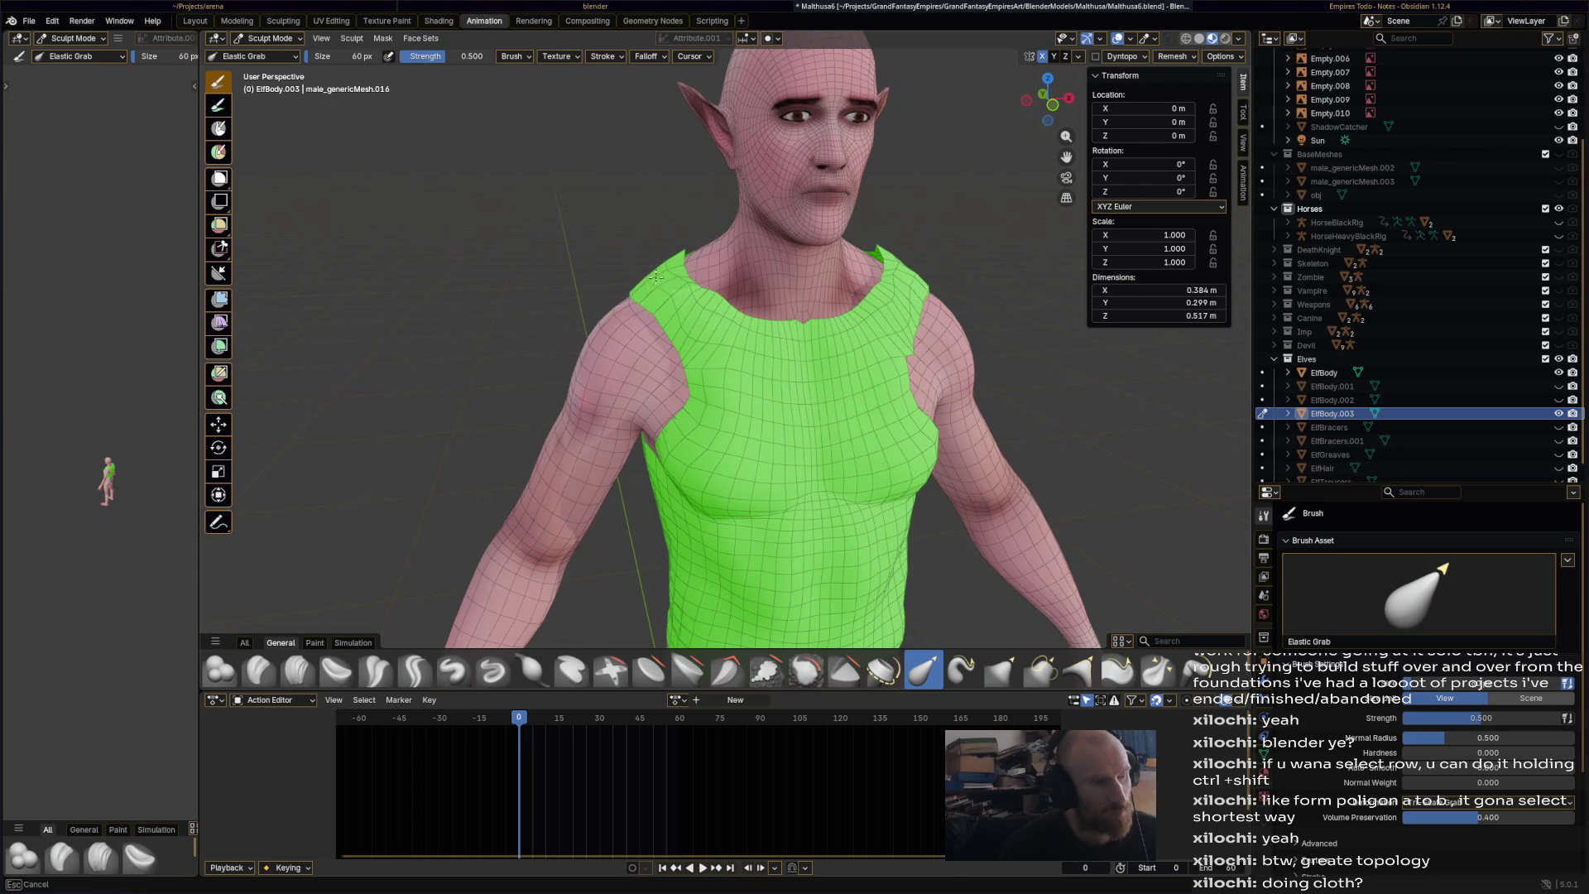
pyautogui.moveTo(655, 271); pyautogui.dragTo(662, 283)
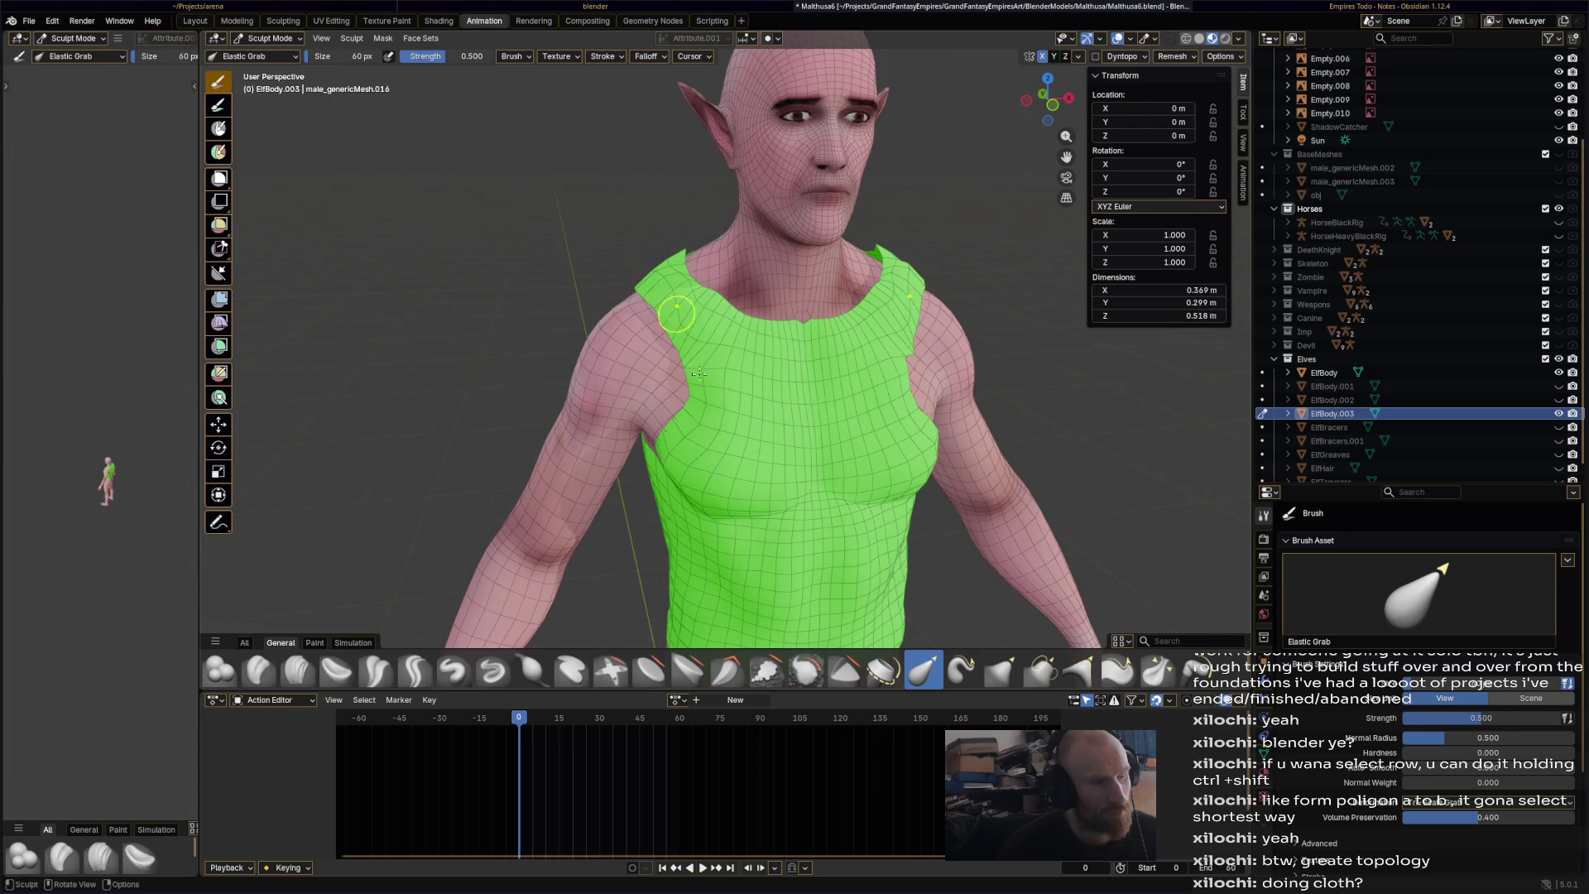
pyautogui.moveTo(694, 383); pyautogui.dragTo(704, 416)
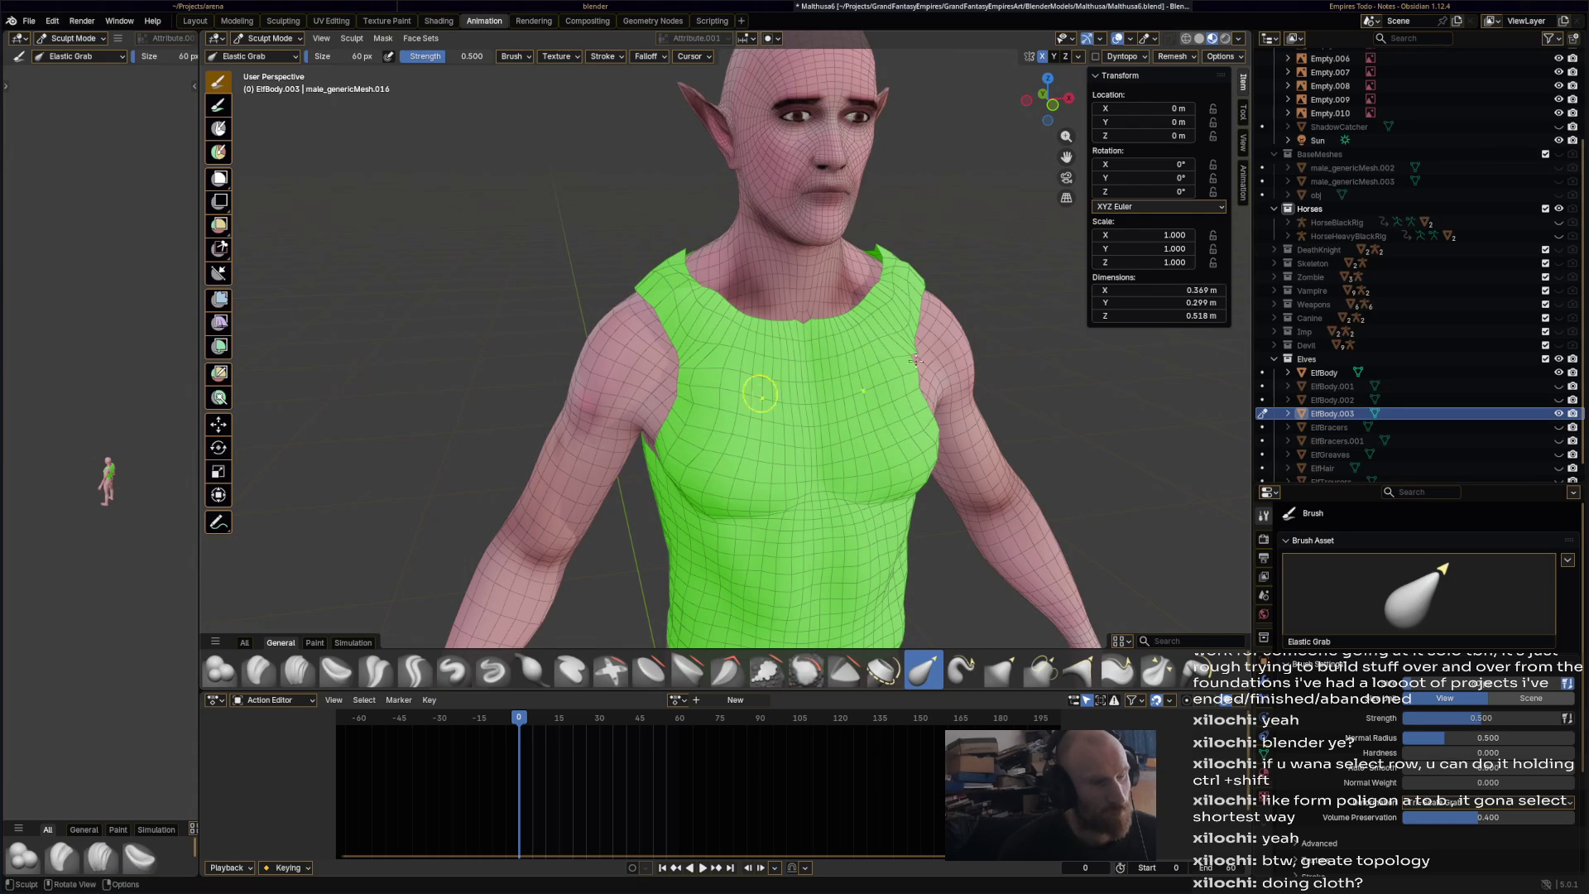
# - Pull in and lift the right armhole edge, and remove the stray spike from the shoulder strap
pyautogui.moveTo(871, 347); pyautogui.dragTo(934, 392, button='middle')
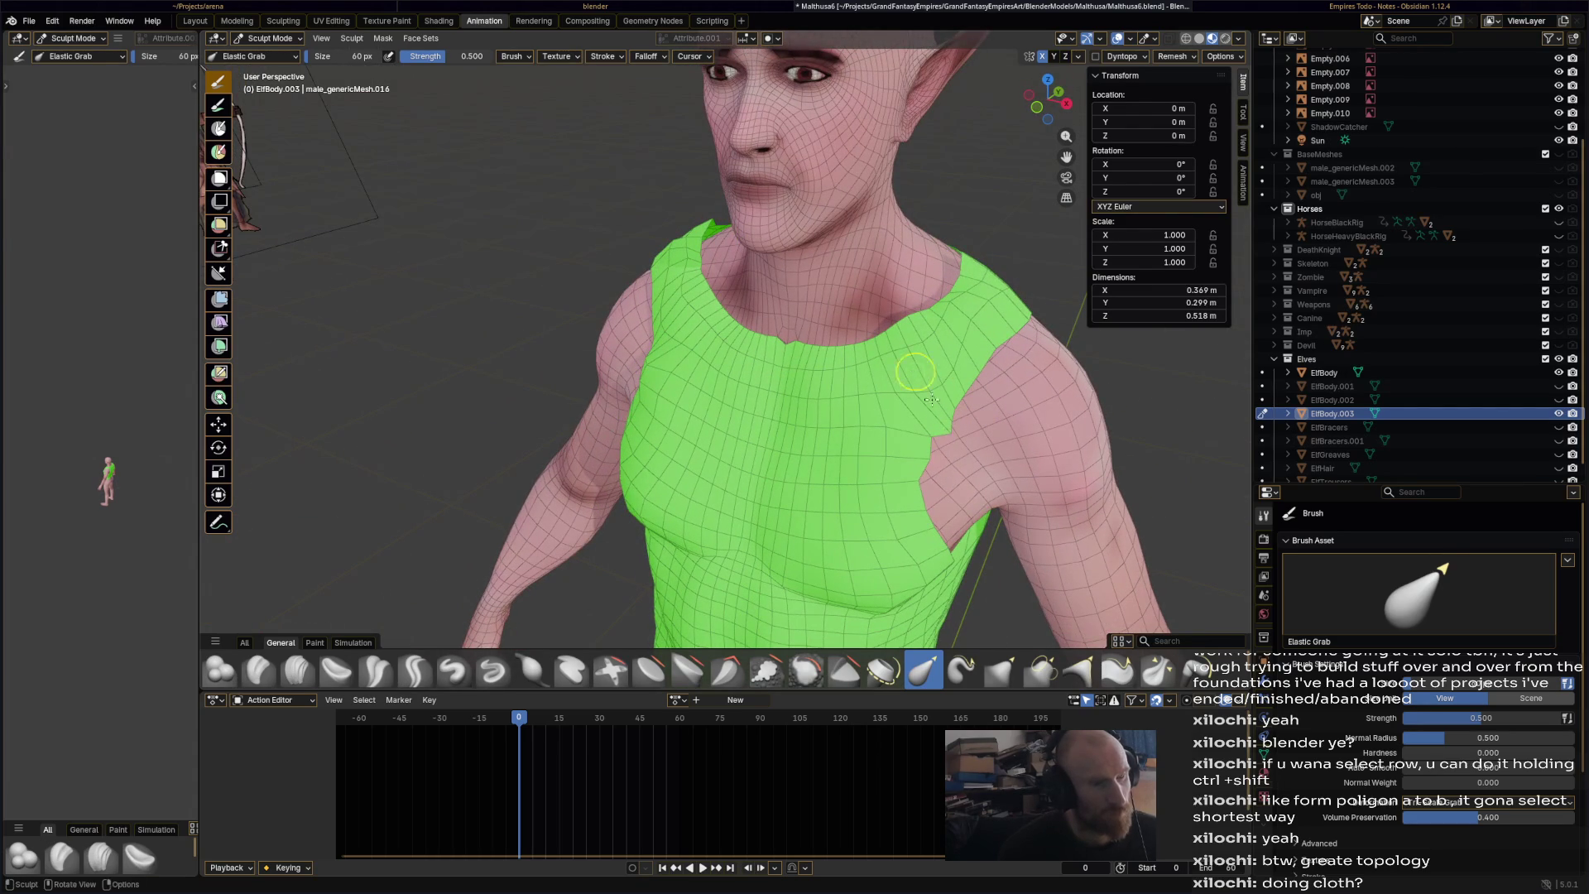
pyautogui.moveTo(927, 402); pyautogui.dragTo(911, 422)
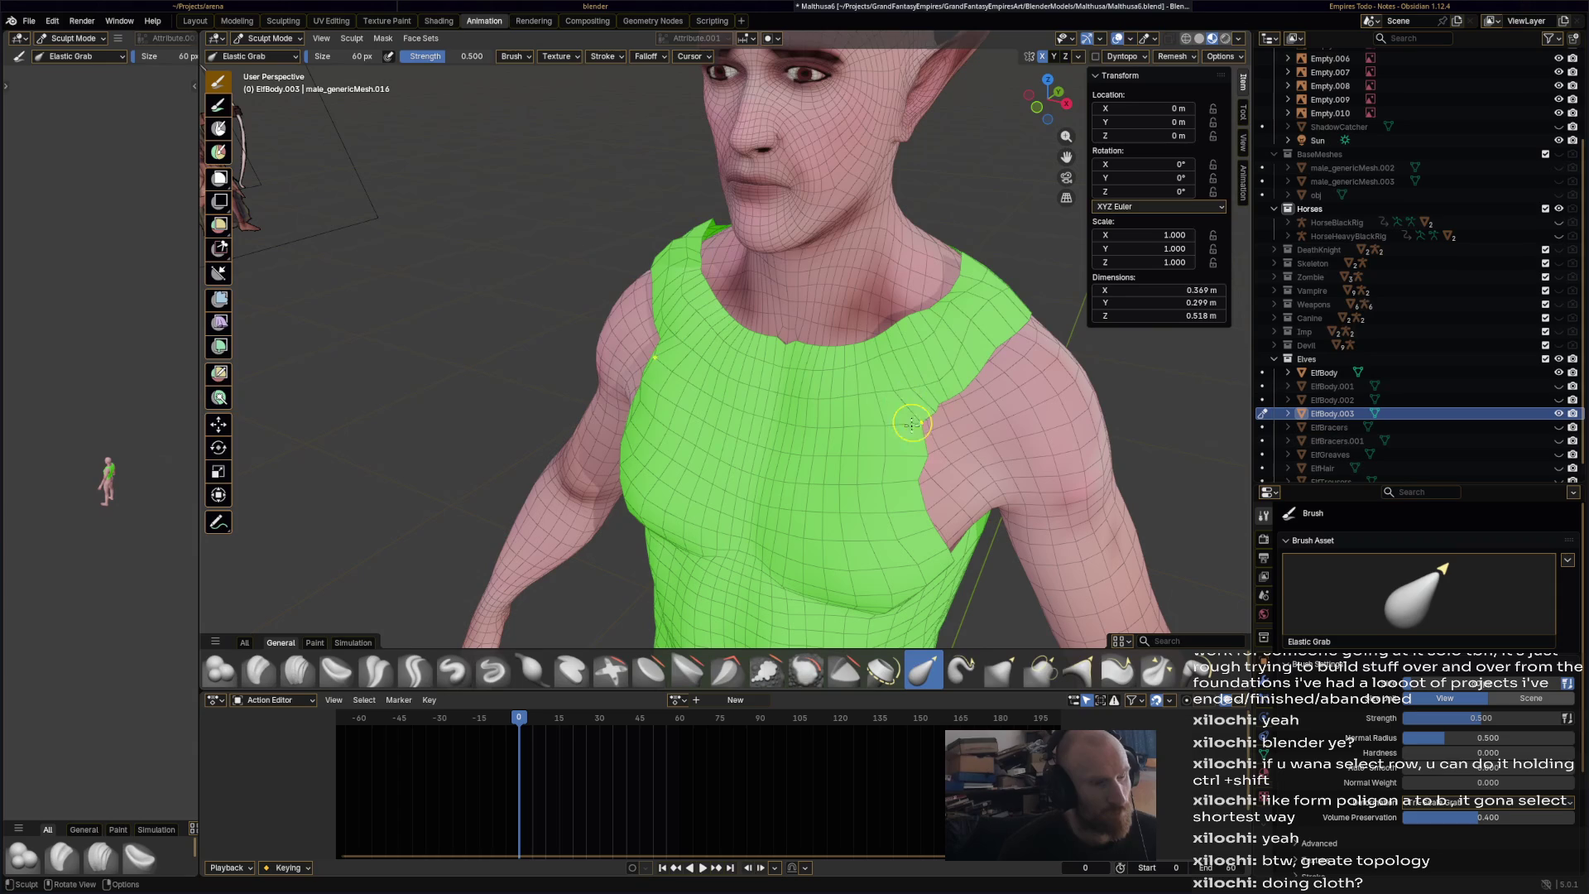
pyautogui.moveTo(931, 501); pyautogui.dragTo(919, 479)
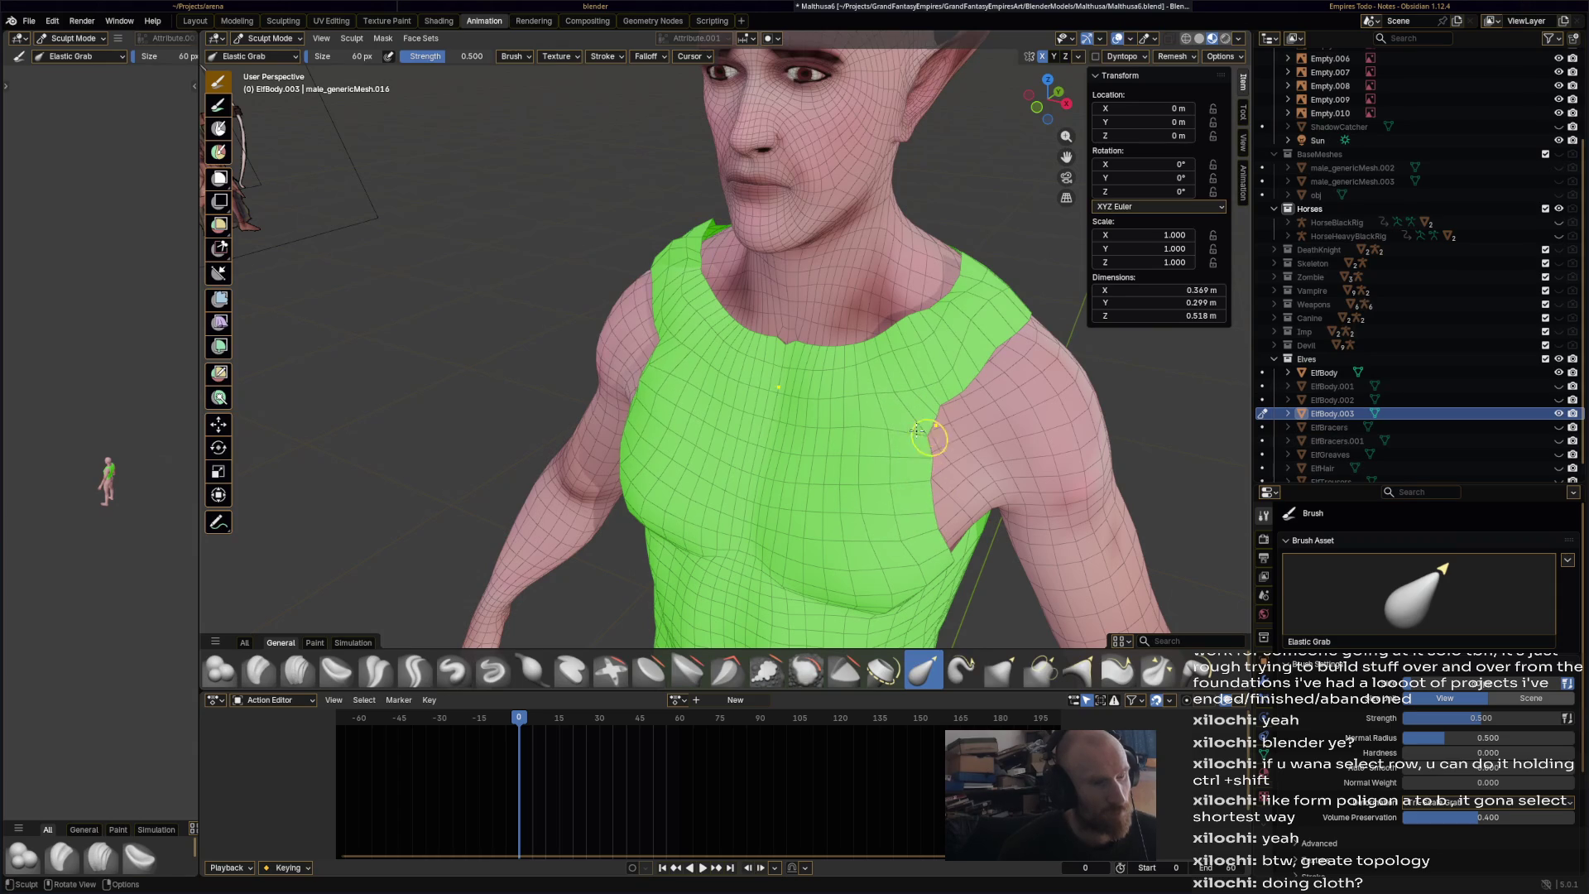
pyautogui.moveTo(946, 285); pyautogui.dragTo(868, 273)
pyautogui.moveTo(714, 237); pyautogui.dragTo(954, 306)
# - Shape the shirt's neck edge and pull the shoulder tip inward, viewed from side and back
pyautogui.moveTo(977, 273); pyautogui.dragTo(802, 405, button='middle')
pyautogui.moveTo(803, 406); pyautogui.dragTo(815, 361)
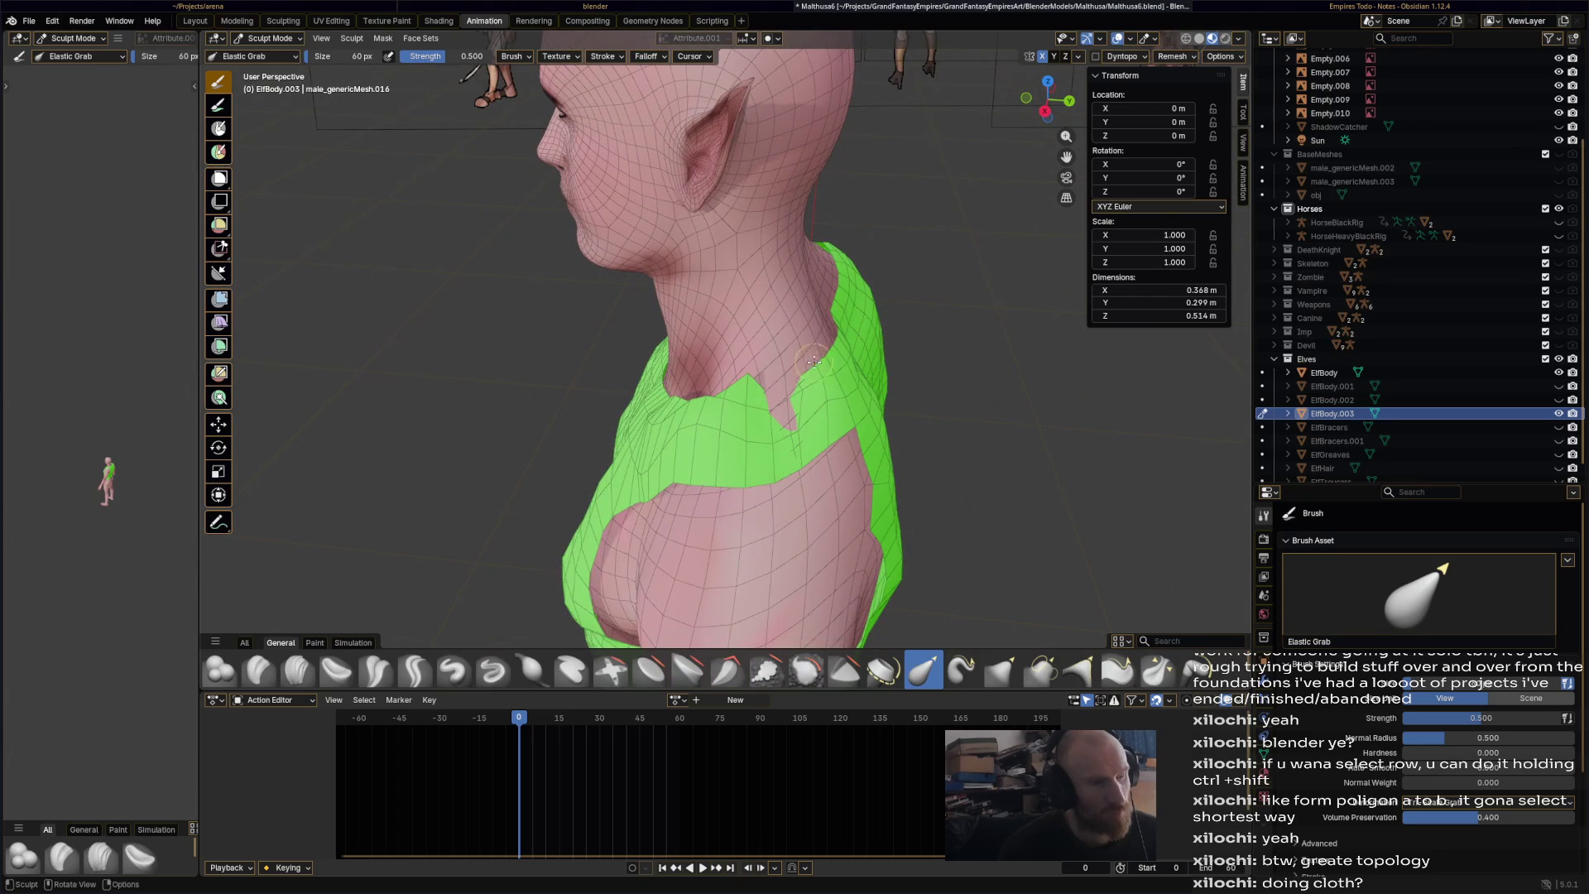
pyautogui.moveTo(825, 346)
pyautogui.mouseDown(button='middle')
pyautogui.moveTo(911, 335)
pyautogui.moveTo(911, 311)
pyautogui.moveTo(936, 358)
pyautogui.moveTo(665, 300)
pyautogui.mouseUp(button='middle')
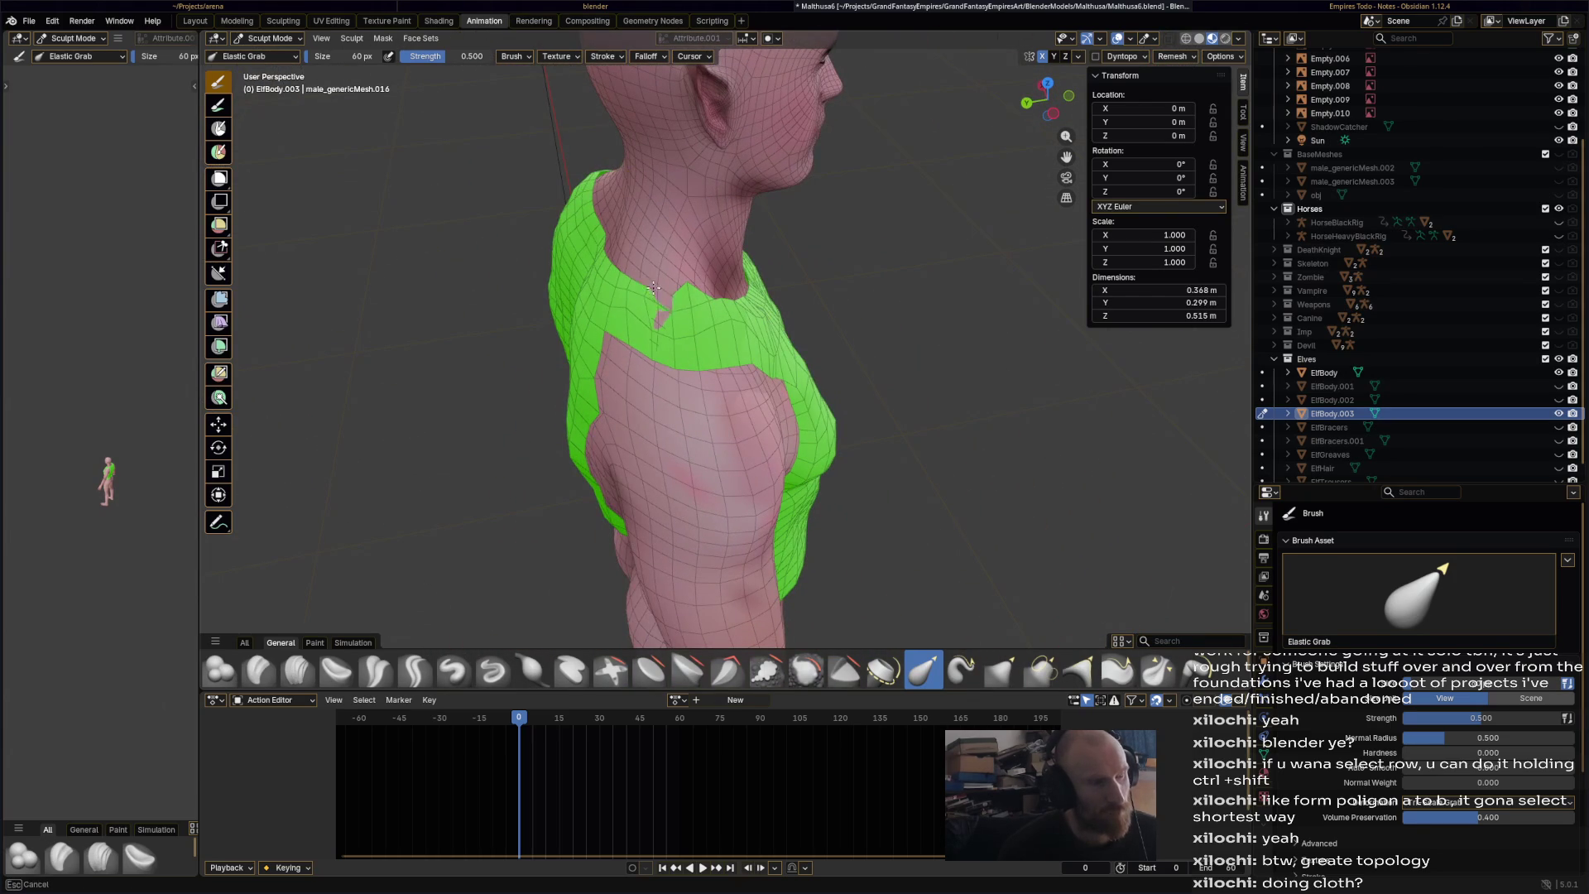
pyautogui.moveTo(660, 282); pyautogui.dragTo(671, 293)
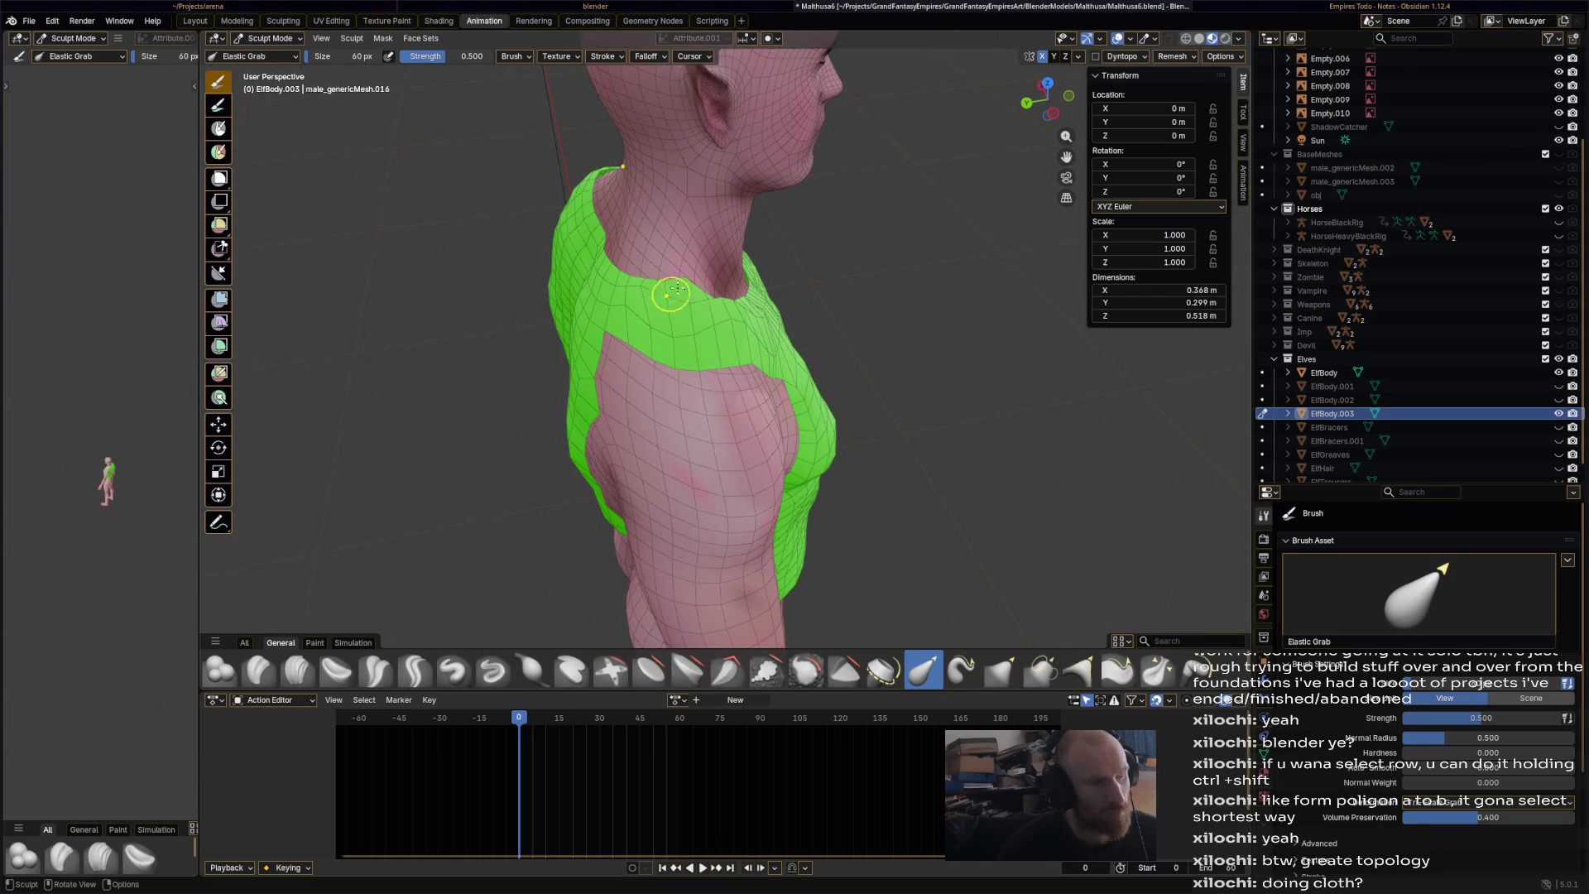
pyautogui.moveTo(662, 305)
pyautogui.mouseDown(button='middle')
pyautogui.moveTo(603, 358)
pyautogui.moveTo(634, 351)
pyautogui.moveTo(525, 347)
pyautogui.mouseUp(button='middle')
pyautogui.moveTo(525, 348); pyautogui.dragTo(540, 396)
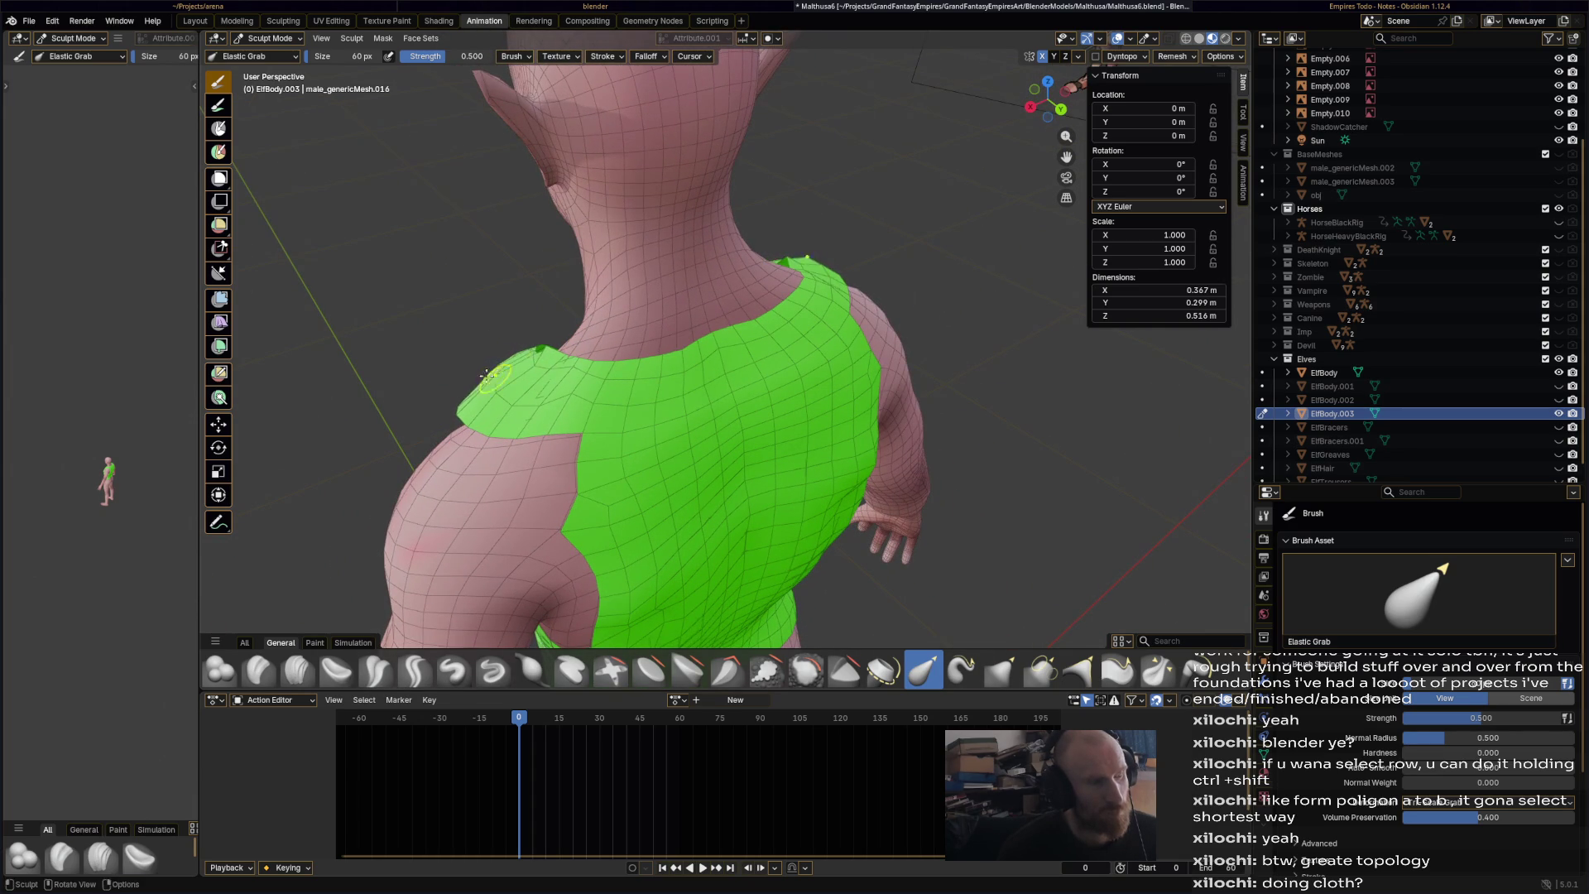
pyautogui.moveTo(594, 393)
pyautogui.mouseDown(button='middle')
pyautogui.moveTo(630, 372)
pyautogui.moveTo(610, 344)
pyautogui.mouseUp(button='middle')
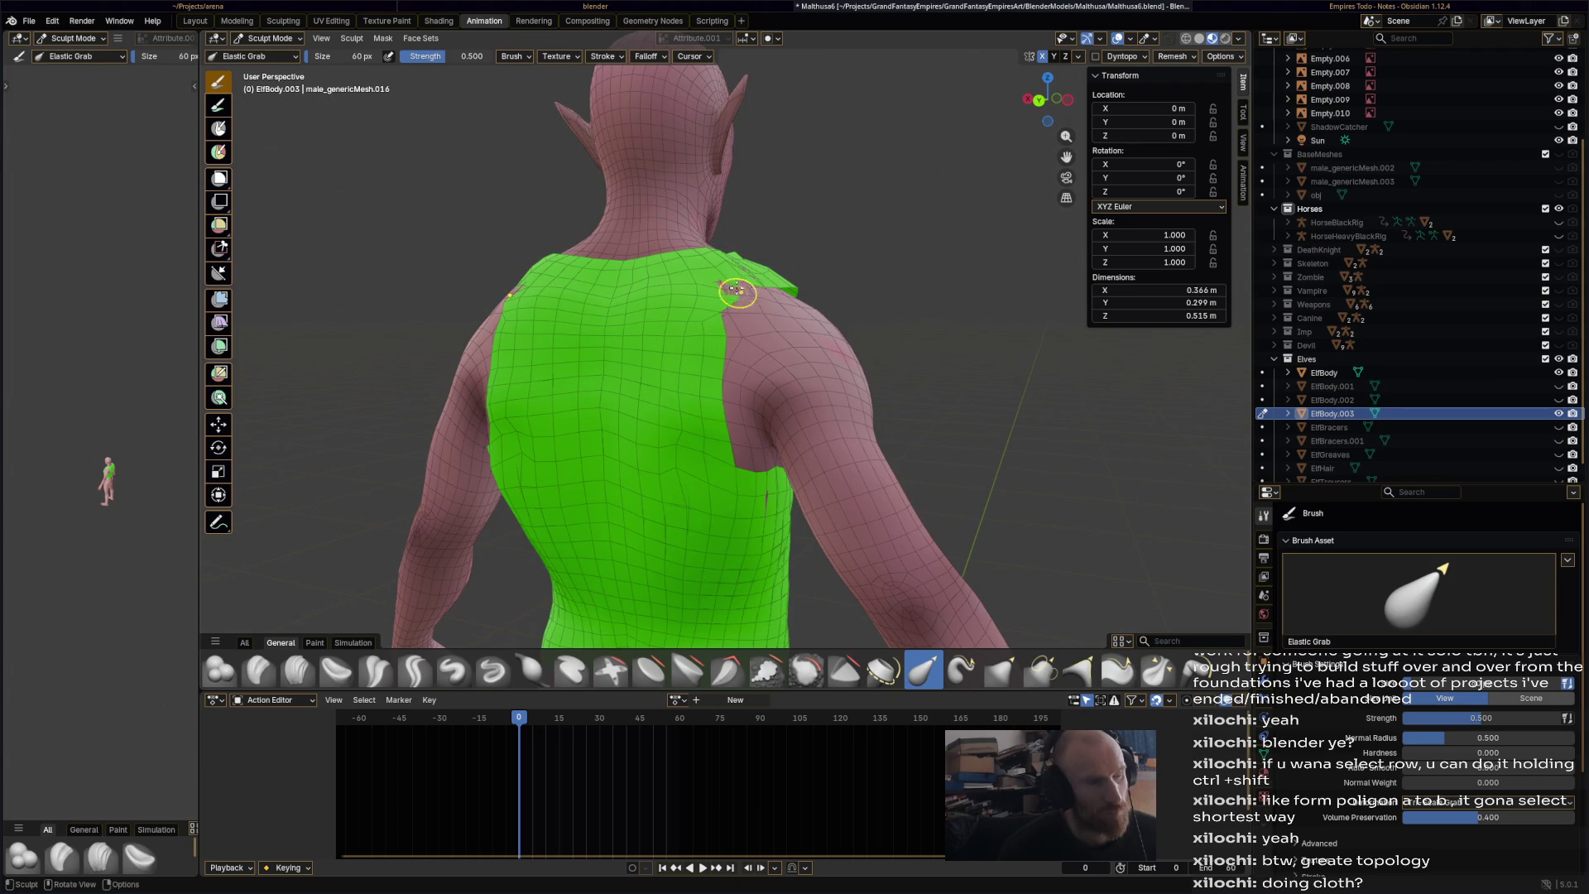
# - Nudge the shirt edge along and down the shoulder, and tweak the lower edge
pyautogui.click(740, 290)
pyautogui.click(727, 284)
pyautogui.moveTo(723, 285); pyautogui.dragTo(737, 333)
pyautogui.moveTo(733, 335); pyautogui.dragTo(713, 348)
pyautogui.moveTo(734, 432)
pyautogui.mouseDown()
pyautogui.moveTo(737, 462)
pyautogui.moveTo(739, 439)
pyautogui.mouseUp()
pyautogui.moveTo(741, 433); pyautogui.dragTo(727, 514, button='middle')
pyautogui.moveTo(726, 514); pyautogui.dragTo(709, 489)
pyautogui.moveTo(709, 489); pyautogui.dragTo(629, 403, button='middle')
# - Reshape the shirt's left shoulder from the front, then check it from the back
pyautogui.moveTo(629, 403); pyautogui.dragTo(638, 369)
pyautogui.moveTo(638, 369); pyautogui.dragTo(543, 368, button='middle')
pyautogui.moveTo(683, 276); pyautogui.dragTo(677, 267)
pyautogui.moveTo(677, 267)
pyautogui.mouseDown(button='middle')
pyautogui.moveTo(769, 360)
pyautogui.moveTo(869, 354)
pyautogui.moveTo(699, 372)
pyautogui.mouseUp(button='middle')
pyautogui.moveTo(695, 364); pyautogui.dragTo(680, 354)
pyautogui.moveTo(698, 356); pyautogui.dragTo(753, 344, button='middle')
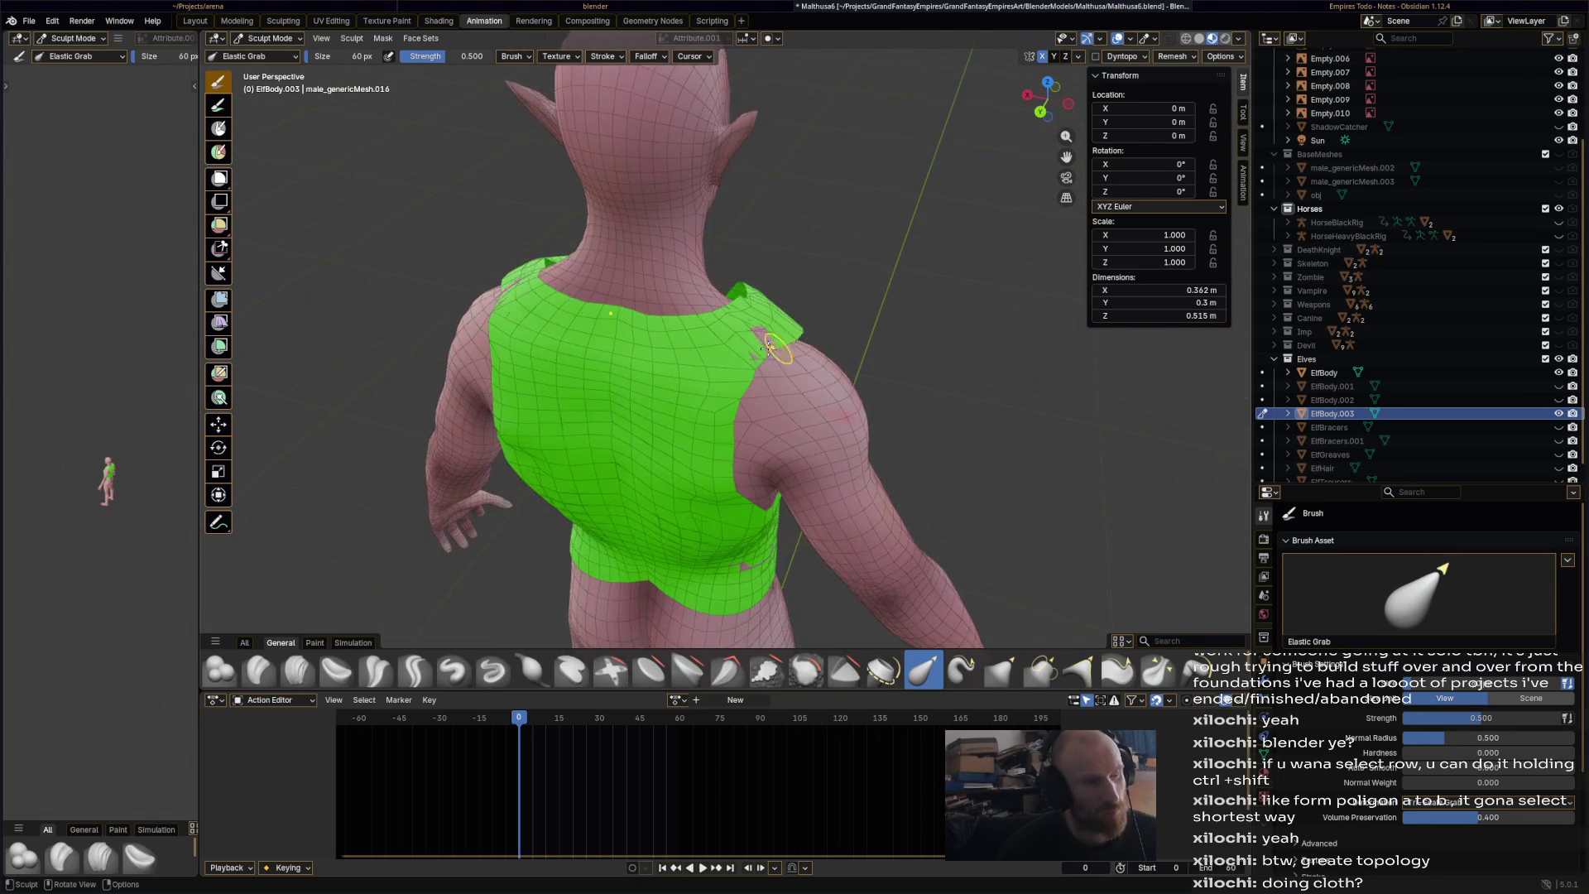
pyautogui.click(805, 670)
pyautogui.moveTo(786, 538); pyautogui.dragTo(735, 361, button='middle')
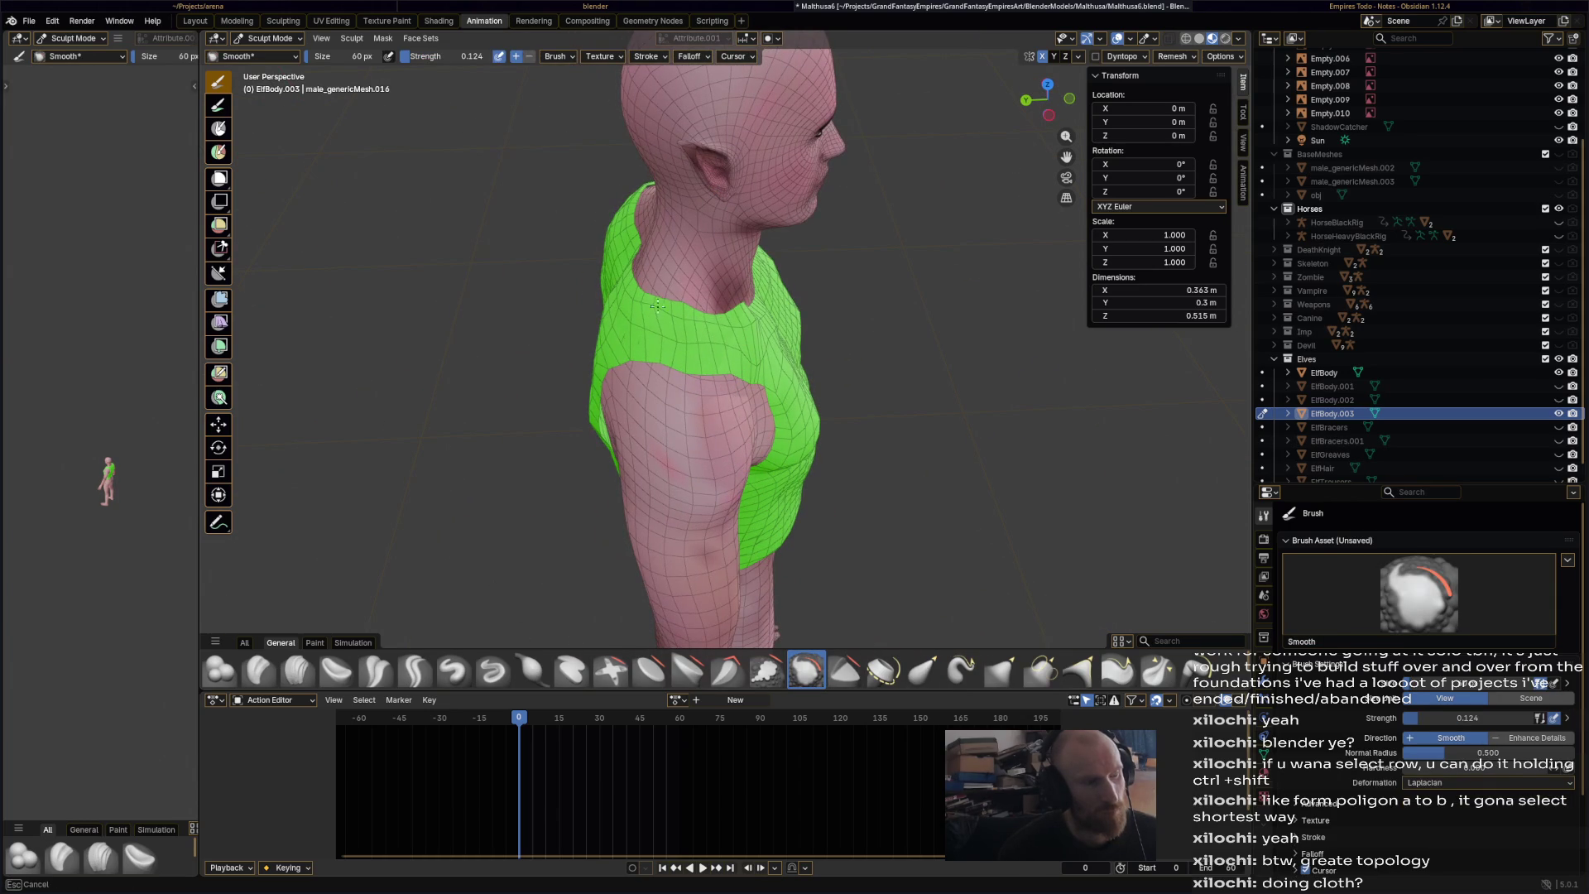
# - Save Malthusa6.blend with Ctrl+S
pyautogui.moveTo(762, 357); pyautogui.dragTo(718, 331, button='middle')
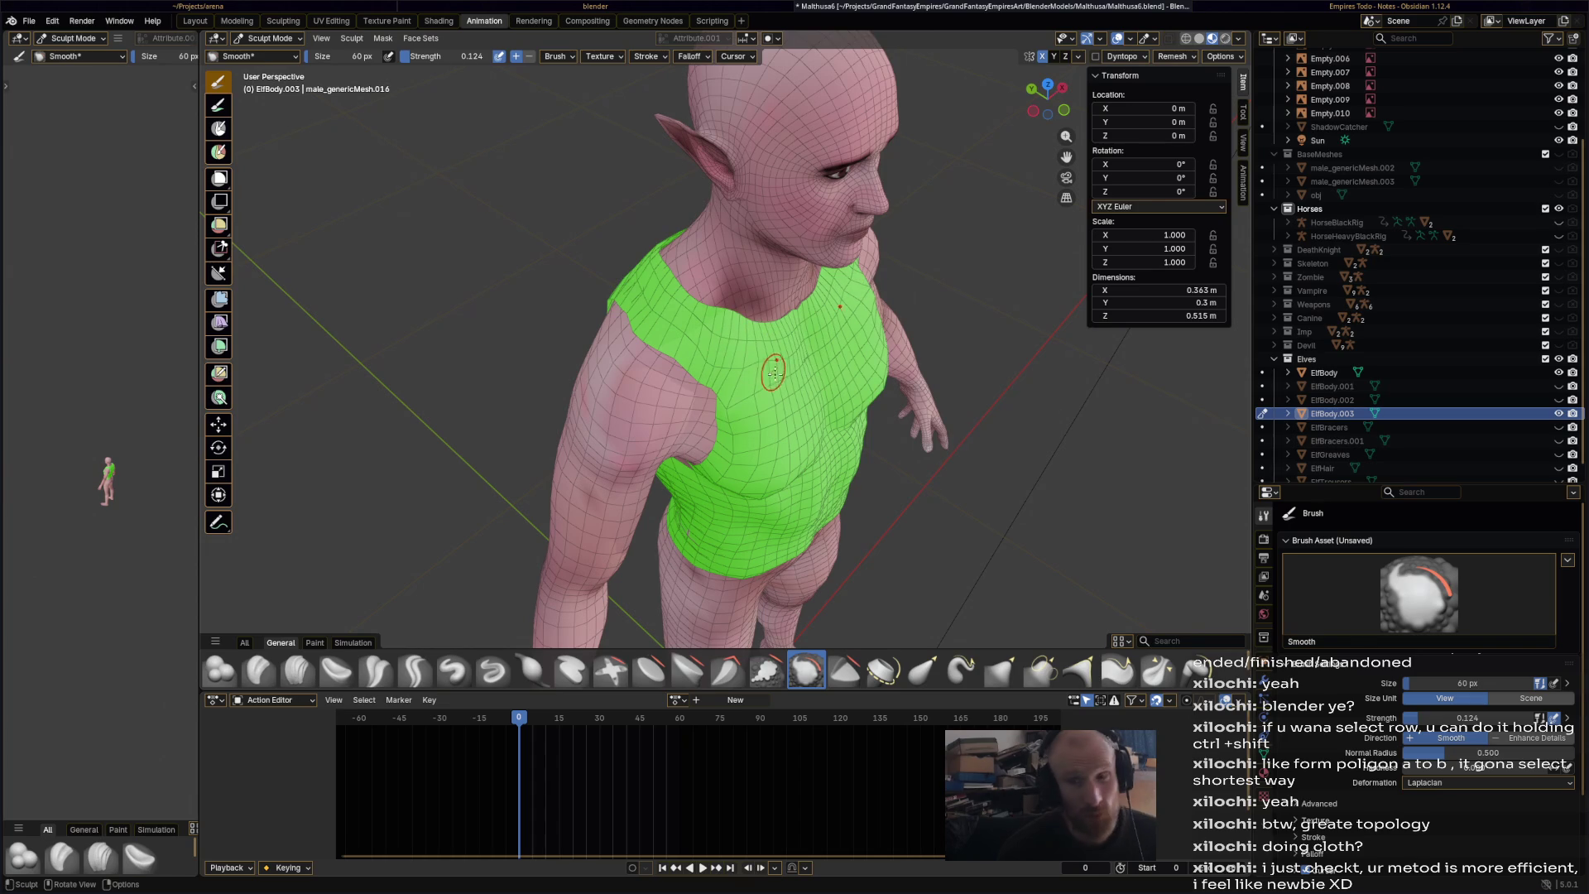
pyautogui.hotkey('ctrl', 's')
pyautogui.moveTo(815, 434); pyautogui.dragTo(695, 379, button='middle')
# - With Elastic Grab, pull the chest notch edge level and reshape the shirt's right back edge
pyautogui.click(922, 671)
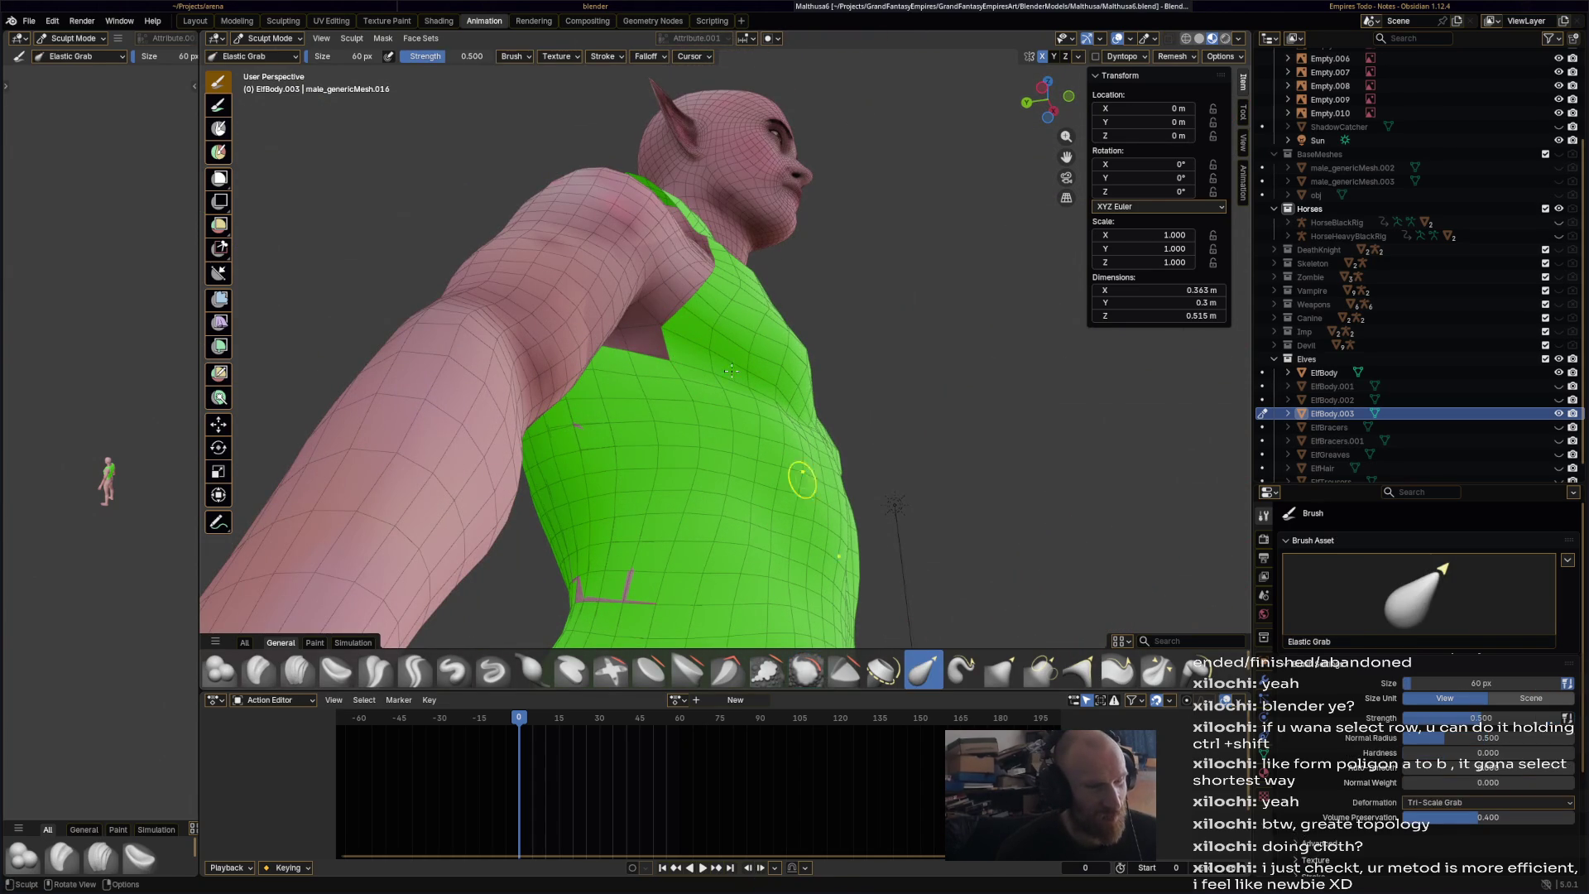
pyautogui.moveTo(758, 369)
pyautogui.mouseDown()
pyautogui.moveTo(671, 356)
pyautogui.moveTo(680, 379)
pyautogui.moveTo(591, 260)
pyautogui.moveTo(674, 326)
pyautogui.moveTo(721, 313)
pyautogui.moveTo(693, 328)
pyautogui.mouseUp()
pyautogui.moveTo(693, 328)
pyautogui.mouseDown(button='middle')
pyautogui.moveTo(694, 344)
pyautogui.moveTo(808, 351)
pyautogui.moveTo(852, 337)
pyautogui.mouseUp(button='middle')
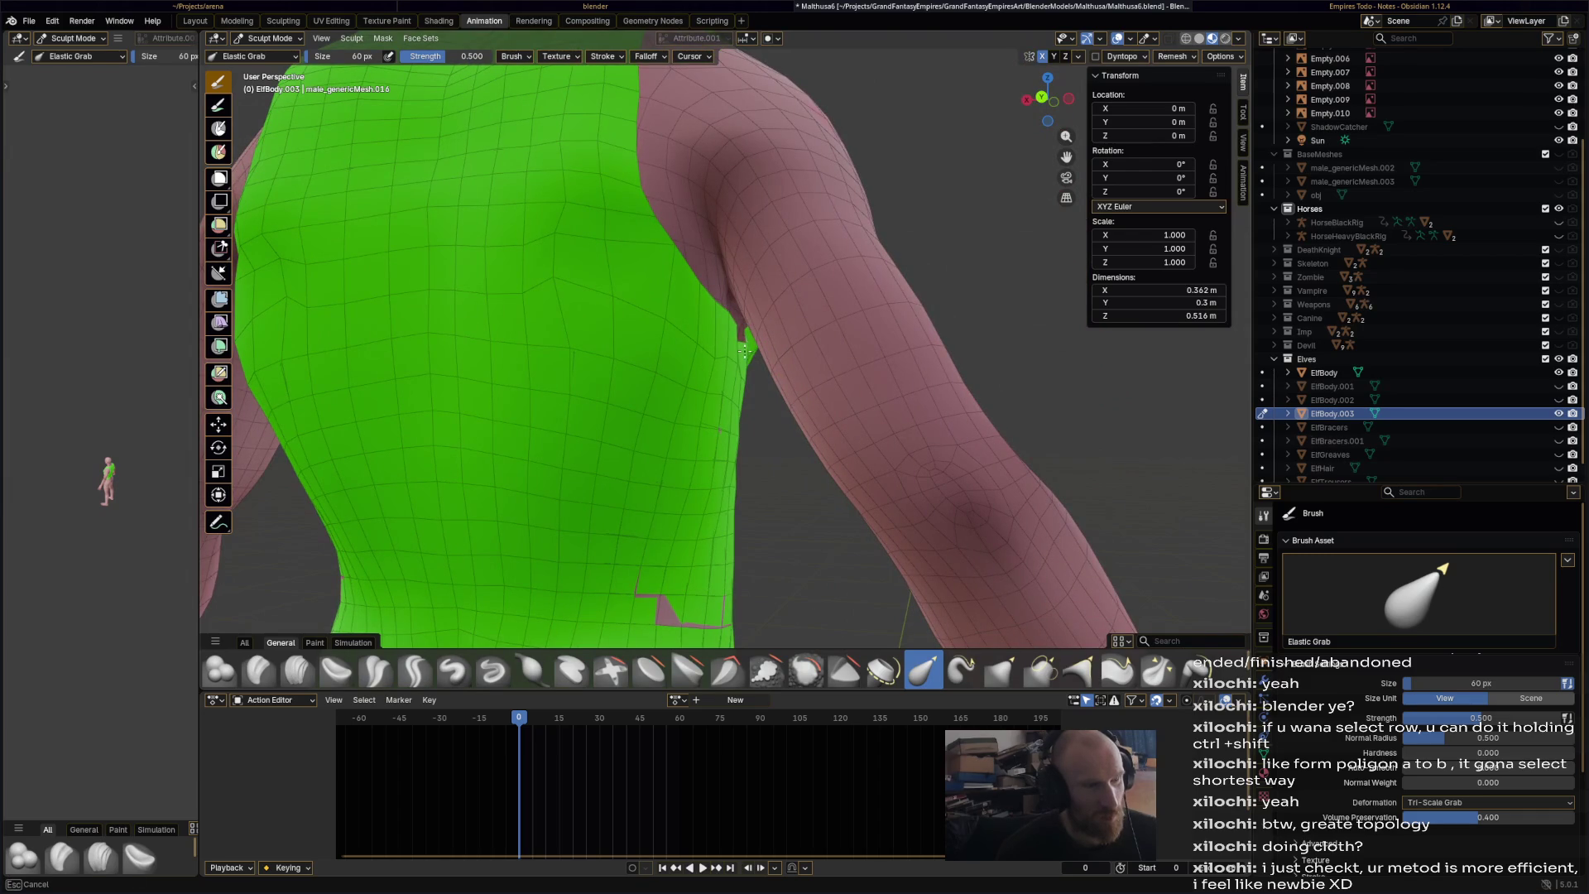
pyautogui.moveTo(679, 604); pyautogui.dragTo(753, 376, button='middle')
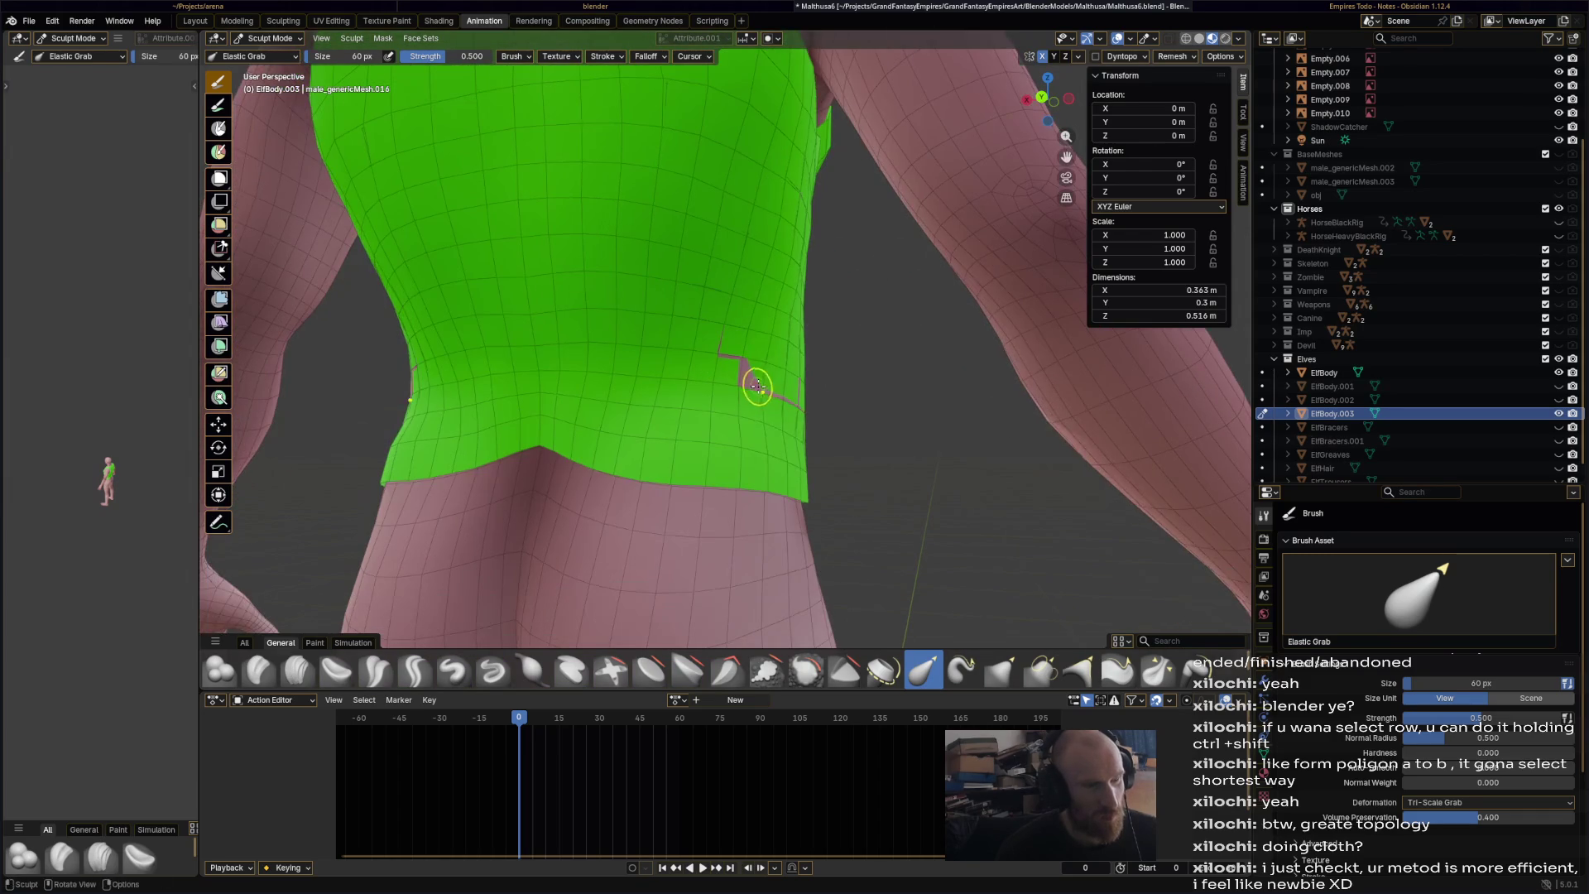
pyautogui.moveTo(843, 406); pyautogui.dragTo(843, 406, button='middle')
pyautogui.moveTo(843, 406); pyautogui.dragTo(838, 409)
pyautogui.moveTo(743, 455); pyautogui.dragTo(782, 492, button='middle')
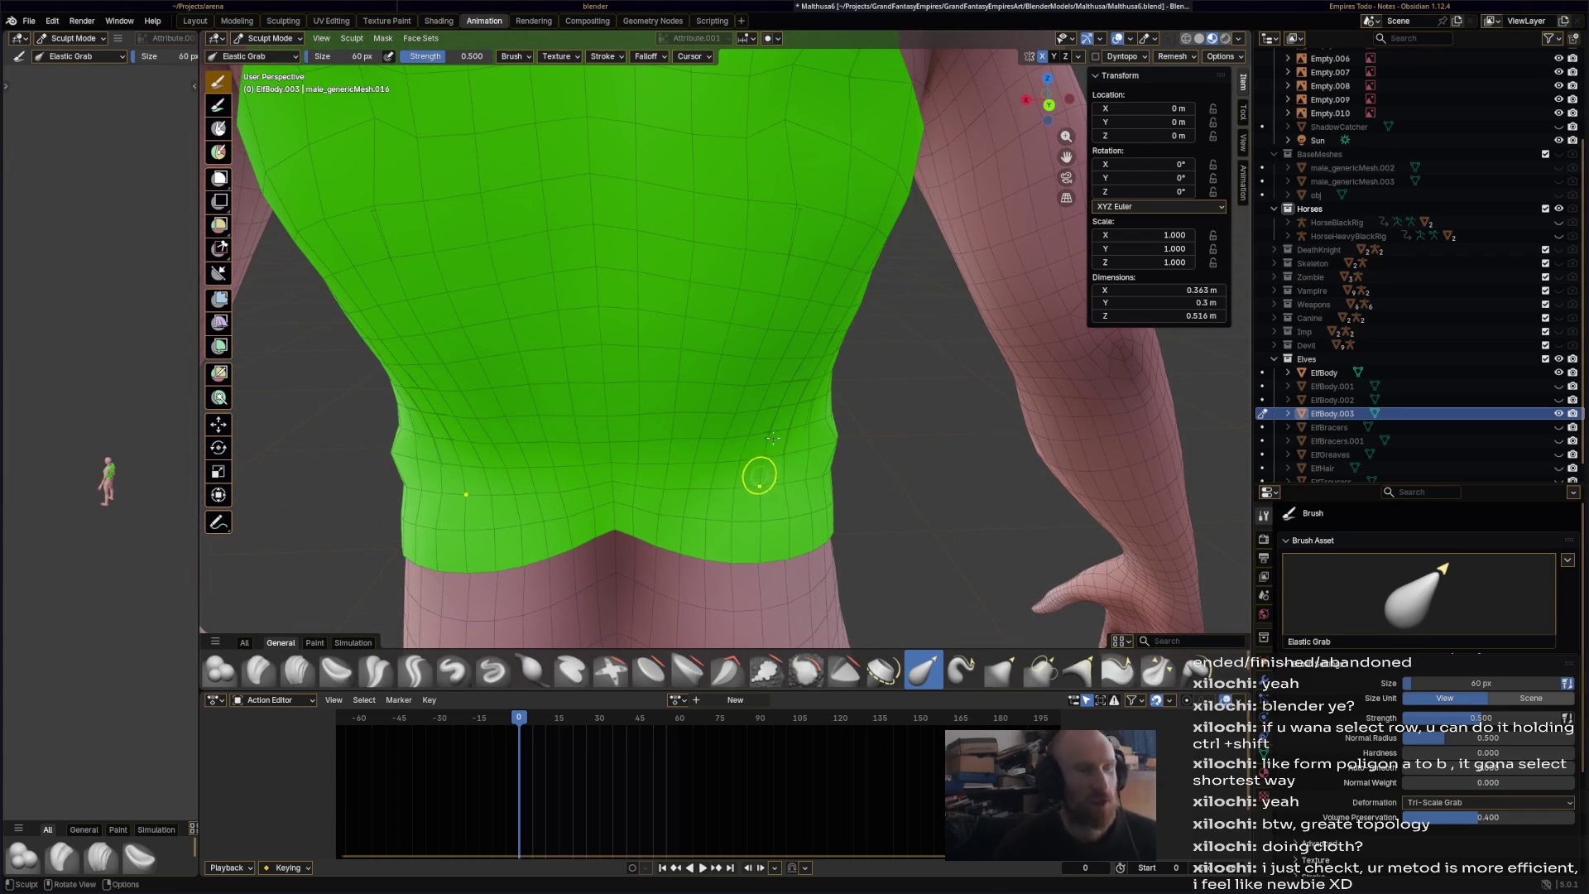
# - Orbit over the shirt from above and the front to check the hem
pyautogui.scroll(-4, 787, 479)
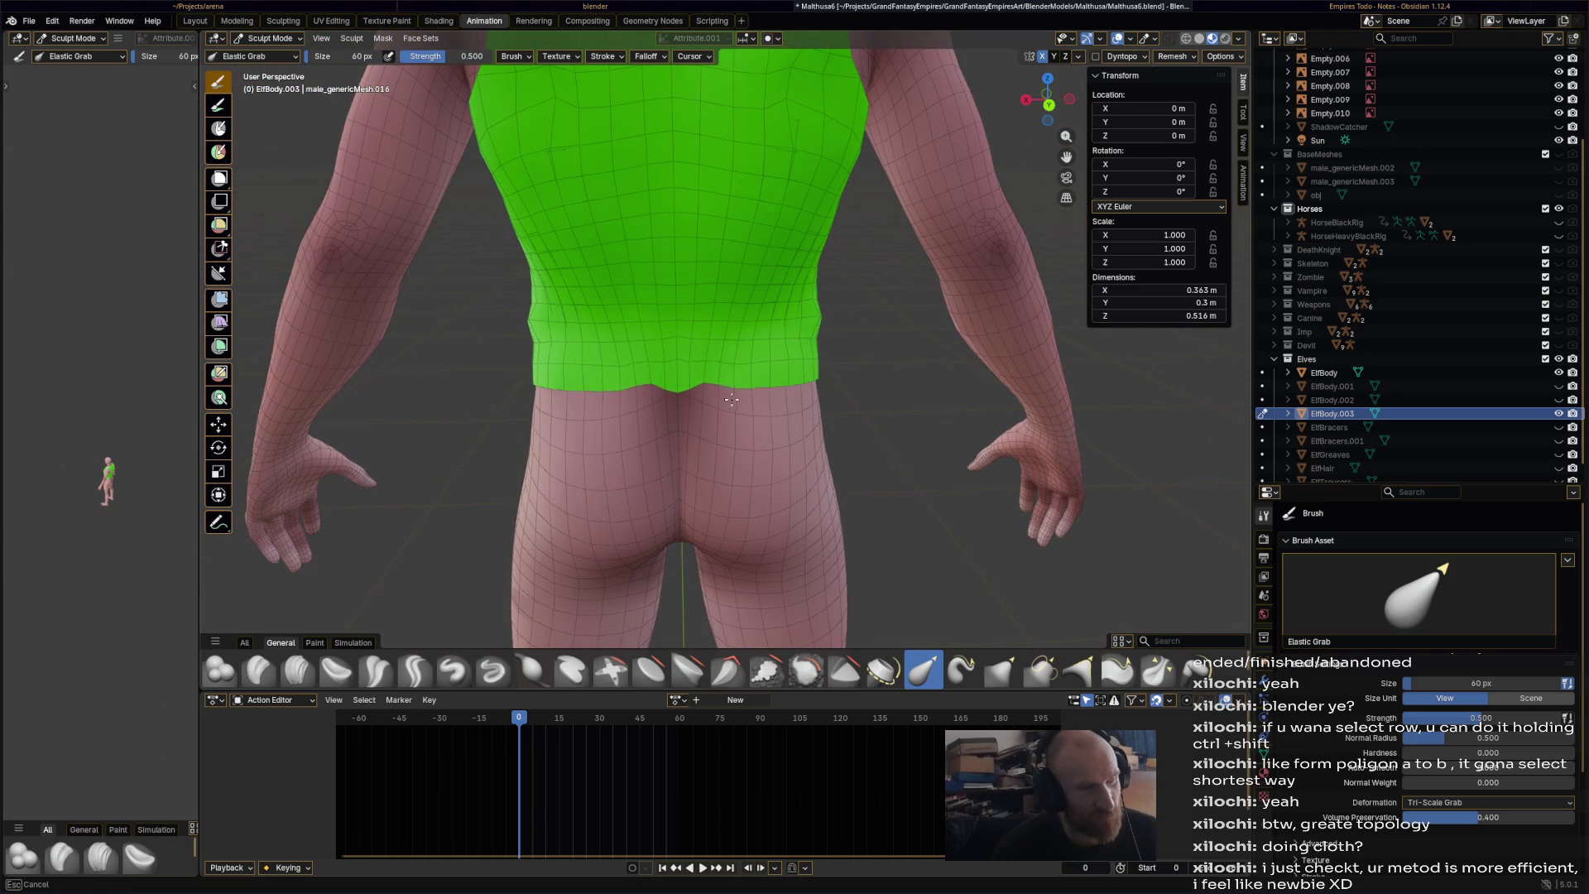
pyautogui.moveTo(752, 415)
pyautogui.mouseDown(button='middle')
pyautogui.moveTo(755, 451)
pyautogui.moveTo(759, 413)
pyautogui.moveTo(720, 358)
pyautogui.mouseUp(button='middle')
pyautogui.moveTo(754, 412)
pyautogui.mouseDown(button='middle')
pyautogui.moveTo(827, 387)
pyautogui.moveTo(755, 370)
pyautogui.moveTo(745, 391)
pyautogui.moveTo(679, 395)
pyautogui.moveTo(779, 389)
pyautogui.mouseUp(button='middle')
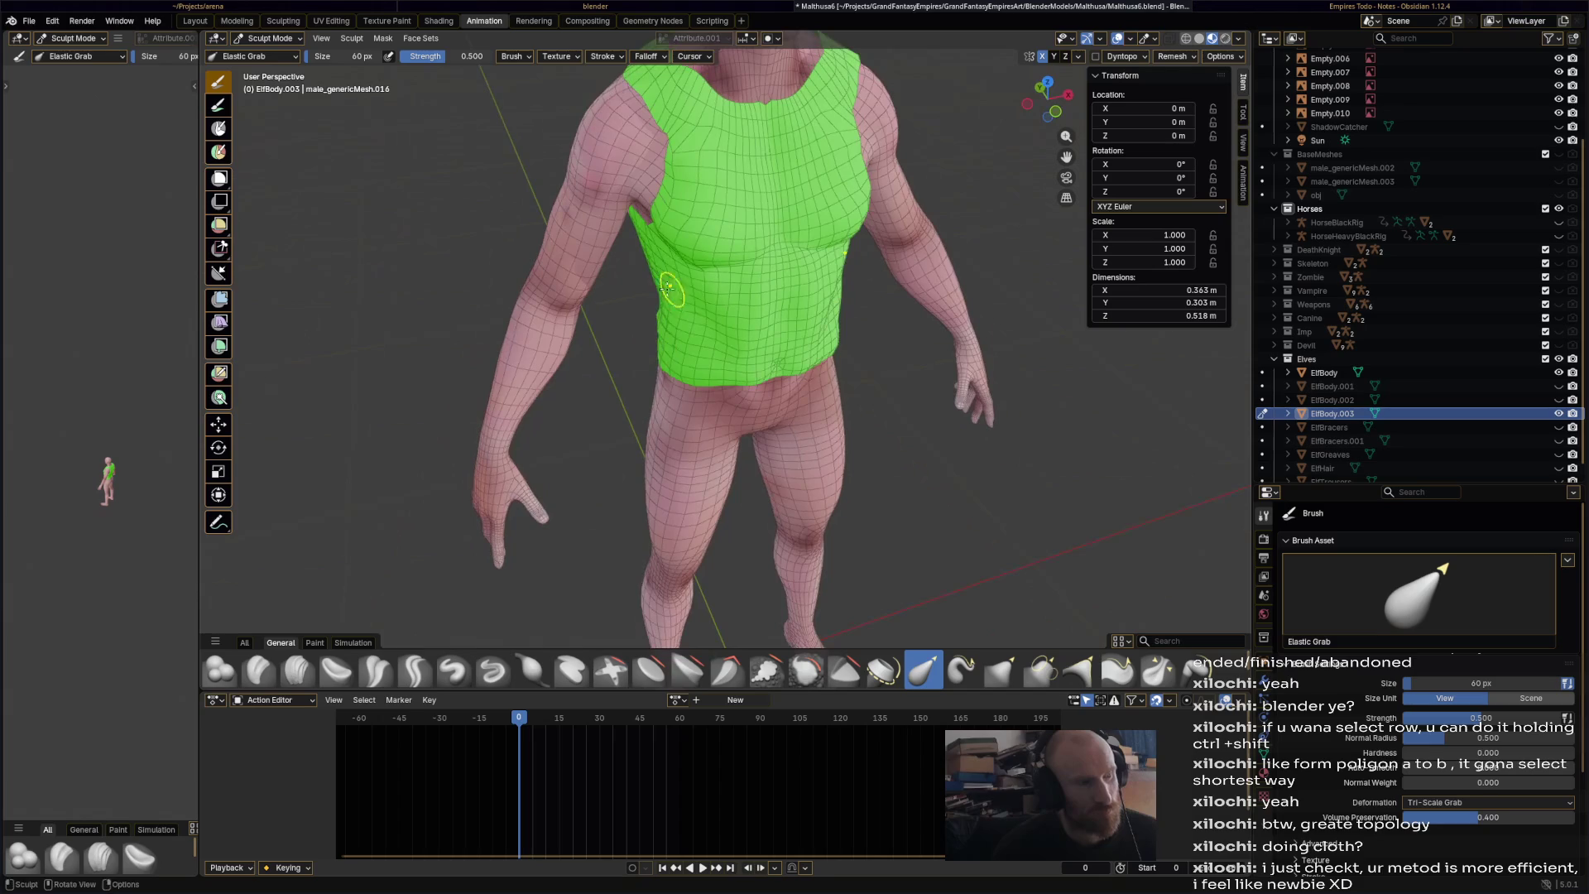
pyautogui.click(376, 671)
pyautogui.moveTo(629, 397)
pyautogui.mouseDown(button='middle')
pyautogui.moveTo(681, 397)
pyautogui.moveTo(728, 347)
pyautogui.moveTo(651, 355)
pyautogui.moveTo(622, 248)
pyautogui.mouseUp(button='middle')
# - Polish the creases on the shirt's upper back and upper chest with Crease Polish
pyautogui.scroll(-3, 681, 396)
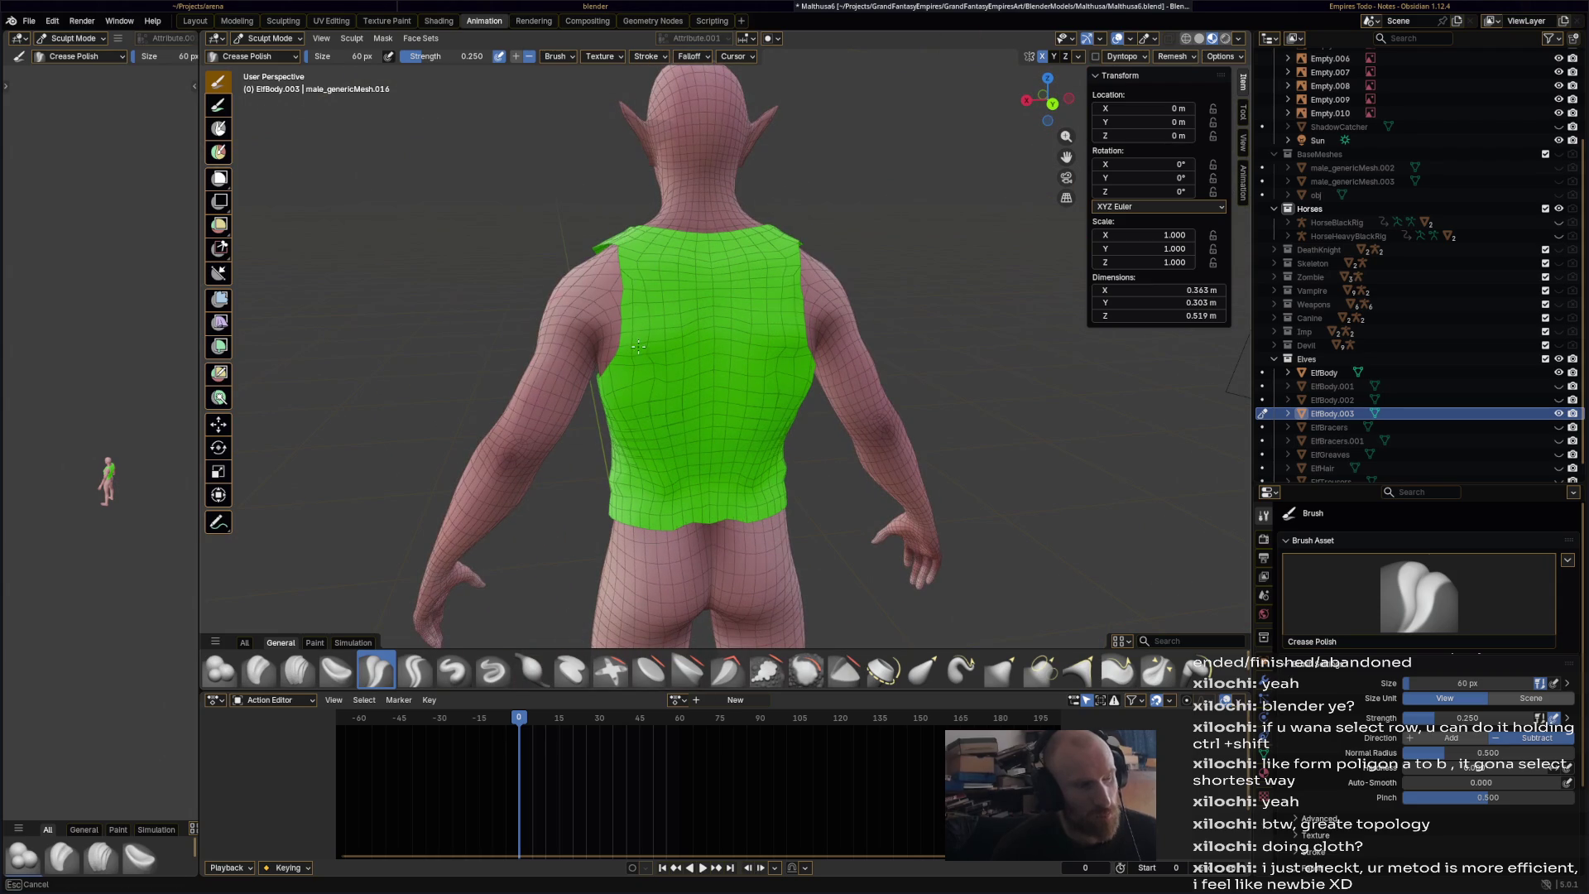
pyautogui.moveTo(629, 331); pyautogui.dragTo(630, 331, button='middle')
pyautogui.moveTo(711, 289); pyautogui.dragTo(701, 346, button='middle')
pyautogui.moveTo(672, 325)
pyautogui.mouseDown()
pyautogui.moveTo(660, 381)
pyautogui.moveTo(694, 488)
pyautogui.moveTo(643, 534)
pyautogui.mouseUp()
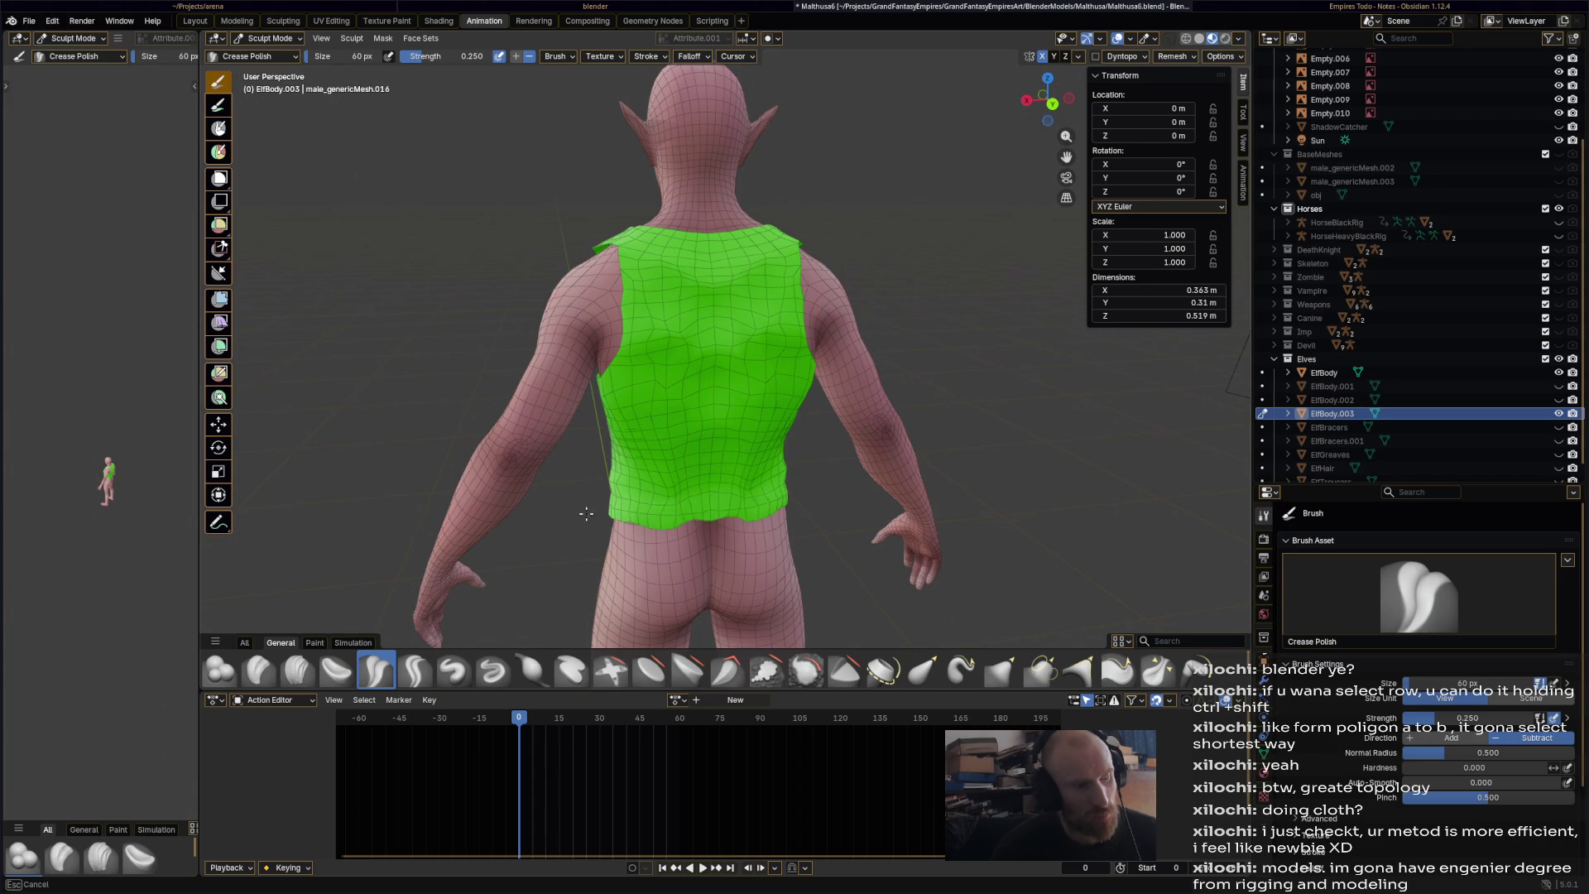
pyautogui.moveTo(589, 511); pyautogui.dragTo(869, 470, button='middle')
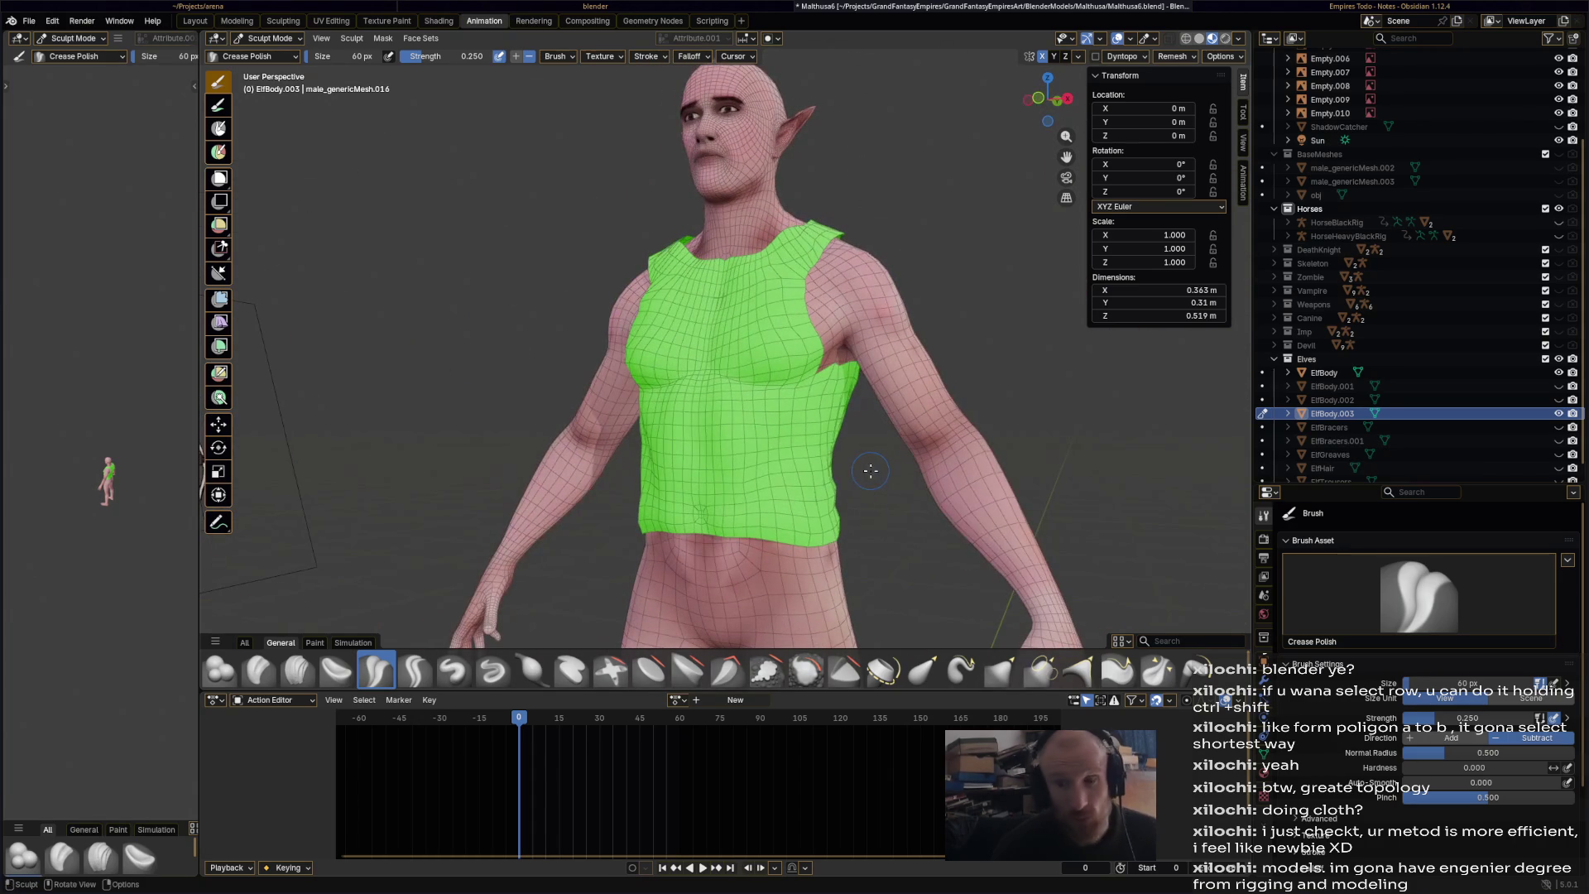
pyautogui.moveTo(754, 429)
pyautogui.mouseDown(button='middle')
pyautogui.moveTo(774, 439)
pyautogui.moveTo(754, 457)
pyautogui.mouseUp(button='middle')
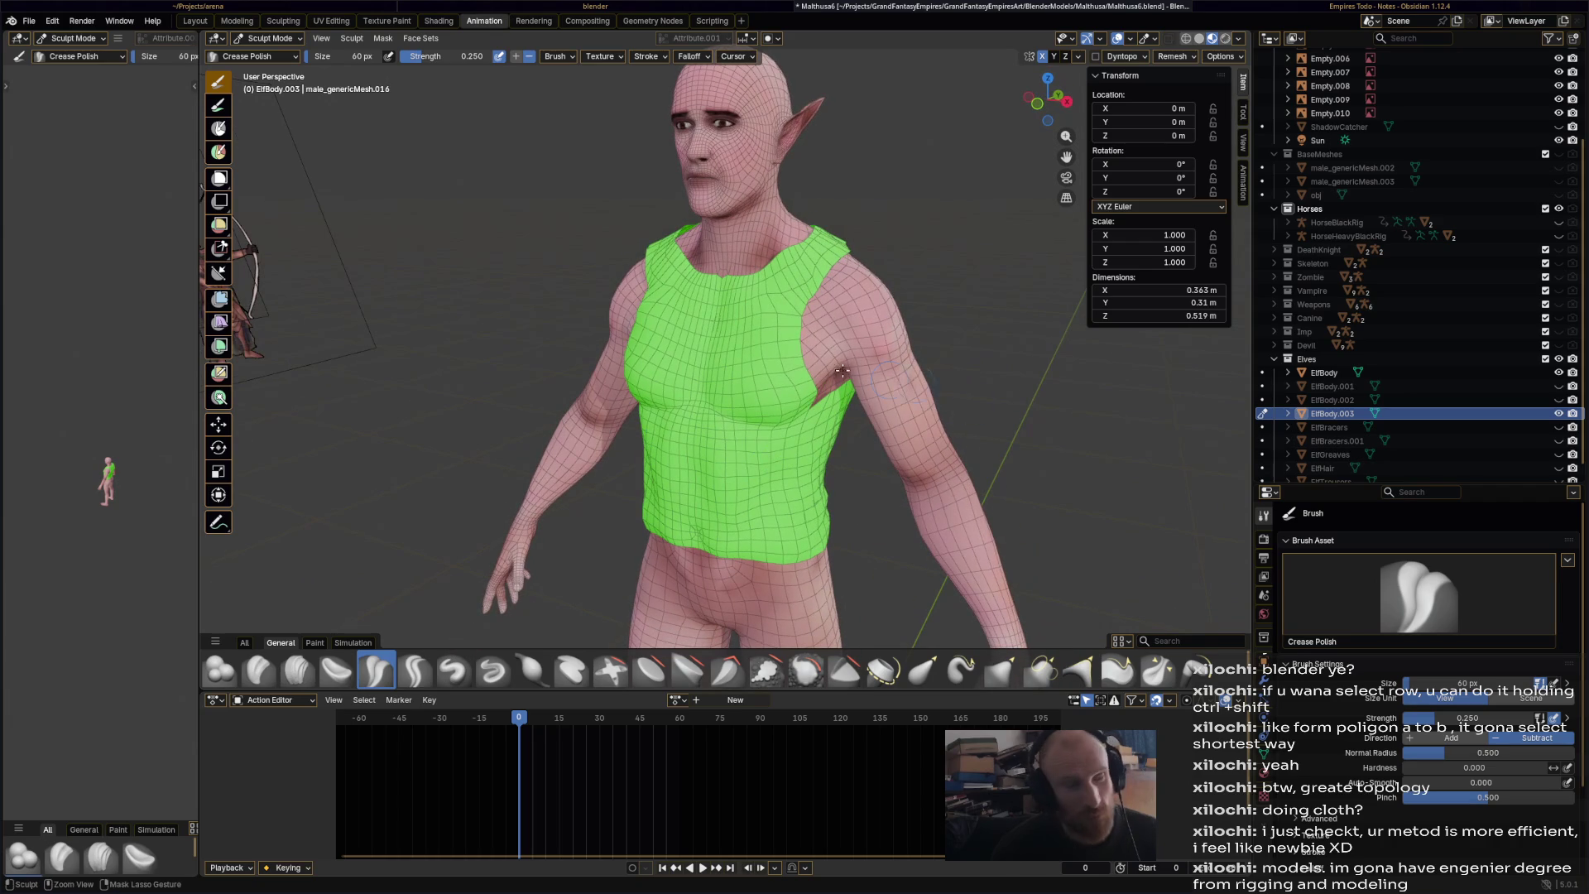
pyautogui.moveTo(757, 352)
pyautogui.mouseDown()
pyautogui.moveTo(784, 292)
pyautogui.moveTo(770, 360)
pyautogui.moveTo(815, 405)
pyautogui.moveTo(734, 397)
pyautogui.moveTo(769, 368)
pyautogui.moveTo(776, 321)
pyautogui.moveTo(787, 395)
pyautogui.moveTo(845, 432)
pyautogui.mouseUp()
pyautogui.moveTo(797, 370)
pyautogui.mouseDown(button='middle')
pyautogui.moveTo(816, 352)
pyautogui.moveTo(773, 414)
pyautogui.moveTo(762, 532)
pyautogui.moveTo(796, 406)
pyautogui.mouseUp(button='middle')
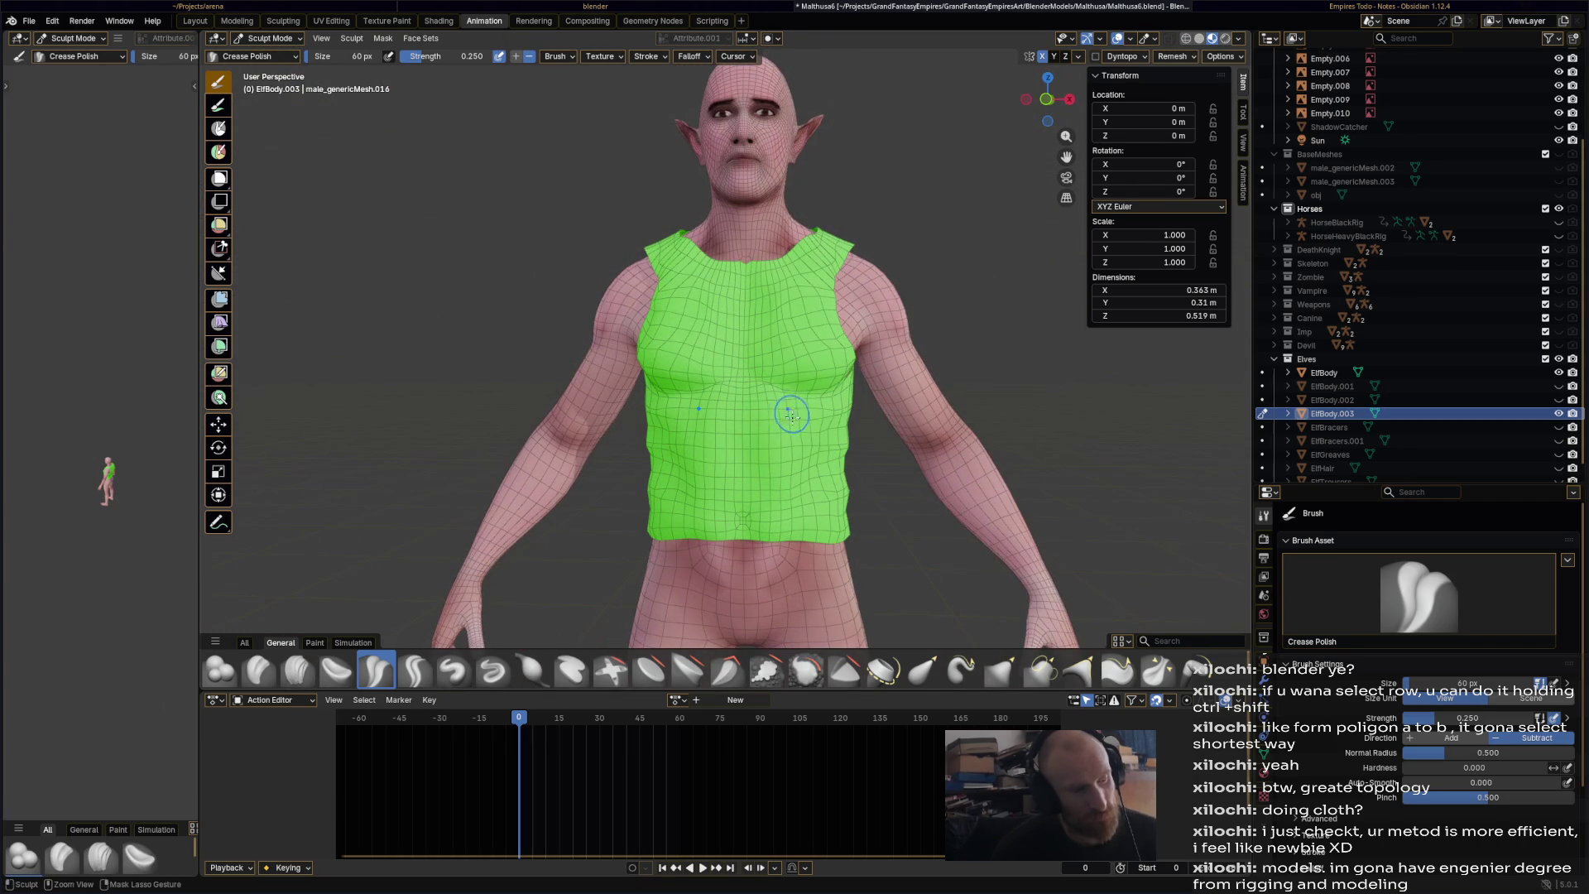
# - Start and cancel a mask, then switch to the Smooth brush and orbit the elf
pyautogui.press('b')
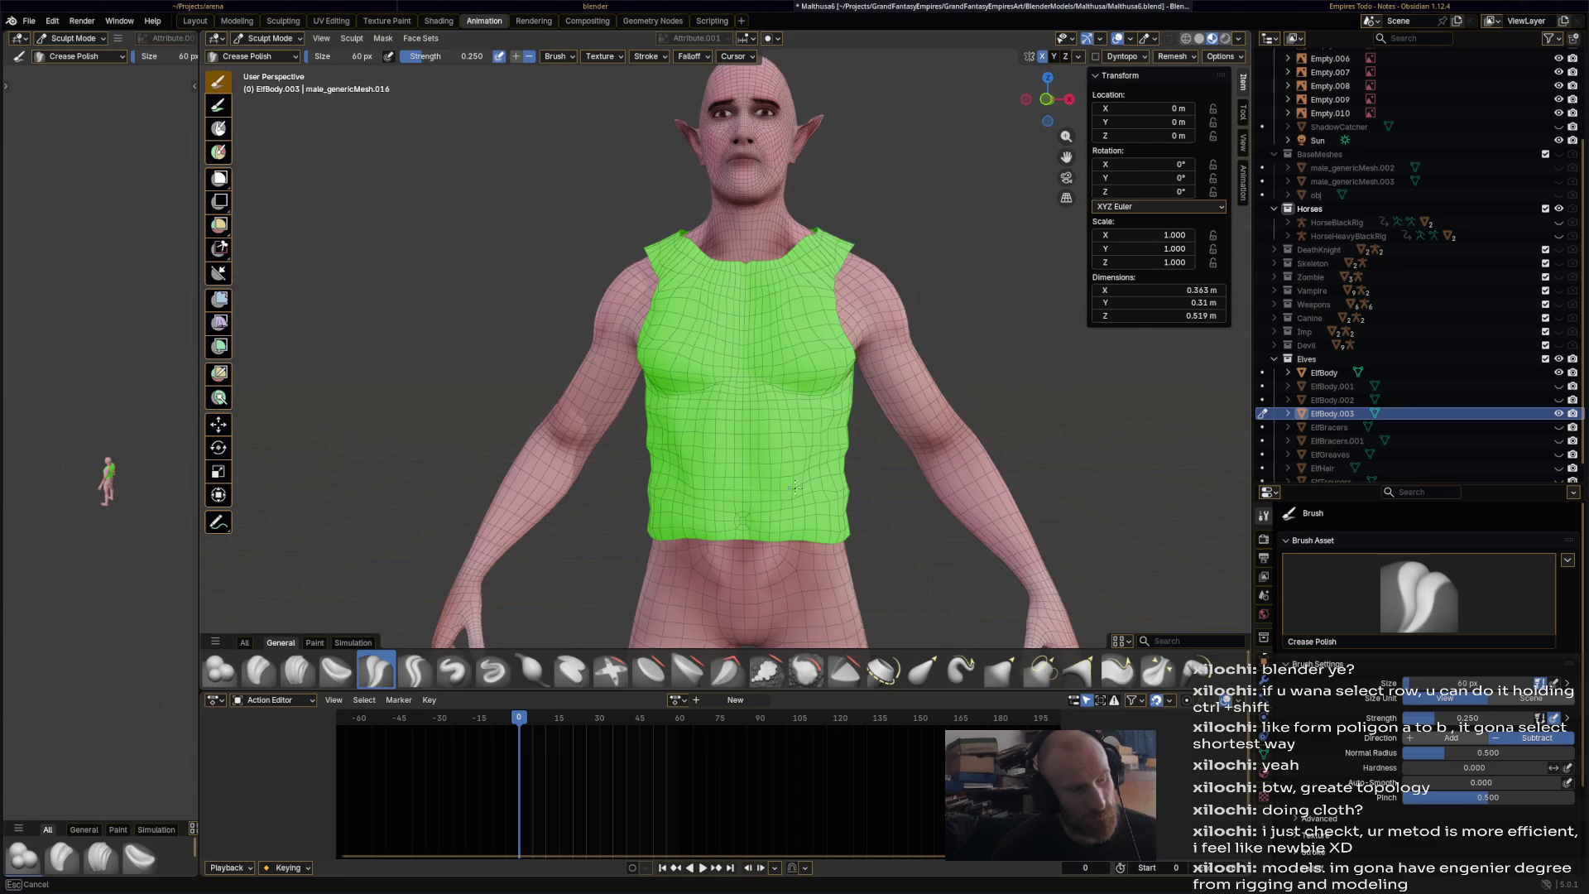
pyautogui.press('Escape')
pyautogui.press('s')
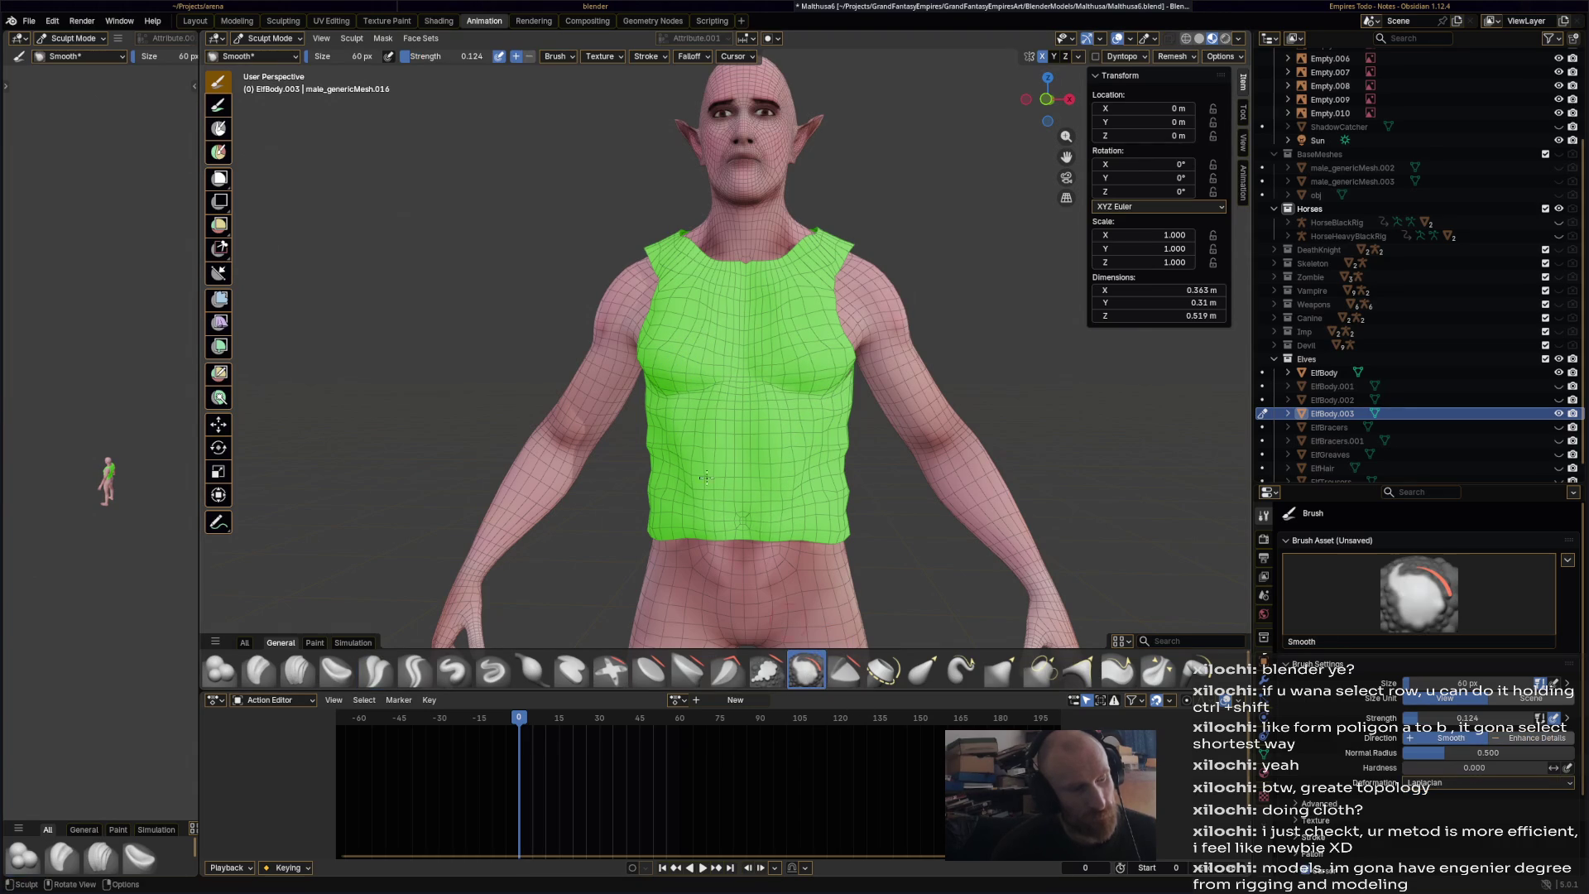
pyautogui.moveTo(701, 374); pyautogui.dragTo(770, 474, button='middle')
pyautogui.press('b')
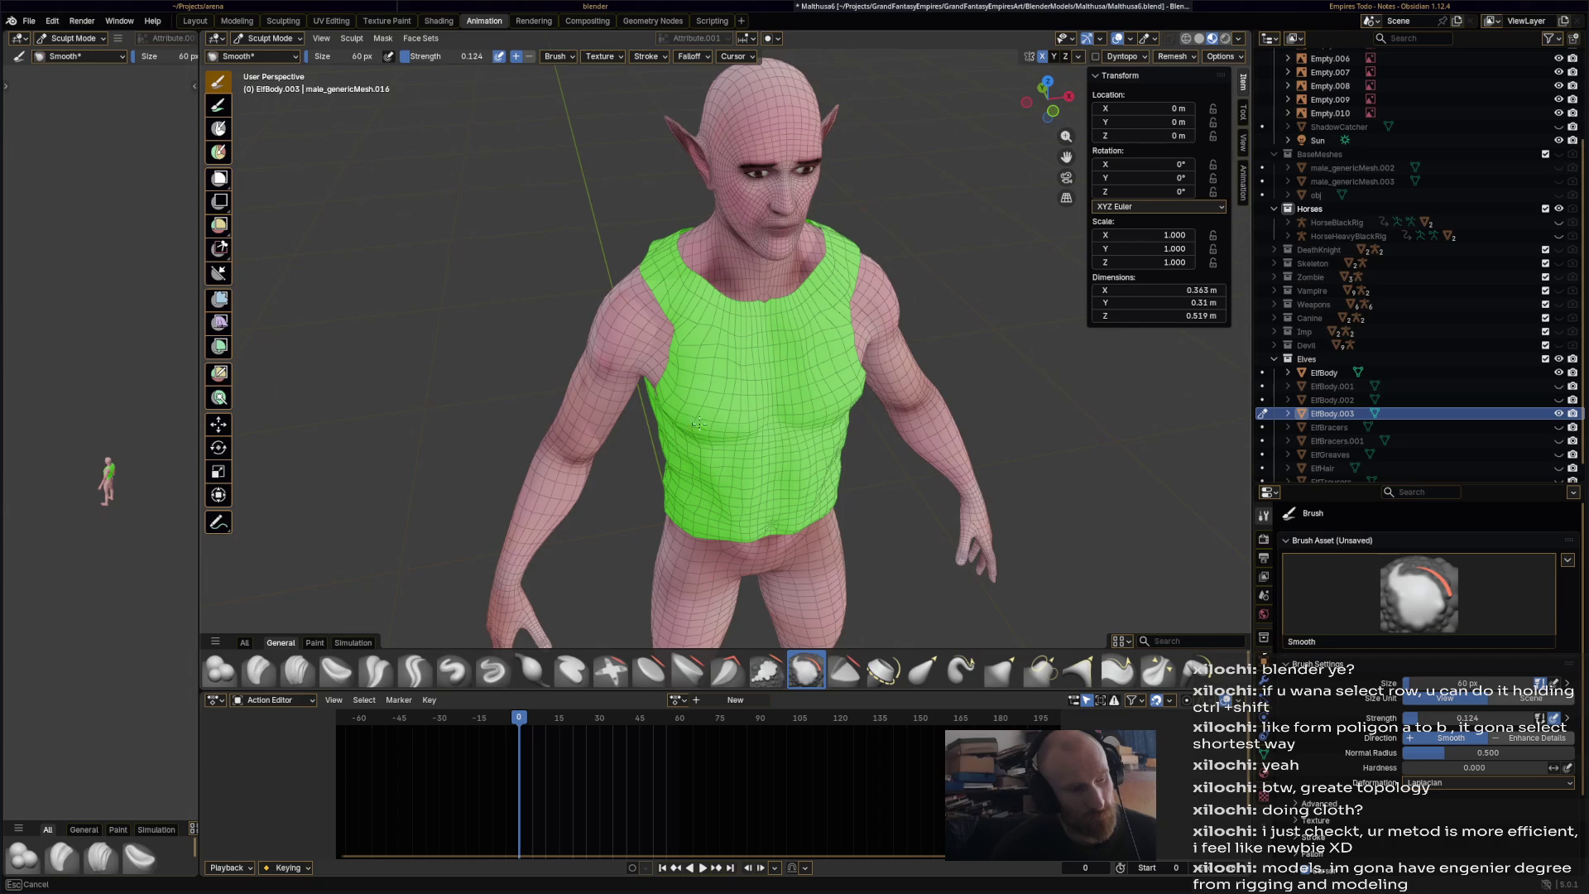
pyautogui.moveTo(765, 427)
pyautogui.mouseDown(button='middle')
pyautogui.moveTo(794, 463)
pyautogui.moveTo(767, 365)
pyautogui.mouseUp(button='middle')
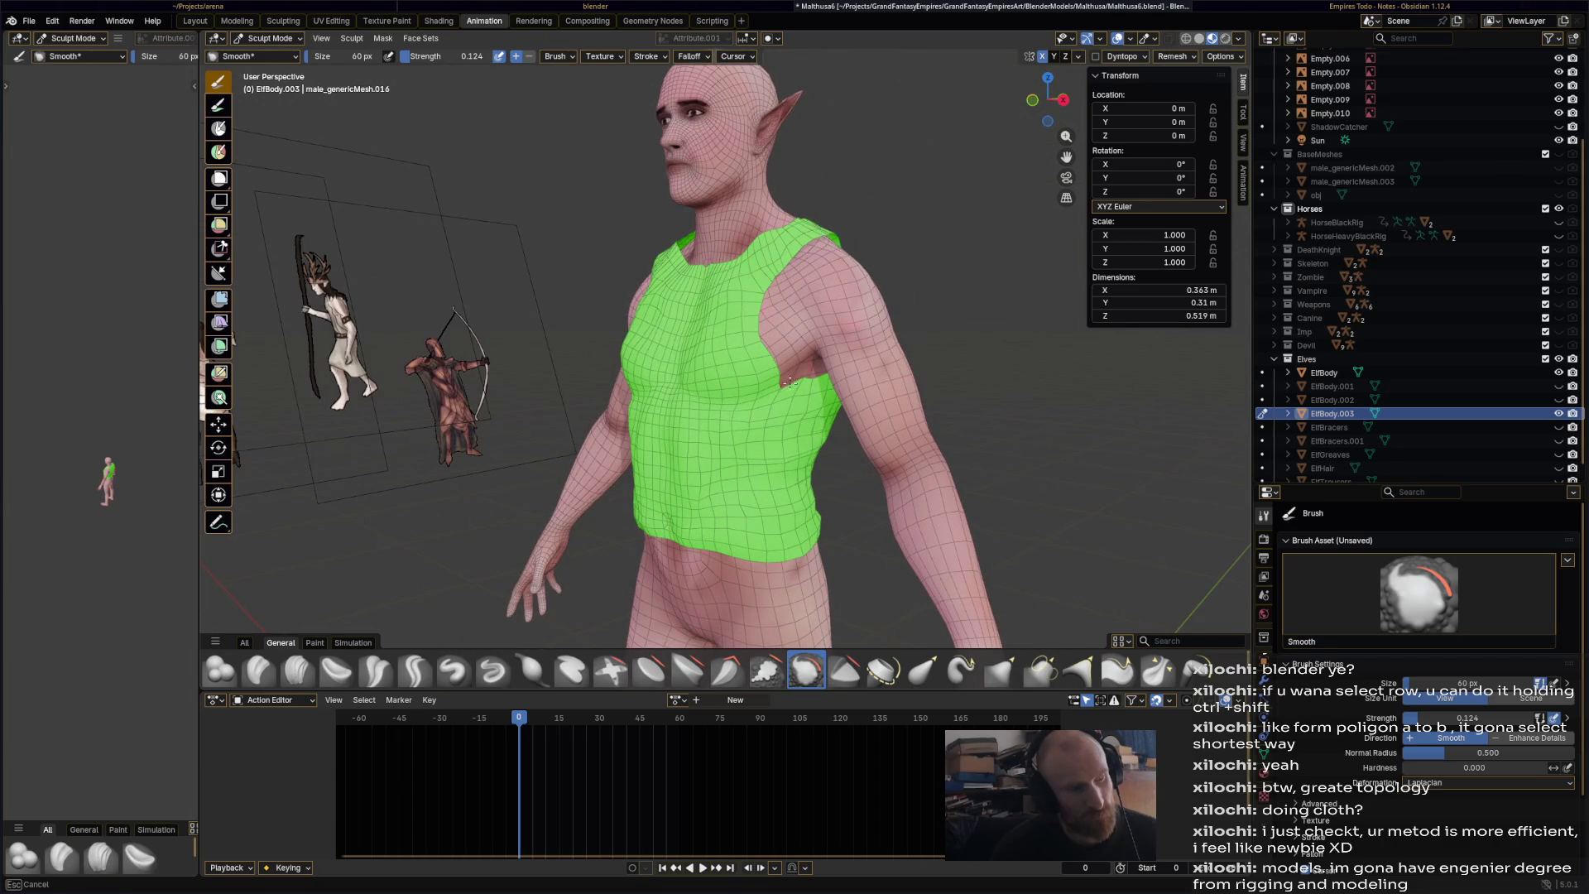
# - Return to Elastic Grab and save Malthusa6.blend
pyautogui.click(923, 668)
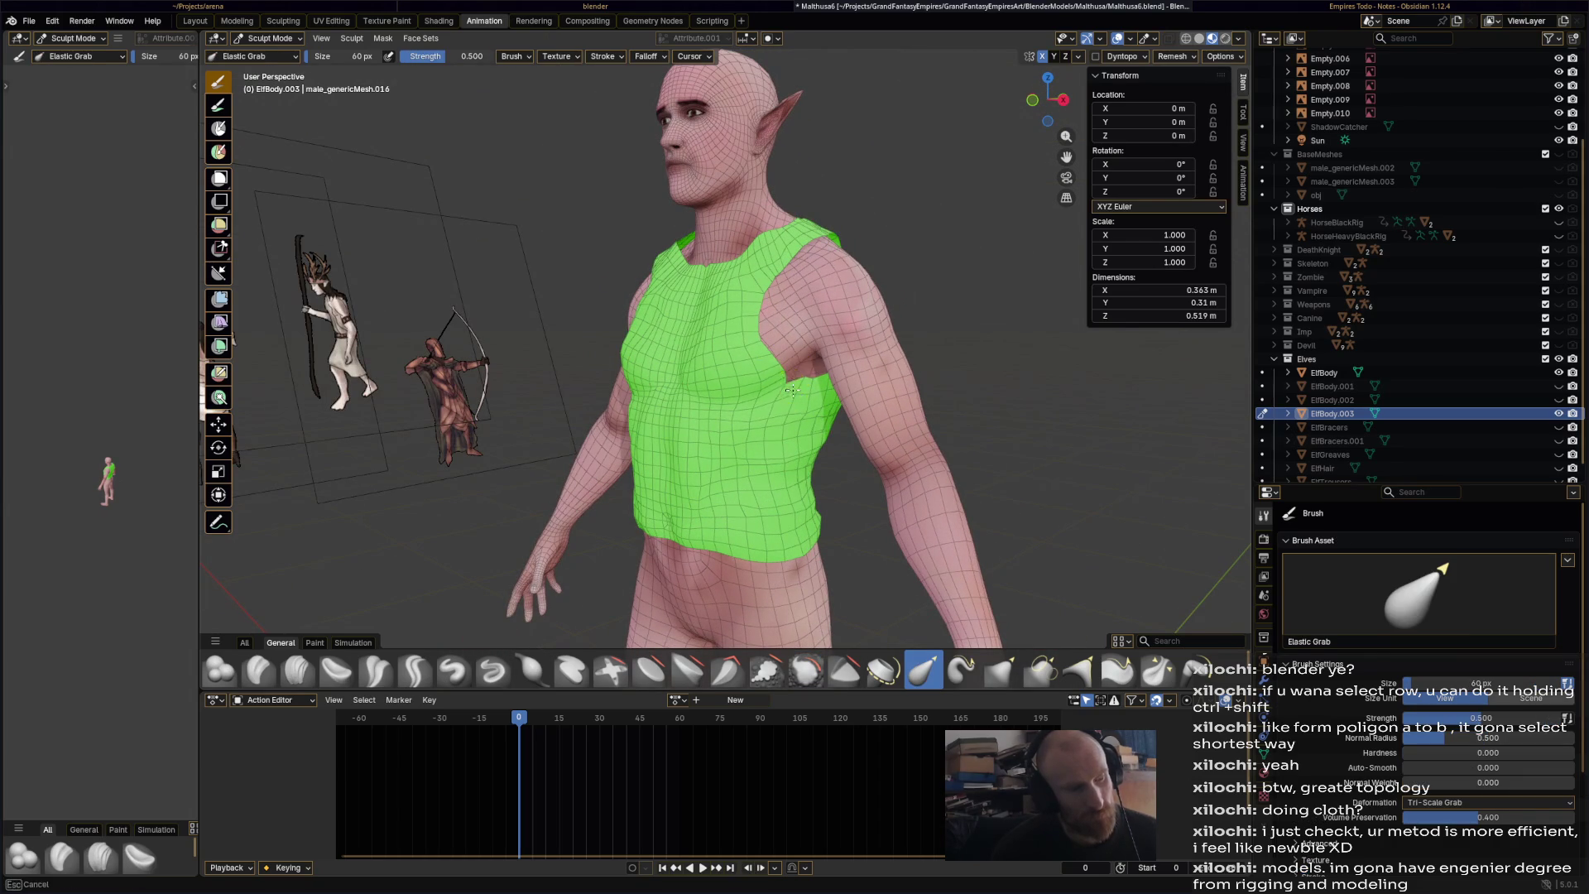
pyautogui.moveTo(777, 377)
pyautogui.mouseDown(button='middle')
pyautogui.moveTo(804, 423)
pyautogui.moveTo(842, 320)
pyautogui.mouseUp(button='middle')
pyautogui.moveTo(855, 262); pyautogui.dragTo(807, 459, button='middle')
pyautogui.hotkey('ctrl', 's')
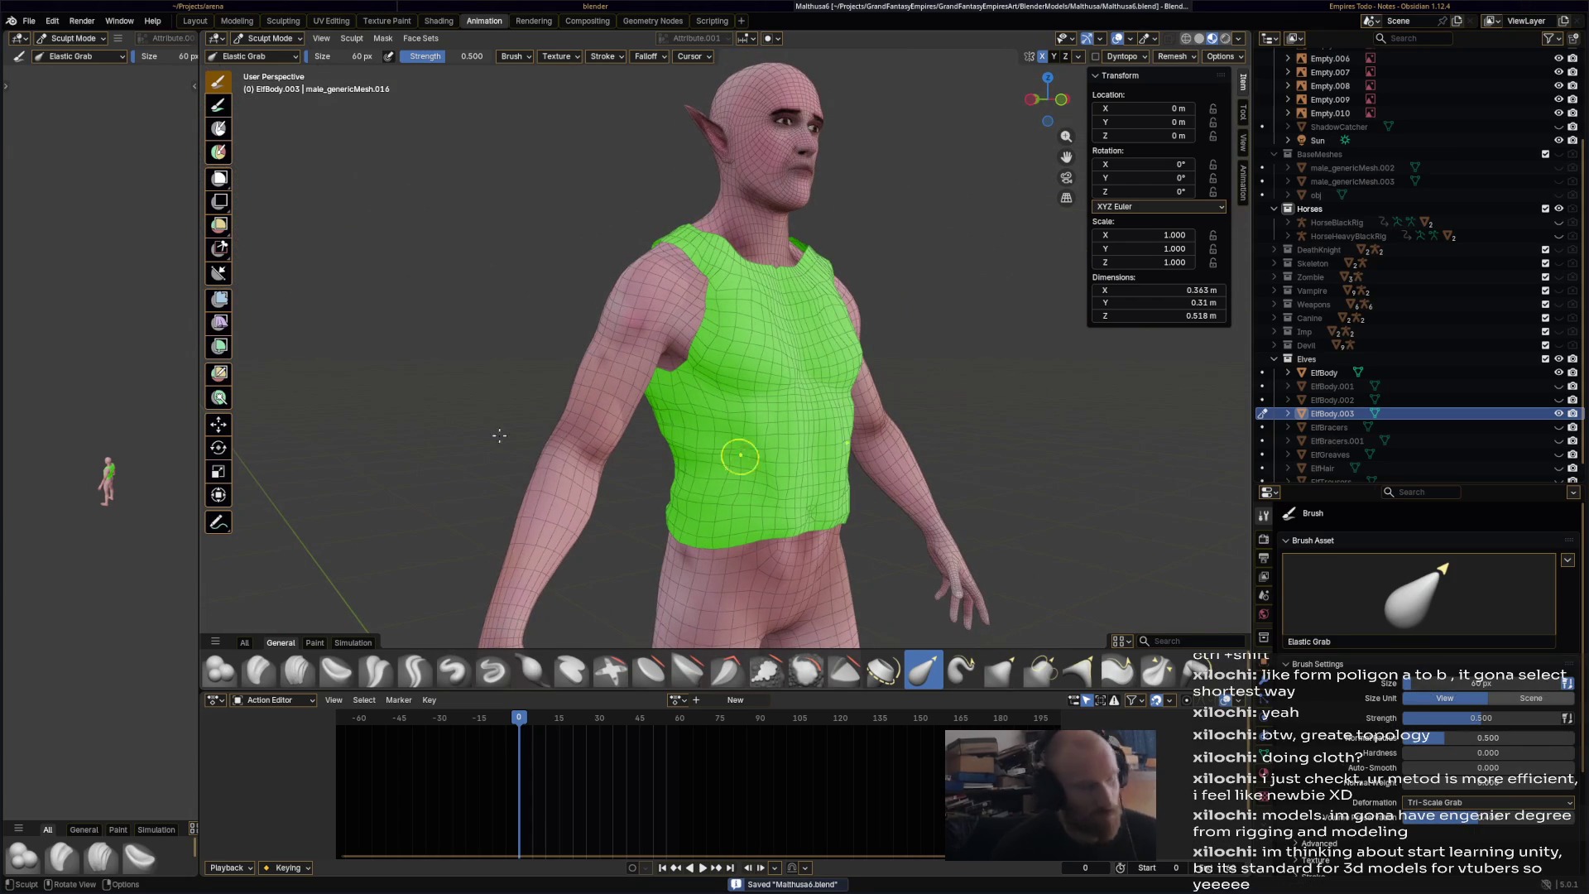
# - Leave Sculpt Mode for Object Mode and face the elf frontally
pyautogui.click(79, 38)
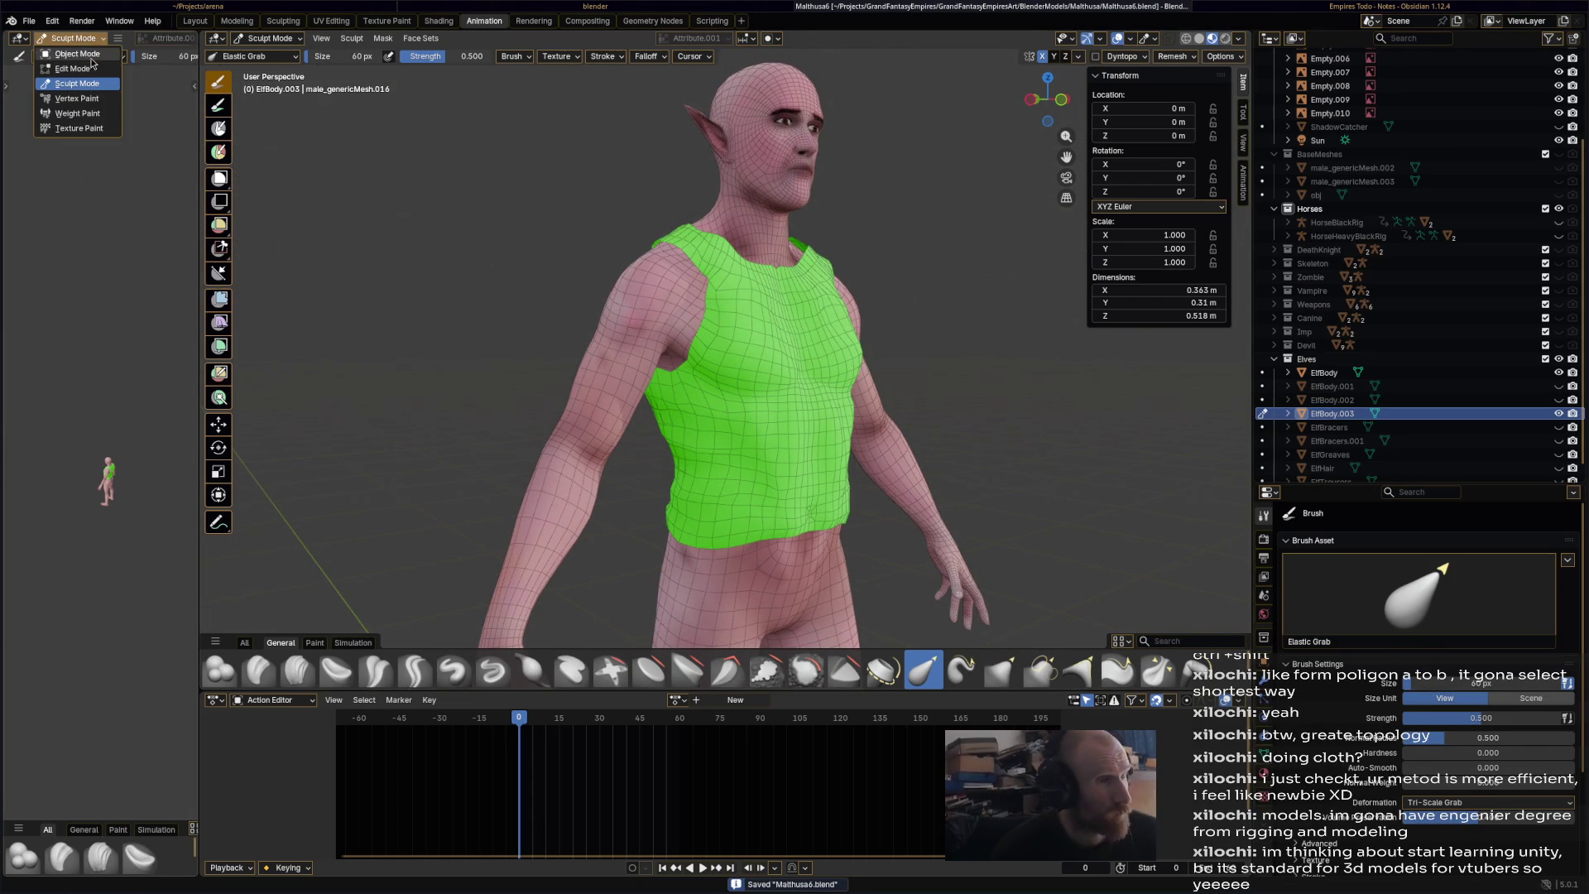
pyautogui.click(78, 54)
pyautogui.moveTo(679, 406)
pyautogui.mouseDown(button='middle')
pyautogui.moveTo(713, 389)
pyautogui.moveTo(819, 517)
pyautogui.moveTo(632, 412)
pyautogui.moveTo(769, 403)
pyautogui.mouseUp(button='middle')
# - In the Shading workspace, add a Texture > Image Texture node to ShirtMat
pyautogui.click(439, 21)
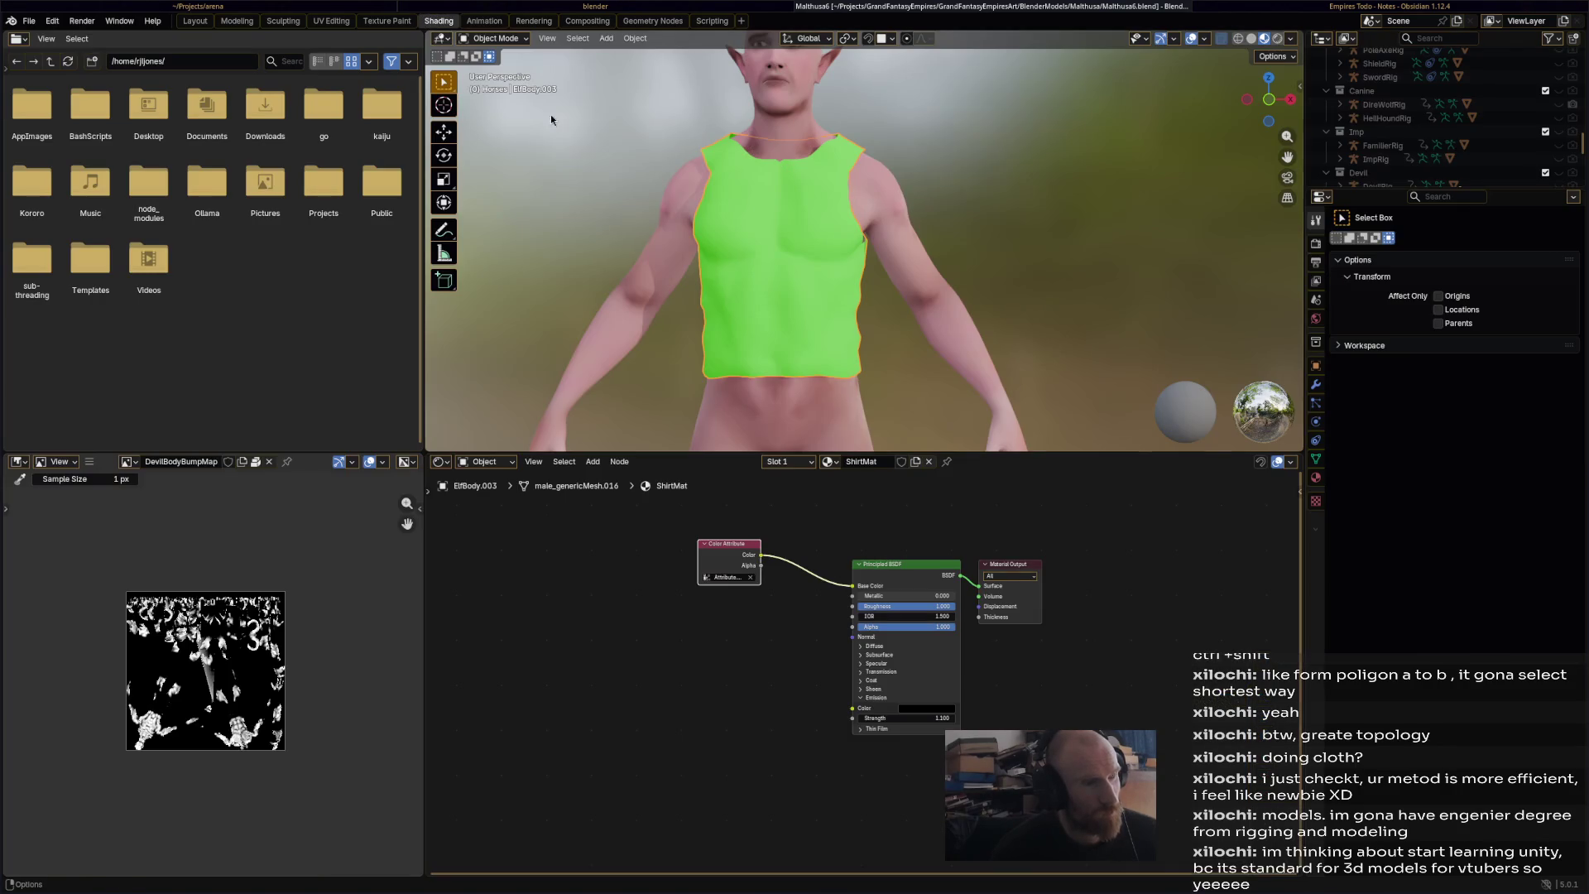
pyautogui.moveTo(703, 315)
pyautogui.mouseDown(button='middle')
pyautogui.moveTo(781, 385)
pyautogui.moveTo(757, 422)
pyautogui.mouseUp(button='middle')
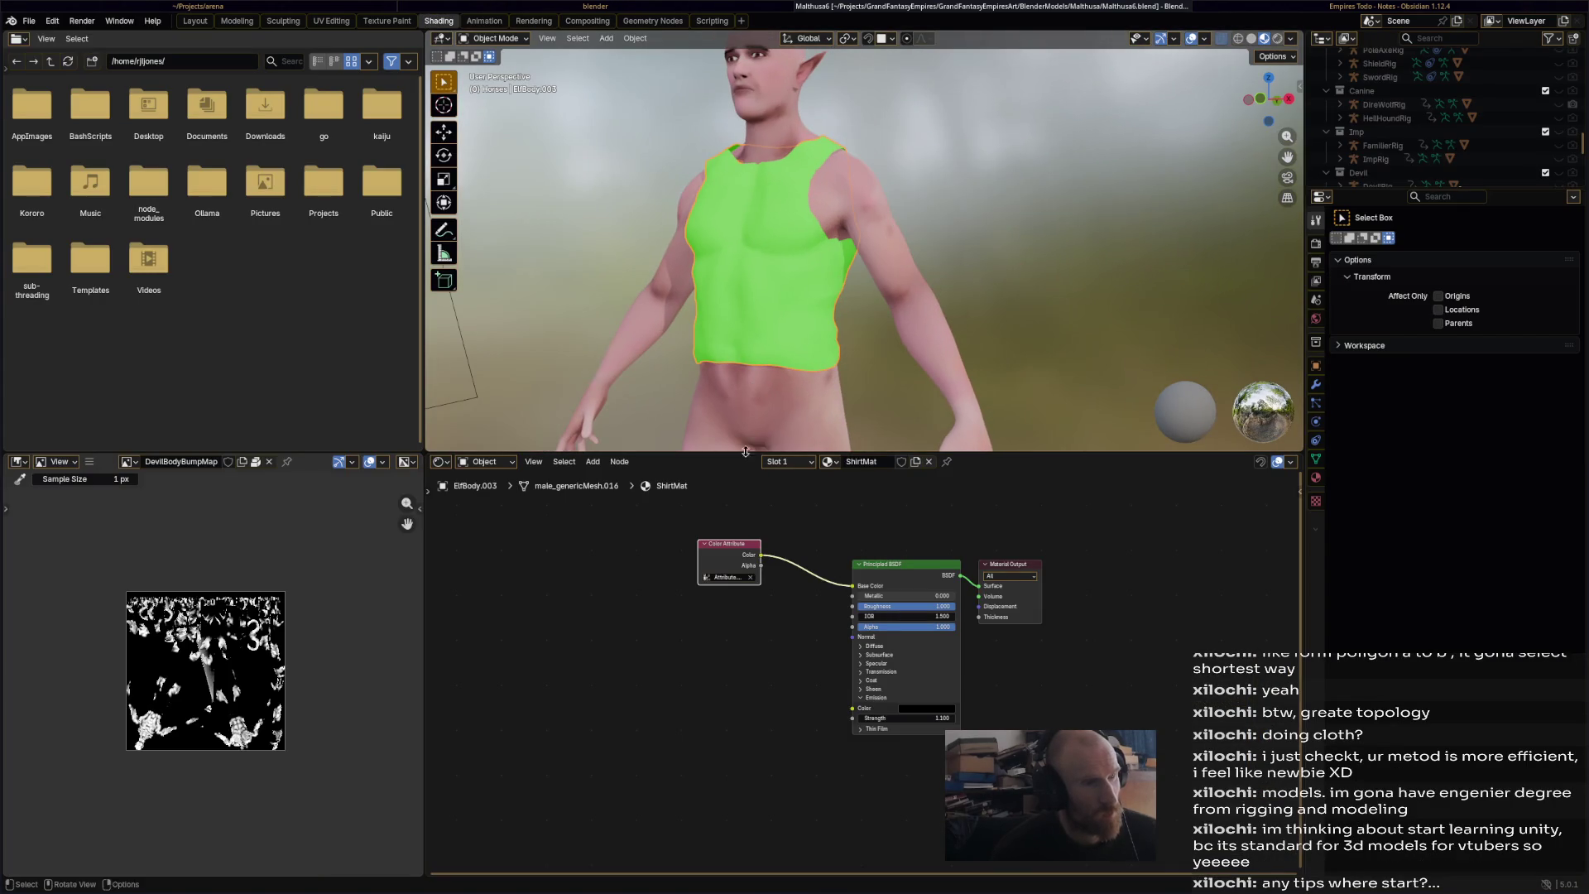
pyautogui.rightClick(679, 680)
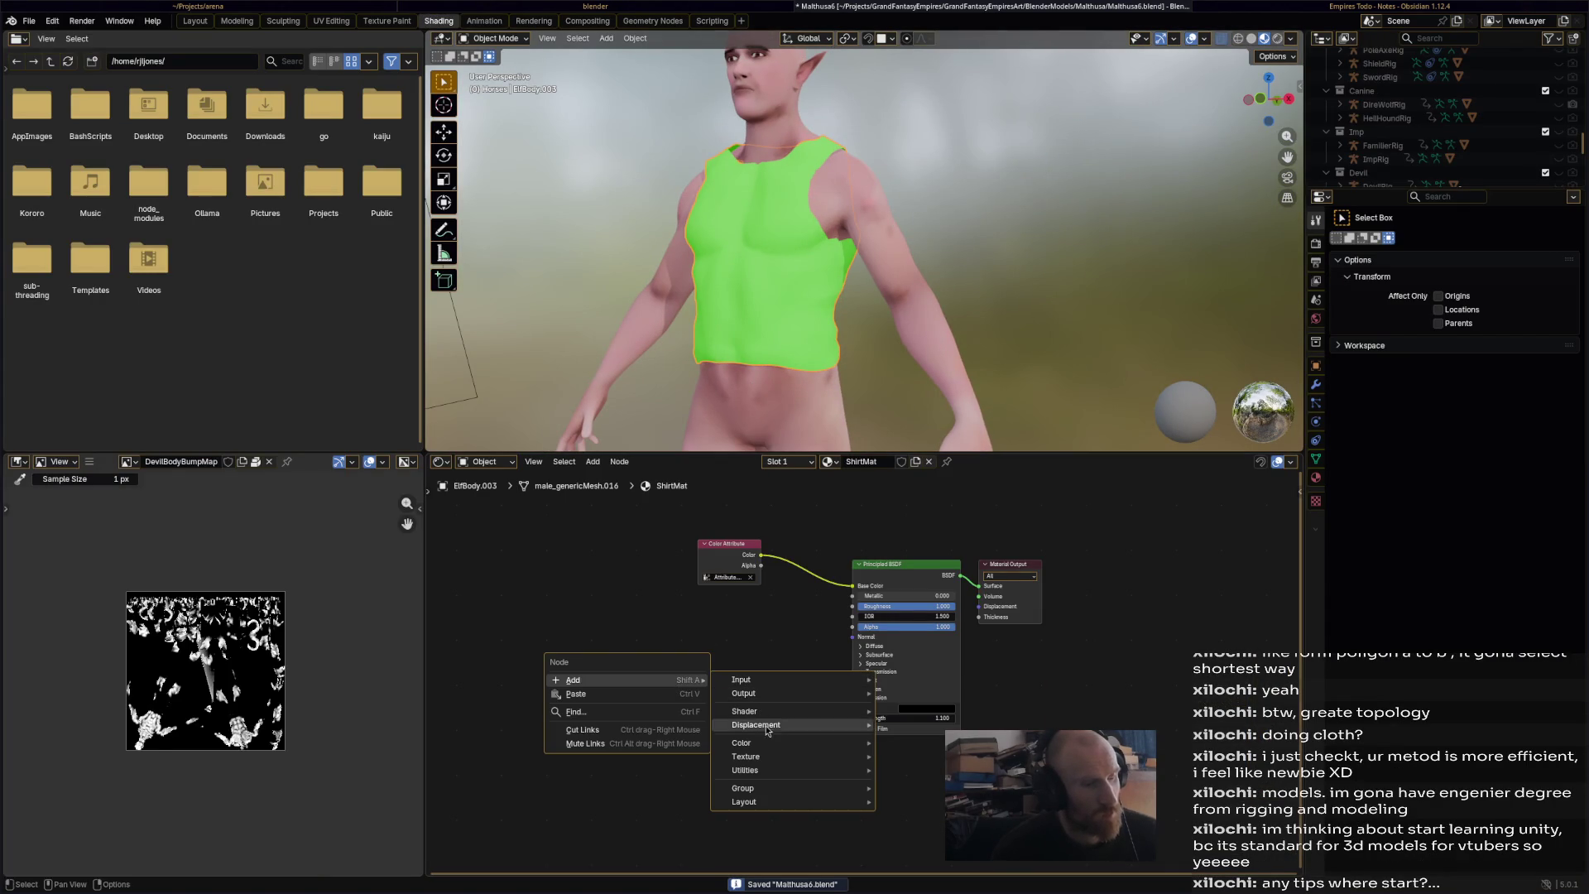
pyautogui.moveTo(828, 680)
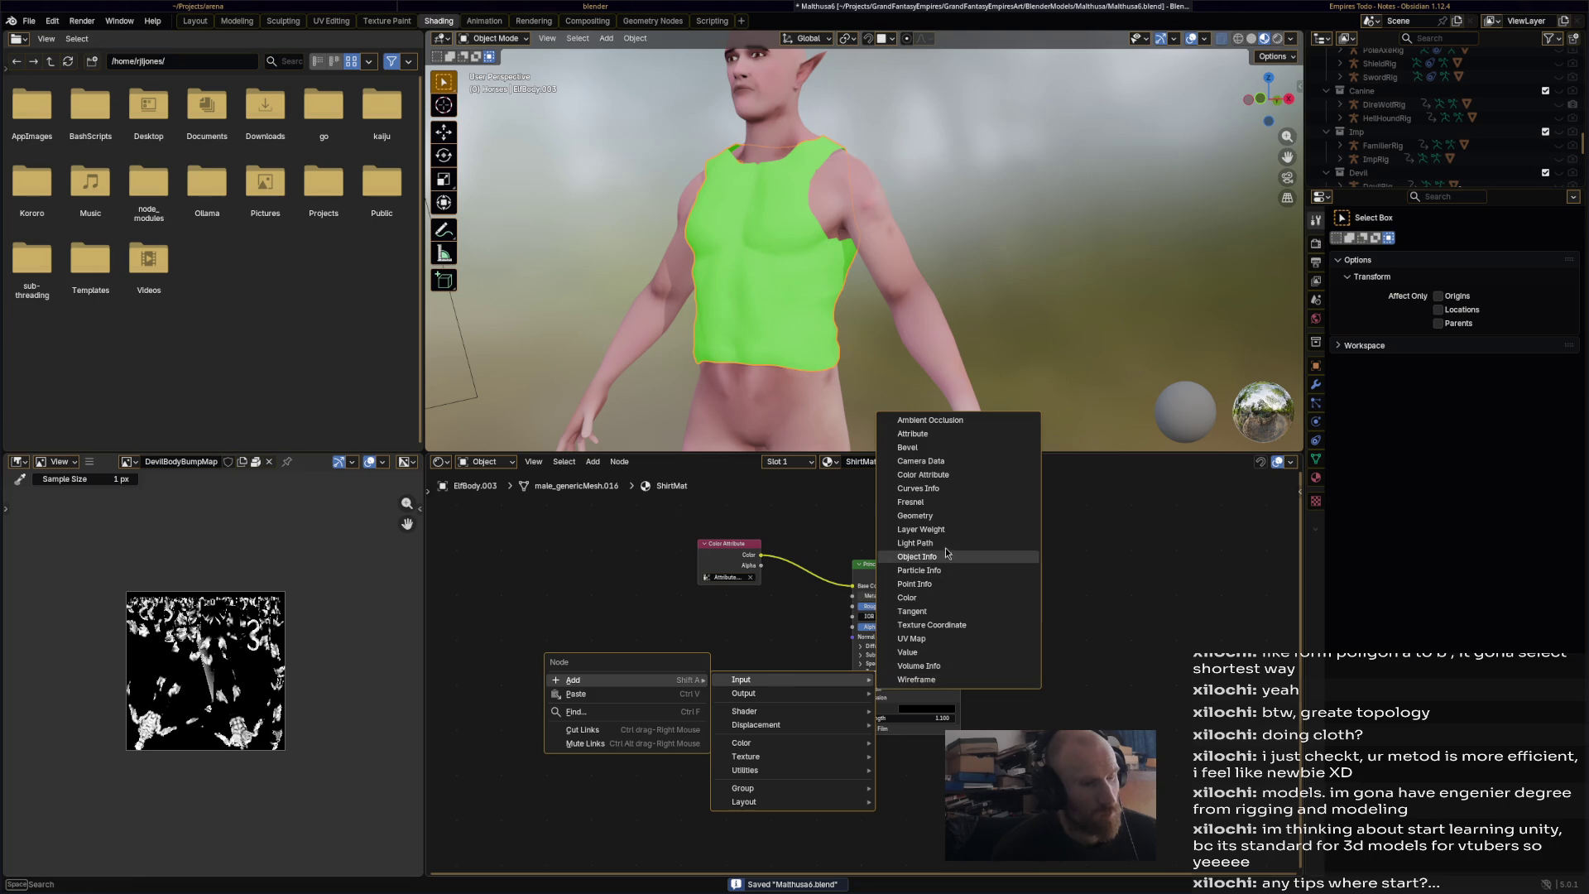
pyautogui.moveTo(793, 711)
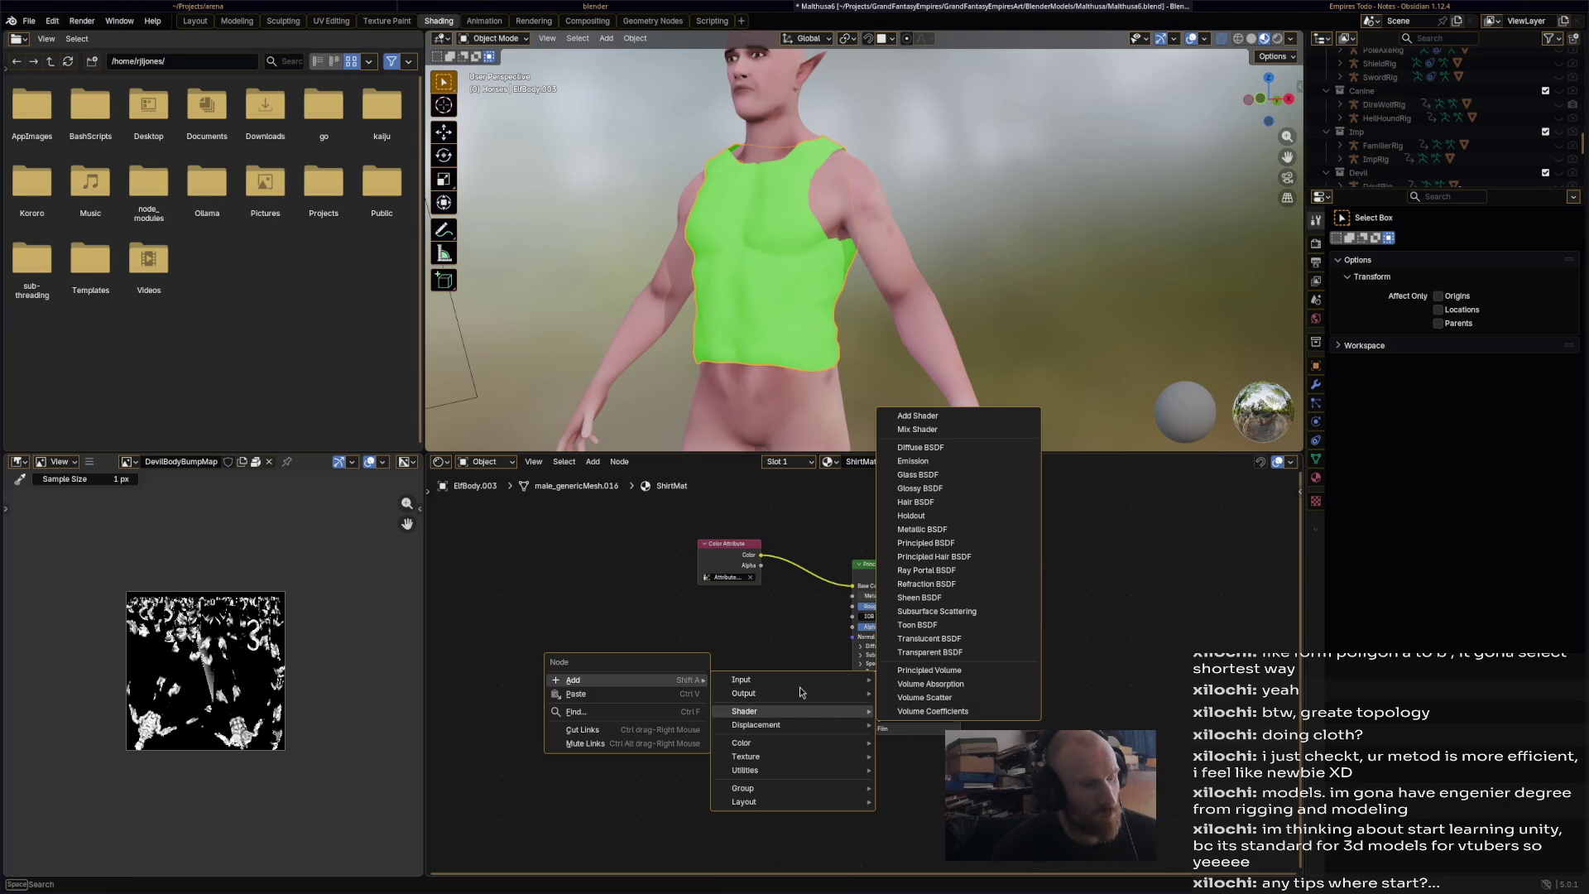
pyautogui.moveTo(797, 758)
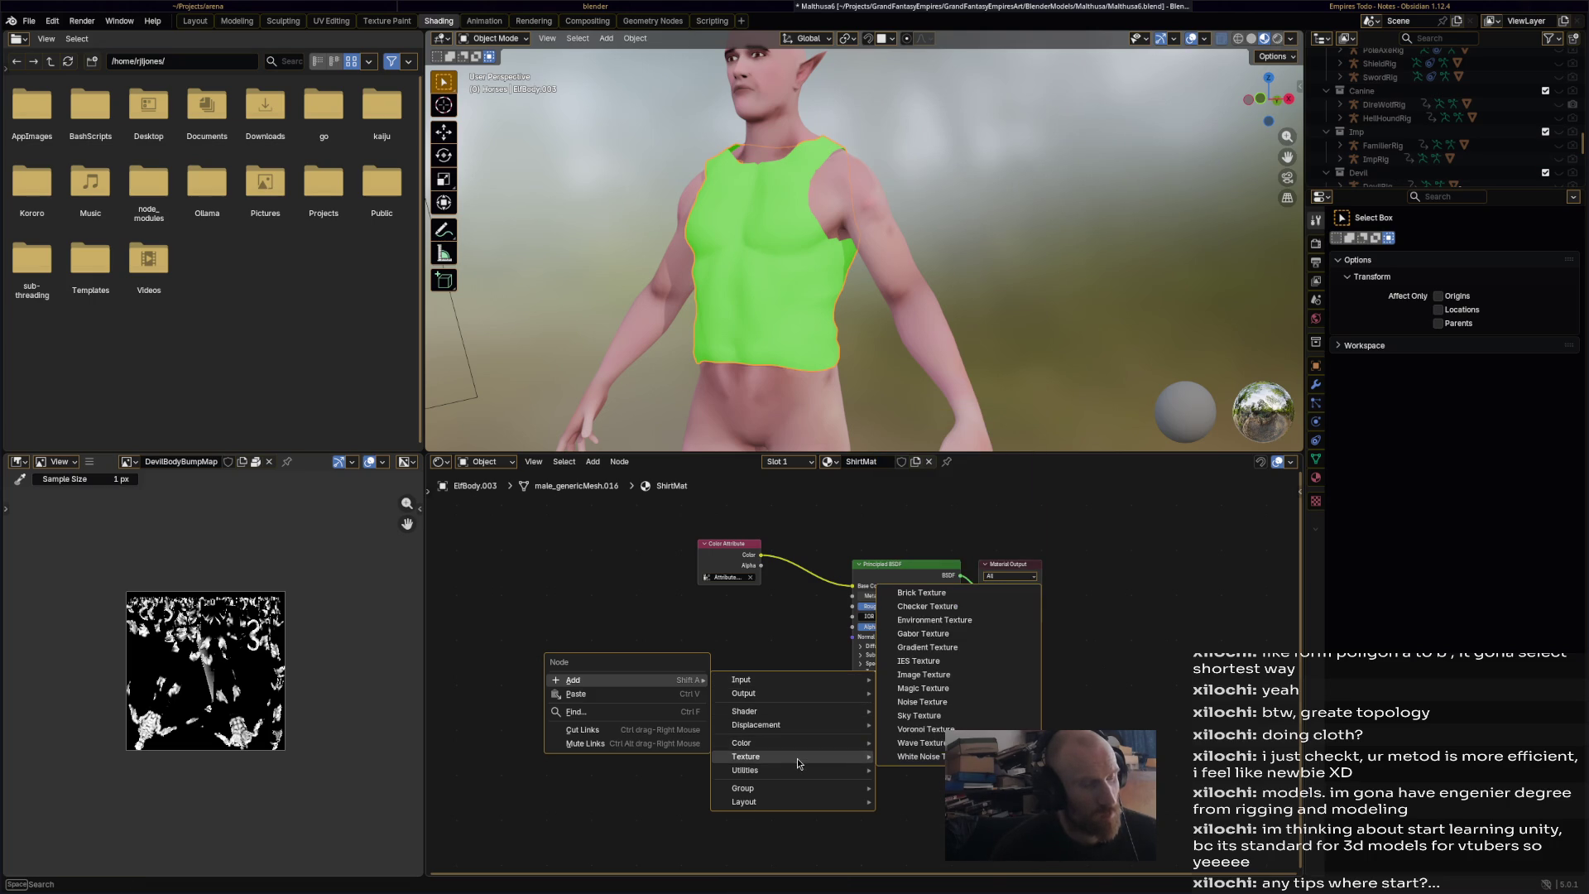
pyautogui.click(923, 675)
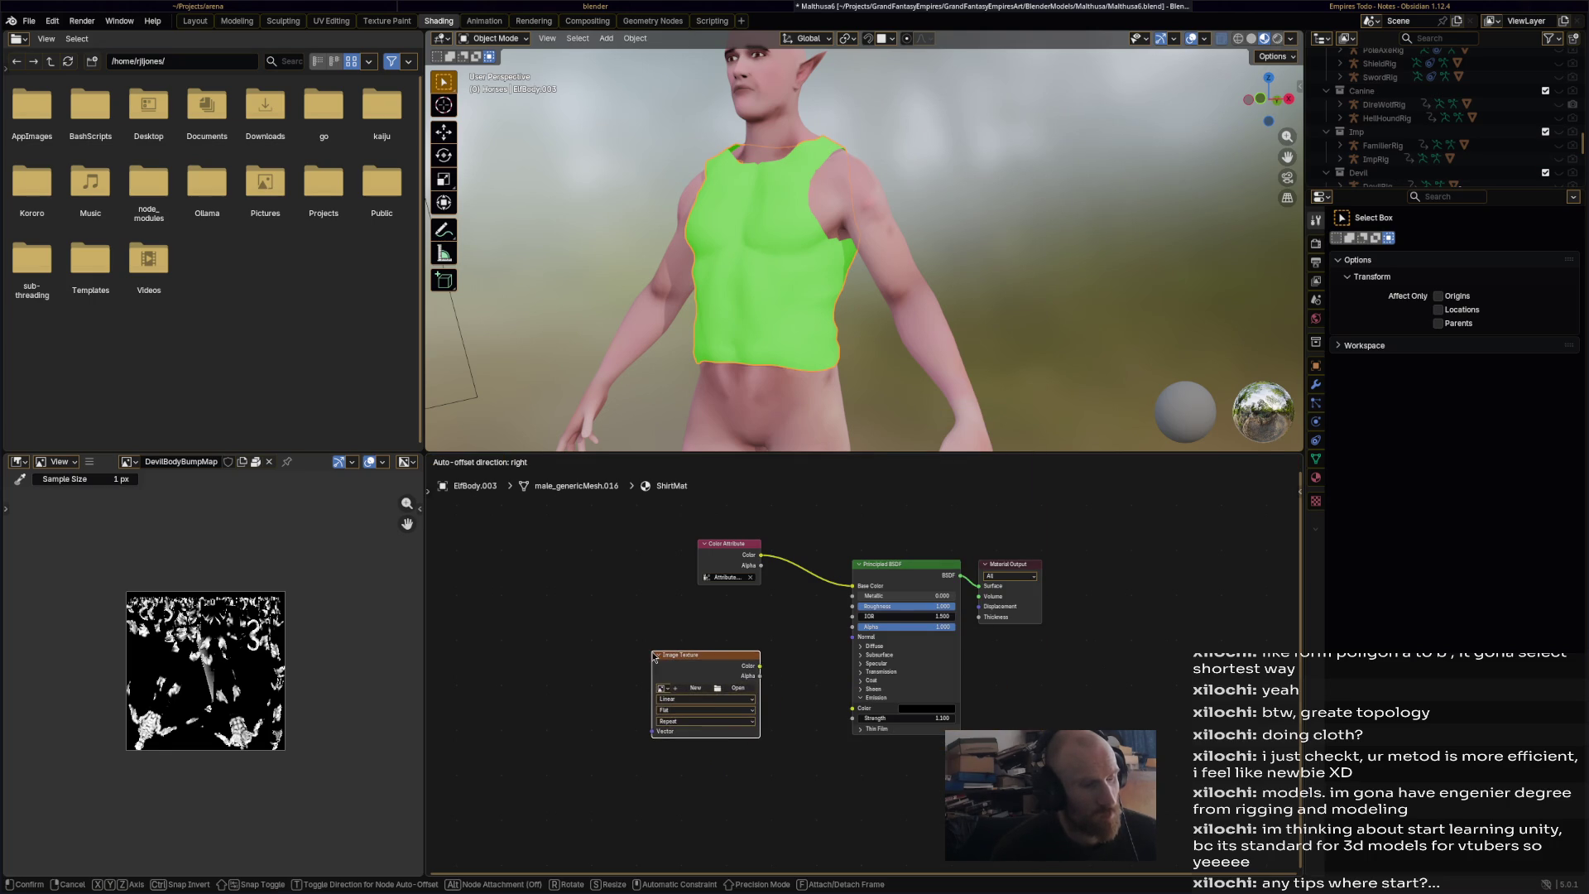
# - Place the Image Texture node and create a new image named ElfShirtBumpMap
pyautogui.click(654, 656)
pyautogui.click(699, 687)
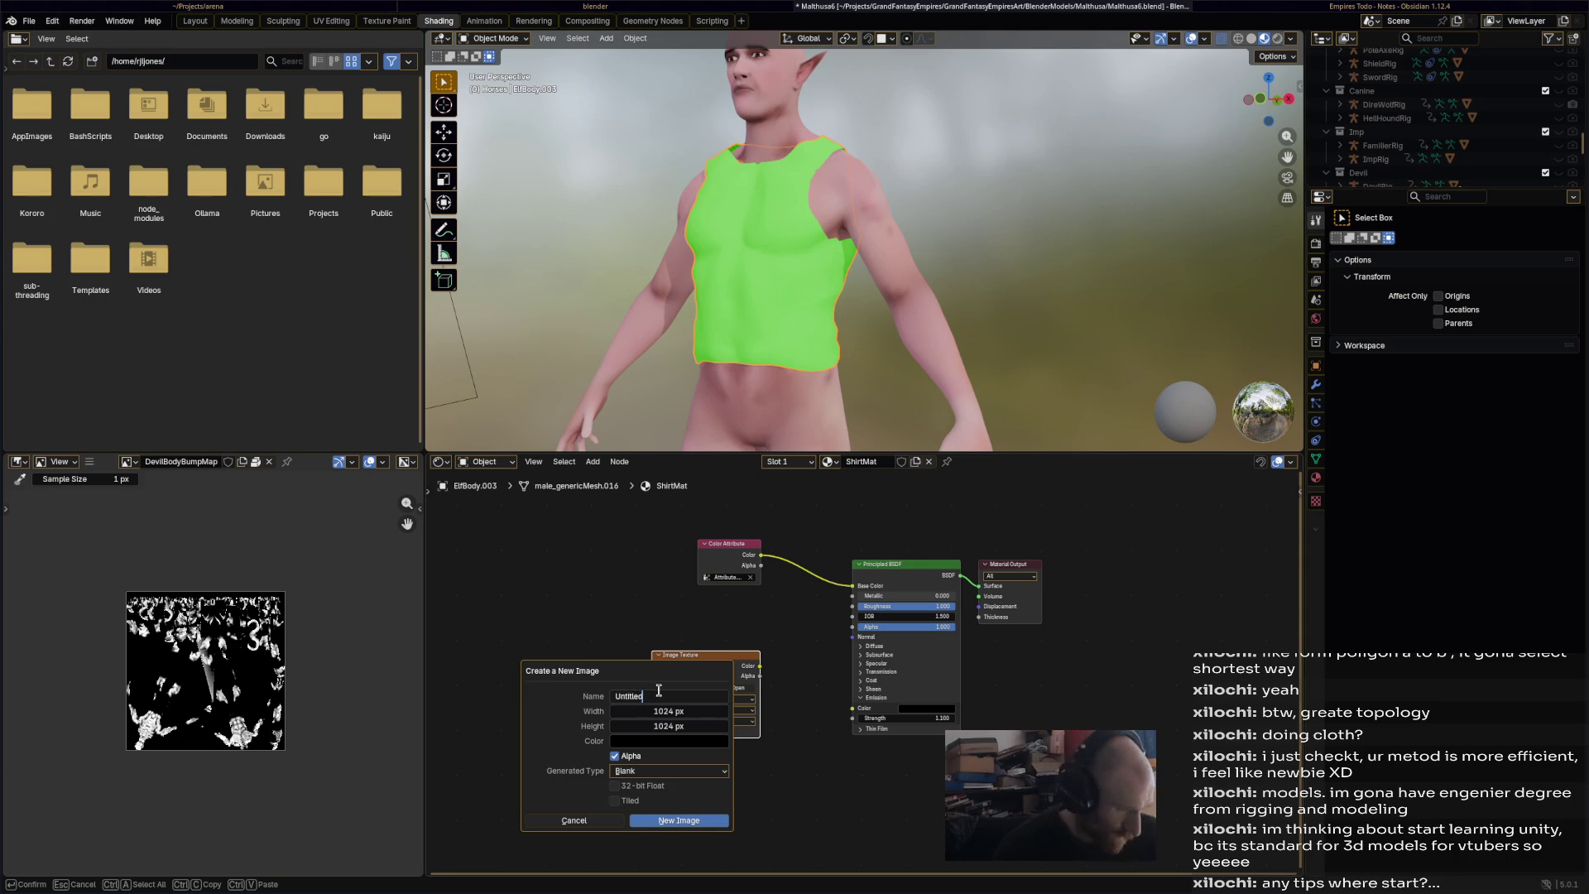
pyautogui.press('BackSpace')
pyautogui.write('ElfShirtBumpM')
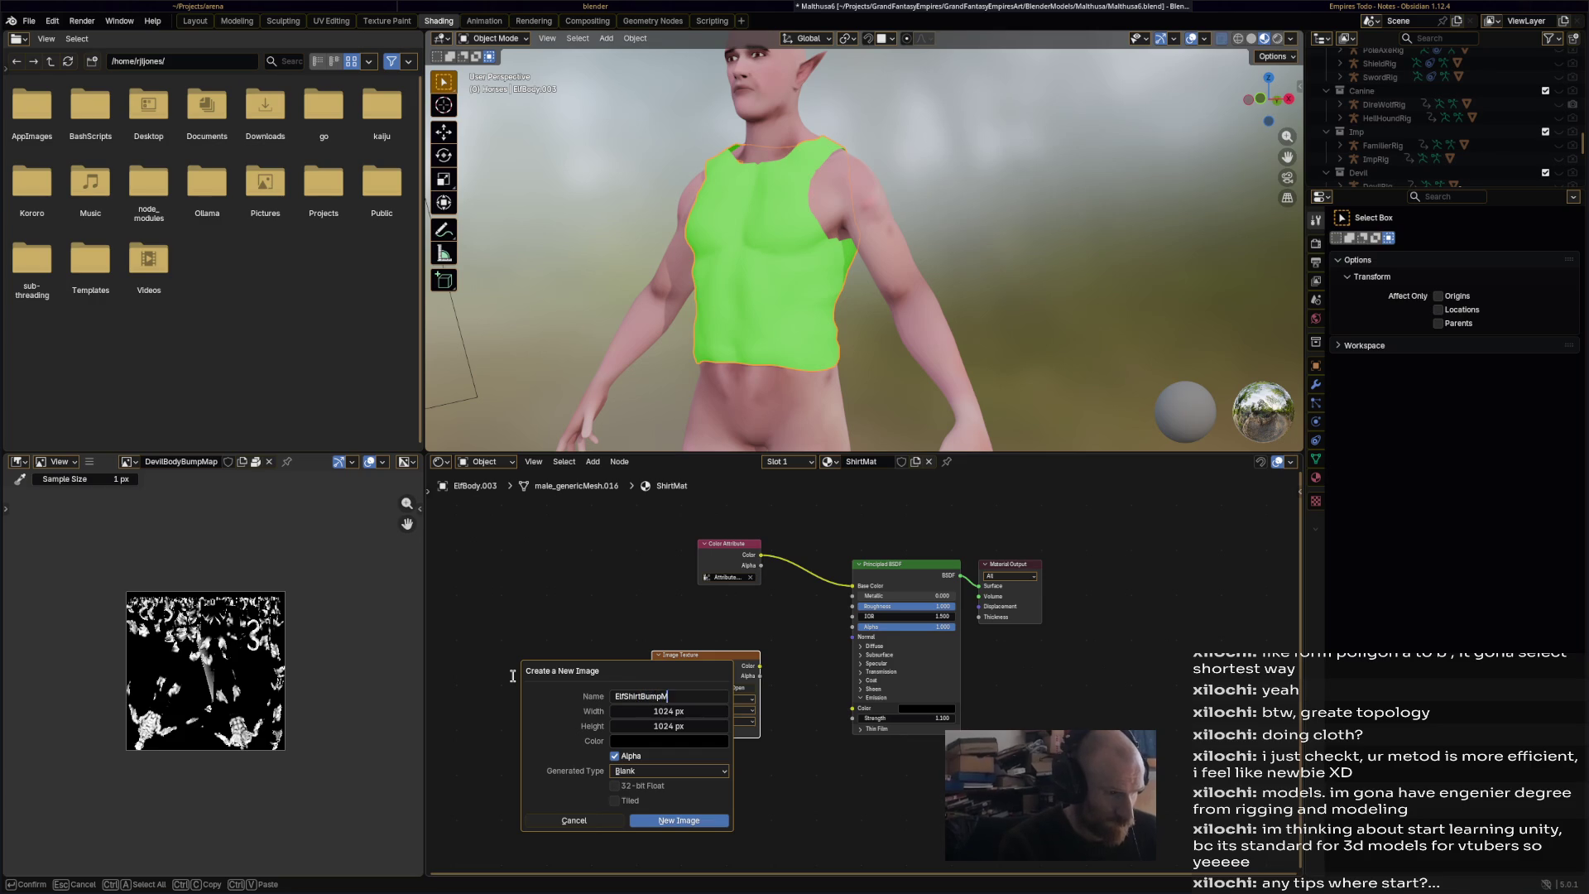
pyautogui.write('ap')
pyautogui.press('Return')
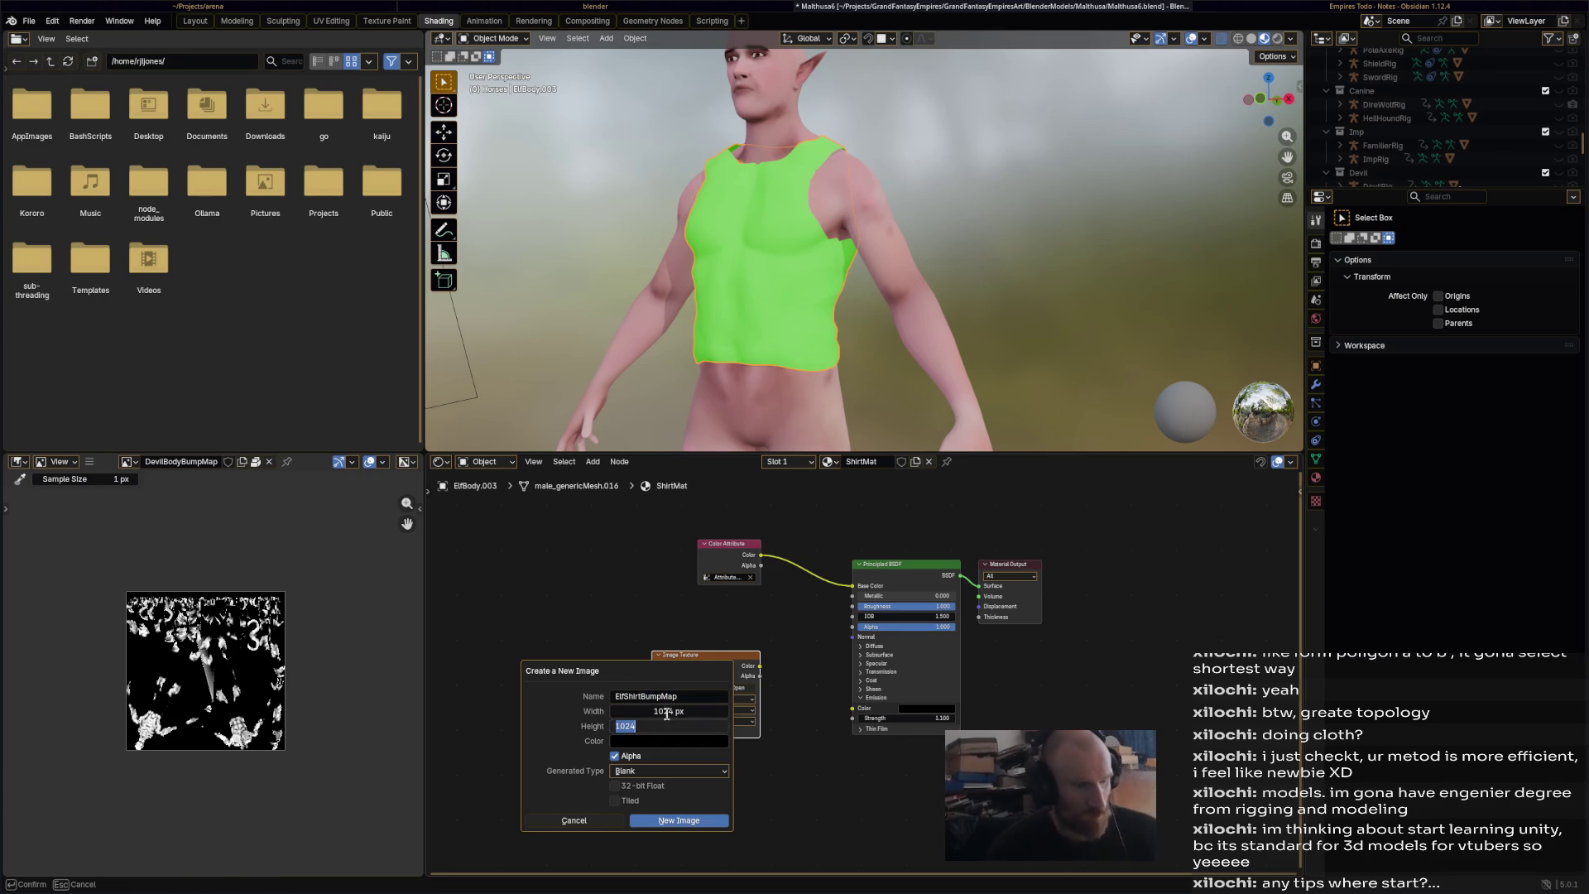
# - Set the image to 2048 × 2048 and start a link from the Color output
pyautogui.click(668, 711)
pyautogui.write('2048')
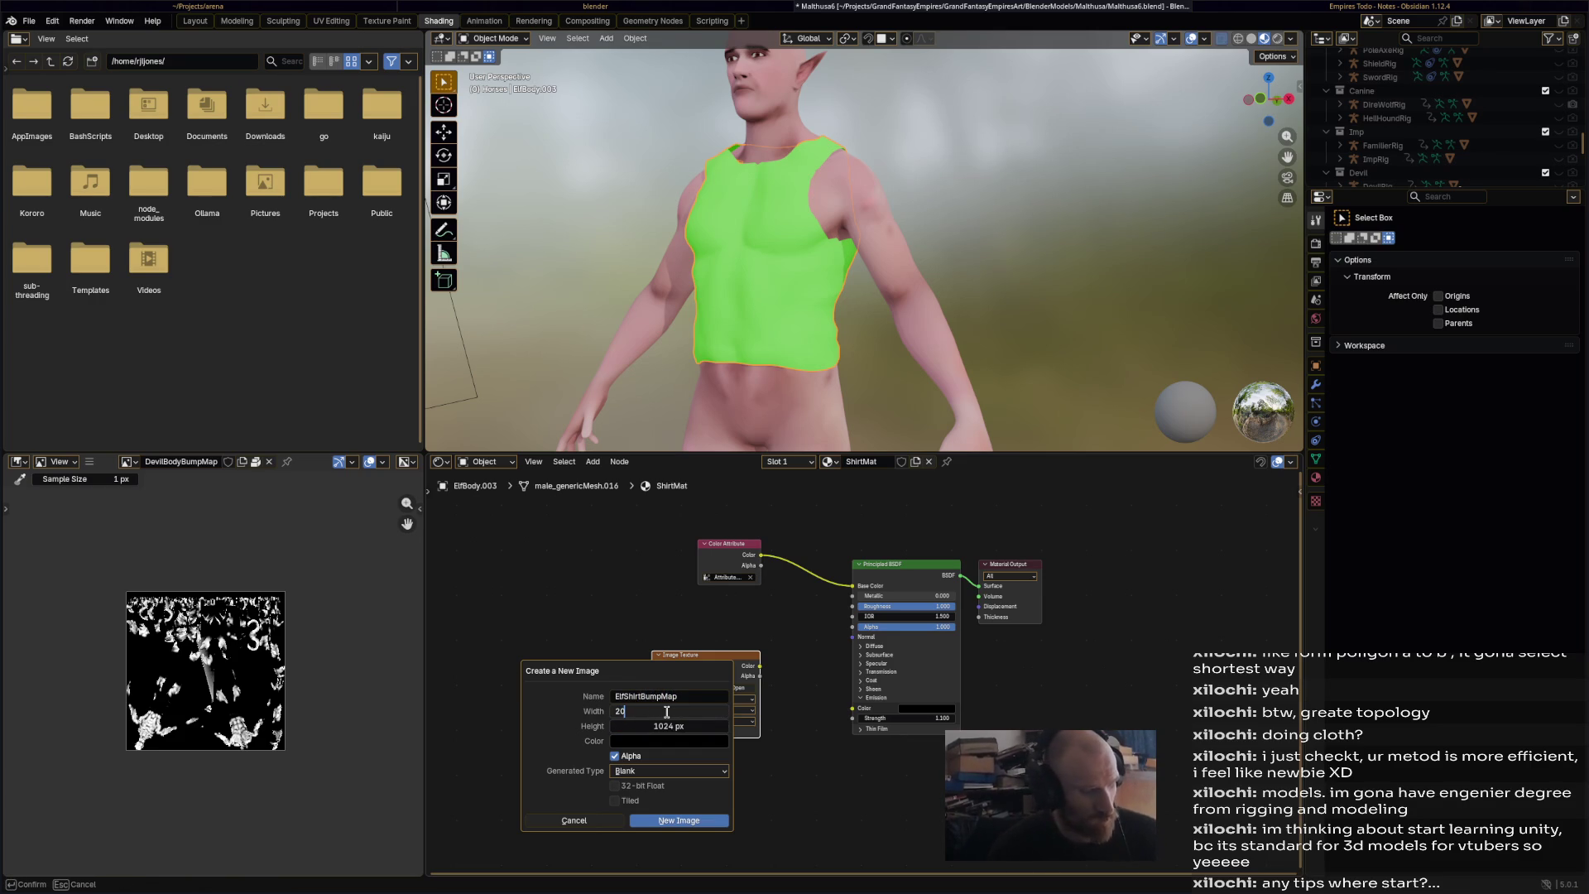
pyautogui.press('Return')
pyautogui.click(654, 726)
pyautogui.write('2048')
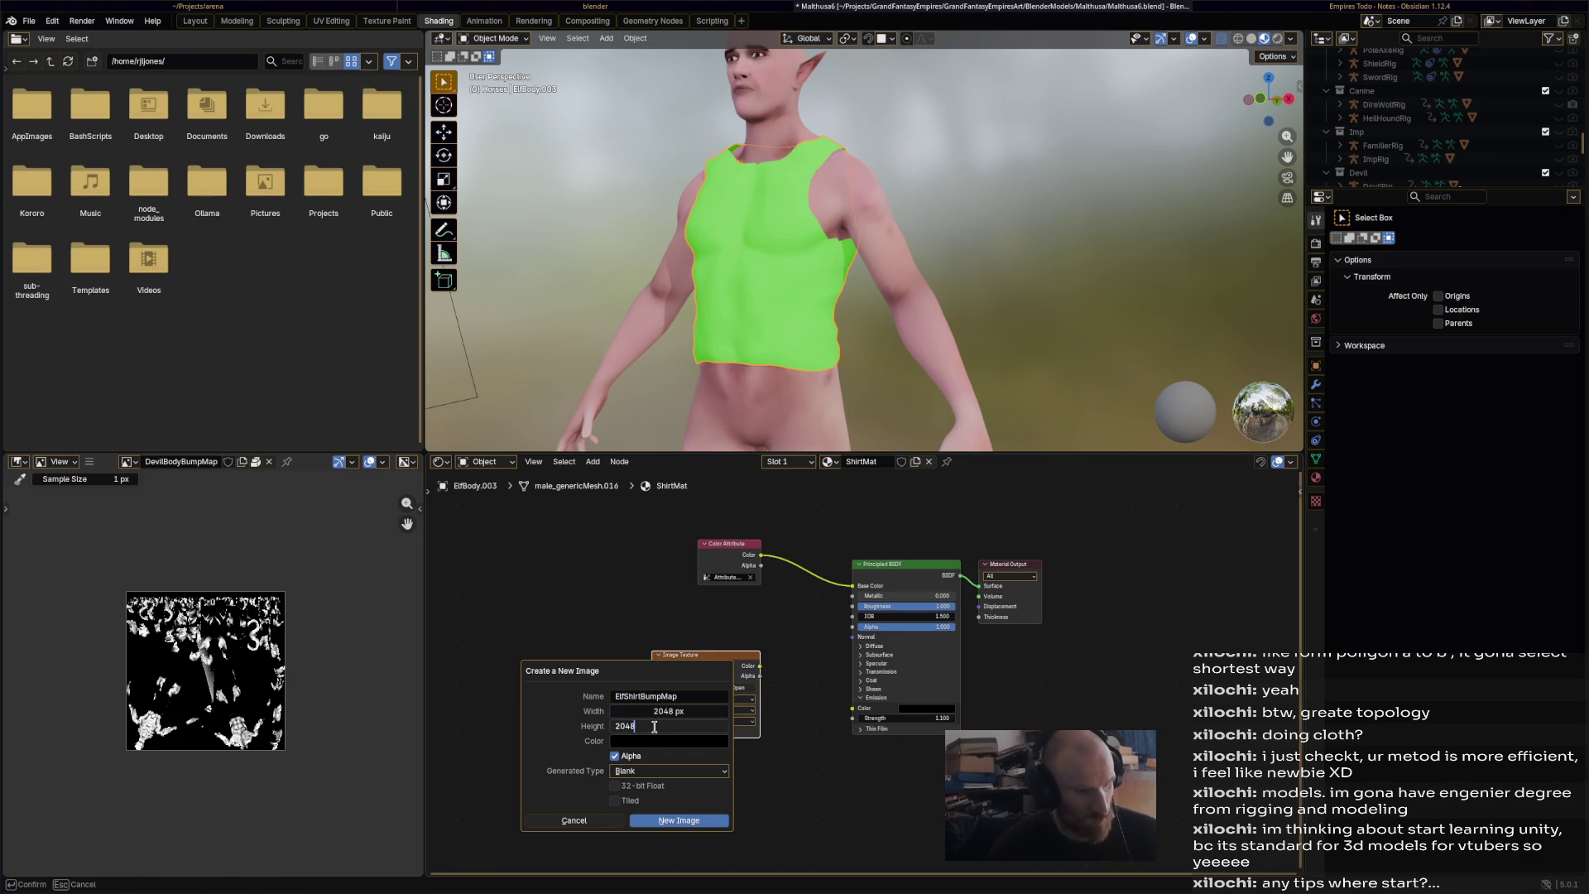
pyautogui.press('Return')
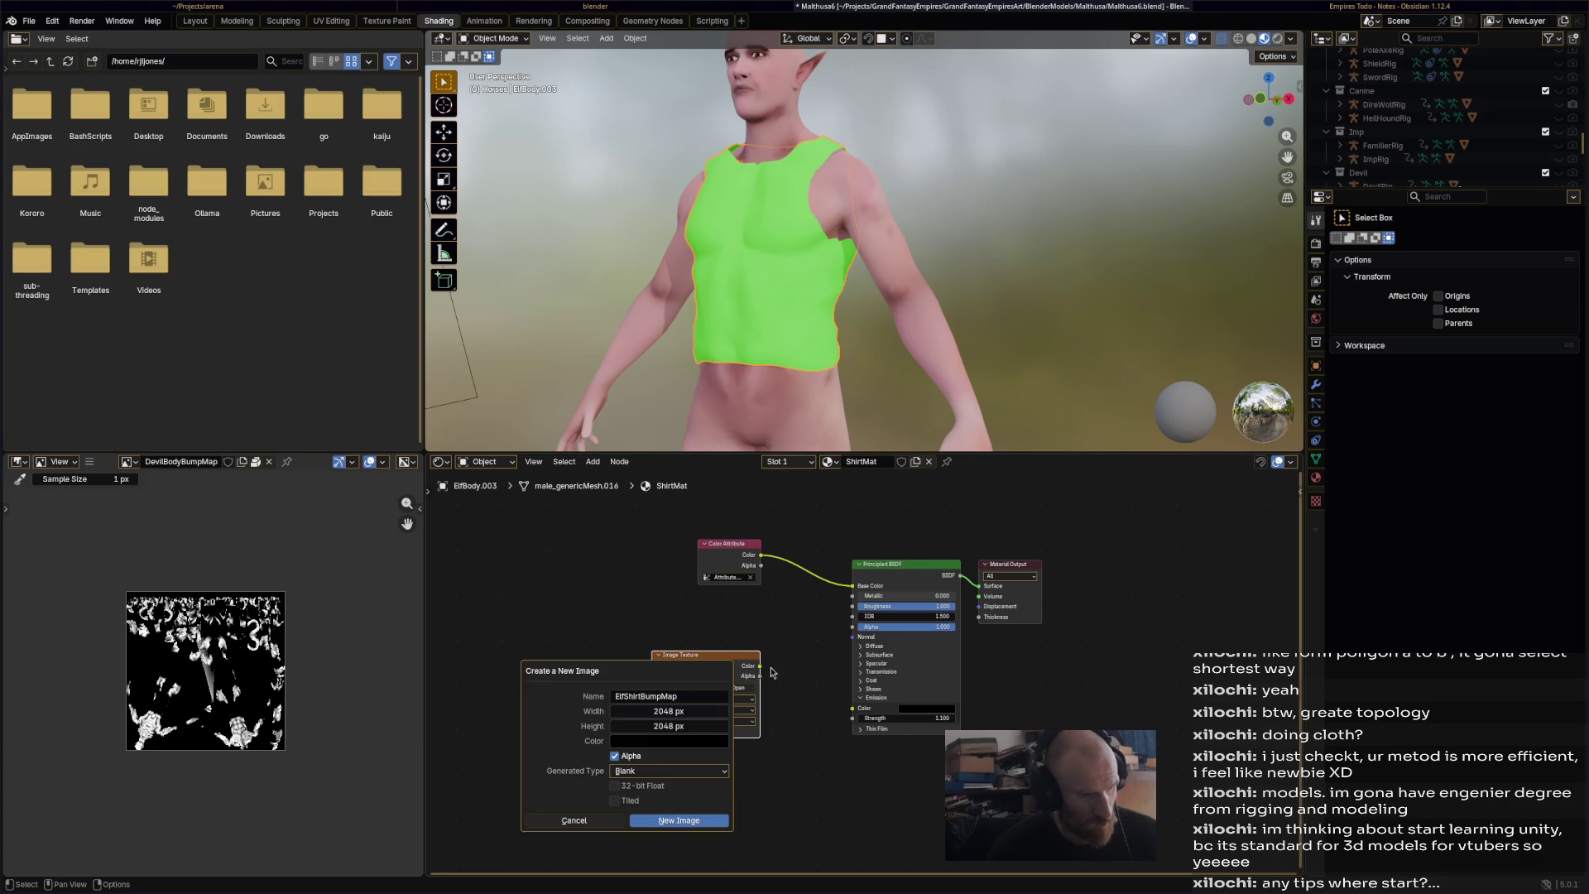
pyautogui.moveTo(760, 665); pyautogui.dragTo(811, 670)
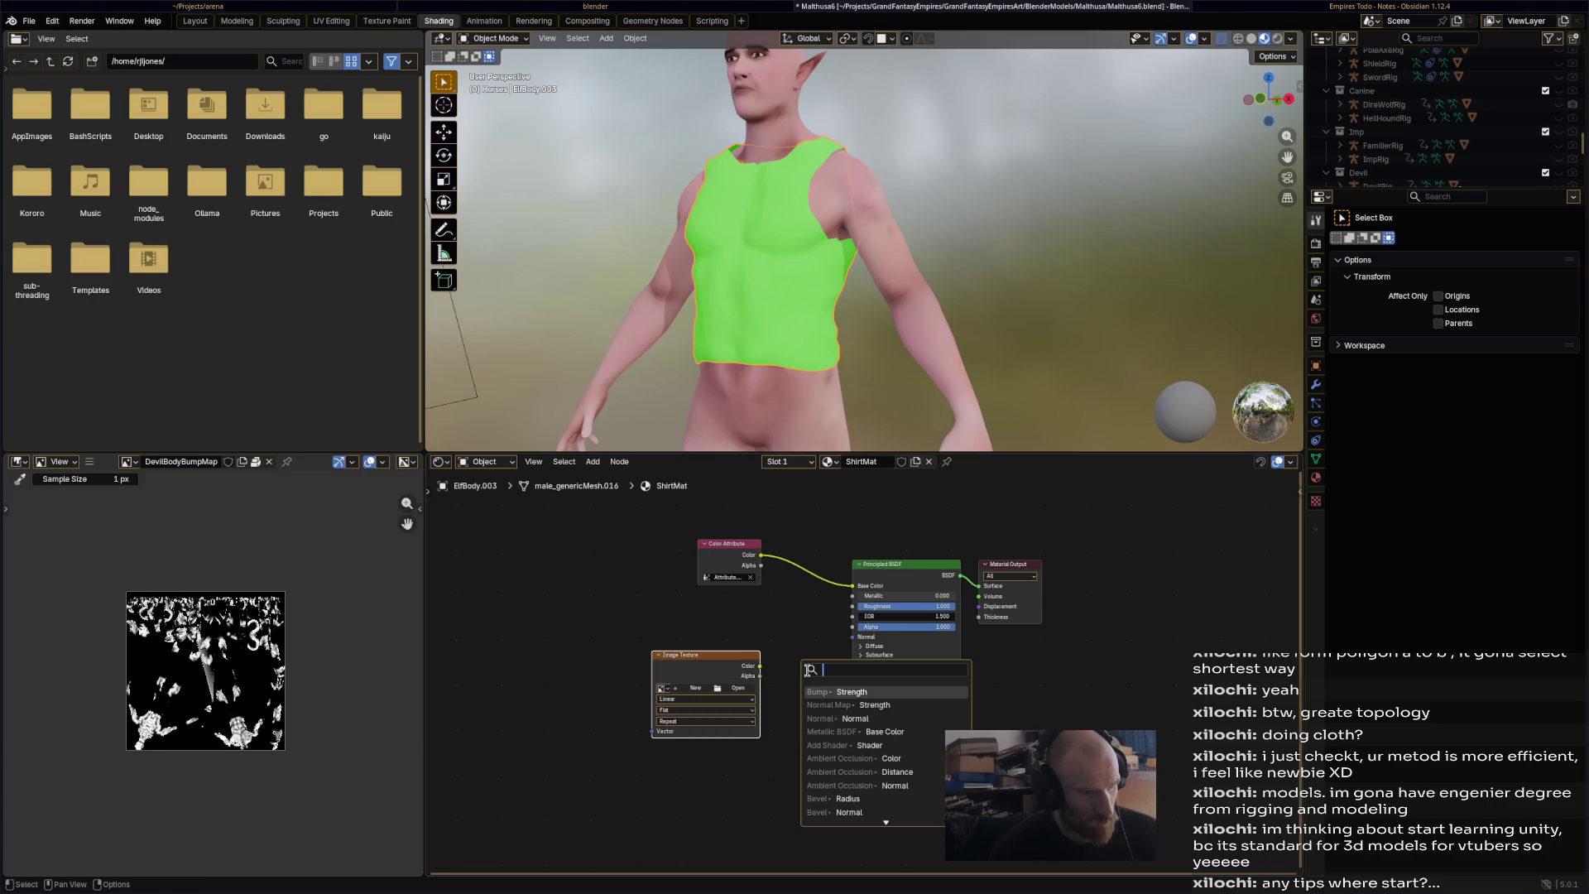
# - Add a Bump node fed by the Image Texture colour and link it to the Principled BSDF Normal
pyautogui.click(843, 692)
pyautogui.click(755, 679)
pyautogui.moveTo(755, 679)
pyautogui.mouseDown()
pyautogui.moveTo(781, 697)
pyautogui.moveTo(778, 728)
pyautogui.moveTo(852, 637)
pyautogui.mouseUp()
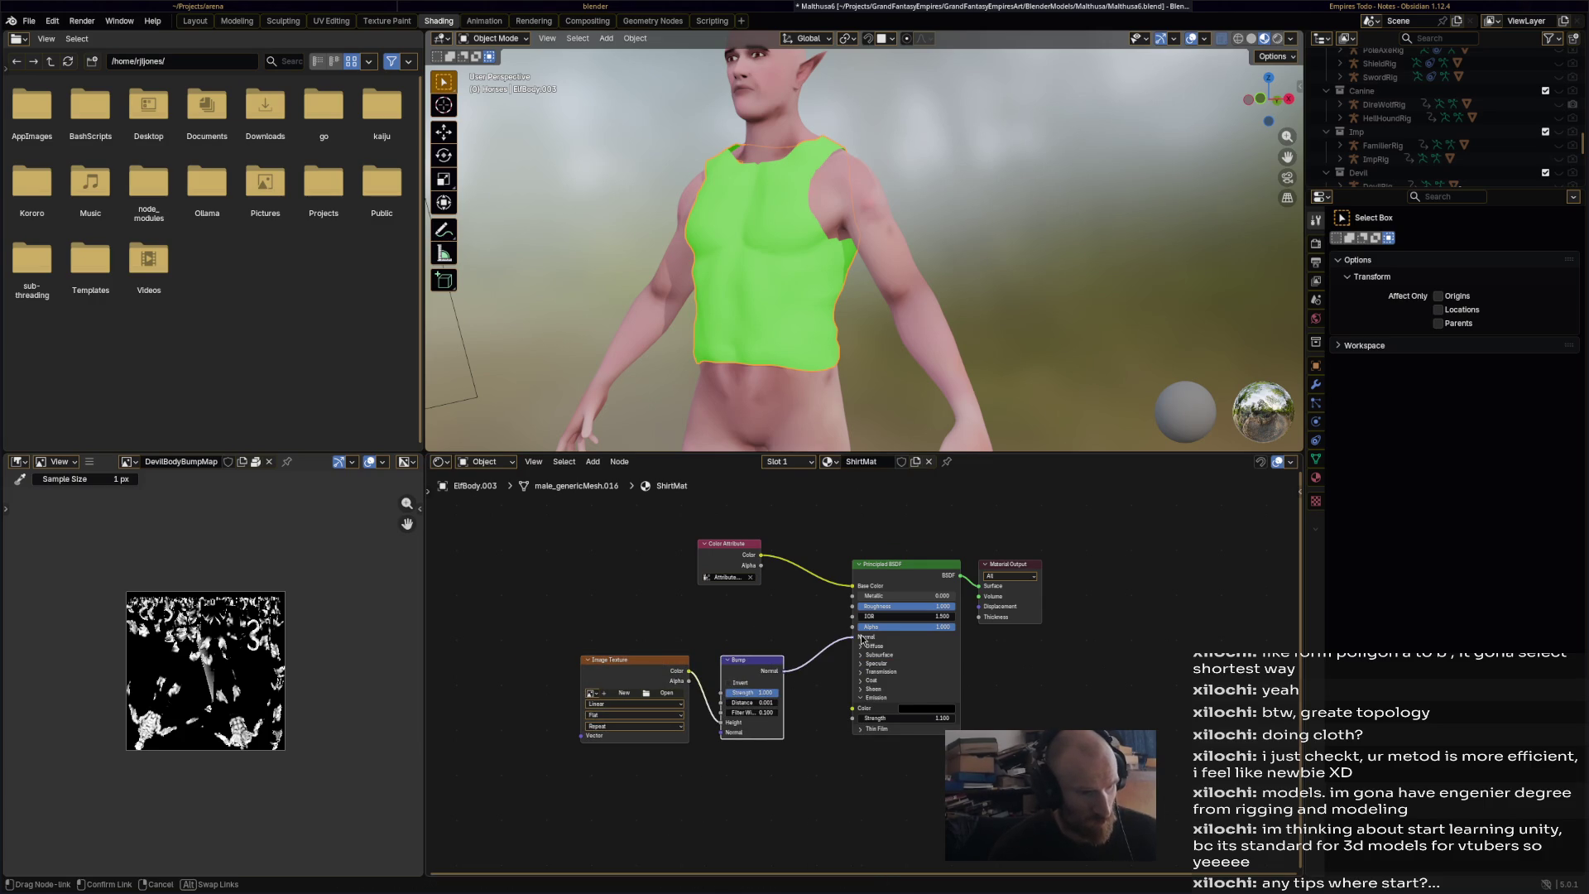
# - Set the Bump node's Distance to 0.05 and save Malthusa6.blend
pyautogui.click(771, 702)
pyautogui.write('0.0')
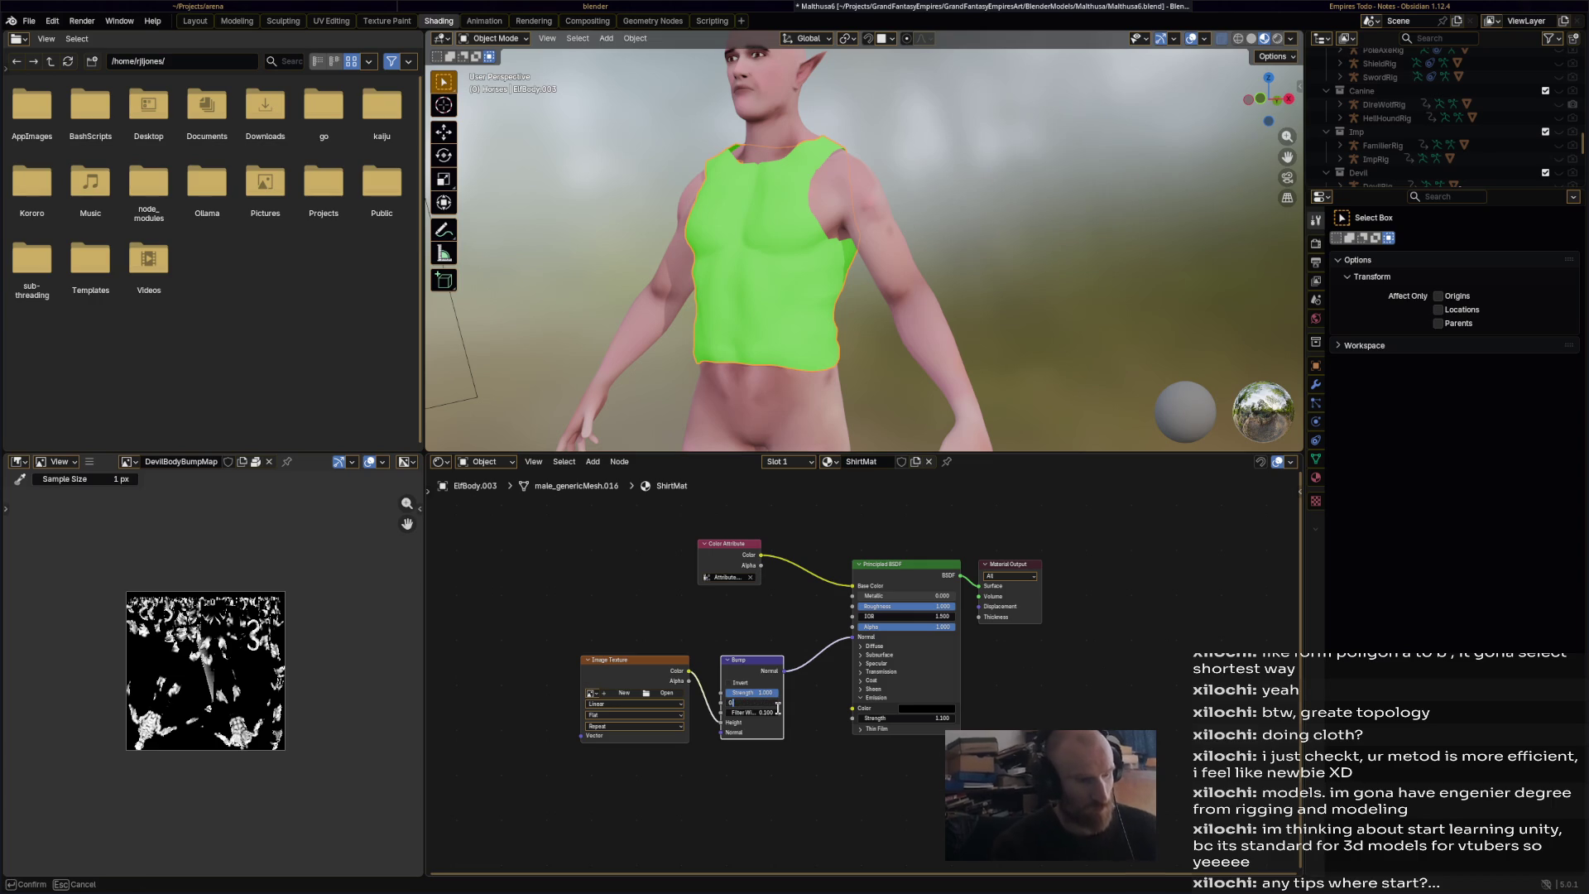
pyautogui.write('5')
pyautogui.press('Return')
pyautogui.hotkey('ctrl', 's')
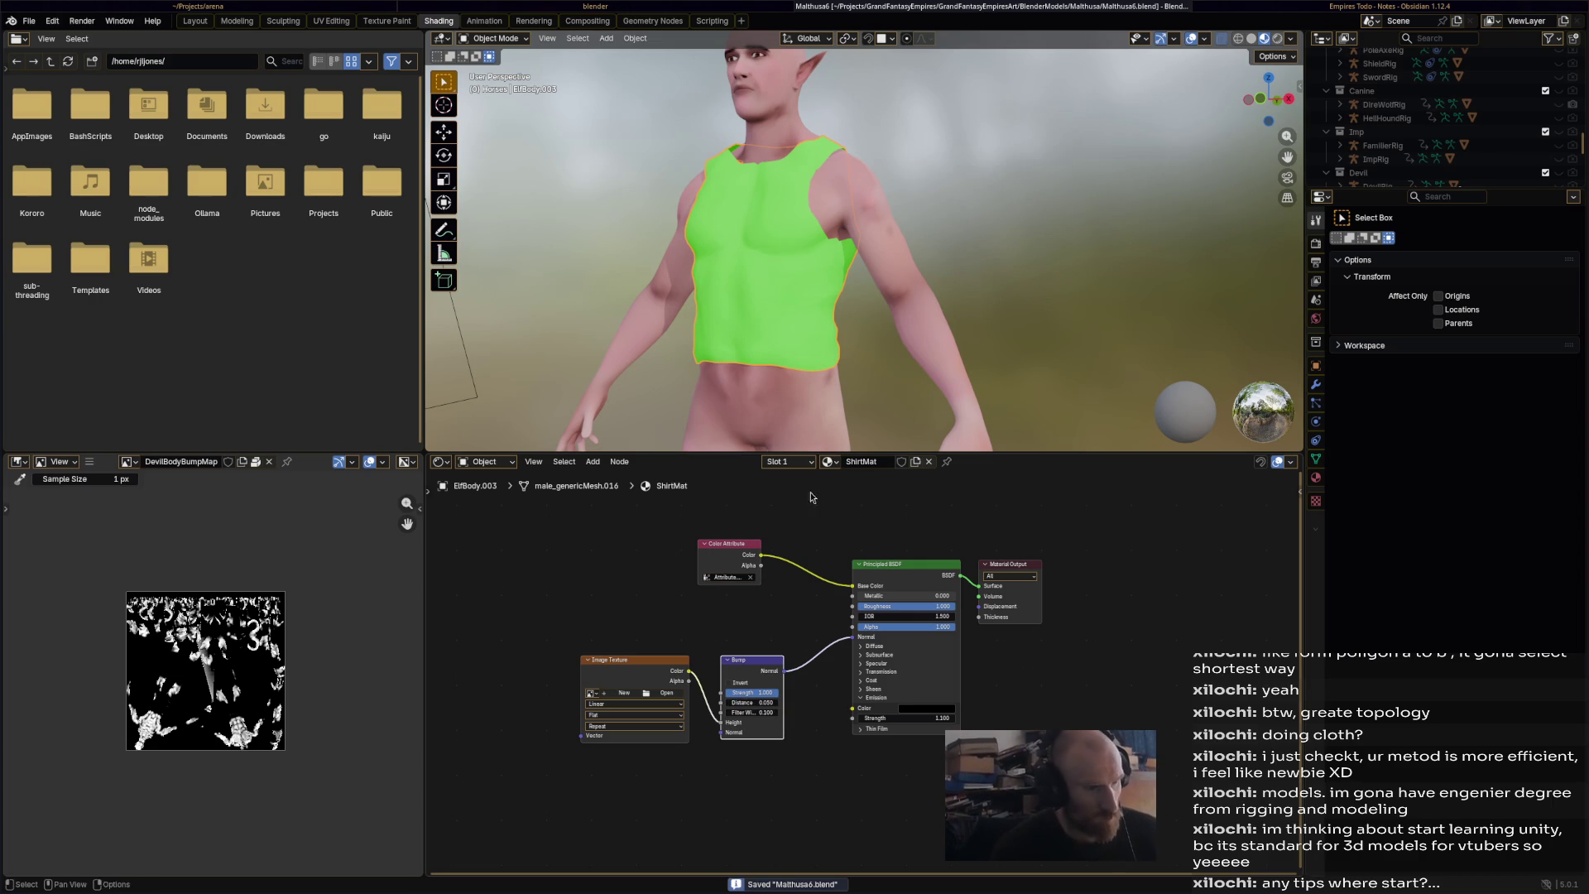
pyautogui.click(495, 38)
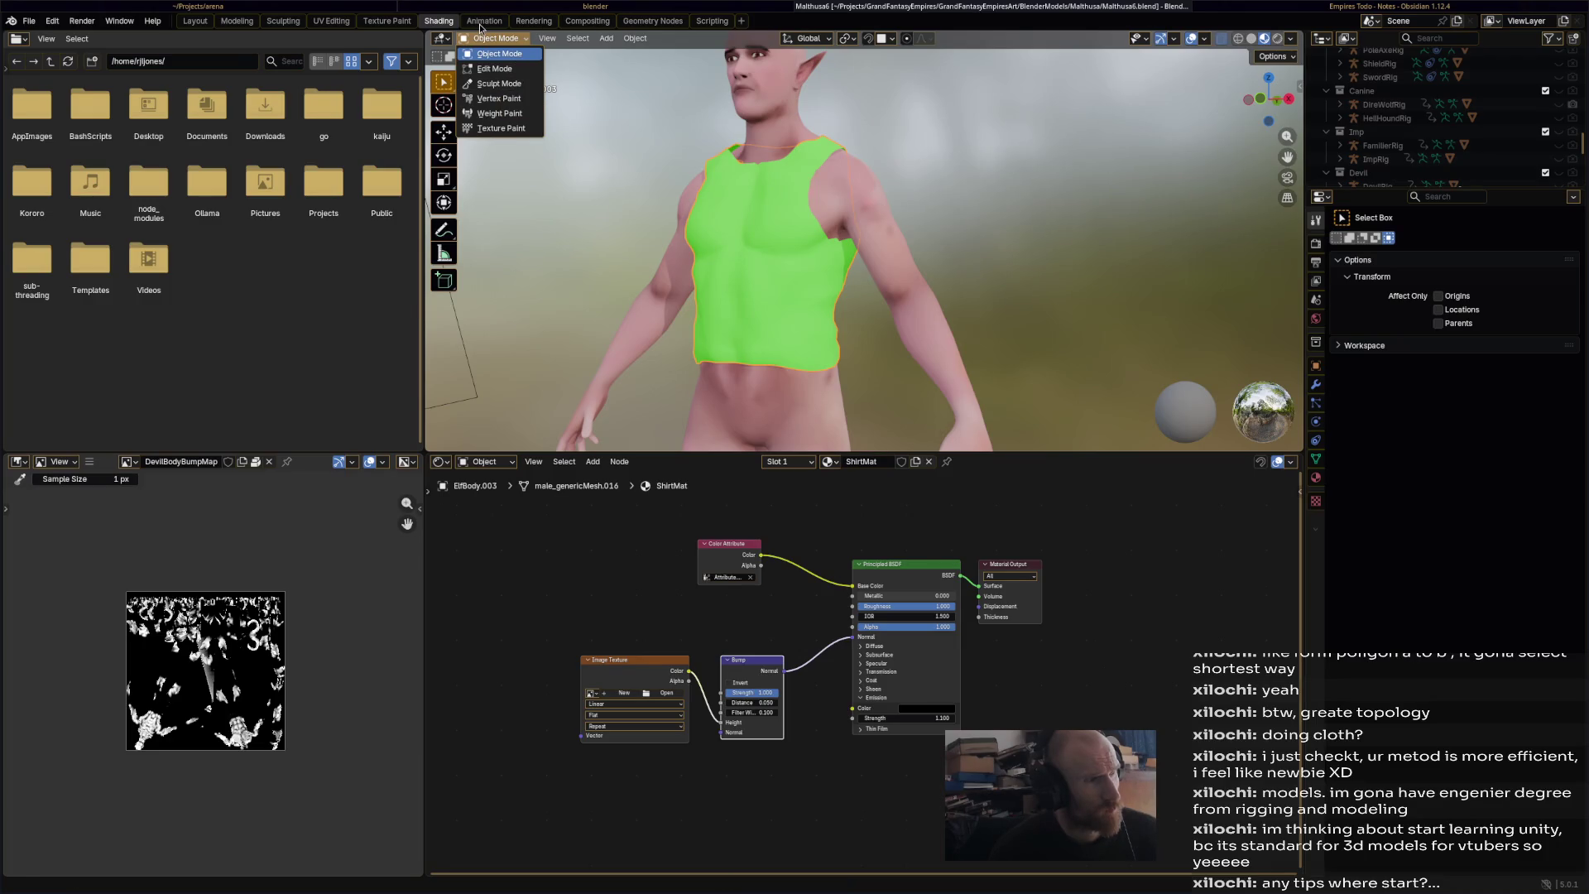
# - Put the shirt in Edit Mode and unwrap it with Smart UV Project
pyautogui.press('Escape')
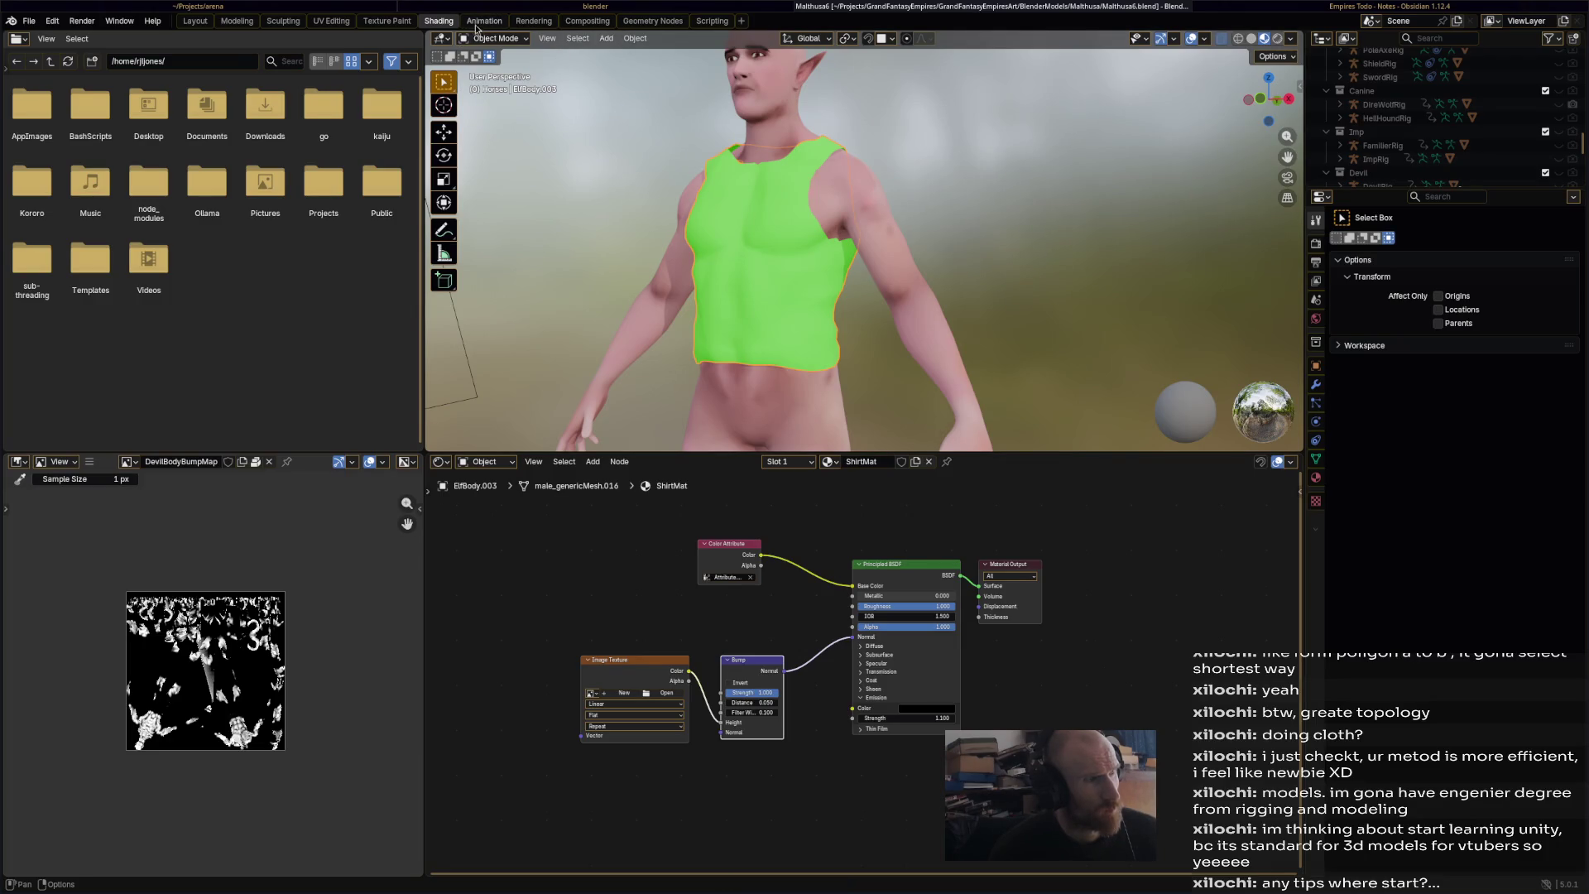
pyautogui.click(495, 38)
pyautogui.click(499, 84)
pyautogui.click(493, 39)
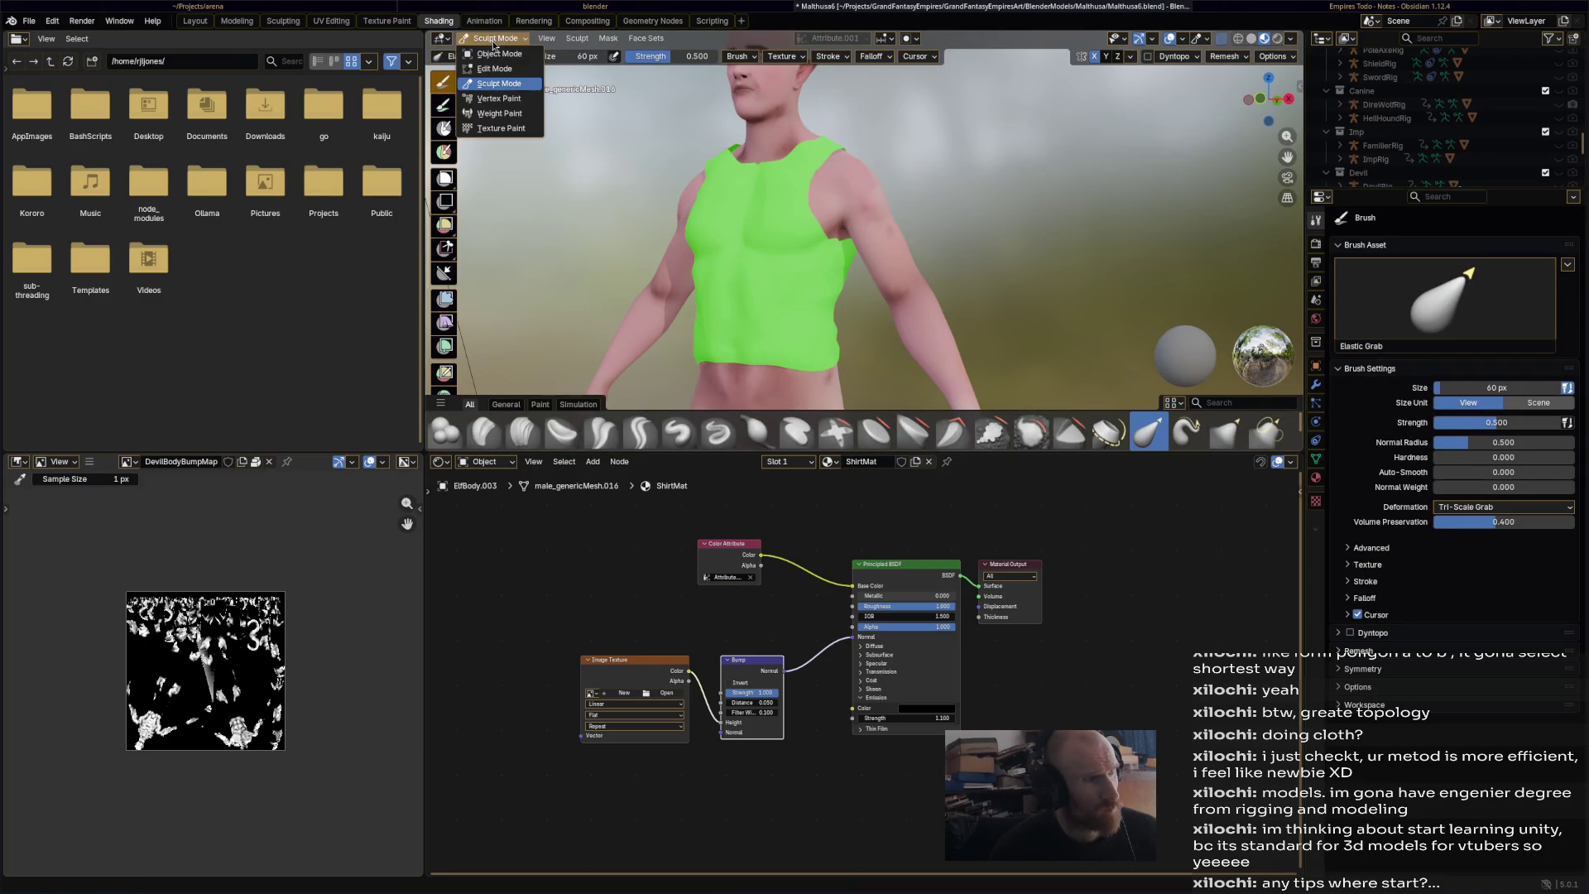
pyautogui.click(494, 69)
pyautogui.click(758, 38)
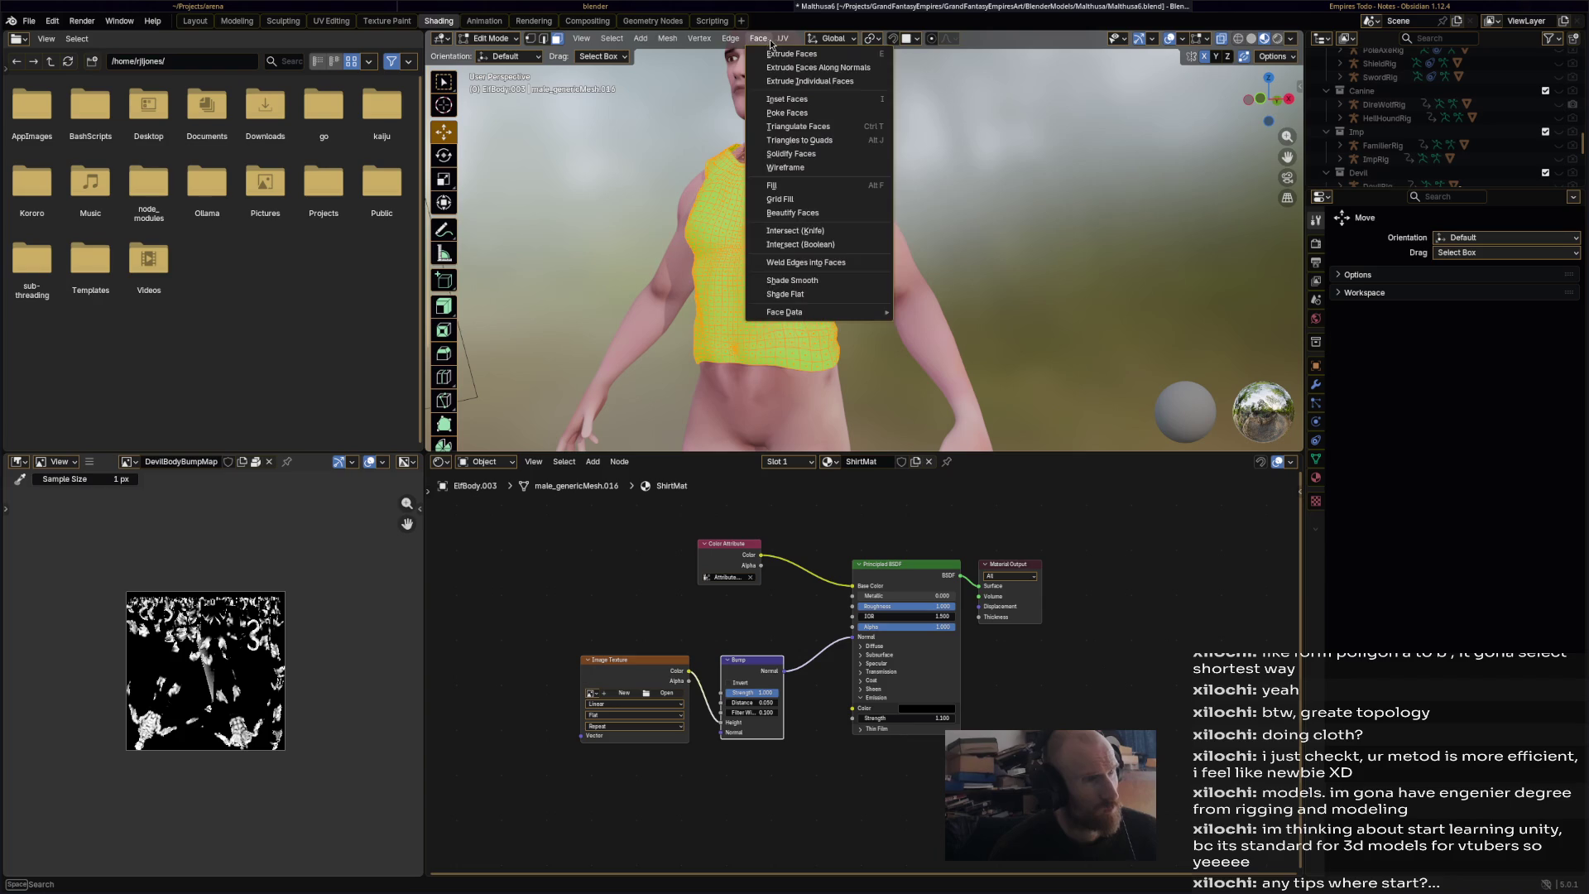
pyautogui.click(816, 108)
pyautogui.click(825, 226)
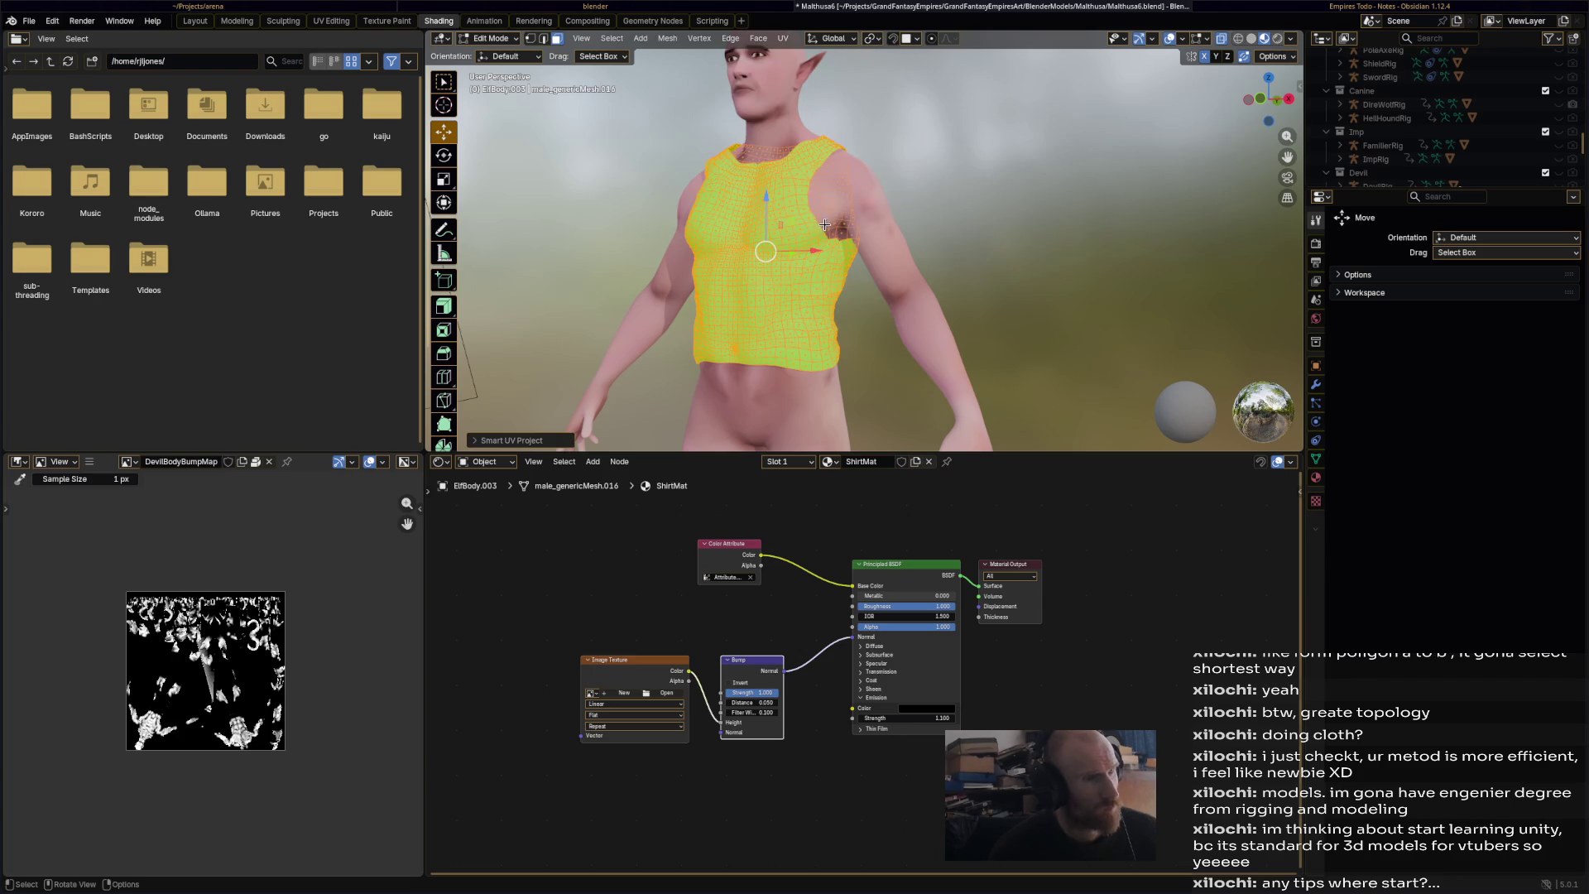
# - Return the shirt to Object Mode and switch to the Animation workspace
pyautogui.click(516, 39)
pyautogui.click(513, 54)
pyautogui.click(515, 35)
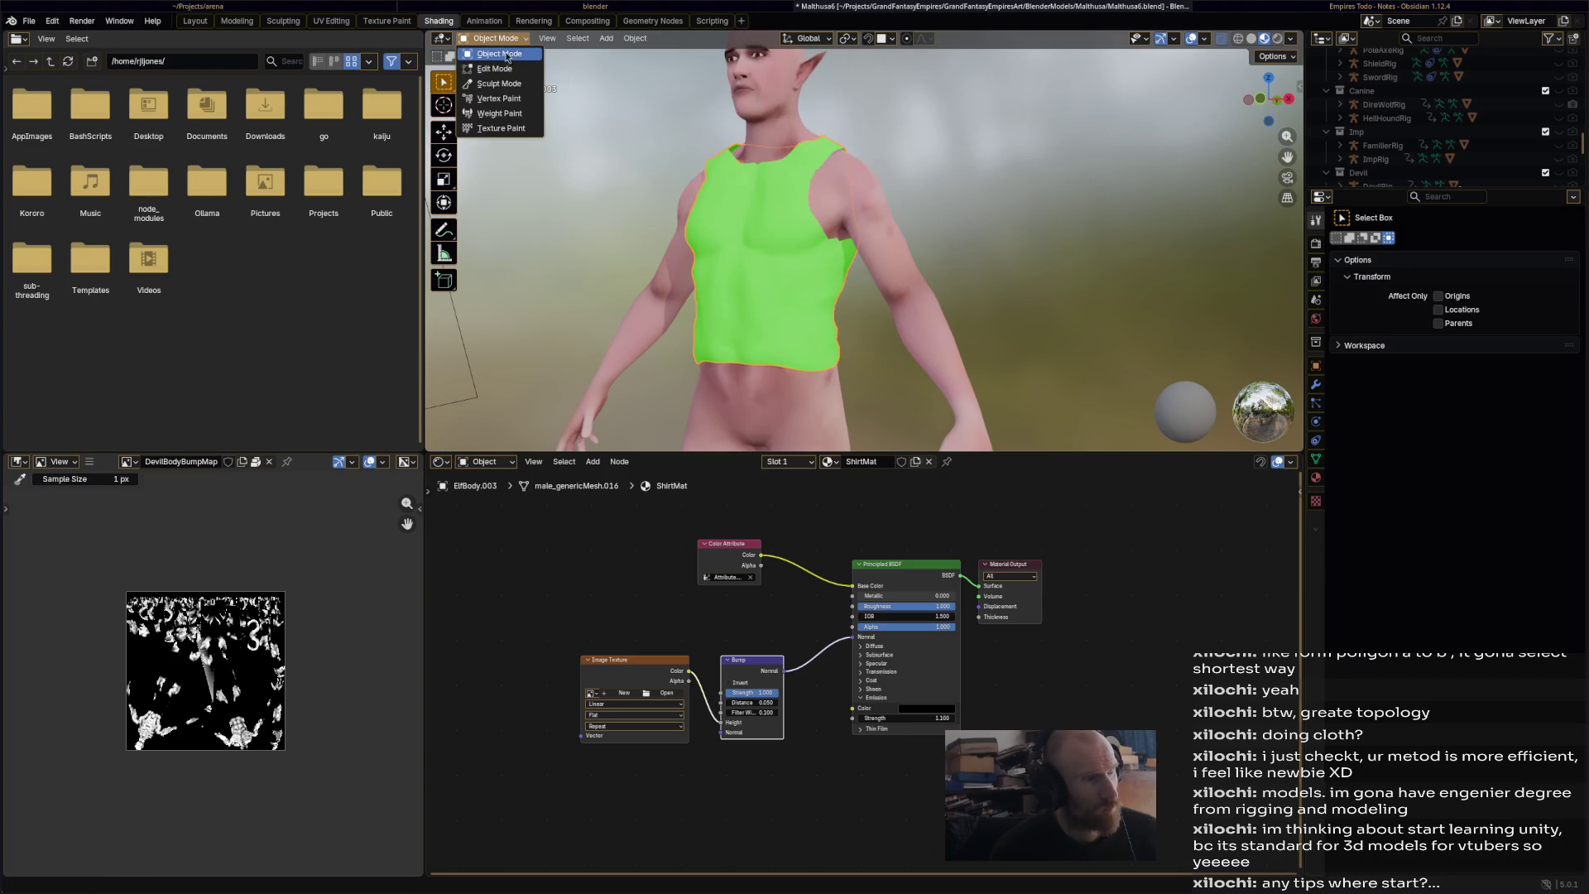
pyautogui.click(495, 28)
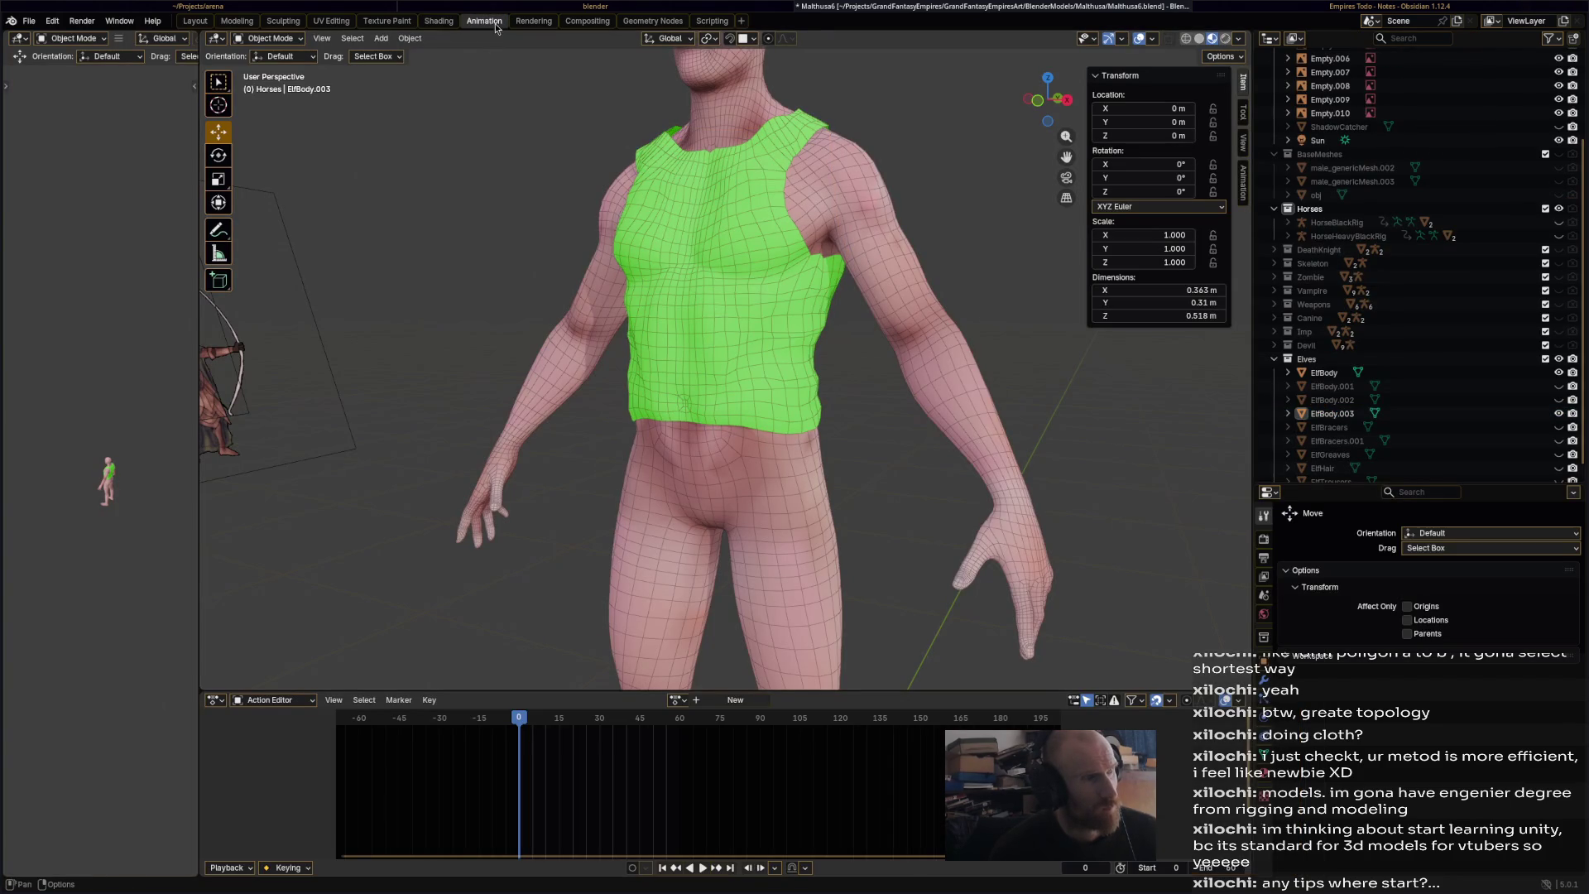
# - Switch the shirt into Texture Paint mode
pyautogui.click(301, 40)
pyautogui.click(301, 40)
pyautogui.click(302, 40)
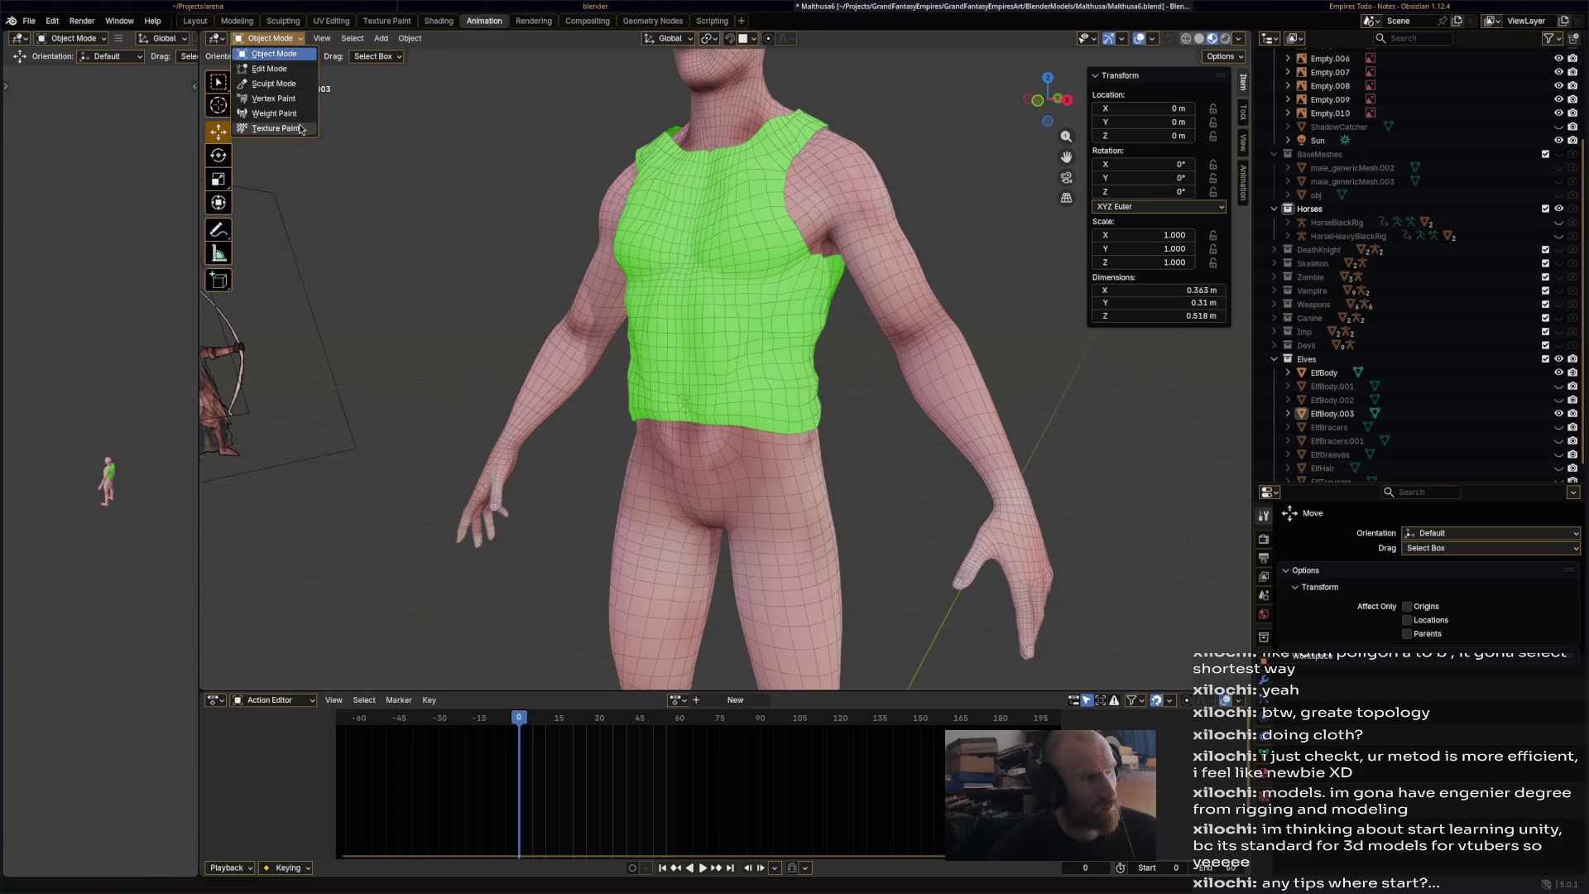
pyautogui.click(286, 128)
# - Browse the paint images without choosing one, and go back to the Shading workspace's ShirtMat nodes
pyautogui.click(673, 39)
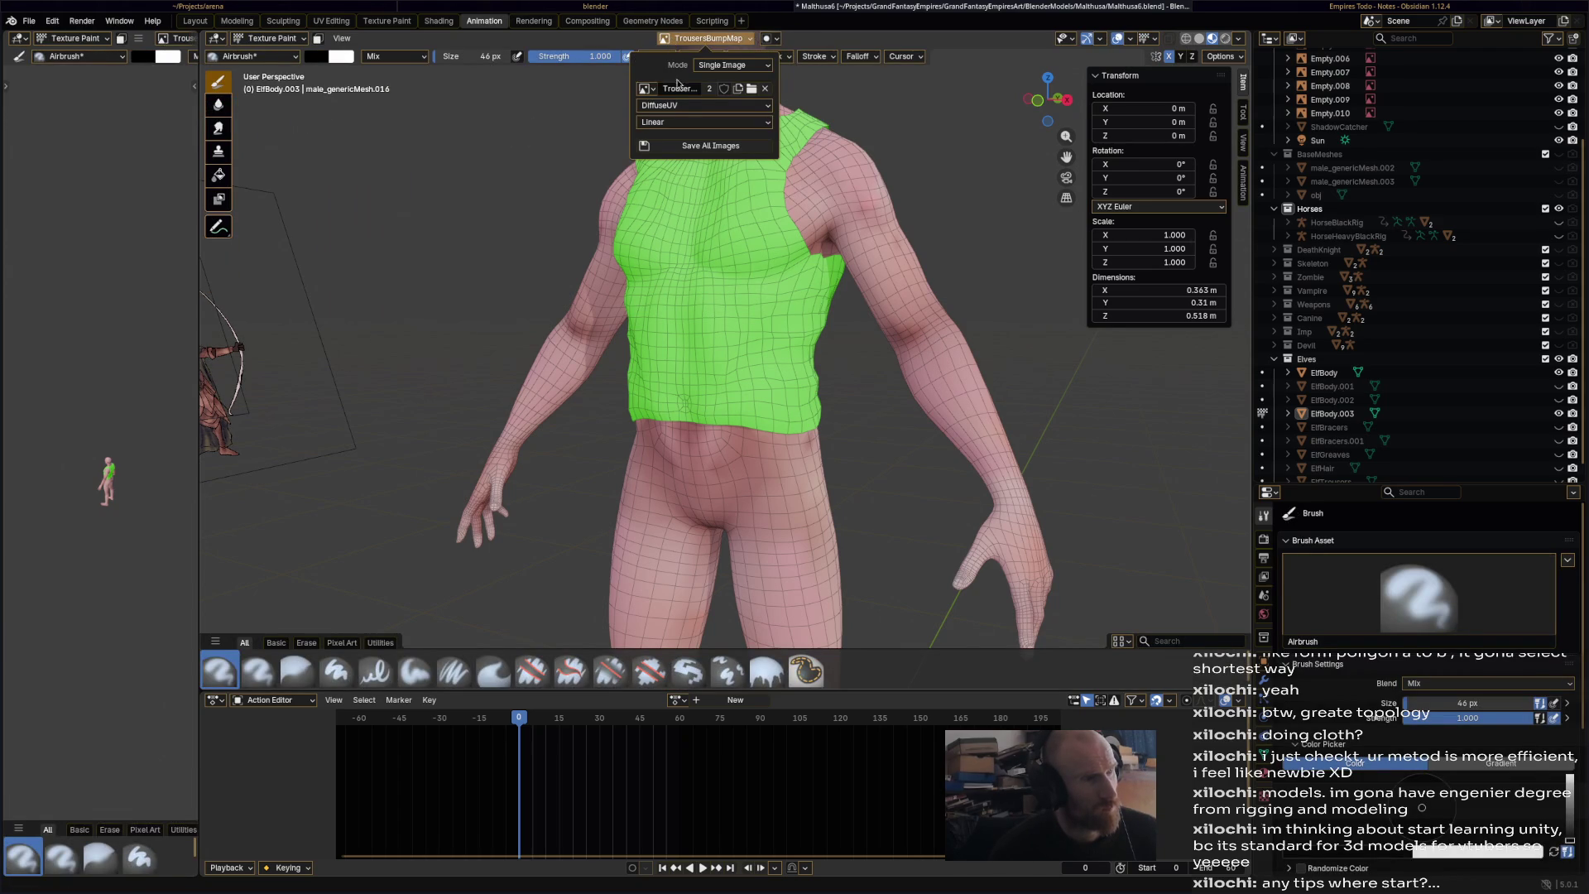
pyautogui.click(647, 89)
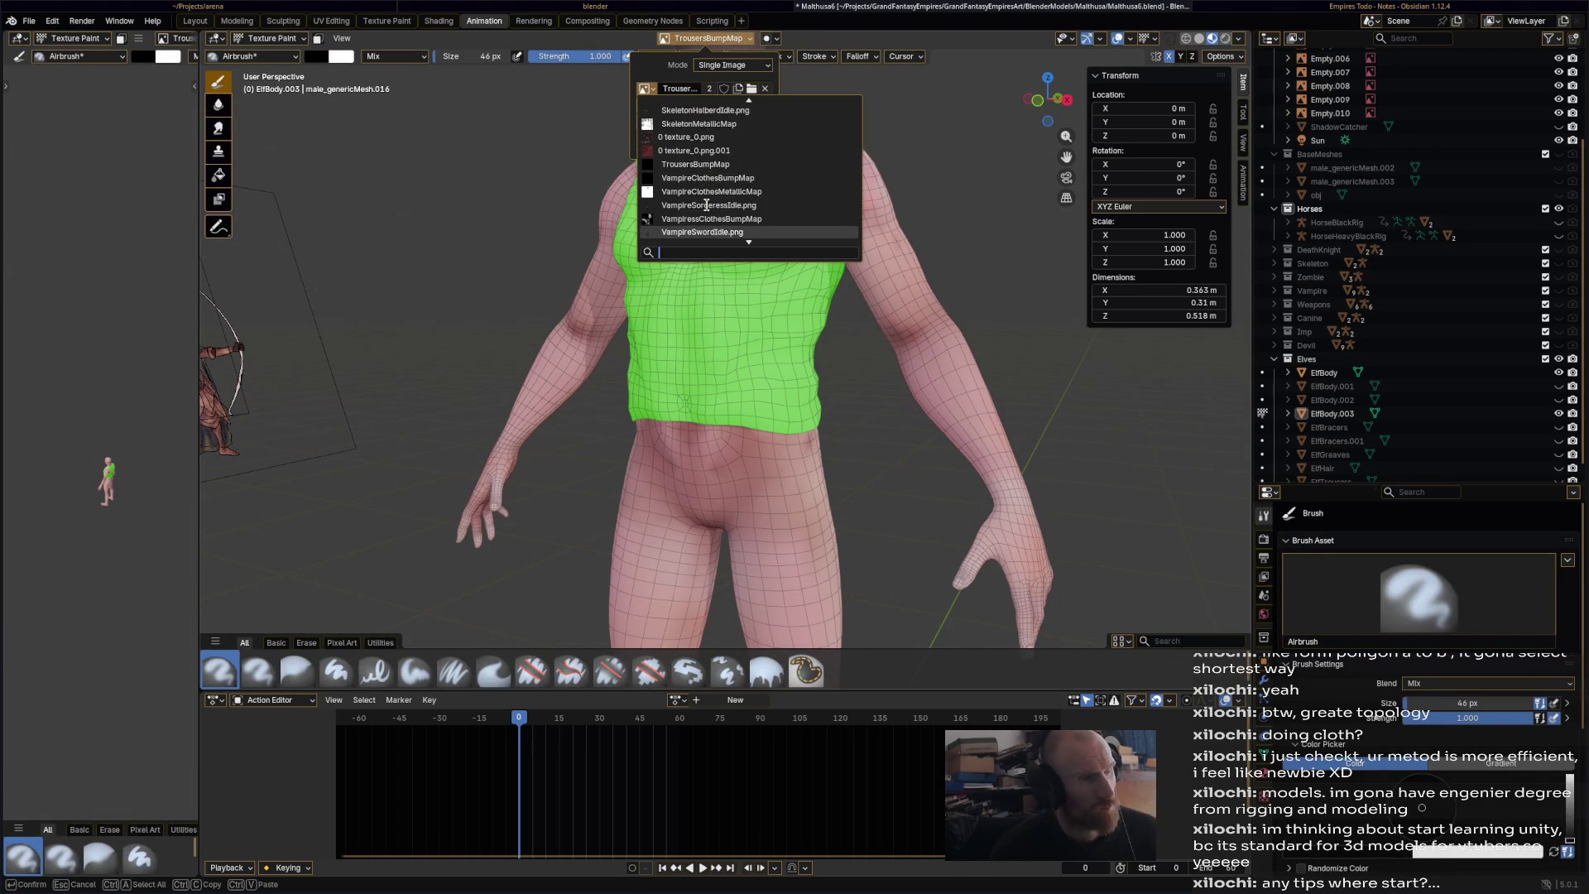
pyautogui.scroll(7, 707, 209)
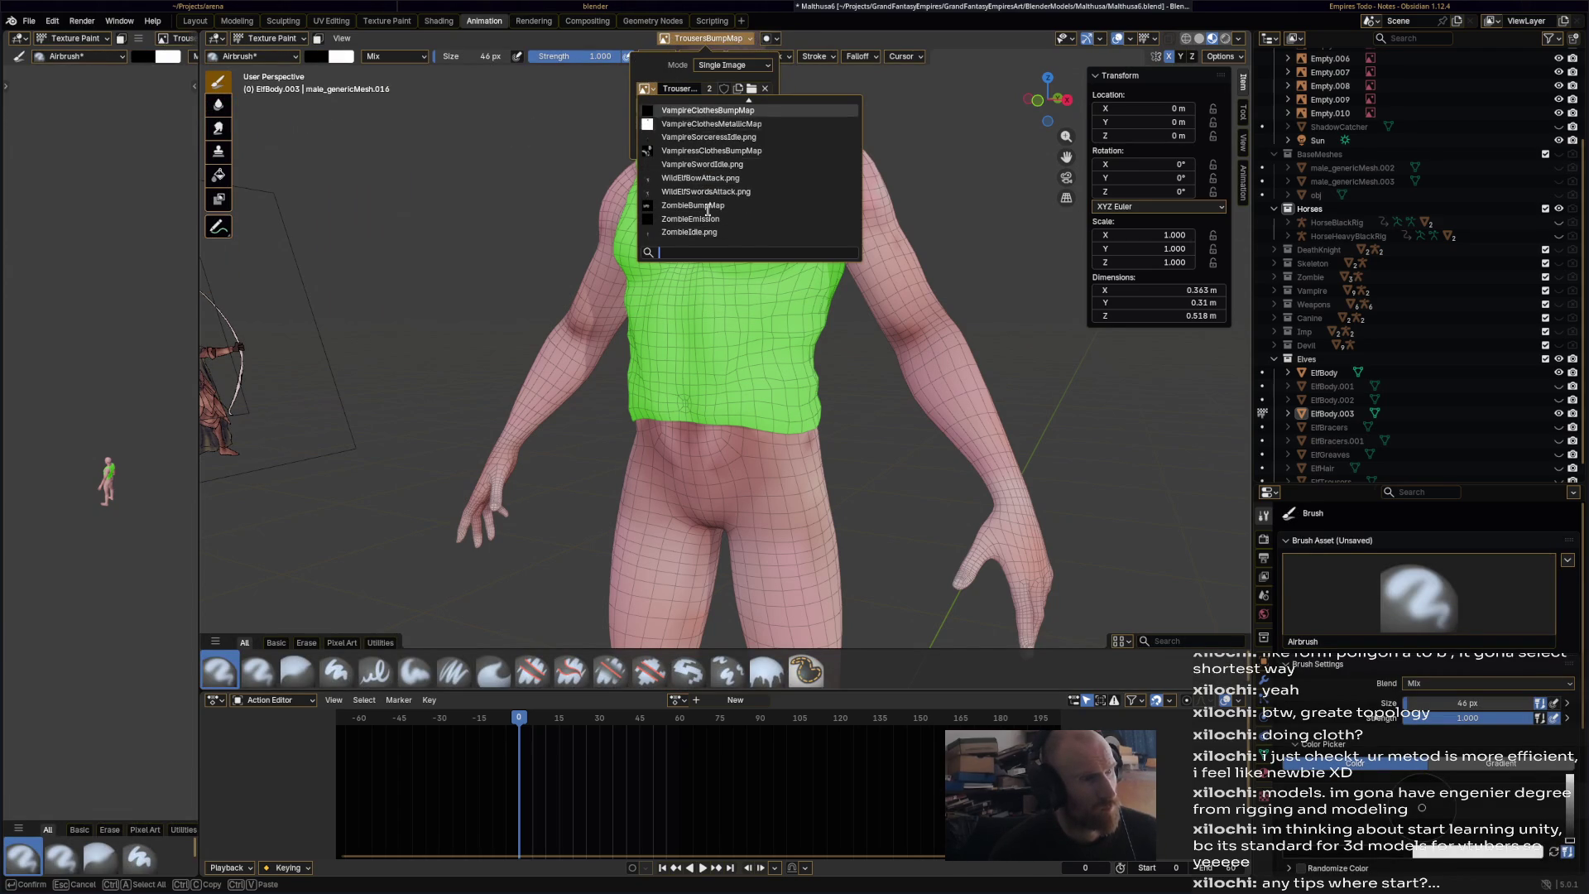
pyautogui.scroll(4, 707, 210)
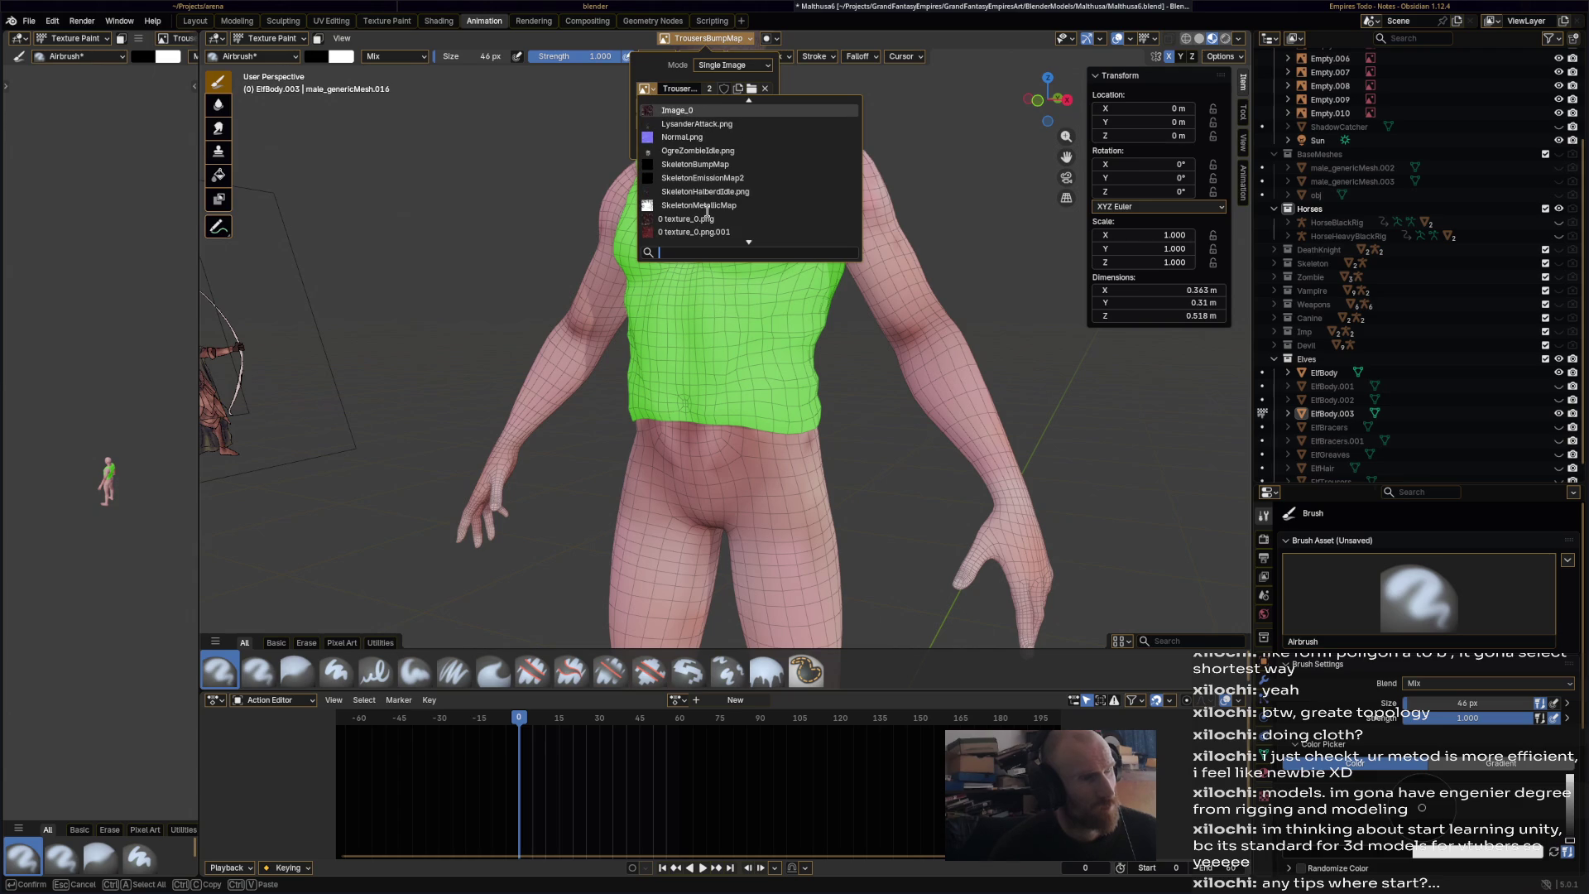
pyautogui.scroll(2, 707, 210)
pyautogui.scroll(-16, 707, 211)
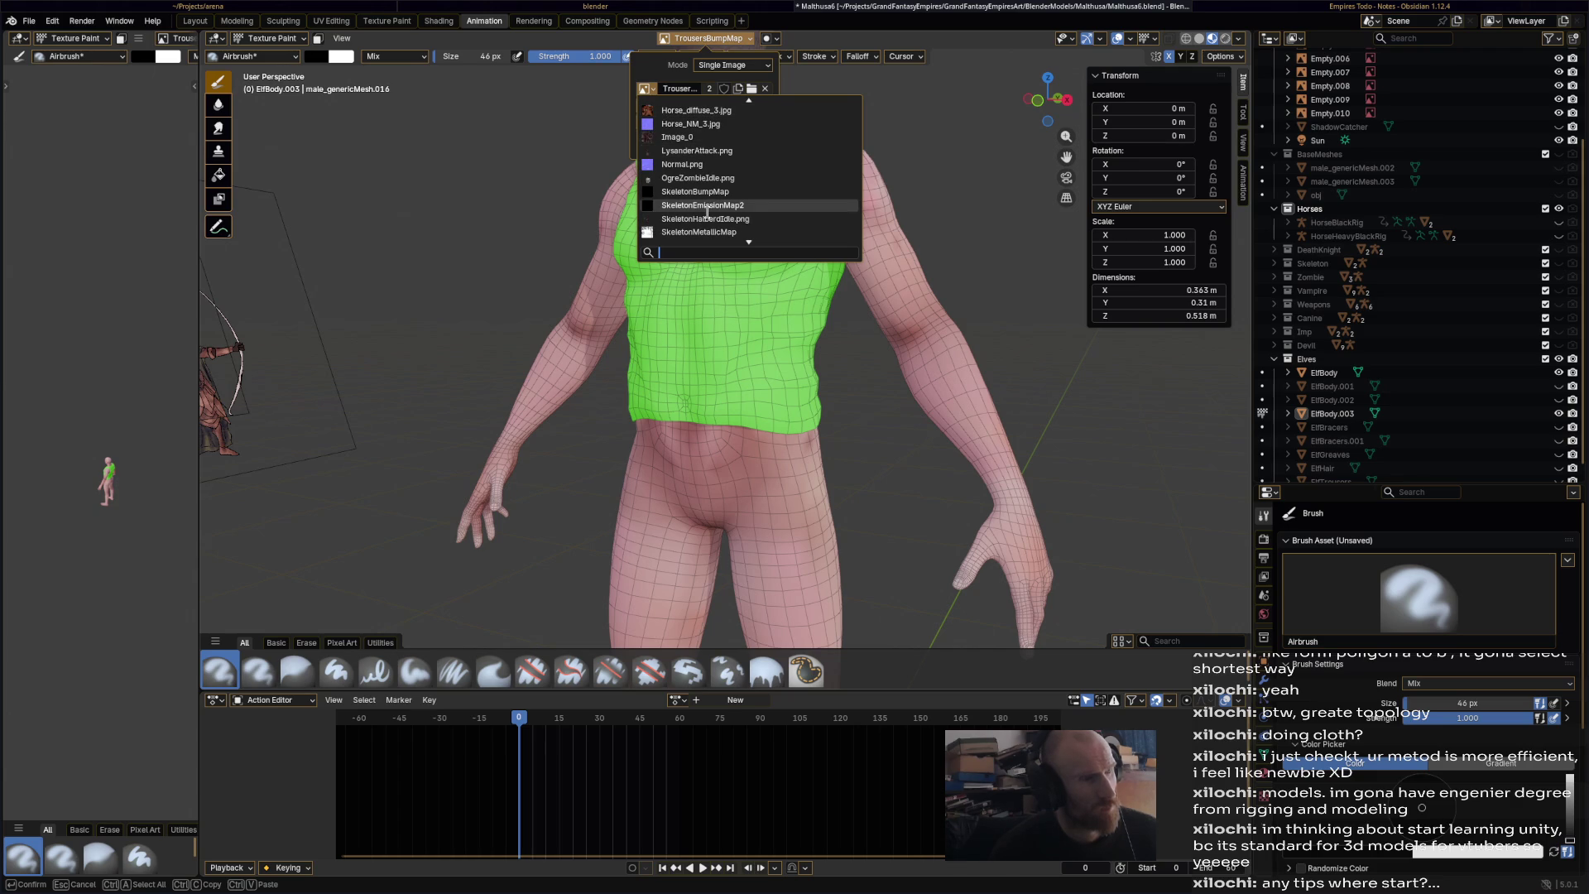
pyautogui.scroll(9, 707, 211)
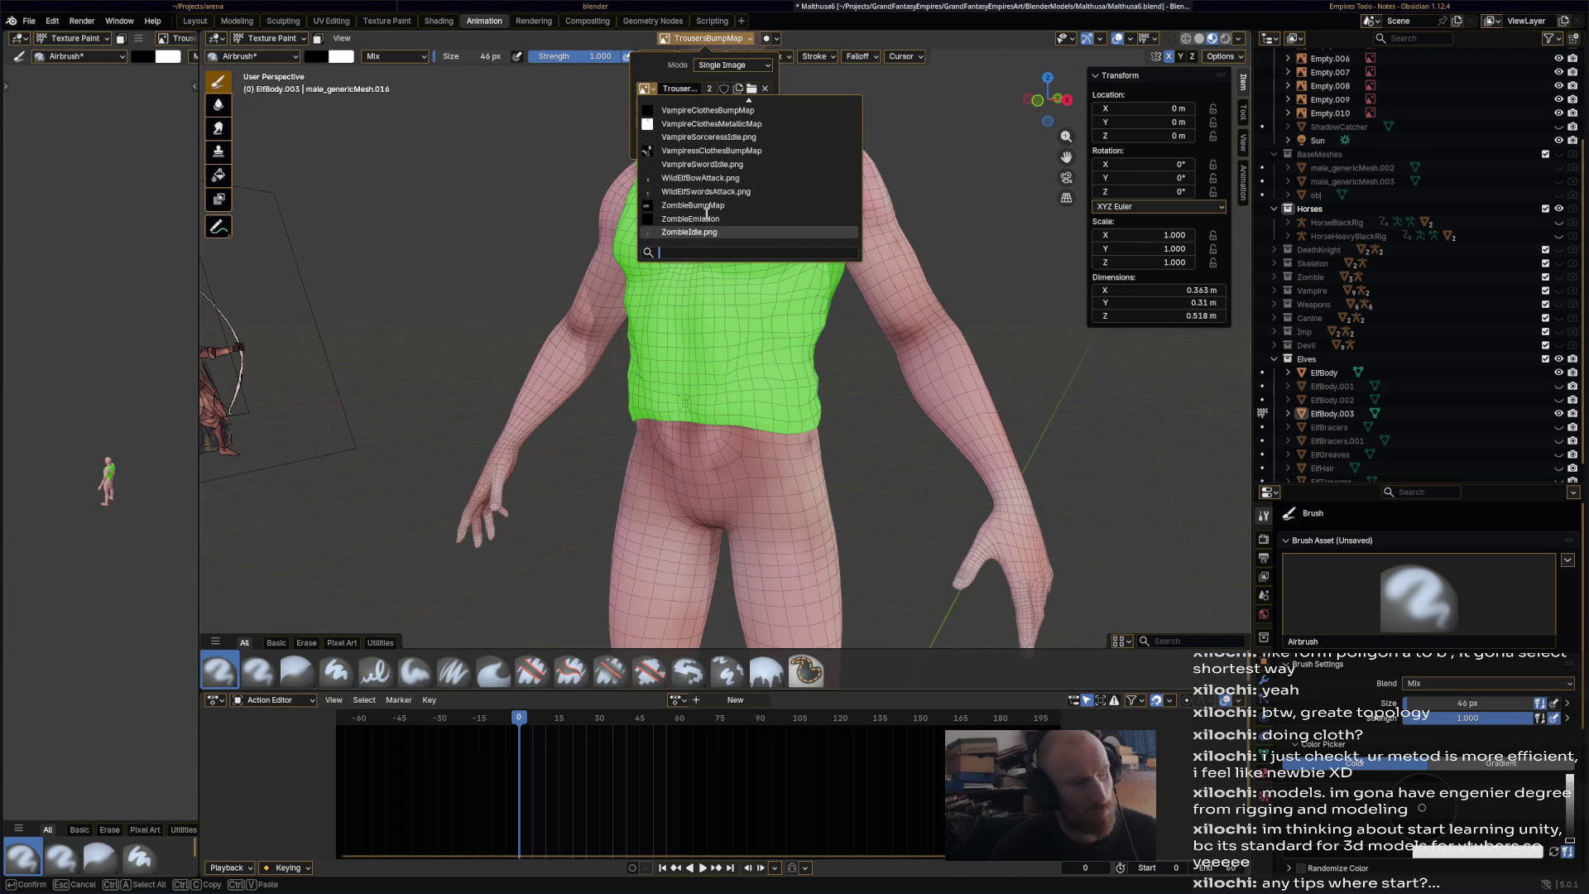
pyautogui.scroll(20, 705, 213)
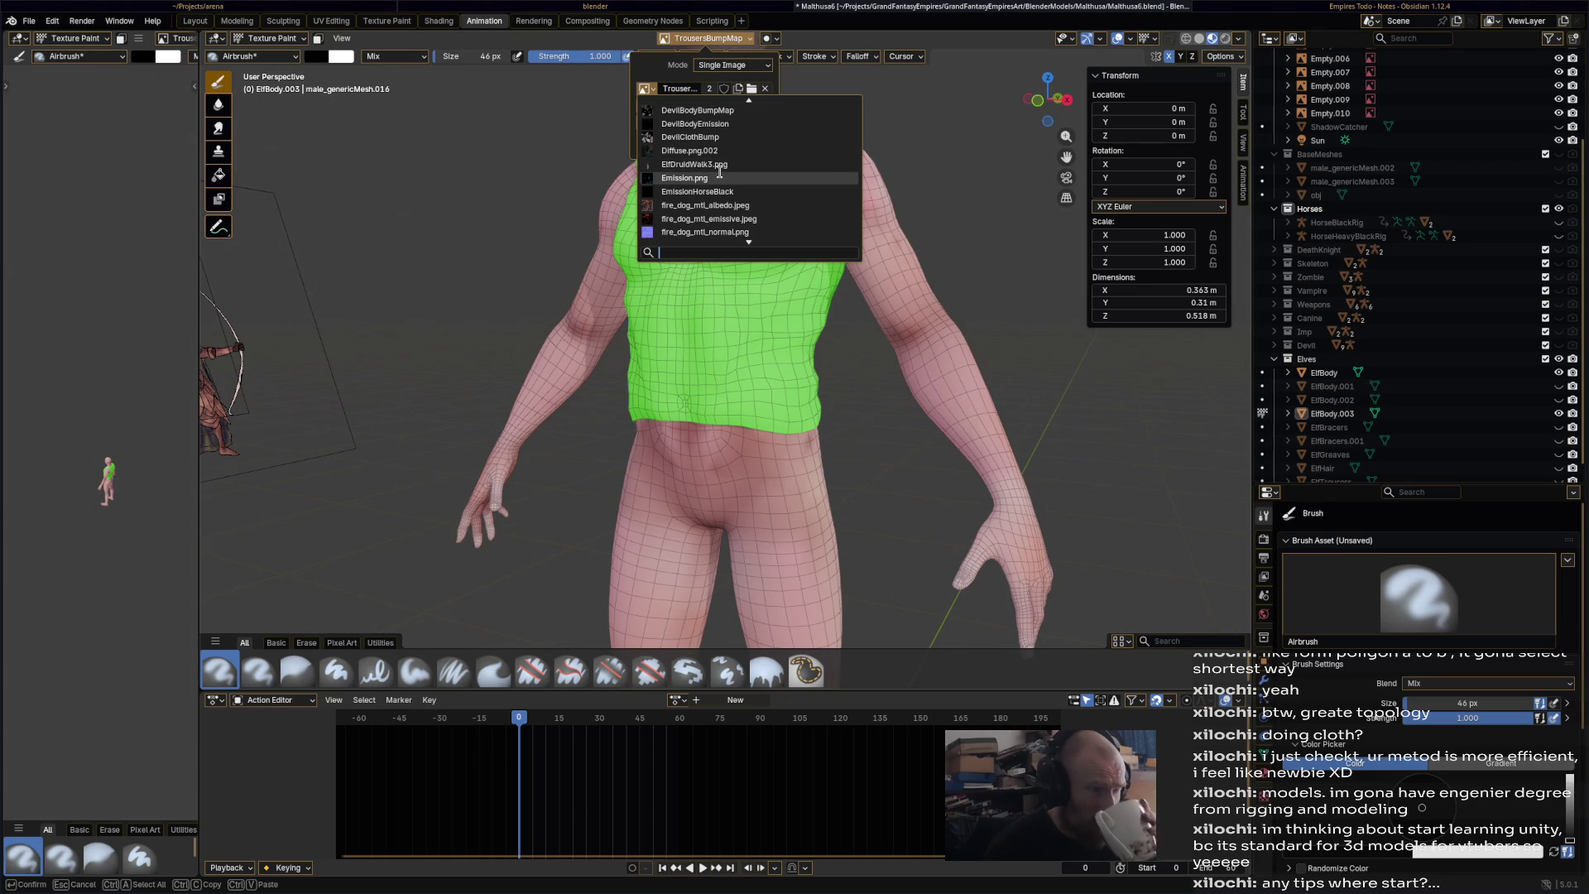
pyautogui.scroll(3, 719, 171)
pyautogui.scroll(15, 719, 171)
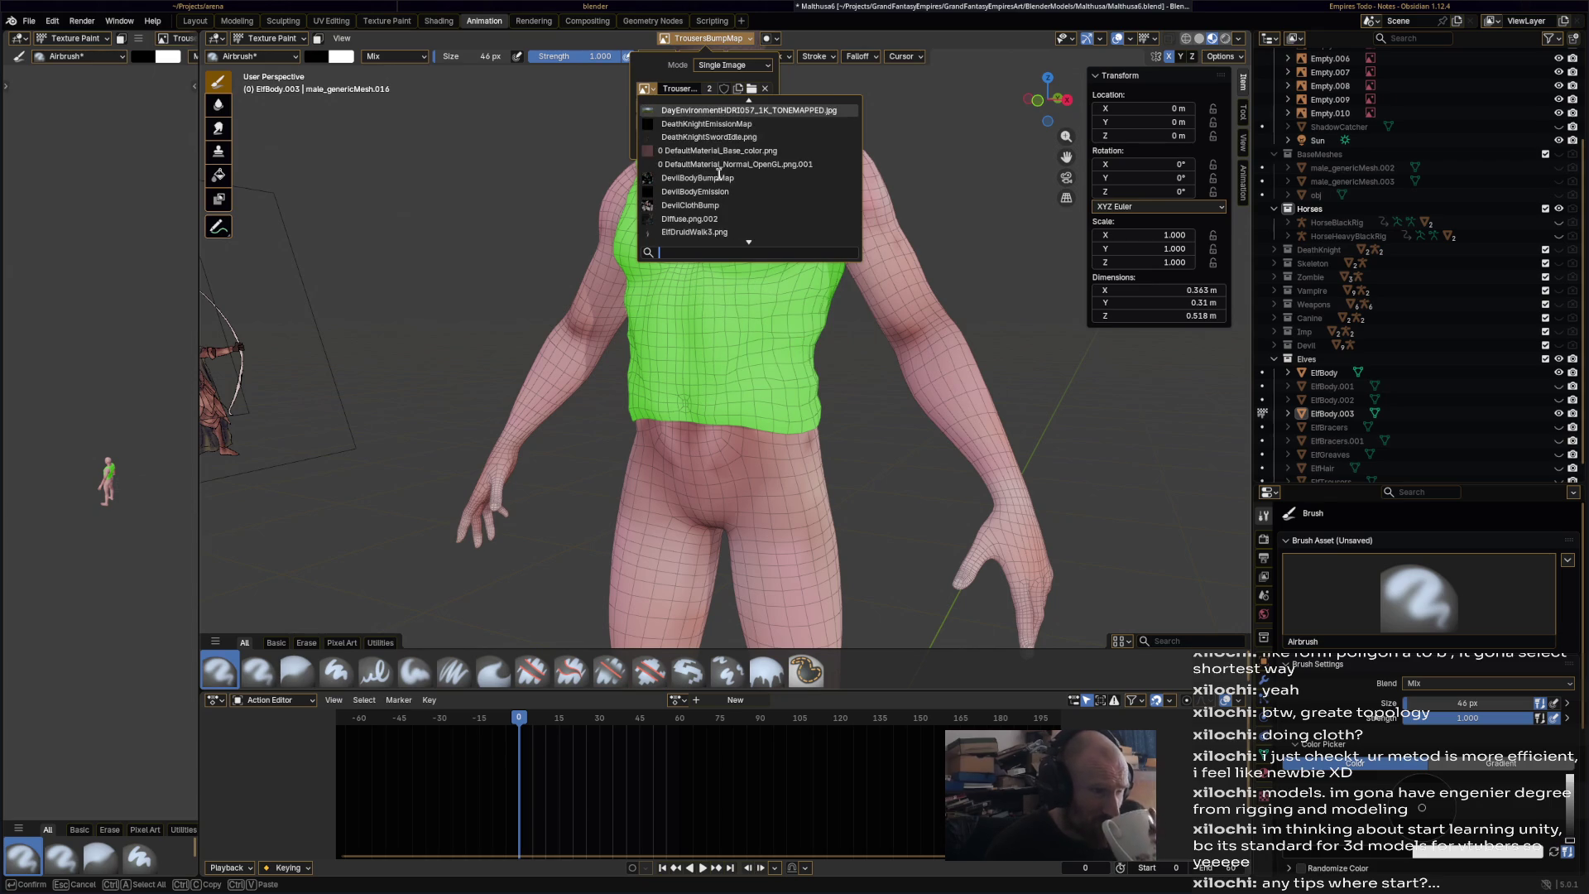
pyautogui.scroll(-17, 719, 177)
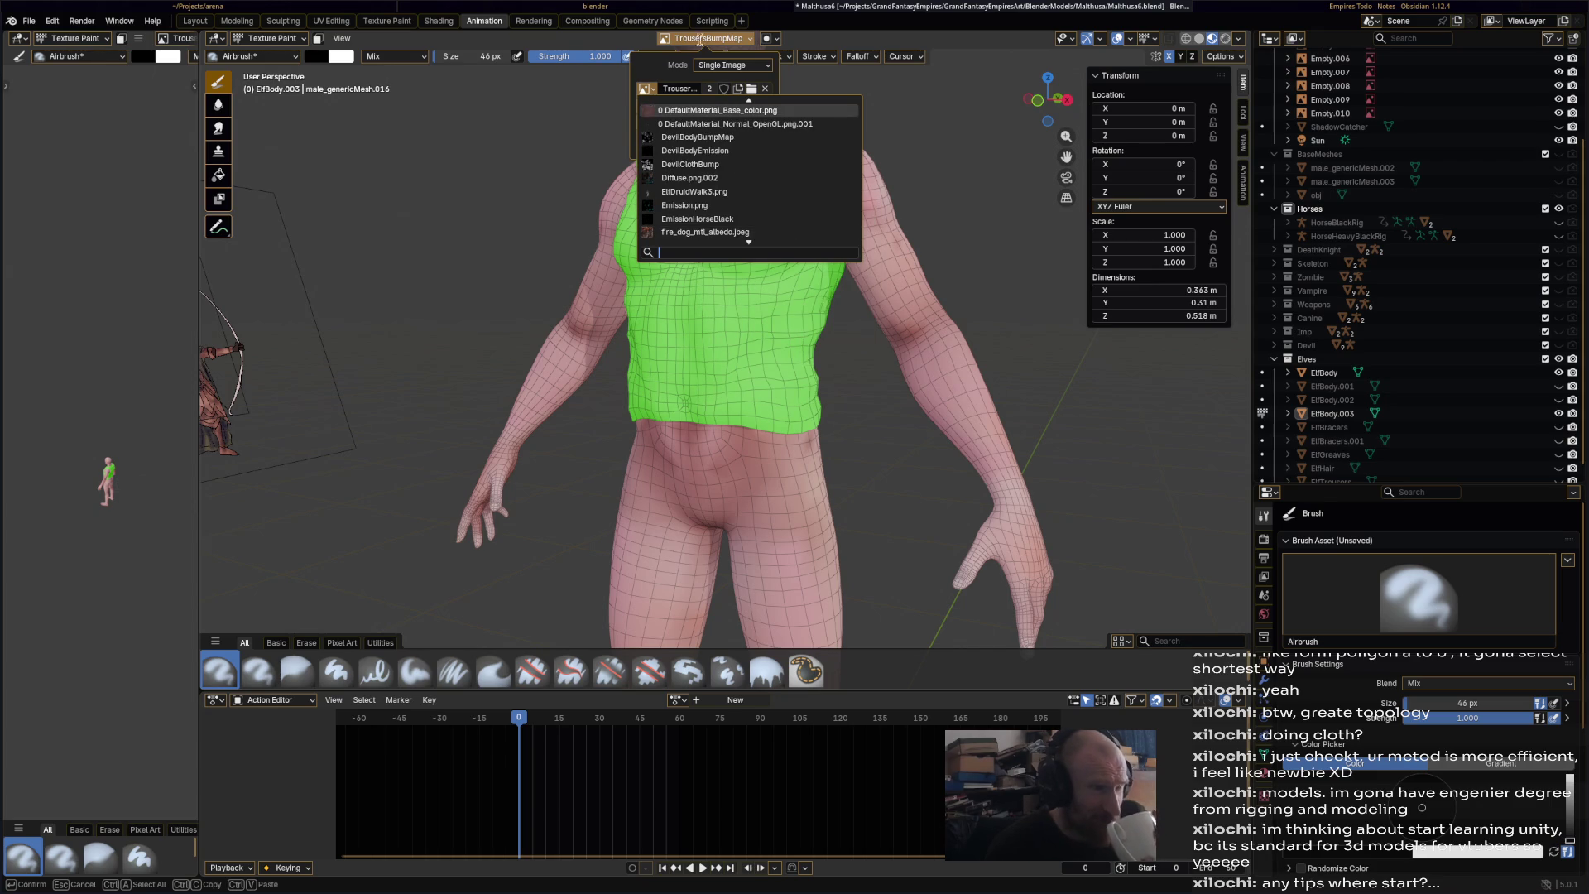
pyautogui.click(439, 21)
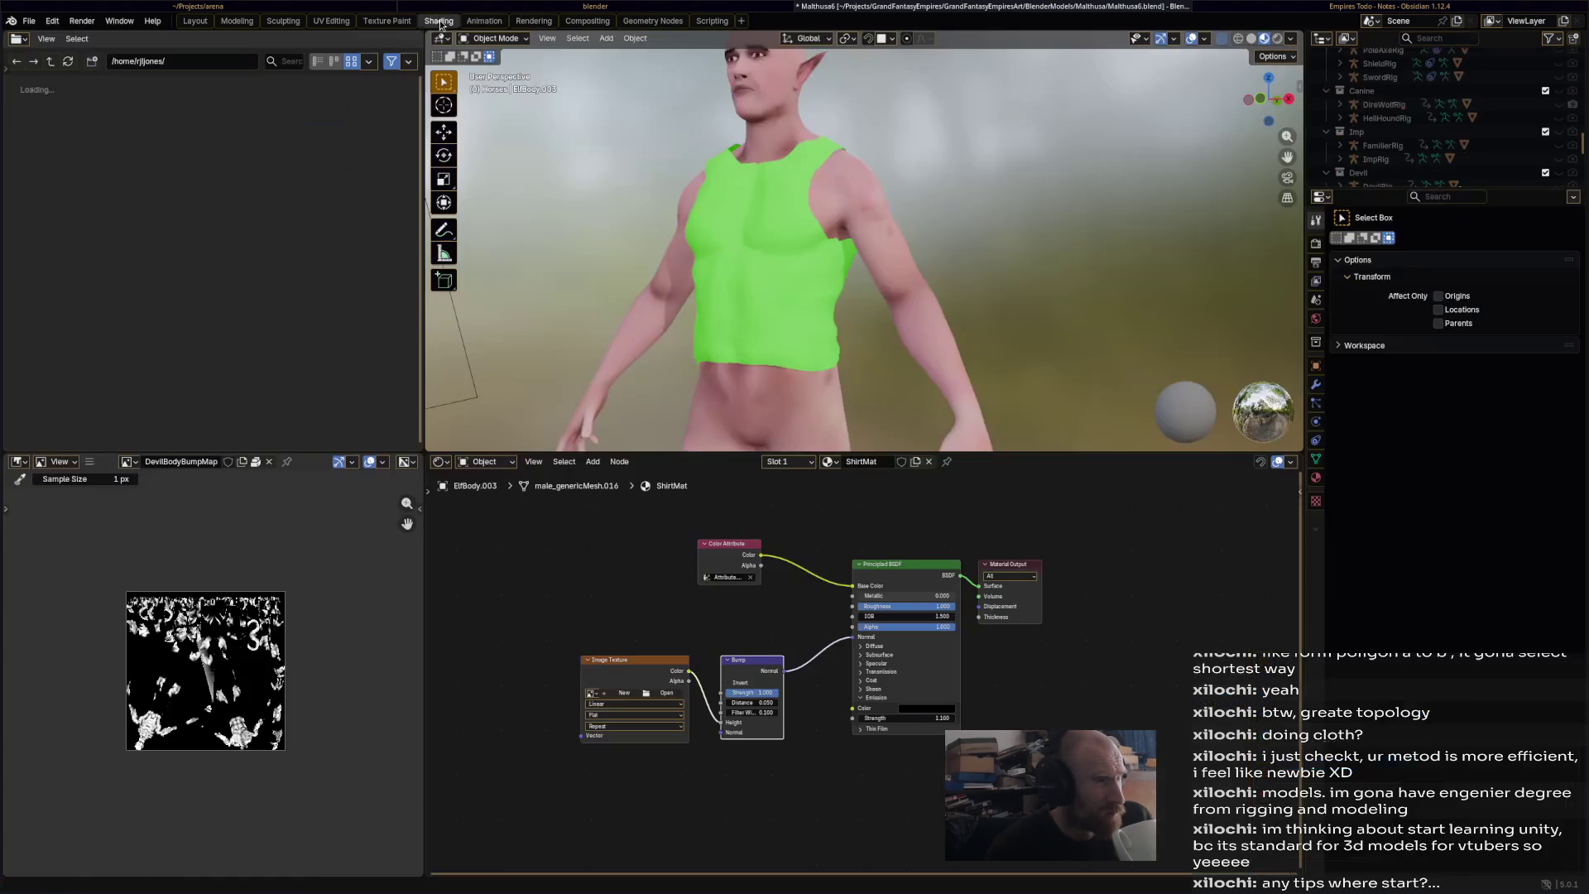
# - Create a new 2048×2048 image named ElfShirtBumpMap on the Image Texture node
pyautogui.click(623, 695)
pyautogui.write('ElfShirtBumpMap')
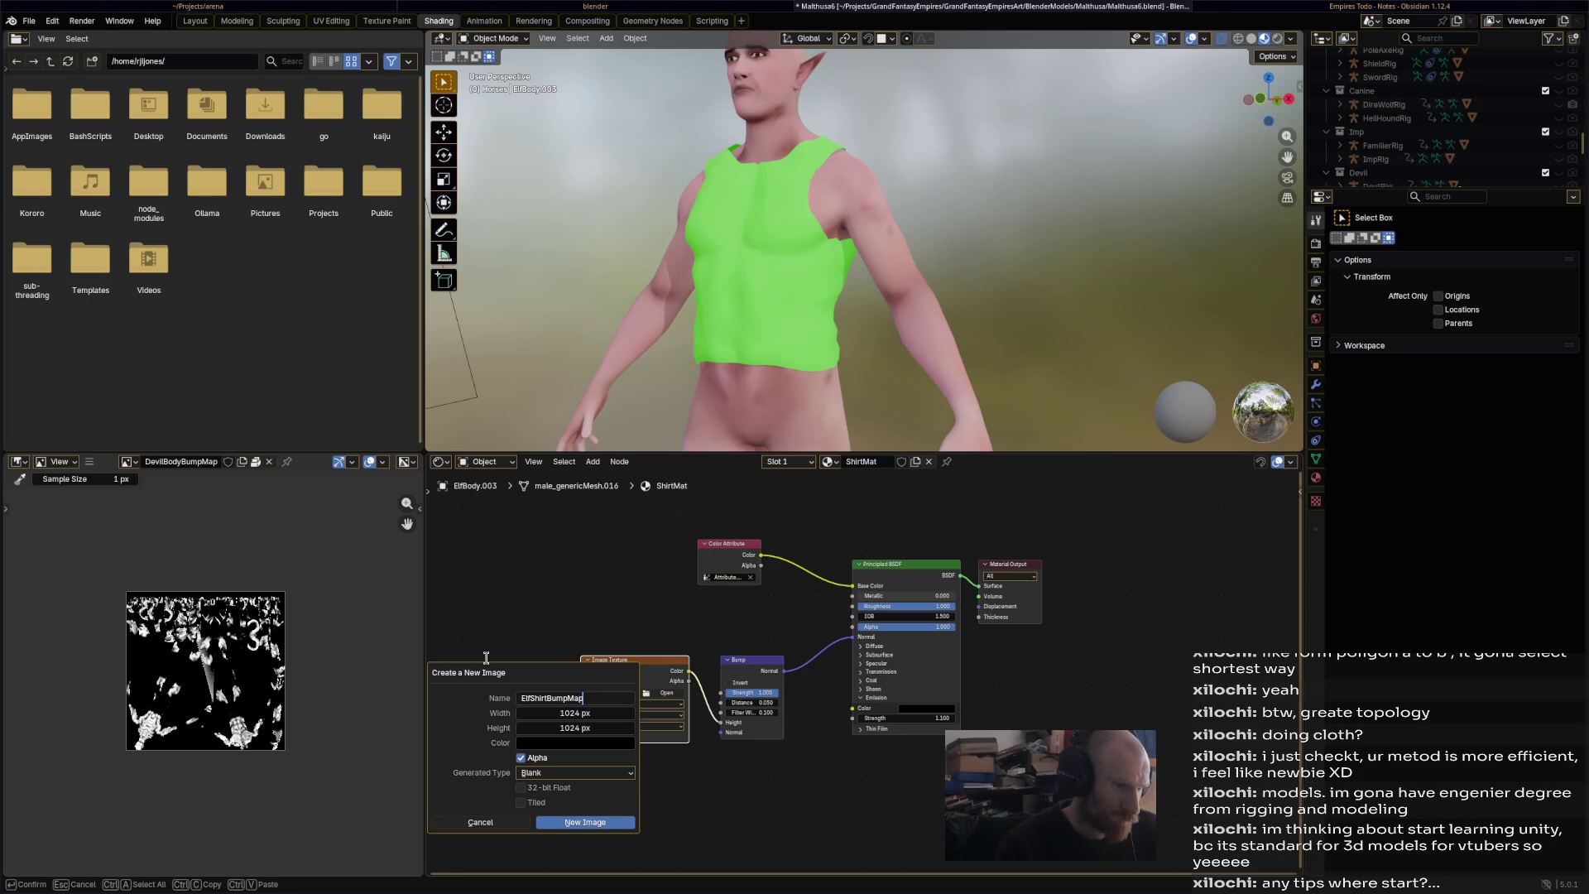
pyautogui.press('Tab')
pyautogui.write('8')
pyautogui.press('Tab')
pyautogui.press('Return')
pyautogui.click(588, 823)
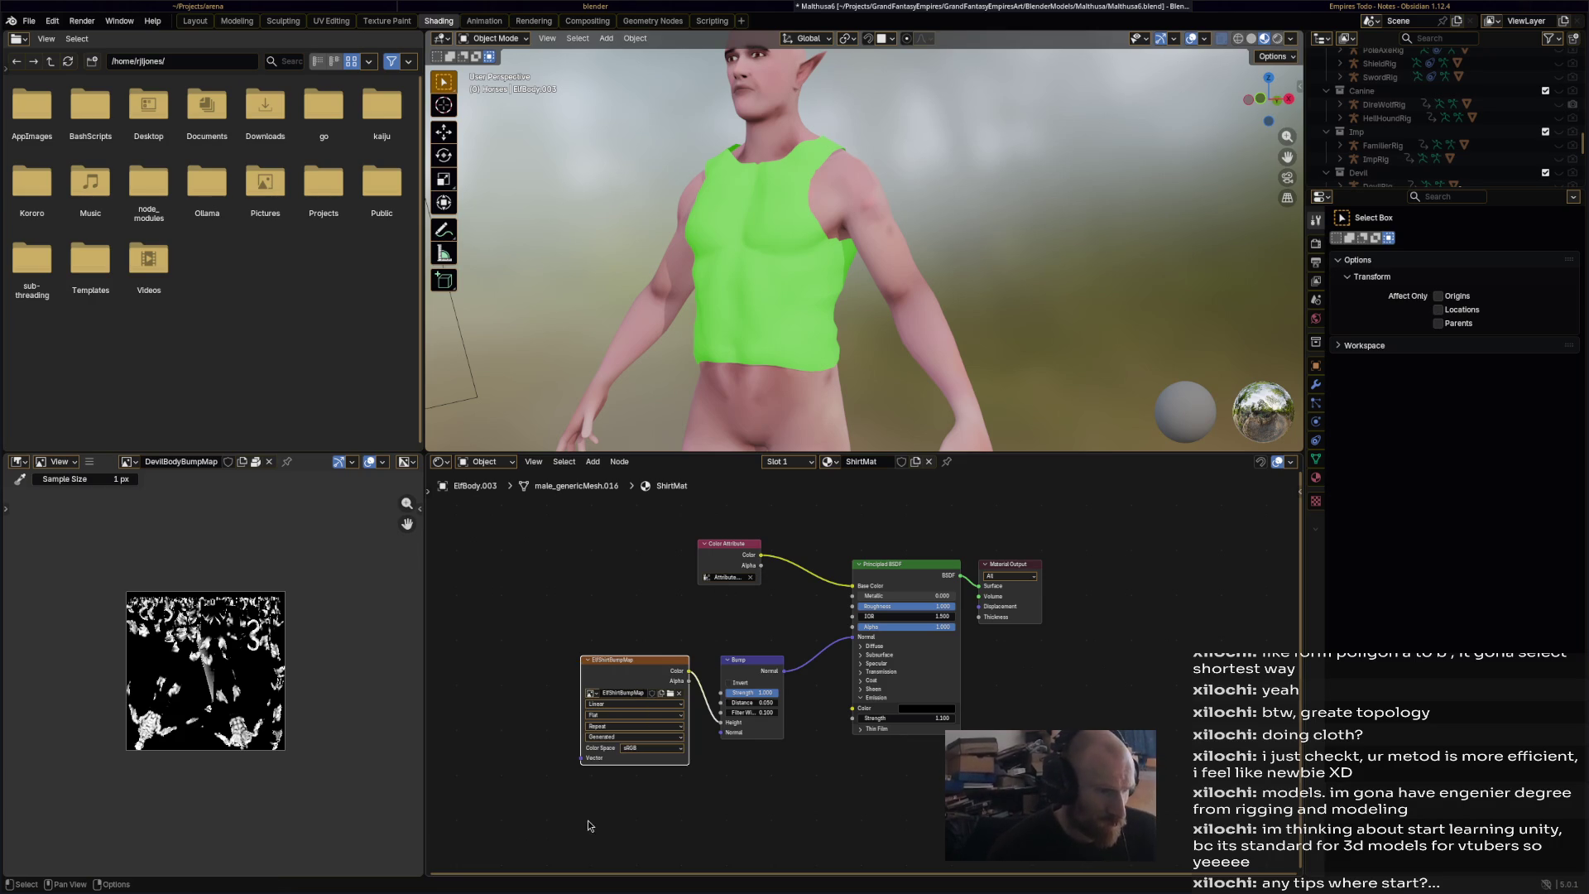
# - Set the image's colour space to Non-Color, save, and return to the Animation workspace
pyautogui.click(664, 750)
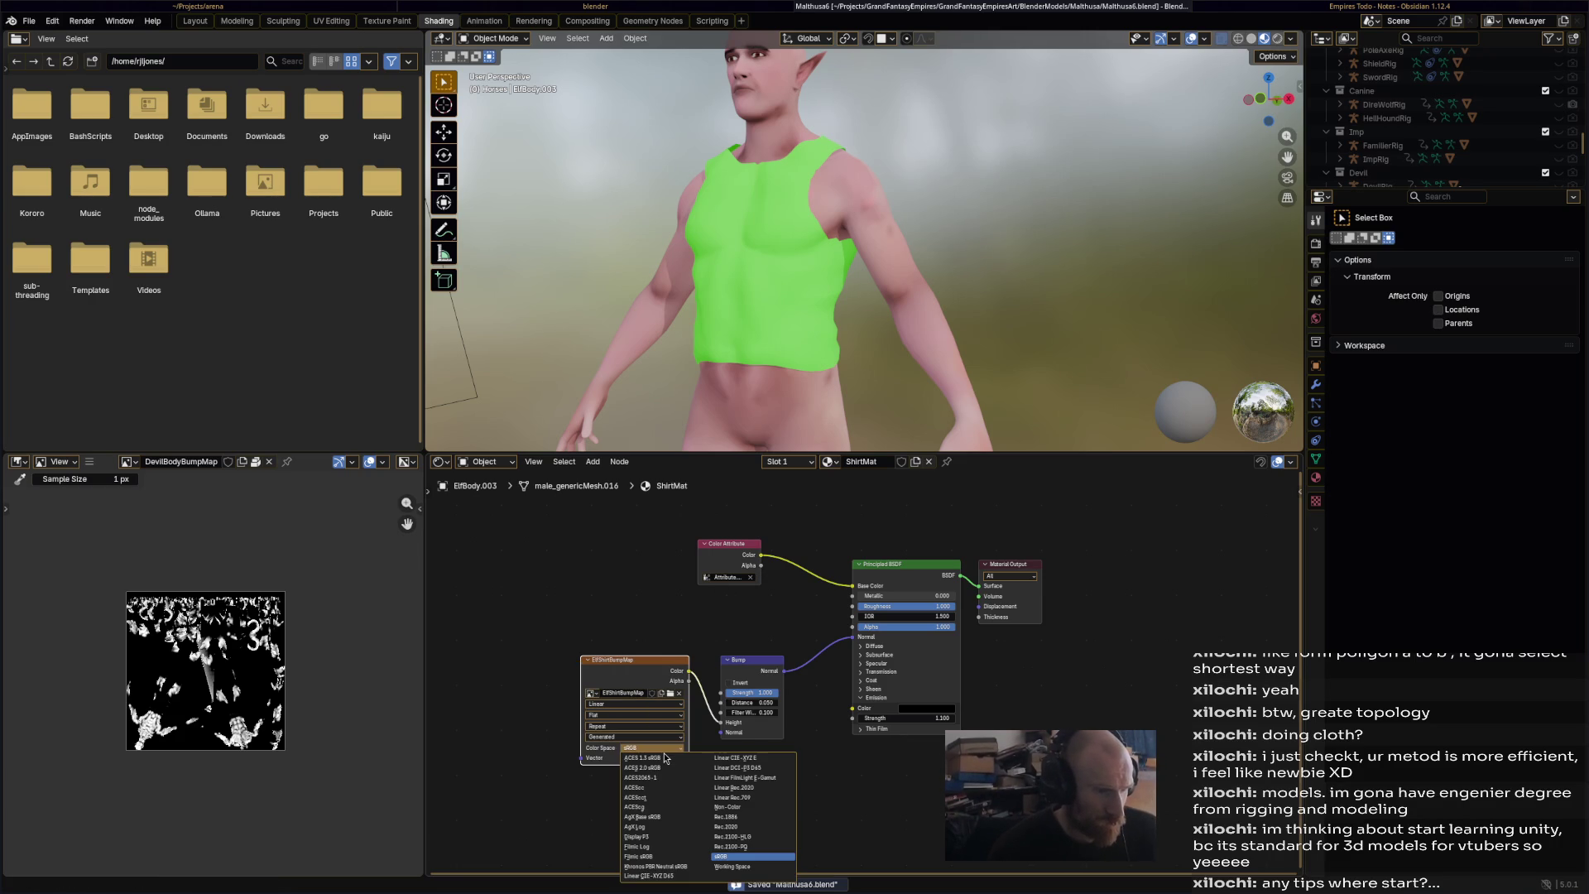
pyautogui.click(755, 810)
pyautogui.hotkey('ctrl', 's')
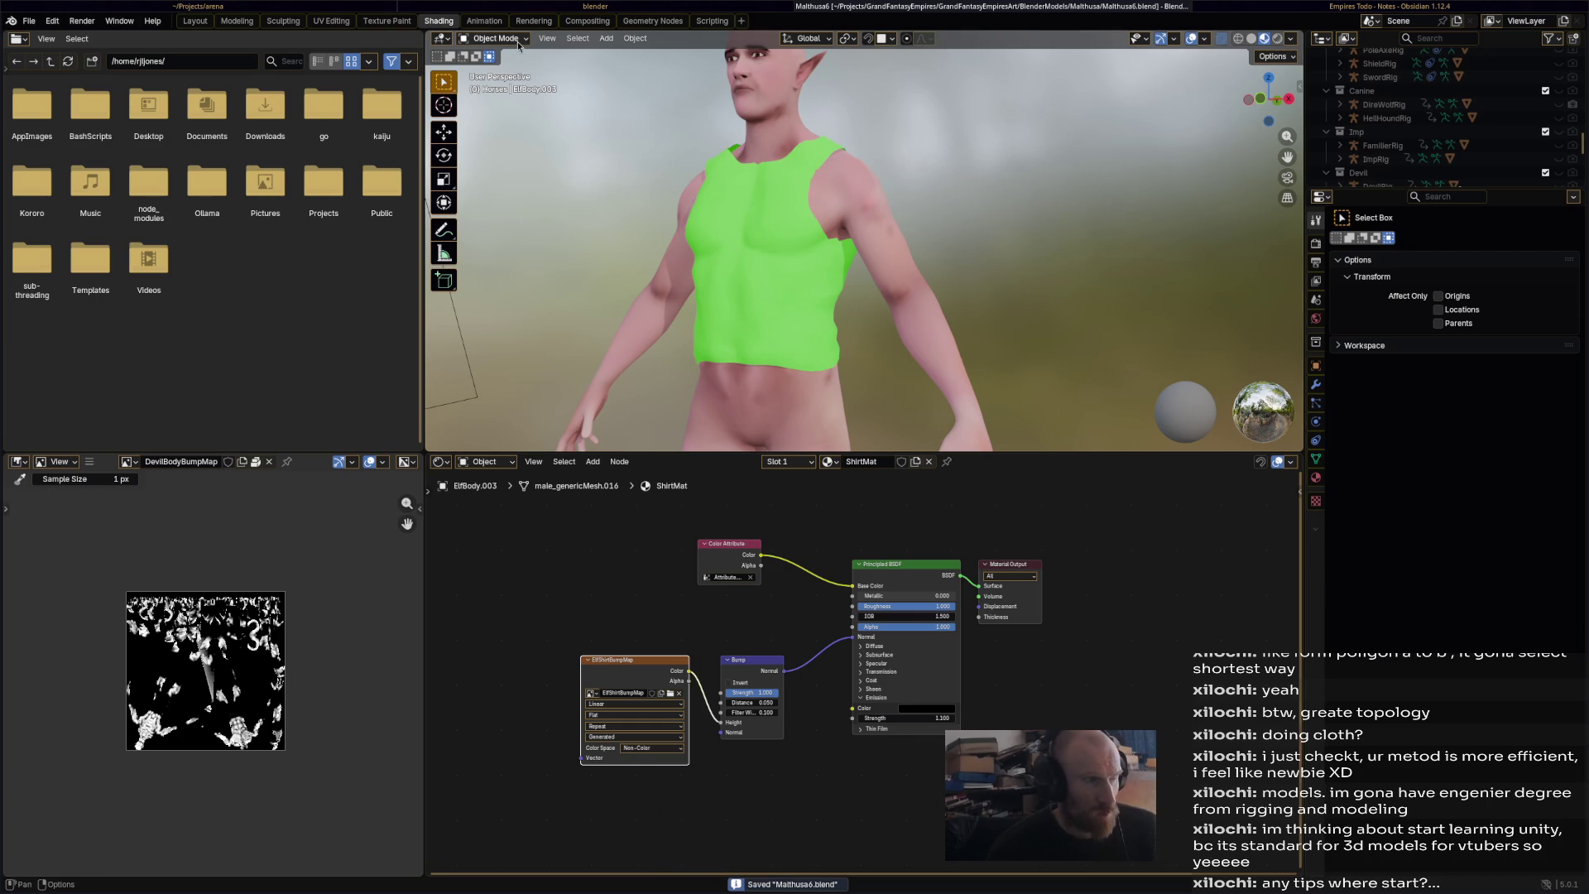
pyautogui.click(494, 25)
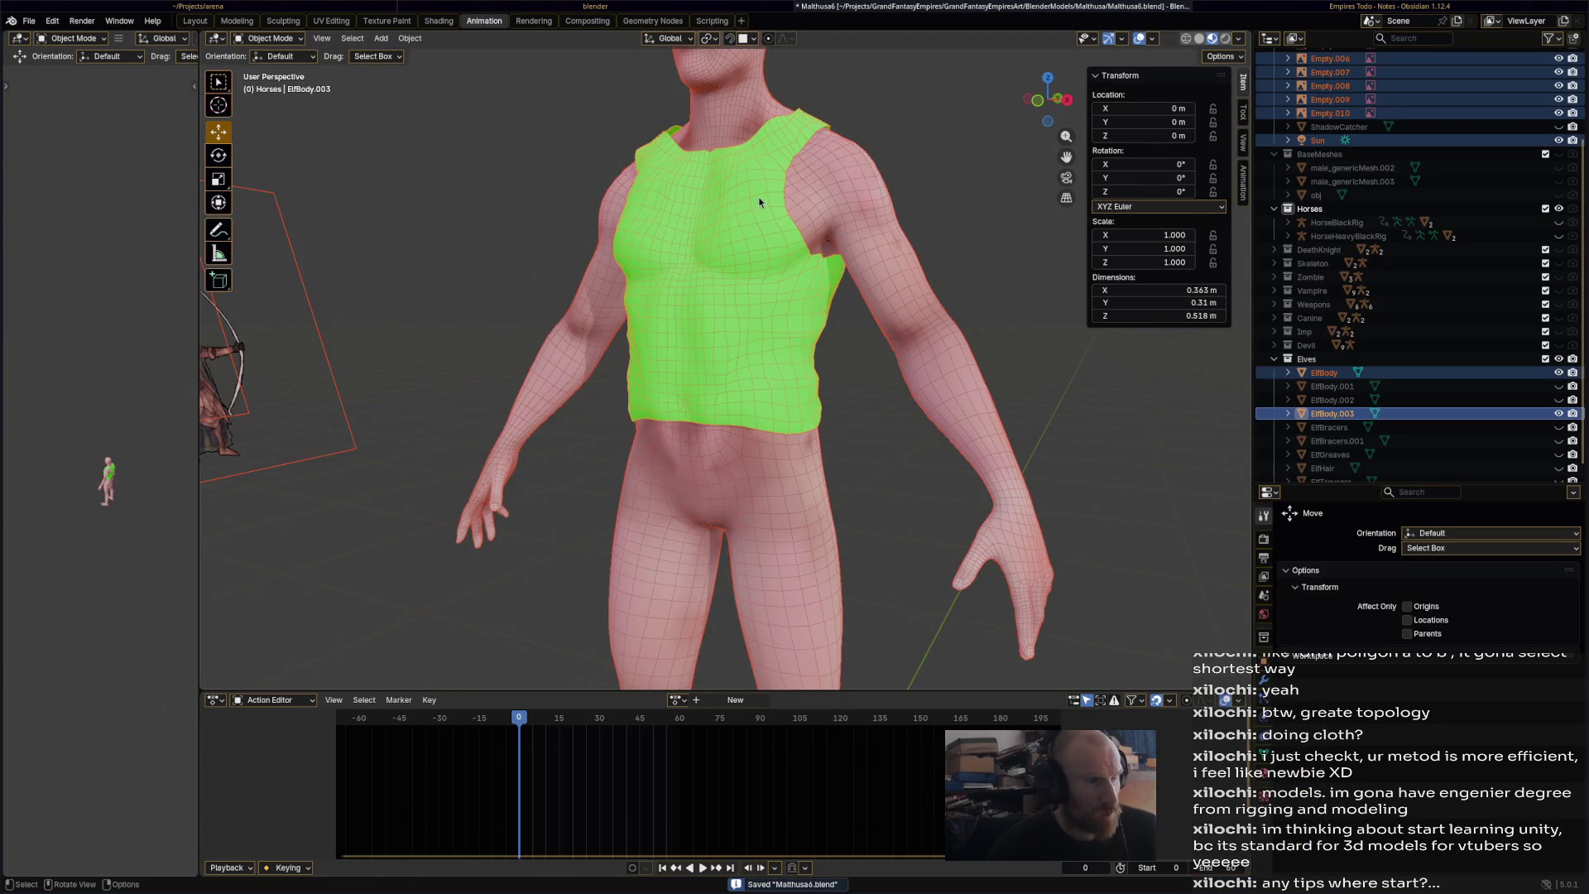
# - Switch the shirt into Texture Paint mode, orbit to a front view and save
pyautogui.click(269, 38)
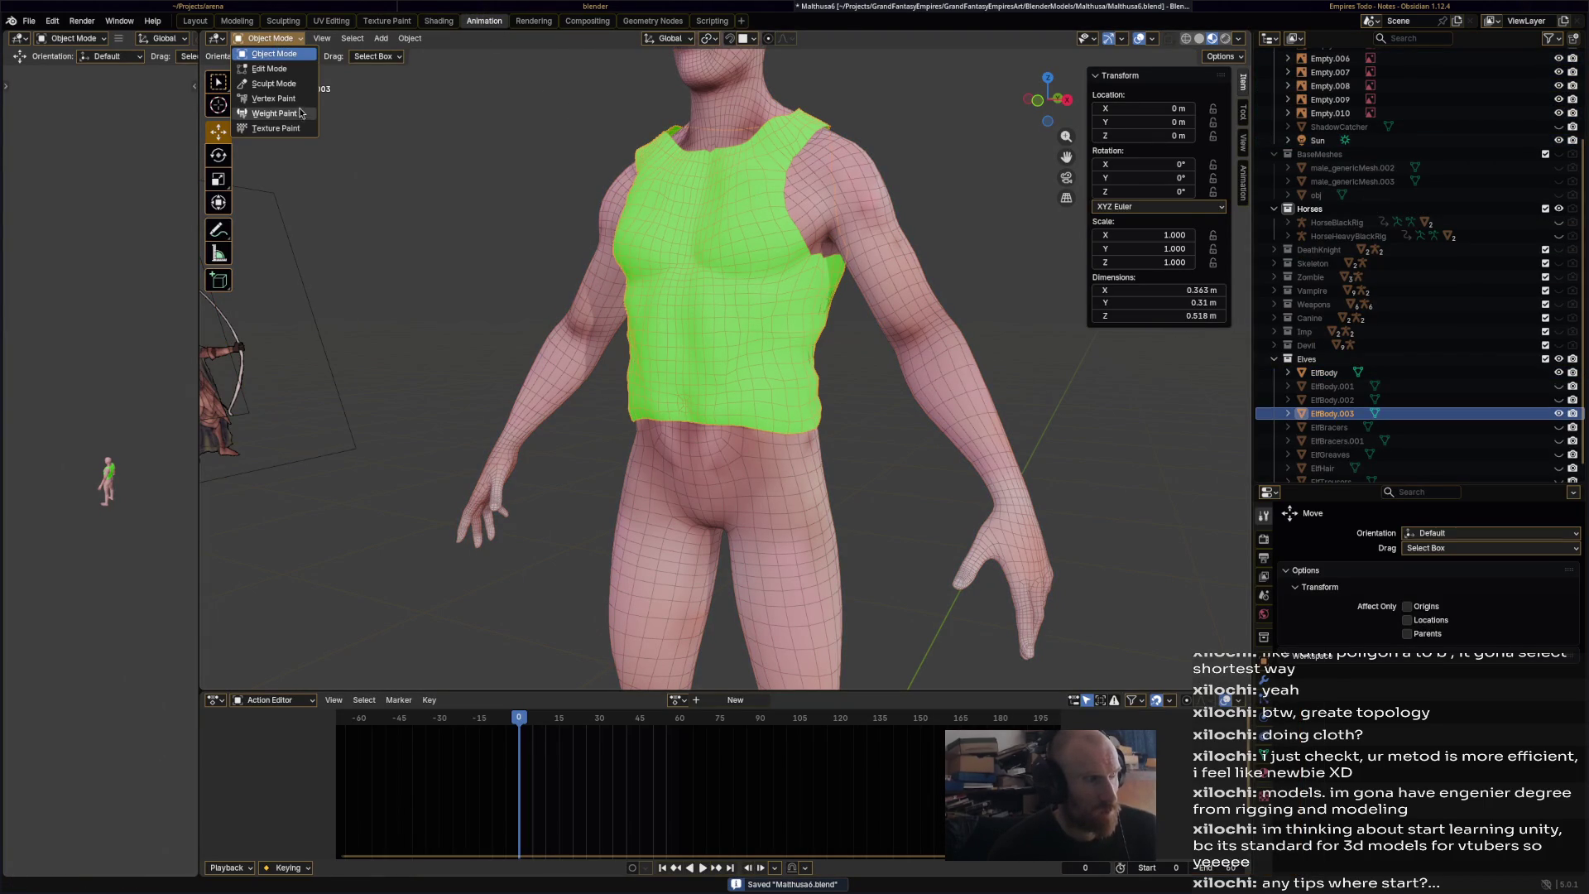
pyautogui.click(276, 129)
pyautogui.moveTo(602, 287); pyautogui.dragTo(604, 345, button='middle')
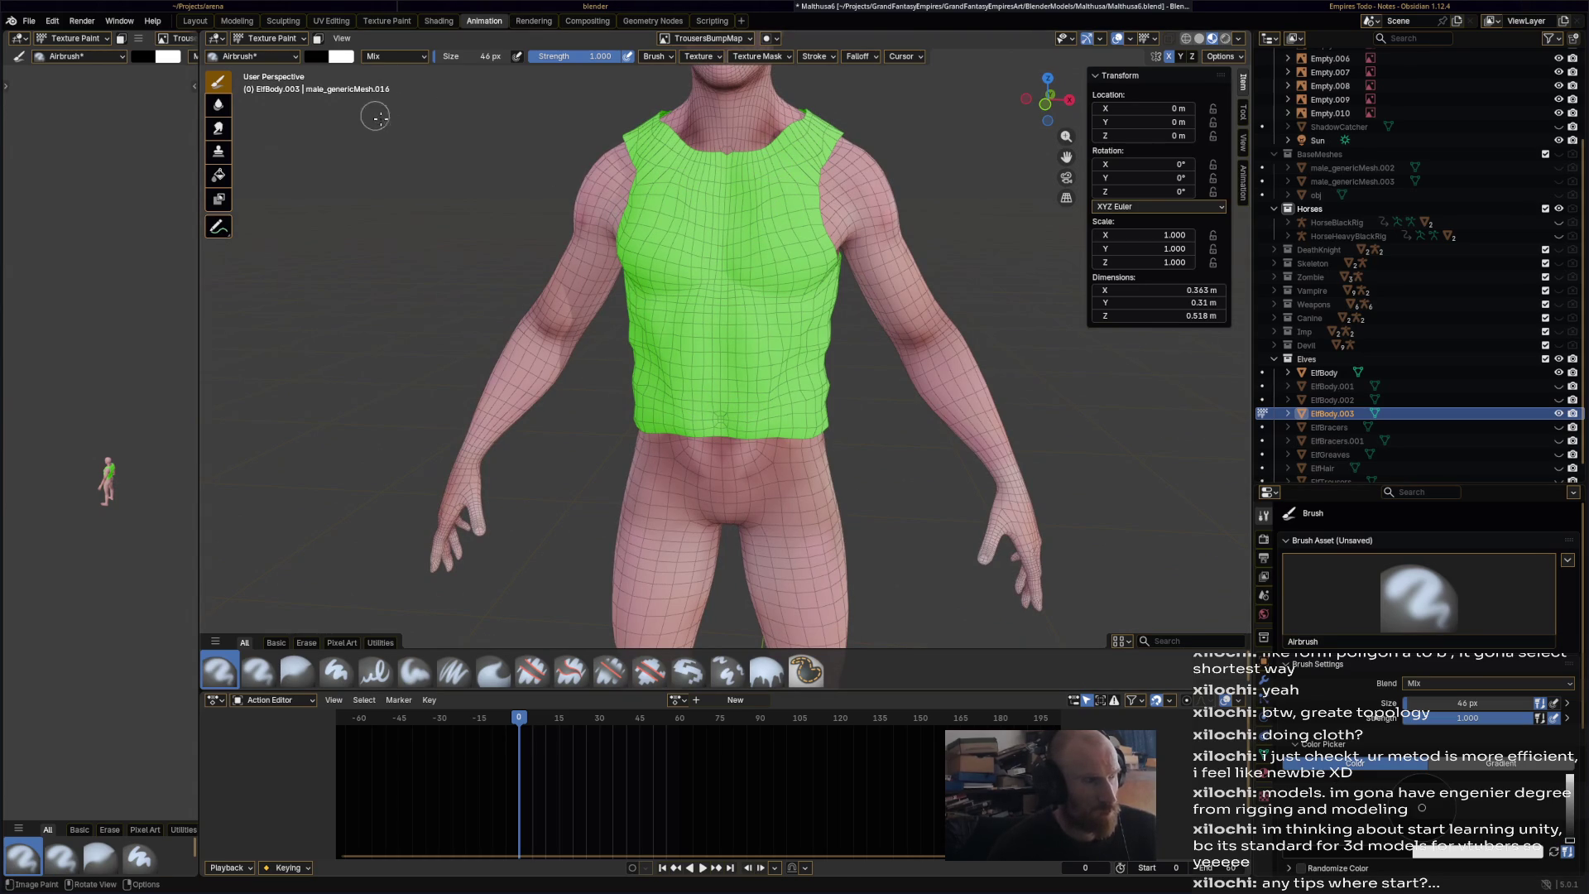
pyautogui.hotkey('ctrl', 's')
# - Open the Texture Paint workspace and make ElfShirtBumpMap the paint texture slot
pyautogui.moveTo(200, 246); pyautogui.dragTo(403, 246)
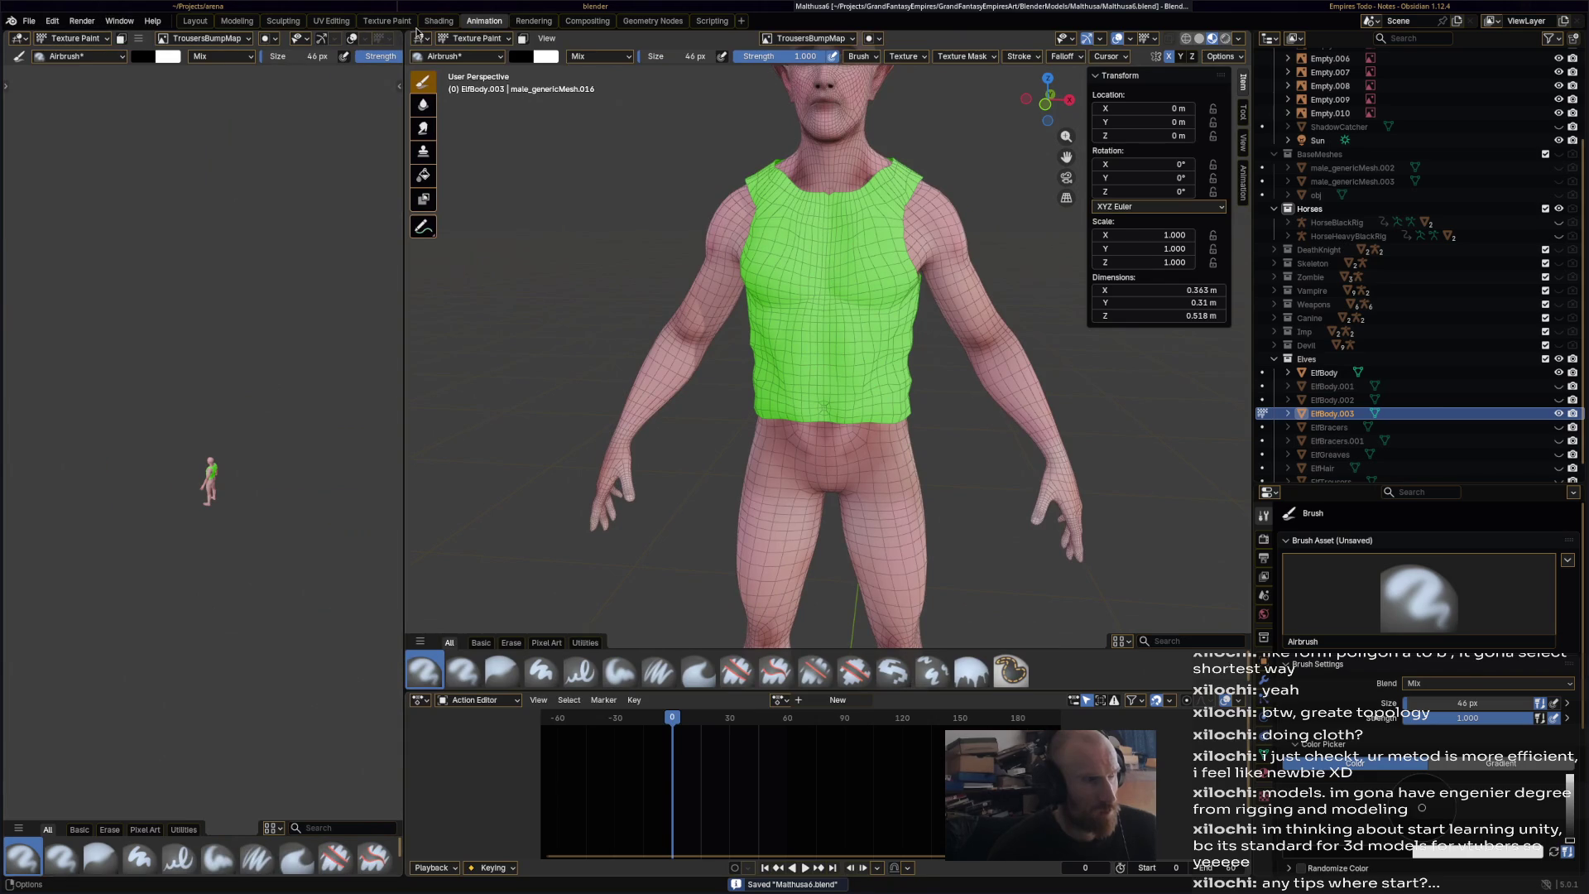
pyautogui.click(387, 20)
pyautogui.scroll(-2, 607, 429)
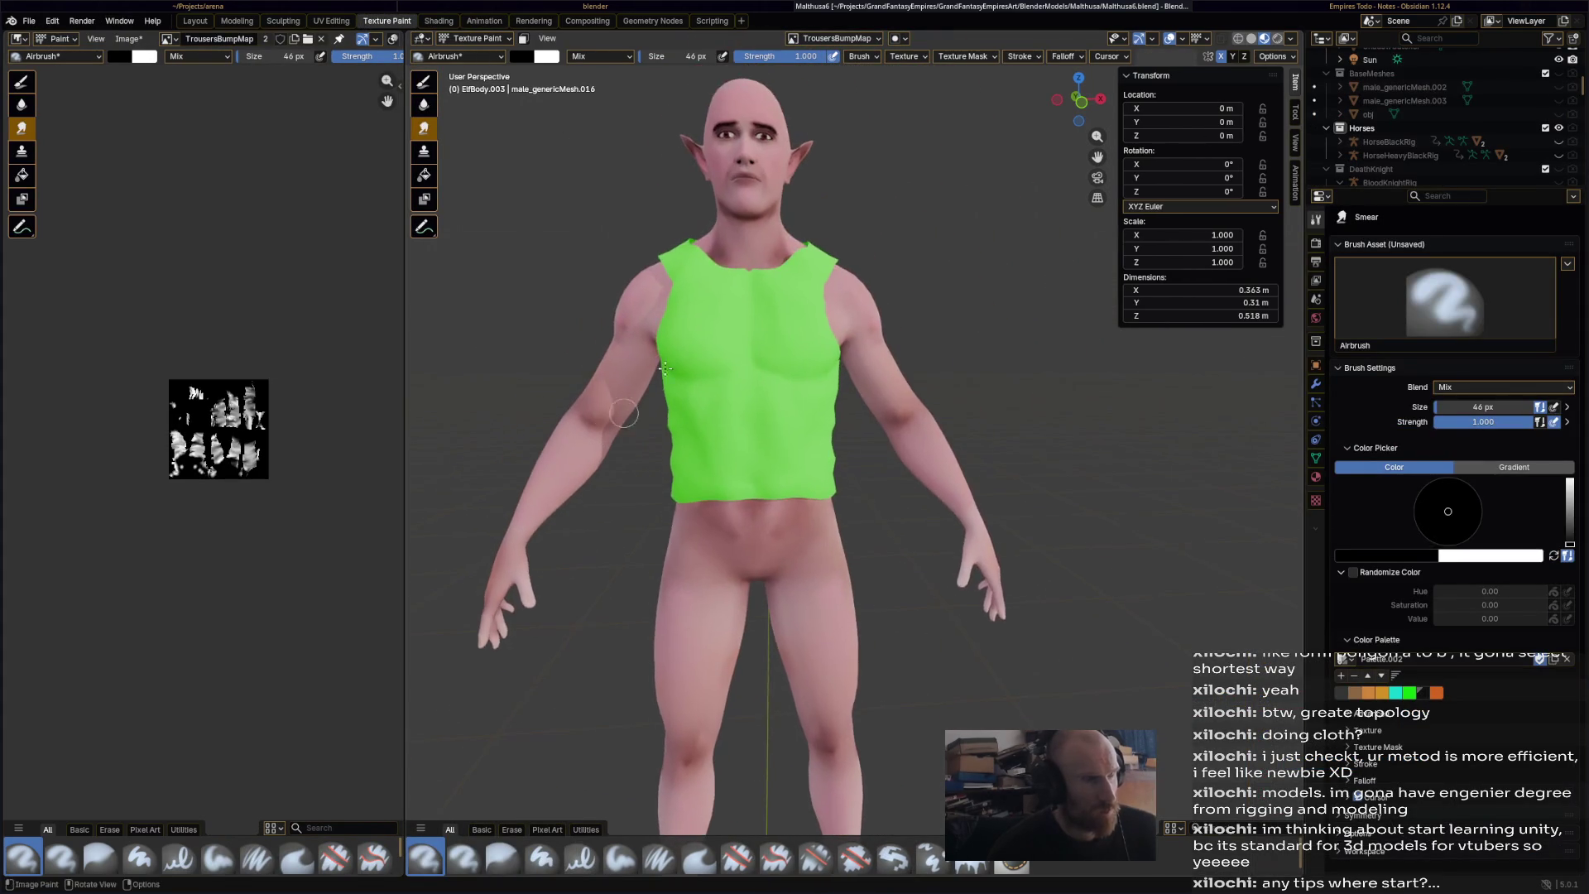
pyautogui.moveTo(660, 372); pyautogui.dragTo(620, 377, button='middle')
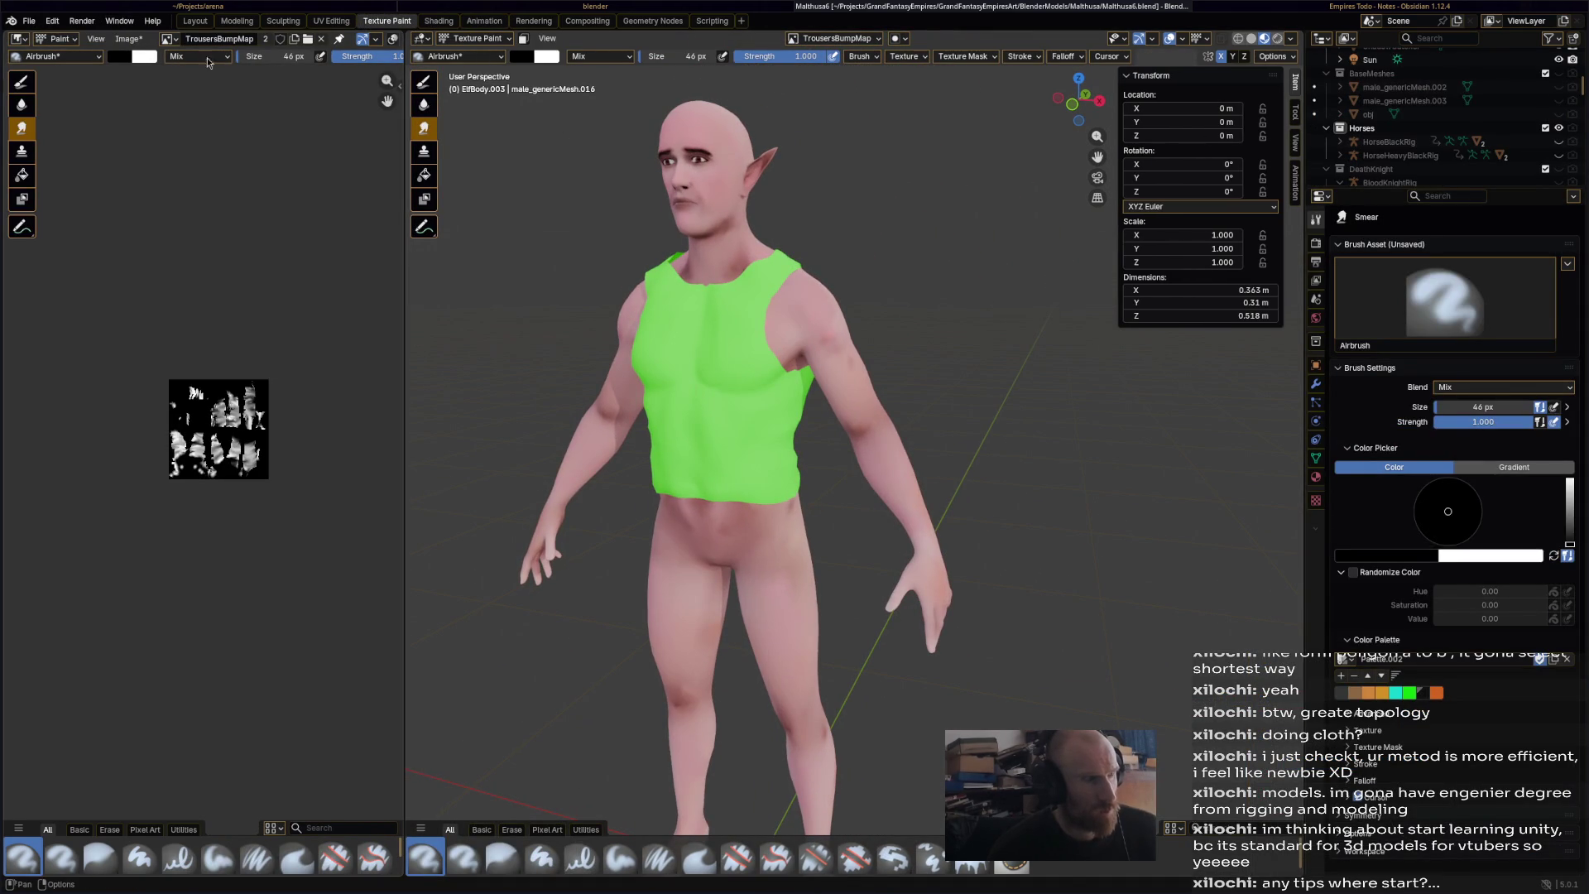
pyautogui.click(801, 39)
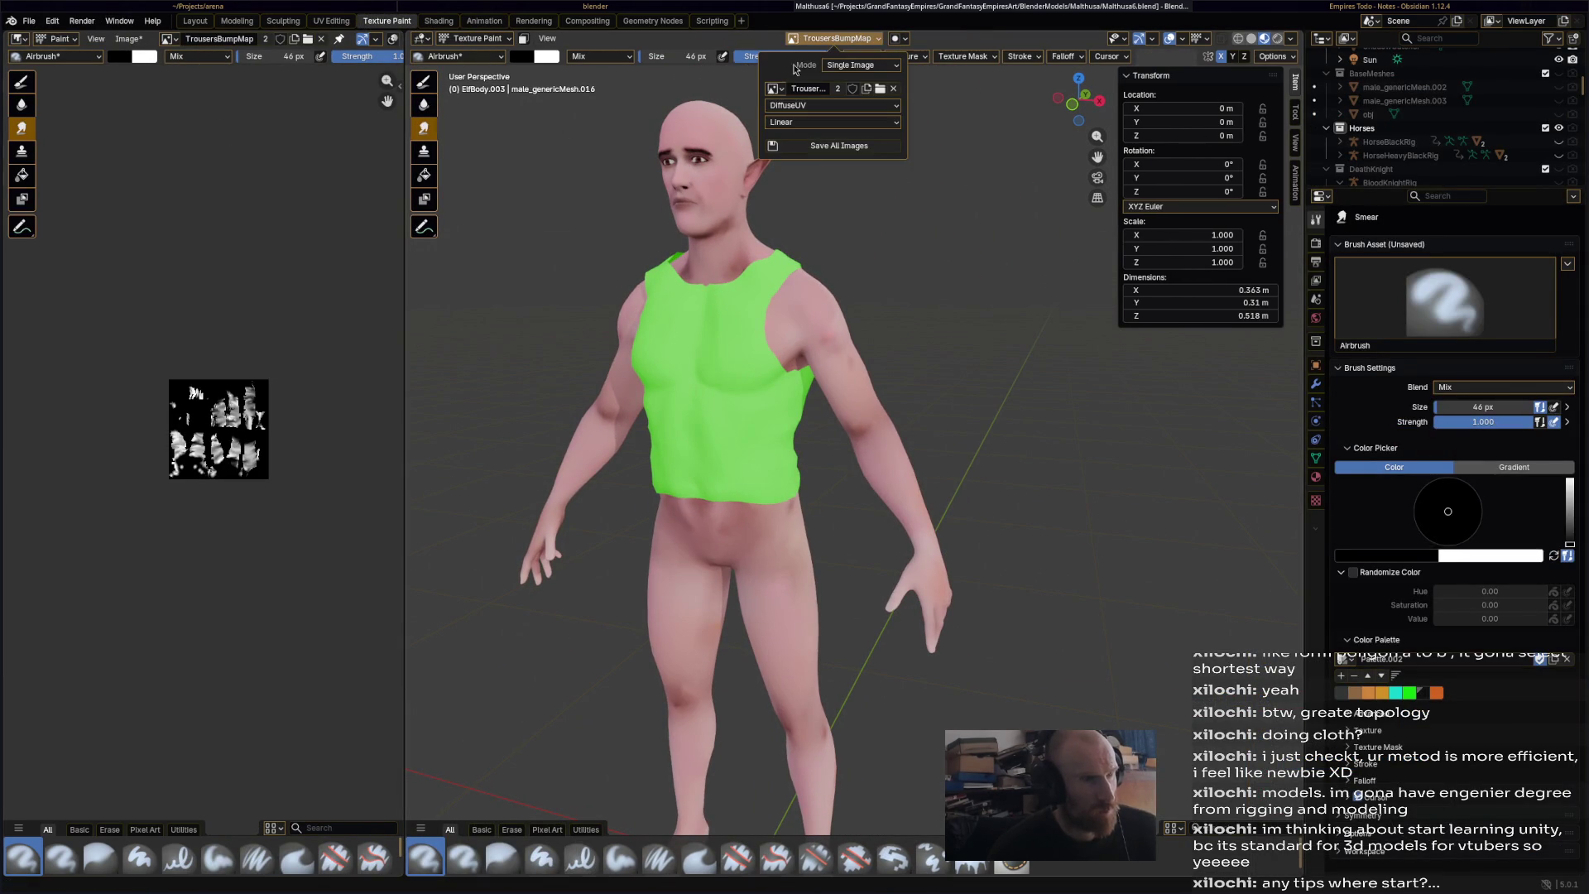
pyautogui.click(774, 90)
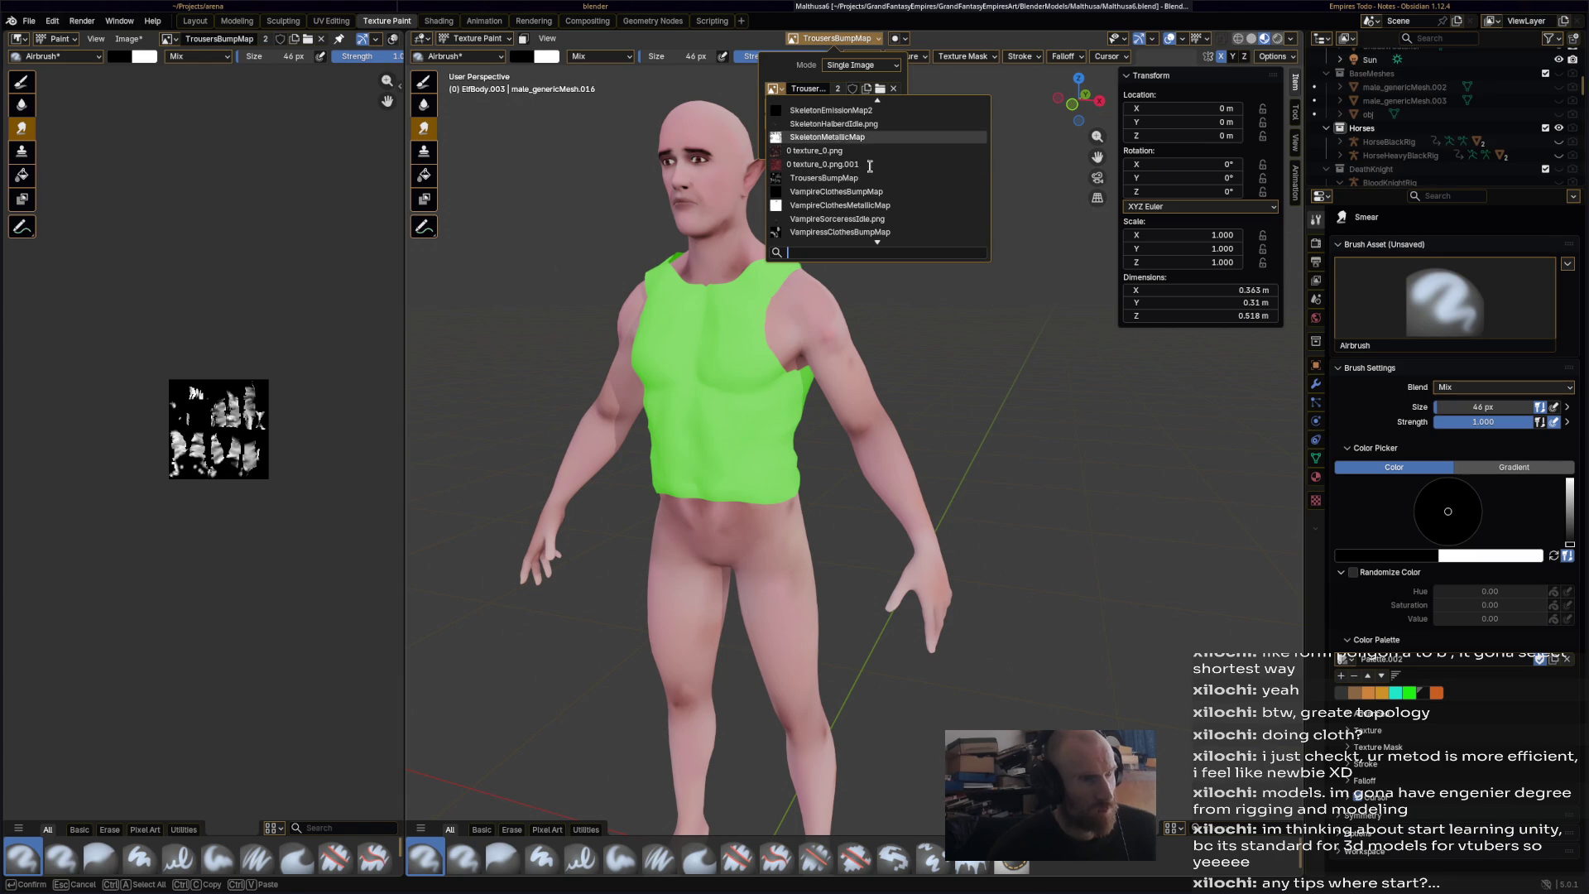
pyautogui.scroll(3, 870, 162)
pyautogui.click(847, 179)
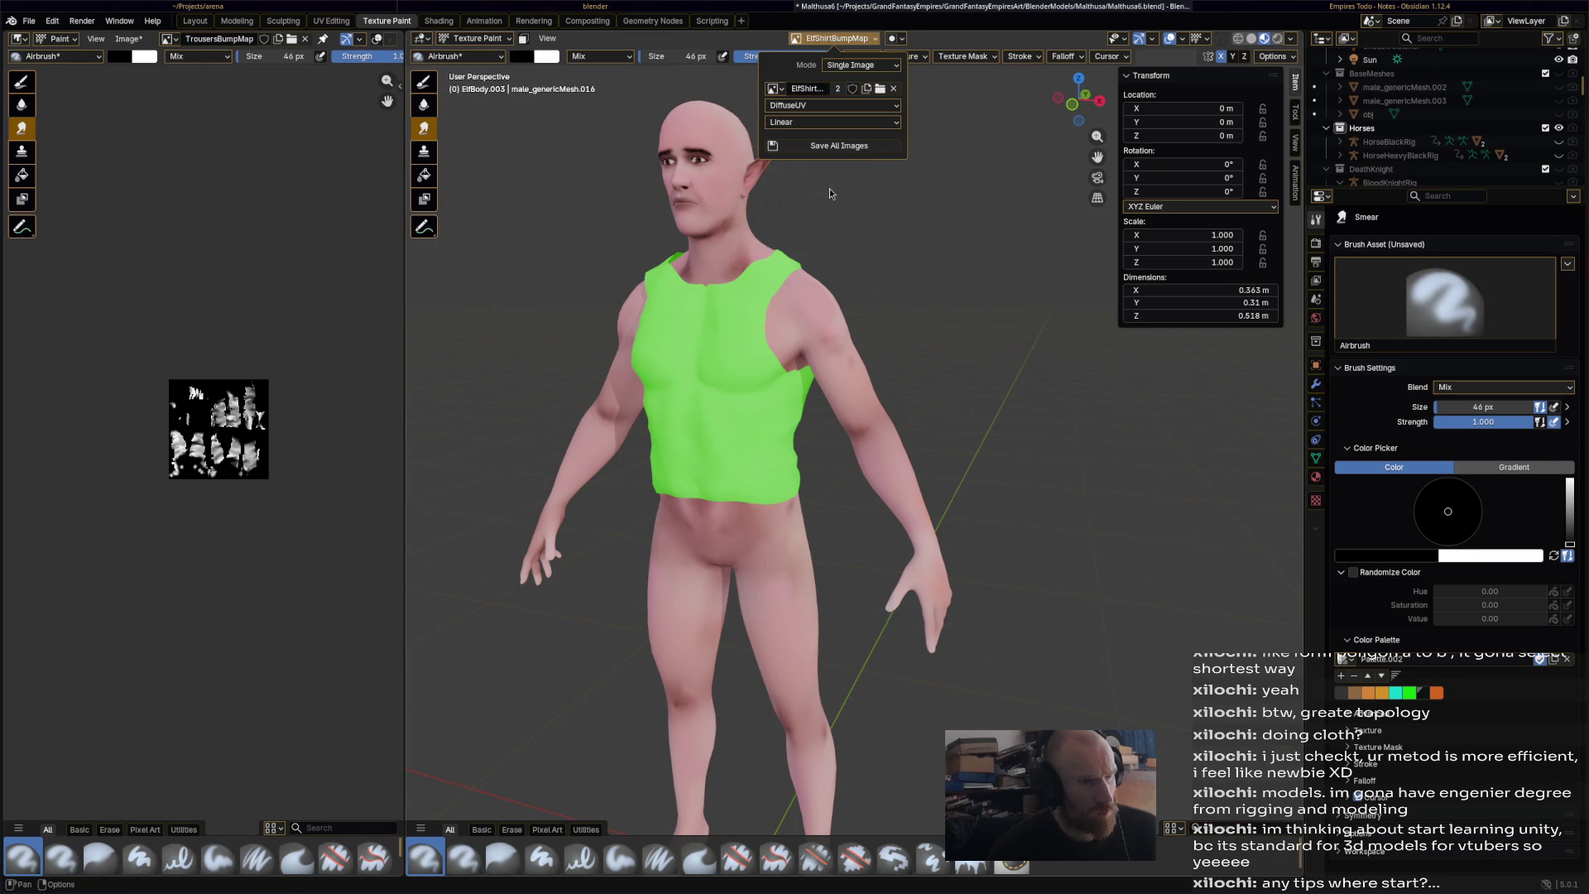
# - Show ElfShirtBumpMap in the Image Editor, then try and undo a test stroke
pyautogui.click(170, 39)
pyautogui.scroll(5, 264, 139)
pyautogui.scroll(9, 264, 140)
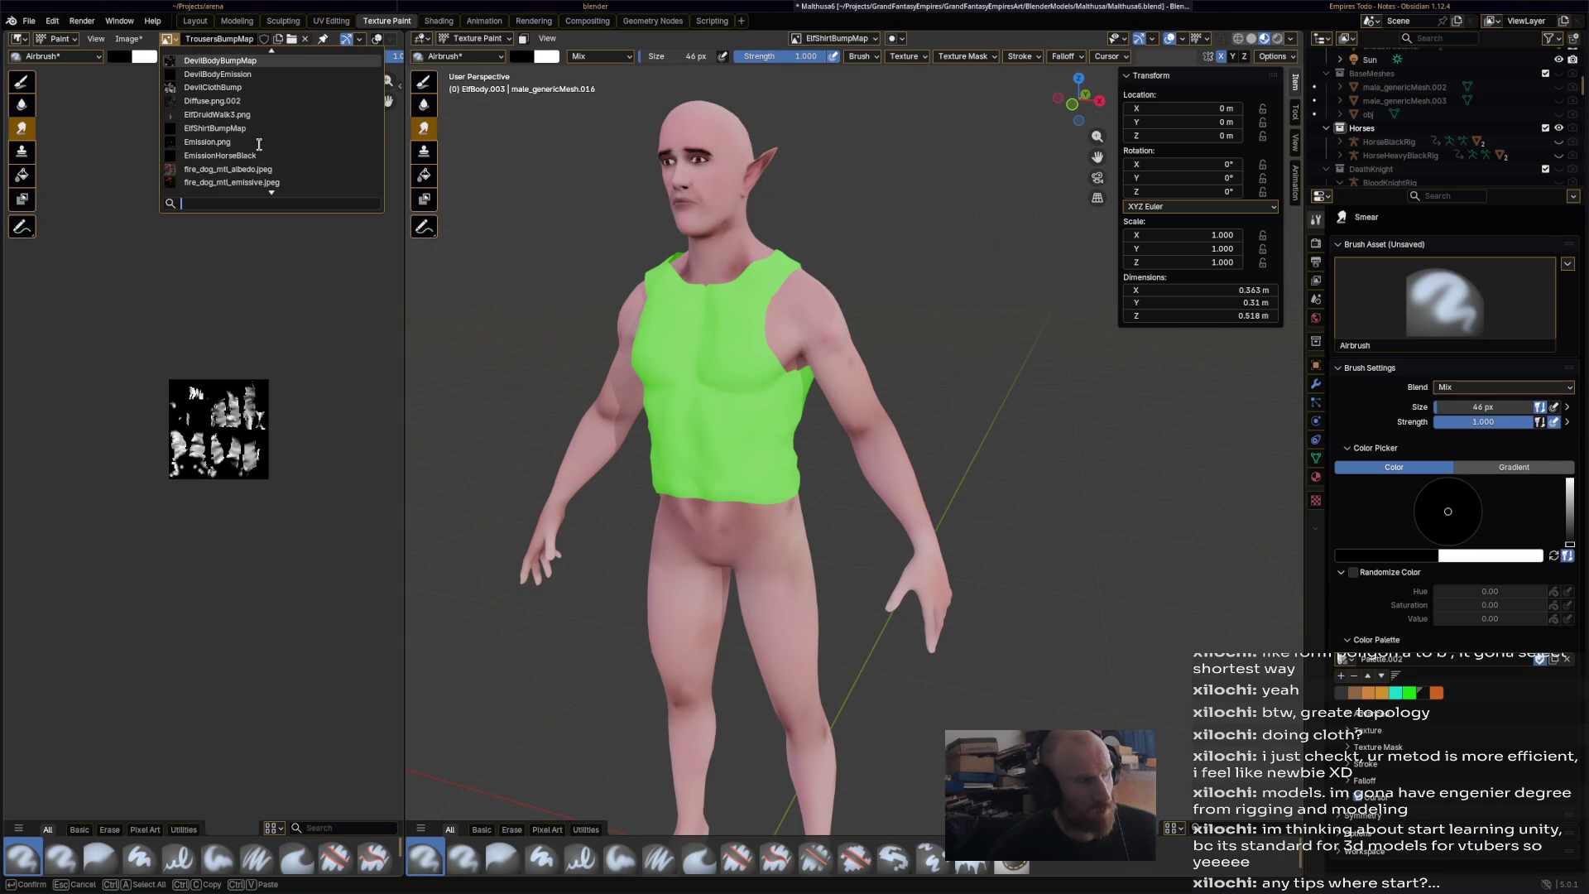
pyautogui.click(269, 129)
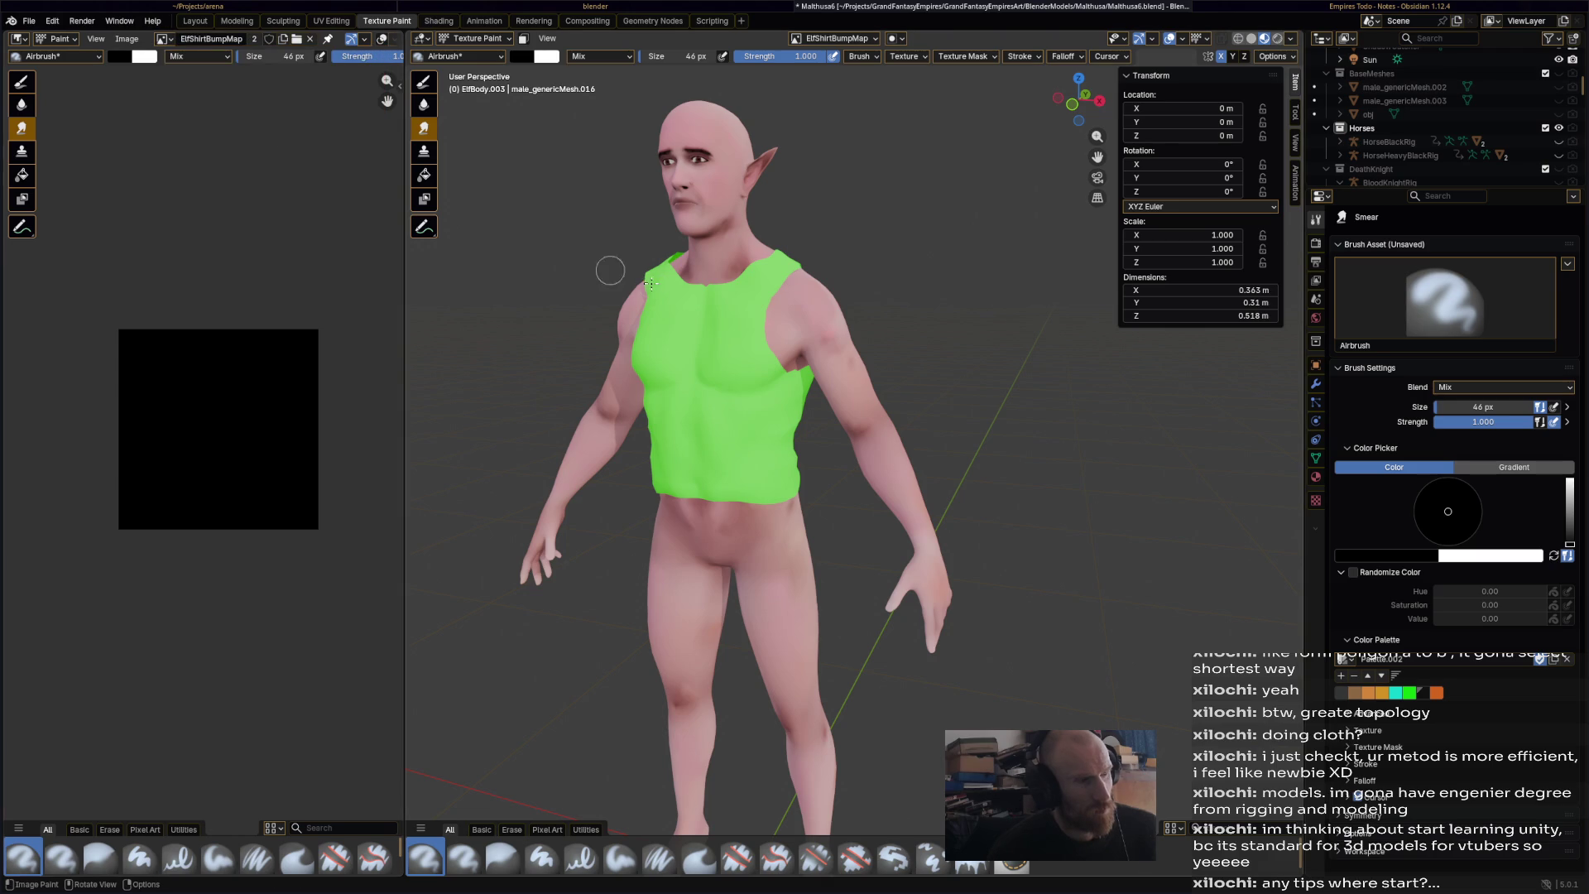
pyautogui.moveTo(724, 280)
pyautogui.mouseDown()
pyautogui.moveTo(745, 308)
pyautogui.moveTo(765, 283)
pyautogui.mouseUp()
pyautogui.hotkey('ctrl', 'z')
pyautogui.hotkey('ctrl', 'z')
pyautogui.scroll(5, 778, 290)
pyautogui.scroll(-5, 778, 290)
pyautogui.moveTo(778, 290); pyautogui.dragTo(791, 250, button='middle')
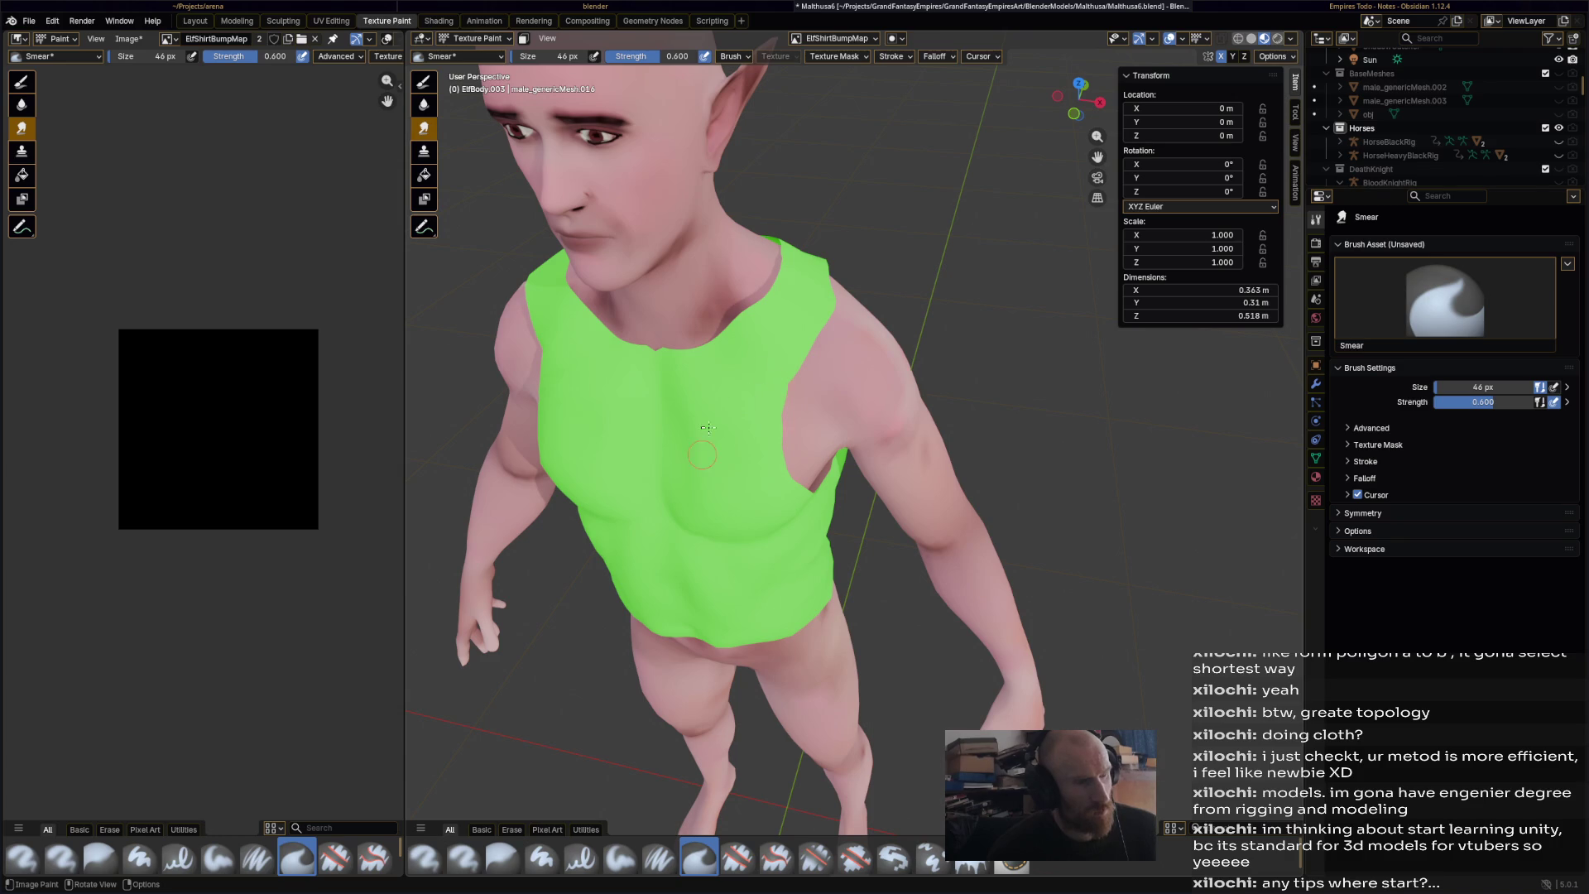
# - Switch to the Airbrush and paint ridges along the shoulder straps, chest and collar
pyautogui.click(425, 859)
pyautogui.moveTo(751, 321); pyautogui.dragTo(695, 379)
pyautogui.moveTo(826, 269)
pyautogui.mouseDown()
pyautogui.moveTo(771, 385)
pyautogui.moveTo(776, 460)
pyautogui.mouseUp()
pyautogui.moveTo(762, 351); pyautogui.dragTo(709, 460)
pyautogui.moveTo(683, 364)
pyautogui.mouseDown()
pyautogui.moveTo(653, 418)
pyautogui.moveTo(591, 364)
pyautogui.moveTo(666, 478)
pyautogui.moveTo(733, 455)
pyautogui.moveTo(687, 497)
pyautogui.moveTo(726, 514)
pyautogui.moveTo(749, 485)
pyautogui.moveTo(758, 542)
pyautogui.moveTo(798, 517)
pyautogui.mouseUp()
pyautogui.moveTo(798, 517); pyautogui.dragTo(741, 321, button='middle')
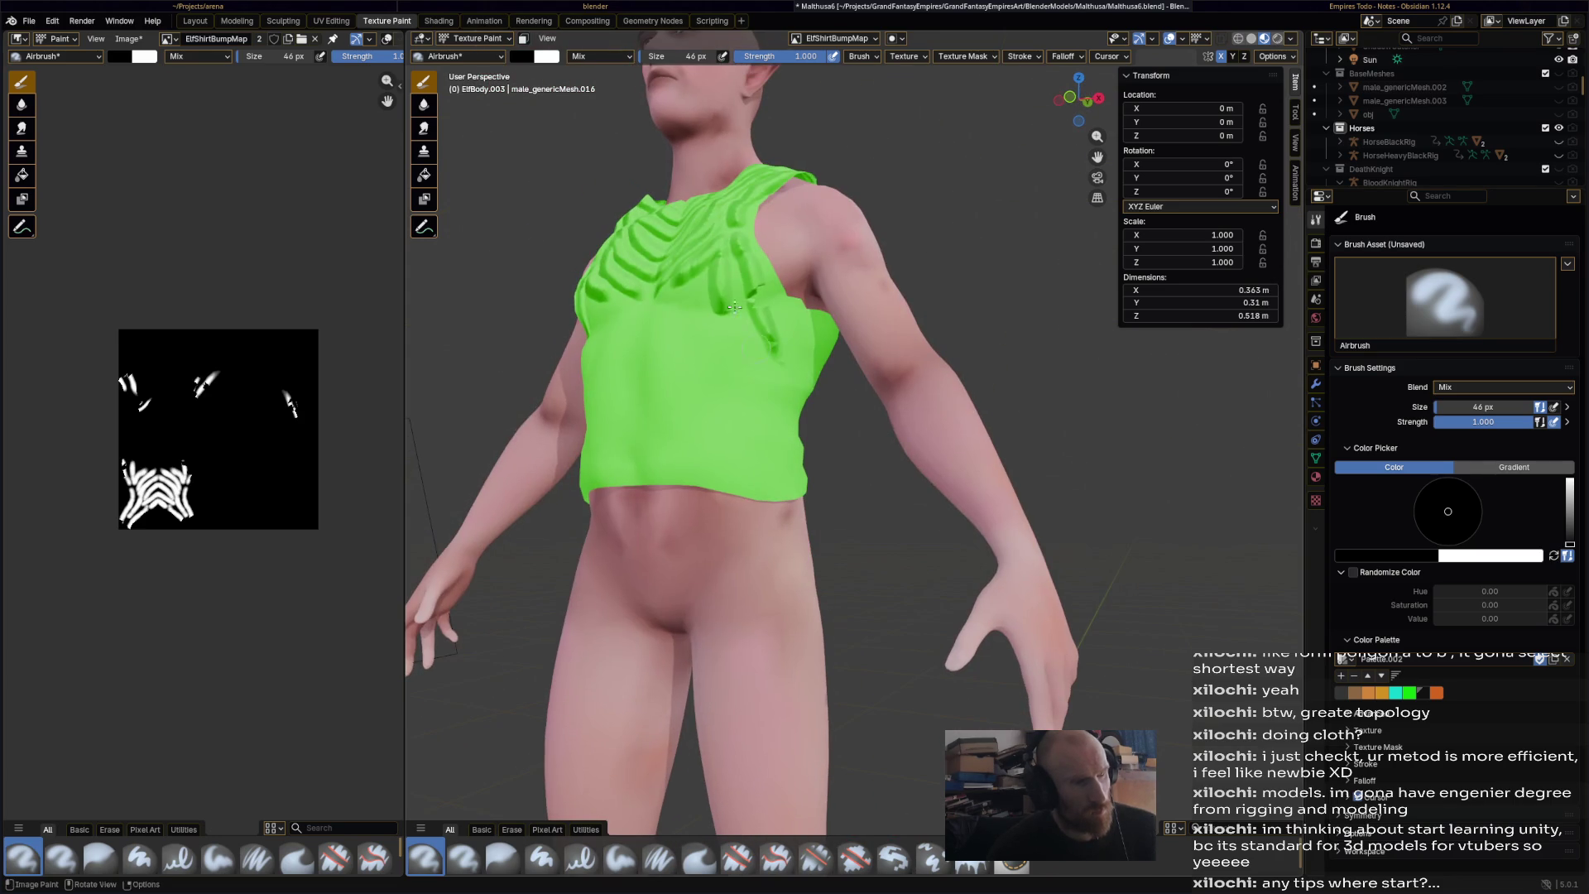
# - Paint vertical finger-like ridges from mid-chest down to the shirt hem
pyautogui.moveTo(690, 278)
pyautogui.mouseDown()
pyautogui.moveTo(666, 327)
pyautogui.moveTo(683, 351)
pyautogui.moveTo(662, 373)
pyautogui.mouseUp()
pyautogui.moveTo(725, 334); pyautogui.dragTo(803, 423)
pyautogui.moveTo(695, 377); pyautogui.dragTo(694, 487)
pyautogui.moveTo(672, 395)
pyautogui.mouseDown()
pyautogui.moveTo(664, 456)
pyautogui.moveTo(608, 468)
pyautogui.mouseUp()
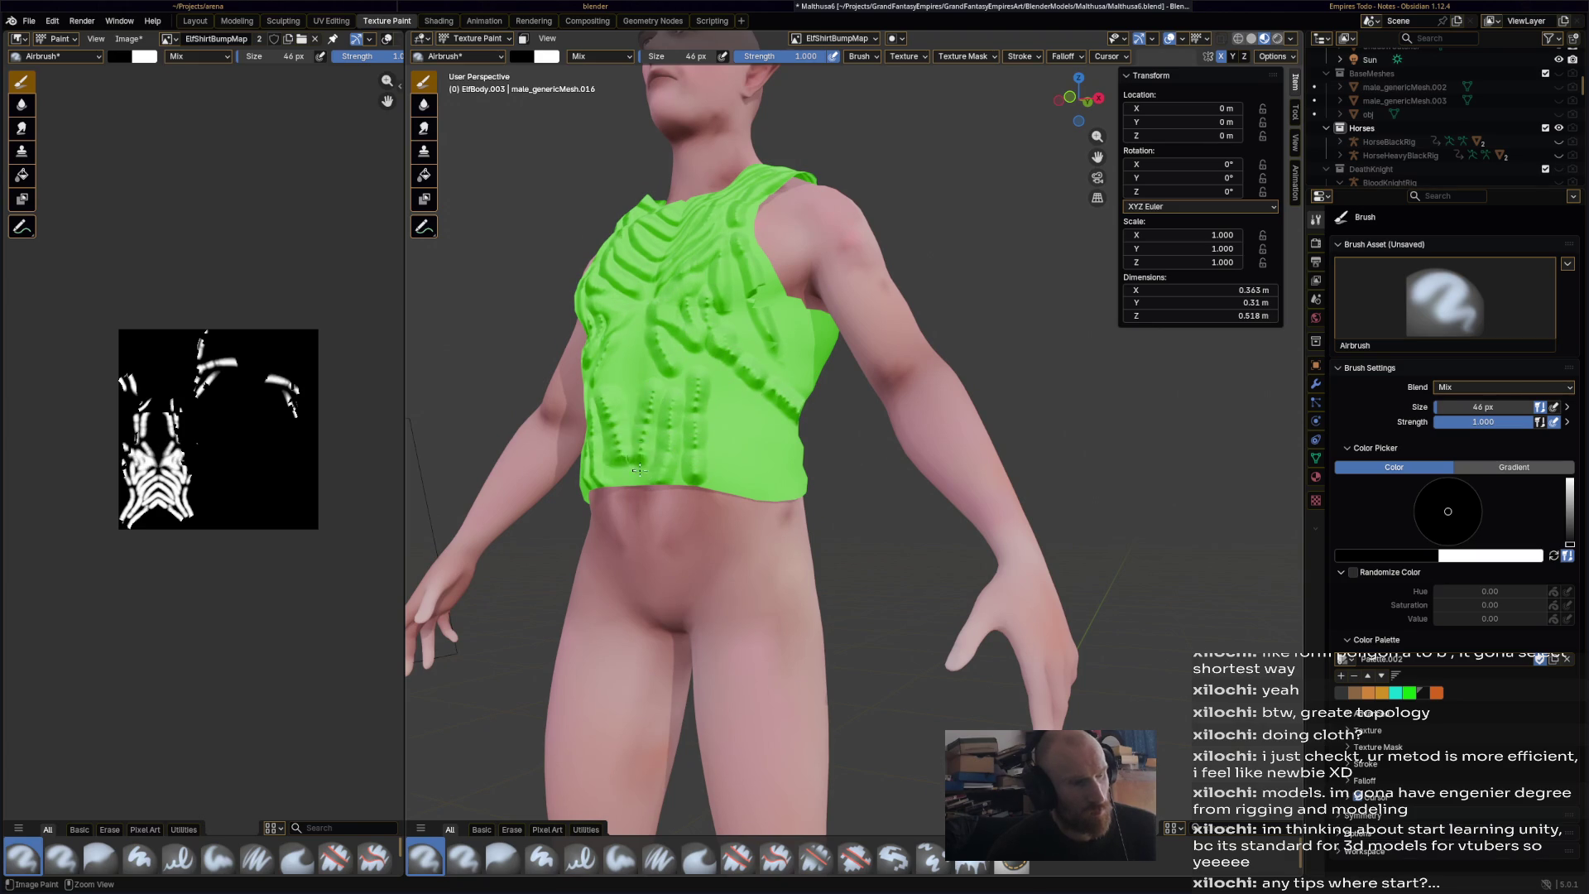
pyautogui.moveTo(642, 338); pyautogui.dragTo(634, 449)
pyautogui.moveTo(712, 388); pyautogui.dragTo(714, 492)
pyautogui.moveTo(738, 399); pyautogui.dragTo(771, 501)
pyautogui.moveTo(760, 413); pyautogui.dragTo(776, 443)
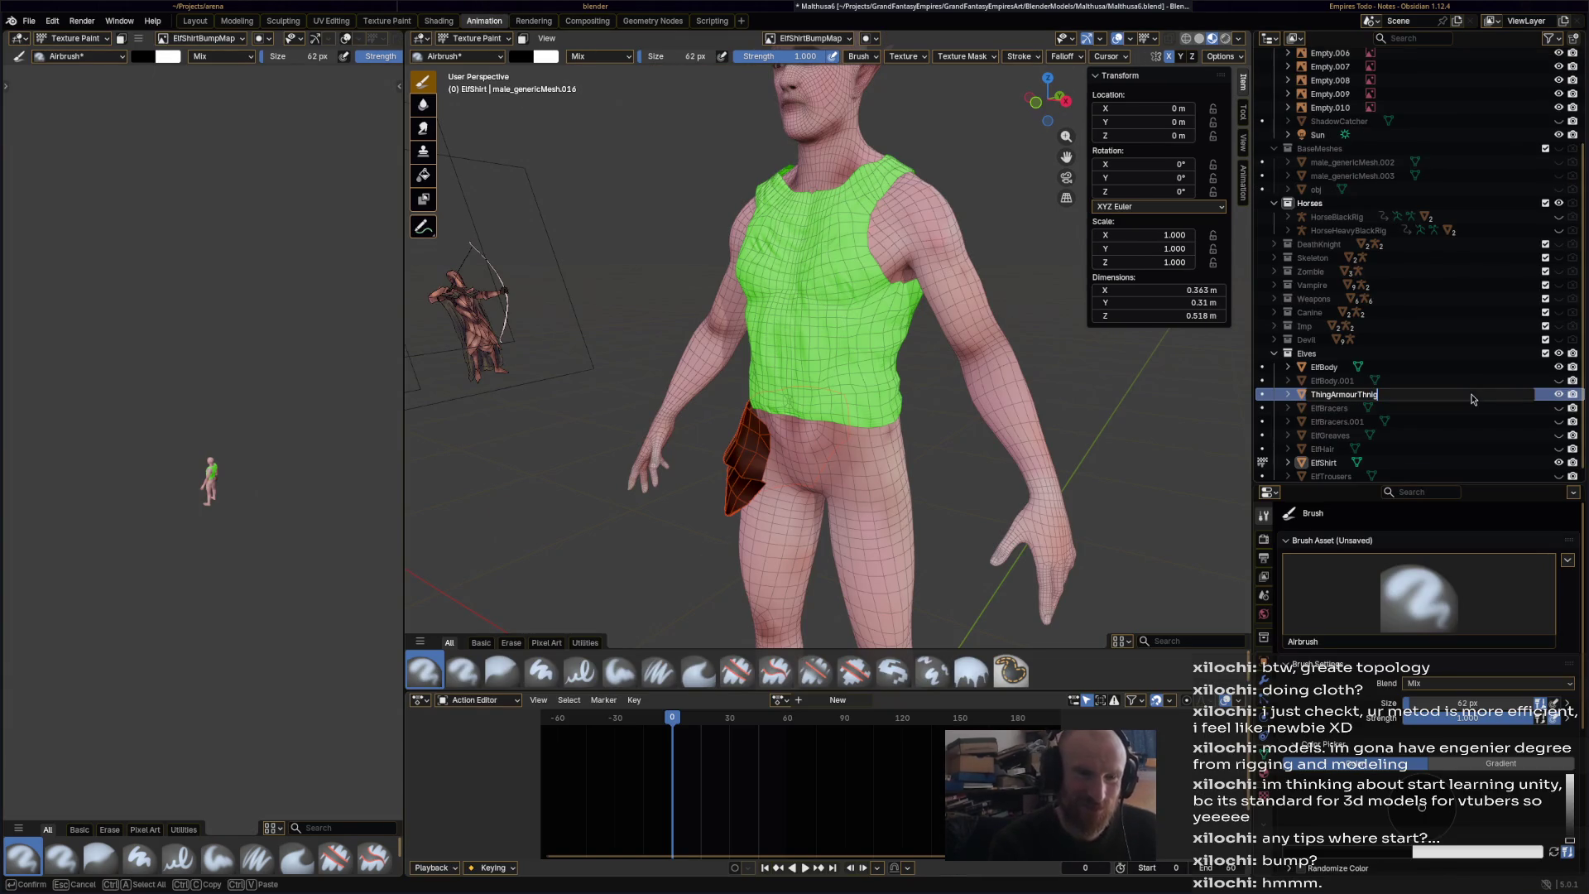
# - Confirm the armour piece's name, then unhide both bracers, the trousers and the leather hip piece
pyautogui.press('Return')
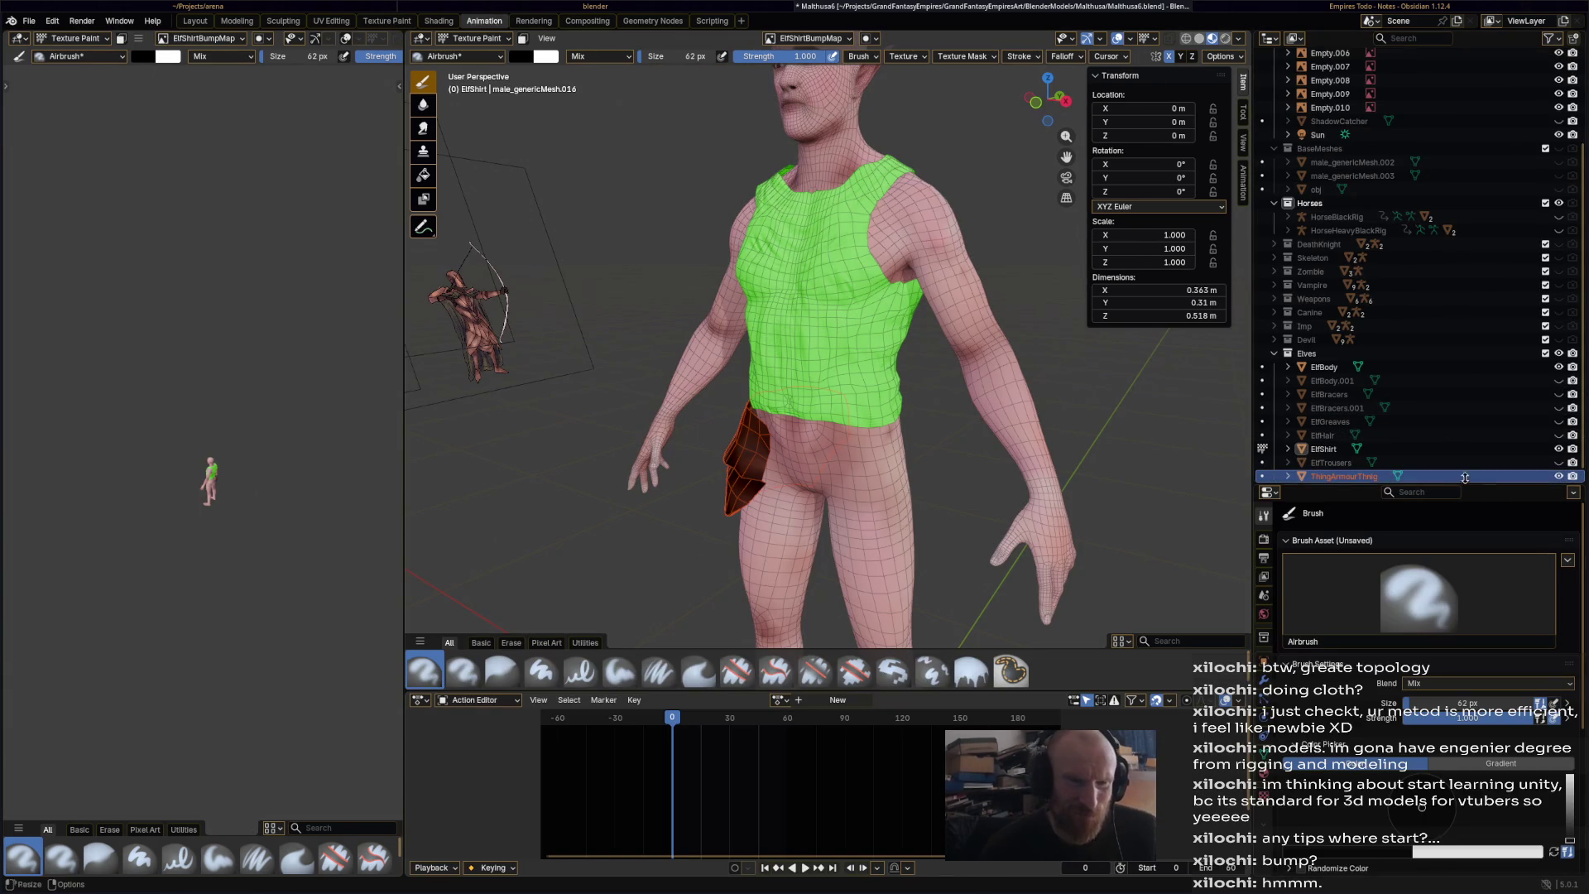
pyautogui.click(1394, 410)
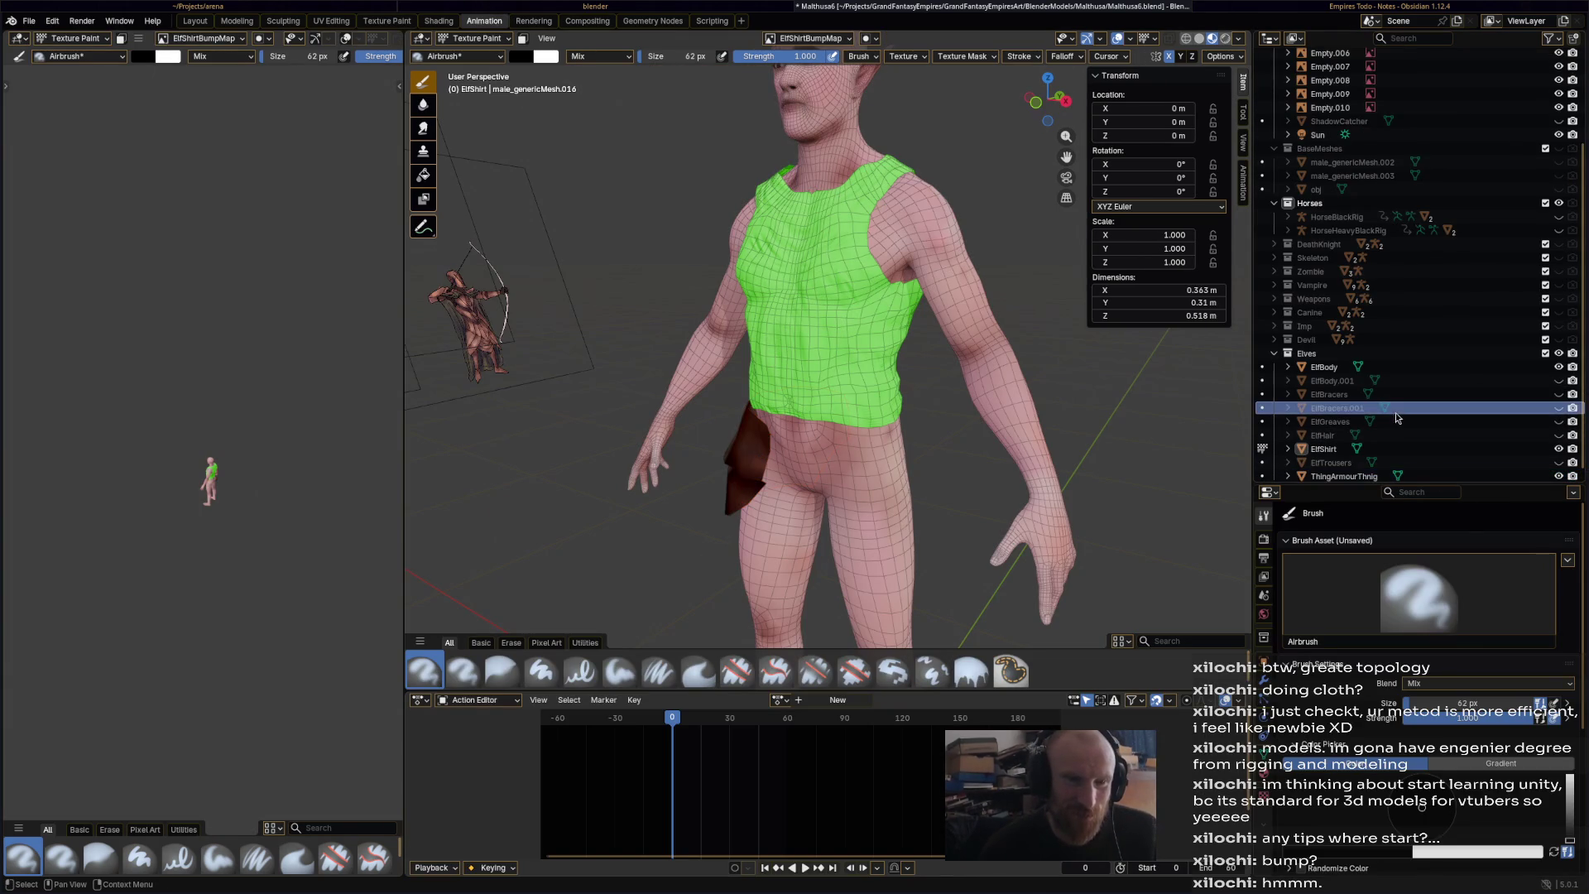
pyautogui.click(1558, 408)
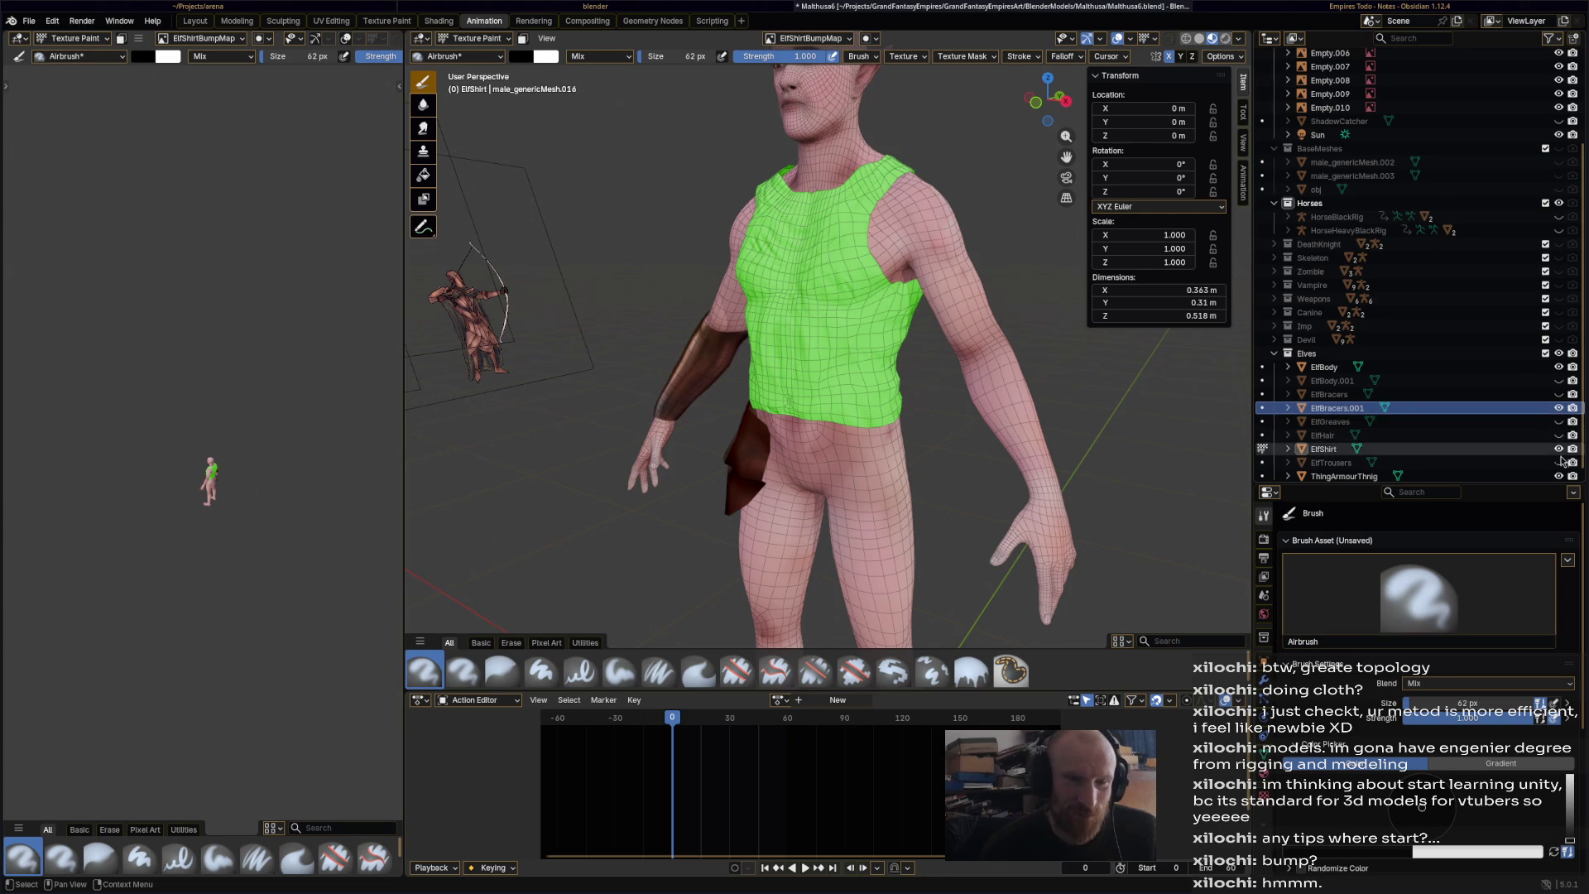
pyautogui.click(1559, 462)
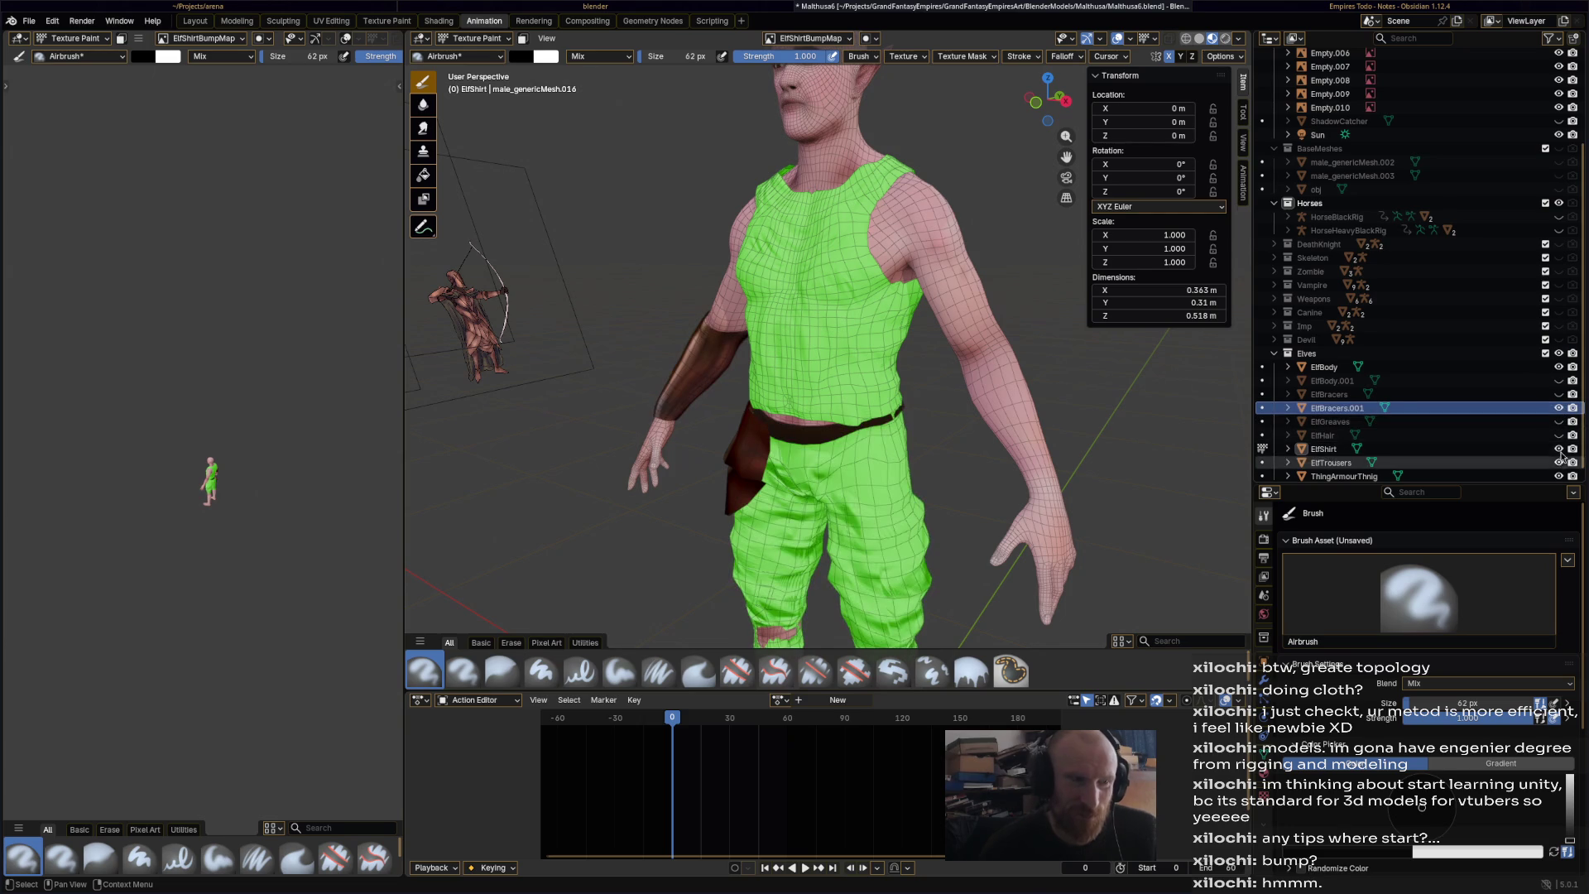
pyautogui.click(1558, 394)
pyautogui.click(1558, 380)
# - Inspect the shirt from the front, then unhide the elf's hair and greaves
pyautogui.moveTo(911, 414)
pyautogui.mouseDown(button='middle')
pyautogui.moveTo(936, 428)
pyautogui.moveTo(836, 498)
pyautogui.moveTo(820, 463)
pyautogui.moveTo(861, 447)
pyautogui.moveTo(809, 425)
pyautogui.mouseUp(button='middle')
pyautogui.scroll(5, 936, 428)
pyautogui.scroll(-5, 937, 427)
pyautogui.scroll(5, 808, 425)
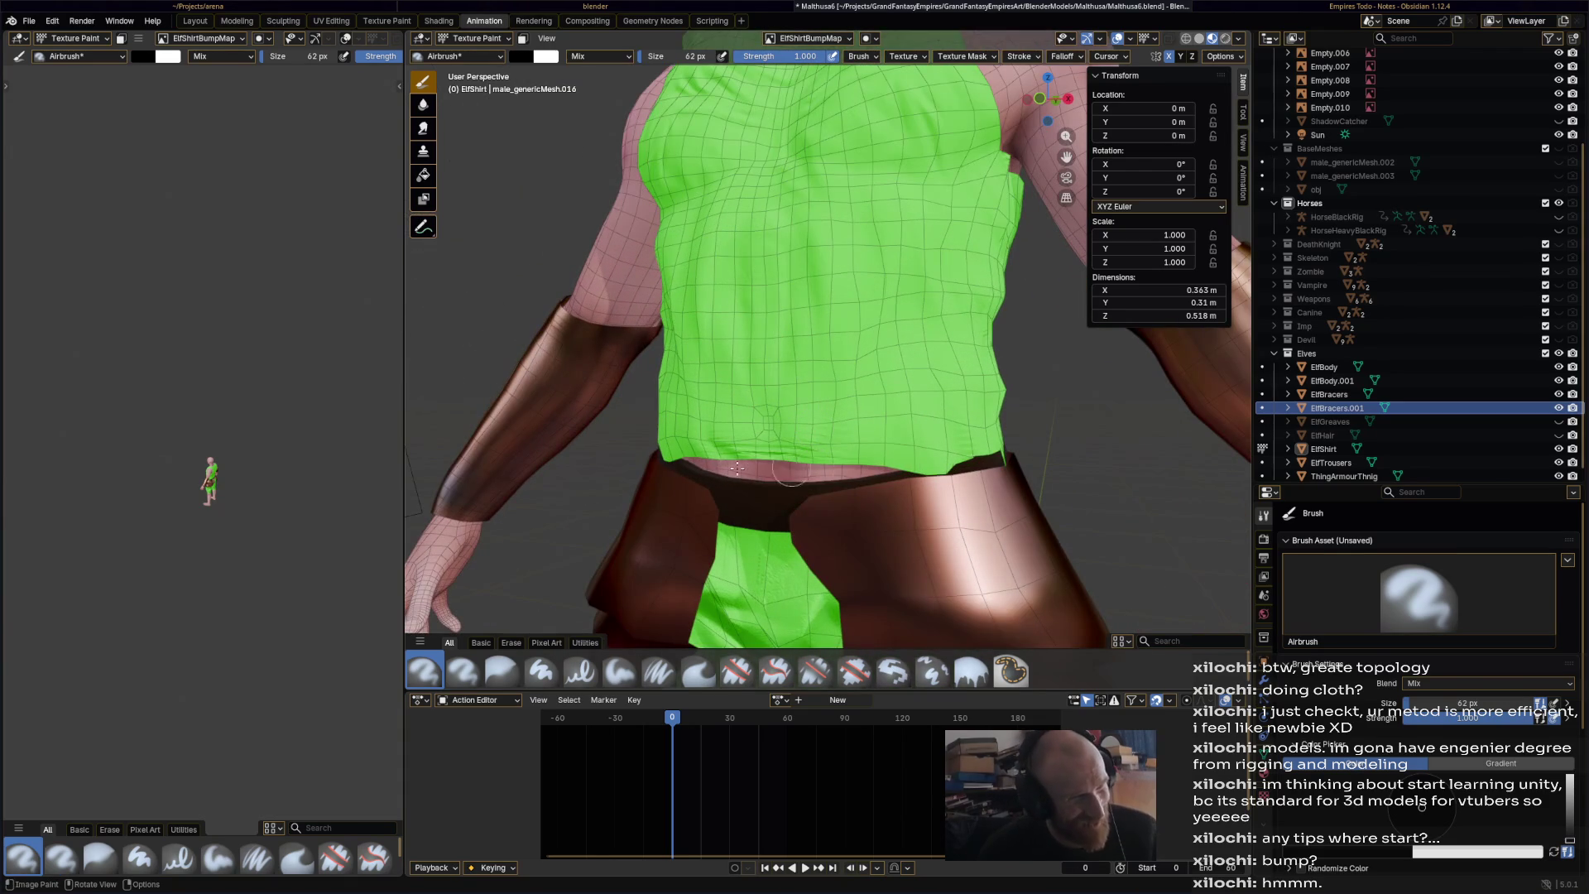
pyautogui.moveTo(799, 482)
pyautogui.mouseDown(button='middle')
pyautogui.moveTo(828, 476)
pyautogui.moveTo(819, 431)
pyautogui.moveTo(873, 426)
pyautogui.moveTo(902, 447)
pyautogui.moveTo(861, 464)
pyautogui.moveTo(930, 477)
pyautogui.moveTo(1068, 455)
pyautogui.mouseUp(button='middle')
pyautogui.scroll(-3, 811, 480)
pyautogui.scroll(-3, 828, 476)
pyautogui.scroll(4, 874, 426)
pyautogui.scroll(-3, 1020, 466)
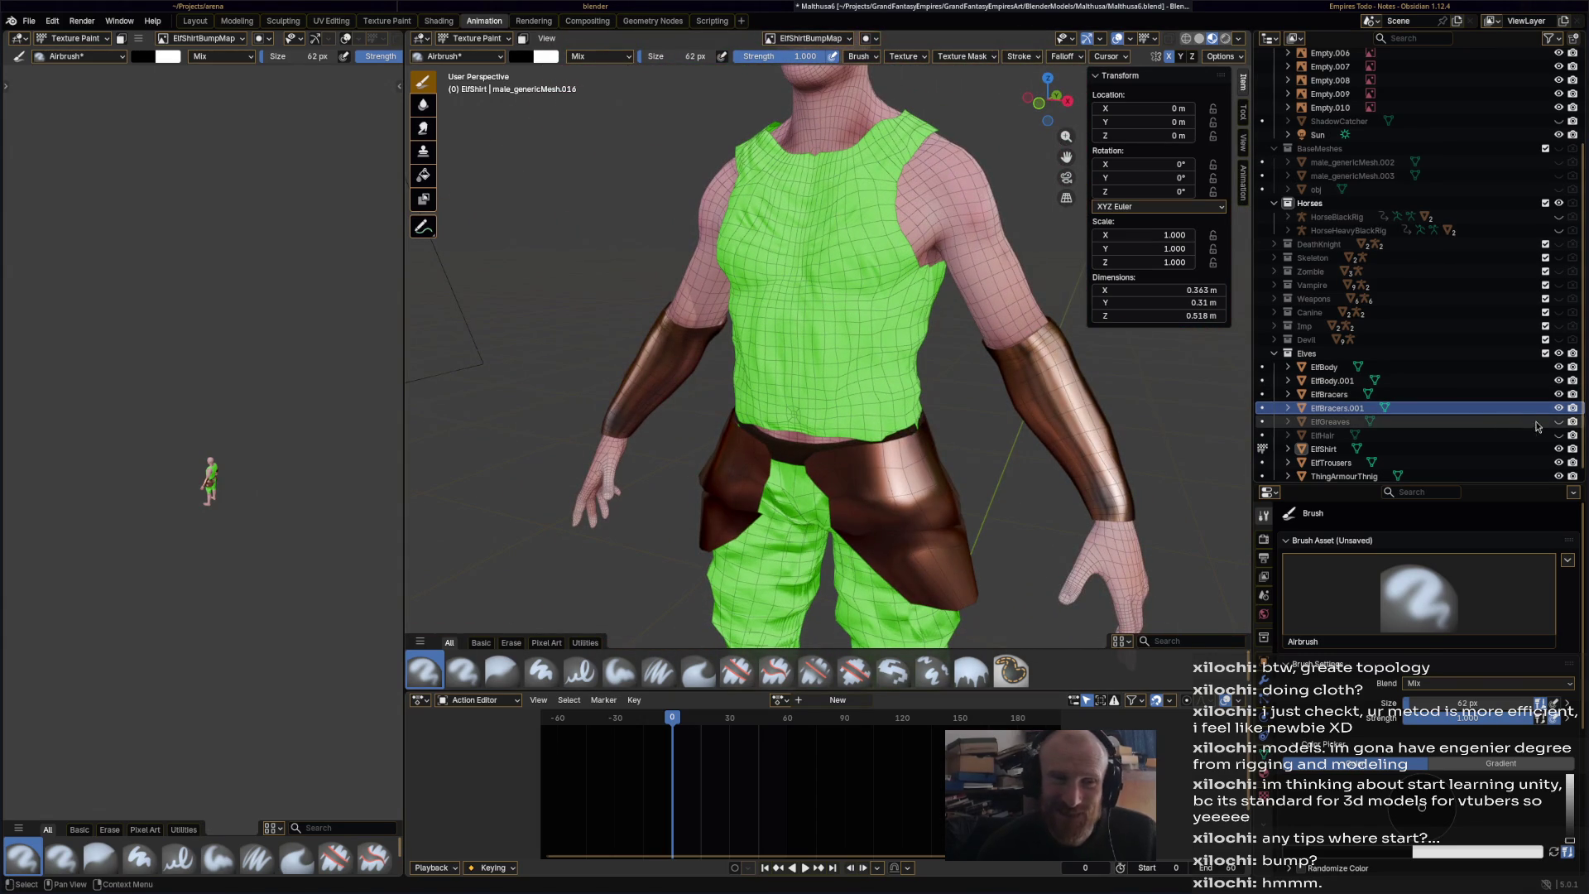
pyautogui.click(1559, 435)
pyautogui.click(1559, 422)
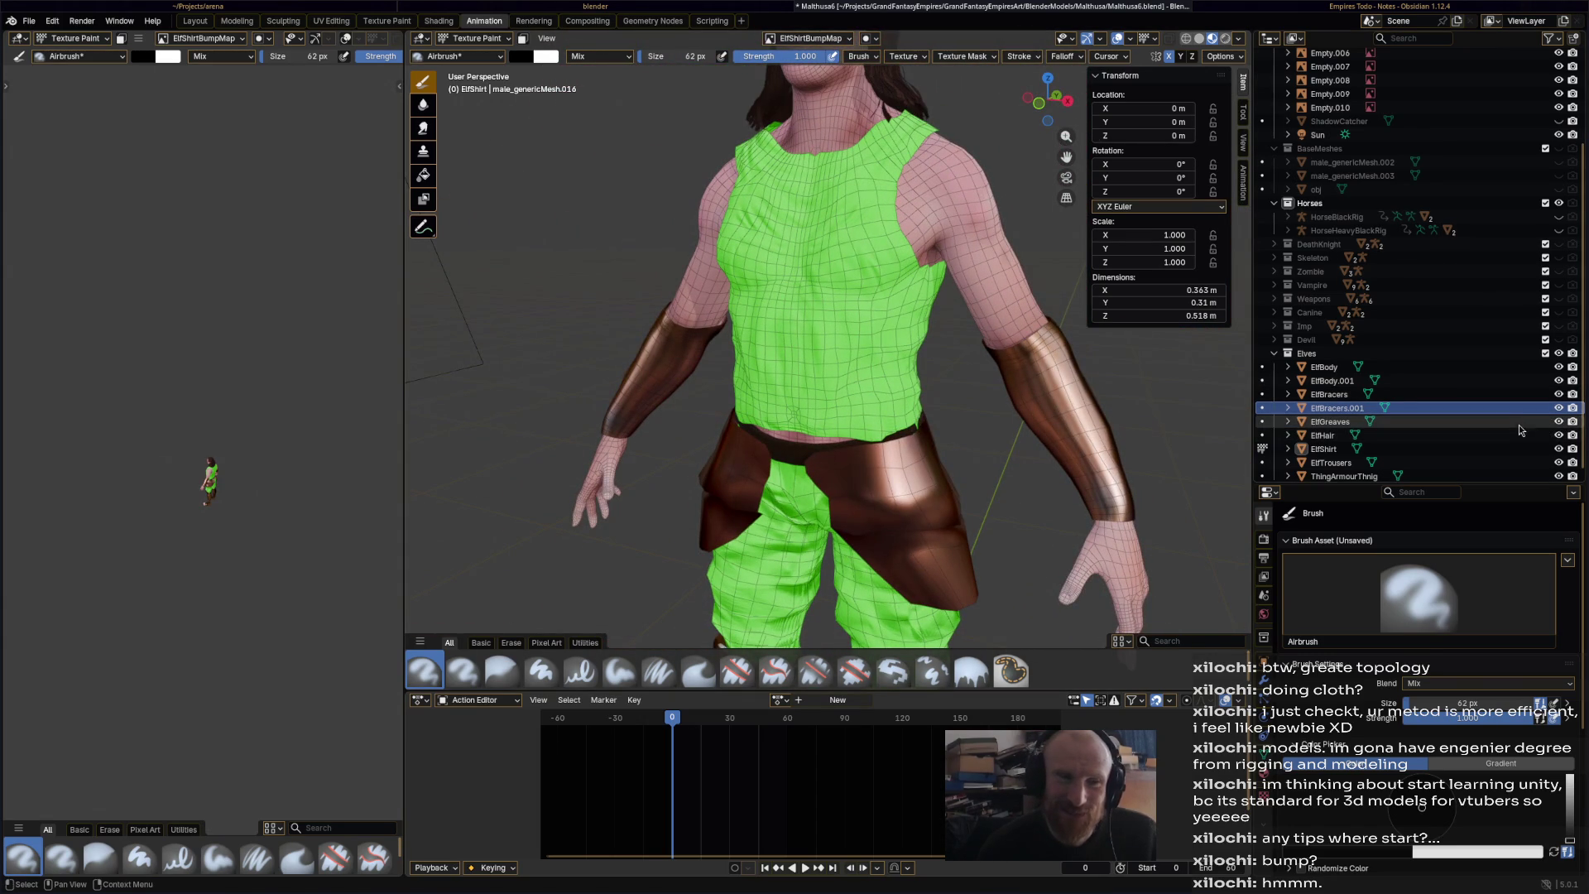
# - Select the right thigh armour piece and start renaming it
pyautogui.click(1521, 410)
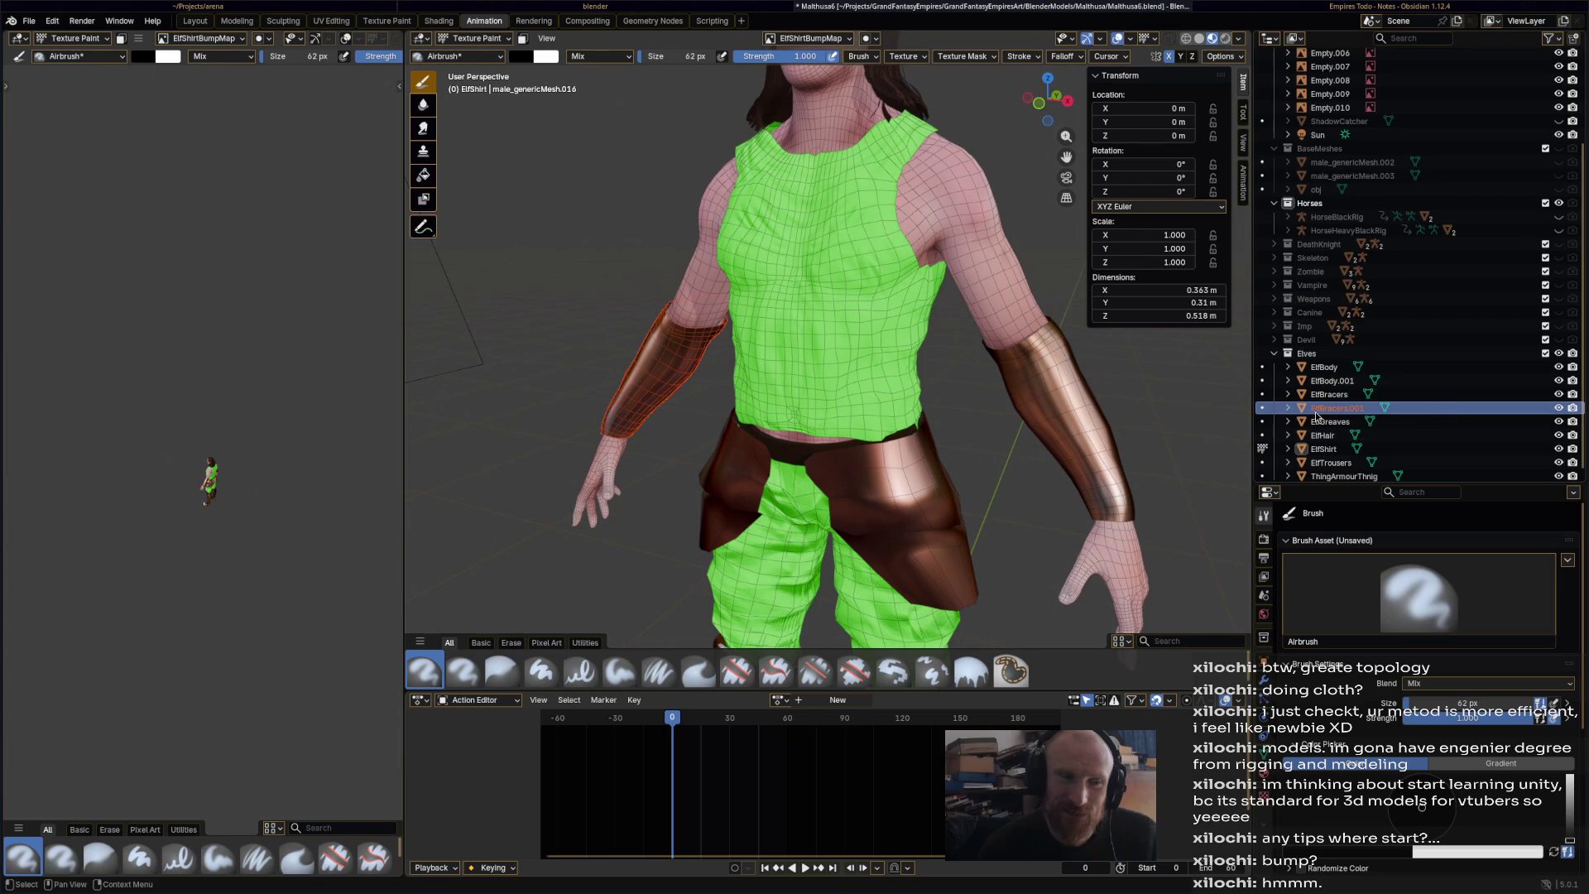
pyautogui.click(1341, 396)
pyautogui.click(1346, 382)
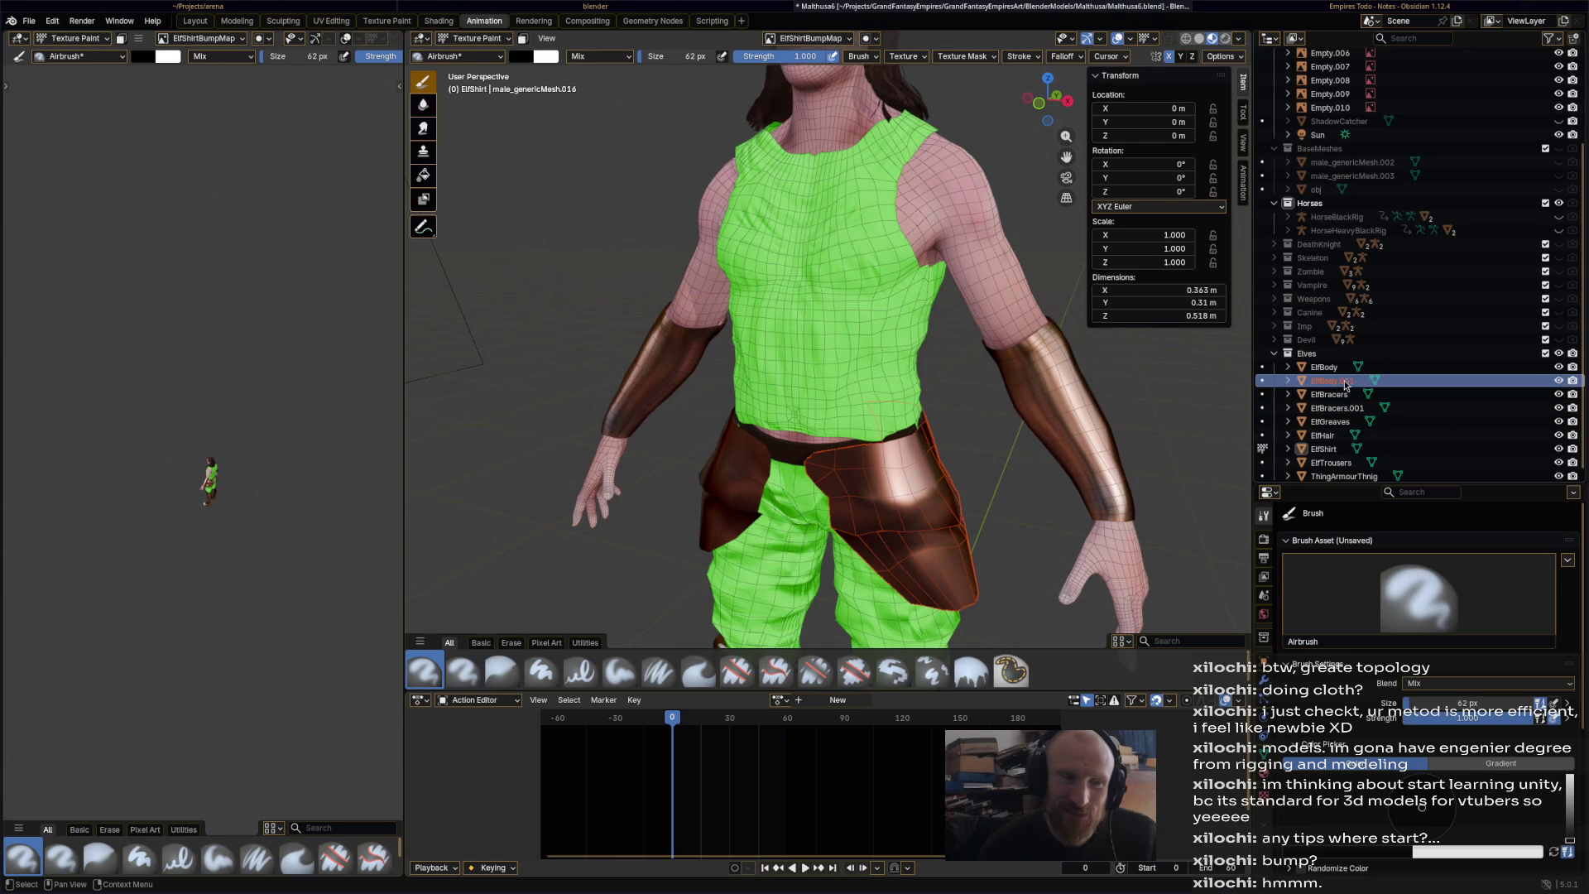
pyautogui.doubleClick(1346, 382)
# - Finish naming the armour piece ThigjArmourThing2, select ElfGreaves and save
pyautogui.write('Thing')
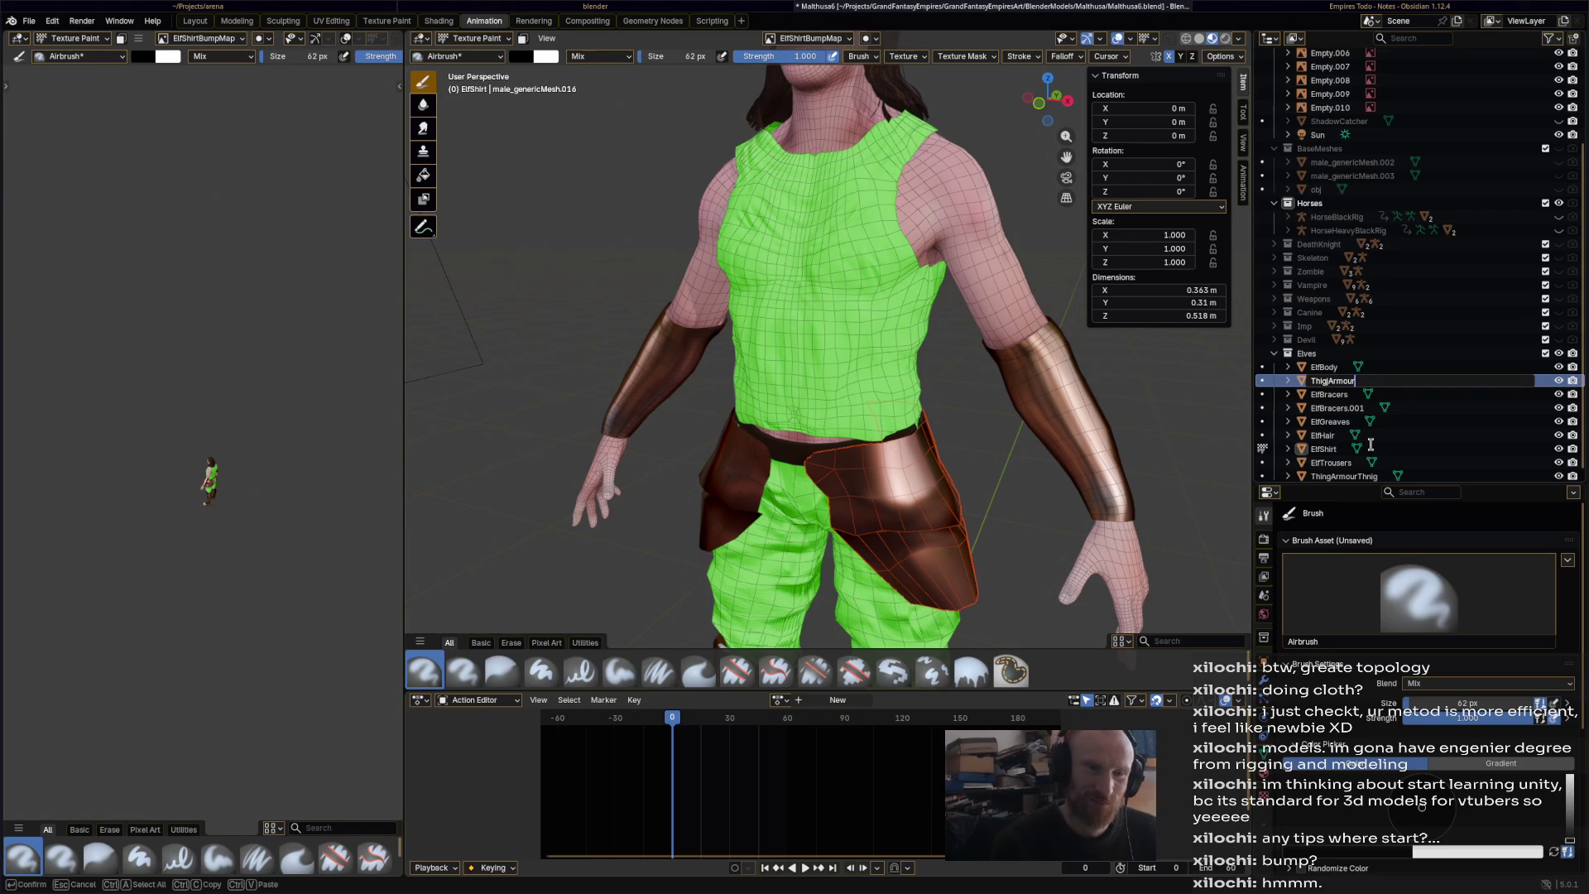
pyautogui.write('2')
pyautogui.press('Return')
pyautogui.scroll(-1, 1398, 434)
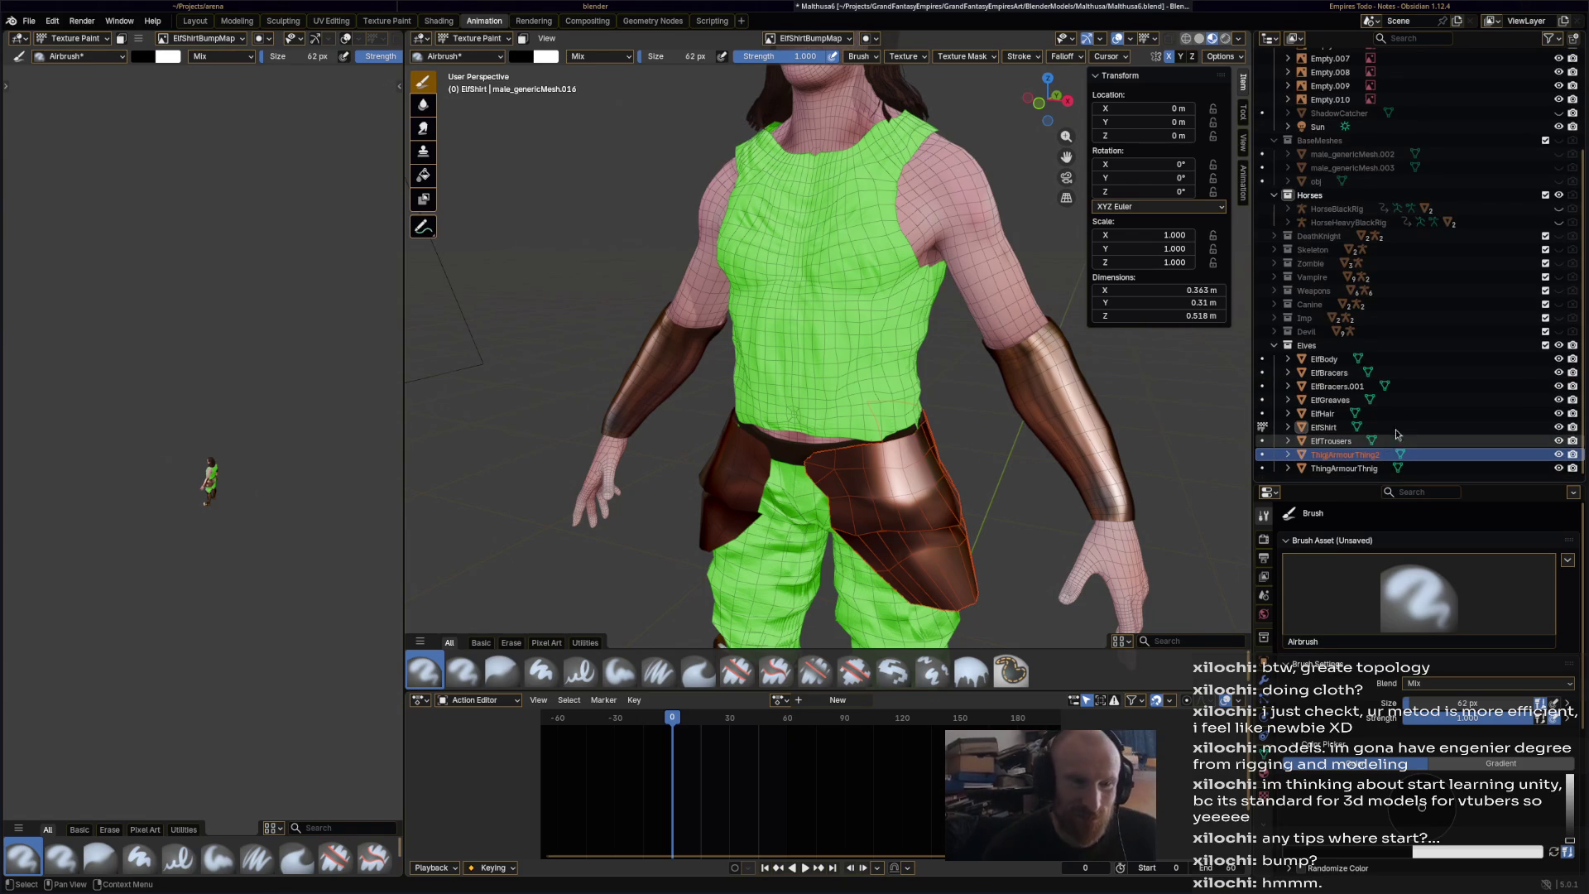
pyautogui.click(1399, 399)
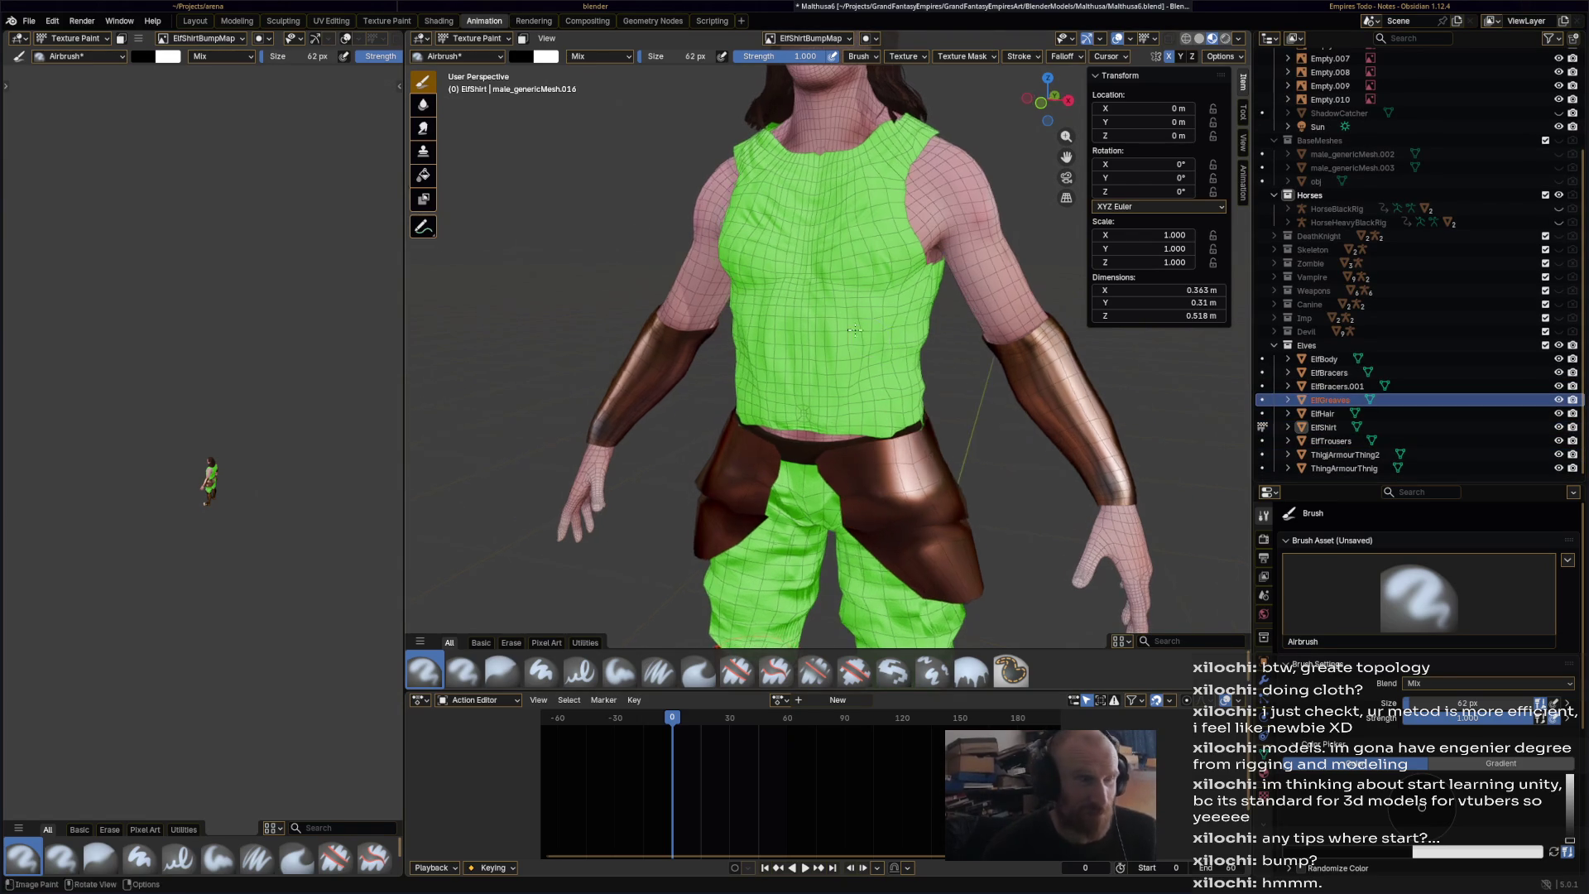
pyautogui.hotkey('ctrl', 's')
# - Enter Edit Mode on the shirt briefly, then go back to Object Mode
pyautogui.click(468, 38)
pyautogui.click(487, 73)
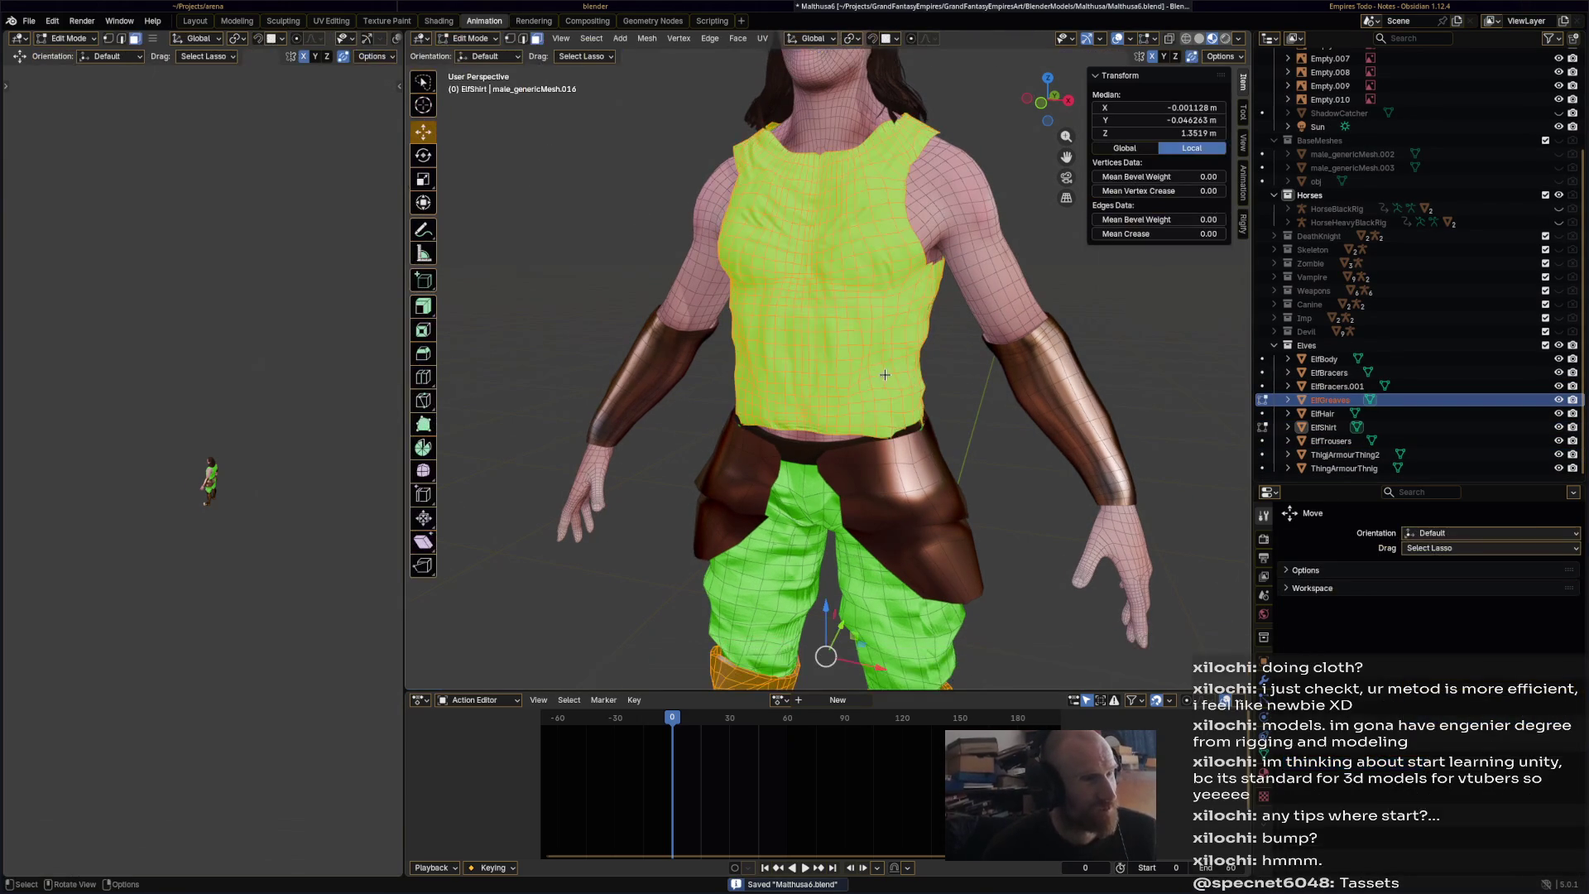
pyautogui.moveTo(882, 368)
pyautogui.mouseDown(button='middle')
pyautogui.moveTo(962, 360)
pyautogui.moveTo(869, 356)
pyautogui.mouseUp(button='middle')
pyautogui.click(493, 41)
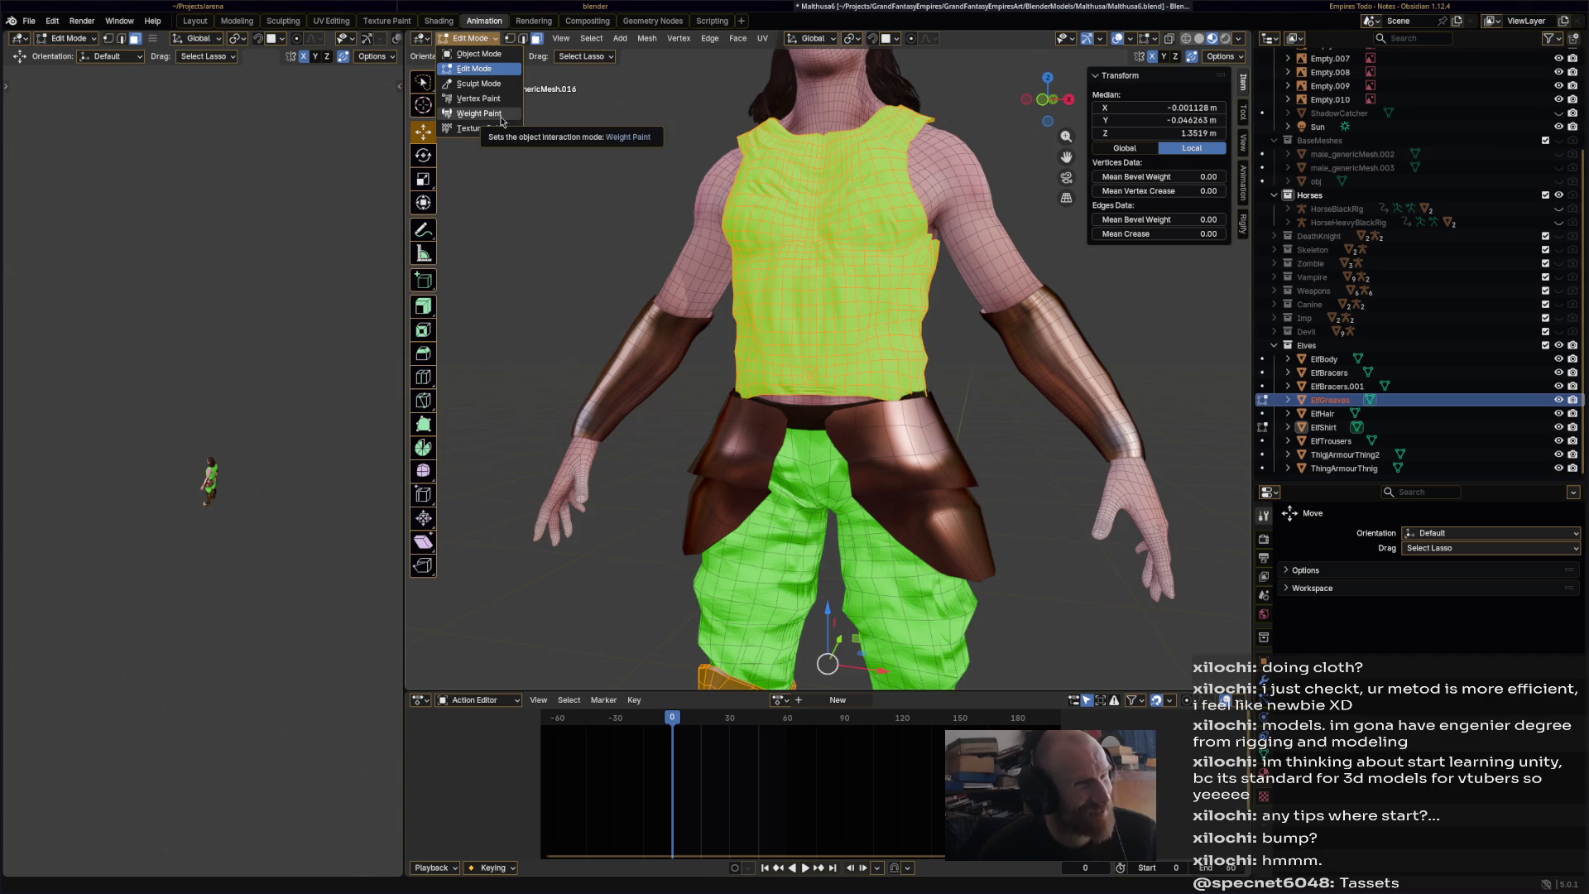
pyautogui.click(912, 466)
pyautogui.click(485, 39)
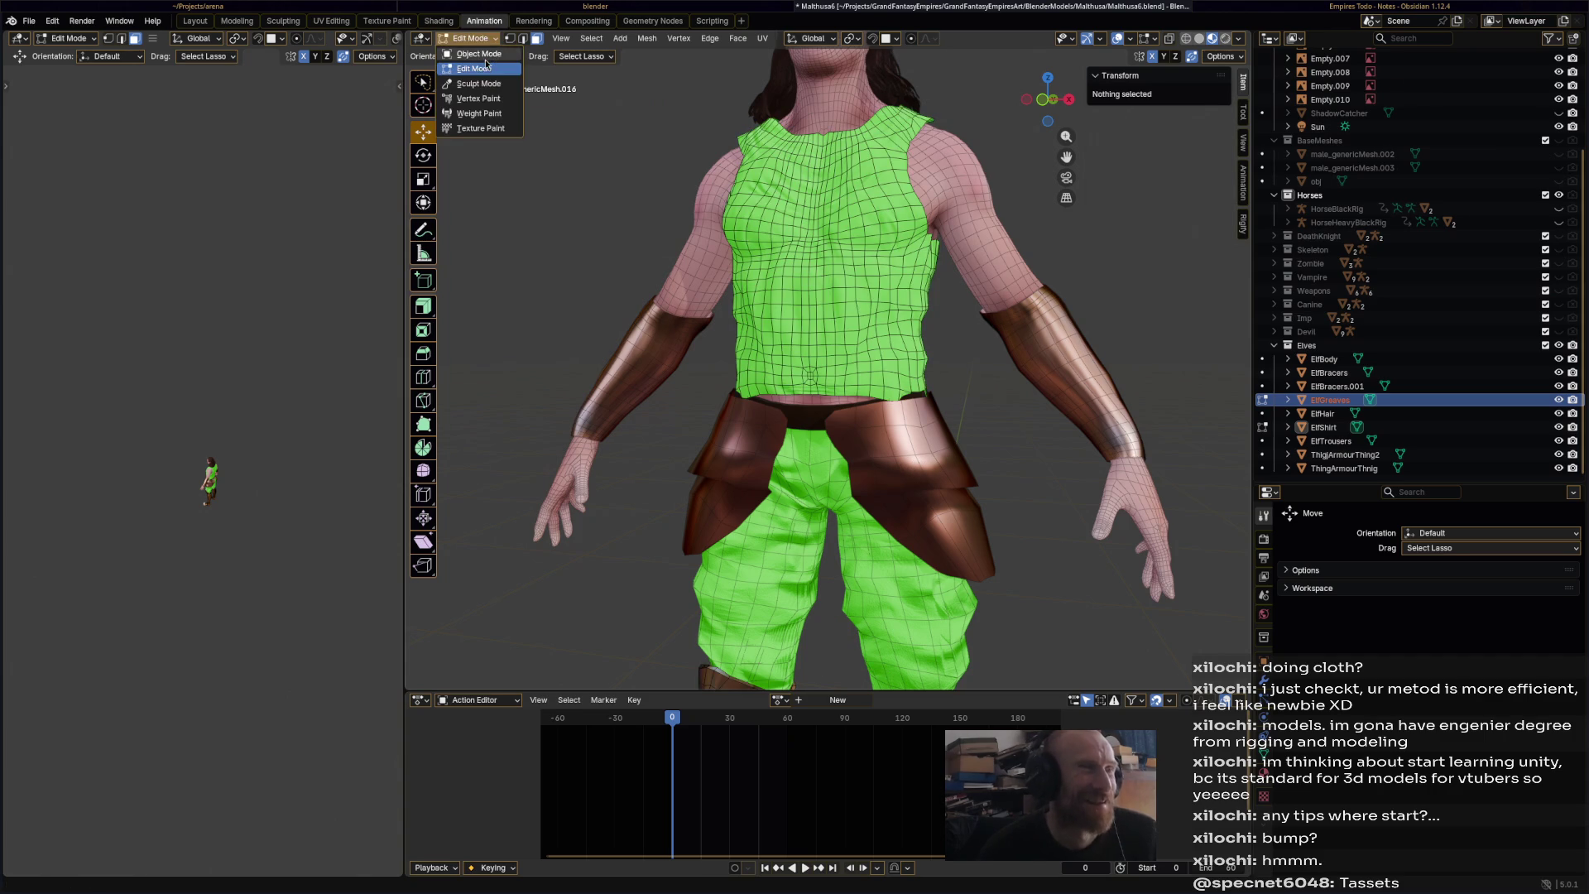
pyautogui.click(480, 54)
# - Rename the two thigh armour pieces ElfTassets1 and ElfTassets2 and save
pyautogui.click(1335, 456)
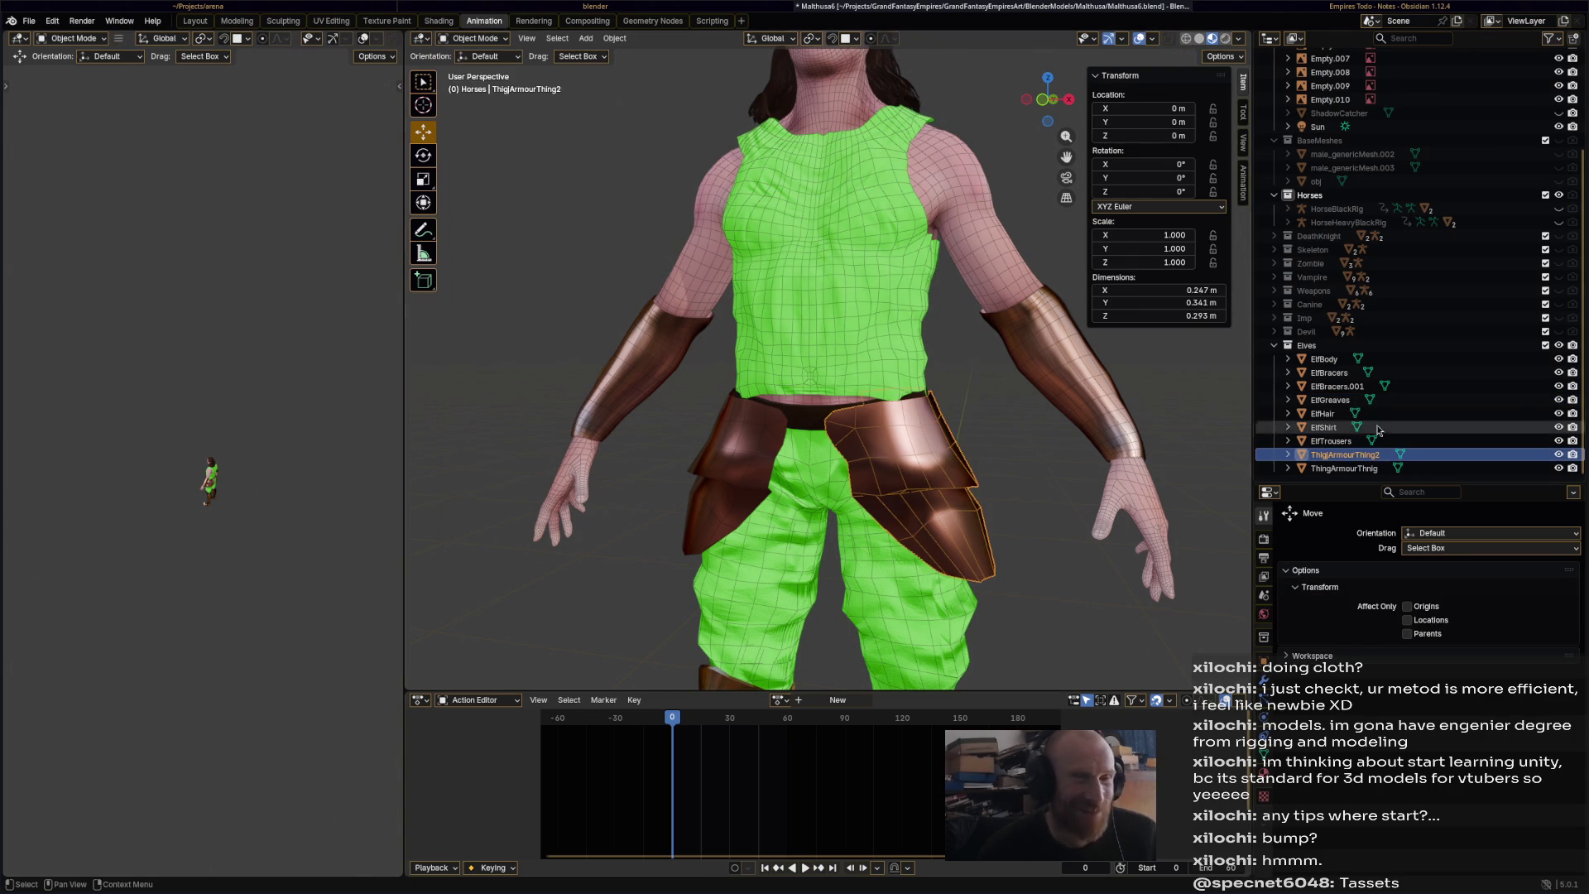
pyautogui.doubleClick(1347, 456)
pyautogui.write('Tasset')
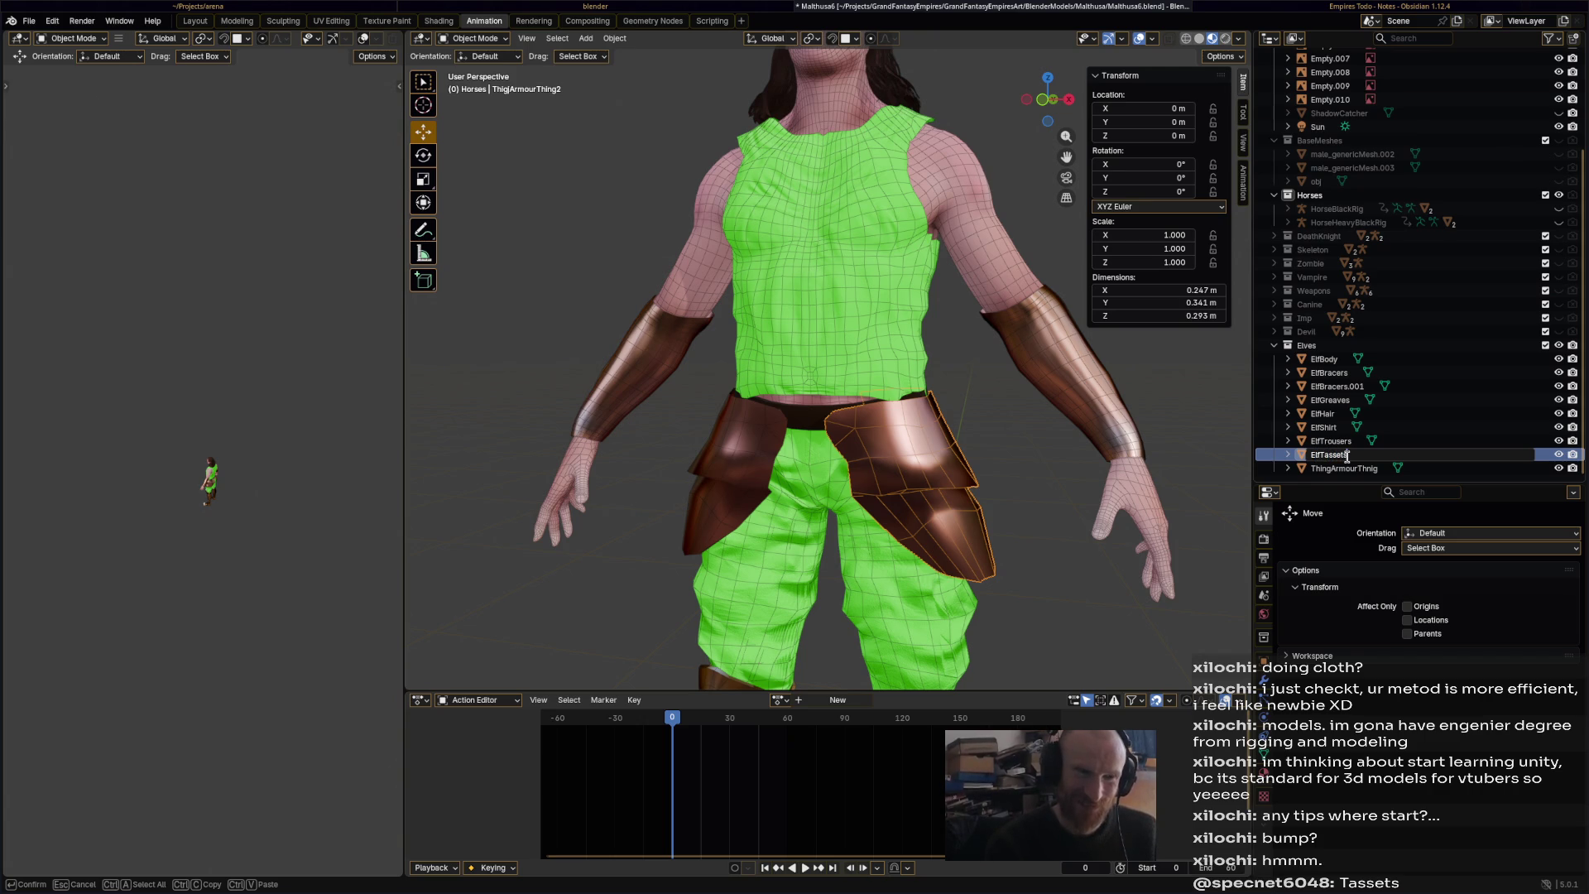
pyautogui.press('Return')
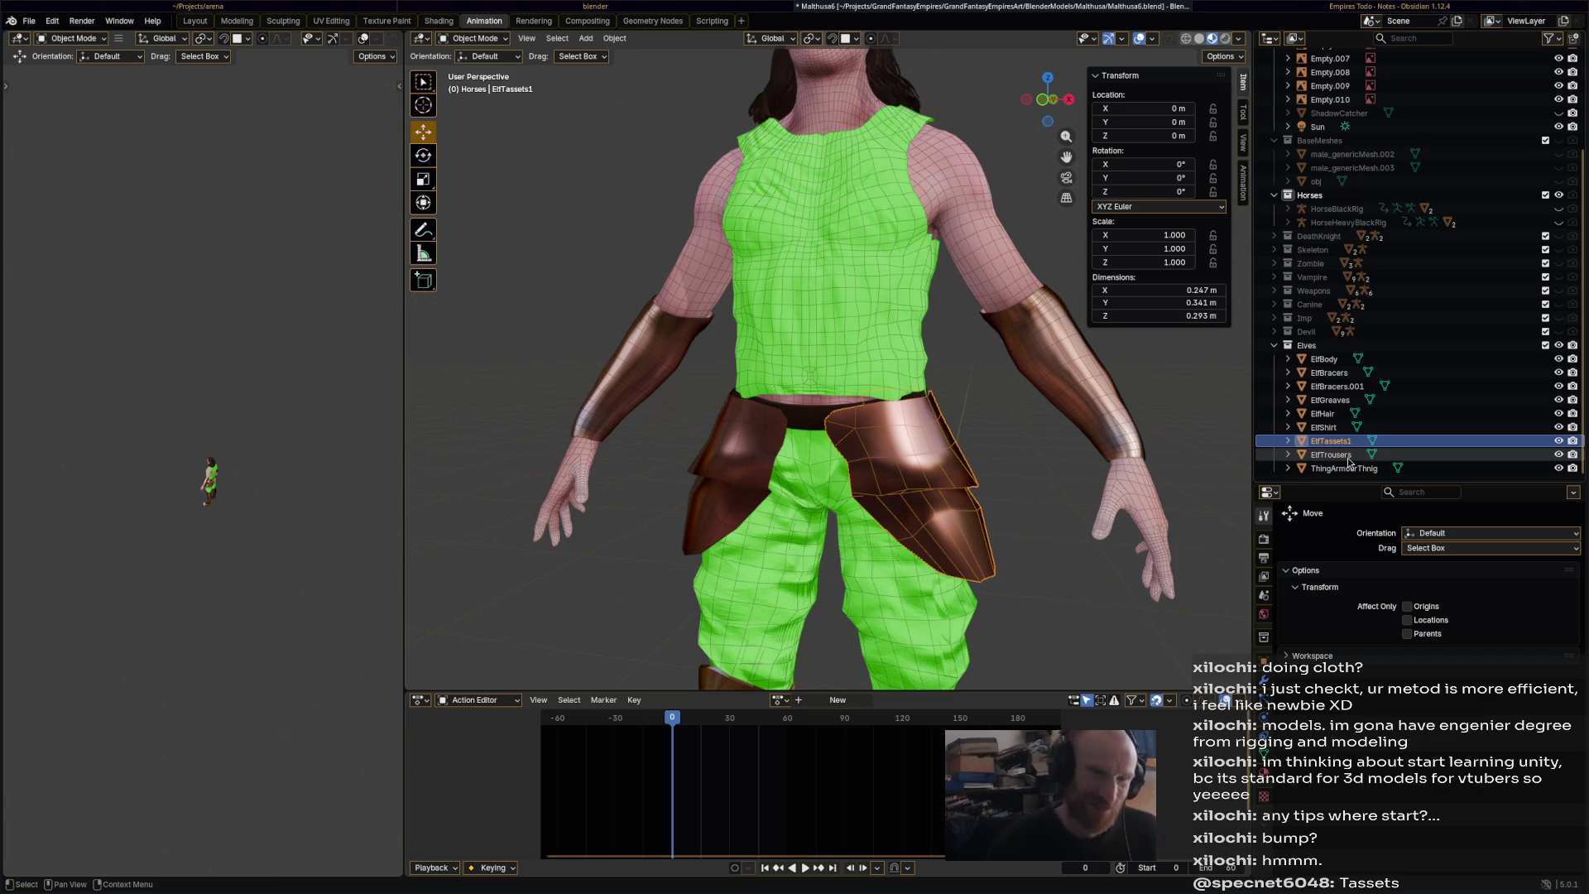
pyautogui.click(732, 427)
pyautogui.press('F2')
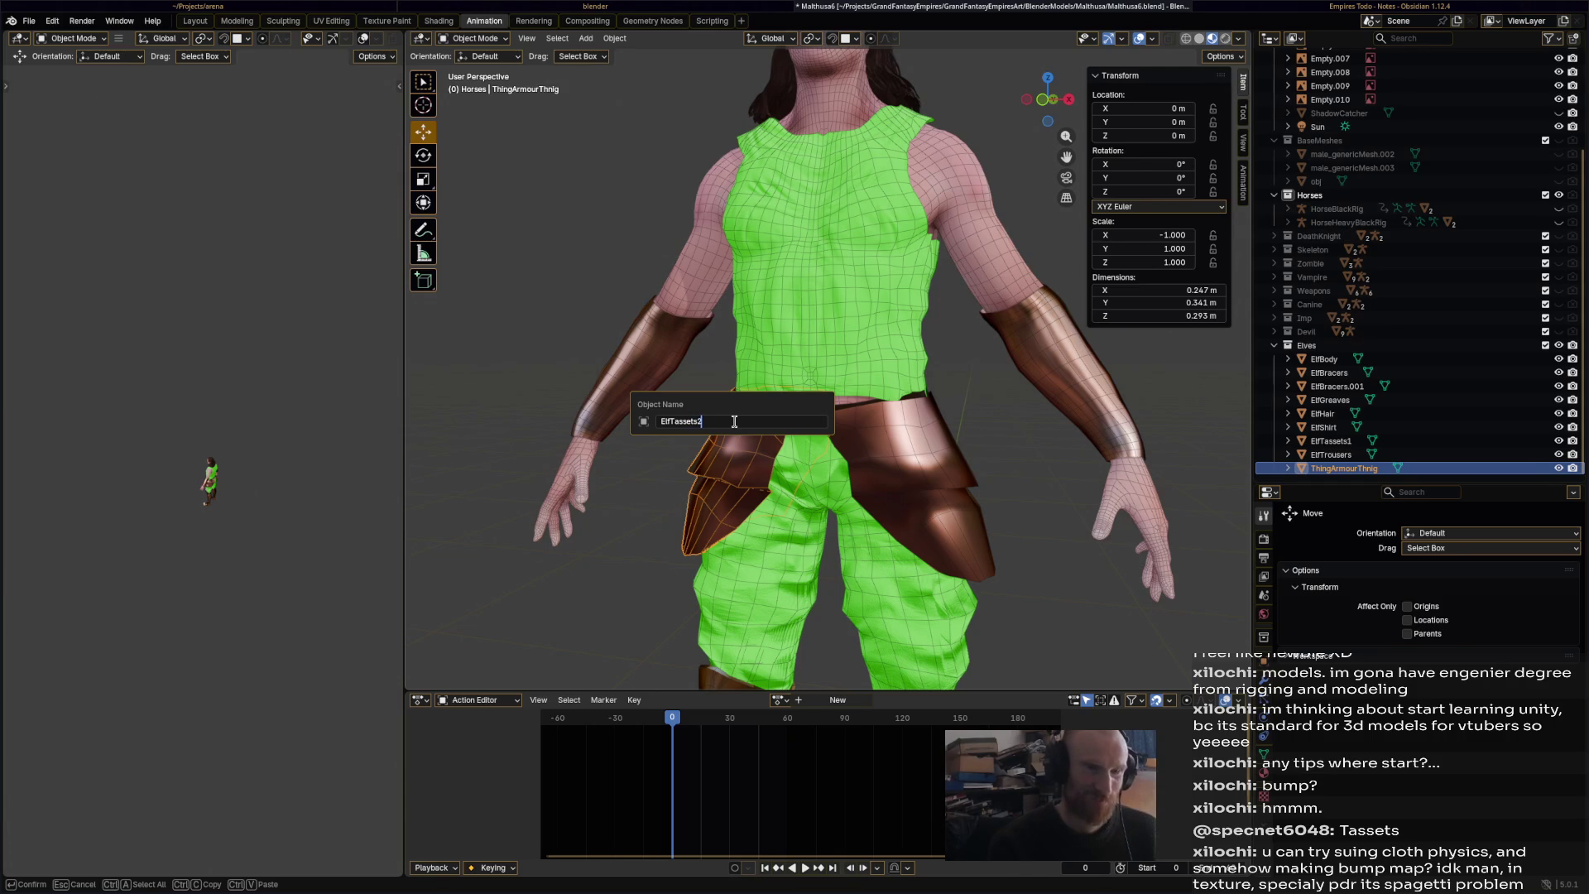
pyautogui.press('Return')
pyautogui.hotkey('ctrl', 's')
# - Select ElfShirt and put it in Edit Mode
pyautogui.click(821, 331)
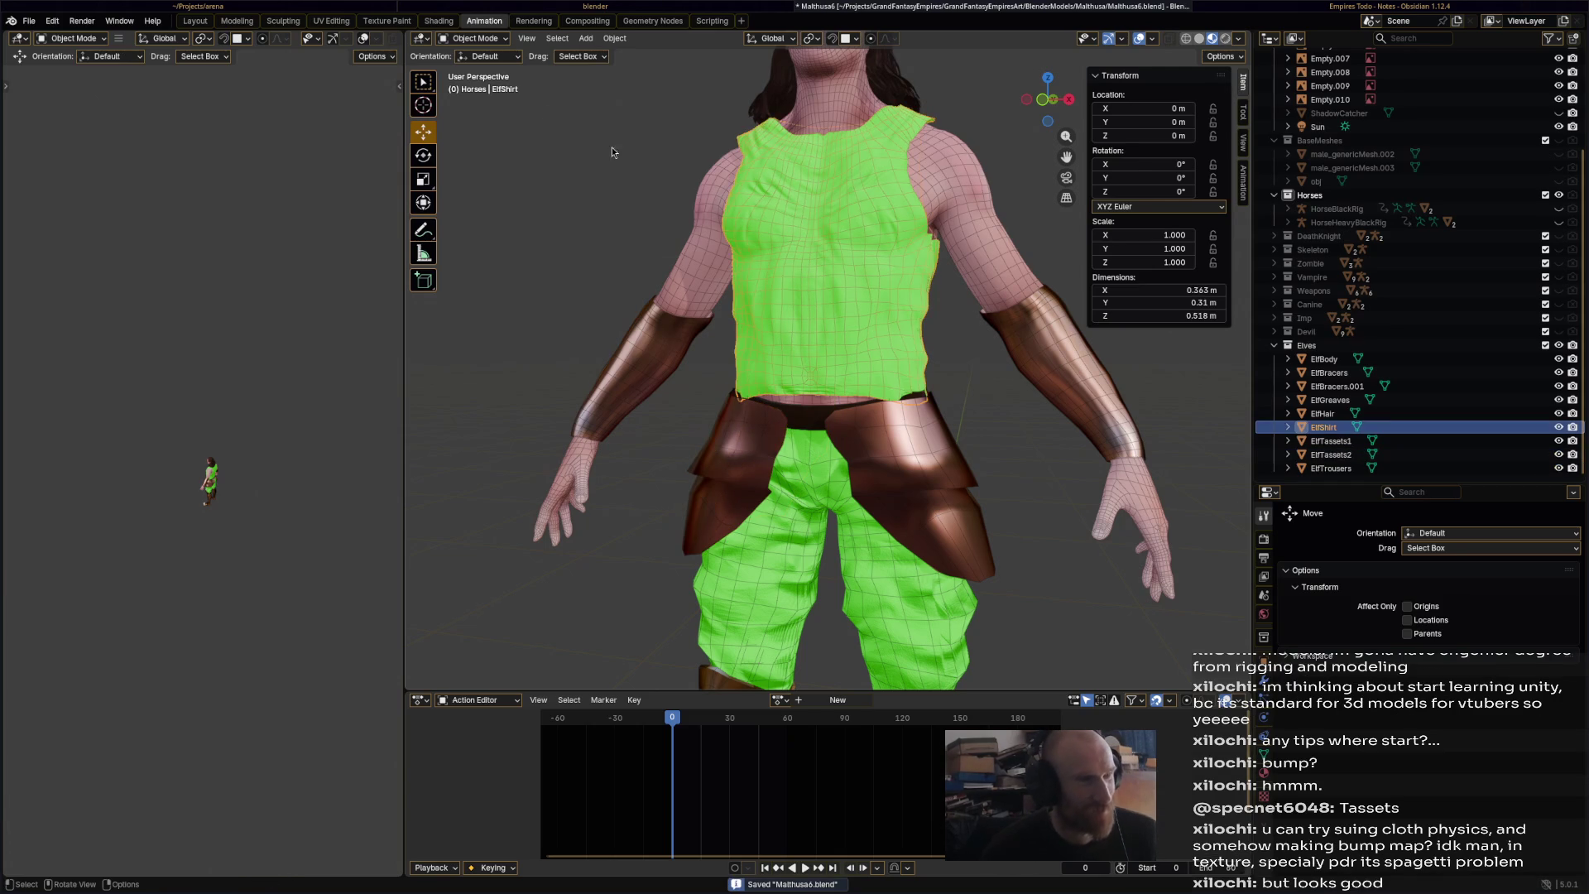
pyautogui.click(474, 39)
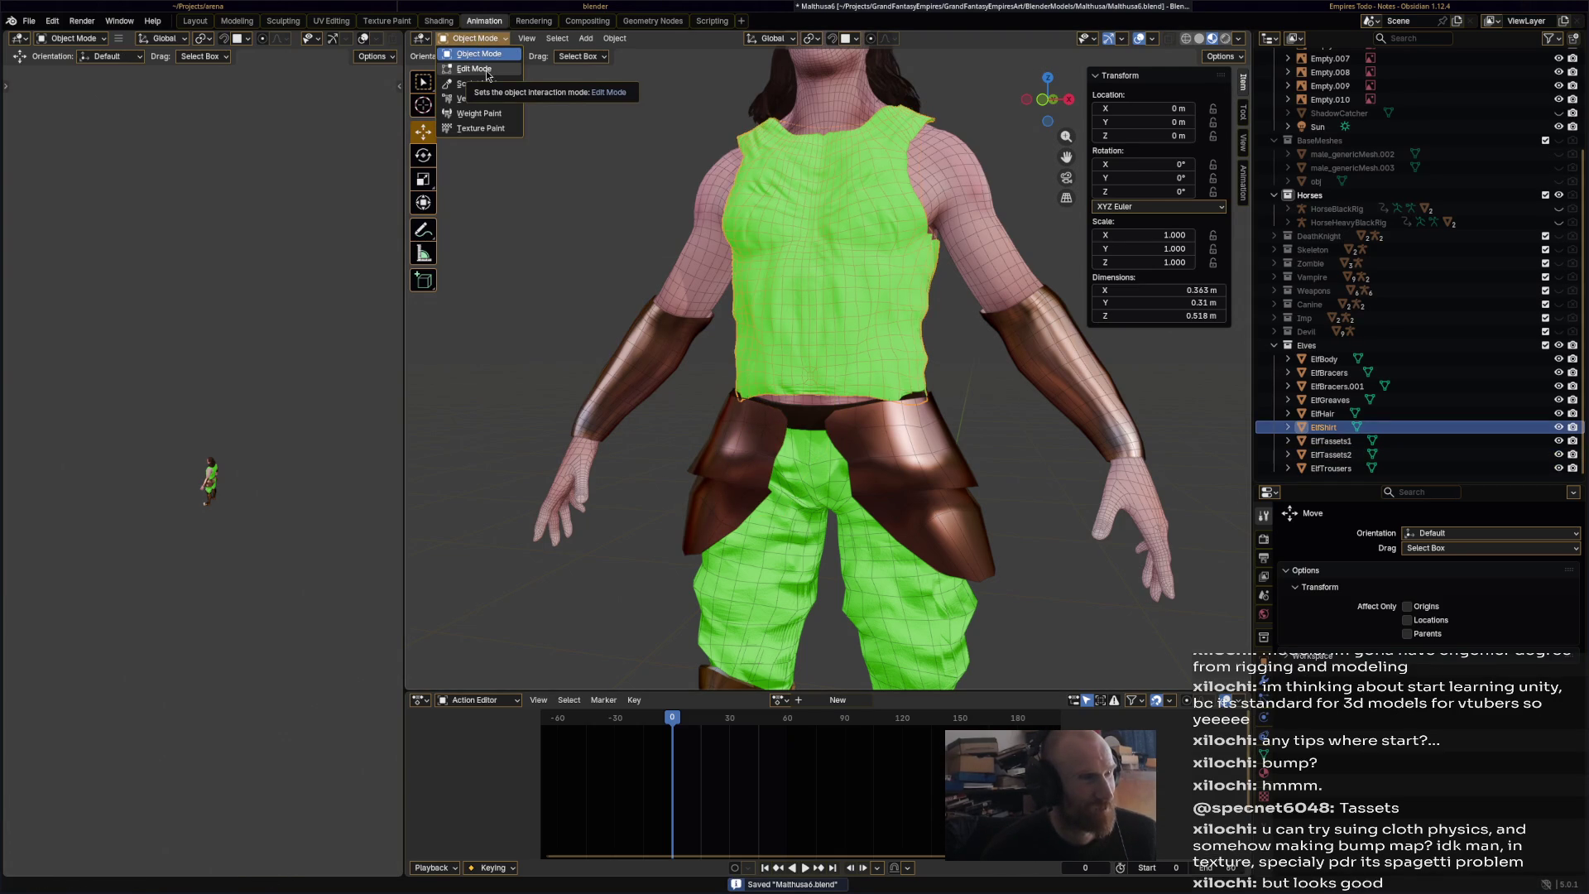
pyautogui.click(488, 73)
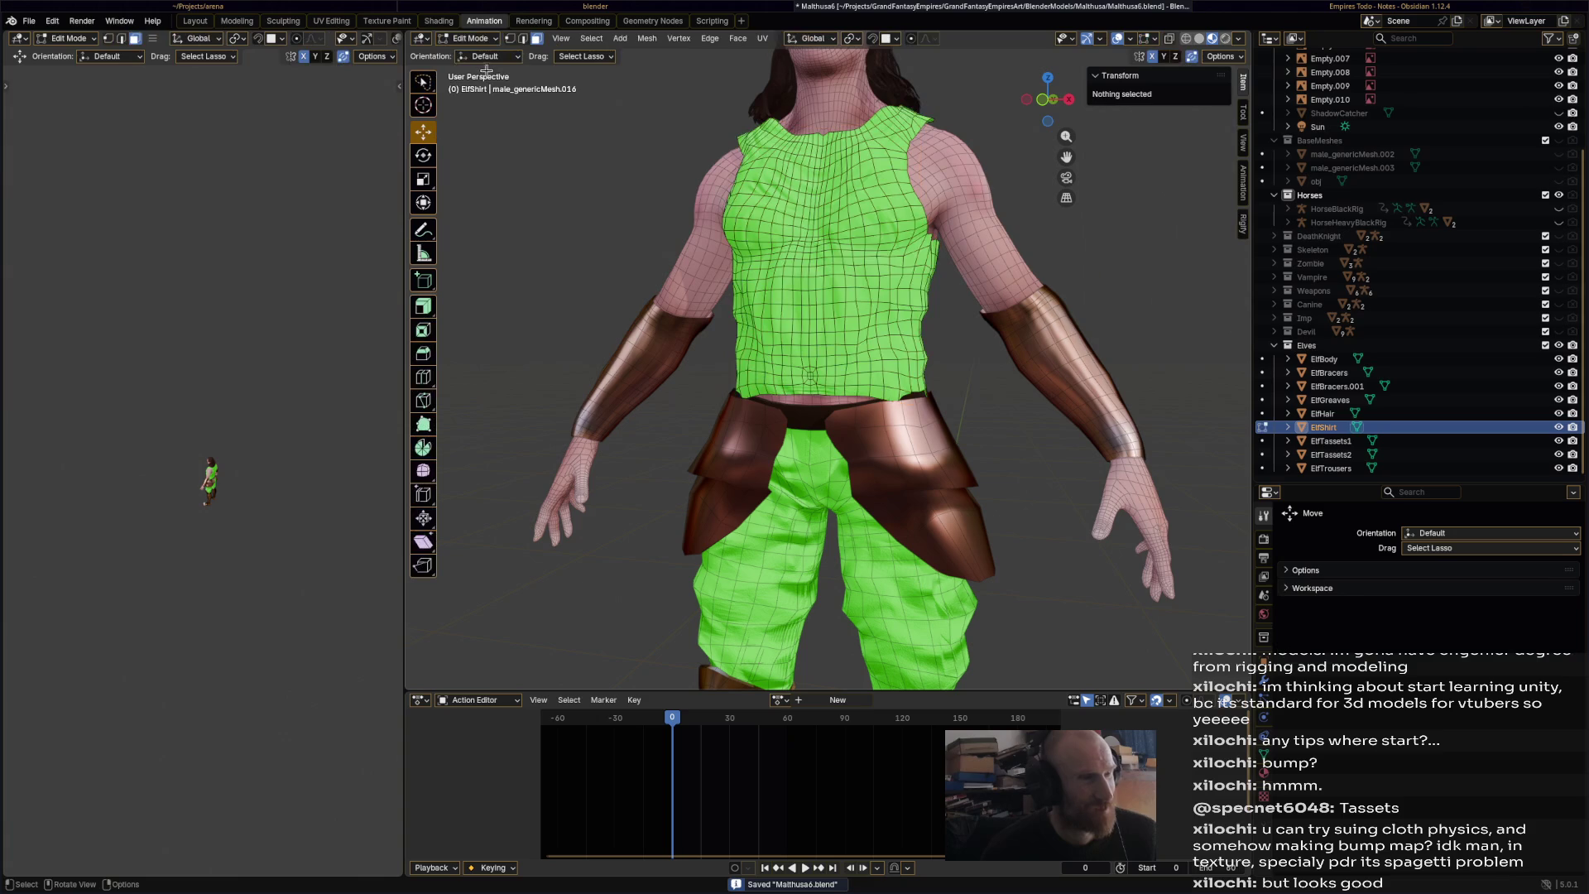
# - Put the shirt into Sculpt Mode with the Elastic Grab brush
pyautogui.click(488, 40)
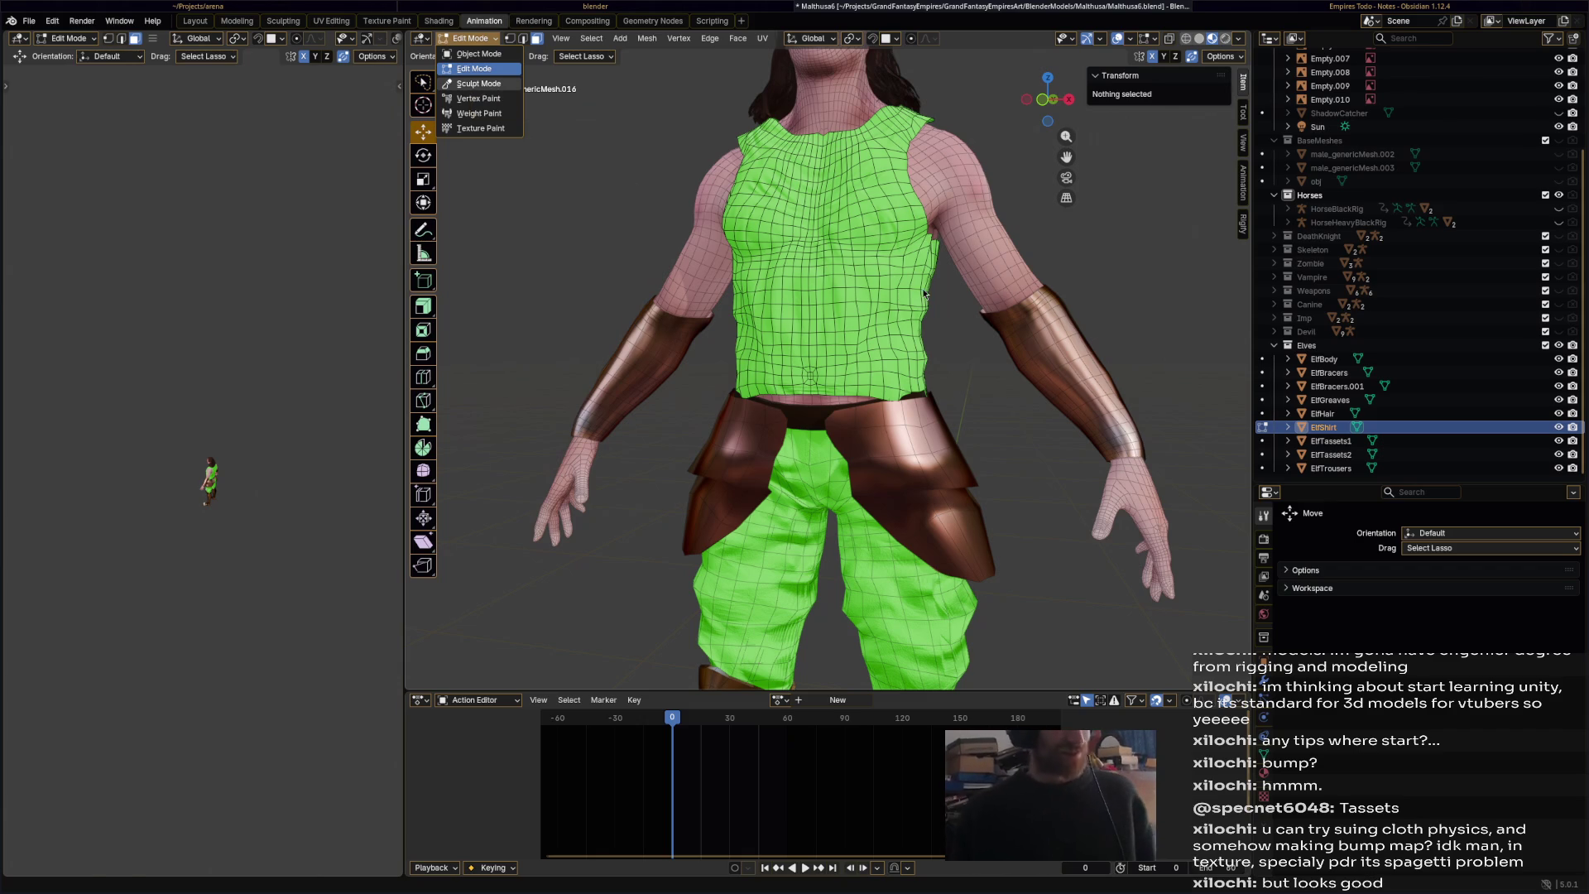
pyautogui.click(492, 39)
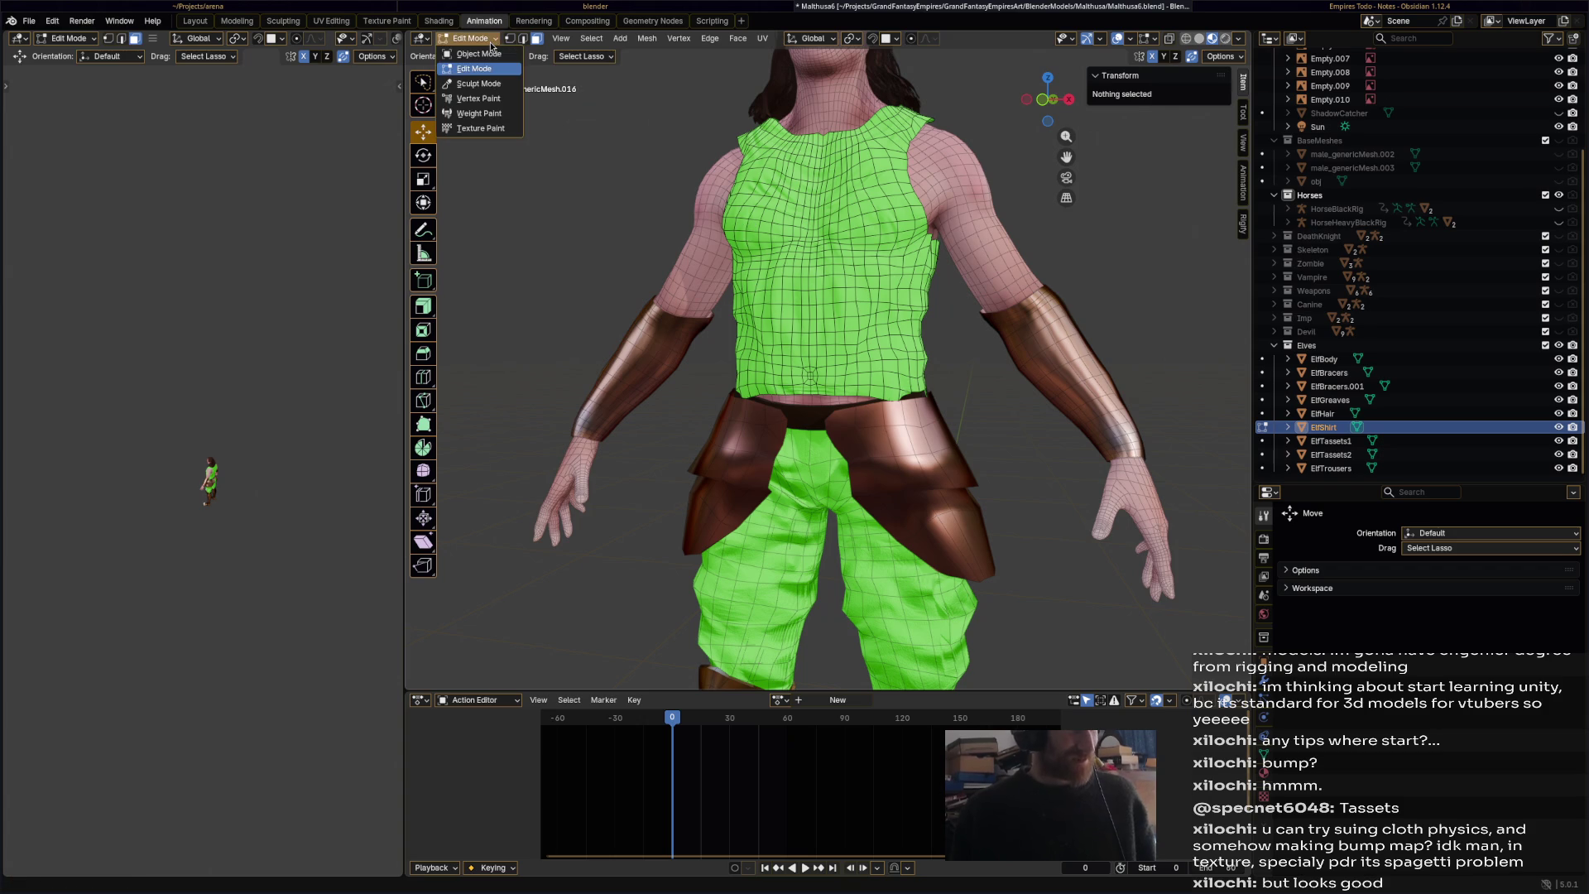
pyautogui.click(488, 86)
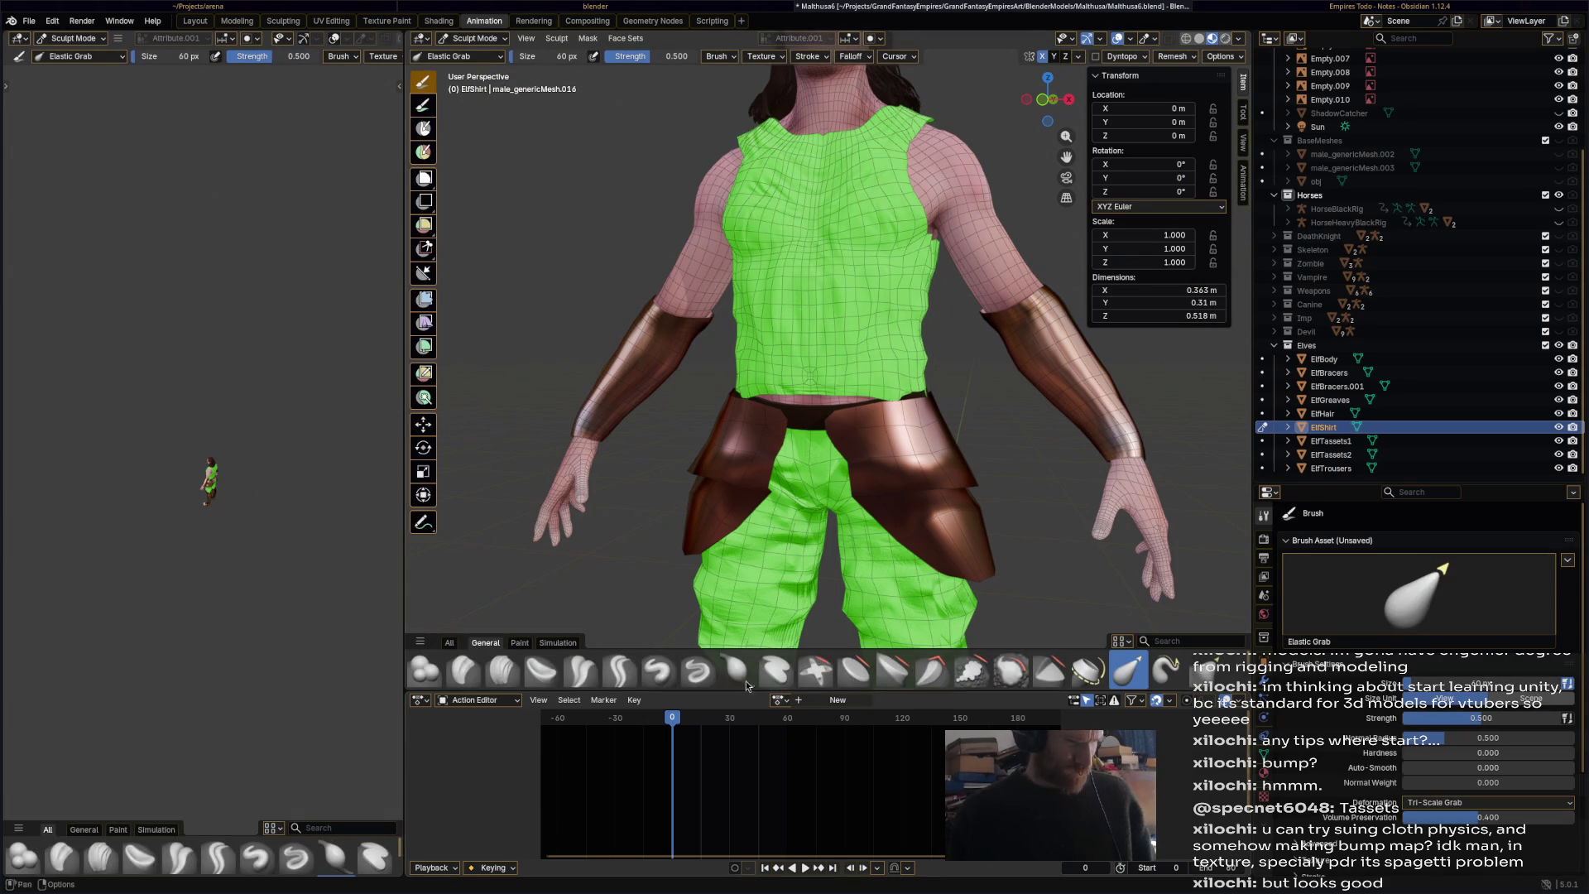
pyautogui.click(1128, 671)
# - With a 147 px brush, pull the shirt's lower hem into place near the belt, then save
pyautogui.moveTo(836, 436); pyautogui.dragTo(816, 403)
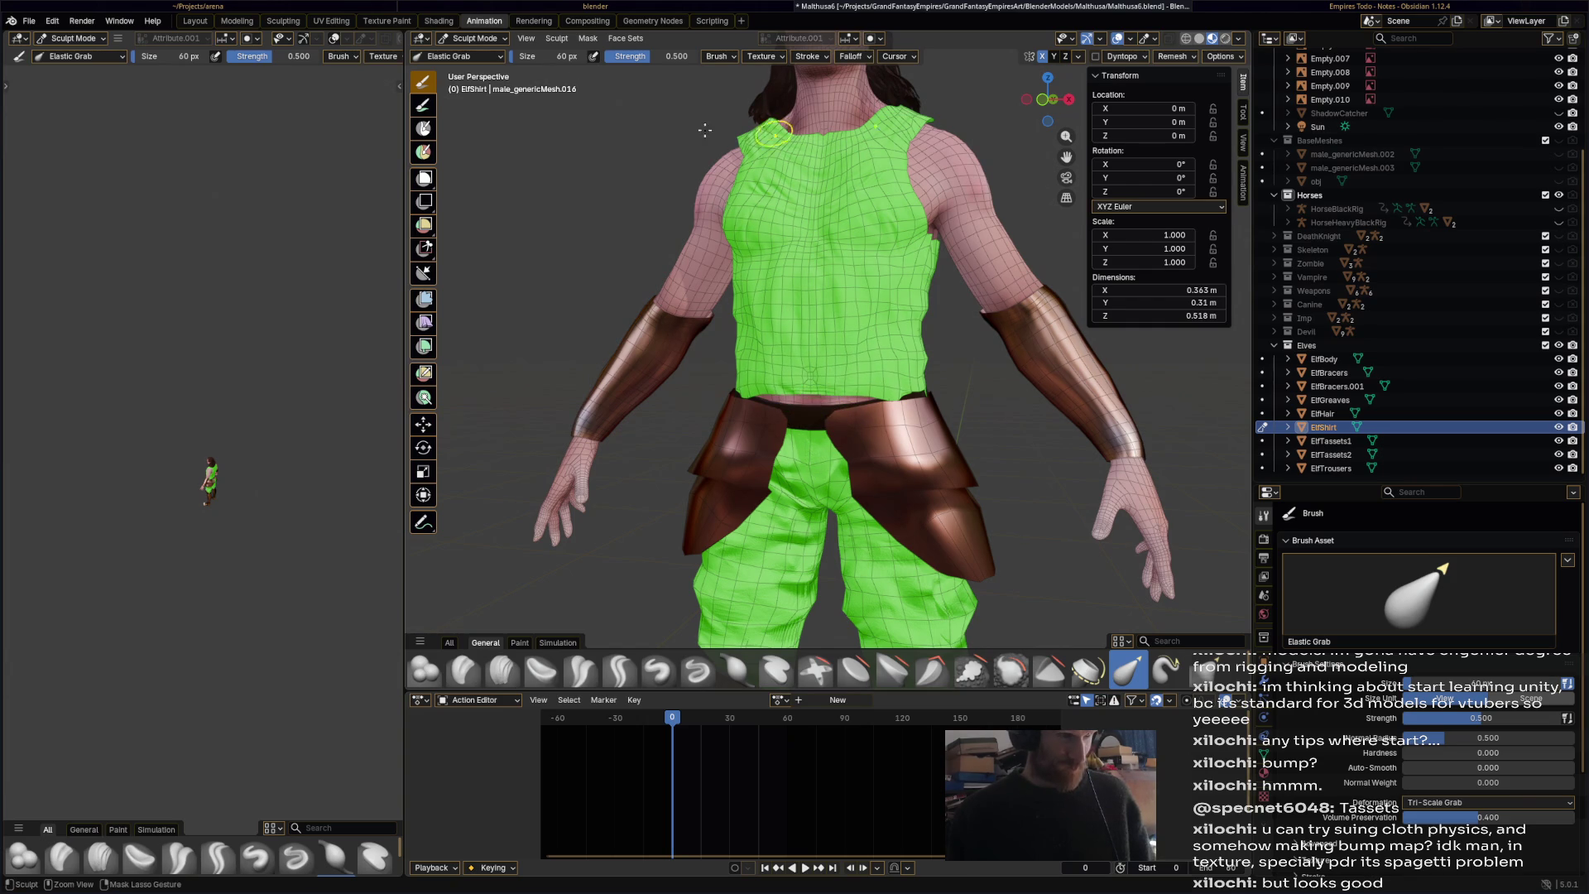
pyautogui.moveTo(559, 56); pyautogui.dragTo(629, 56)
pyautogui.moveTo(800, 392); pyautogui.dragTo(827, 430)
pyautogui.moveTo(828, 430)
pyautogui.mouseDown(button='middle')
pyautogui.moveTo(720, 430)
pyautogui.moveTo(788, 395)
pyautogui.mouseUp(button='middle')
pyautogui.moveTo(743, 389); pyautogui.dragTo(737, 331)
pyautogui.moveTo(736, 331)
pyautogui.mouseDown(button='middle')
pyautogui.moveTo(836, 398)
pyautogui.moveTo(1025, 476)
pyautogui.moveTo(1002, 457)
pyautogui.mouseUp(button='middle')
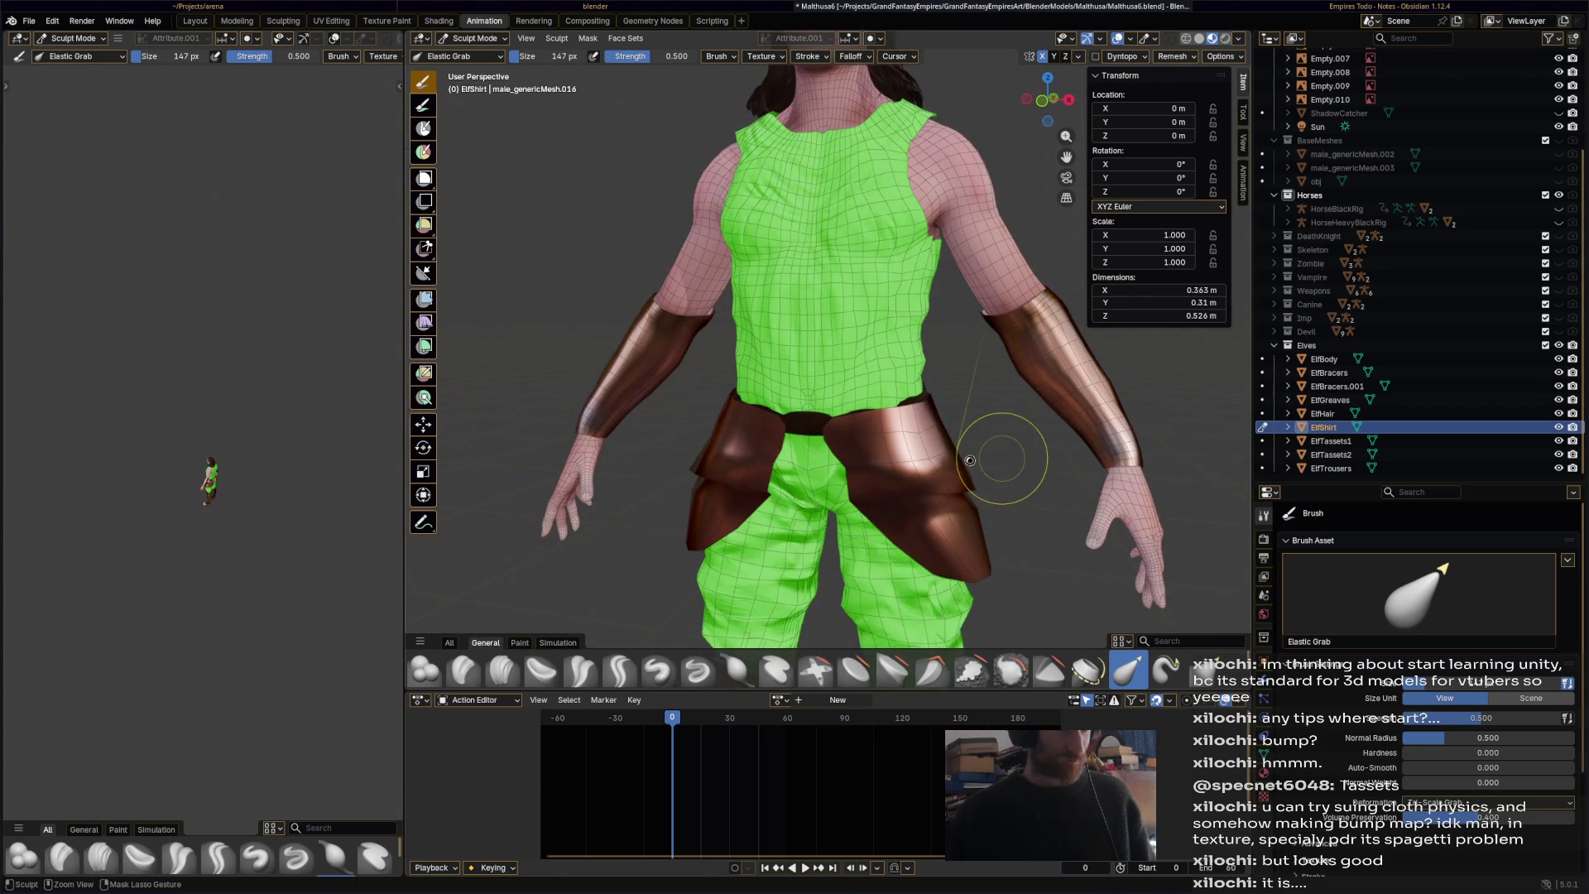
pyautogui.hotkey('ctrl', 's')
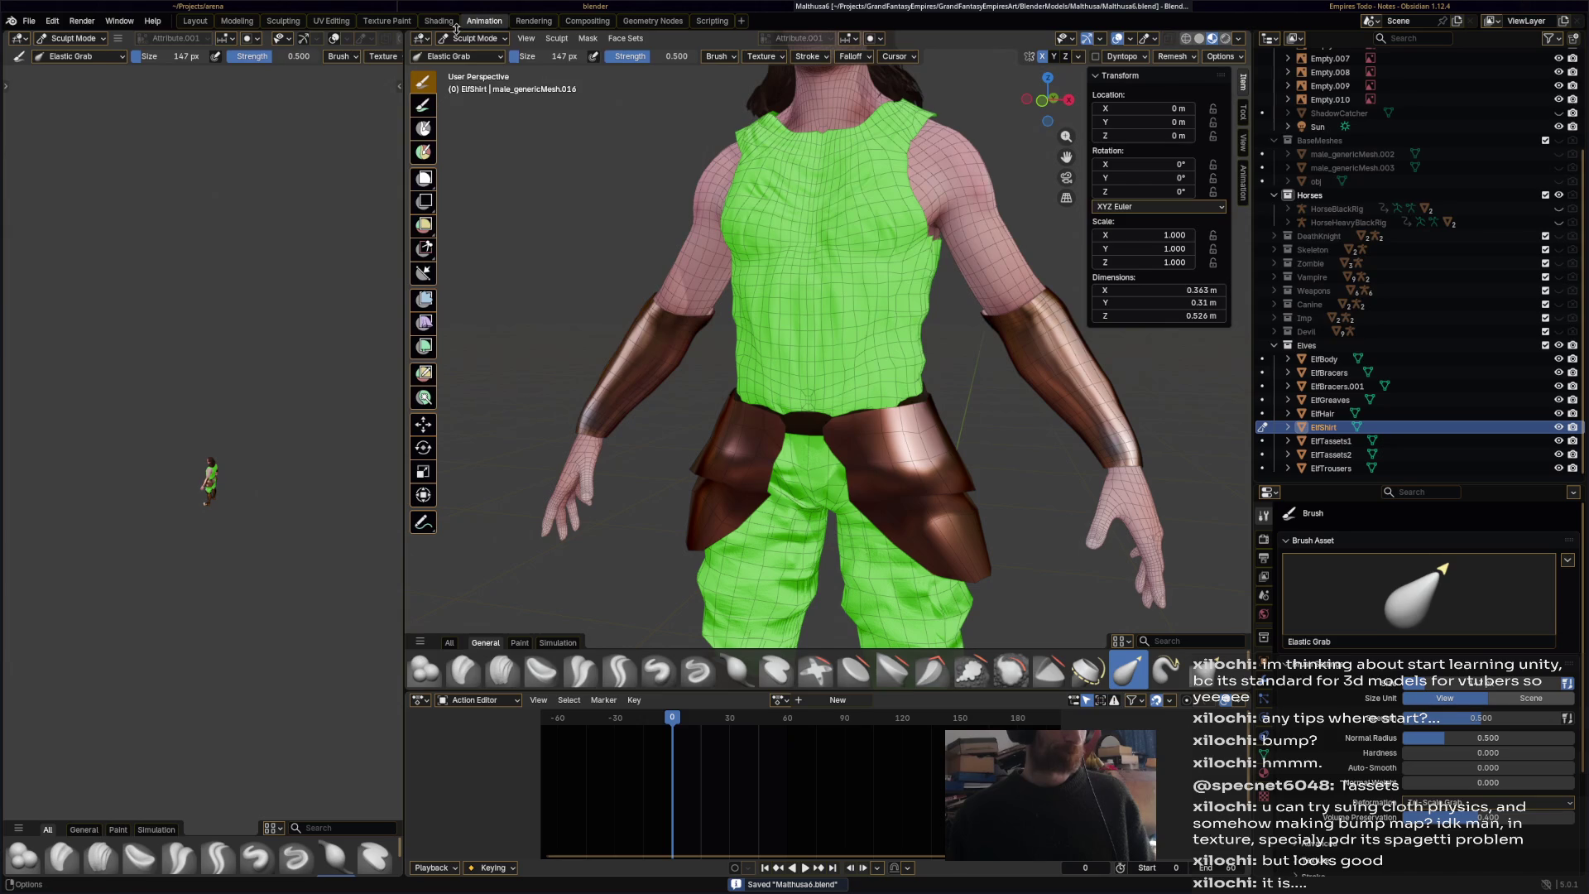
# - Reshape the shirt at the shoulder to fit the body, then save again
pyautogui.moveTo(827, 345); pyautogui.dragTo(772, 350, button='middle')
pyautogui.scroll(3, 886, 195)
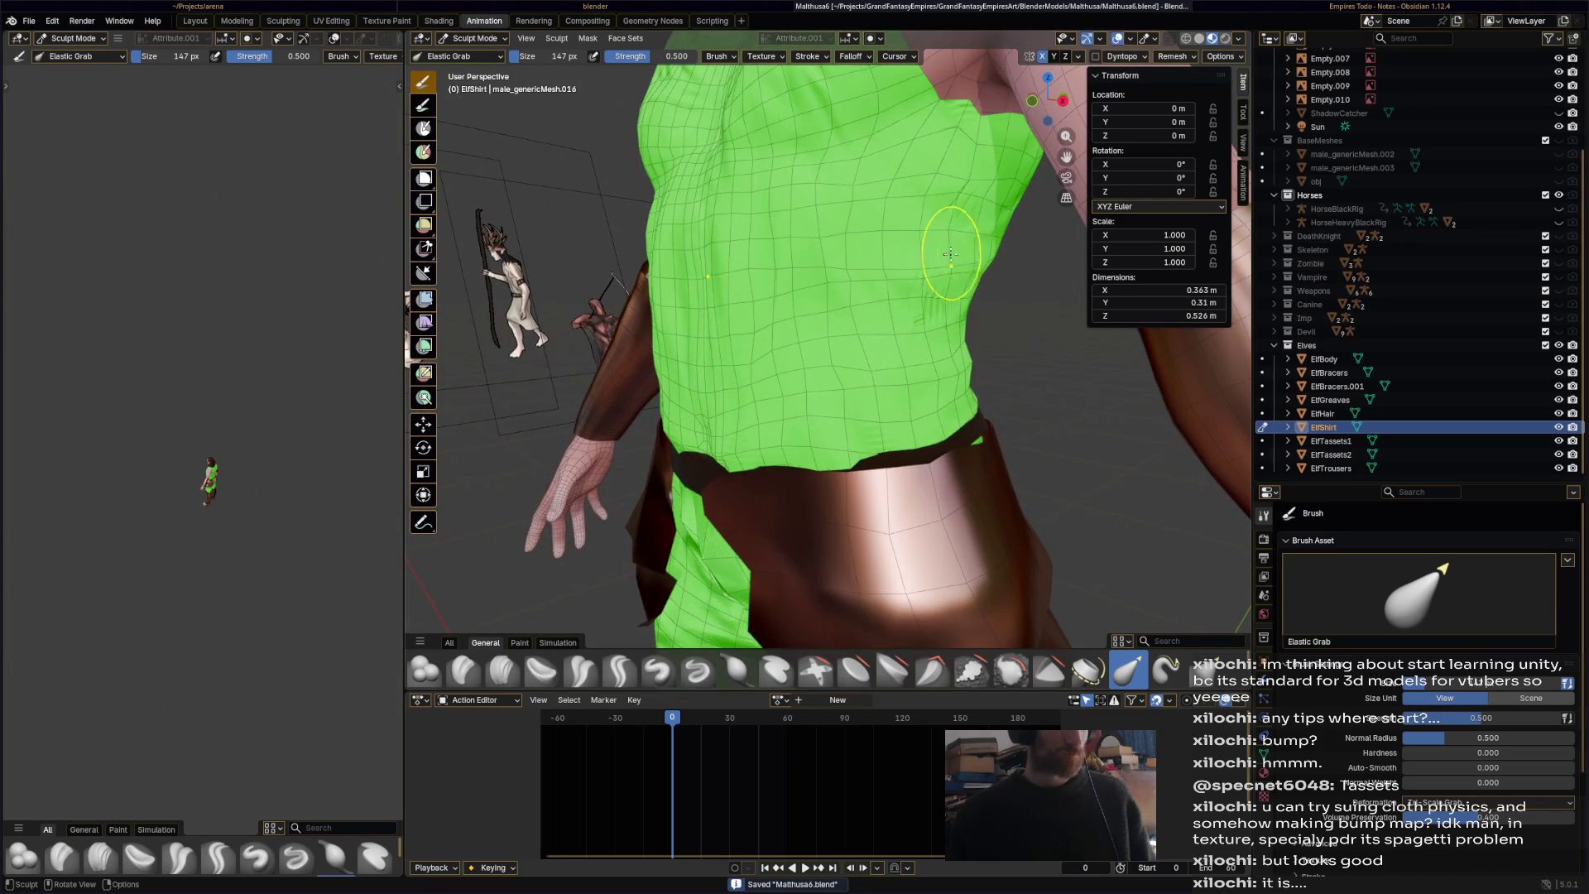
pyautogui.moveTo(952, 254); pyautogui.dragTo(940, 259, button='middle')
pyautogui.moveTo(950, 104)
pyautogui.mouseDown()
pyautogui.moveTo(939, 141)
pyautogui.moveTo(935, 125)
pyautogui.mouseUp()
pyautogui.moveTo(903, 190)
pyautogui.mouseDown(button='middle')
pyautogui.moveTo(858, 296)
pyautogui.moveTo(815, 339)
pyautogui.mouseUp(button='middle')
pyautogui.scroll(-3, 859, 297)
pyautogui.hotkey('ctrl', 's')
# - Return ElfShirt to Object Mode and view the dressed elf from the side
pyautogui.click(480, 39)
pyautogui.click(472, 56)
pyautogui.scroll(-4, 689, 337)
pyautogui.scroll(-3, 625, 325)
pyautogui.moveTo(625, 325)
pyautogui.mouseDown(button='middle')
pyautogui.moveTo(529, 308)
pyautogui.moveTo(649, 364)
pyautogui.moveTo(624, 361)
pyautogui.moveTo(652, 385)
pyautogui.moveTo(779, 381)
pyautogui.moveTo(652, 422)
pyautogui.moveTo(726, 404)
pyautogui.moveTo(742, 383)
pyautogui.moveTo(646, 386)
pyautogui.moveTo(816, 380)
pyautogui.moveTo(729, 386)
pyautogui.moveTo(786, 401)
pyautogui.moveTo(764, 406)
pyautogui.mouseUp(button='middle')
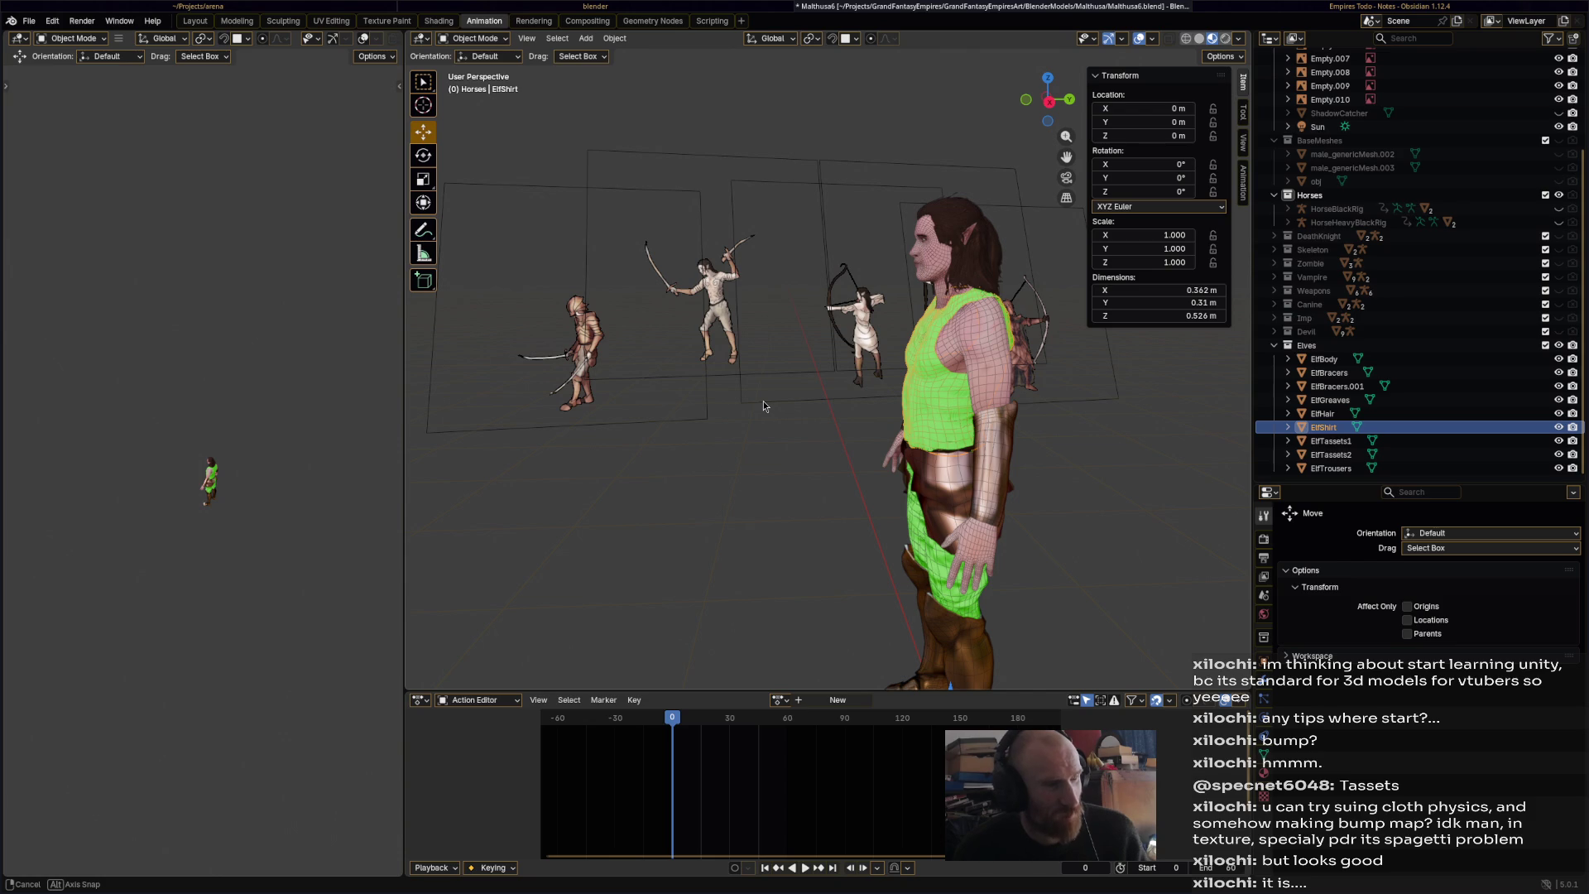
pyautogui.moveTo(305, 503); pyautogui.dragTo(285, 514, button='middle')
pyautogui.moveTo(553, 503); pyautogui.dragTo(577, 455, button='middle')
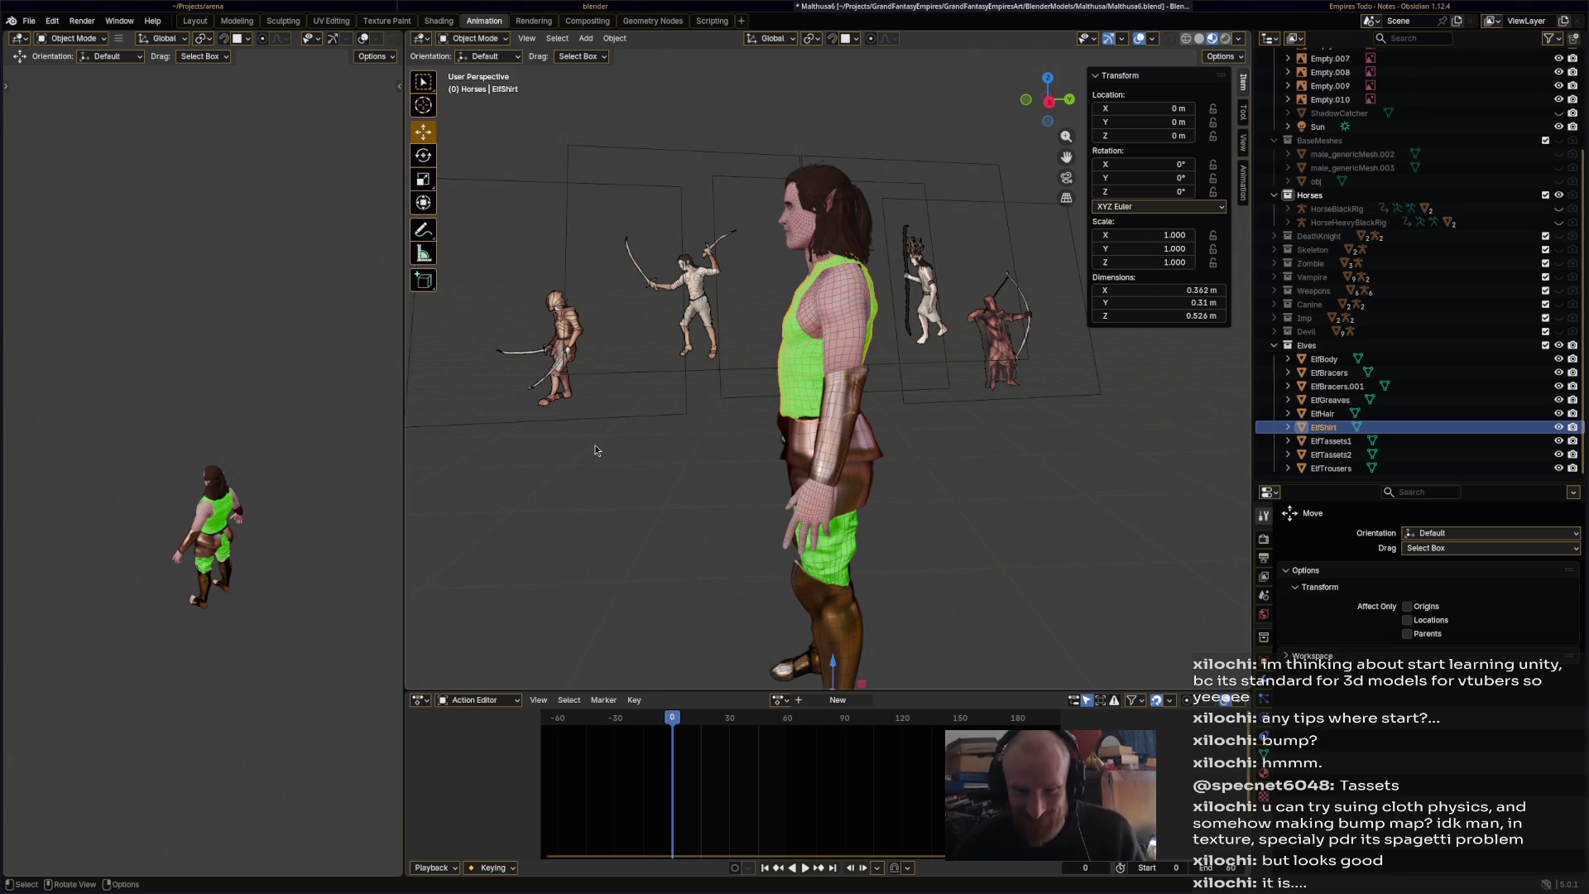
pyautogui.moveTo(596, 447)
pyautogui.mouseDown(button='middle')
pyautogui.moveTo(667, 465)
pyautogui.moveTo(761, 442)
pyautogui.moveTo(727, 449)
pyautogui.moveTo(784, 457)
pyautogui.moveTo(791, 352)
pyautogui.mouseUp(button='middle')
pyautogui.hotkey('ctrl', 's')
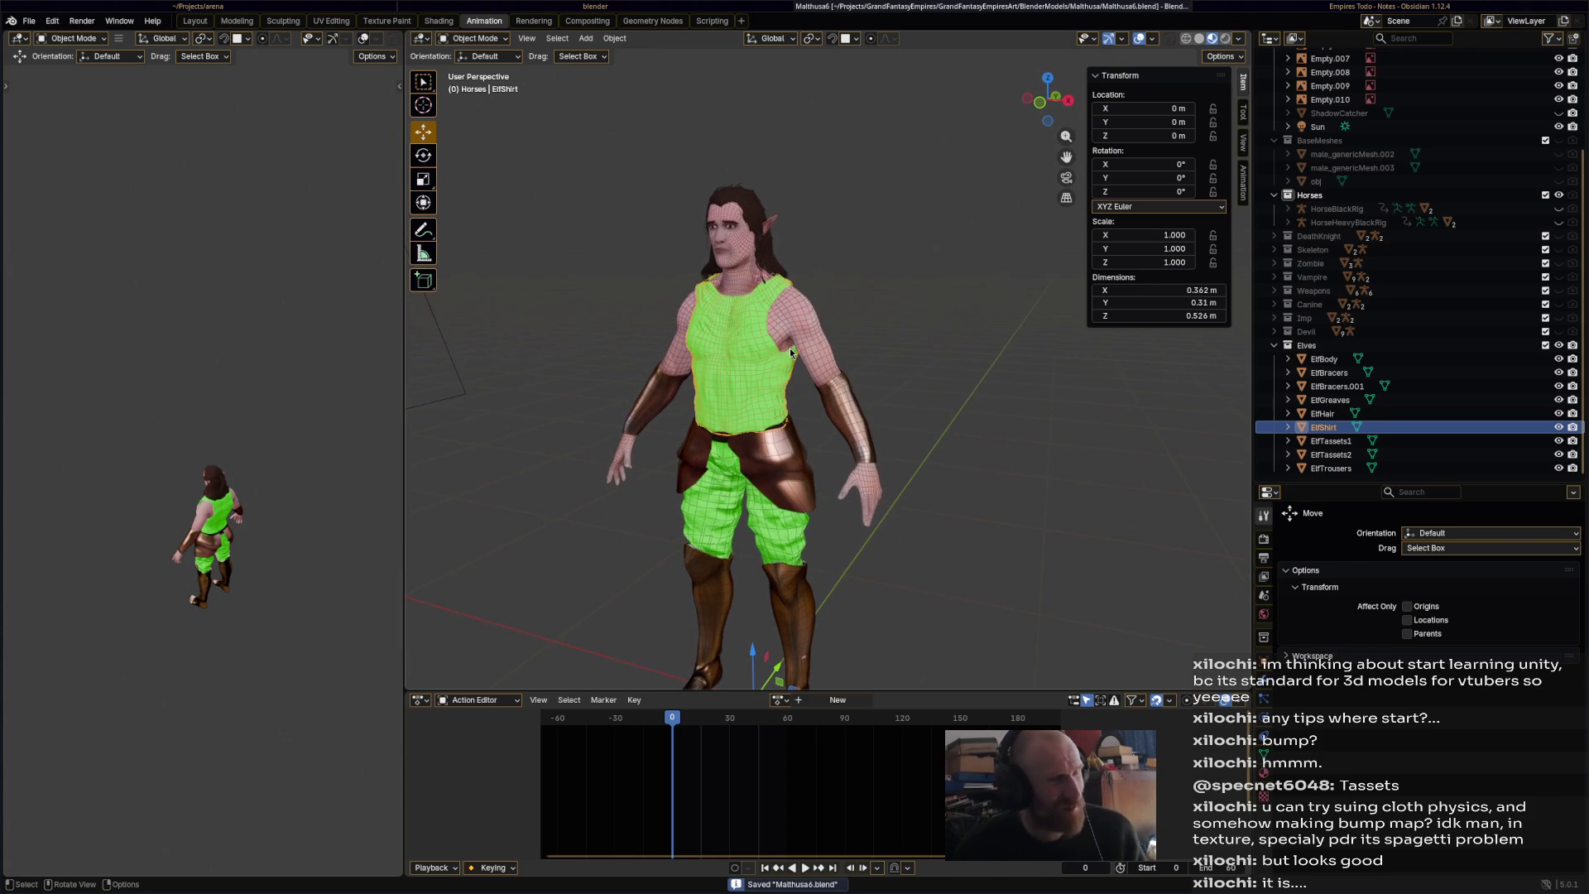
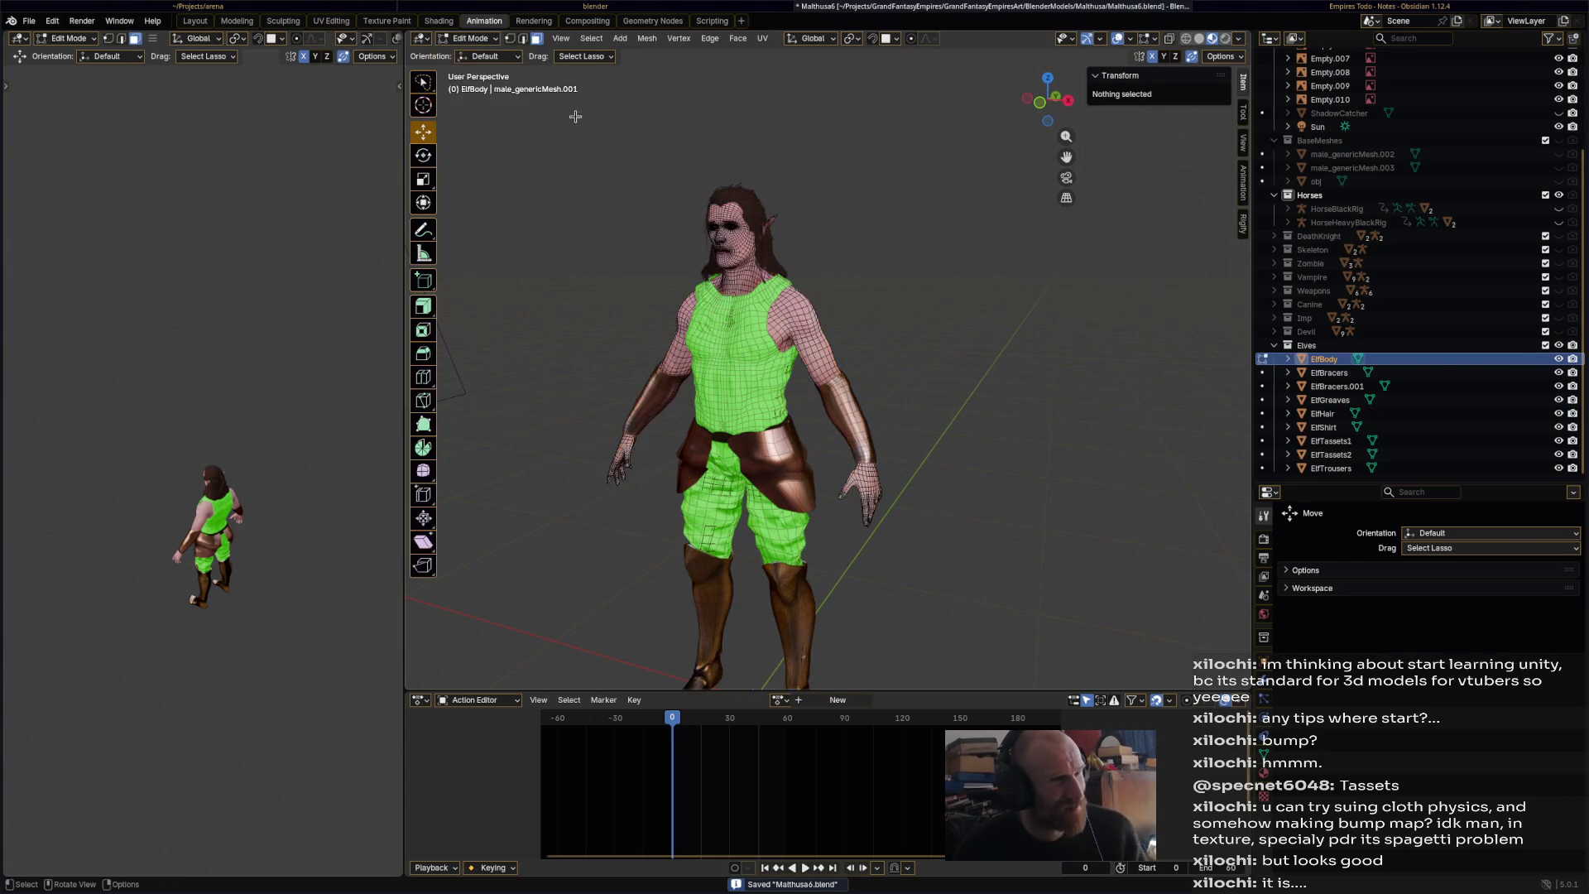
# - Fill-select the shoulder region of faces on the elf body, orbiting around the arm
pyautogui.scroll(5, 859, 394)
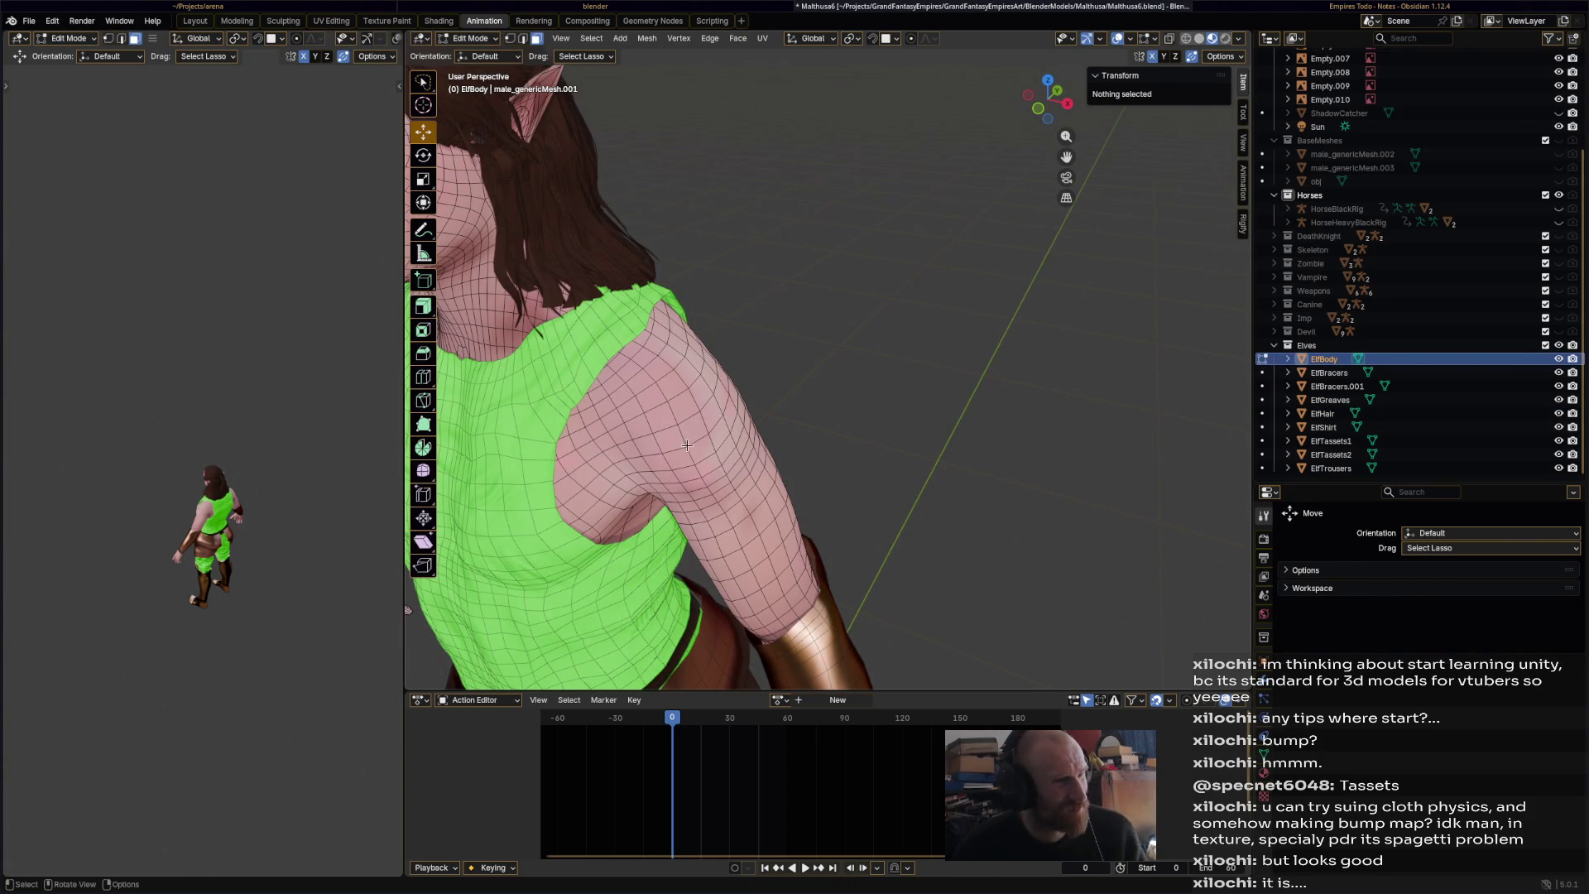
pyautogui.click(600, 393)
pyautogui.moveTo(601, 393); pyautogui.dragTo(730, 234, button='middle')
pyautogui.keyDown('ctrl'); pyautogui.keyDown('shift'); pyautogui.click(730, 234); pyautogui.keyUp('shift'); pyautogui.keyUp('ctrl')
pyautogui.moveTo(818, 342); pyautogui.dragTo(764, 386, button='middle')
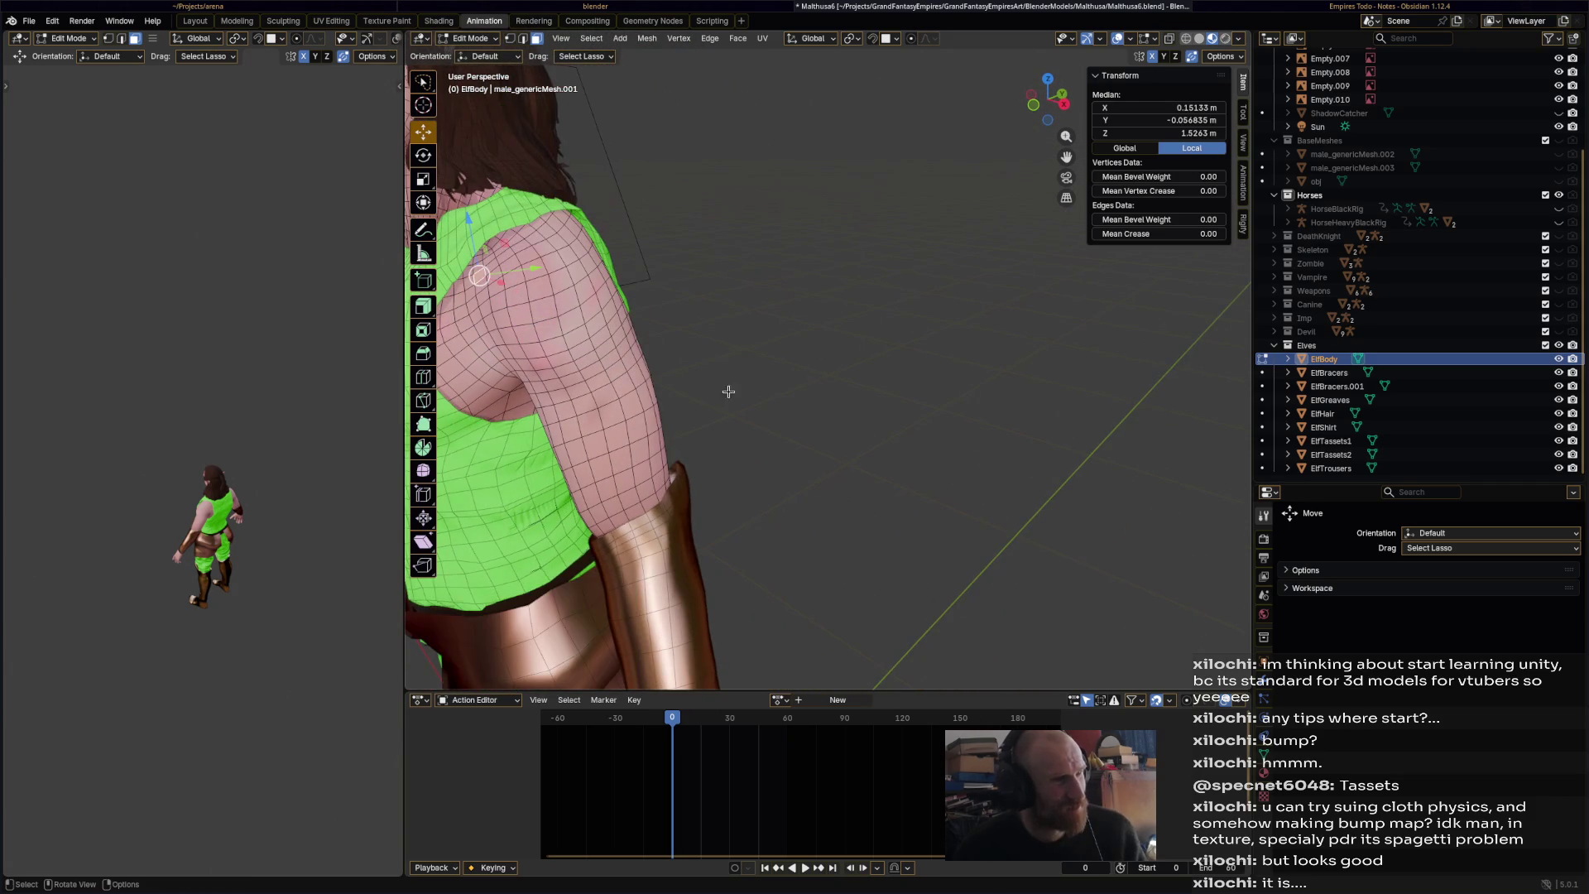
pyautogui.moveTo(594, 389)
pyautogui.mouseDown(button='middle')
pyautogui.moveTo(658, 366)
pyautogui.moveTo(940, 418)
pyautogui.moveTo(994, 398)
pyautogui.moveTo(986, 369)
pyautogui.moveTo(869, 331)
pyautogui.moveTo(952, 339)
pyautogui.moveTo(766, 316)
pyautogui.moveTo(969, 319)
pyautogui.moveTo(924, 322)
pyautogui.mouseUp(button='middle')
# - Hide ElfShirt, reselect the shoulder face patch and duplicate it
pyautogui.click(1559, 427)
pyautogui.keyDown('ctrl'); pyautogui.keyDown('shift'); pyautogui.click(767, 317); pyautogui.keyUp('shift'); pyautogui.keyUp('ctrl')
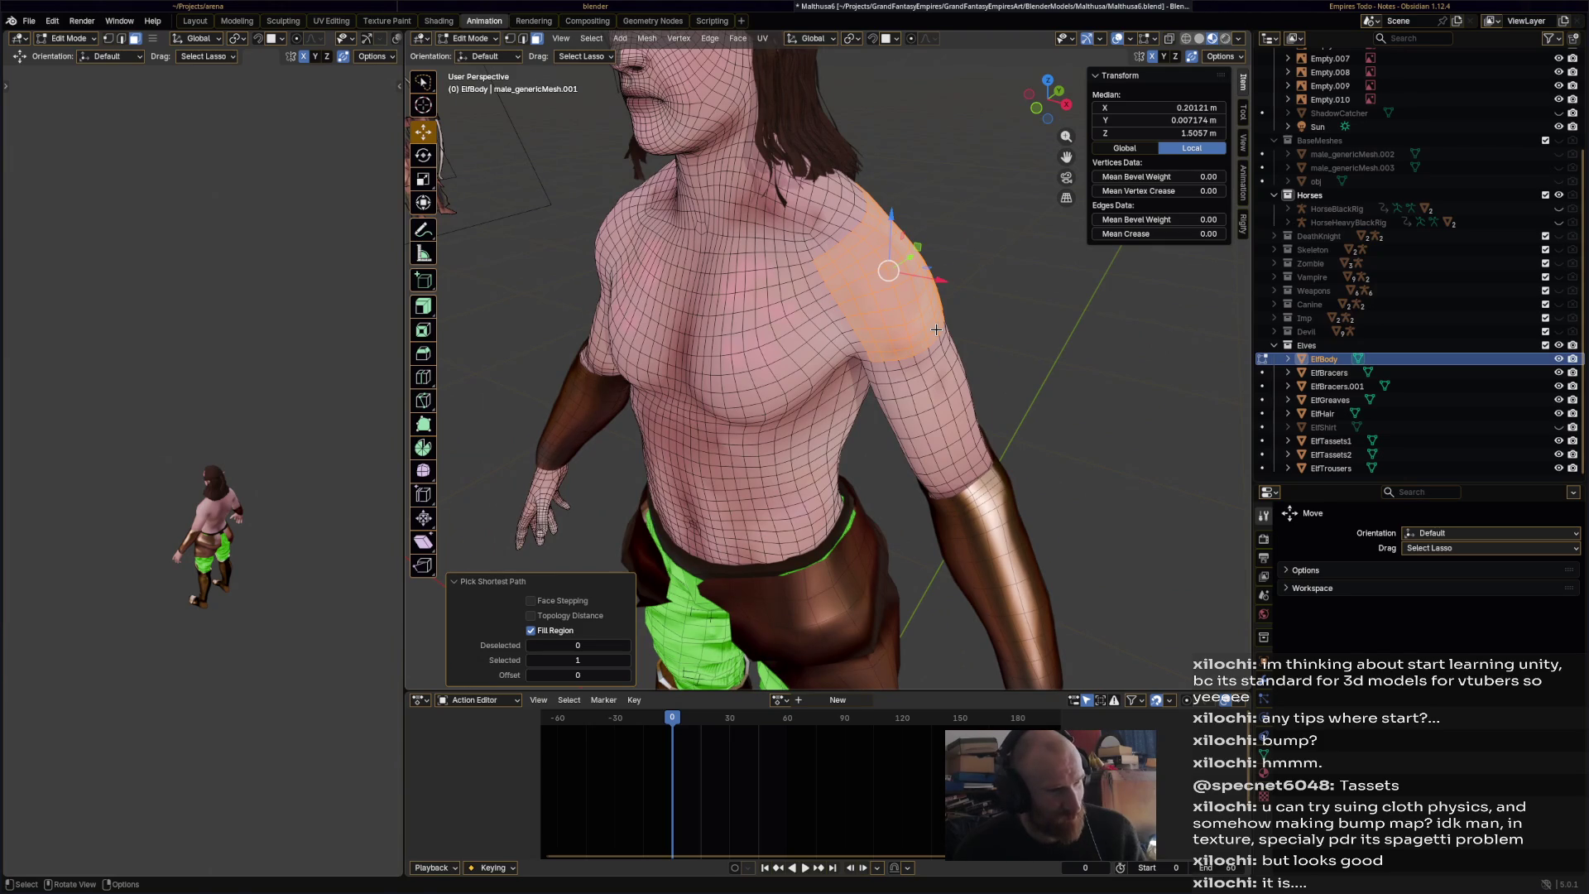
pyautogui.hotkey('shift', 'd')
# - Separate the duplicated shoulder faces into their own object and return to Object Mode
pyautogui.rightClick(936, 325)
pyautogui.press('p')
pyautogui.click(936, 329)
pyautogui.click(481, 39)
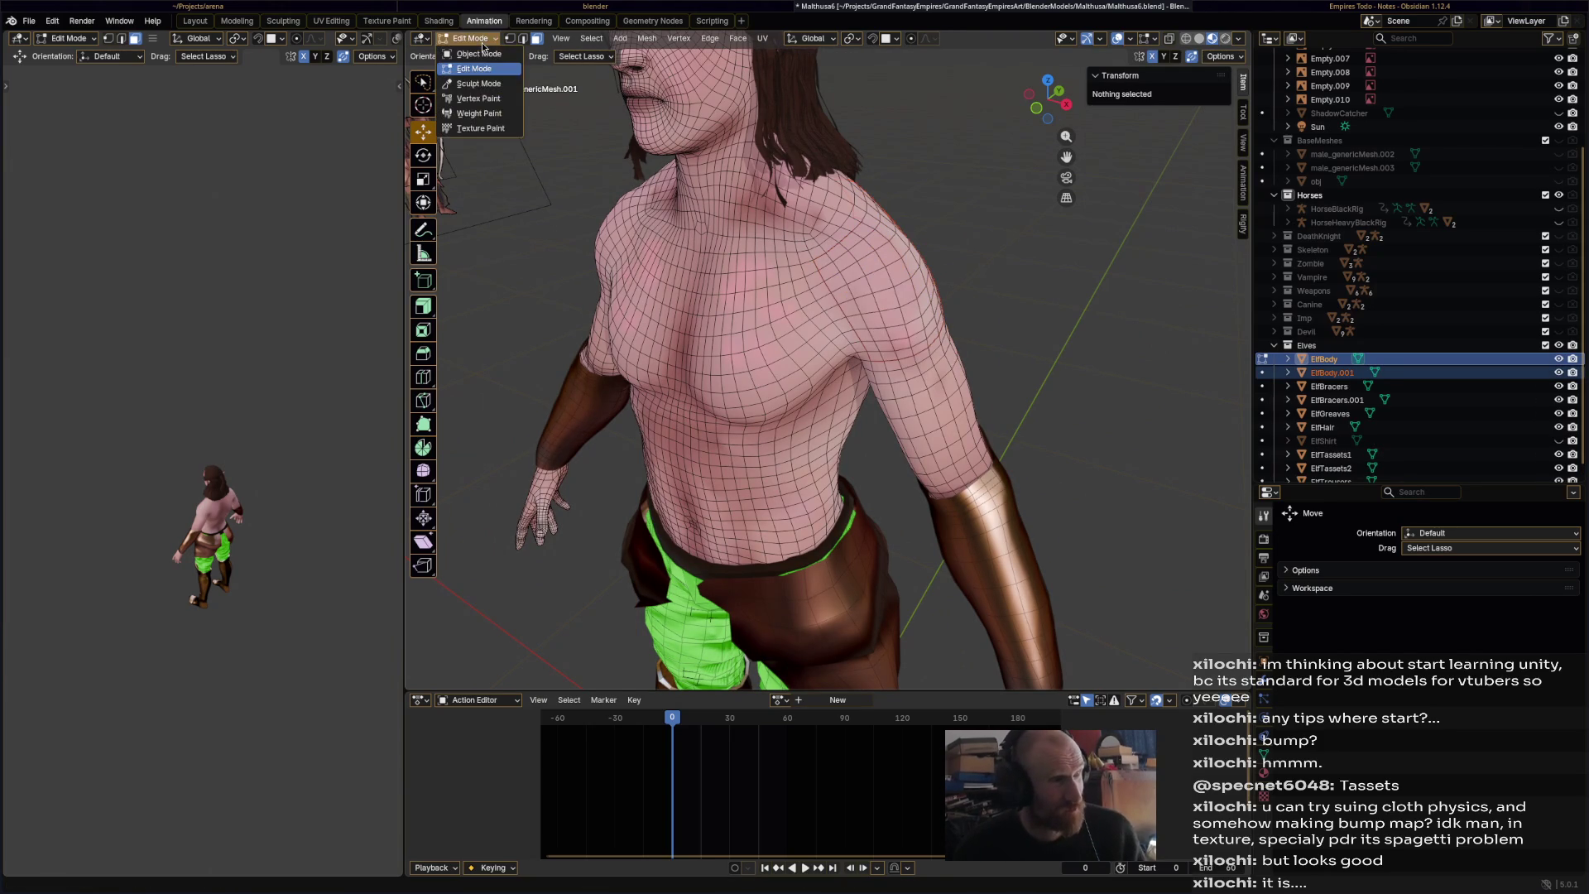
pyautogui.click(482, 42)
pyautogui.click(483, 39)
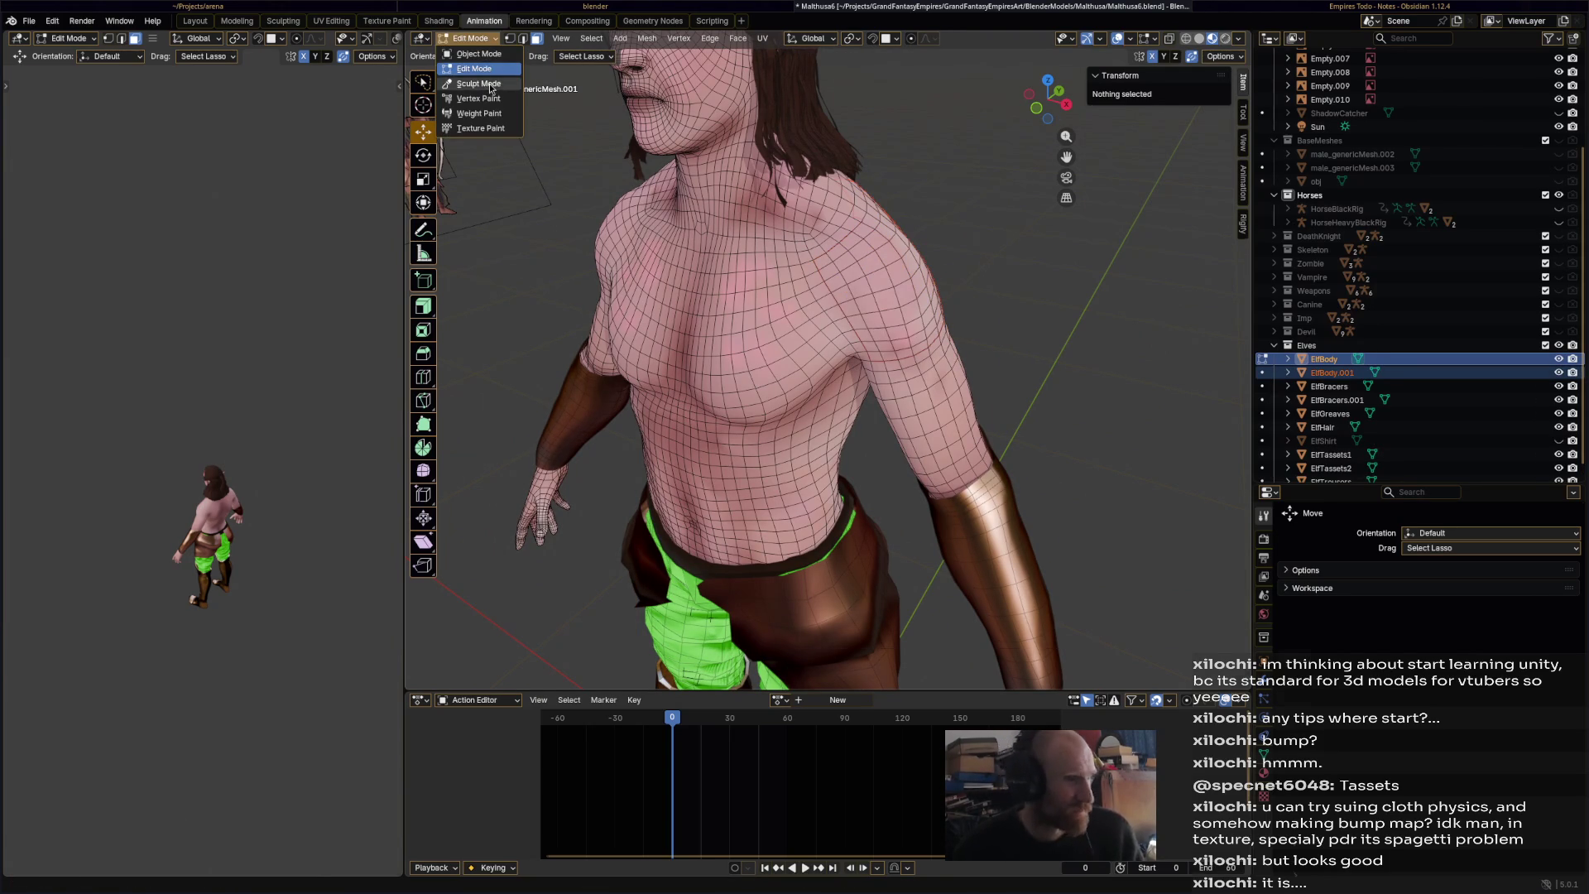
pyautogui.click(490, 86)
pyautogui.click(494, 39)
pyautogui.click(484, 51)
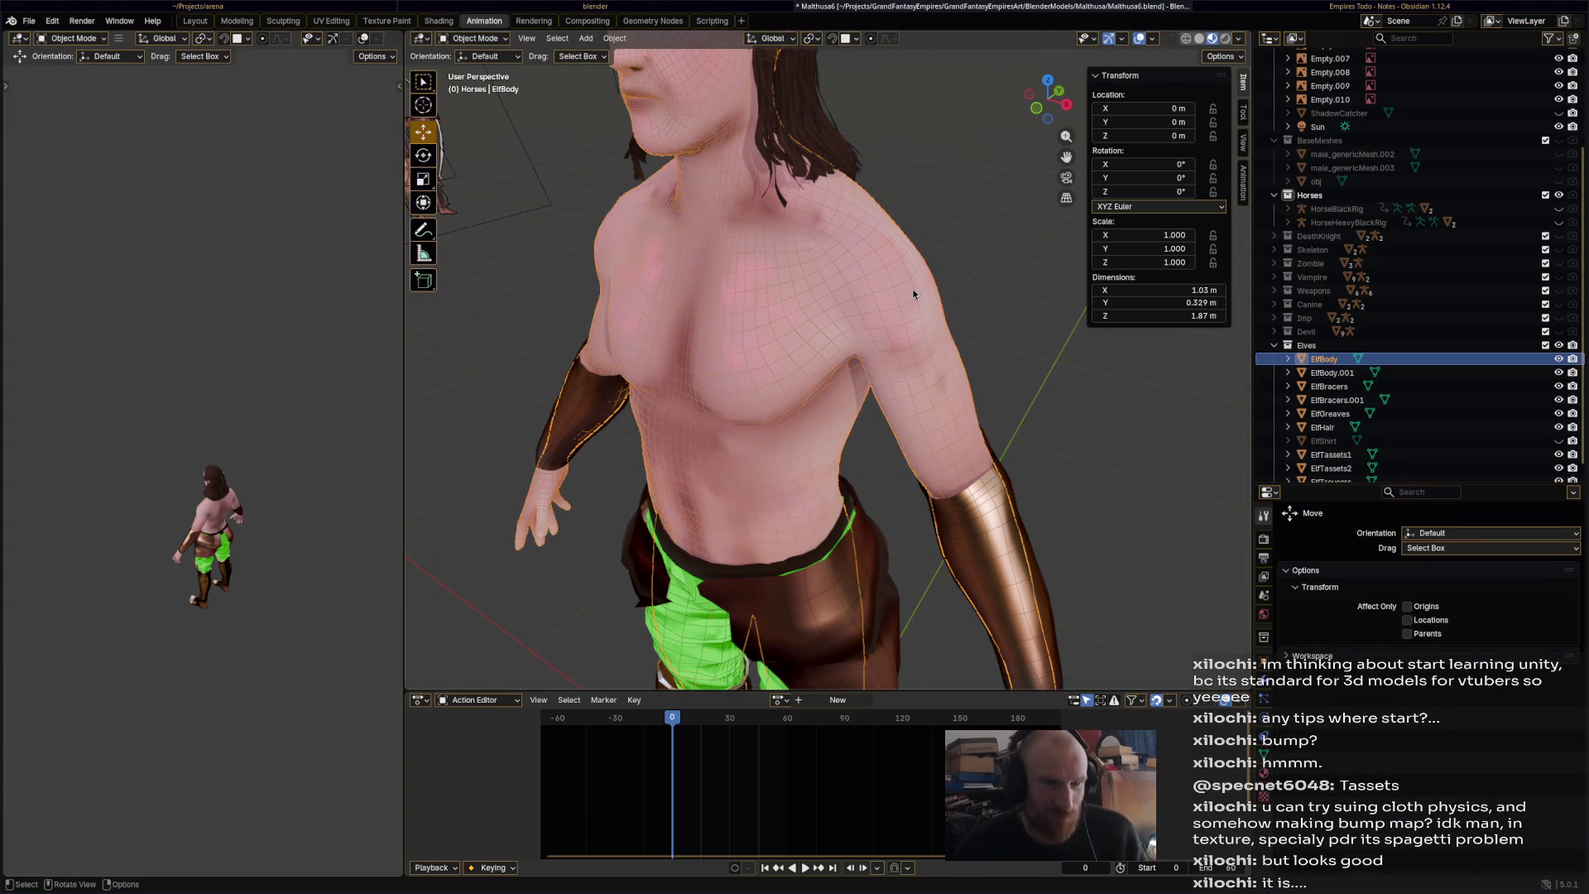
# - Rename ElfBody.001 to ElfPouldrons and enter Edit Mode on it
pyautogui.click(913, 294)
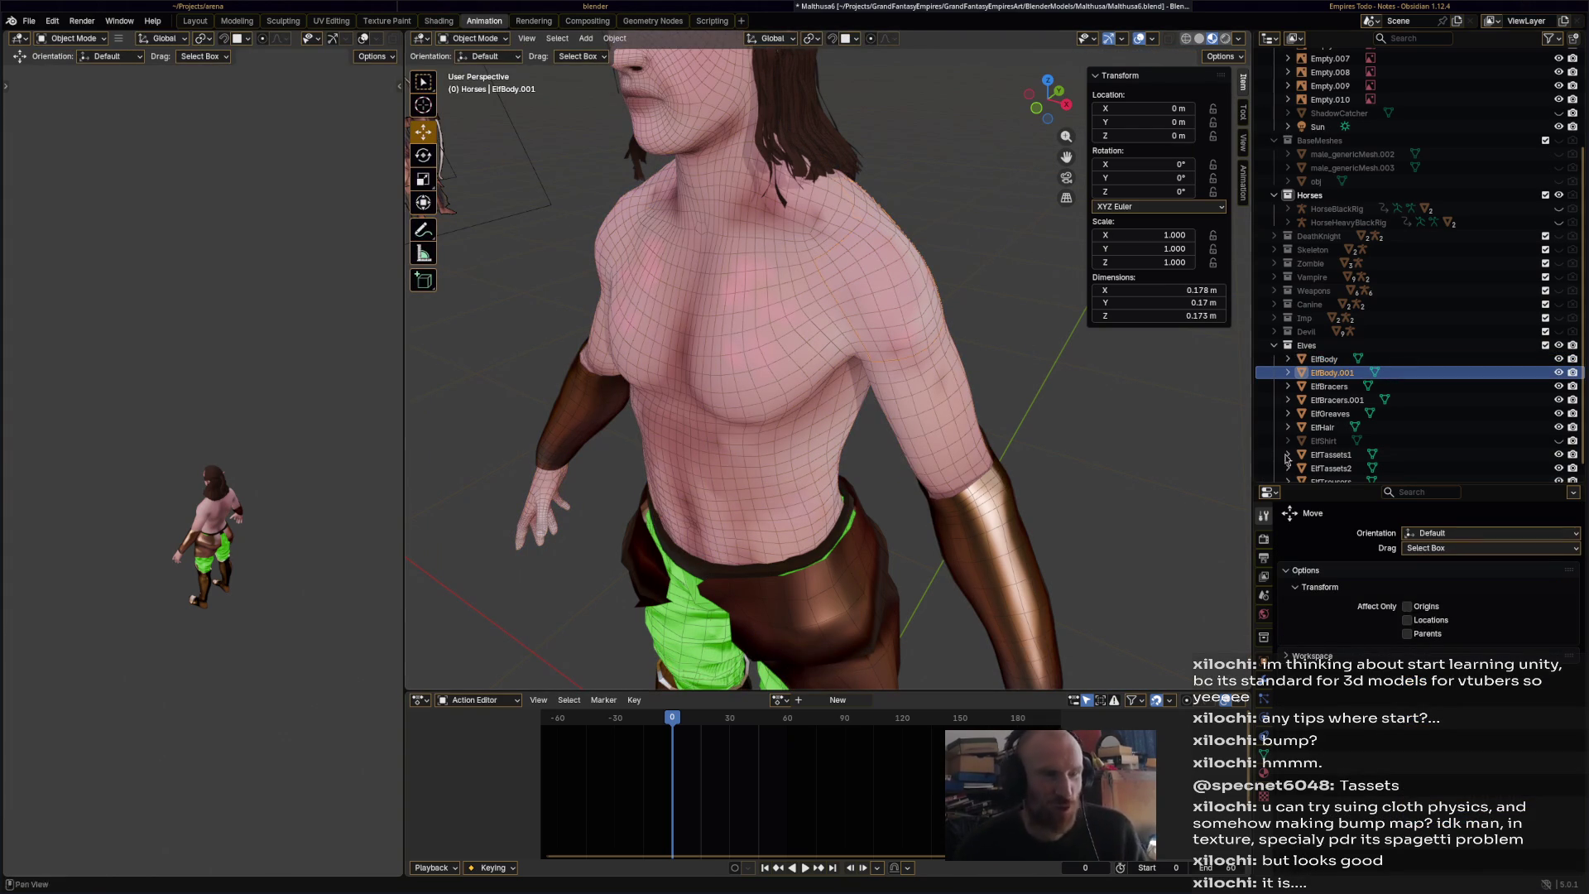
pyautogui.doubleClick(1336, 373)
pyautogui.scroll(-1, 1347, 383)
pyautogui.write('ElfPauldrons')
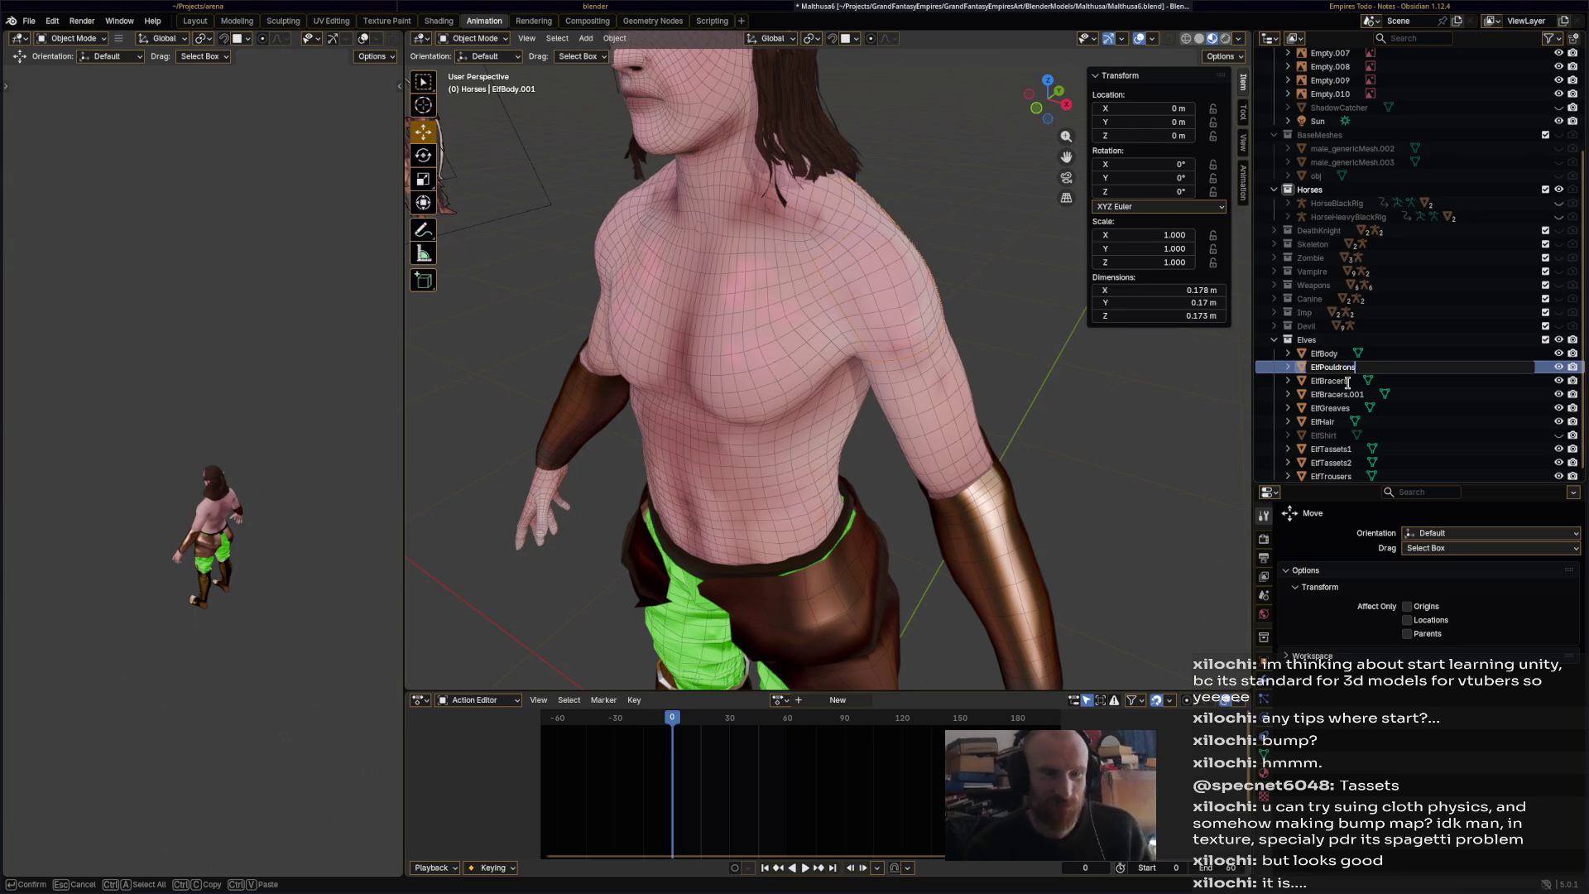
pyautogui.press('Return')
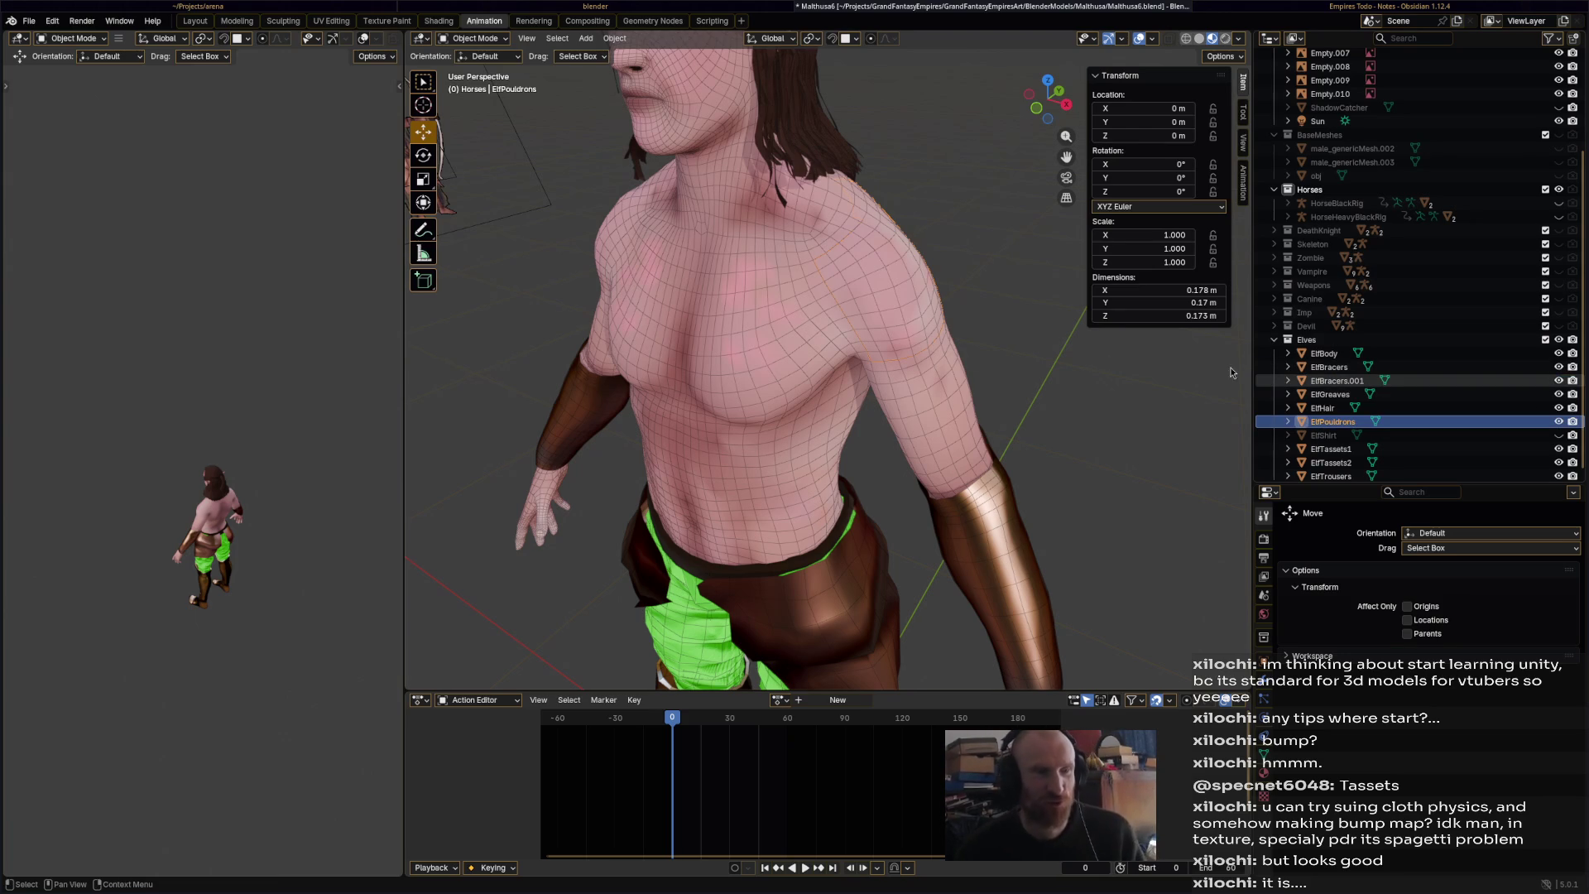
pyautogui.click(476, 38)
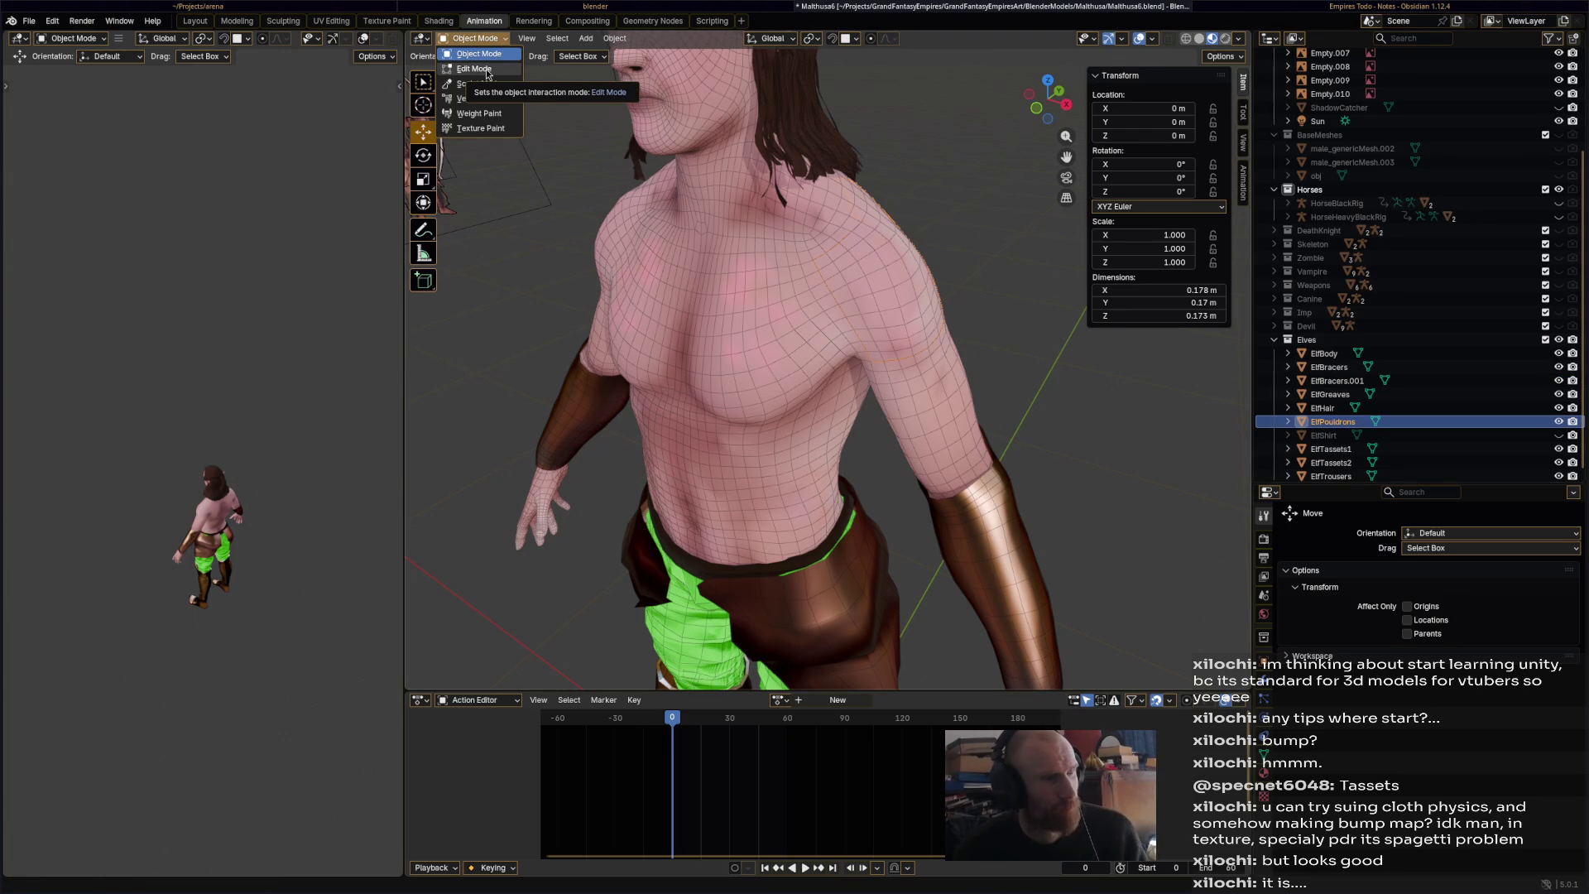
pyautogui.click(487, 71)
# - Inflate the whole pauldron over the shoulder and upper back with the Inflate/Deflate brush
pyautogui.press('l')
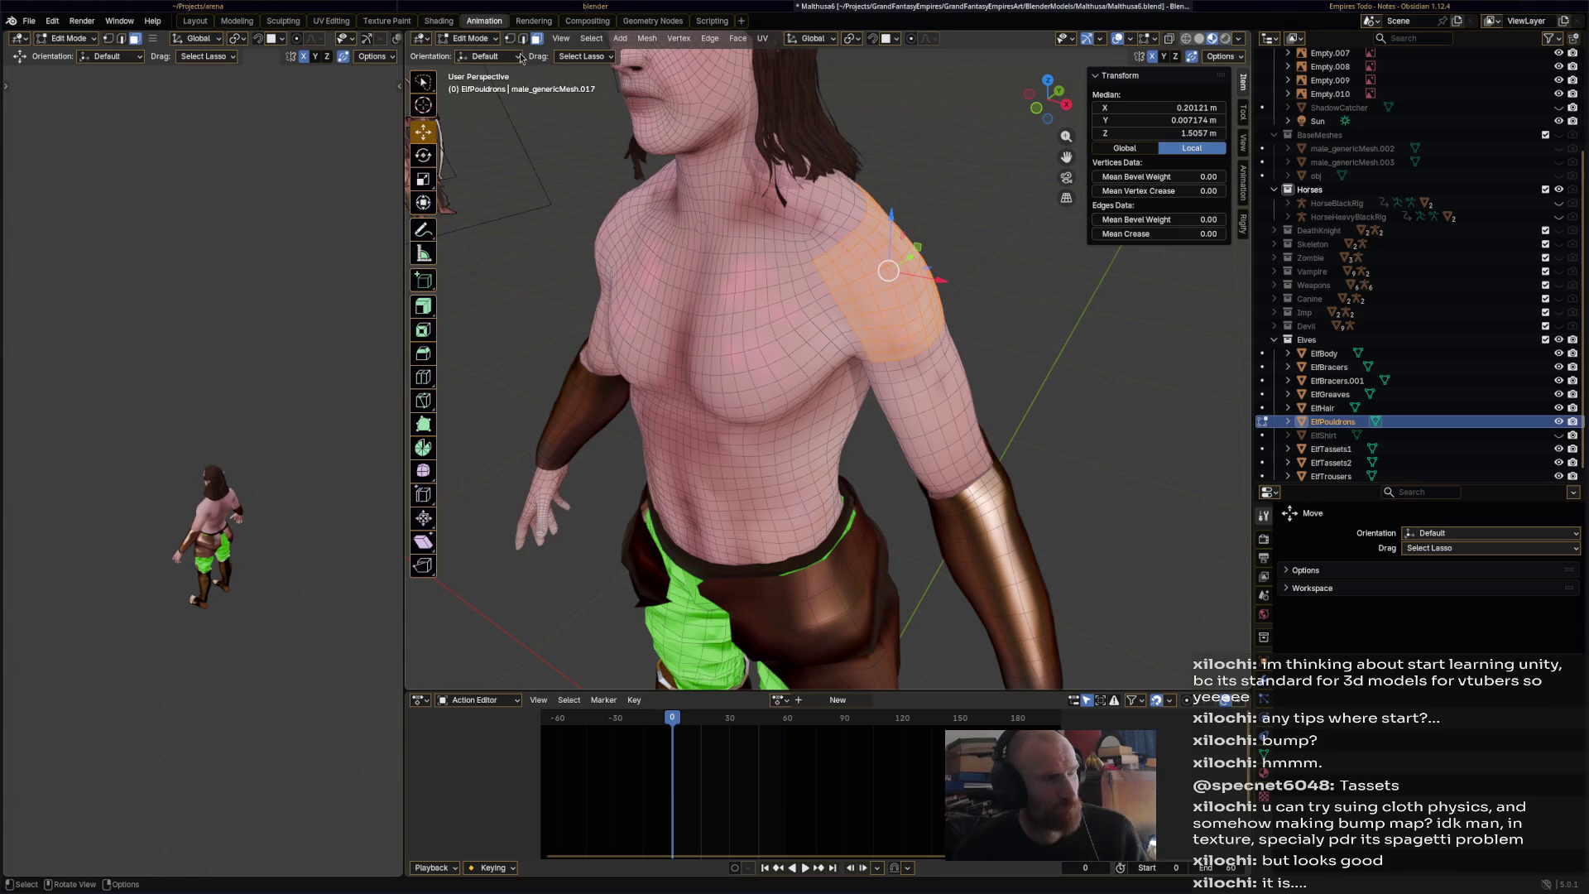
pyautogui.click(492, 44)
pyautogui.click(480, 83)
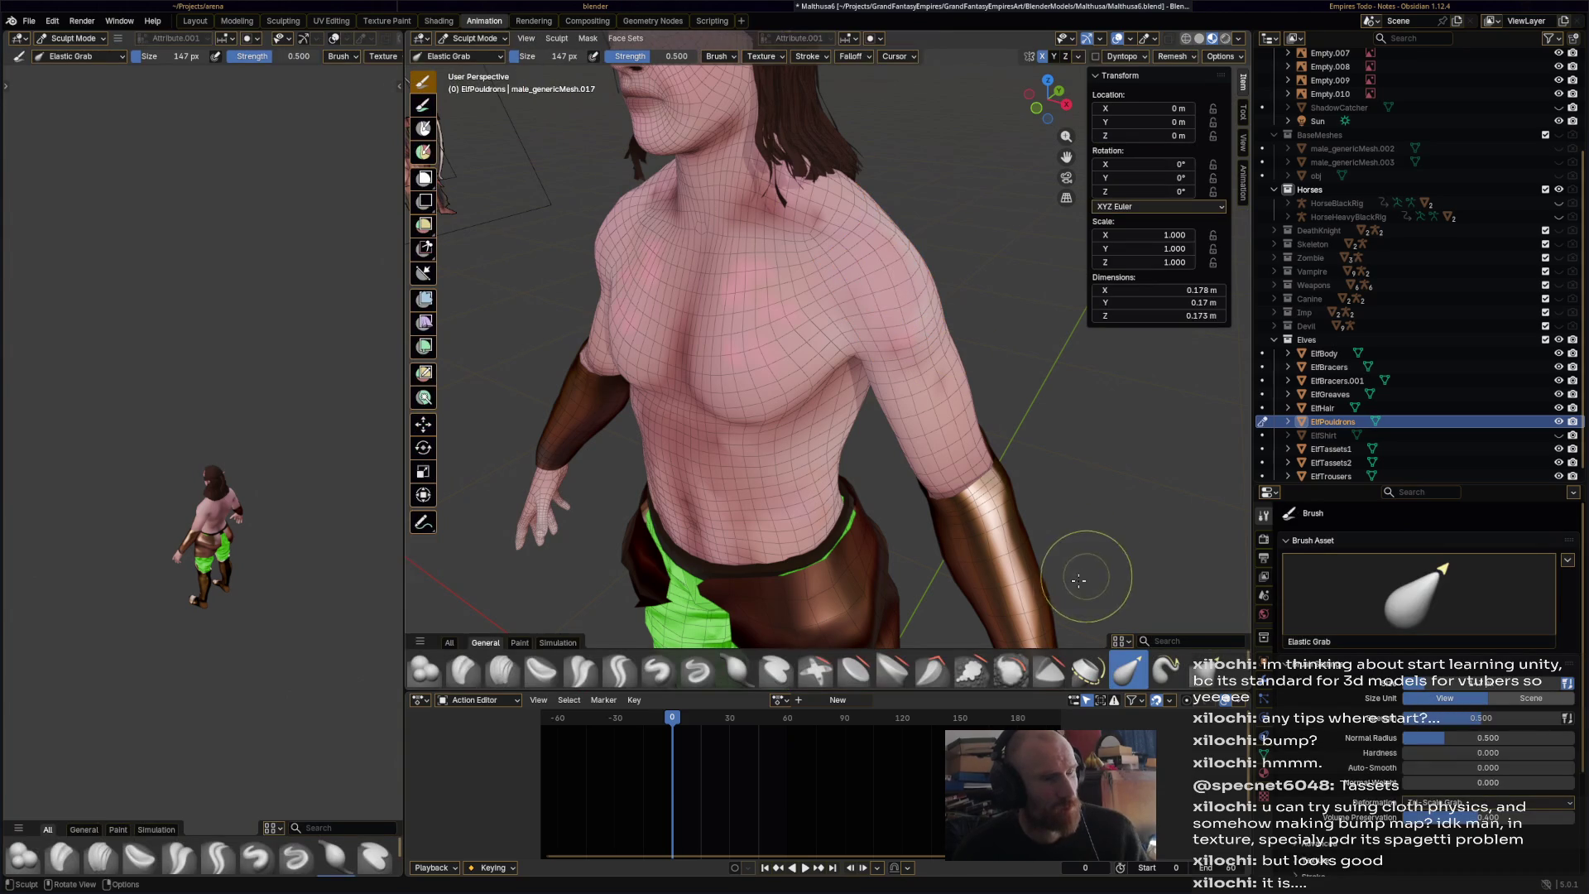
pyautogui.click(737, 670)
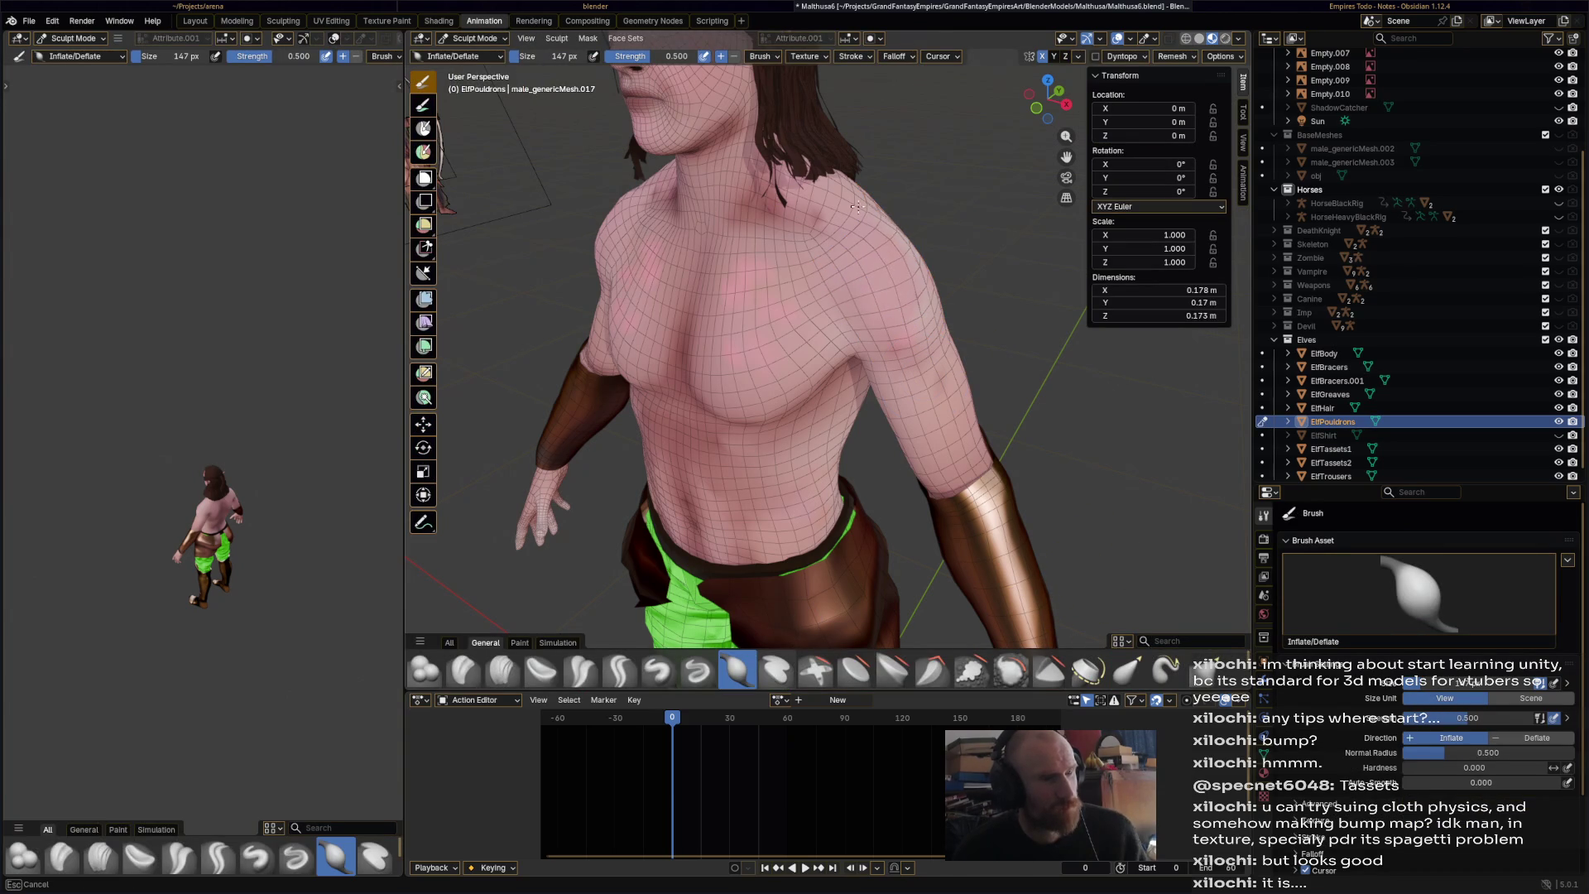
pyautogui.moveTo(863, 211); pyautogui.dragTo(863, 225)
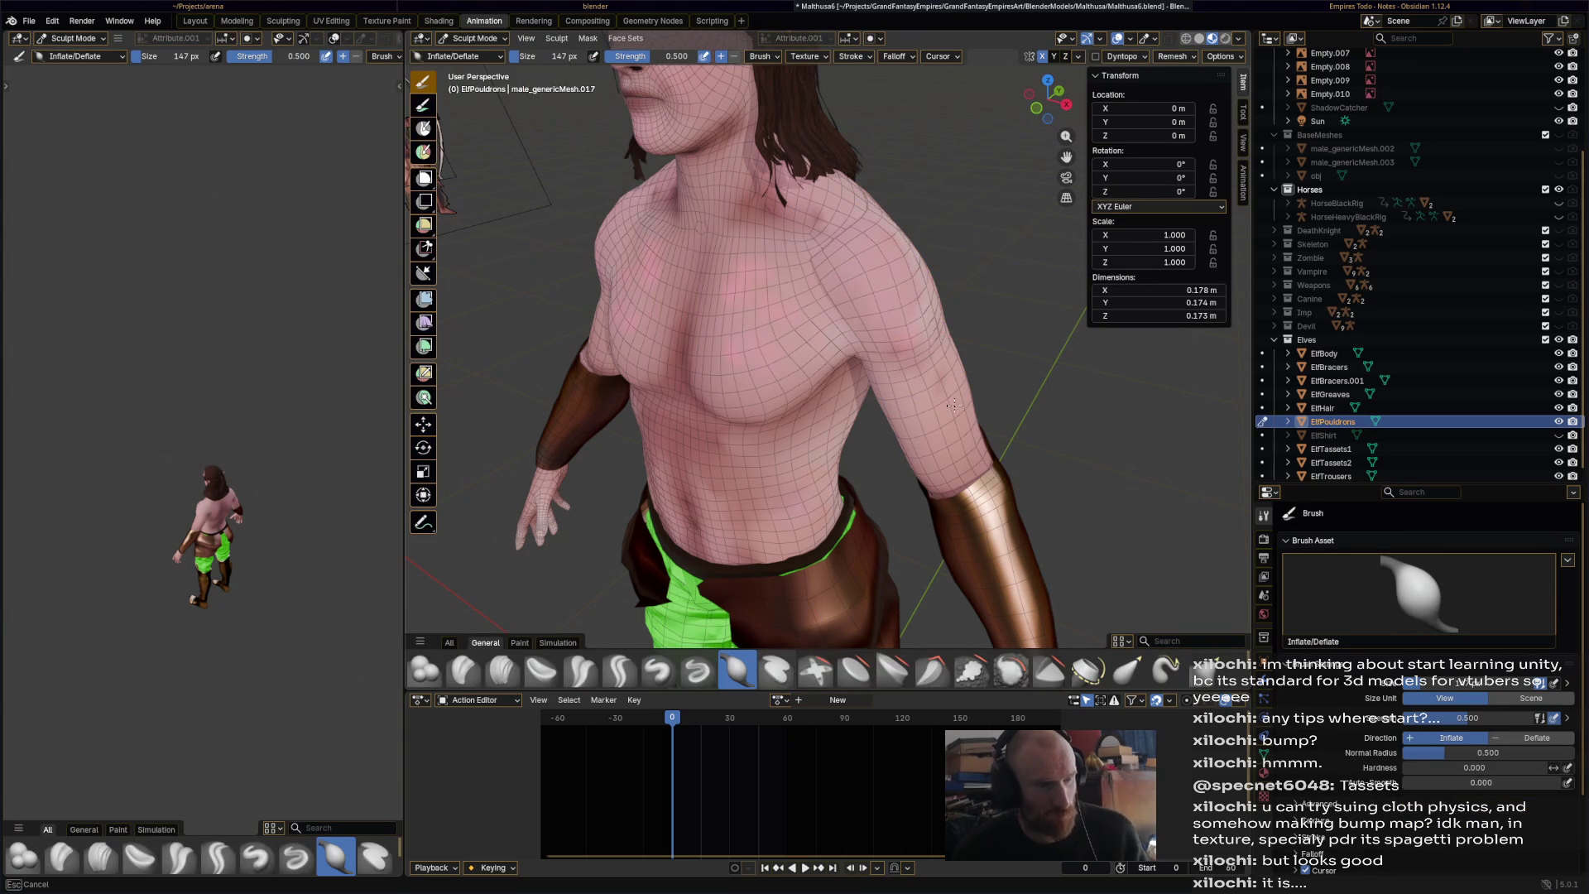
pyautogui.moveTo(865, 366)
pyautogui.mouseDown()
pyautogui.moveTo(907, 357)
pyautogui.moveTo(860, 348)
pyautogui.mouseUp()
pyautogui.moveTo(861, 348); pyautogui.dragTo(703, 248, button='middle')
pyautogui.moveTo(703, 246)
pyautogui.mouseDown()
pyautogui.moveTo(795, 209)
pyautogui.moveTo(835, 231)
pyautogui.mouseUp()
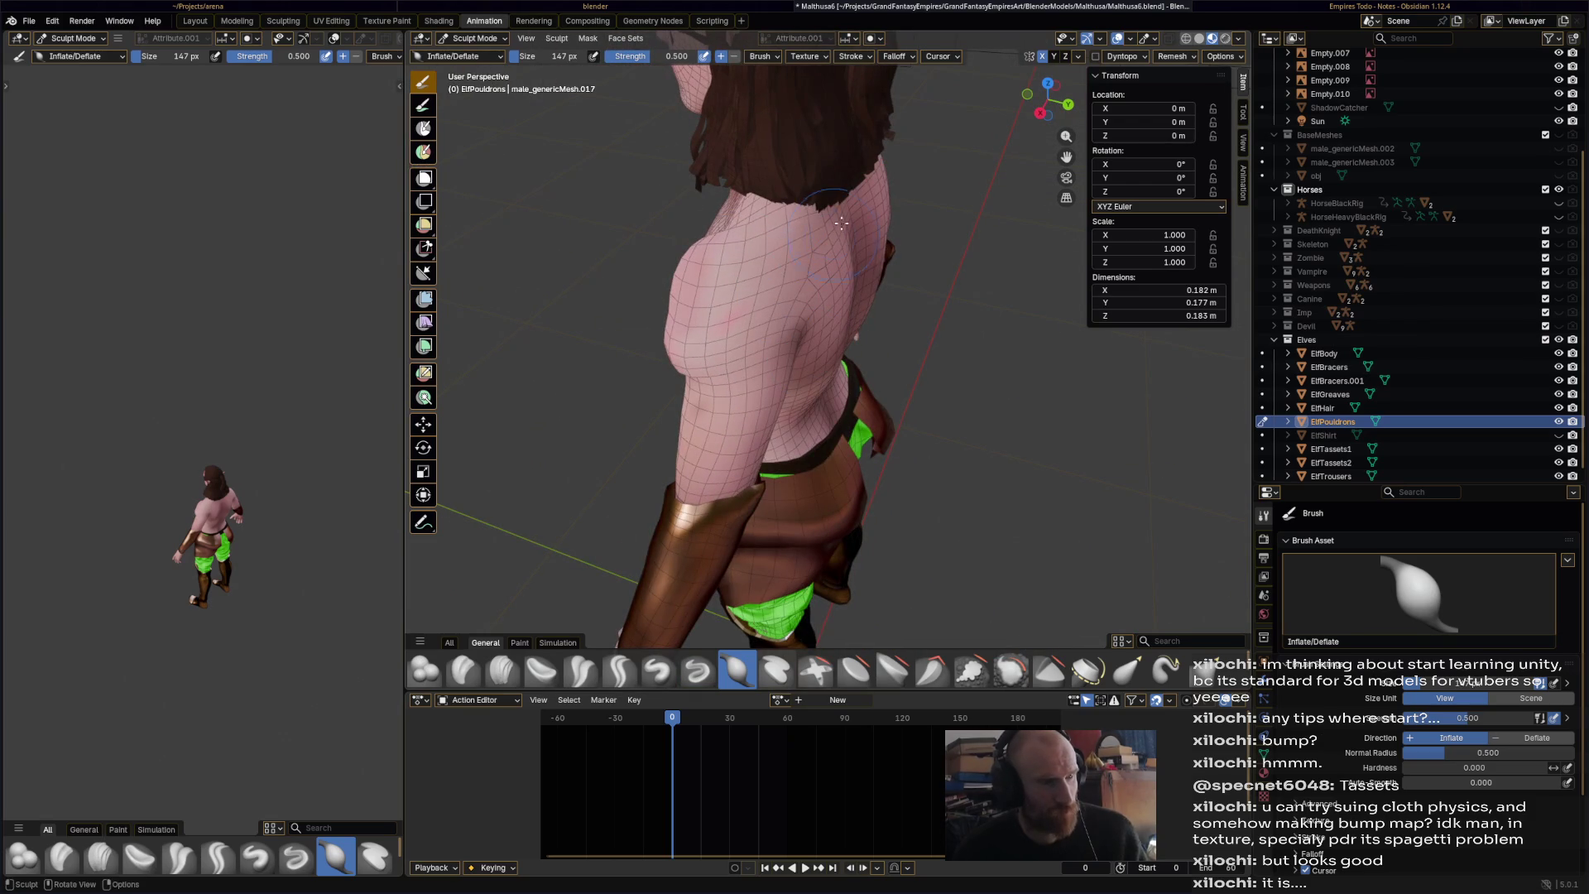
pyautogui.moveTo(790, 338)
pyautogui.mouseDown()
pyautogui.moveTo(811, 176)
pyautogui.moveTo(840, 207)
pyautogui.mouseUp()
pyautogui.moveTo(840, 207)
pyautogui.mouseDown(button='middle')
pyautogui.moveTo(911, 215)
pyautogui.moveTo(866, 221)
pyautogui.moveTo(886, 248)
pyautogui.moveTo(864, 349)
pyautogui.moveTo(551, 69)
pyautogui.mouseUp(button='middle')
# - Return to Object Mode, save the file, and inspect the pauldron from several angles
pyautogui.click(472, 38)
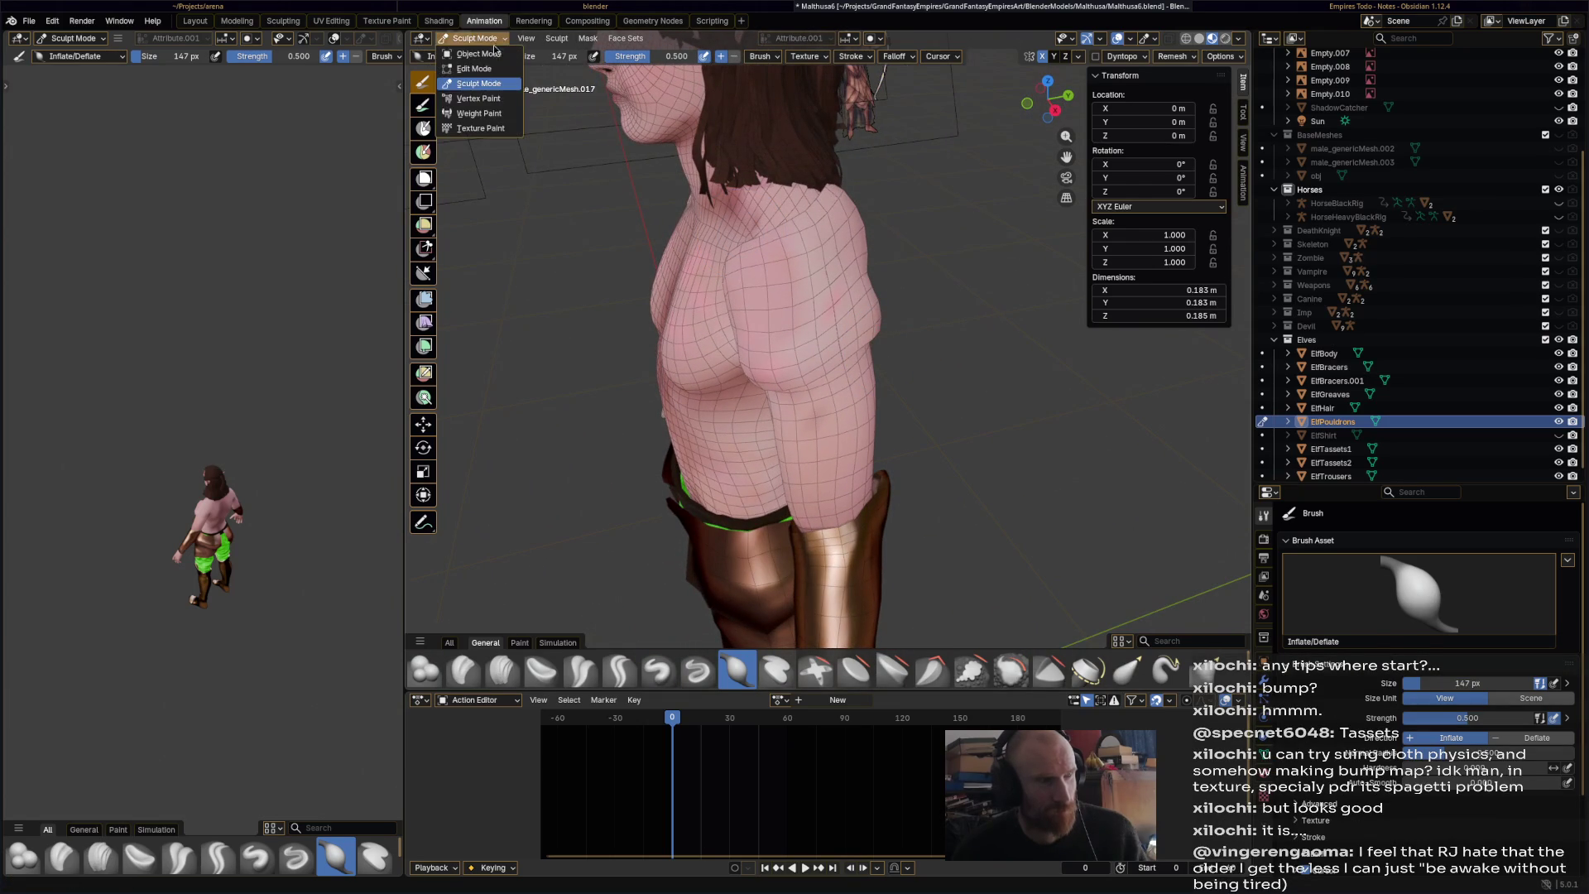
pyautogui.click(476, 54)
pyautogui.hotkey('ctrl', 's')
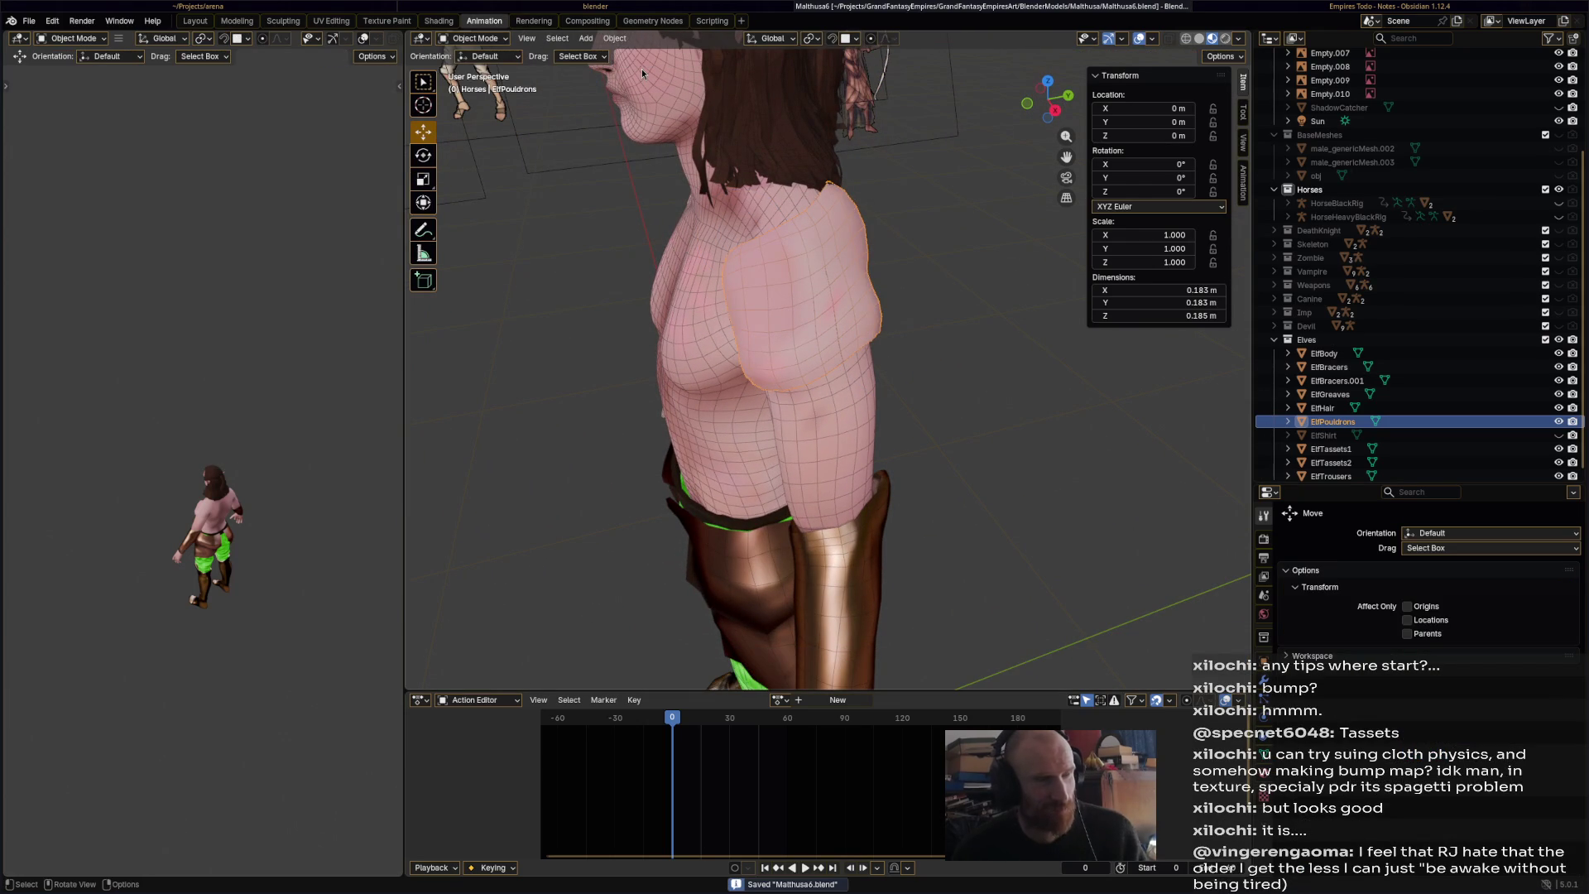
pyautogui.moveTo(735, 262)
pyautogui.mouseDown(button='middle')
pyautogui.moveTo(783, 280)
pyautogui.moveTo(738, 280)
pyautogui.moveTo(775, 286)
pyautogui.moveTo(768, 275)
pyautogui.mouseUp(button='middle')
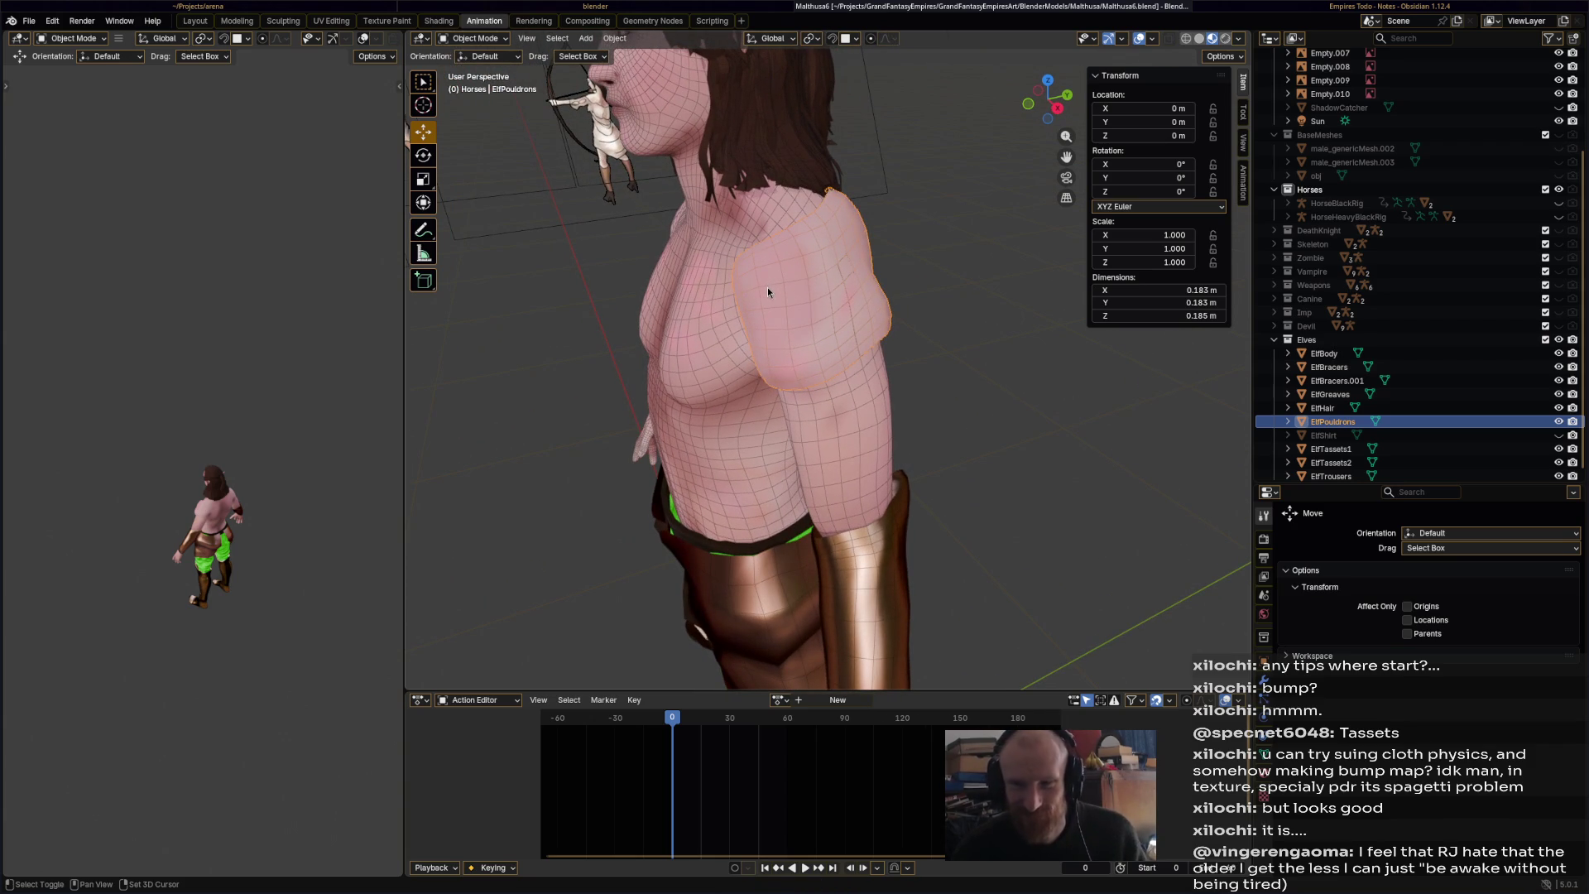
pyautogui.moveTo(767, 288)
pyautogui.mouseDown(button='middle')
pyautogui.moveTo(850, 287)
pyautogui.moveTo(694, 312)
pyautogui.moveTo(848, 316)
pyautogui.mouseUp(button='middle')
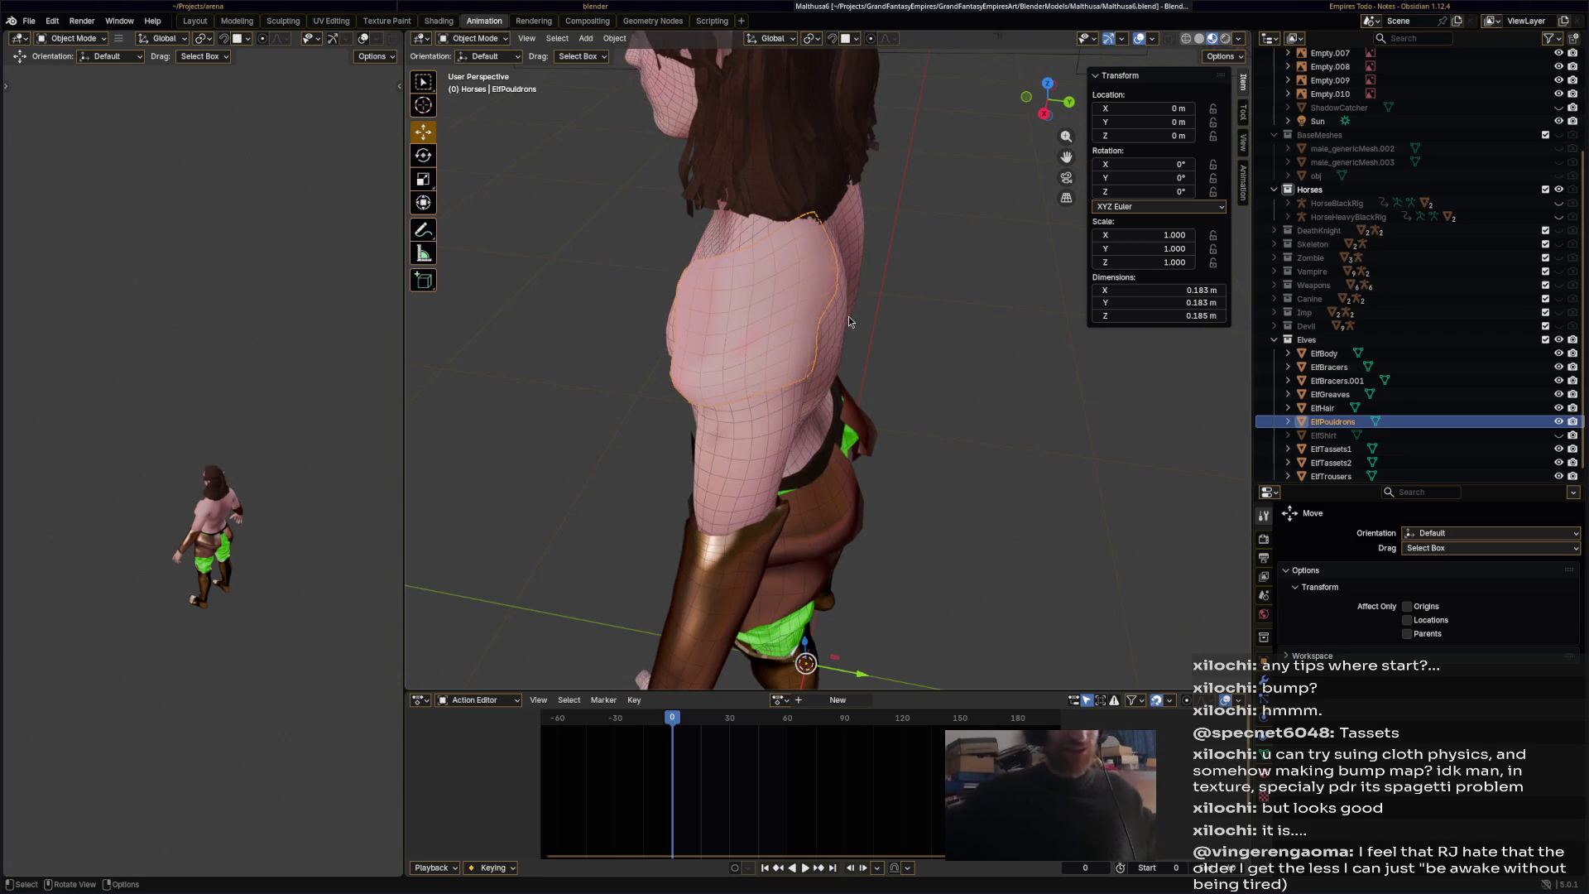
pyautogui.moveTo(751, 400)
pyautogui.mouseDown(button='middle')
pyautogui.moveTo(873, 386)
pyautogui.moveTo(940, 355)
pyautogui.moveTo(800, 364)
pyautogui.moveTo(757, 380)
pyautogui.moveTo(733, 435)
pyautogui.moveTo(706, 434)
pyautogui.mouseUp(button='middle')
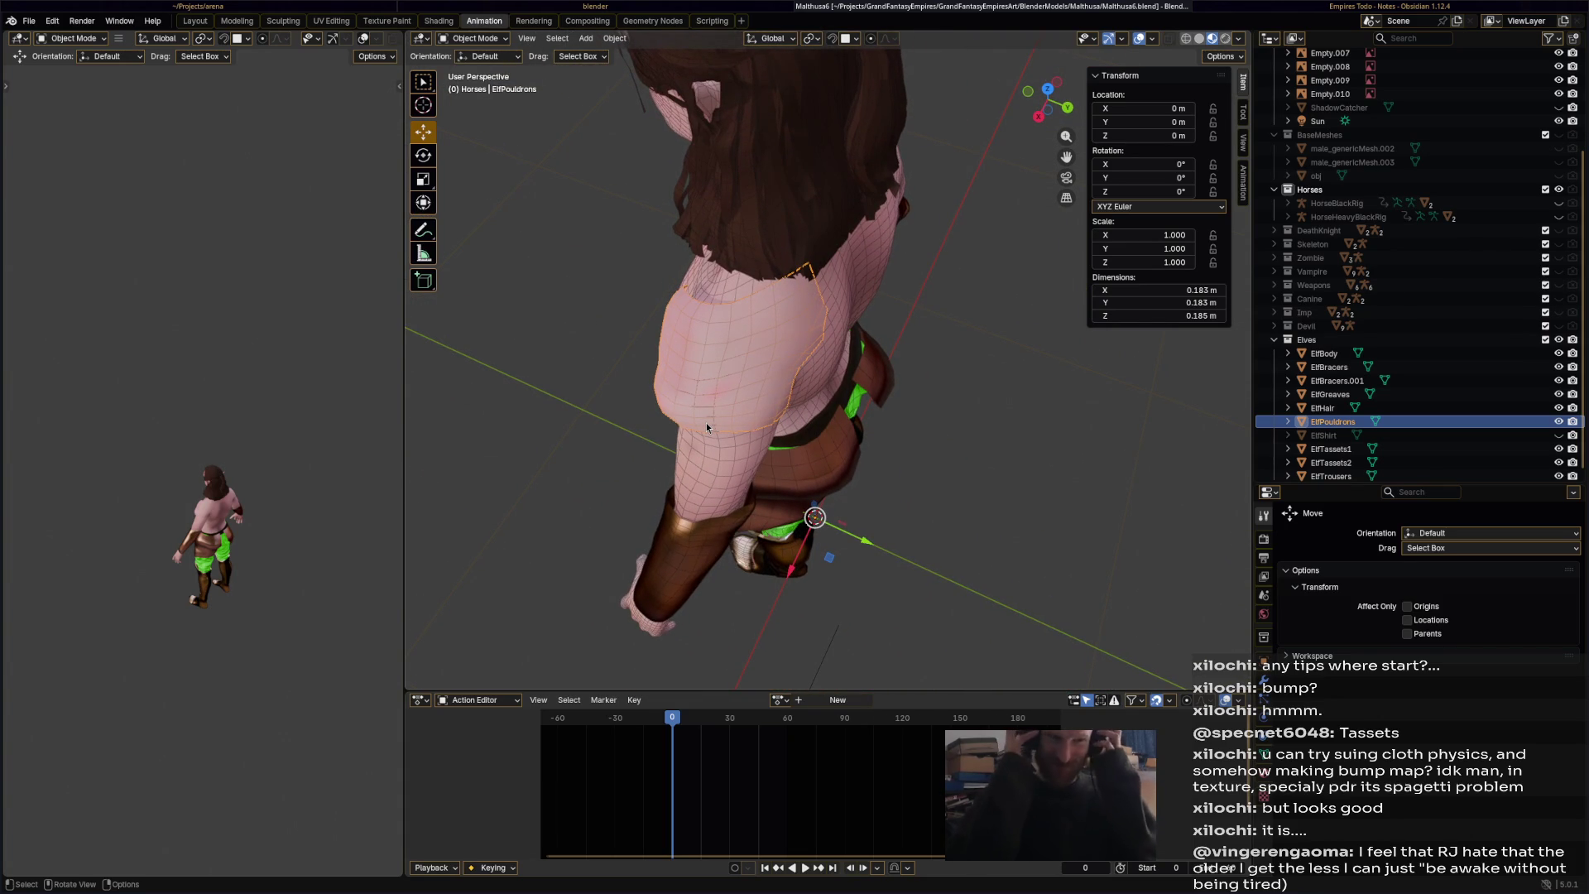
pyautogui.moveTo(700, 426)
pyautogui.mouseDown(button='middle')
pyautogui.moveTo(879, 328)
pyautogui.moveTo(743, 324)
pyautogui.moveTo(663, 356)
pyautogui.moveTo(678, 386)
pyautogui.moveTo(654, 414)
pyautogui.mouseUp(button='middle')
# - Briefly re-enter Sculpt Mode near the hip, return to Object Mode, save, and open Shading
pyautogui.click(491, 41)
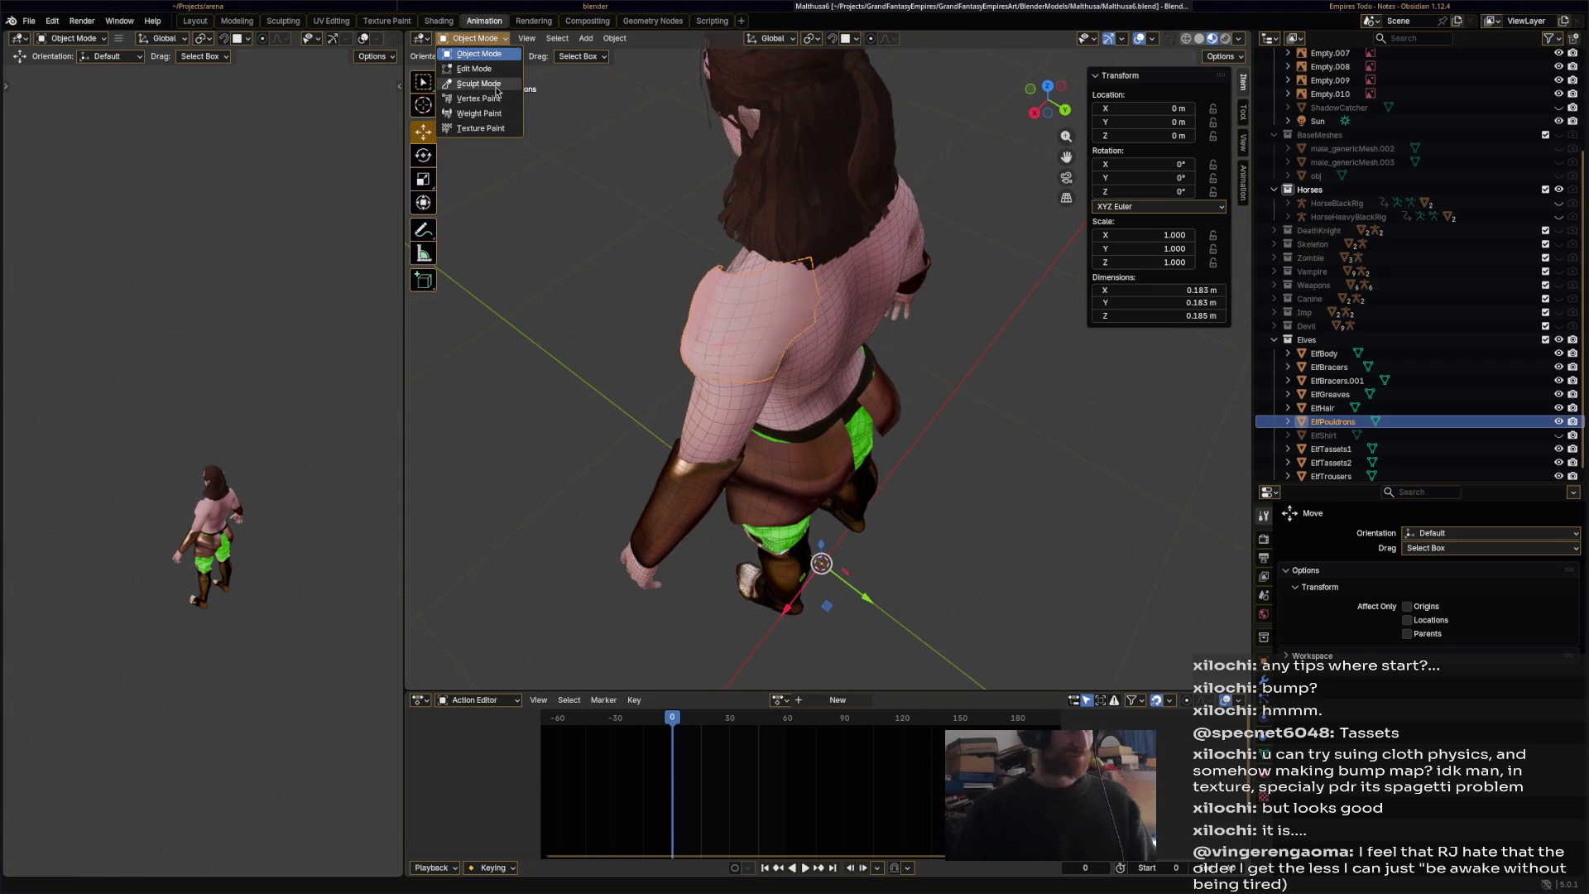
pyautogui.click(478, 84)
pyautogui.moveTo(745, 347)
pyautogui.mouseDown(button='middle')
pyautogui.moveTo(873, 320)
pyautogui.moveTo(770, 287)
pyautogui.moveTo(753, 307)
pyautogui.moveTo(728, 231)
pyautogui.moveTo(711, 265)
pyautogui.mouseUp(button='middle')
pyautogui.click(478, 39)
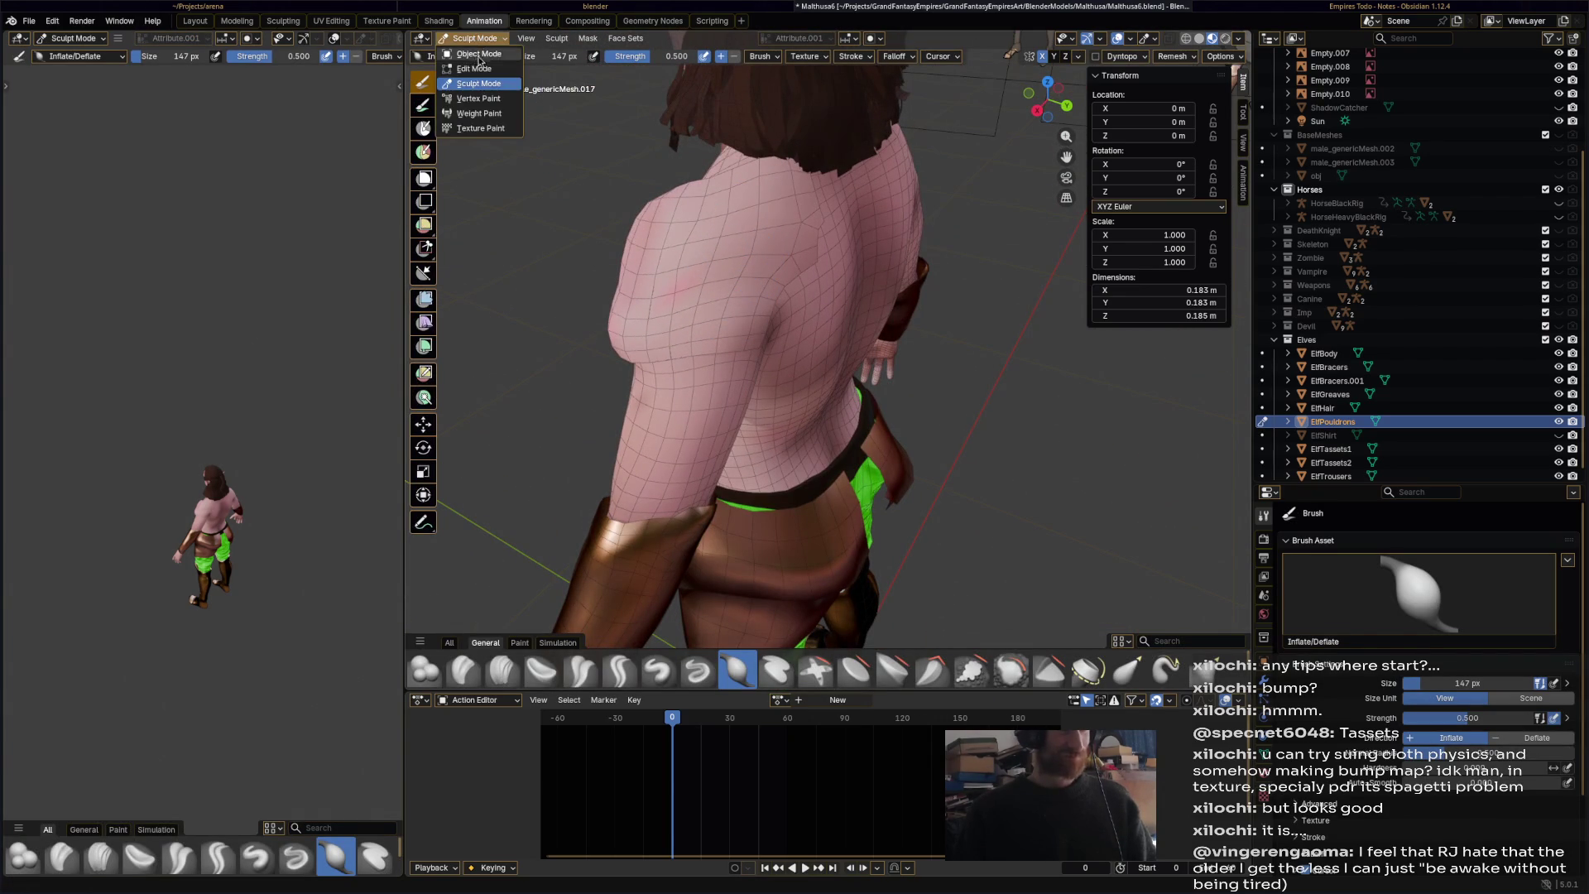
pyautogui.click(472, 57)
pyautogui.hotkey('ctrl', 's')
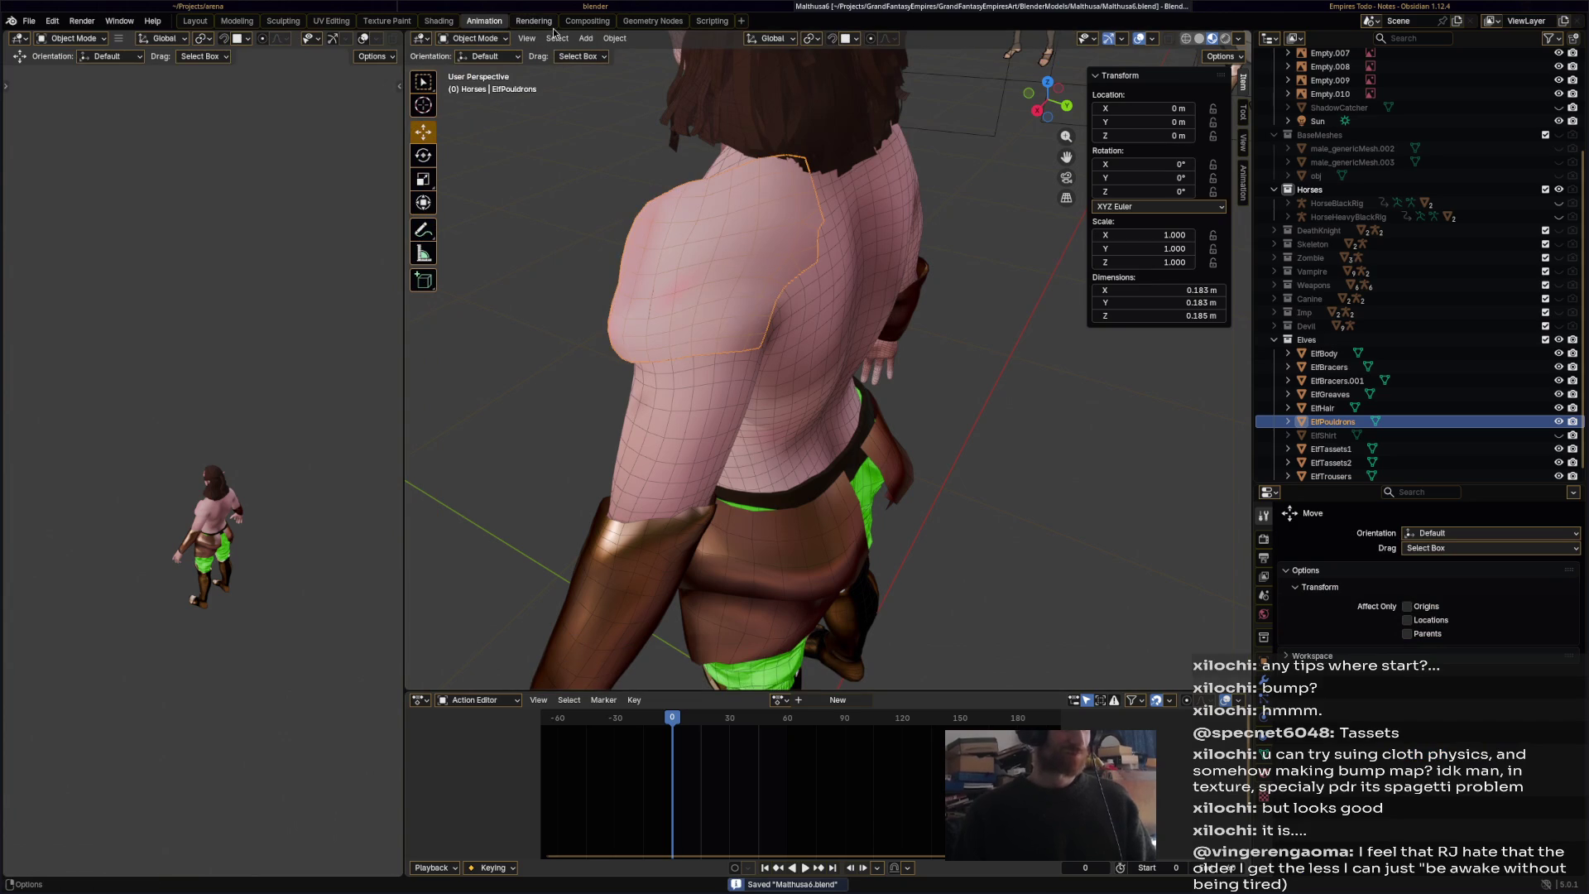
pyautogui.click(438, 20)
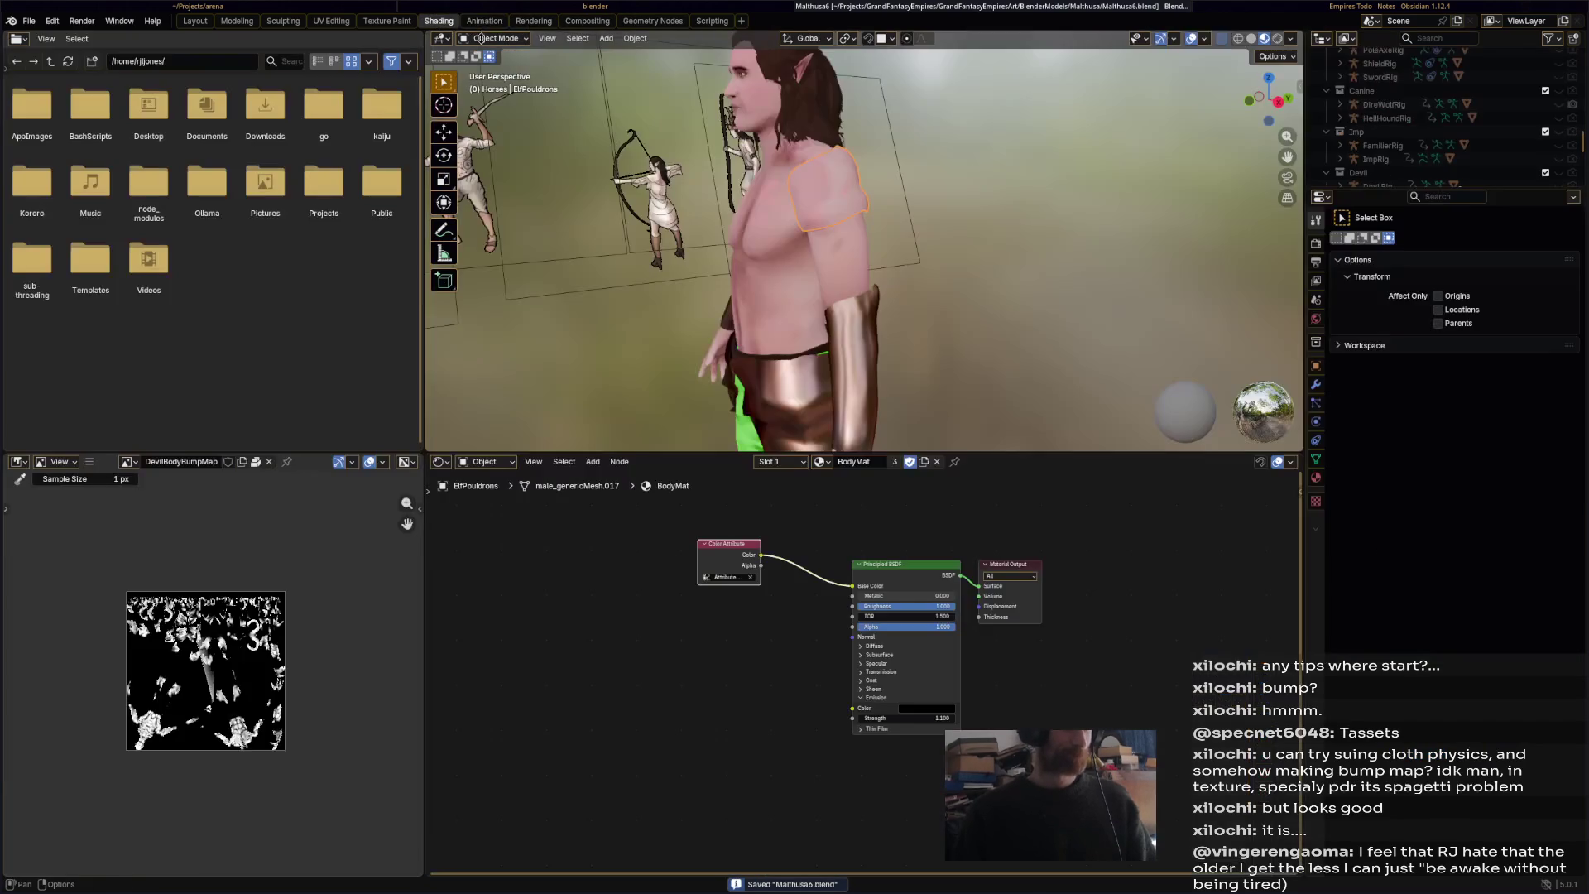
# - Assign the ElfArmourMat material to the pauldron and save the file
pyautogui.click(824, 462)
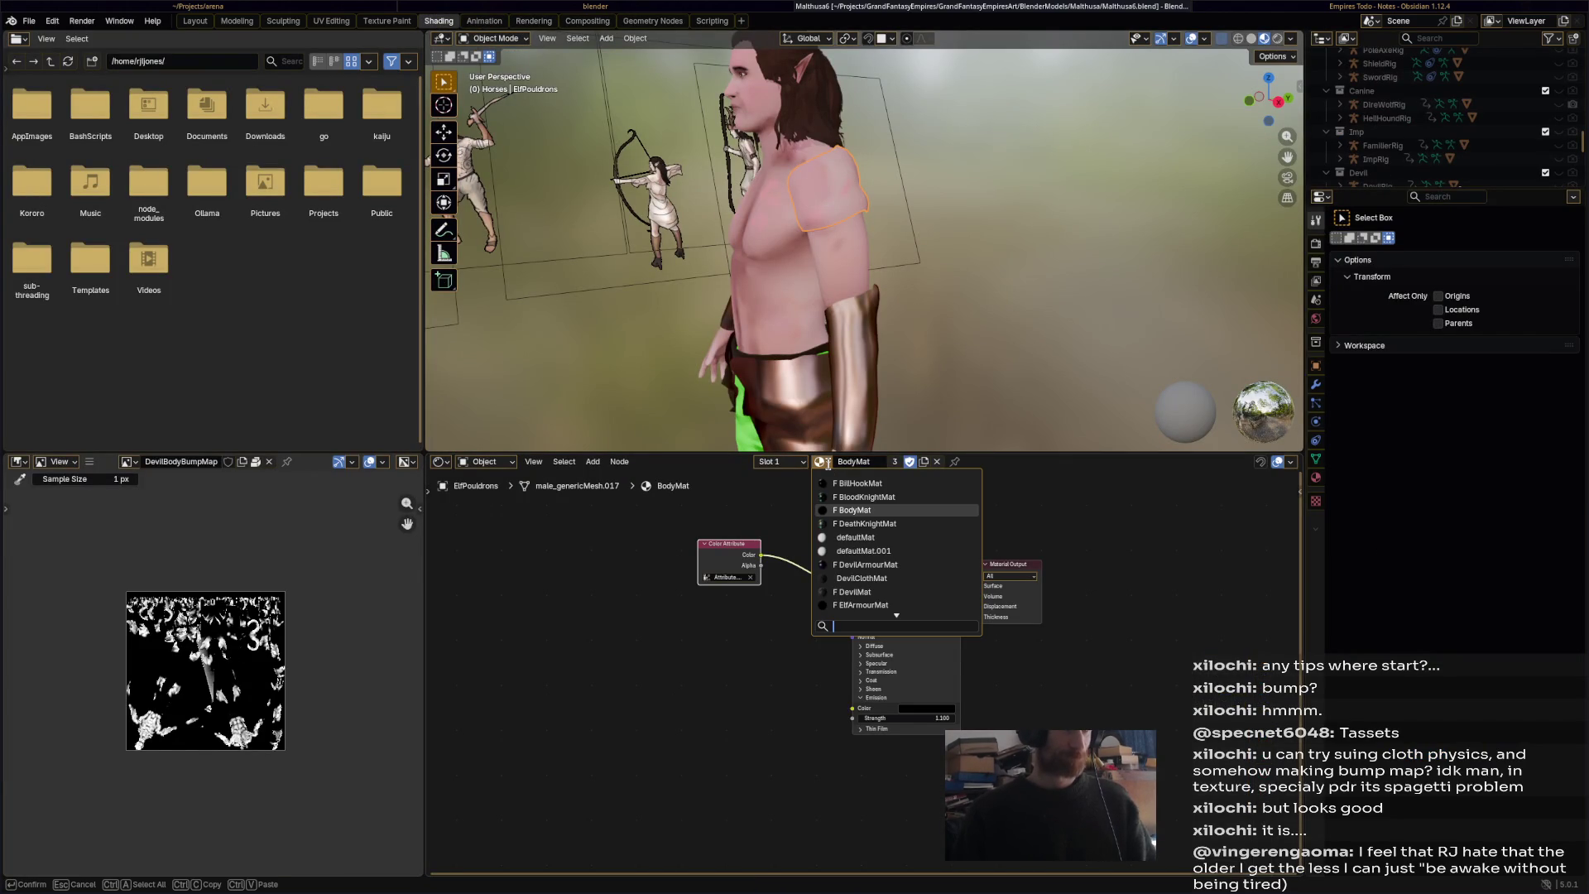
pyautogui.scroll(-5, 912, 588)
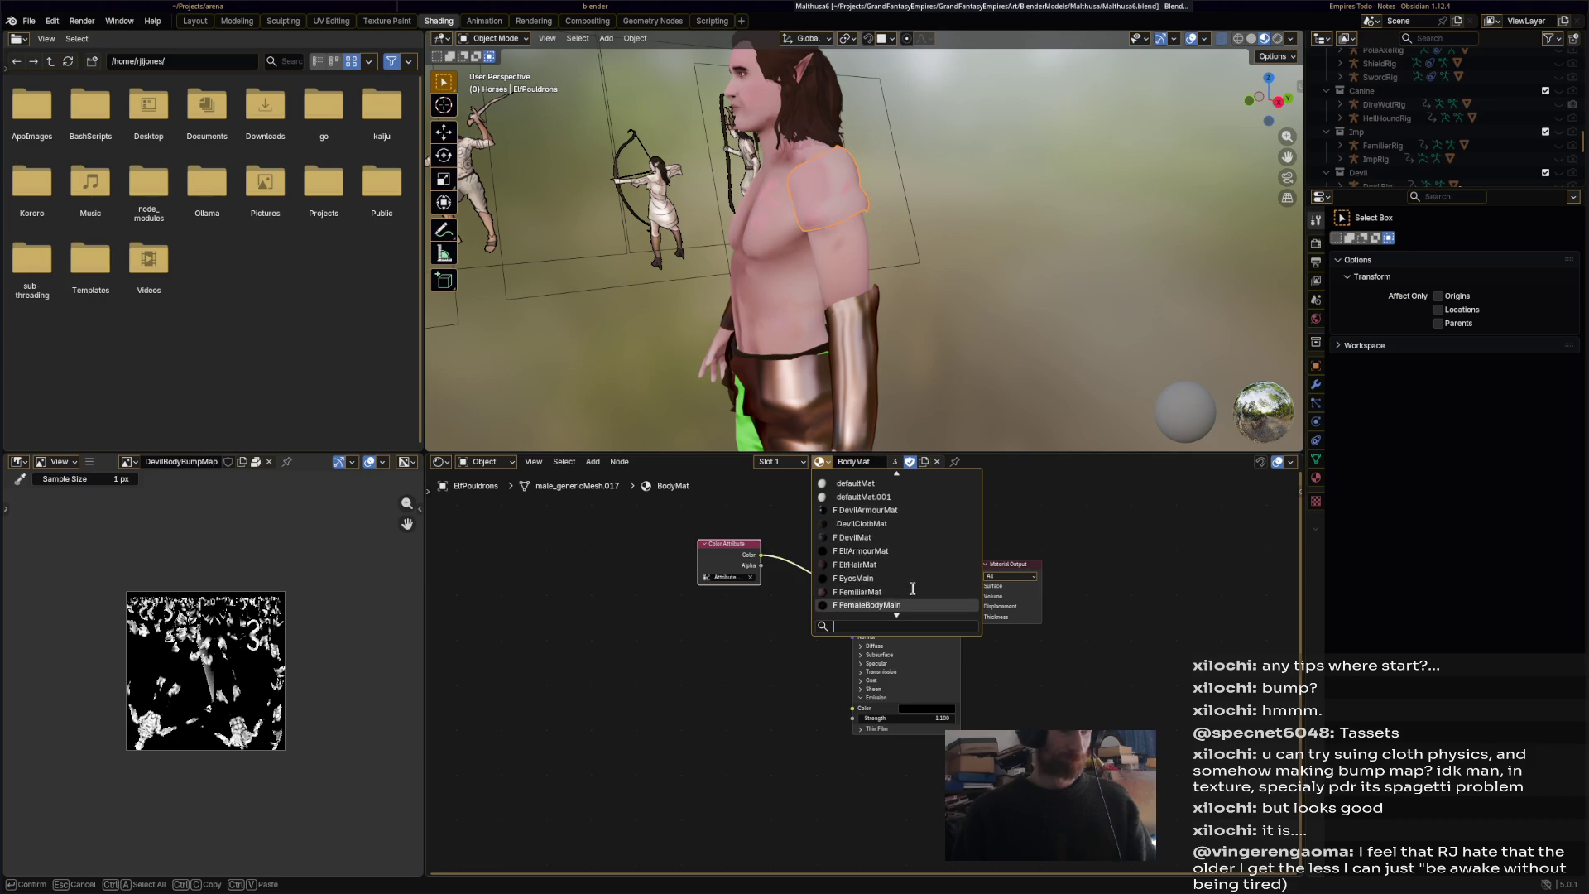
pyautogui.click(921, 538)
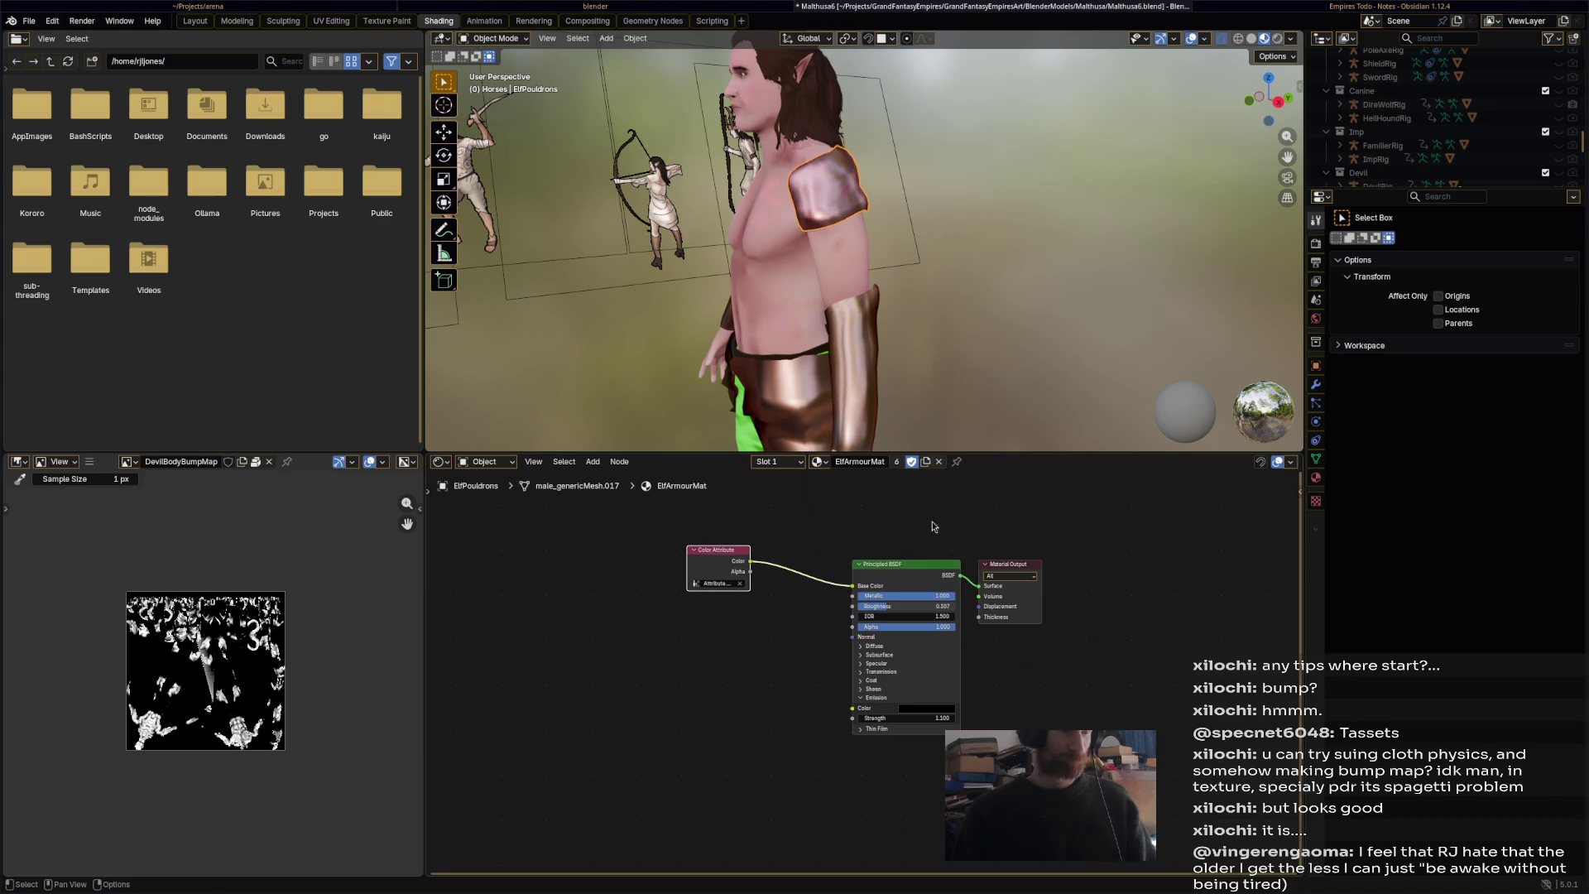
pyautogui.hotkey('ctrl', 's')
pyautogui.moveTo(784, 276)
pyautogui.mouseDown(button='middle')
pyautogui.moveTo(873, 337)
pyautogui.moveTo(711, 216)
pyautogui.moveTo(549, 53)
pyautogui.mouseUp(button='middle')
# - Select the pauldron, return to the Animation workspace and save again
pyautogui.click(500, 39)
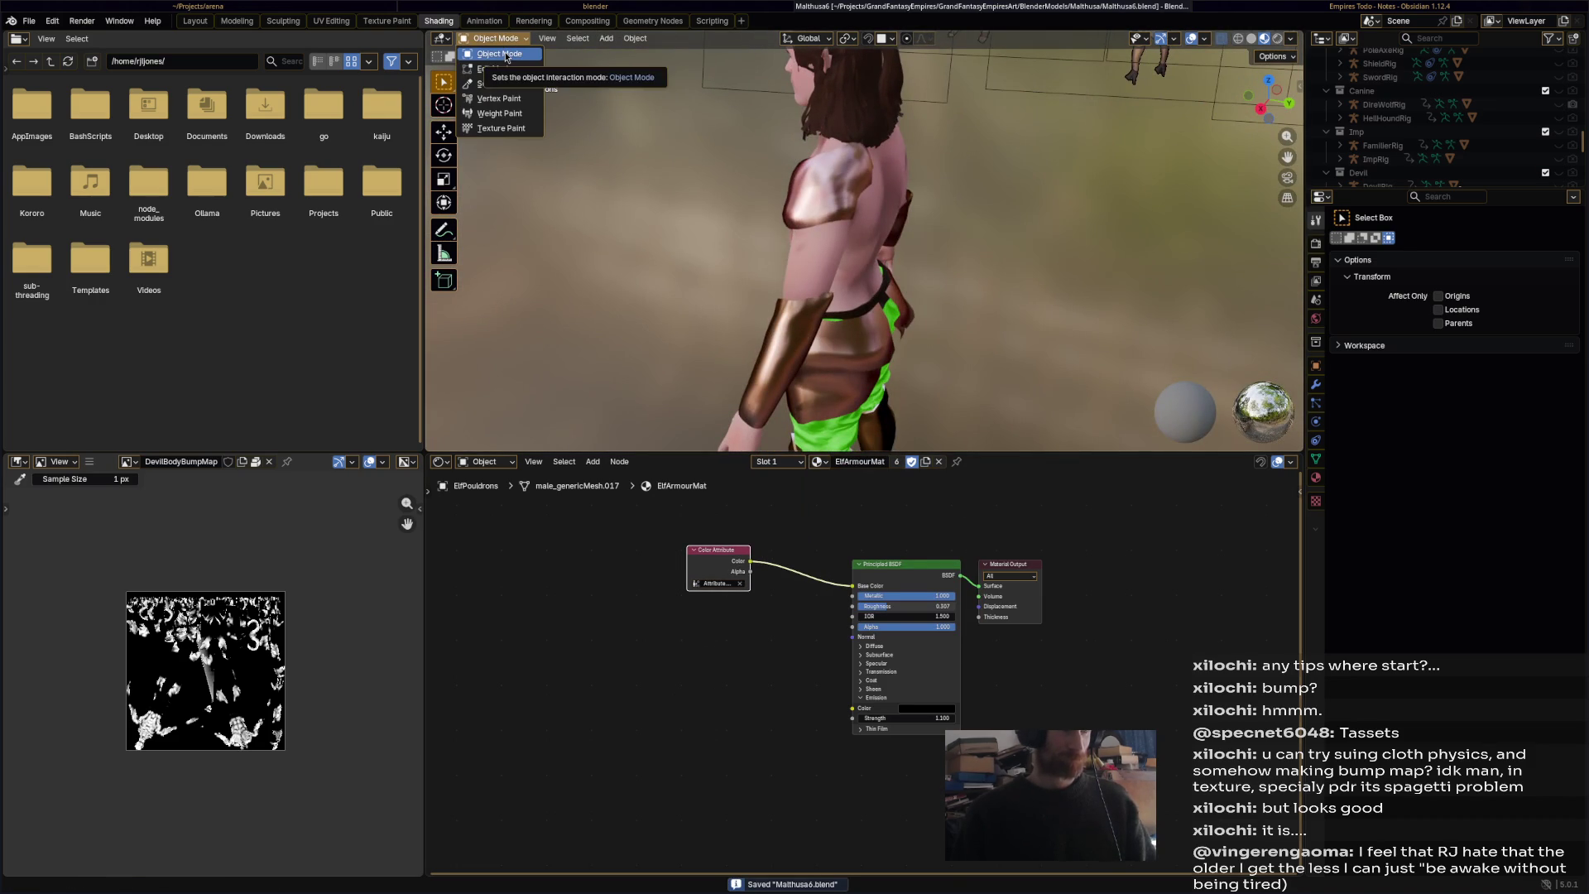
pyautogui.click(505, 54)
pyautogui.moveTo(788, 240); pyautogui.dragTo(853, 227, button='middle')
pyautogui.click(852, 226)
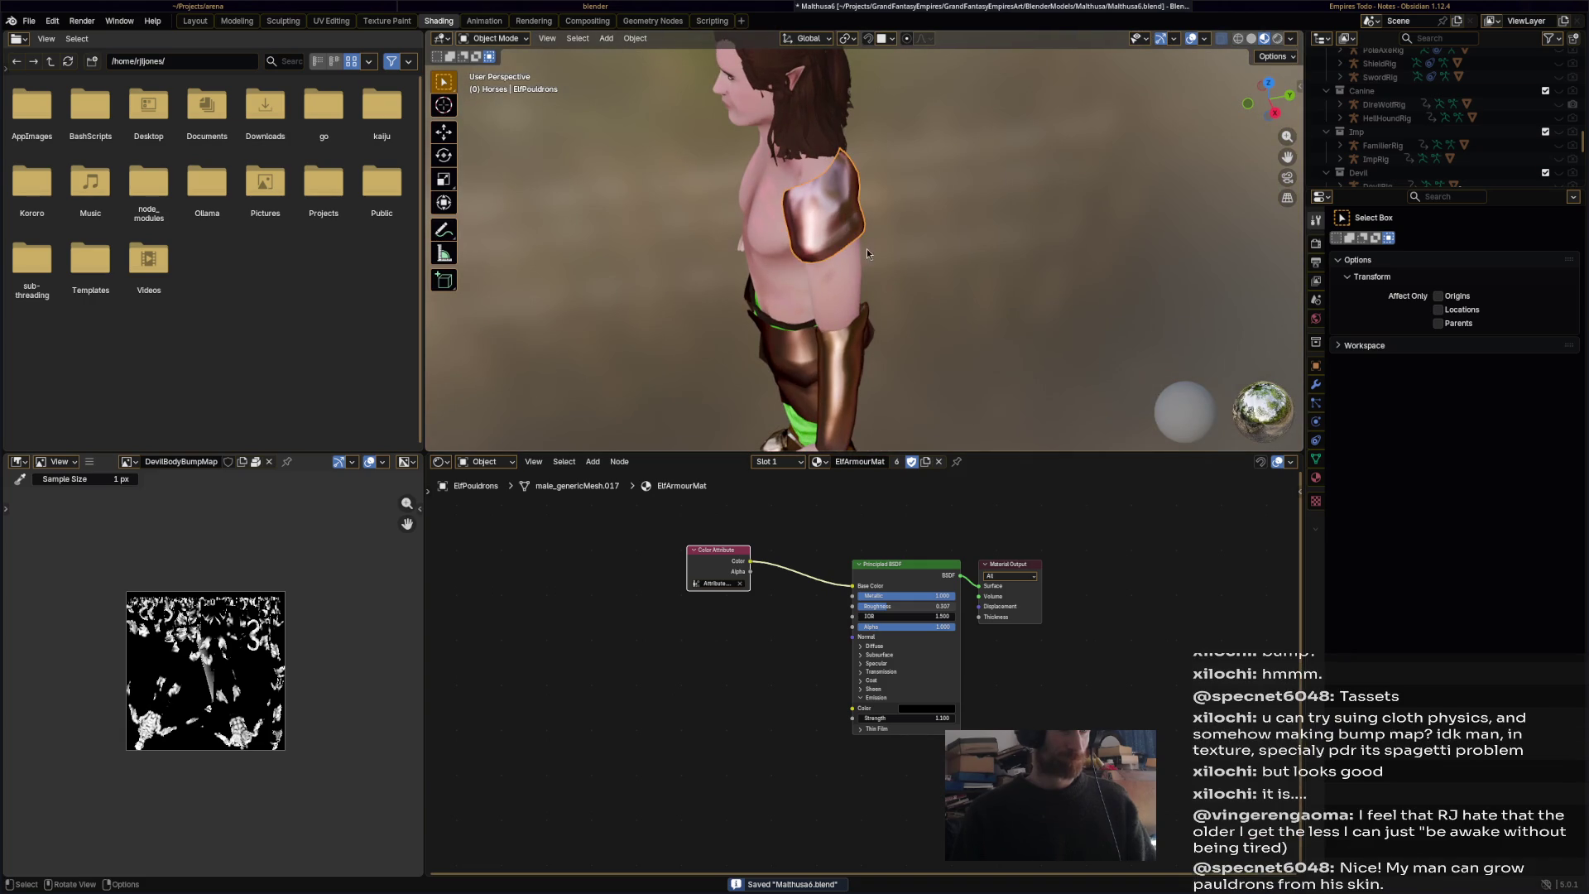
pyautogui.click(496, 39)
pyautogui.click(492, 39)
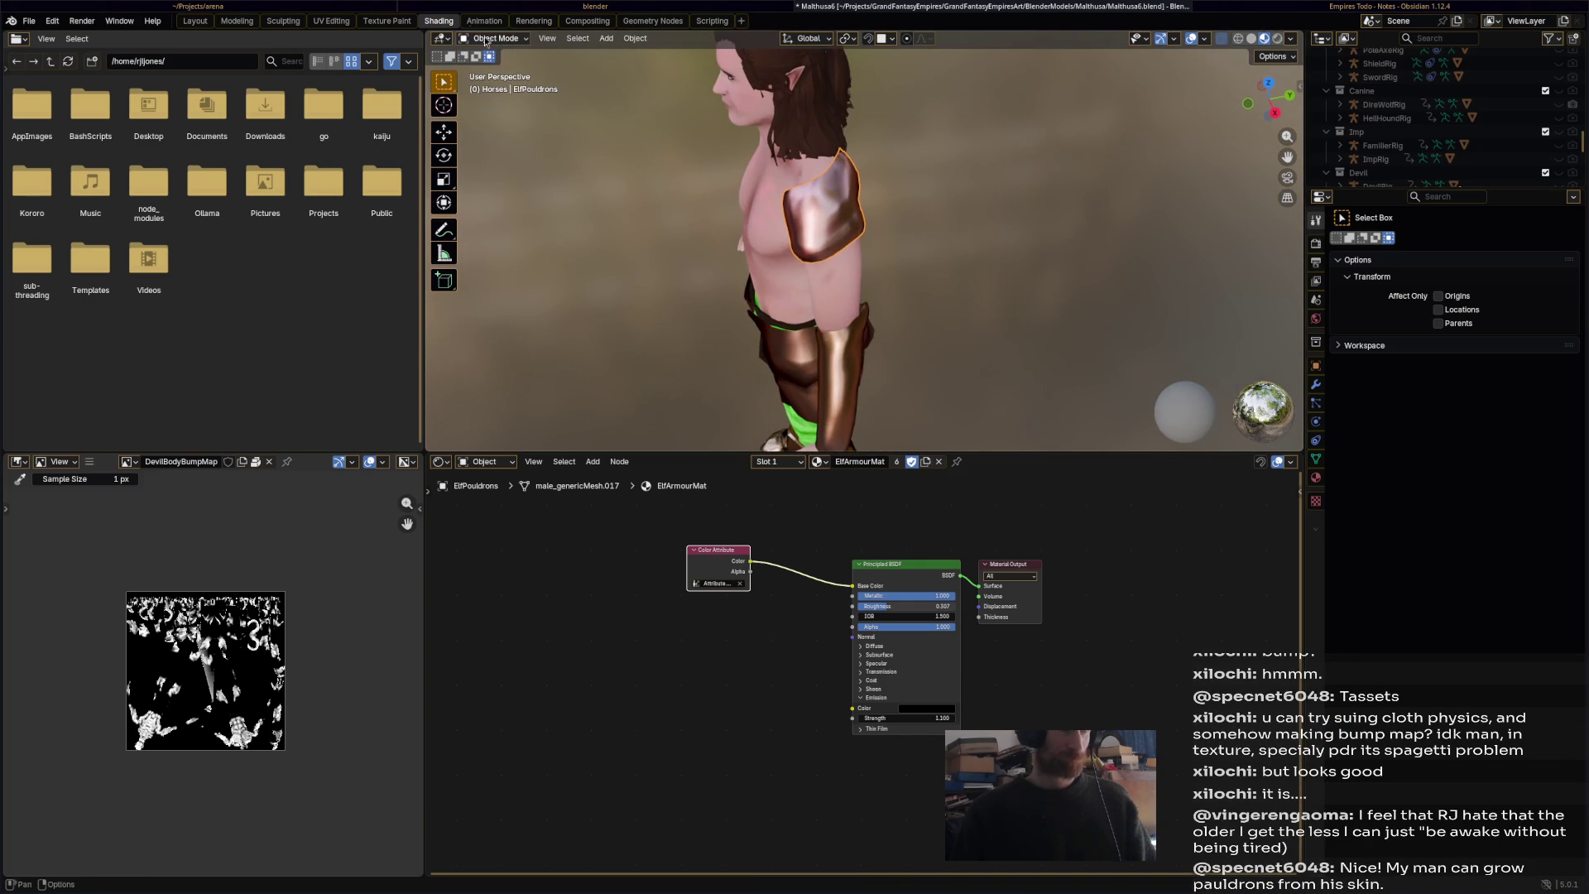
pyautogui.click(476, 25)
pyautogui.moveTo(629, 274)
pyautogui.mouseDown(button='middle')
pyautogui.moveTo(798, 273)
pyautogui.moveTo(816, 246)
pyautogui.moveTo(905, 318)
pyautogui.mouseUp(button='middle')
pyautogui.hotkey('ctrl', 's')
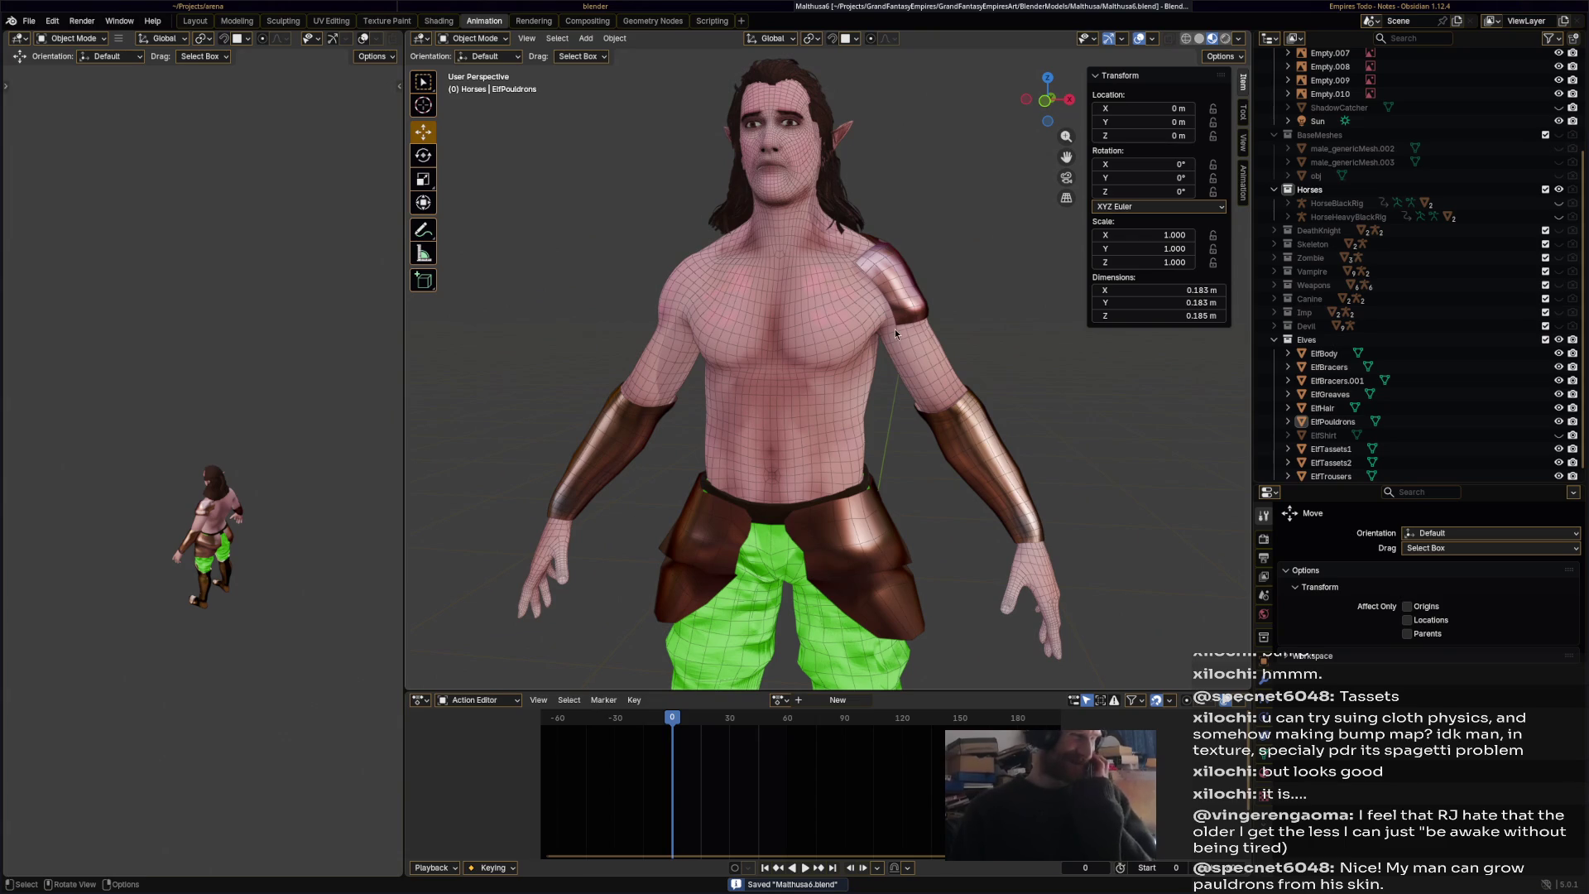
# - Select the ElfPouldrons shoulder armour and enter Edit Mode
pyautogui.click(903, 321)
pyautogui.moveTo(903, 321)
pyautogui.mouseDown(button='middle')
pyautogui.moveTo(848, 378)
pyautogui.moveTo(867, 325)
pyautogui.mouseUp(button='middle')
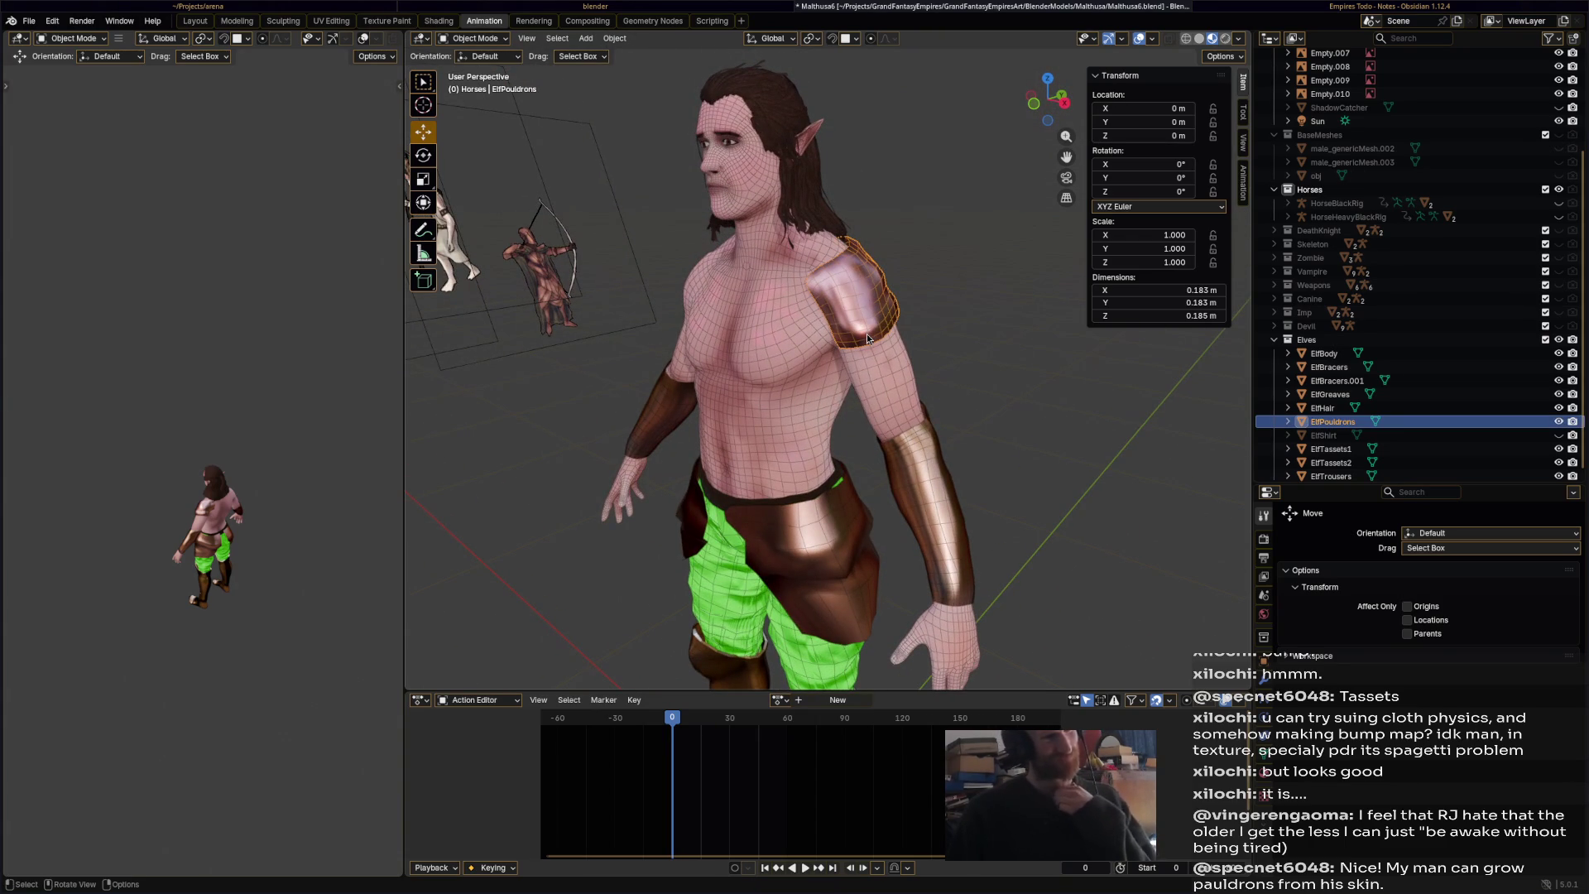
pyautogui.moveTo(843, 354)
pyautogui.mouseDown(button='middle')
pyautogui.moveTo(902, 316)
pyautogui.moveTo(755, 375)
pyautogui.moveTo(880, 363)
pyautogui.moveTo(886, 347)
pyautogui.mouseUp(button='middle')
pyautogui.click(475, 38)
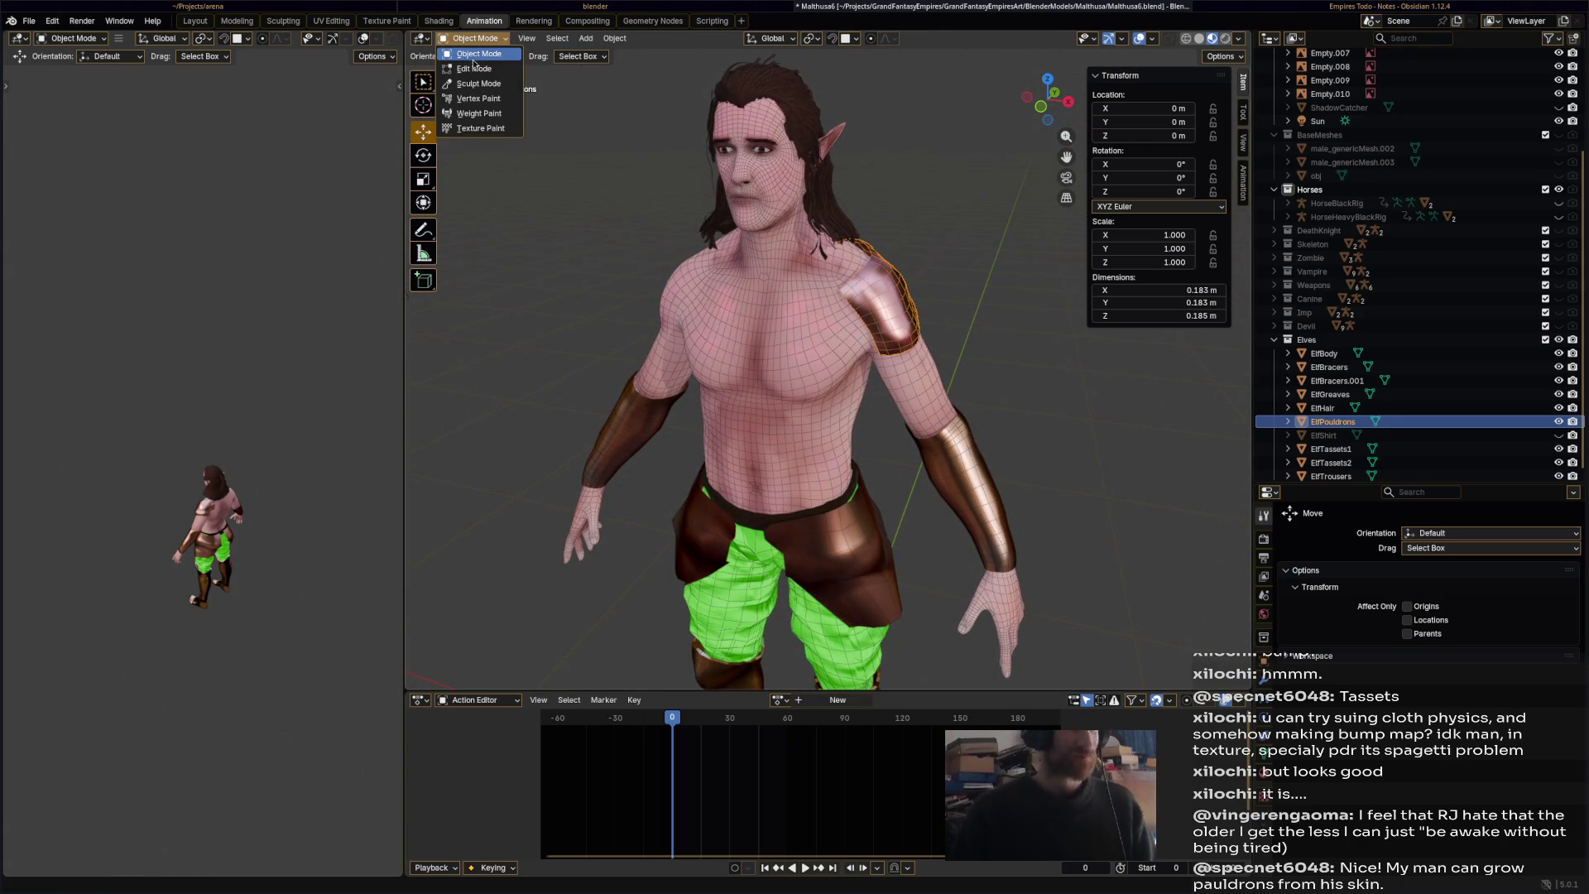
pyautogui.click(475, 69)
# - Clear the mesh selection and try linked selection on the shoulder piece
pyautogui.scroll(5, 712, 207)
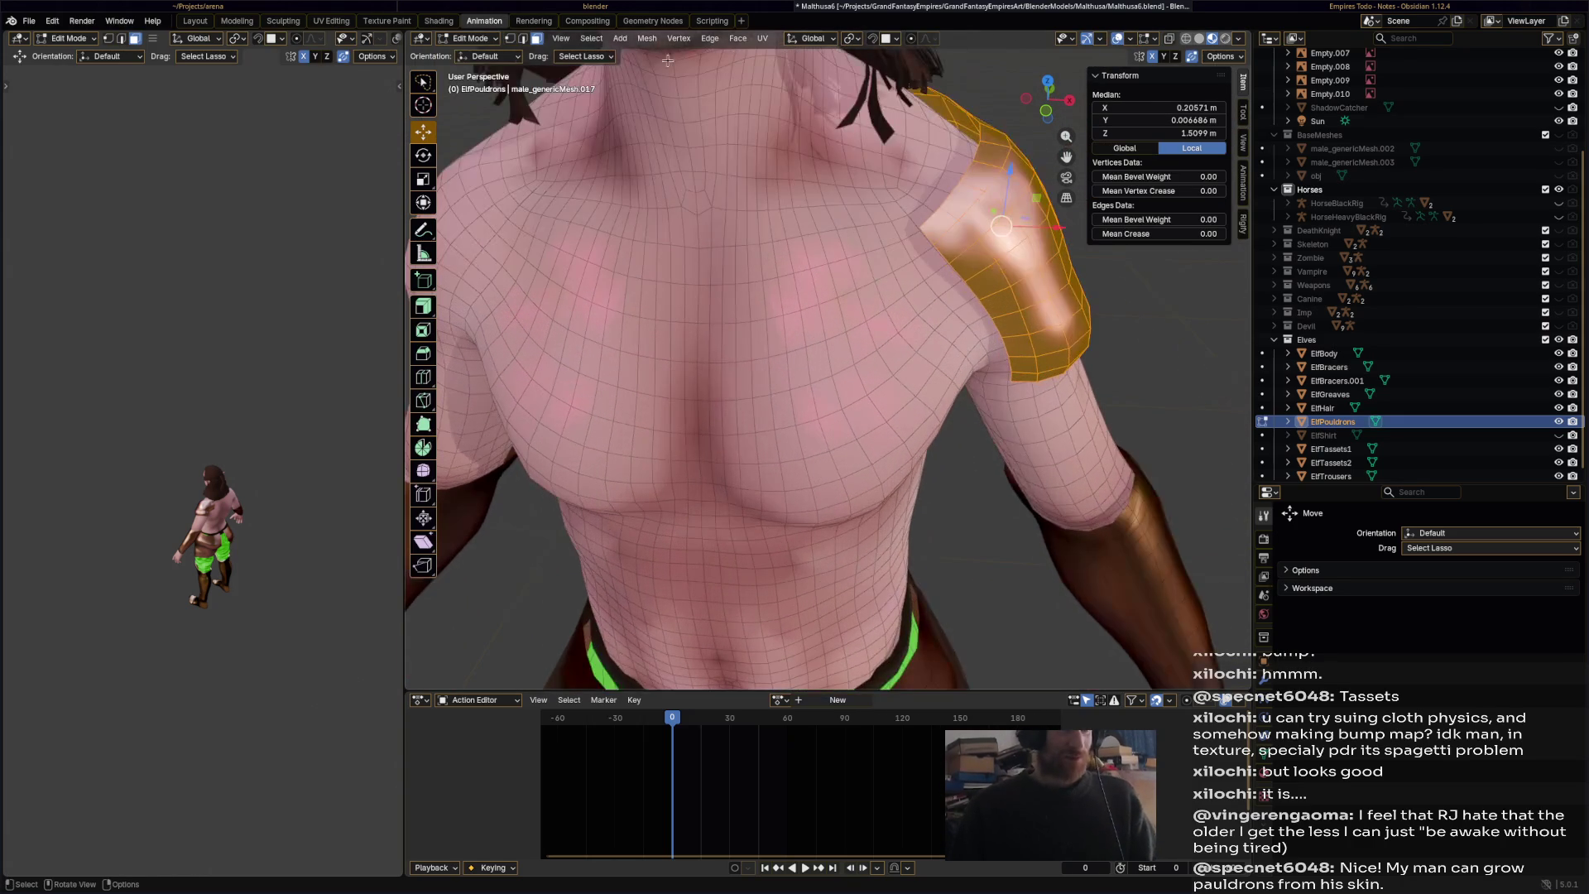
pyautogui.hotkey('ctrl', 'z')
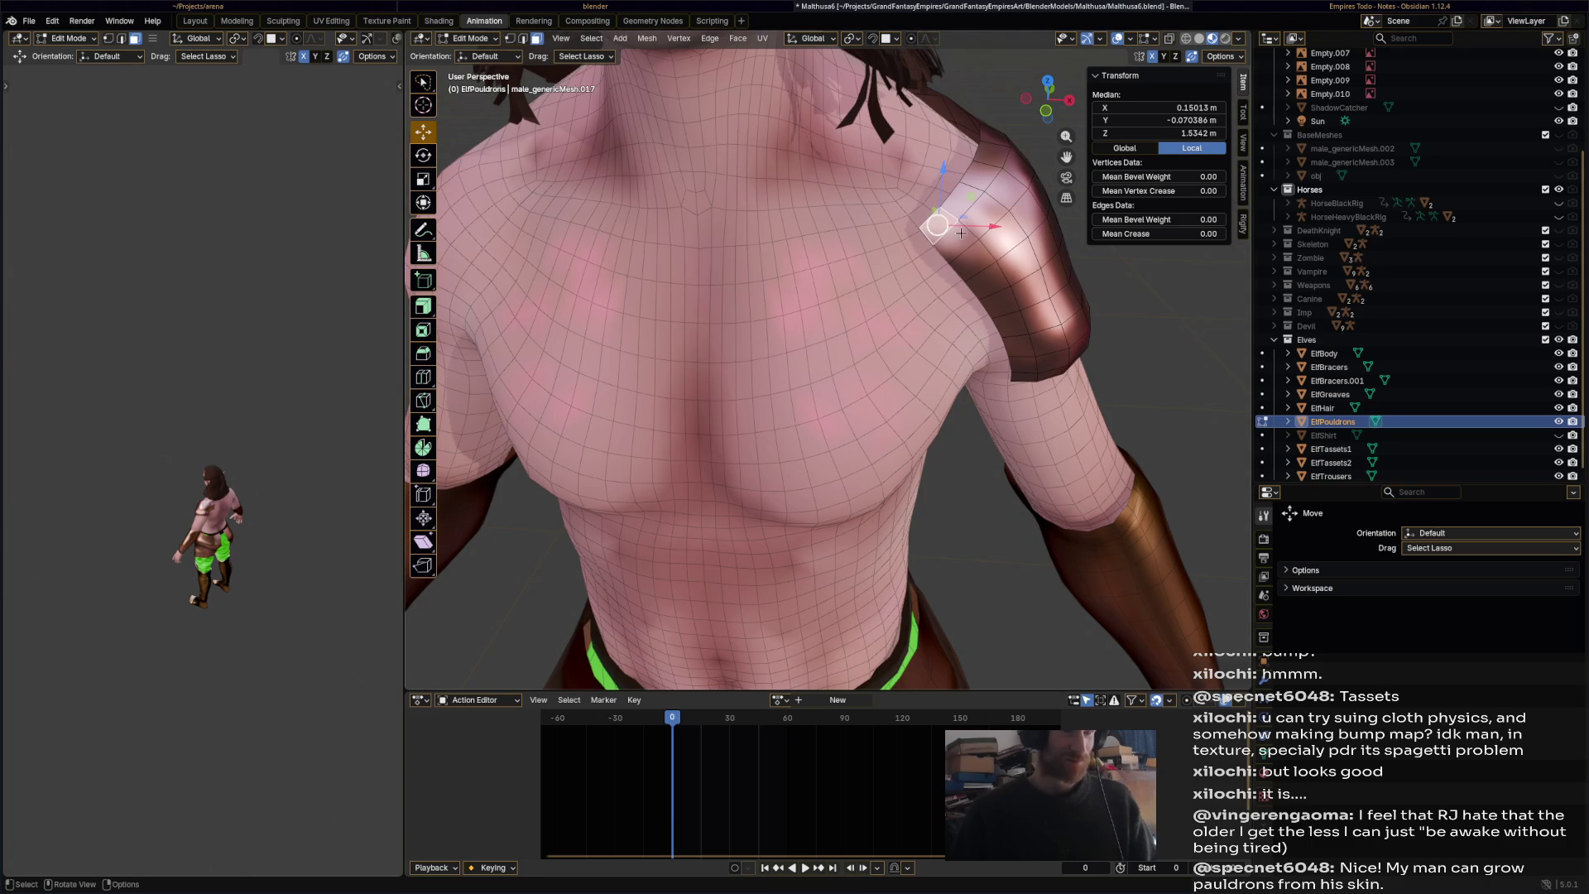
pyautogui.scroll(-8, 932, 233)
pyautogui.moveTo(757, 340)
pyautogui.mouseDown(button='middle')
pyautogui.moveTo(836, 352)
pyautogui.moveTo(729, 262)
pyautogui.moveTo(763, 302)
pyautogui.moveTo(831, 331)
pyautogui.mouseUp(button='middle')
pyautogui.hotkey('alt', 'a')
pyautogui.scroll(6, 837, 337)
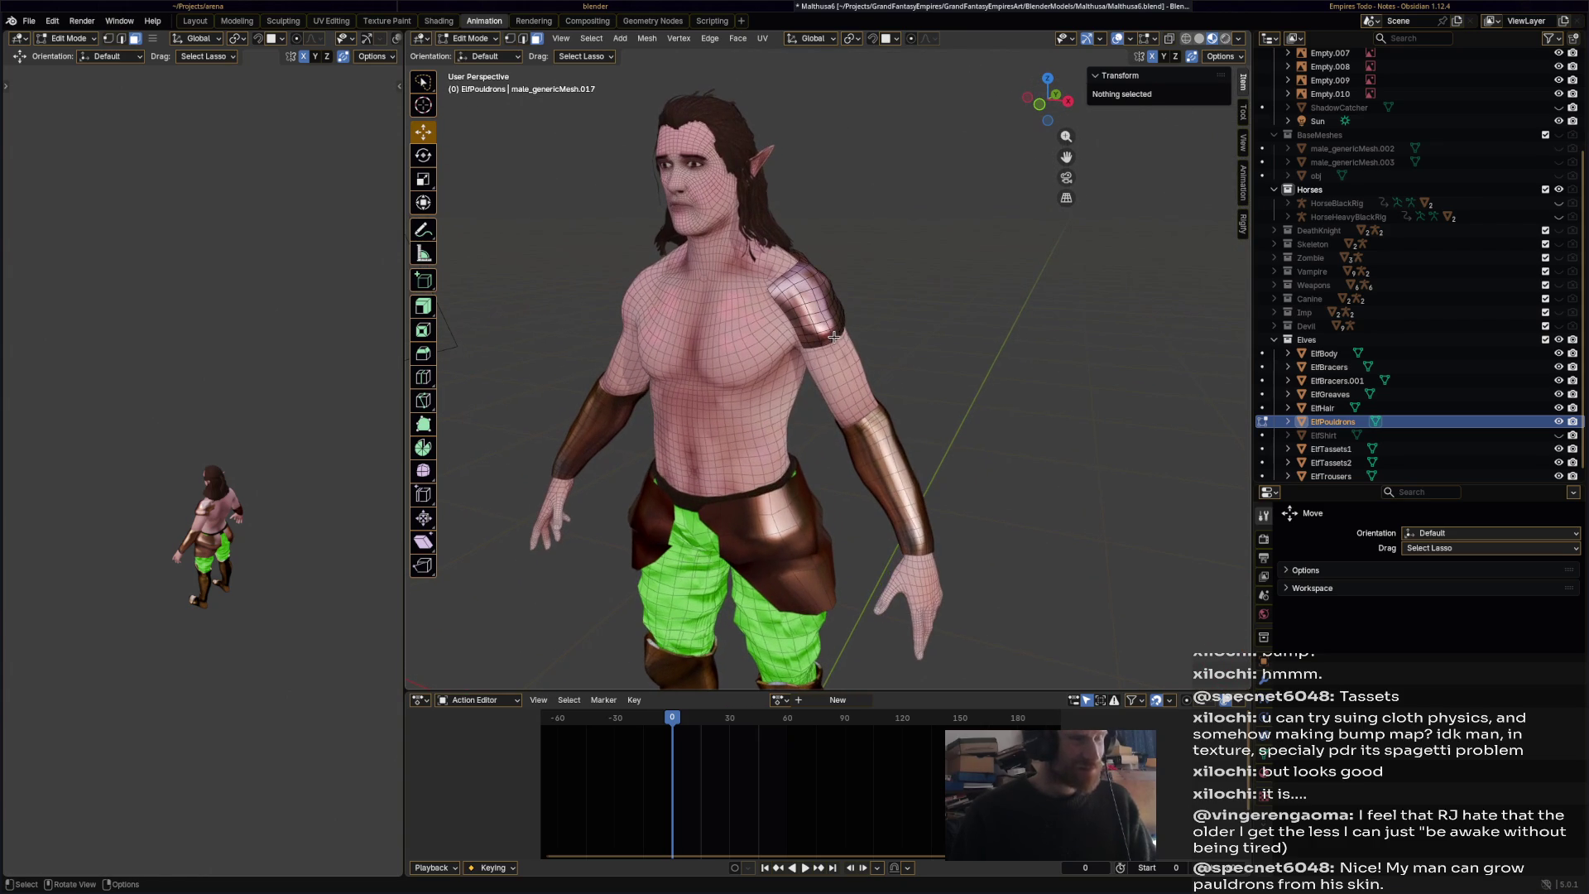
pyautogui.press('l')
pyautogui.scroll(1, 817, 307)
pyautogui.moveTo(817, 308); pyautogui.dragTo(789, 317, button='middle')
pyautogui.press('l')
pyautogui.moveTo(916, 367); pyautogui.dragTo(662, 310, button='middle')
pyautogui.scroll(8, 653, 307)
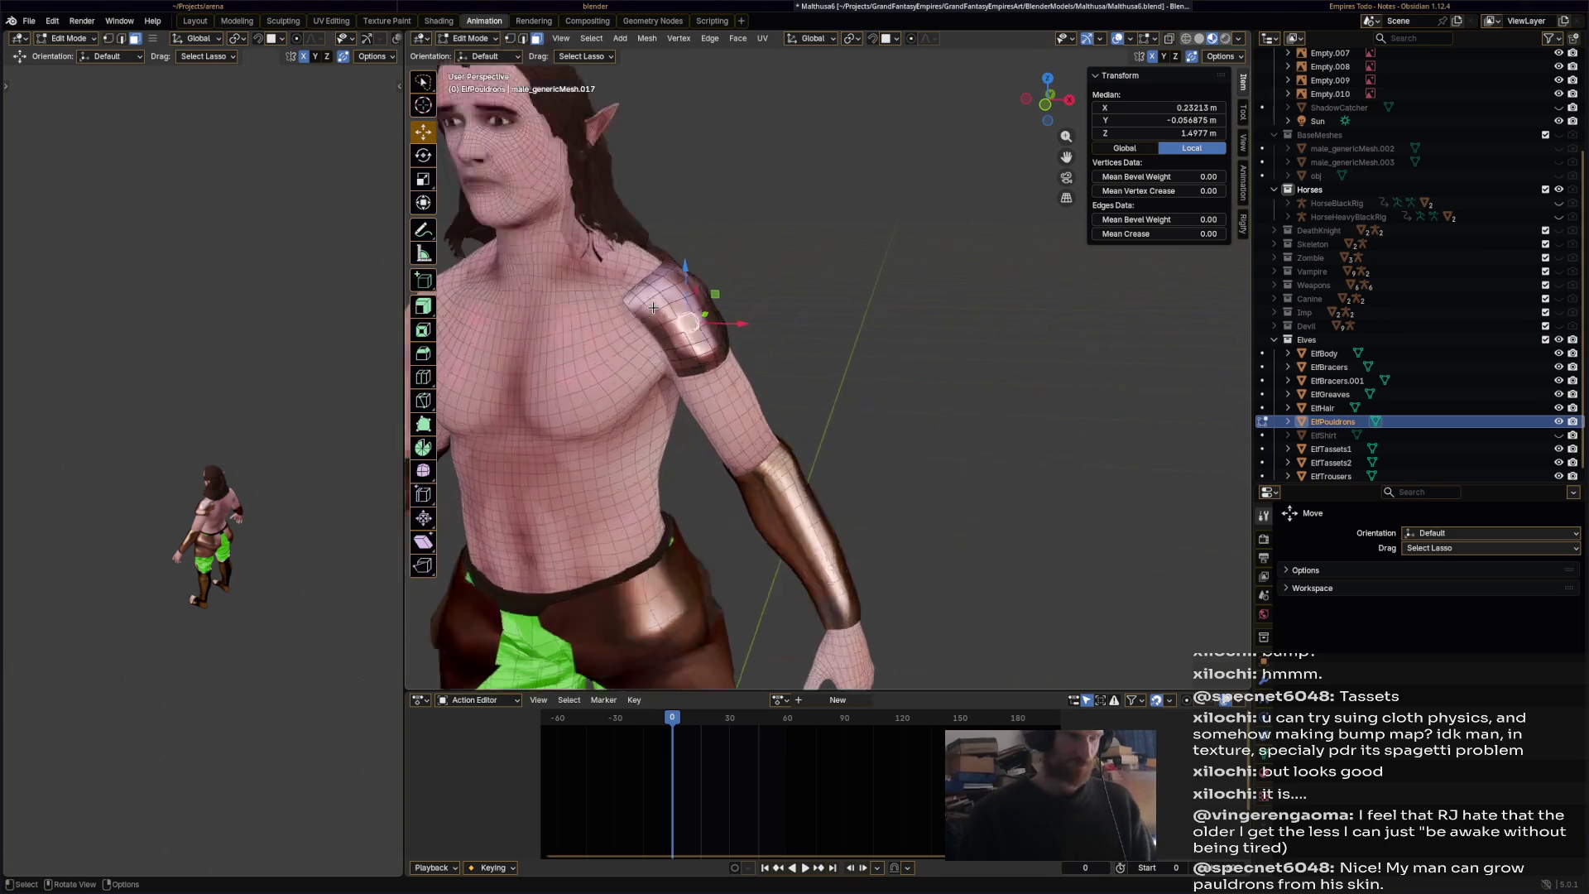
pyautogui.scroll(-4, 827, 398)
pyautogui.moveTo(857, 434); pyautogui.dragTo(784, 416, button='middle')
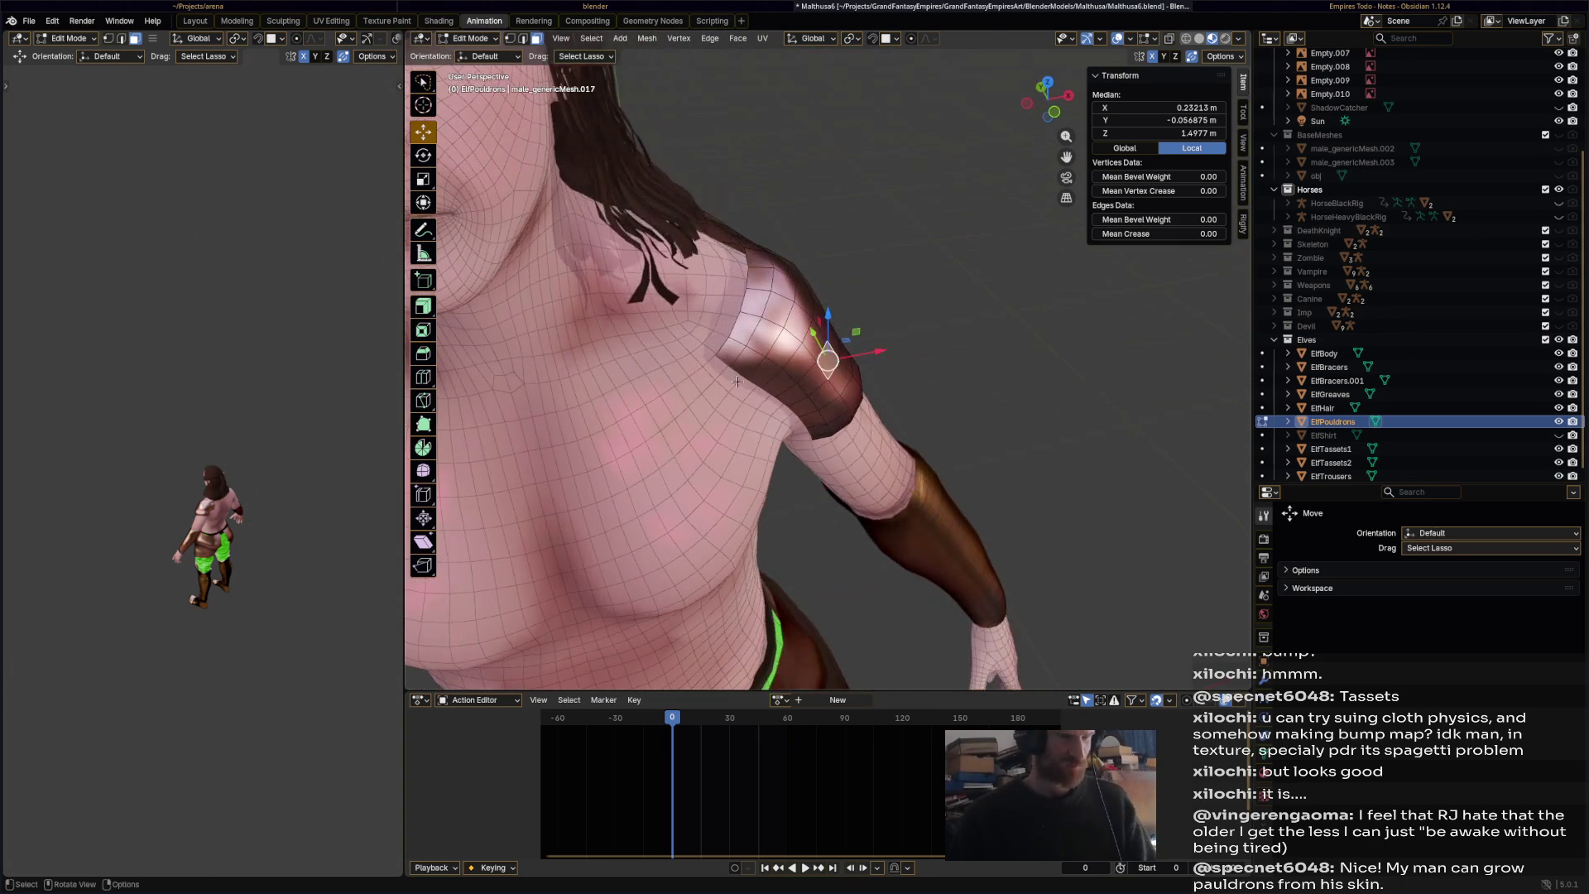
# - Switch to Edge select mode and select the pauldron's top edge loop
pyautogui.click(521, 40)
pyautogui.keyDown('alt'); pyautogui.click(725, 349); pyautogui.keyUp('alt')
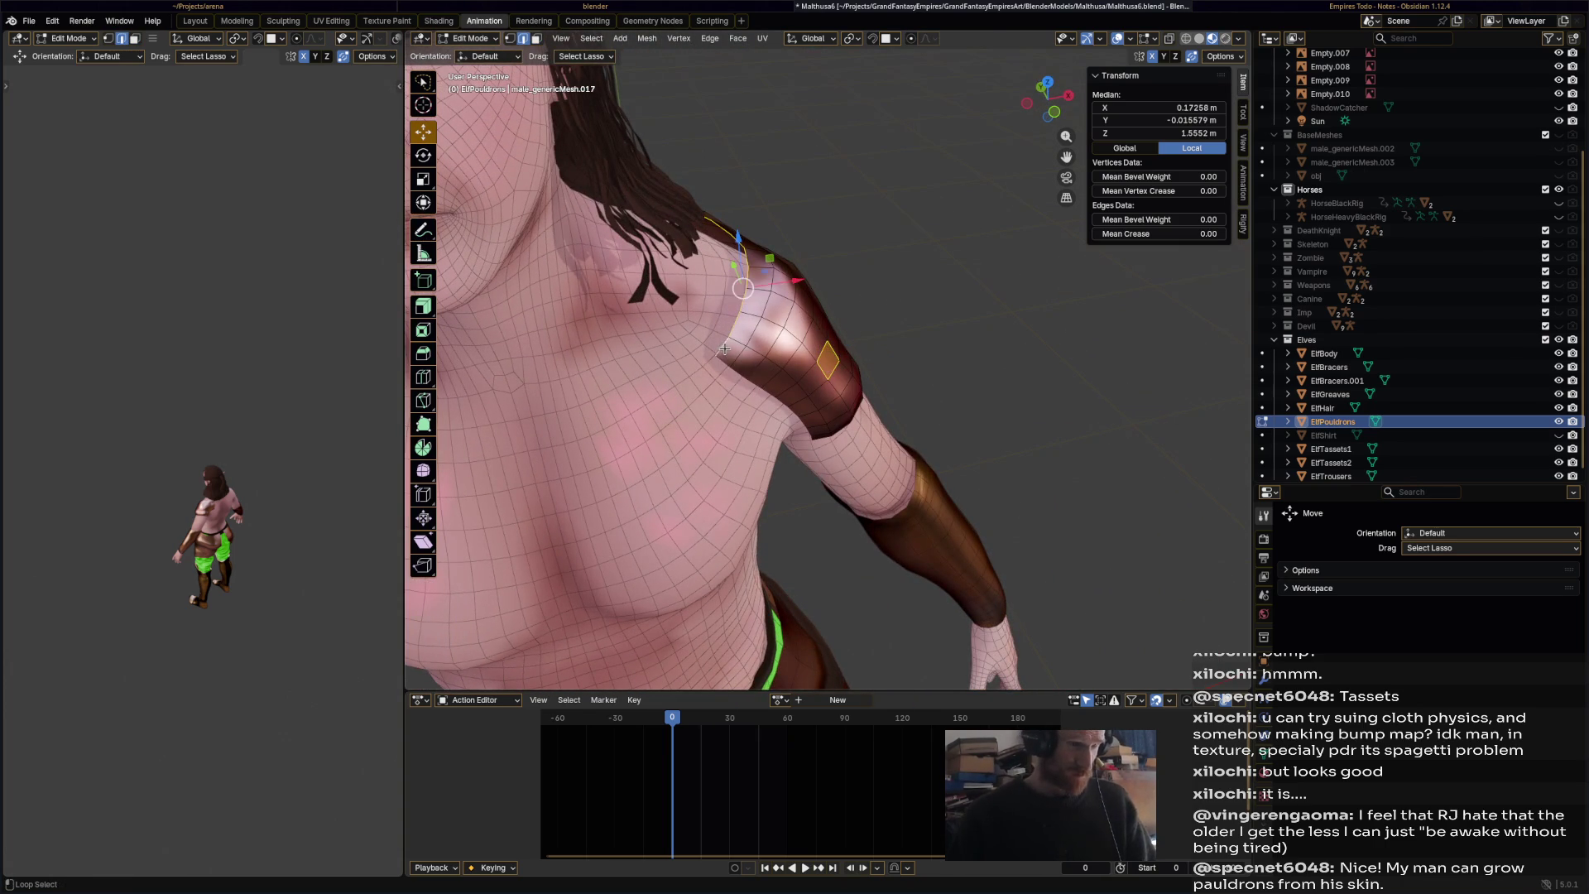
pyautogui.moveTo(785, 326); pyautogui.dragTo(735, 322, button='middle')
pyautogui.click(735, 322)
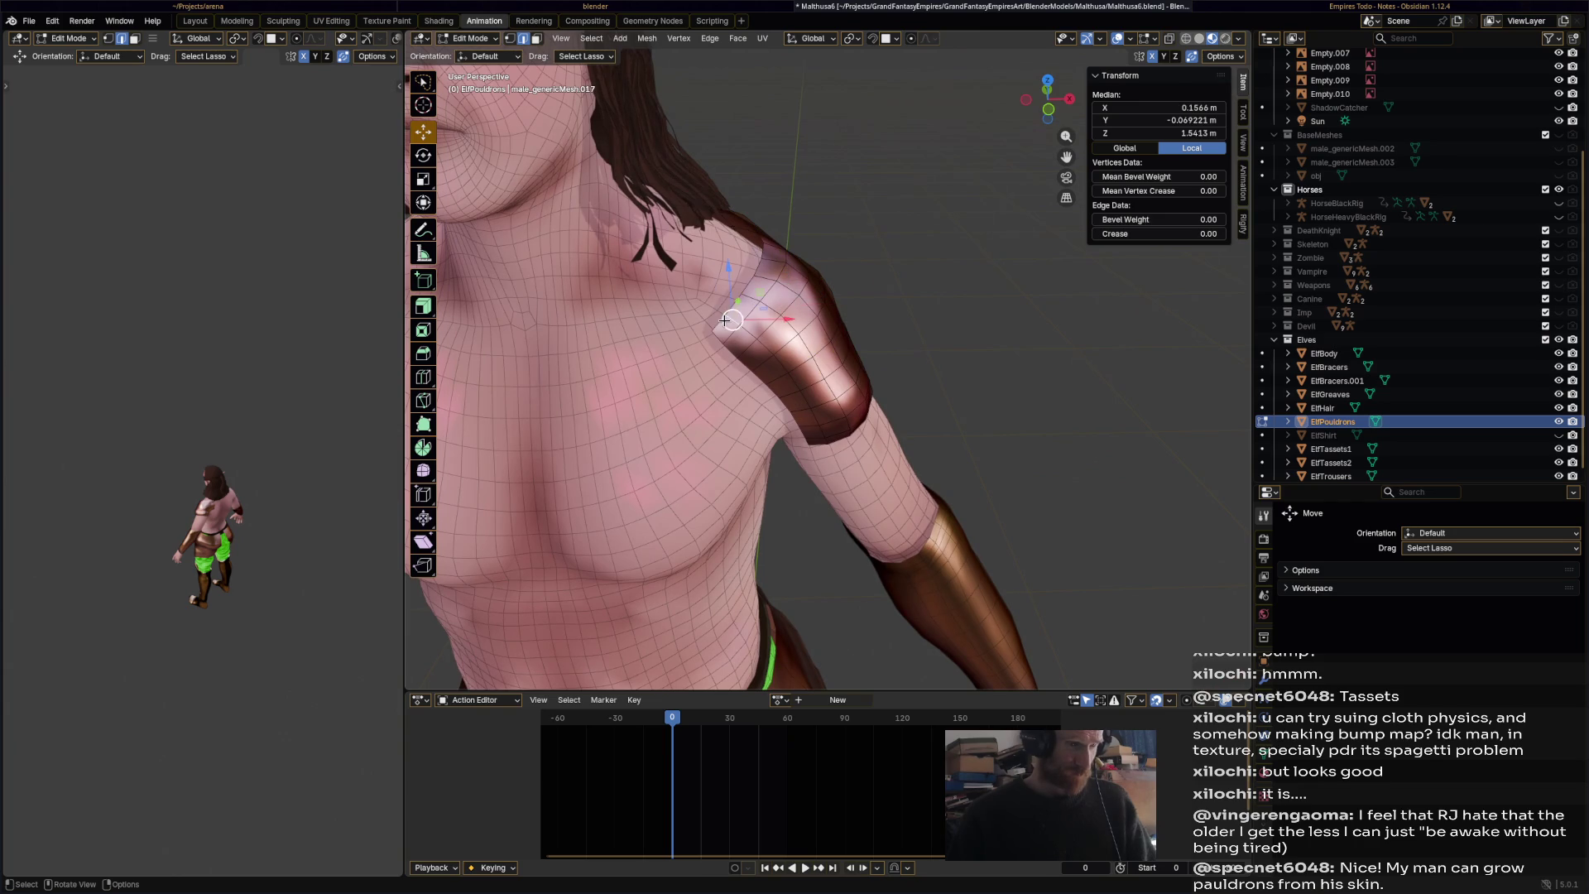
pyautogui.hotkey('alt', 'a')
pyautogui.keyDown('alt'); pyautogui.click(725, 317); pyautogui.keyUp('alt')
# - Rotate the top edge loop slightly and extrude it upward twice toward the neck
pyautogui.moveTo(725, 316); pyautogui.dragTo(884, 282, button='middle')
pyautogui.press('r')
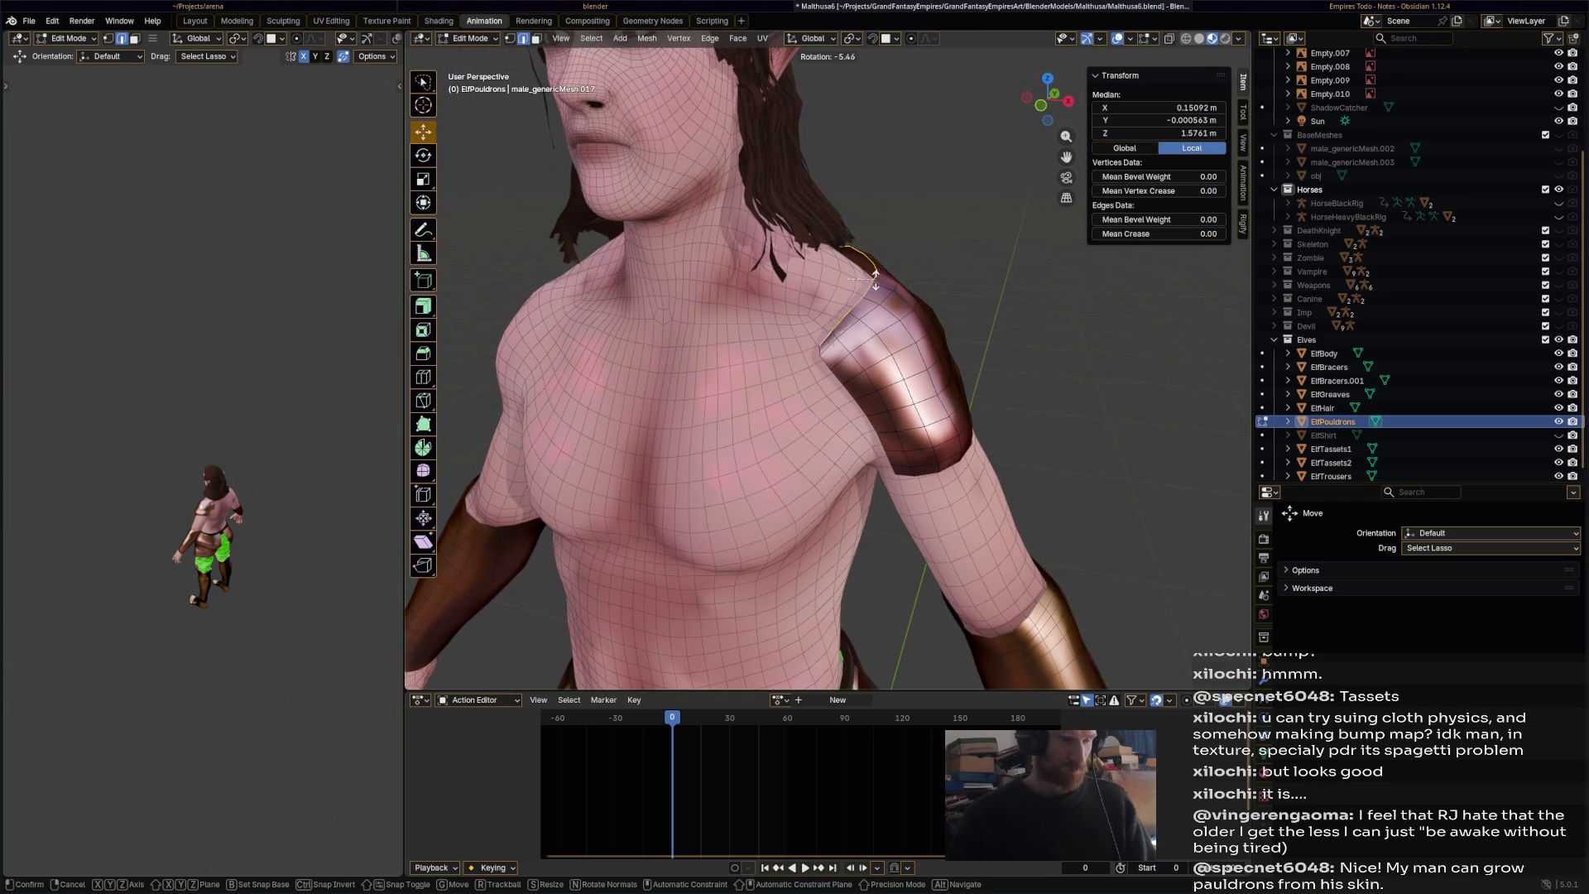
pyautogui.click(870, 282)
pyautogui.press('g')
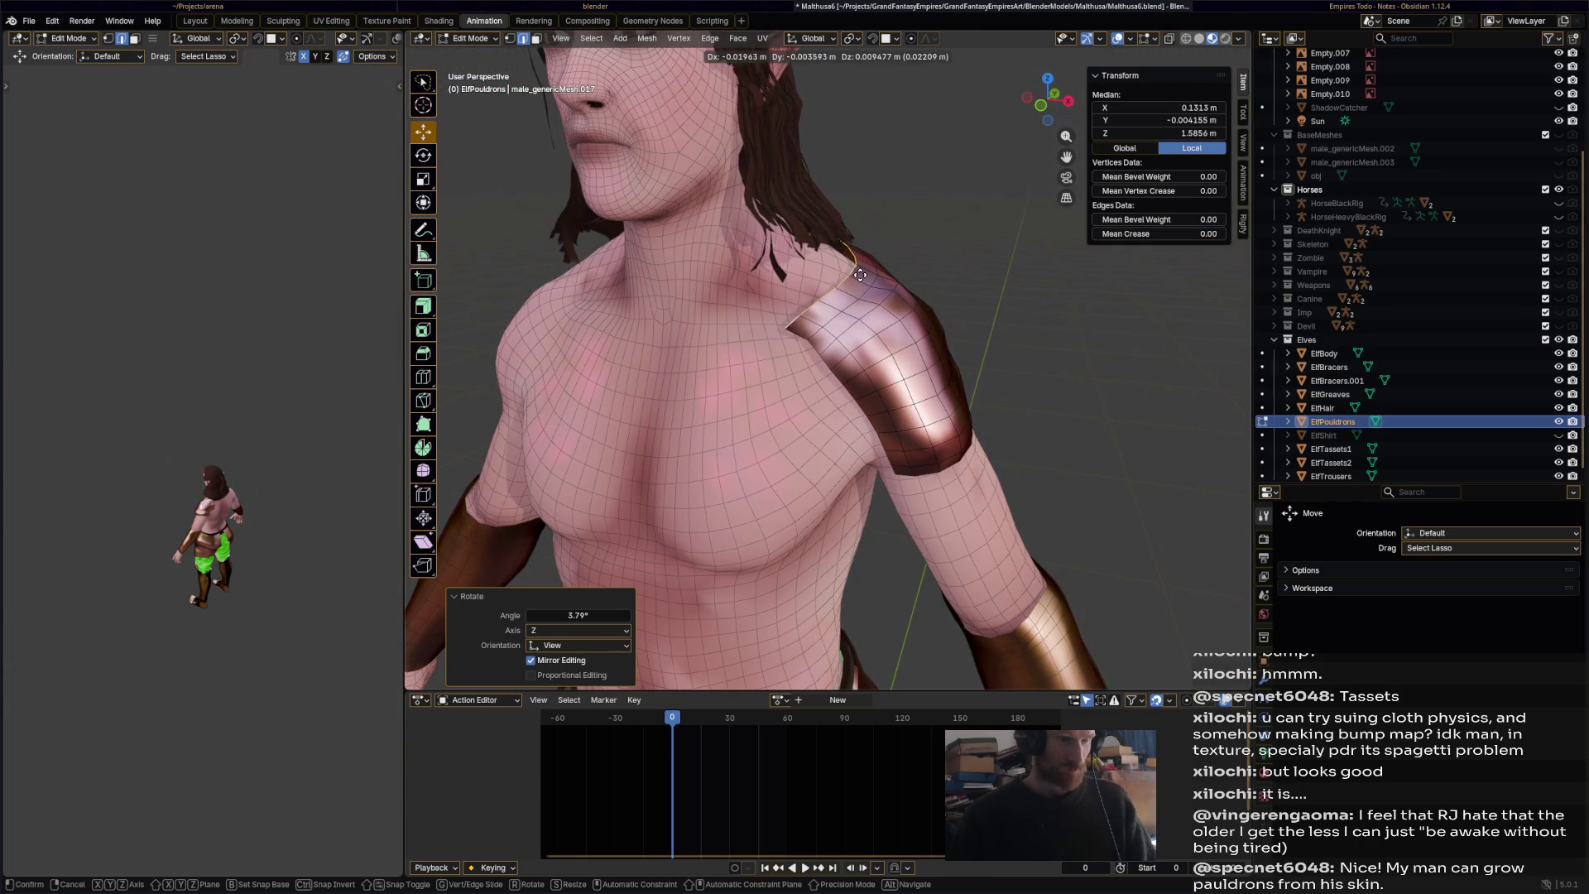
pyautogui.click(861, 271)
pyautogui.press('e')
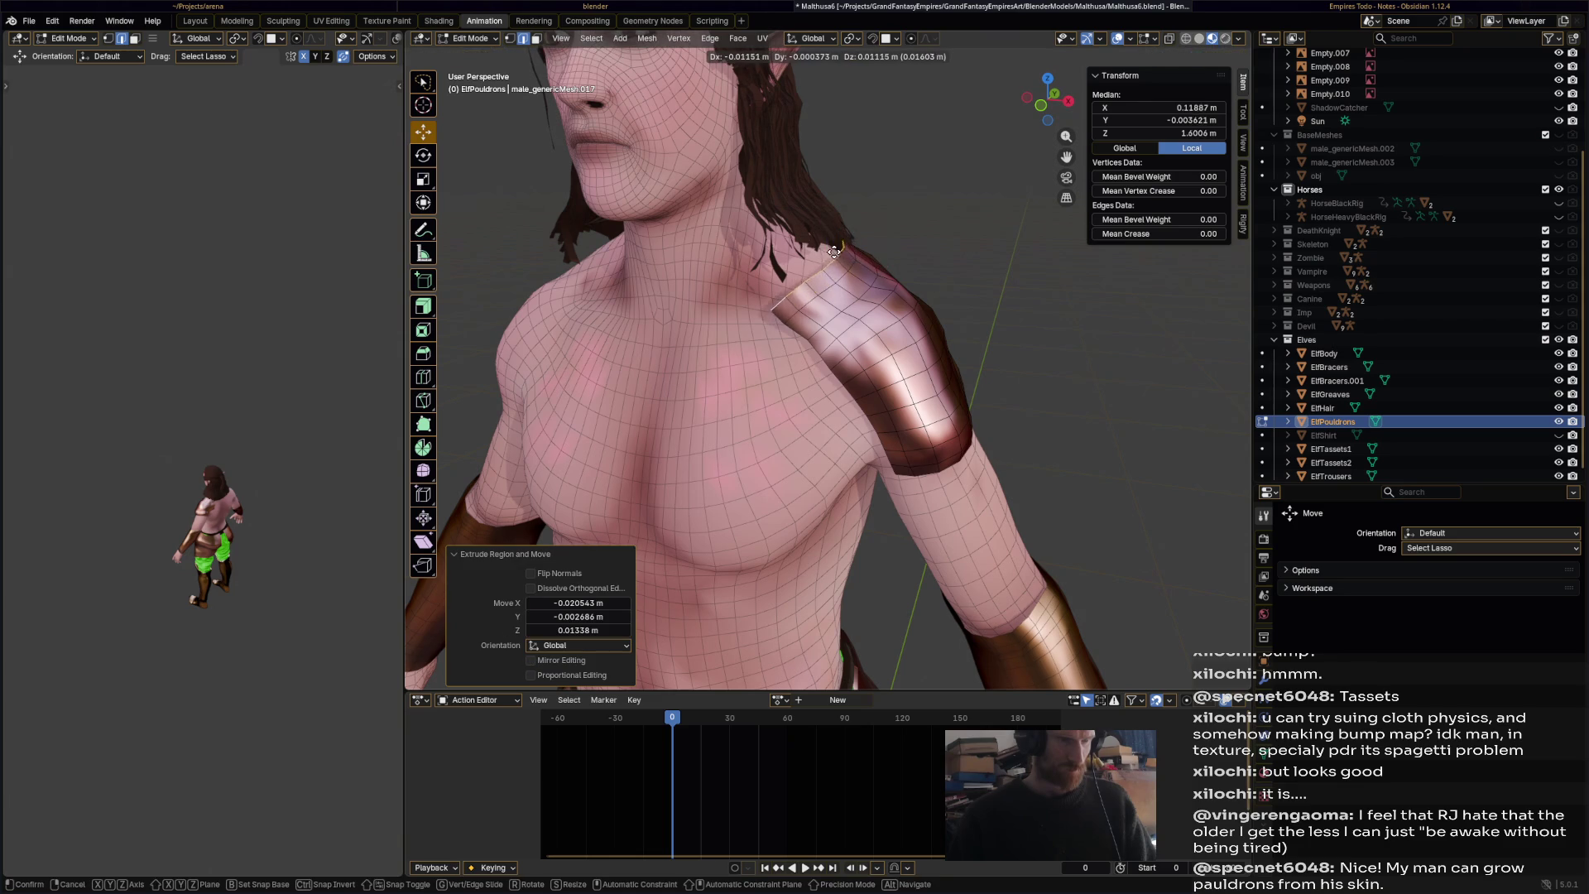
pyautogui.click(819, 246)
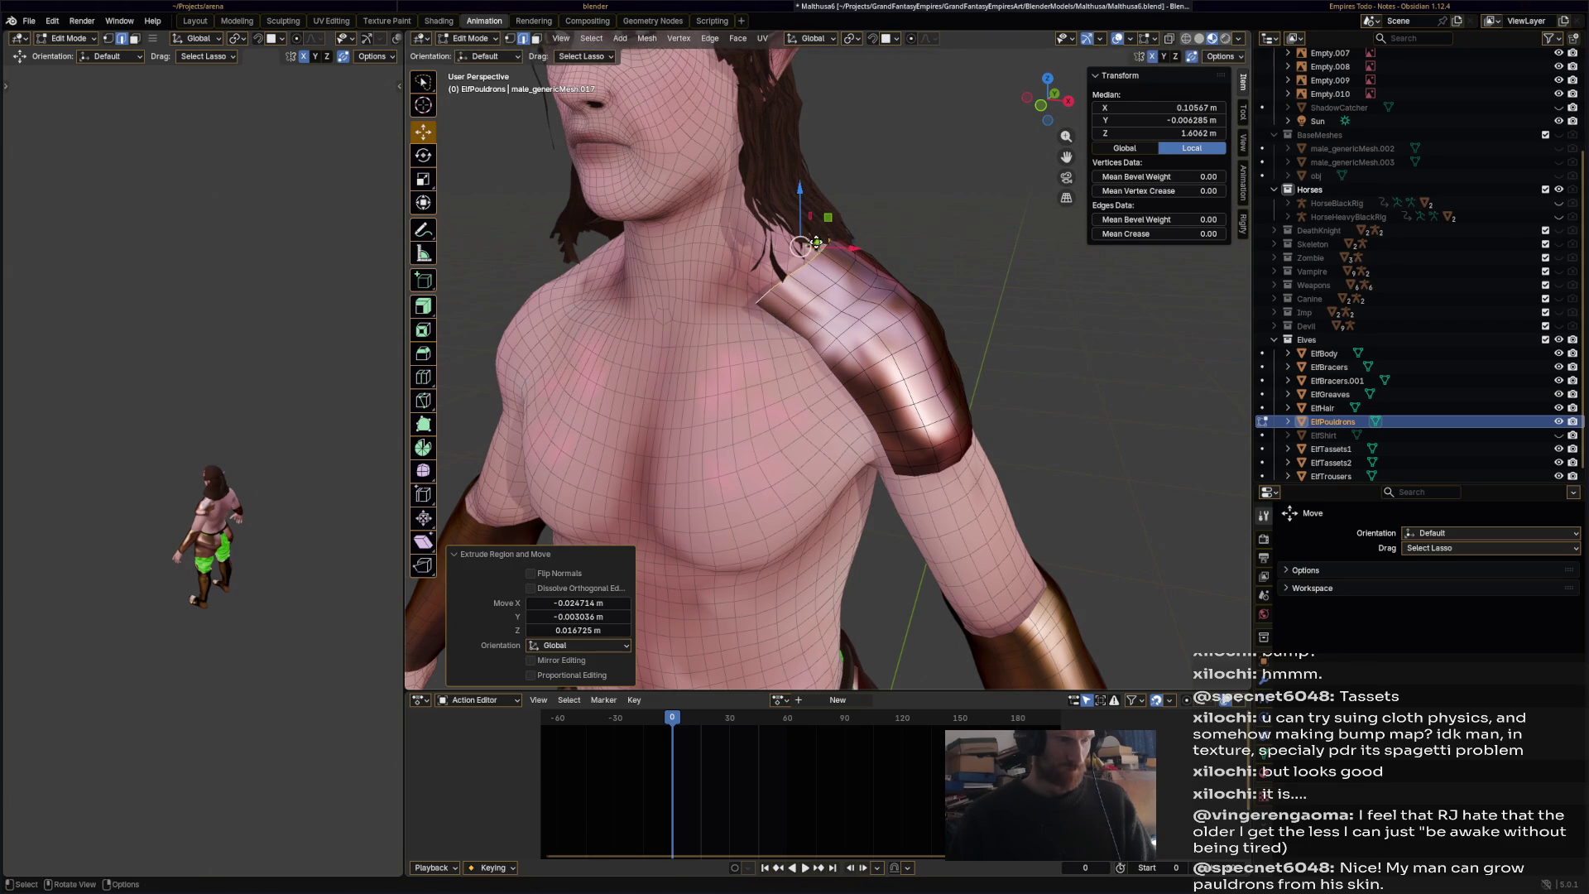
pyautogui.press('e')
pyautogui.click(840, 180)
# - Hide ElfHair to see the back of the pauldron
pyautogui.moveTo(840, 181)
pyautogui.mouseDown(button='middle')
pyautogui.moveTo(593, 245)
pyautogui.moveTo(999, 324)
pyautogui.moveTo(772, 339)
pyautogui.moveTo(1037, 328)
pyautogui.moveTo(771, 321)
pyautogui.moveTo(913, 331)
pyautogui.mouseUp(button='middle')
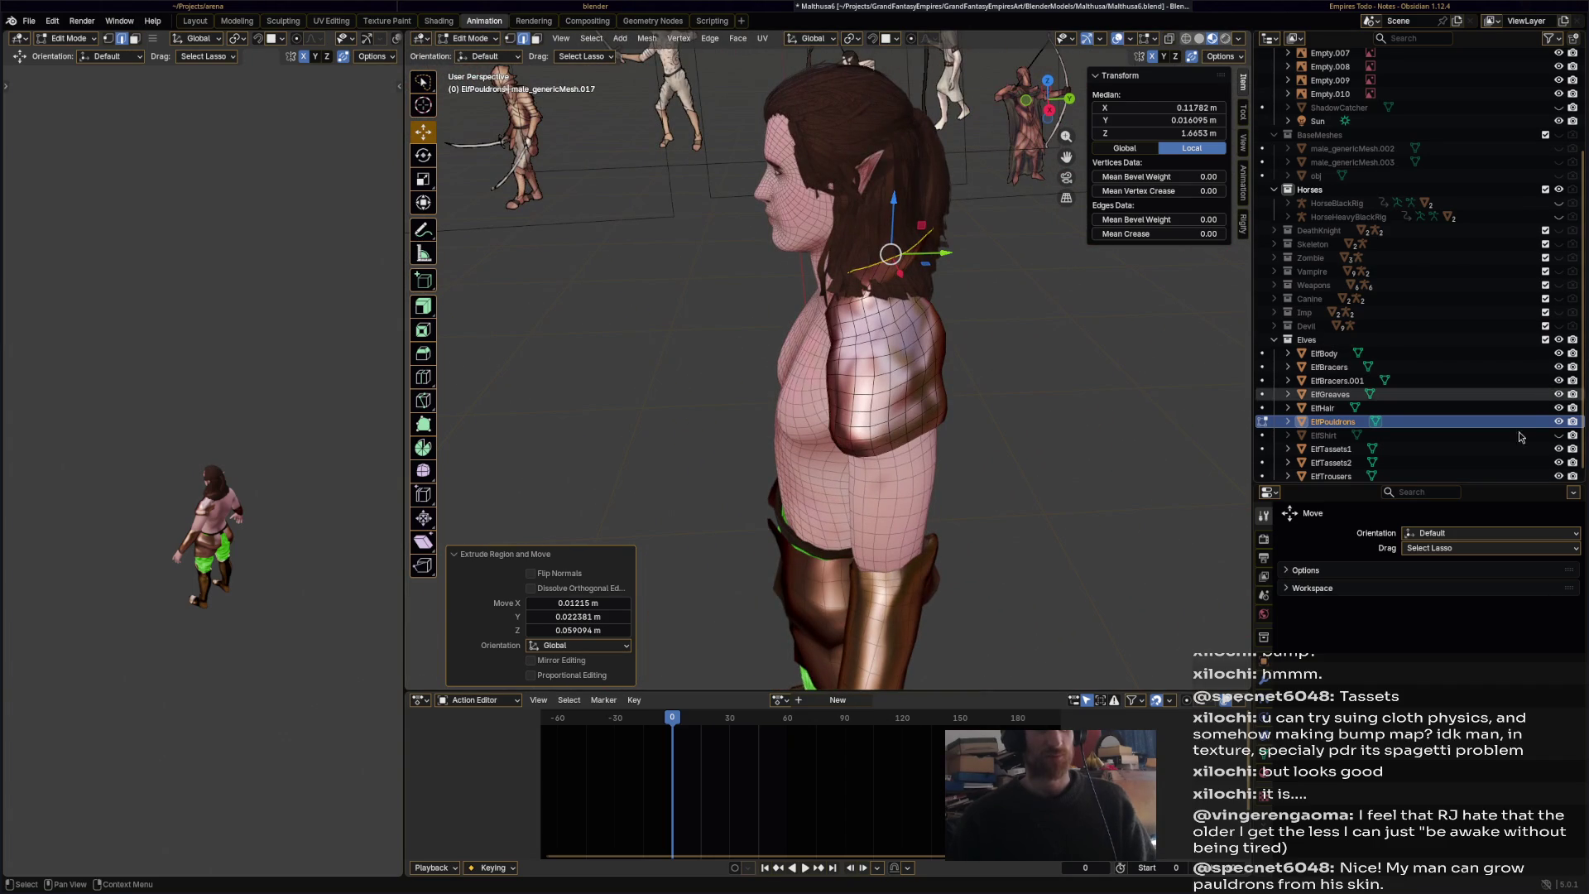
pyautogui.scroll(-1, 1515, 447)
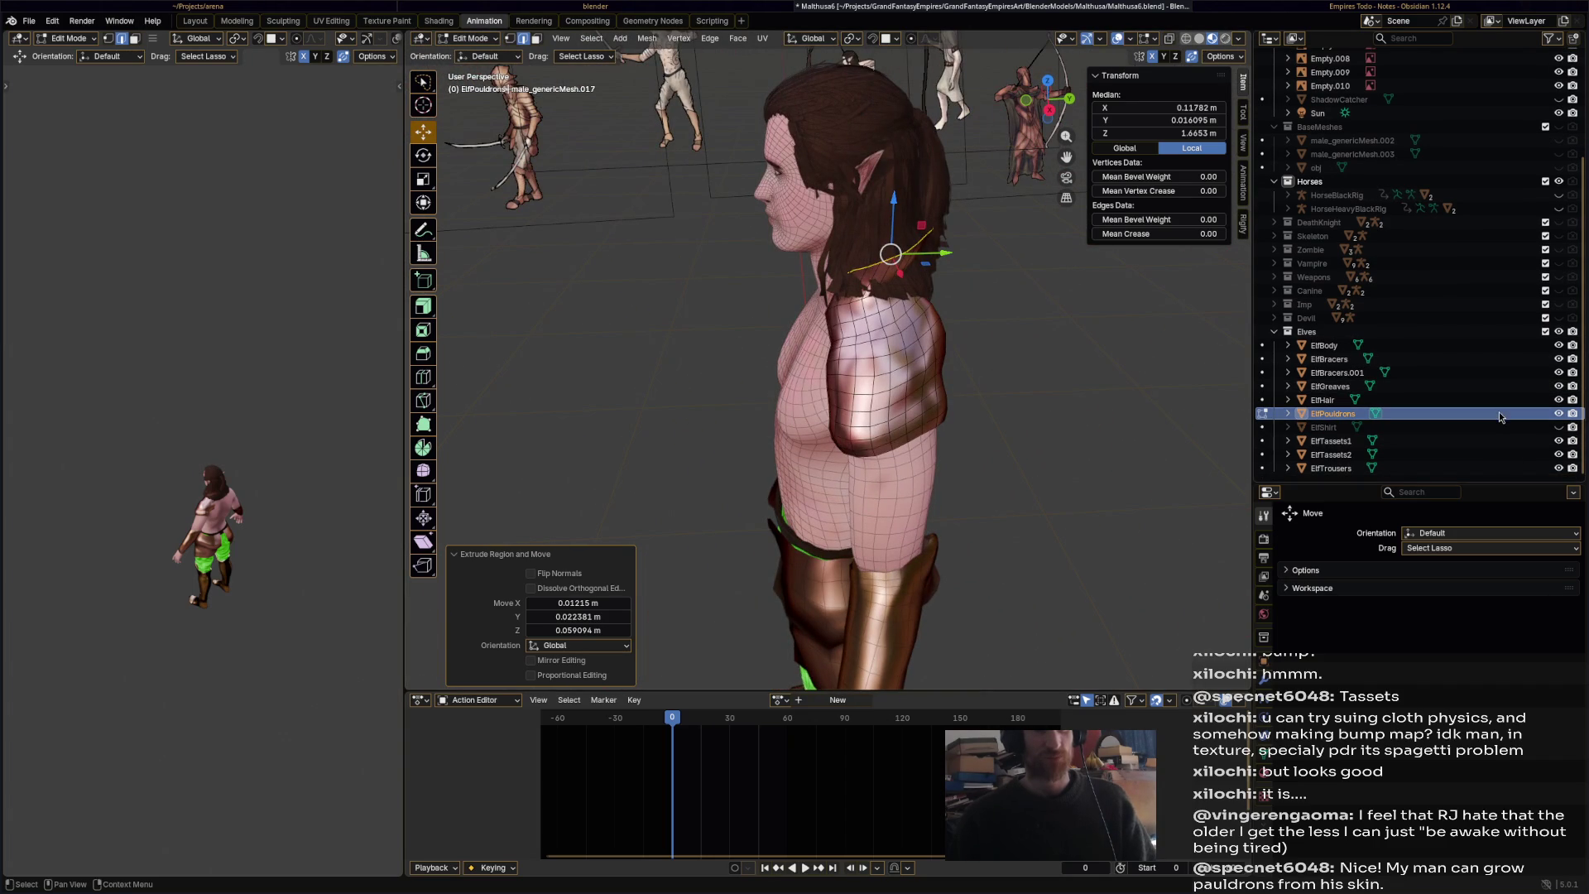
pyautogui.click(1558, 400)
# - Select an edge loop on the flap and shift it closer to the back
pyautogui.moveTo(960, 365); pyautogui.dragTo(908, 368, button='middle')
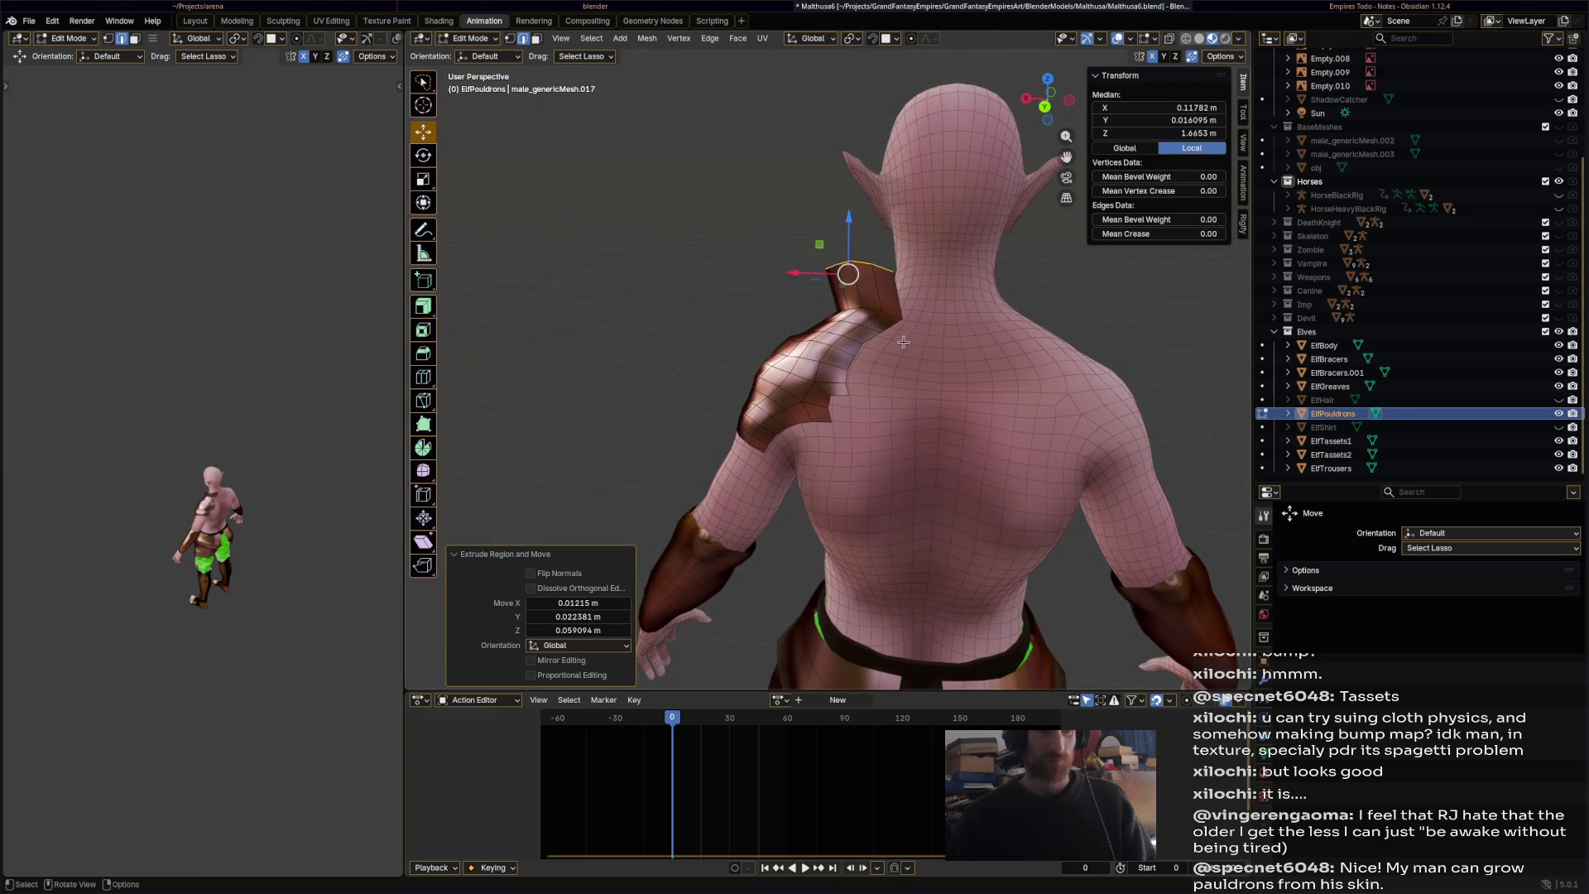
pyautogui.moveTo(908, 344); pyautogui.dragTo(866, 342, button='middle')
pyautogui.click(866, 342)
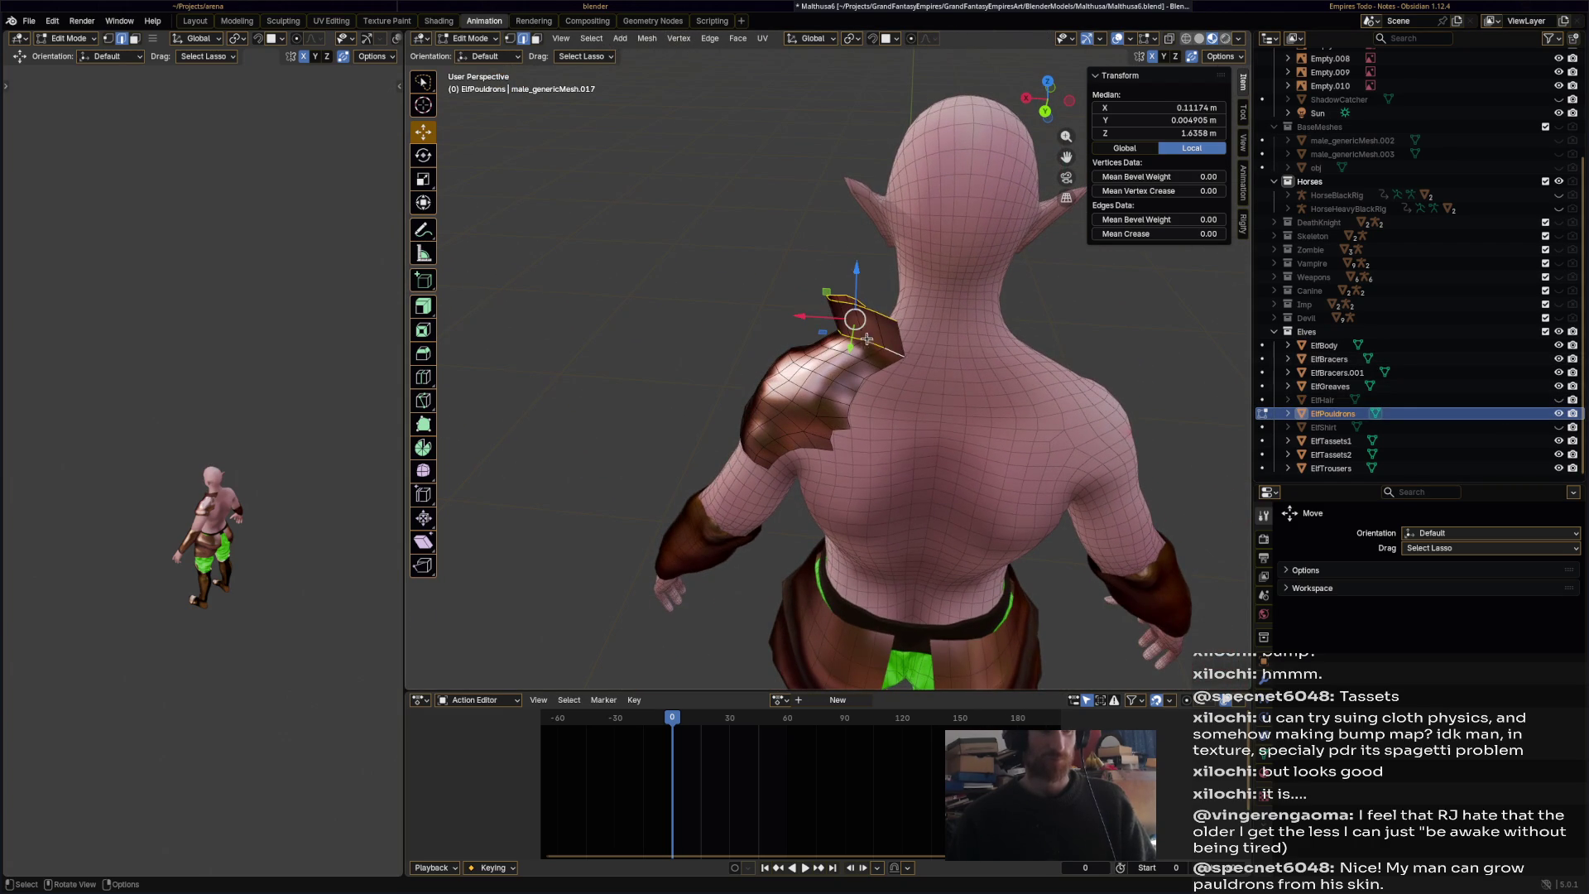
pyautogui.hotkey('alt', 'a')
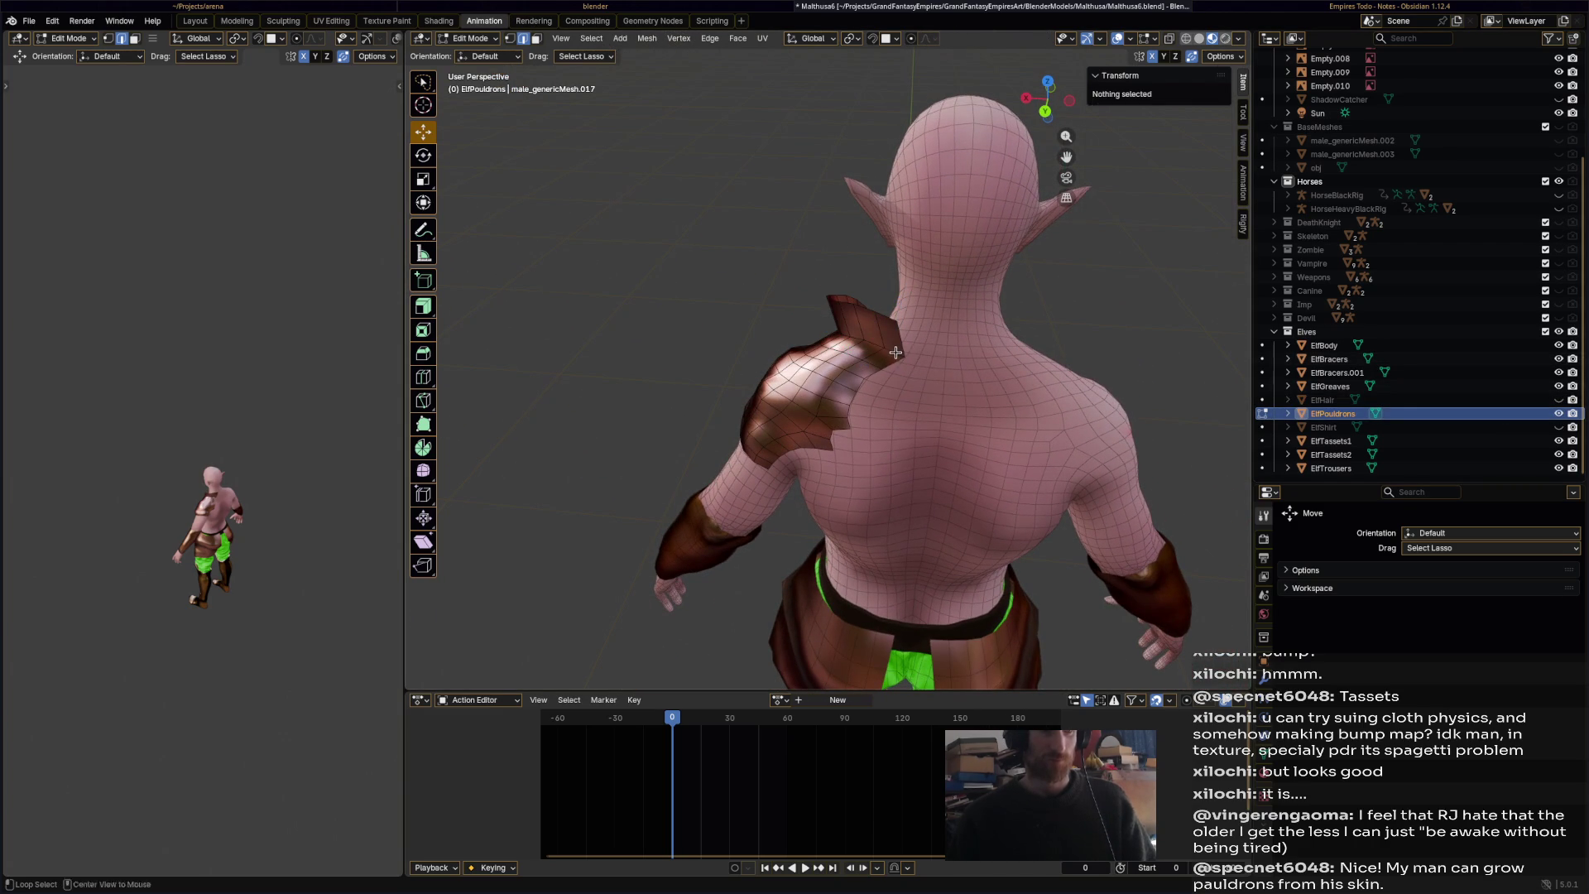
pyautogui.keyDown('alt'); pyautogui.click(855, 340); pyautogui.keyUp('alt')
pyautogui.moveTo(855, 340); pyautogui.dragTo(875, 342)
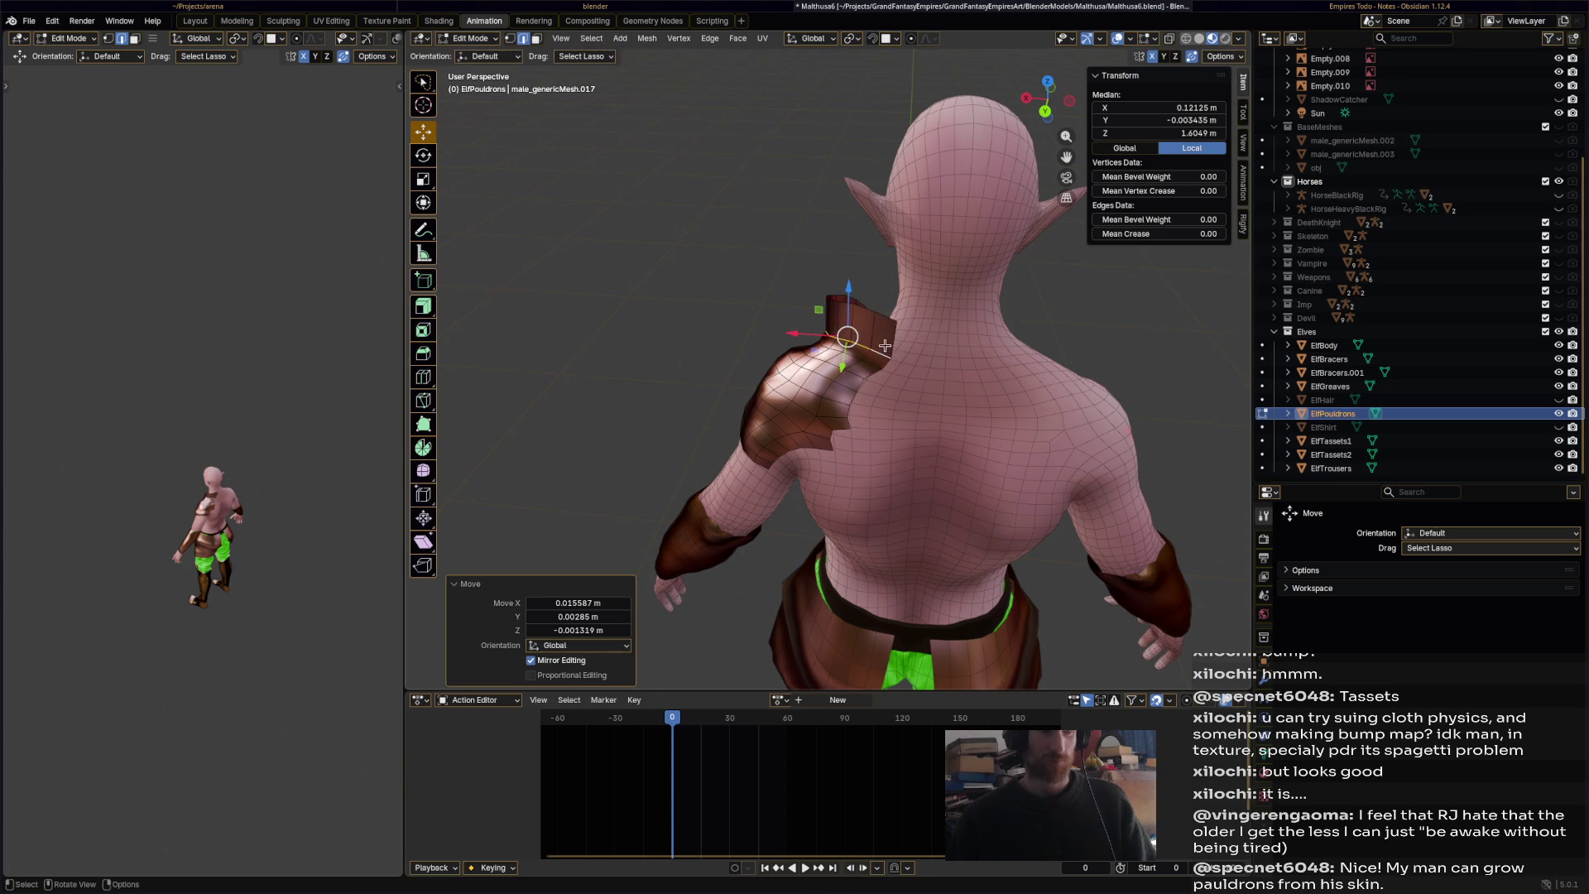
pyautogui.moveTo(904, 367)
pyautogui.mouseDown(button='middle')
pyautogui.moveTo(886, 331)
pyautogui.moveTo(898, 282)
pyautogui.mouseUp(button='middle')
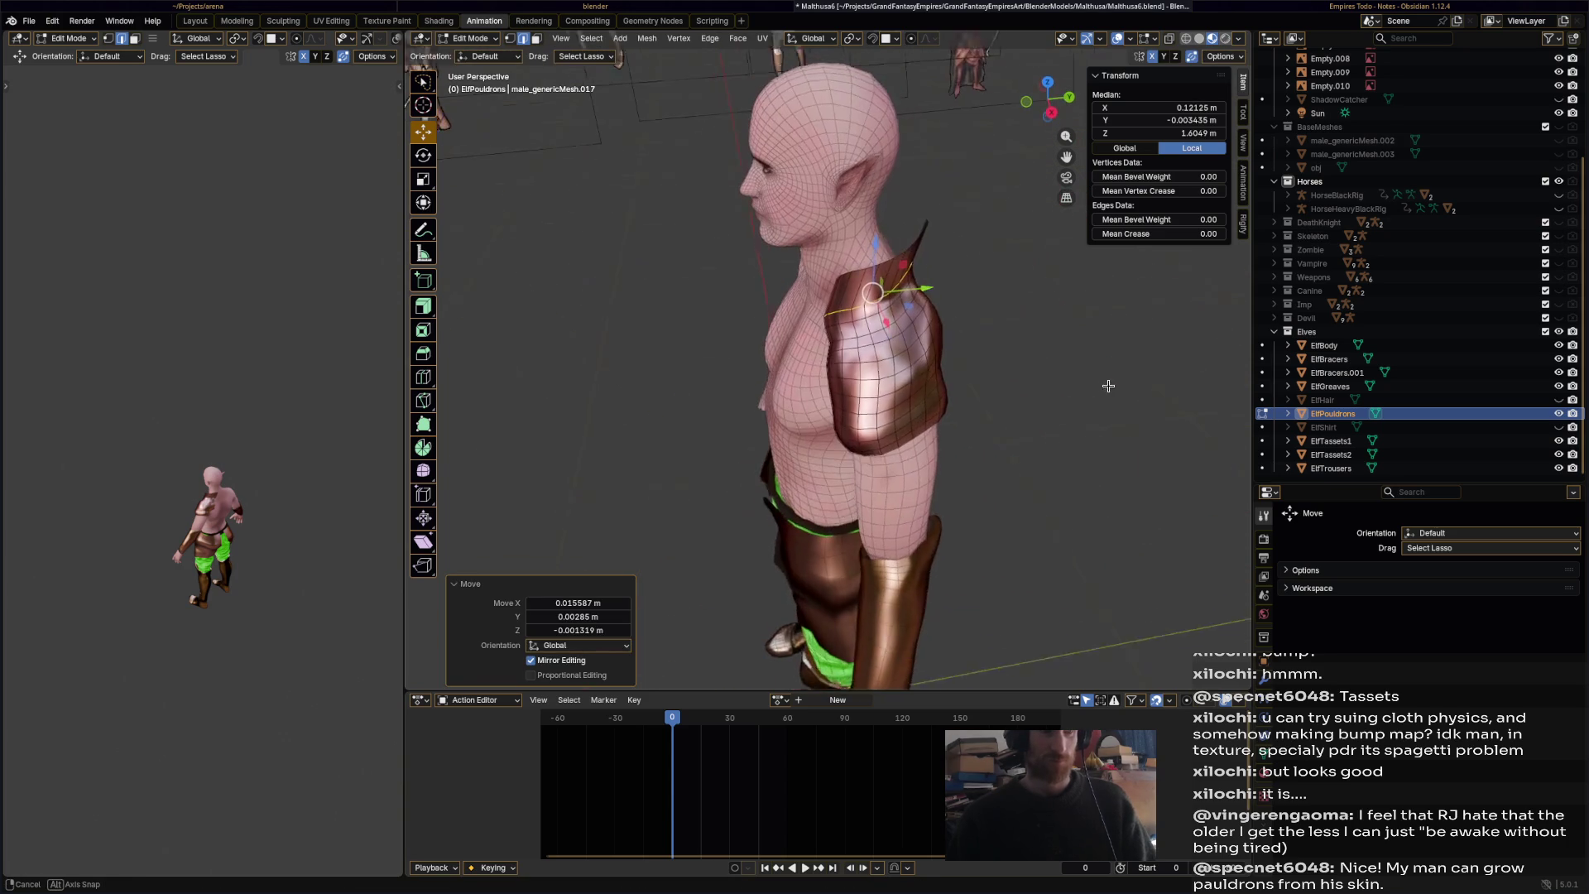
pyautogui.keyDown('alt'); pyautogui.click(879, 264); pyautogui.keyUp('alt')
# - Reselect the top edge loop, rotate it slightly and move it into place beside the neck
pyautogui.hotkey('alt', 'a')
pyautogui.keyDown('alt'); pyautogui.click(900, 238); pyautogui.keyUp('alt')
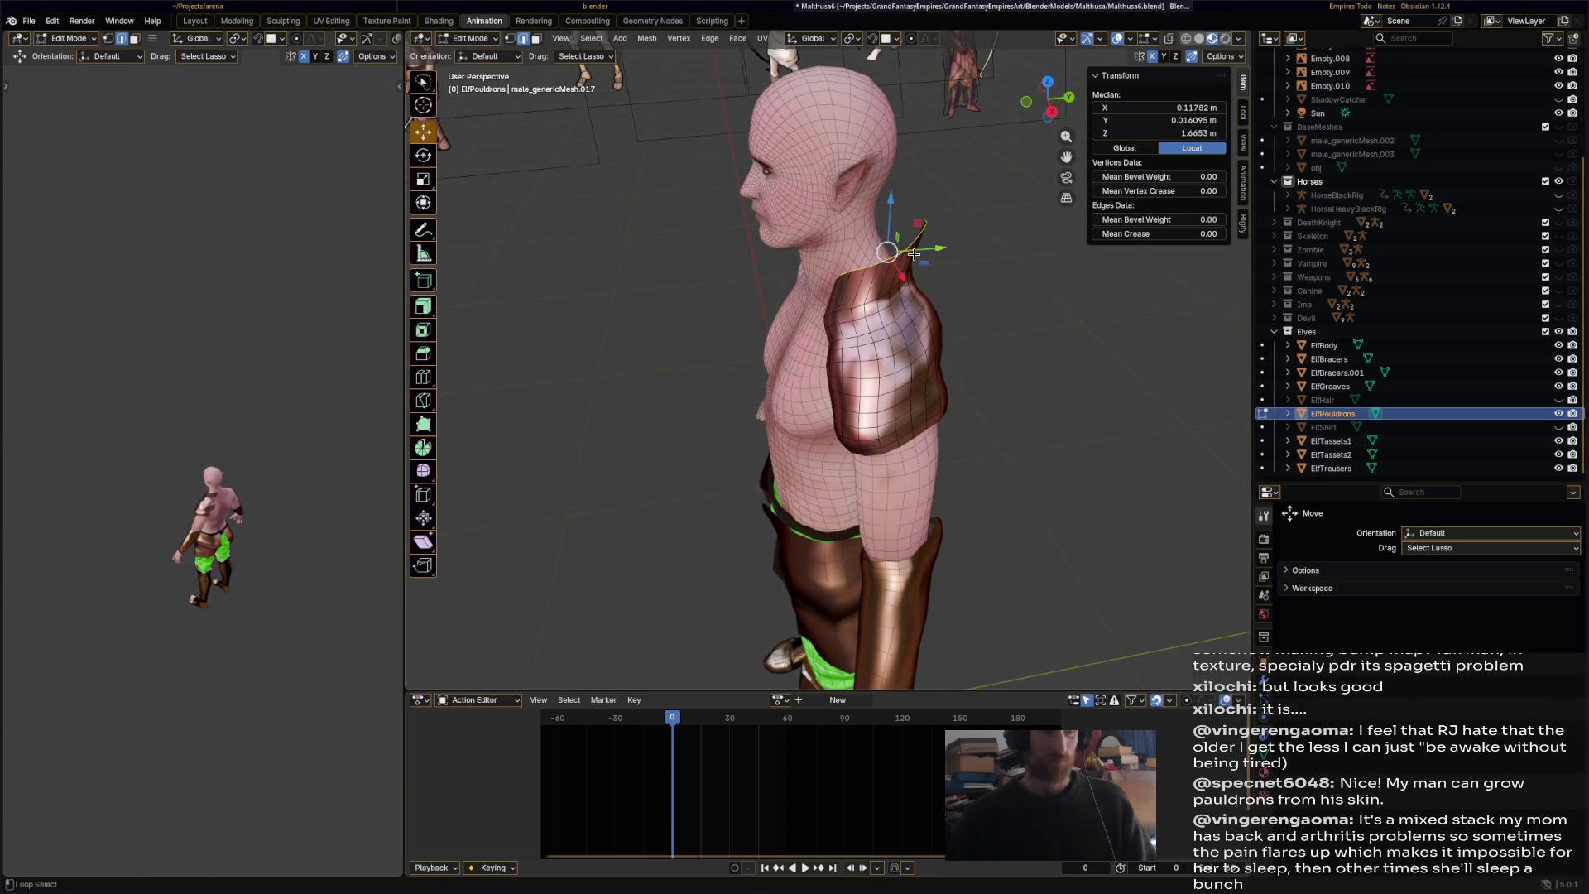
pyautogui.press('r')
pyautogui.click(946, 255)
pyautogui.press('g')
pyautogui.click(878, 269)
pyautogui.moveTo(878, 269)
pyautogui.mouseDown(button='middle')
pyautogui.moveTo(911, 273)
pyautogui.moveTo(935, 248)
pyautogui.moveTo(976, 289)
pyautogui.moveTo(924, 266)
pyautogui.moveTo(907, 322)
pyautogui.moveTo(849, 339)
pyautogui.mouseUp(button='middle')
pyautogui.scroll(2, 927, 282)
pyautogui.press('g')
pyautogui.click(932, 273)
pyautogui.click(932, 272)
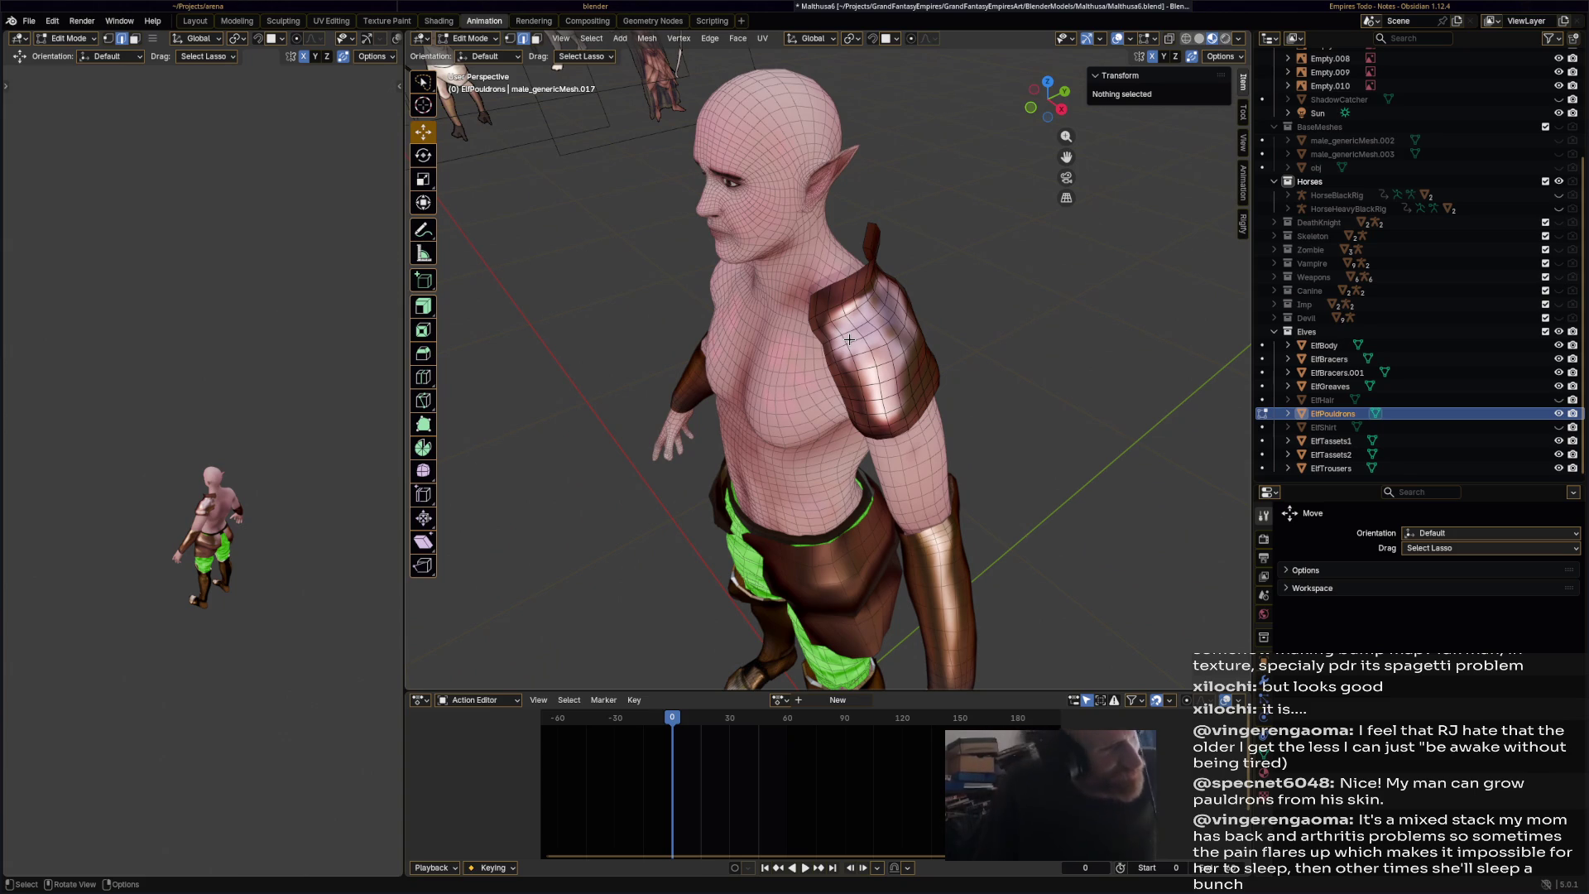
# - Select a vertex on the pauldron flap and nudge it slightly
pyautogui.moveTo(924, 308)
pyautogui.mouseDown(button='middle')
pyautogui.moveTo(891, 266)
pyautogui.moveTo(822, 360)
pyautogui.moveTo(923, 315)
pyautogui.mouseUp(button='middle')
pyautogui.scroll(3, 929, 311)
pyautogui.click(874, 392)
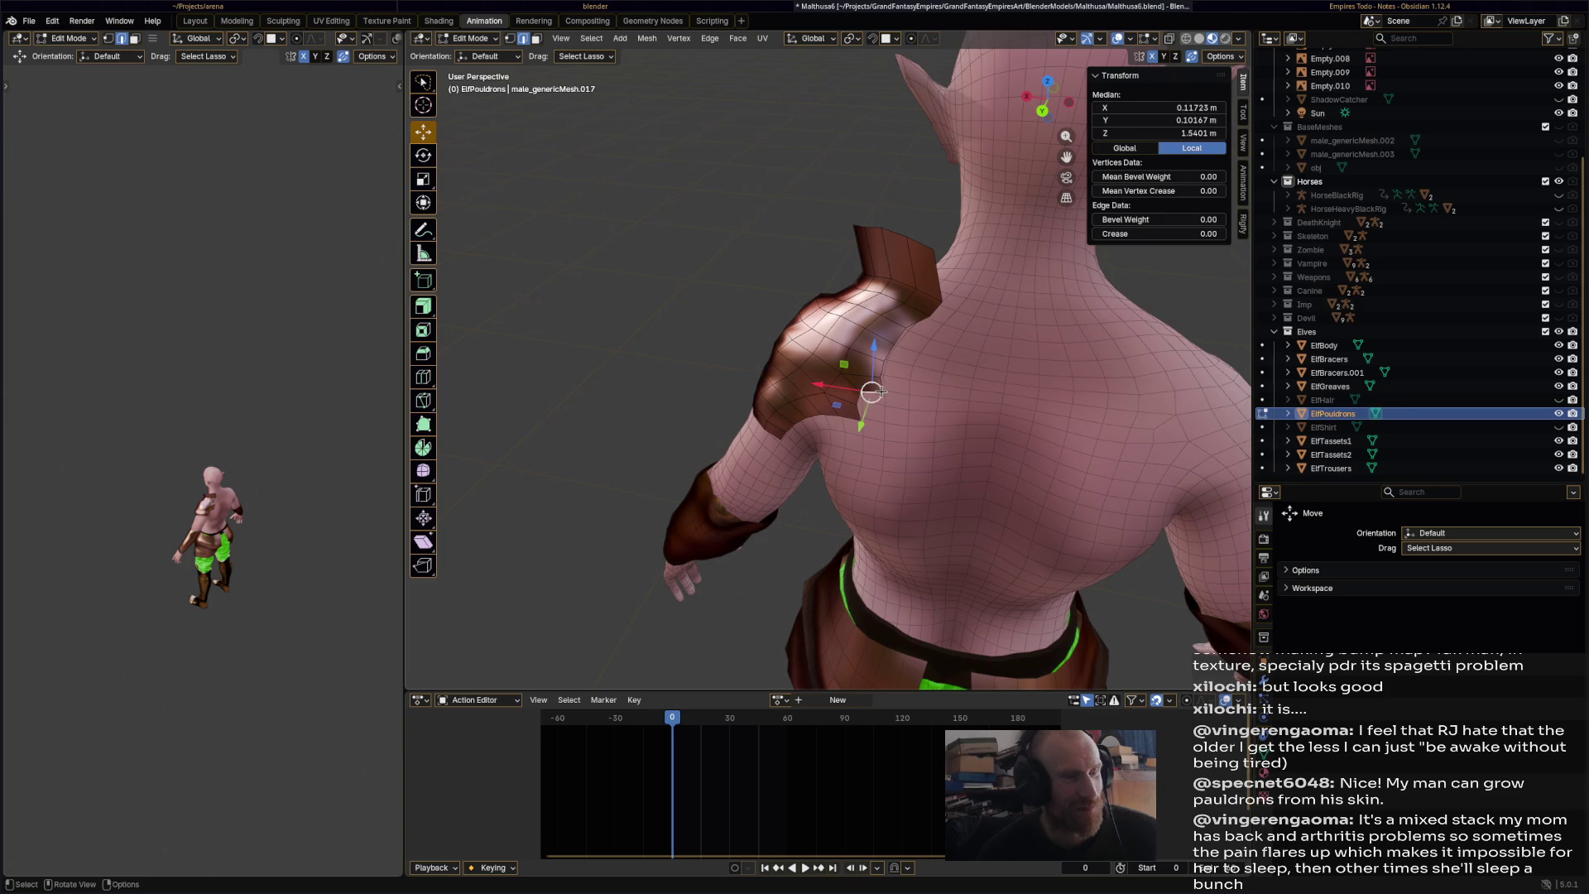
pyautogui.moveTo(860, 399); pyautogui.dragTo(880, 411)
pyautogui.moveTo(926, 380)
pyautogui.mouseDown(button='middle')
pyautogui.moveTo(996, 390)
pyautogui.moveTo(927, 437)
pyautogui.moveTo(877, 406)
pyautogui.mouseUp(button='middle')
# - Move a pauldron edge loop in toward the neck, then switch to Face select mode
pyautogui.keyDown('alt'); pyautogui.click(837, 425); pyautogui.keyUp('alt')
pyautogui.press('g')
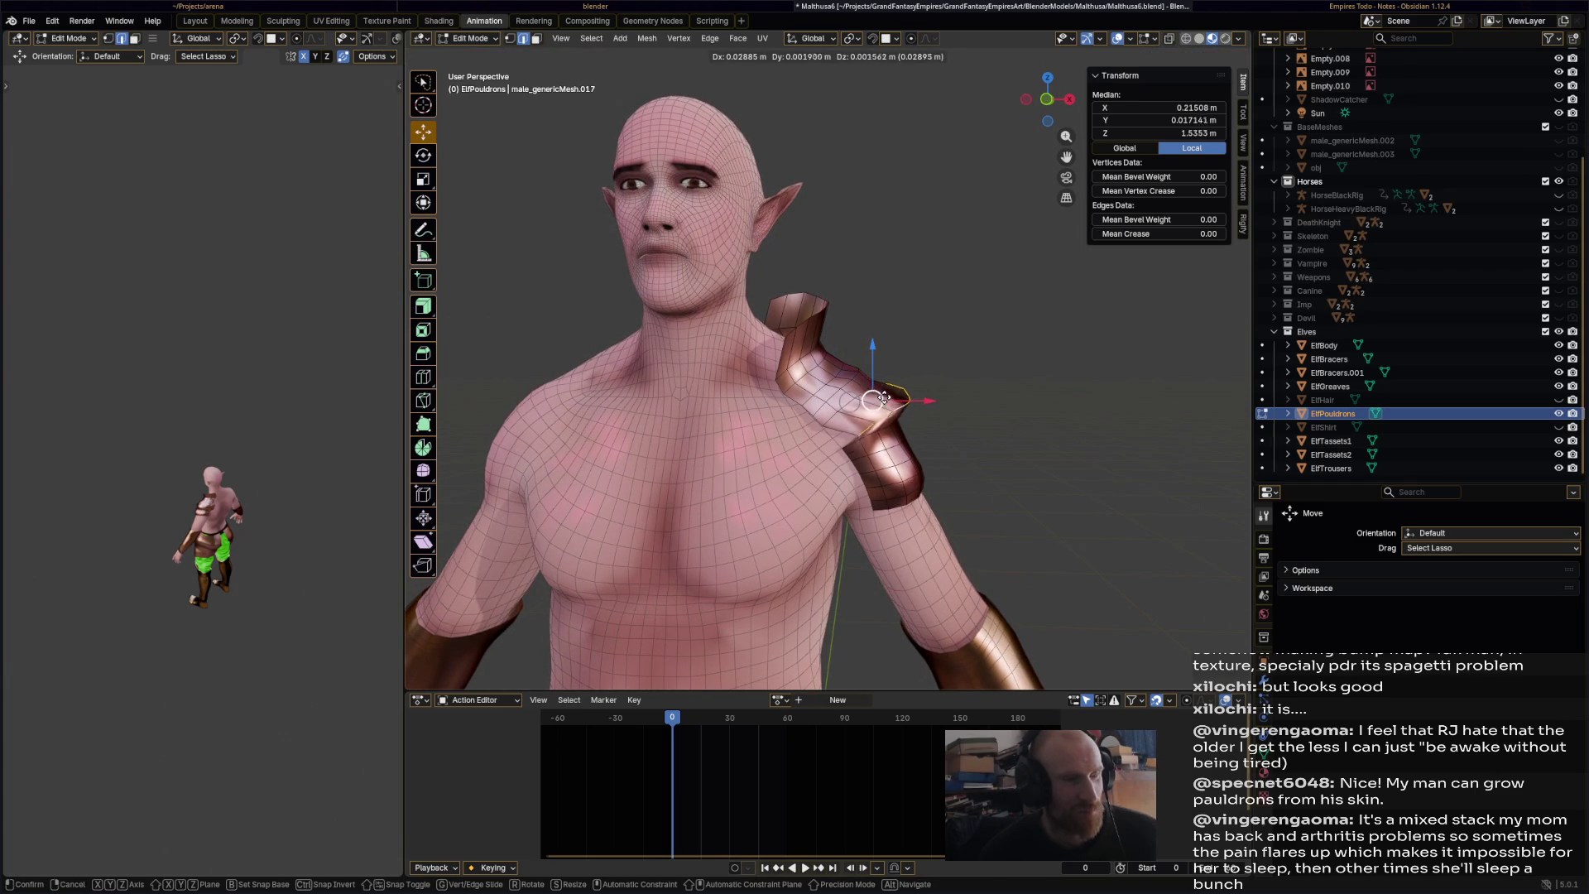
pyautogui.click(861, 402)
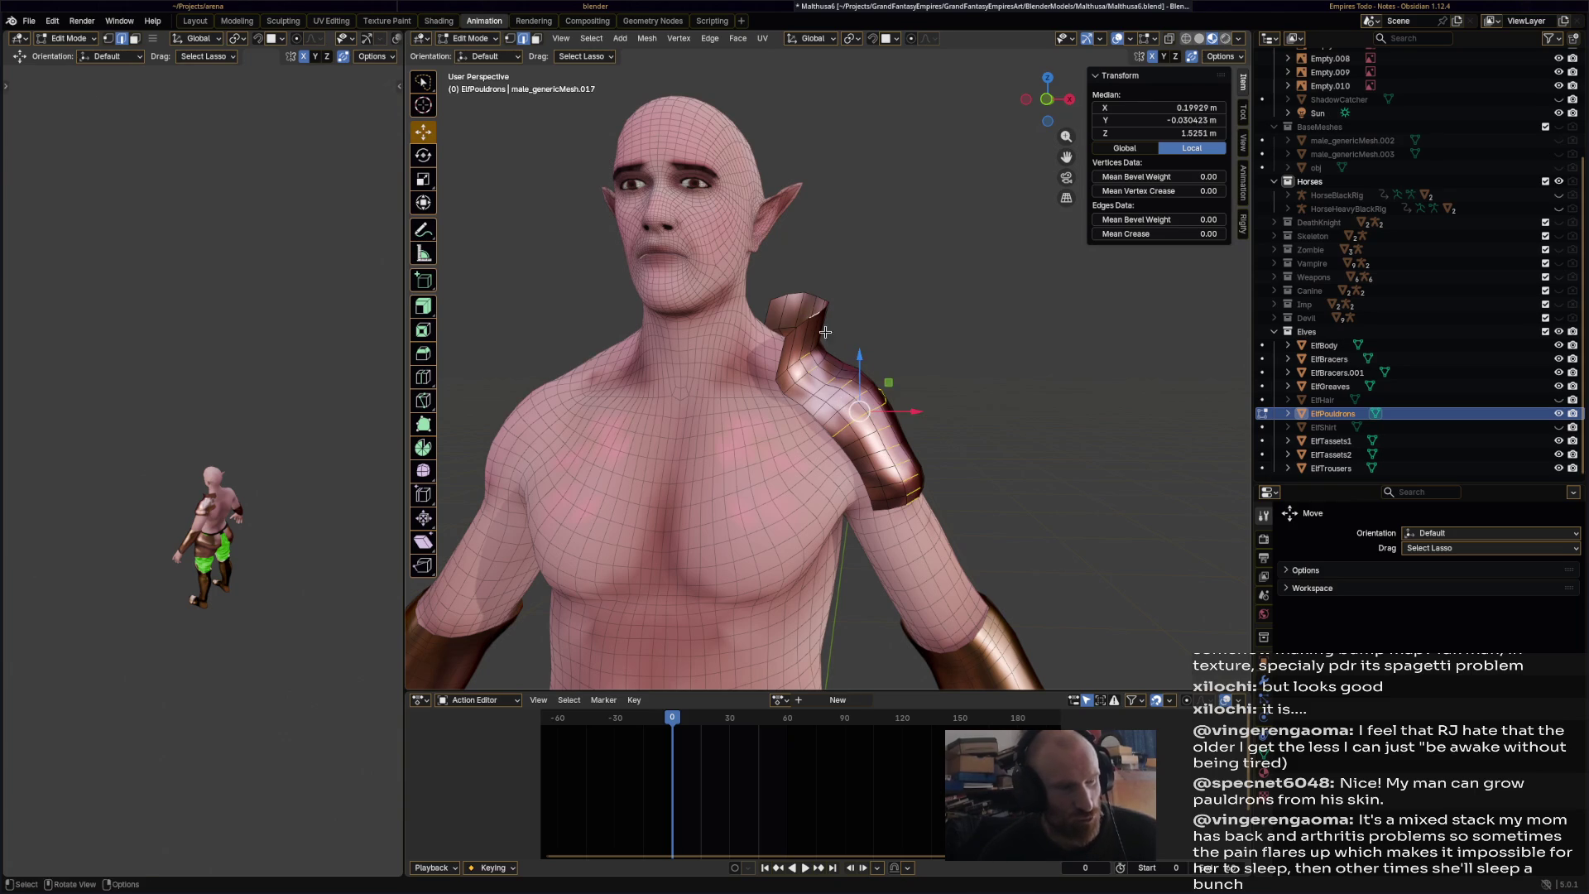
pyautogui.moveTo(885, 376)
pyautogui.mouseDown(button='middle')
pyautogui.moveTo(712, 435)
pyautogui.moveTo(893, 449)
pyautogui.mouseUp(button='middle')
pyautogui.moveTo(886, 505)
pyautogui.mouseDown(button='middle')
pyautogui.moveTo(869, 444)
pyautogui.moveTo(892, 424)
pyautogui.moveTo(879, 415)
pyautogui.mouseUp(button='middle')
pyautogui.keyDown('alt'); pyautogui.click(900, 428); pyautogui.keyUp('alt')
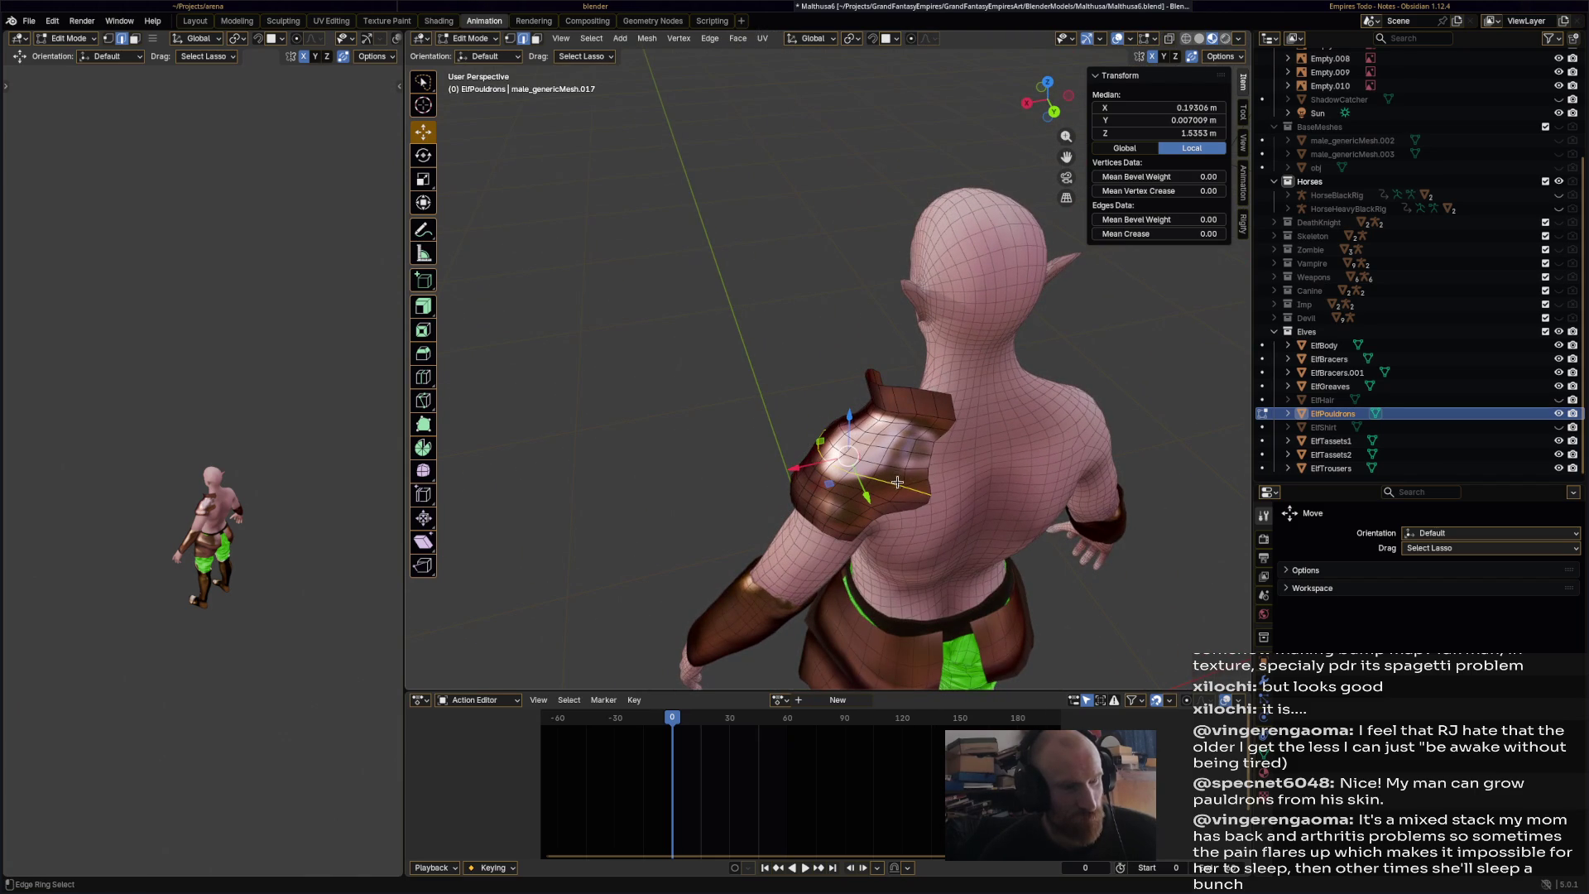
pyautogui.click(537, 39)
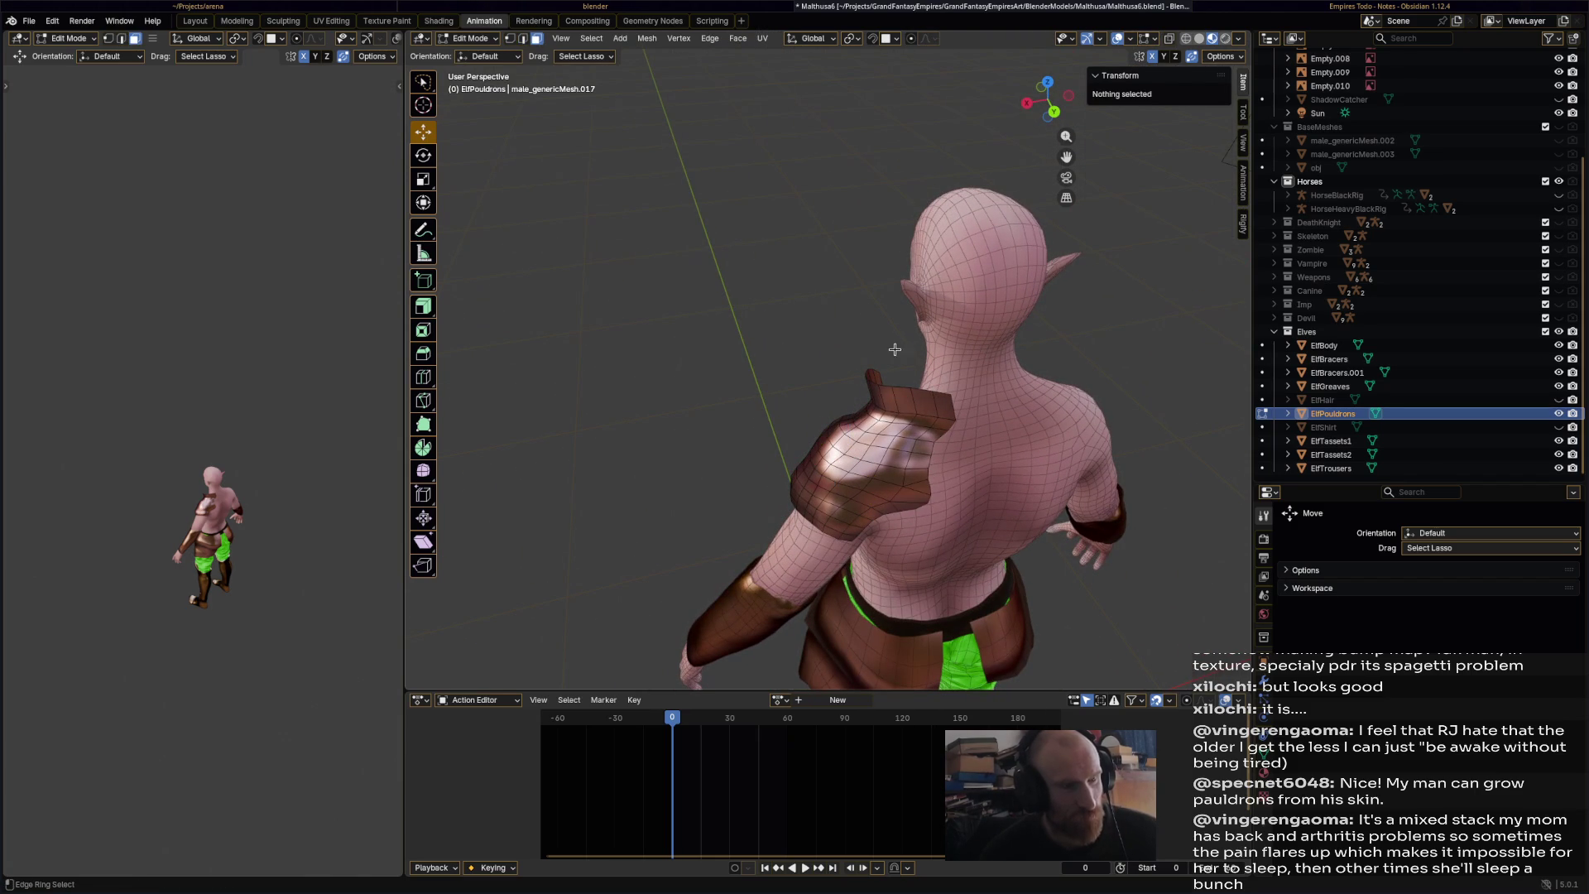
# - Select the pauldron's top-rim and front-edge faces, undoing one stray band
pyautogui.click(909, 443)
pyautogui.moveTo(909, 443)
pyautogui.mouseDown(button='middle')
pyautogui.moveTo(842, 369)
pyautogui.moveTo(836, 391)
pyautogui.moveTo(868, 420)
pyautogui.mouseUp(button='middle')
pyautogui.keyDown('ctrl'); pyautogui.keyDown('alt'); pyautogui.click(821, 378); pyautogui.keyUp('alt'); pyautogui.keyUp('ctrl')
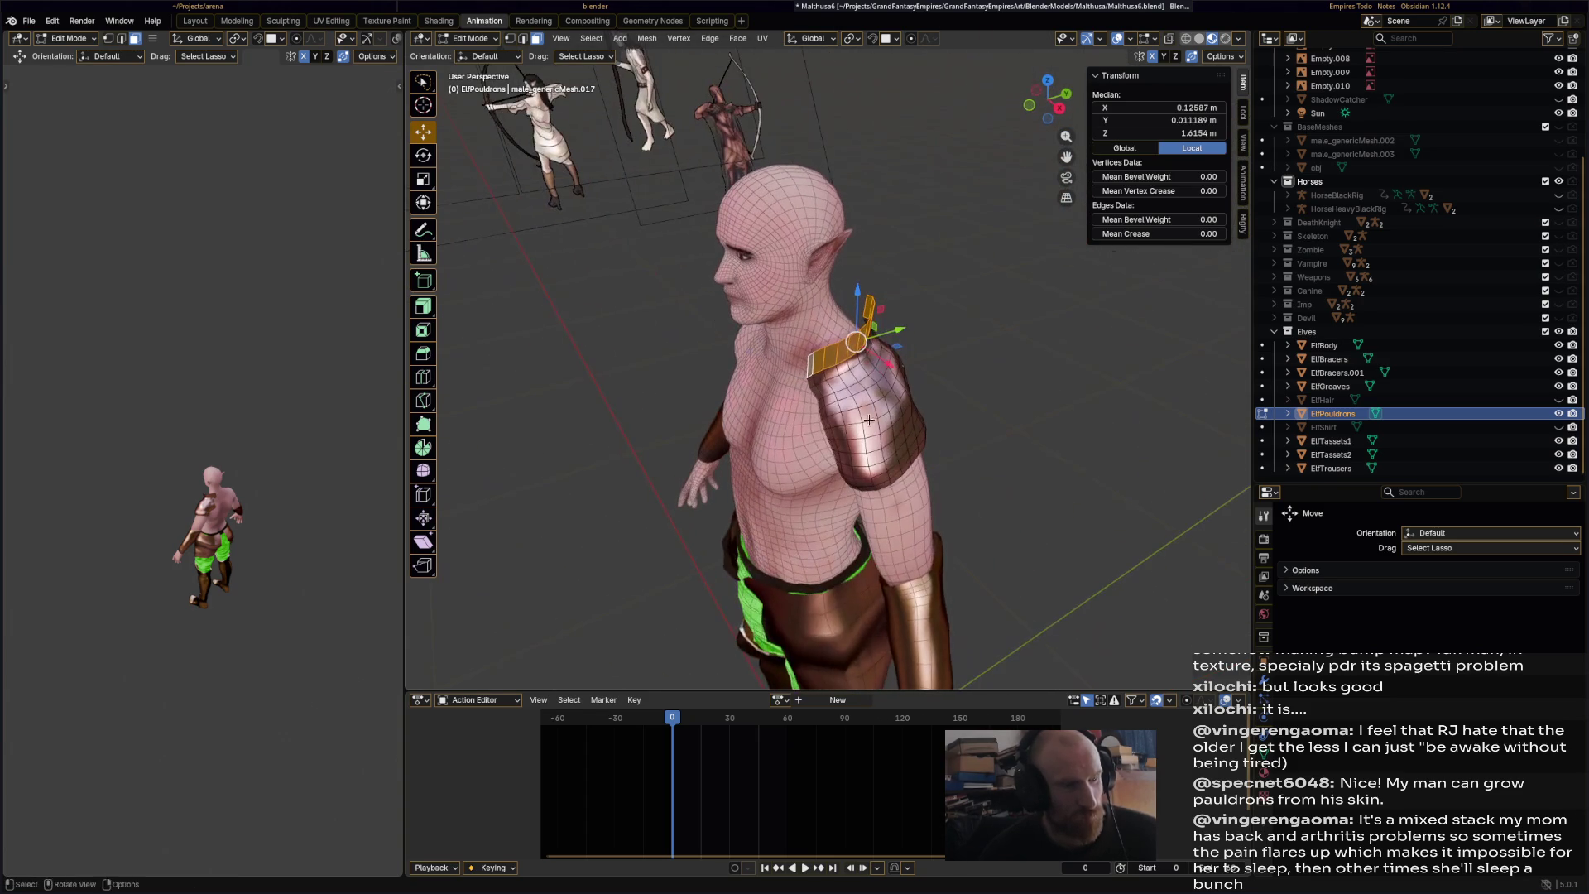
pyautogui.keyDown('ctrl'); pyautogui.keyDown('shift'); pyautogui.click(828, 425); pyautogui.keyUp('shift'); pyautogui.keyUp('ctrl')
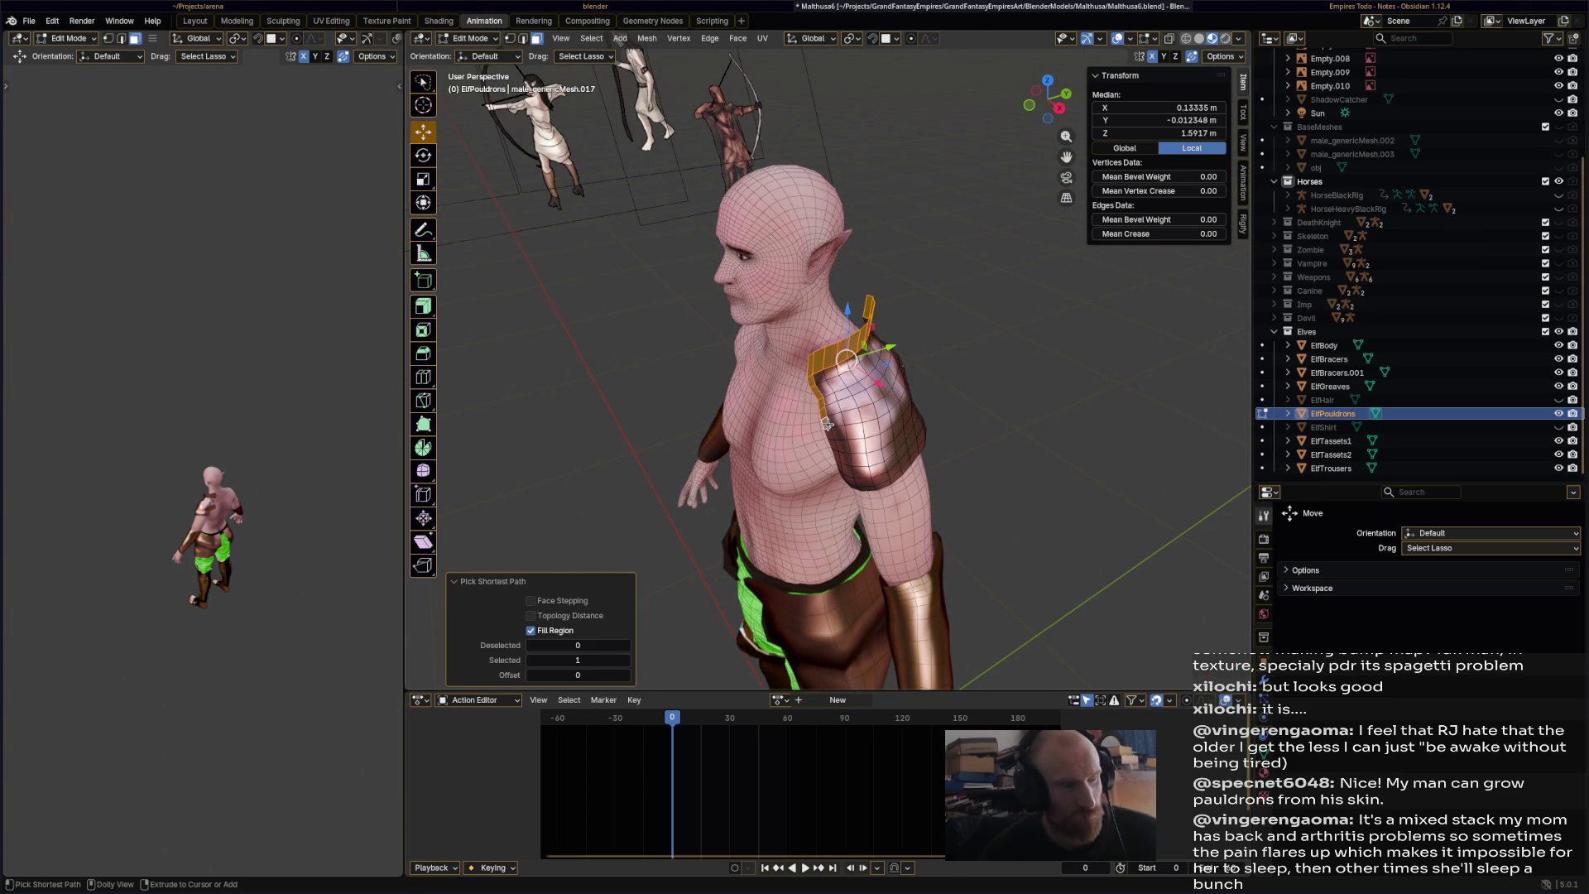
pyautogui.moveTo(922, 398); pyautogui.dragTo(958, 443, button='middle')
pyautogui.keyDown('ctrl'); pyautogui.keyDown('shift'); pyautogui.click(958, 442); pyautogui.keyUp('shift'); pyautogui.keyUp('ctrl')
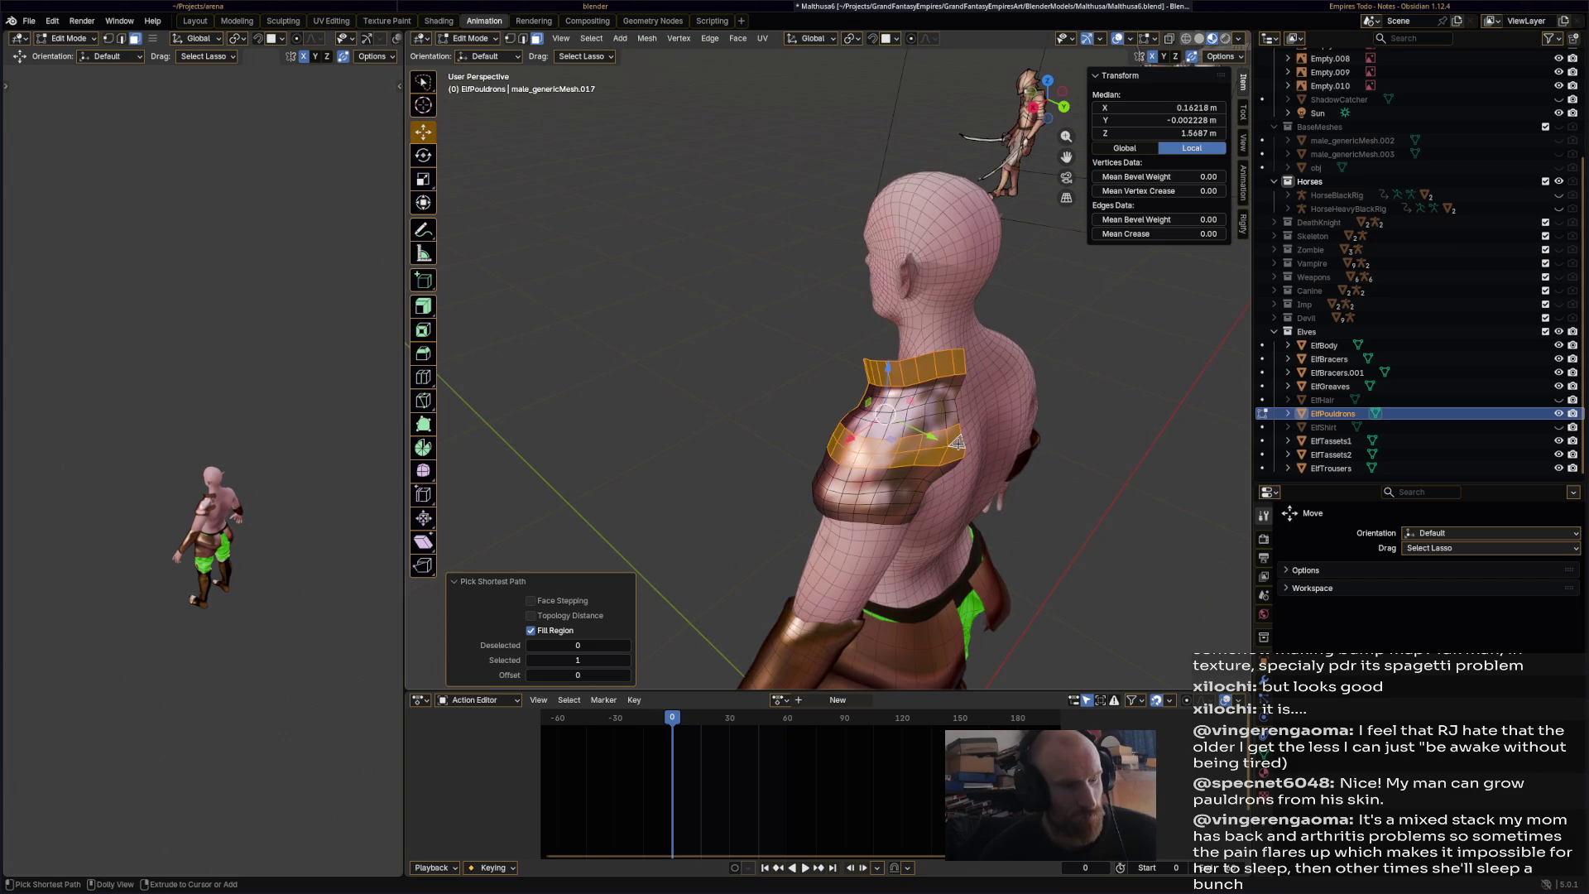
pyautogui.hotkey('ctrl', 'z')
pyautogui.hotkey('ctrl', 'z')
pyautogui.keyDown('ctrl'); pyautogui.keyDown('shift'); pyautogui.click(960, 383); pyautogui.keyUp('shift'); pyautogui.keyUp('ctrl')
pyautogui.moveTo(965, 438)
pyautogui.mouseDown(button='middle')
pyautogui.moveTo(824, 385)
pyautogui.moveTo(881, 435)
pyautogui.mouseUp(button='middle')
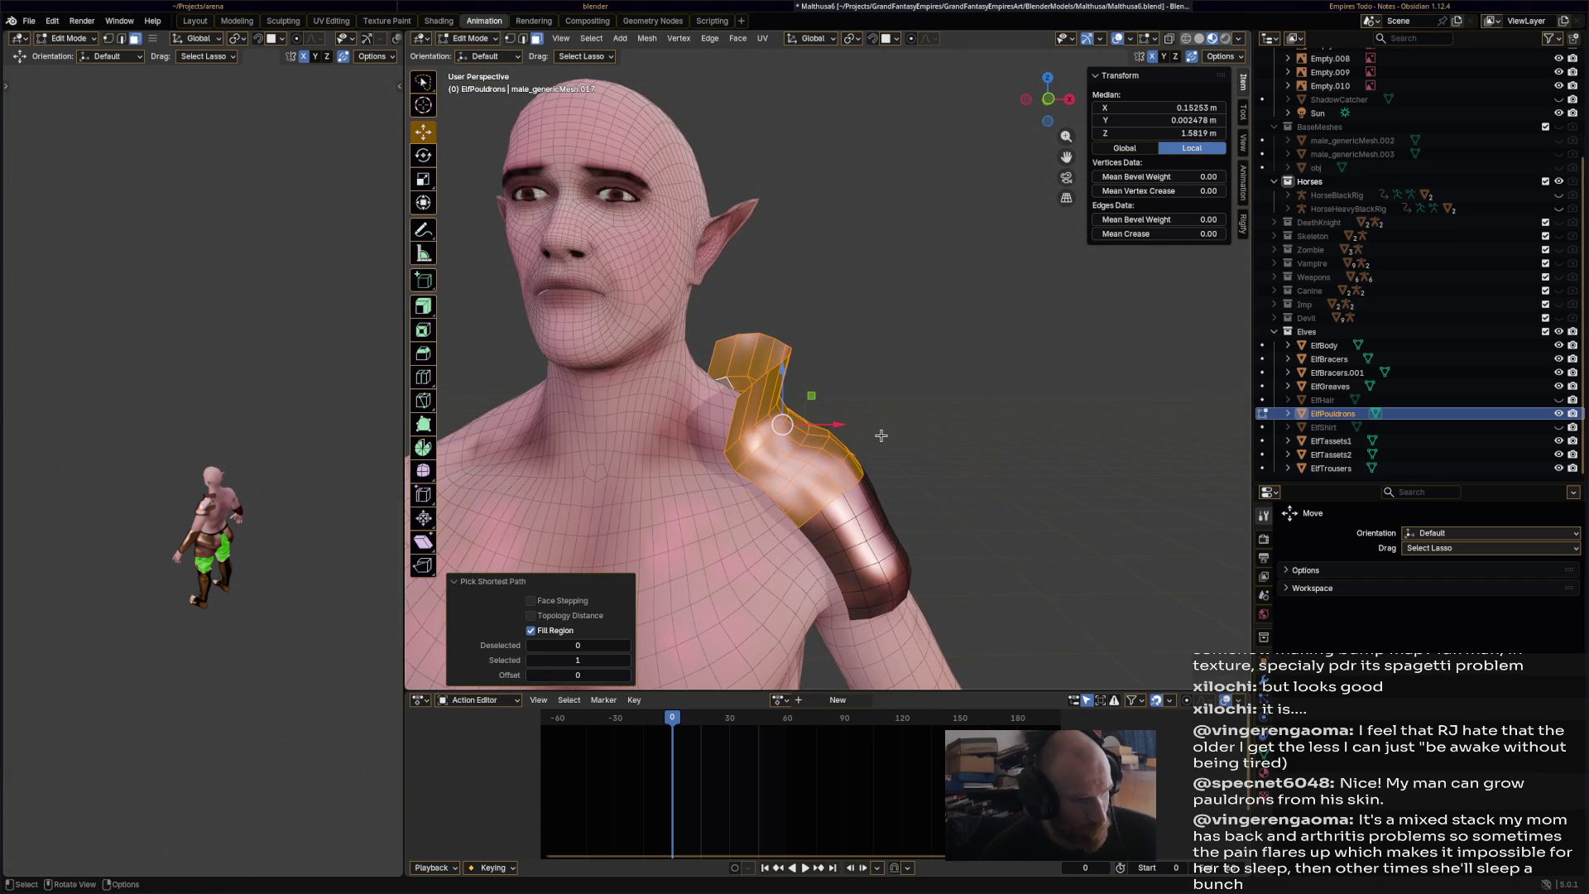
# - Shift the selected pauldron faces outward, scale them up, nudge them upward, then deselect
pyautogui.moveTo(785, 426); pyautogui.dragTo(813, 424)
pyautogui.moveTo(813, 424)
pyautogui.mouseDown(button='middle')
pyautogui.moveTo(996, 483)
pyautogui.moveTo(951, 489)
pyautogui.mouseUp(button='middle')
pyautogui.press('s')
pyautogui.click(951, 488)
pyautogui.press('g')
pyautogui.click(816, 386)
pyautogui.moveTo(816, 386)
pyautogui.mouseDown(button='middle')
pyautogui.moveTo(809, 457)
pyautogui.moveTo(678, 477)
pyautogui.mouseUp(button='middle')
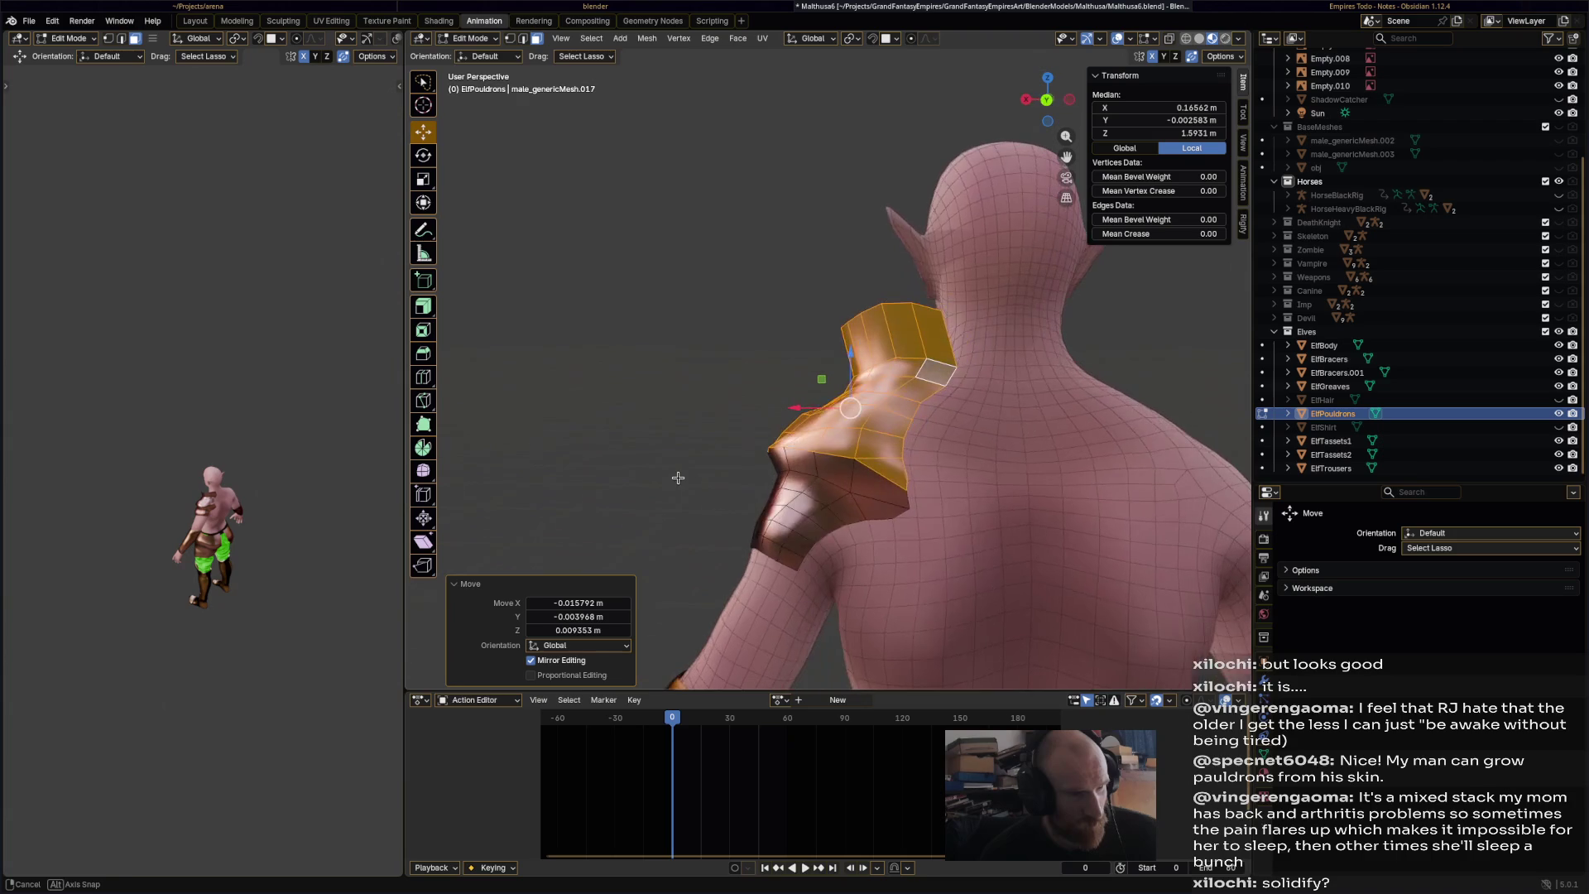
pyautogui.click(700, 416)
# - Select a pauldron edge loop and move it up and to the left
pyautogui.moveTo(700, 416); pyautogui.dragTo(781, 398, button='middle')
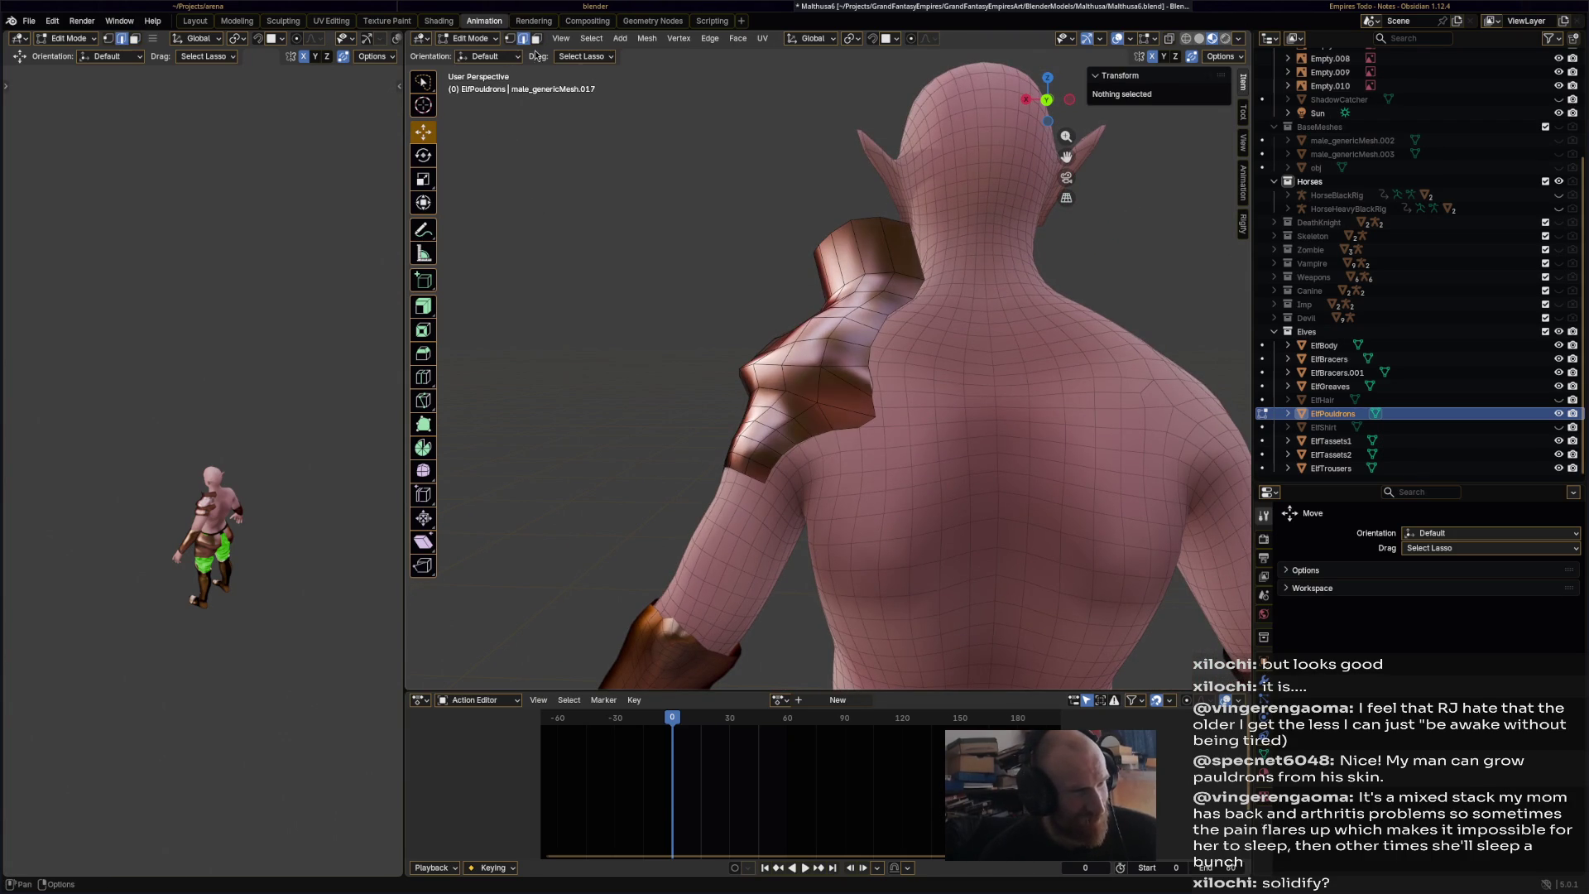
pyautogui.keyDown('alt'); pyautogui.click(789, 400); pyautogui.keyUp('alt')
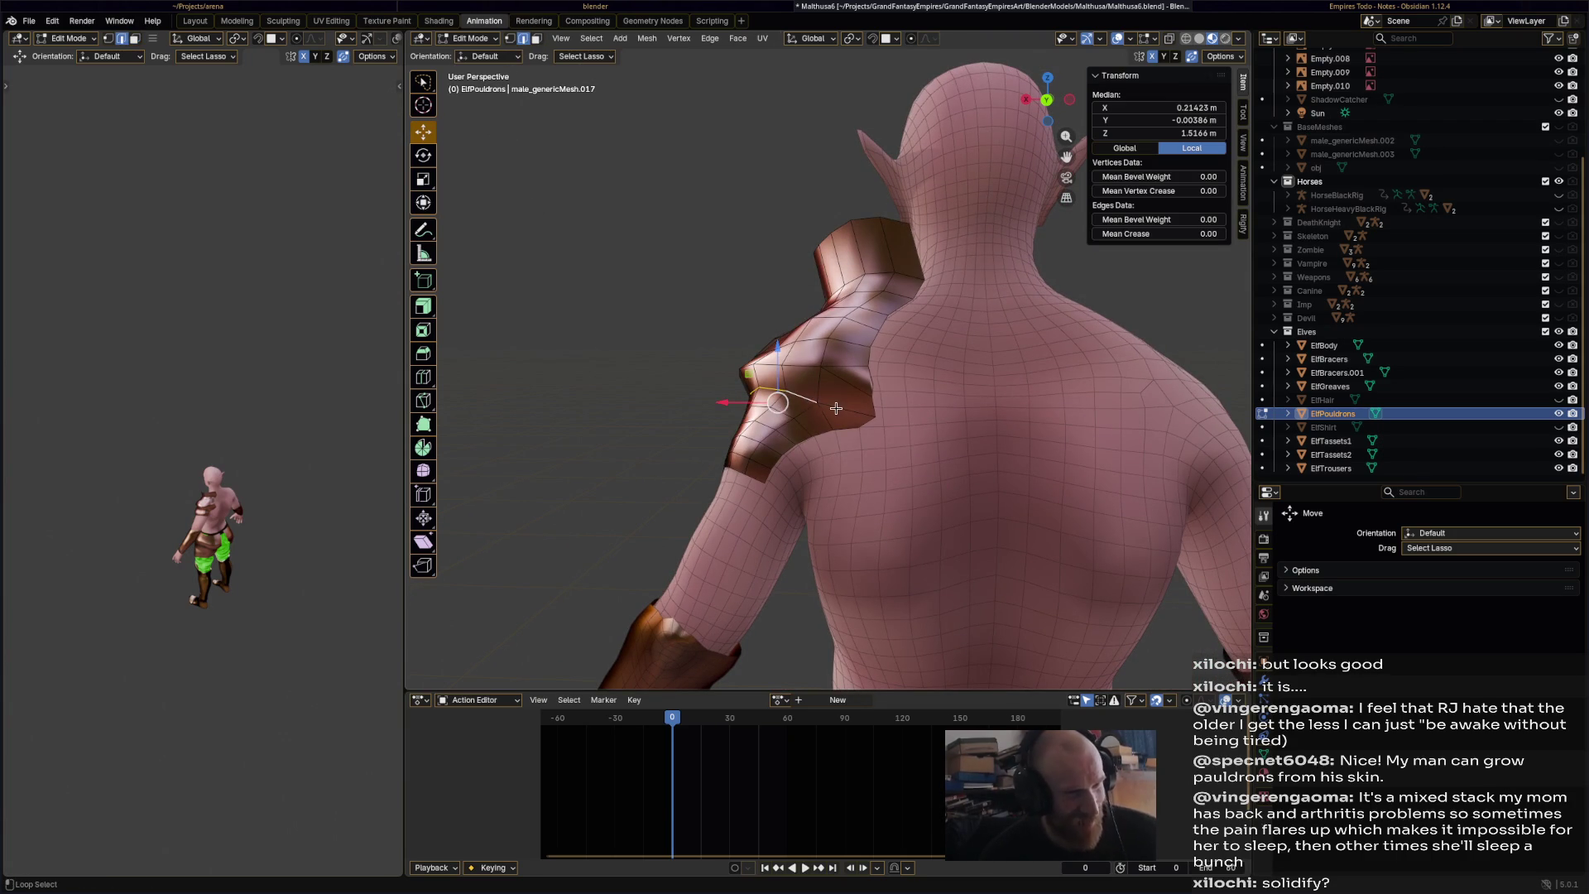
pyautogui.moveTo(804, 428)
pyautogui.mouseDown(button='middle')
pyautogui.moveTo(1004, 382)
pyautogui.moveTo(929, 436)
pyautogui.mouseUp(button='middle')
pyautogui.moveTo(890, 424); pyautogui.dragTo(884, 414)
pyautogui.click(943, 464)
pyautogui.moveTo(944, 463)
pyautogui.mouseDown(button='middle')
pyautogui.moveTo(670, 514)
pyautogui.moveTo(995, 498)
pyautogui.mouseUp(button='middle')
# - Try extruding the pauldron's top edge loop, undo it, deselect all, and save as Malthusa6.blend
pyautogui.keyDown('alt'); pyautogui.click(837, 291); pyautogui.keyUp('alt')
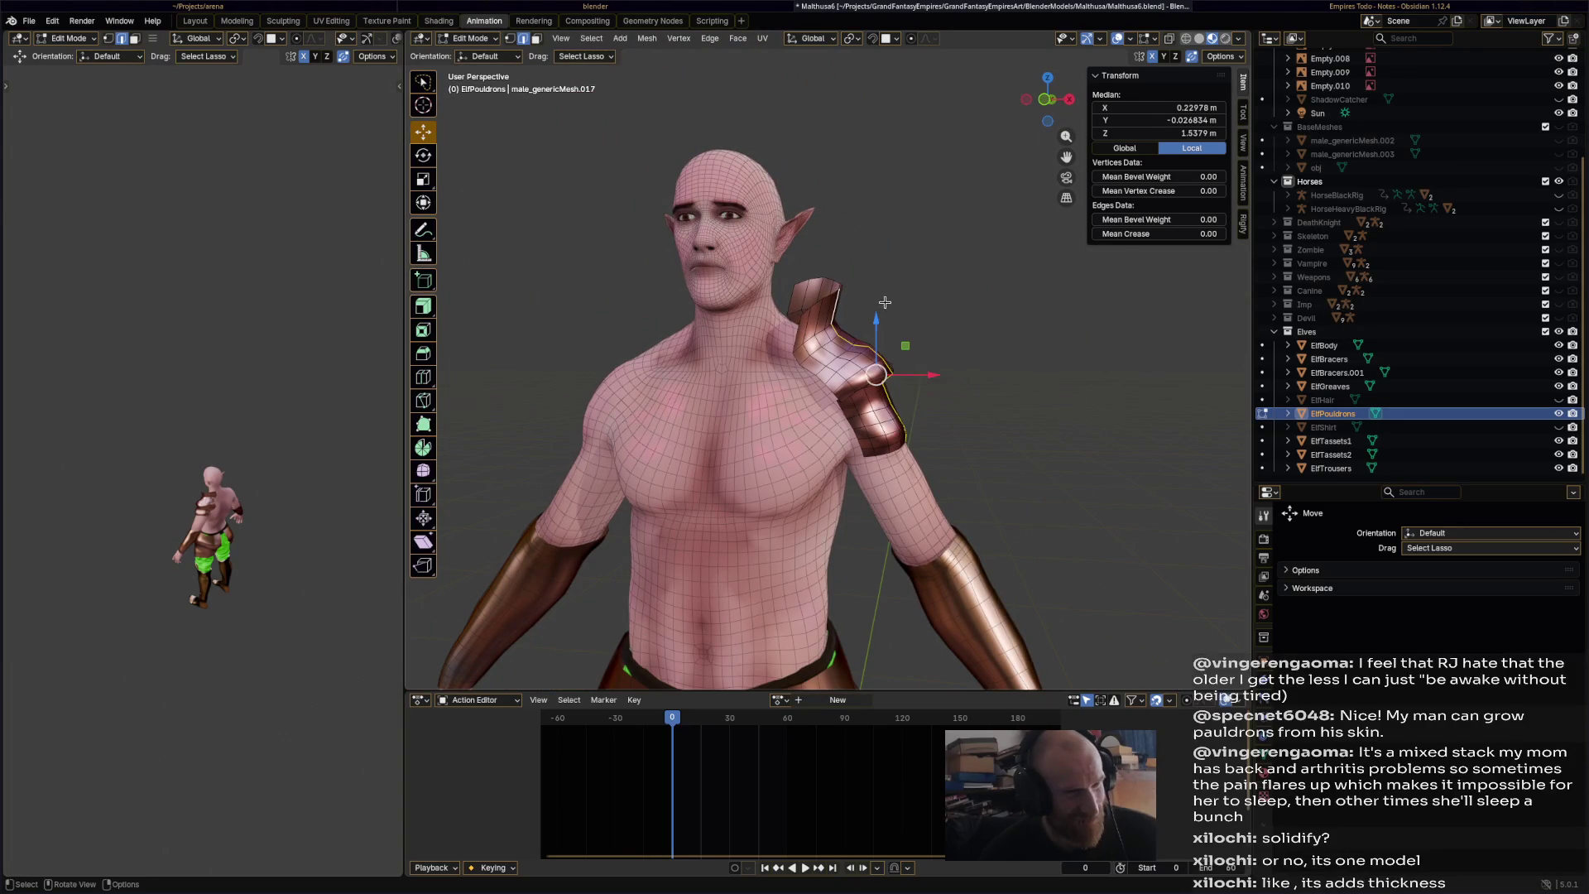
pyautogui.moveTo(910, 330)
pyautogui.mouseDown(button='middle')
pyautogui.moveTo(944, 344)
pyautogui.moveTo(894, 339)
pyautogui.moveTo(840, 303)
pyautogui.mouseUp(button='middle')
pyautogui.click(999, 365)
pyautogui.keyDown('alt'); pyautogui.click(839, 303); pyautogui.keyUp('alt')
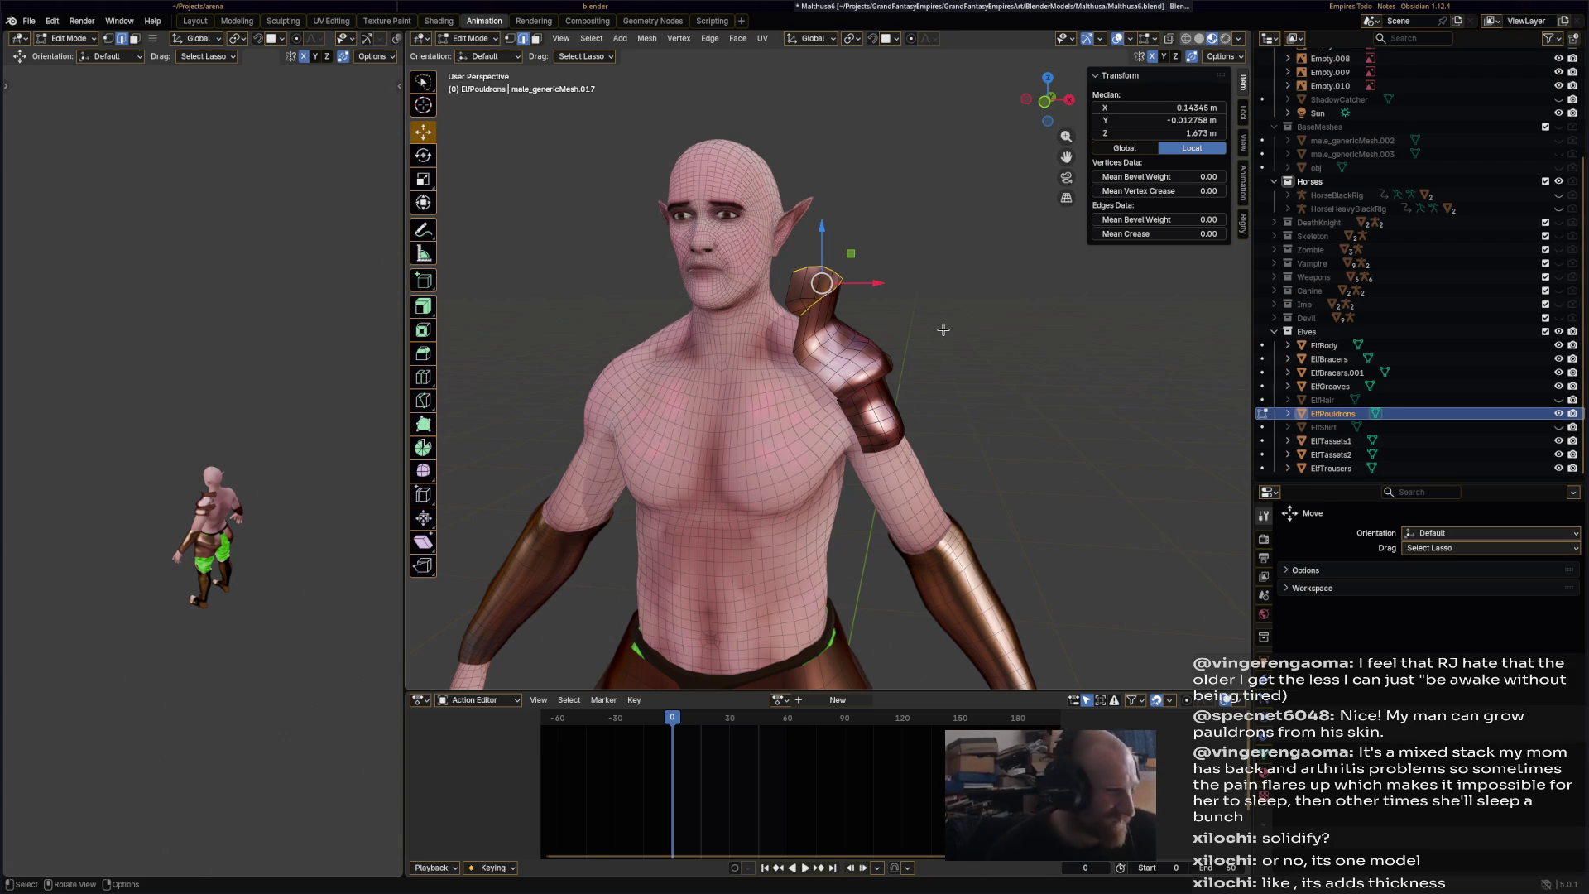
pyautogui.press('e')
pyautogui.click(1014, 379)
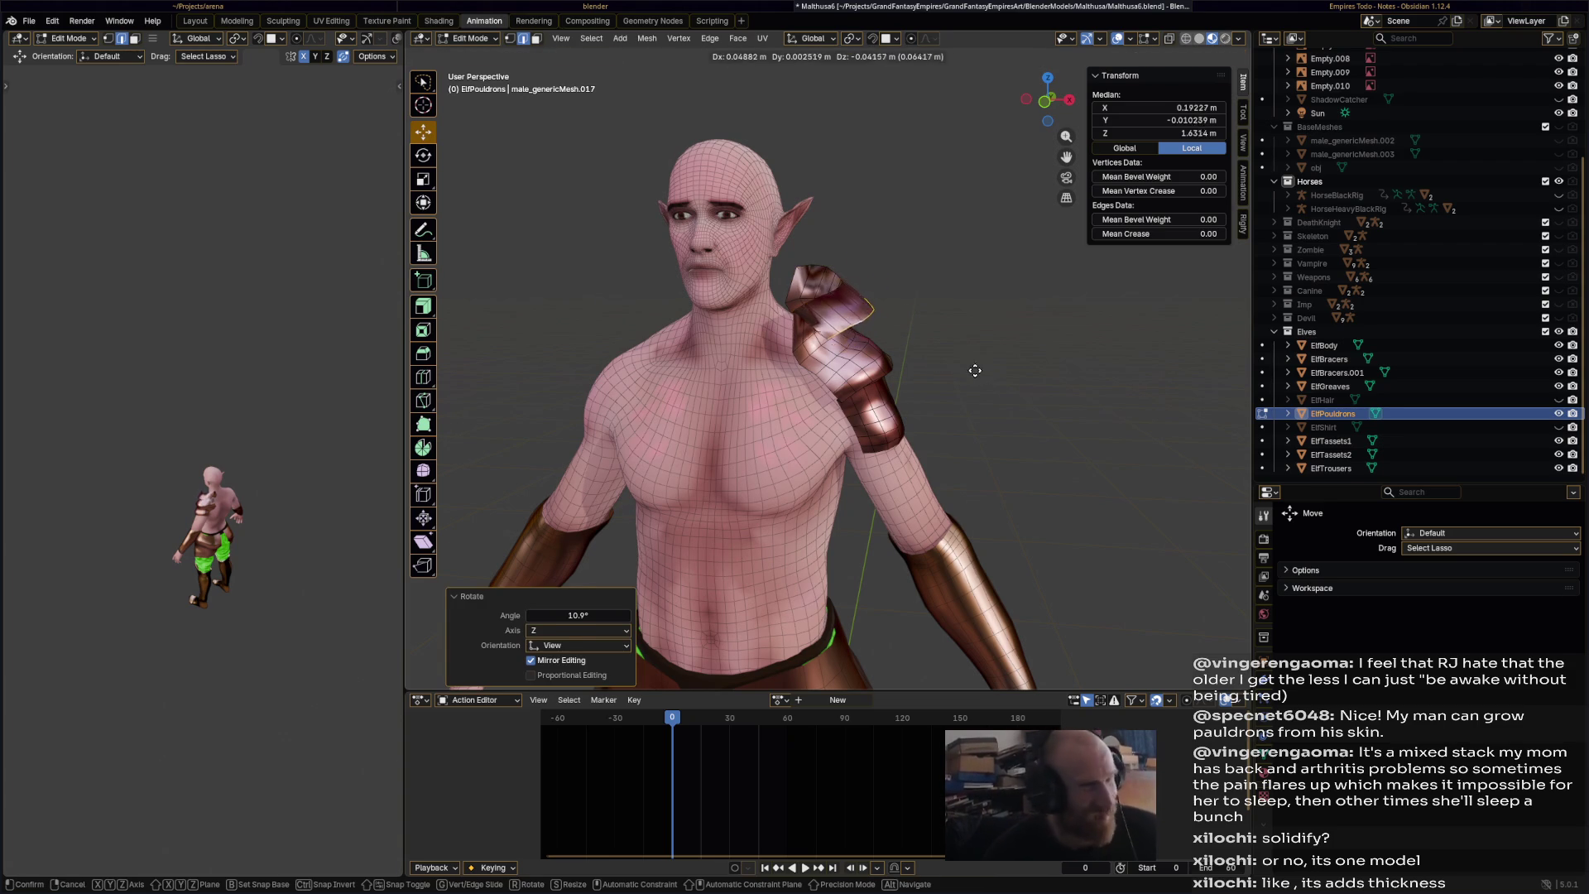
pyautogui.hotkey('ctrl', 'z')
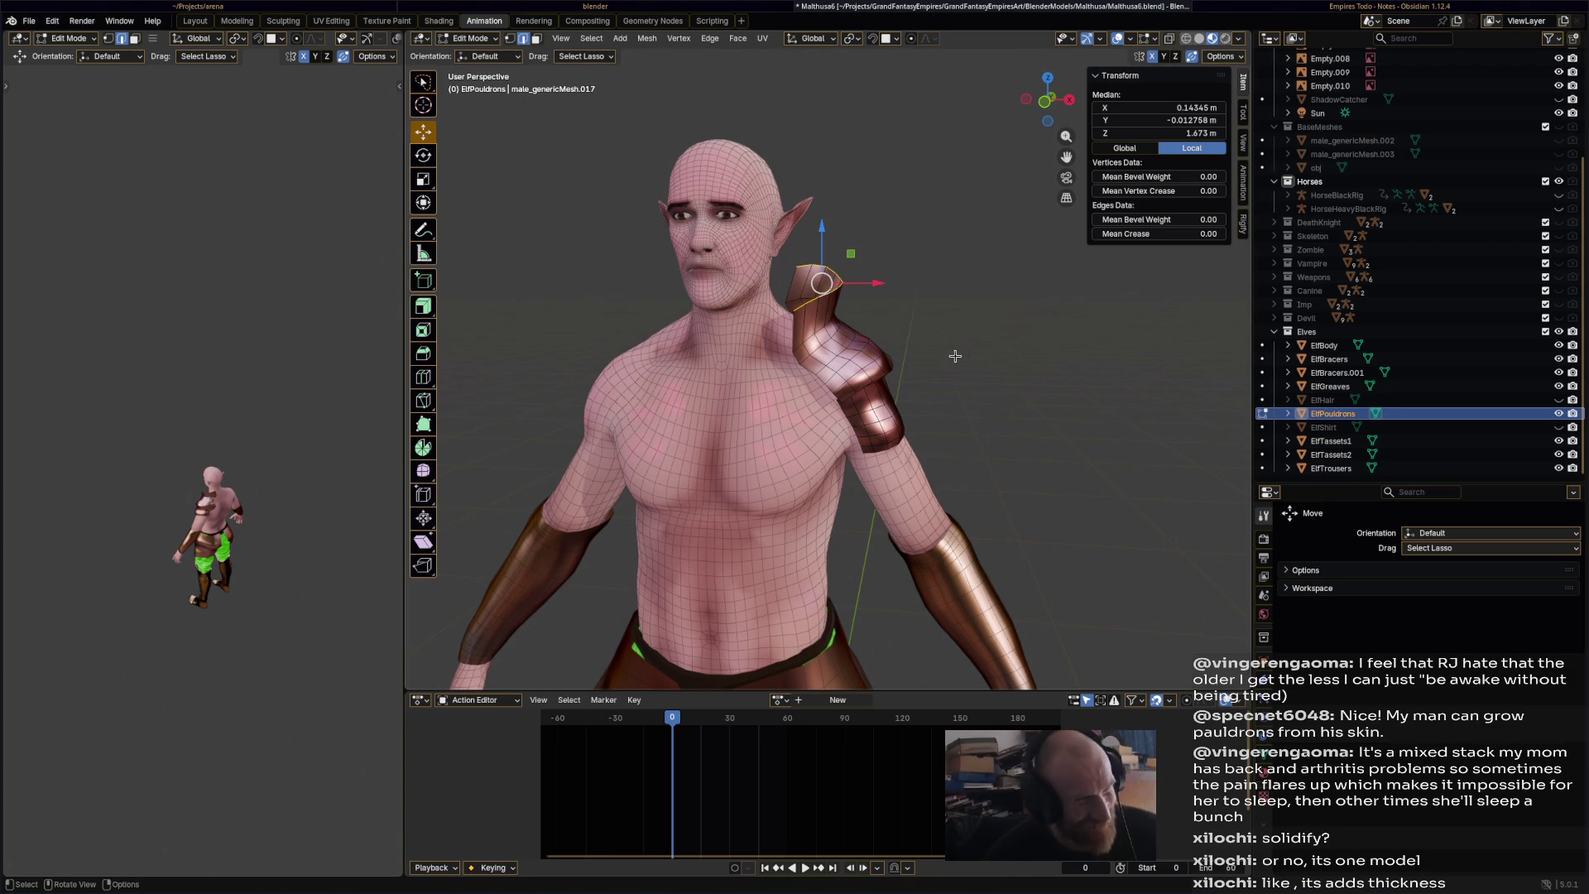
pyautogui.hotkey('alt', 'a')
pyautogui.moveTo(979, 370)
pyautogui.mouseDown(button='middle')
pyautogui.moveTo(839, 316)
pyautogui.moveTo(777, 355)
pyautogui.moveTo(854, 438)
pyautogui.moveTo(985, 477)
pyautogui.mouseUp(button='middle')
pyautogui.hotkey('ctrl', 's')
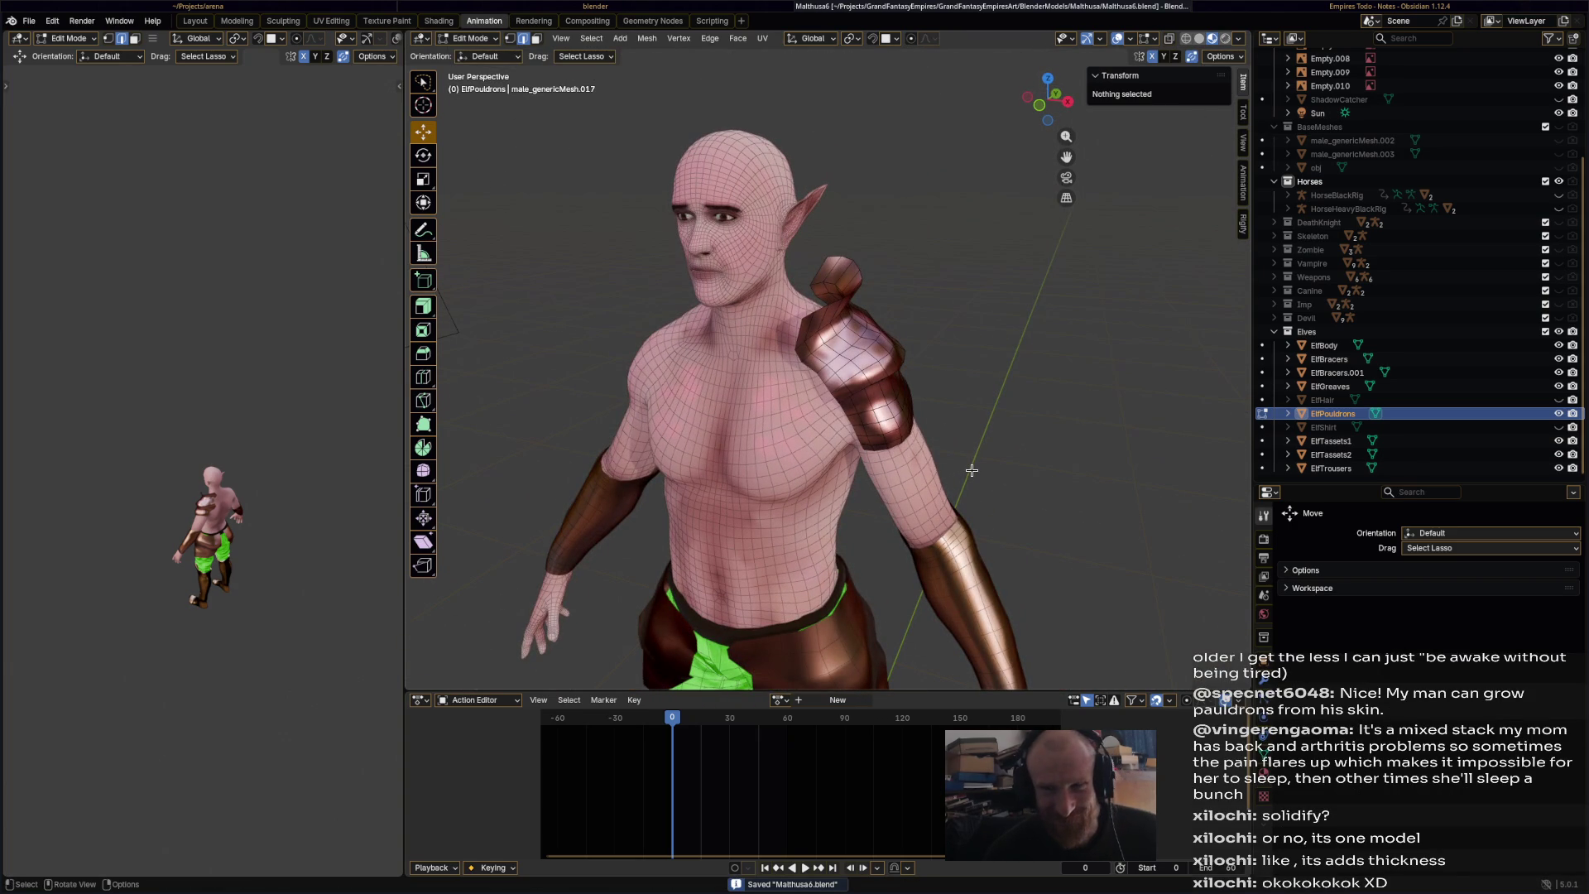
# - Orbit around the elf's shoulder and back, then switch from Edit Mode to Object Mode
pyautogui.scroll(3, 981, 469)
pyautogui.moveTo(981, 469); pyautogui.dragTo(921, 382, button='middle')
pyautogui.scroll(-4, 905, 447)
pyautogui.moveTo(893, 451); pyautogui.dragTo(662, 470, button='middle')
pyautogui.scroll(5, 649, 472)
pyautogui.scroll(-4, 795, 440)
pyautogui.moveTo(795, 440)
pyautogui.mouseDown(button='middle')
pyautogui.moveTo(724, 440)
pyautogui.moveTo(800, 446)
pyautogui.moveTo(530, 124)
pyautogui.moveTo(557, 206)
pyautogui.mouseUp(button='middle')
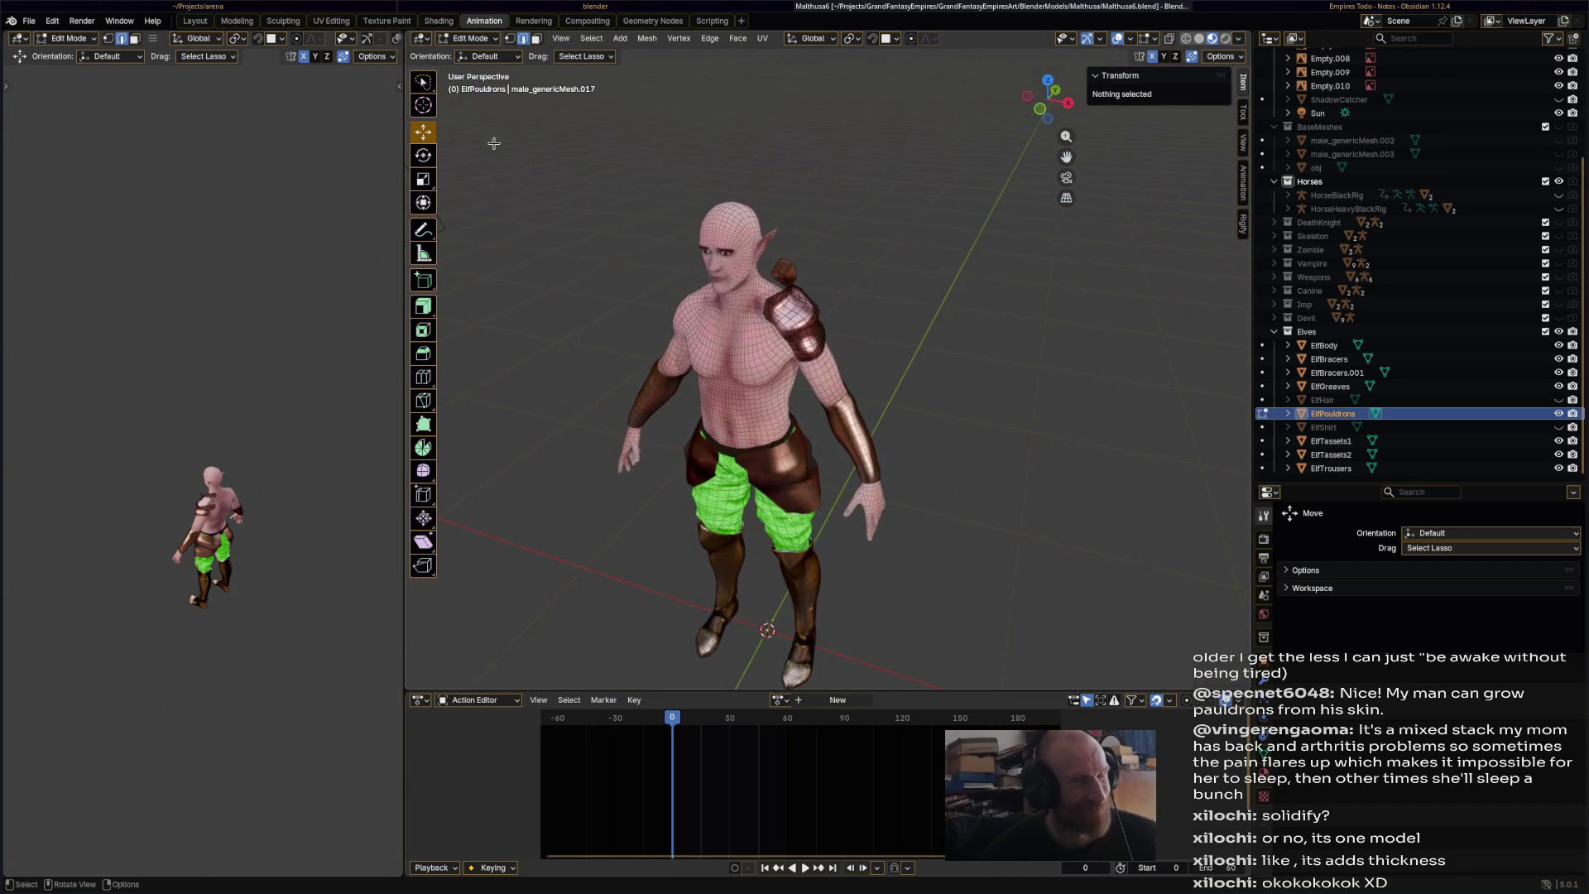
pyautogui.click(481, 43)
pyautogui.click(476, 54)
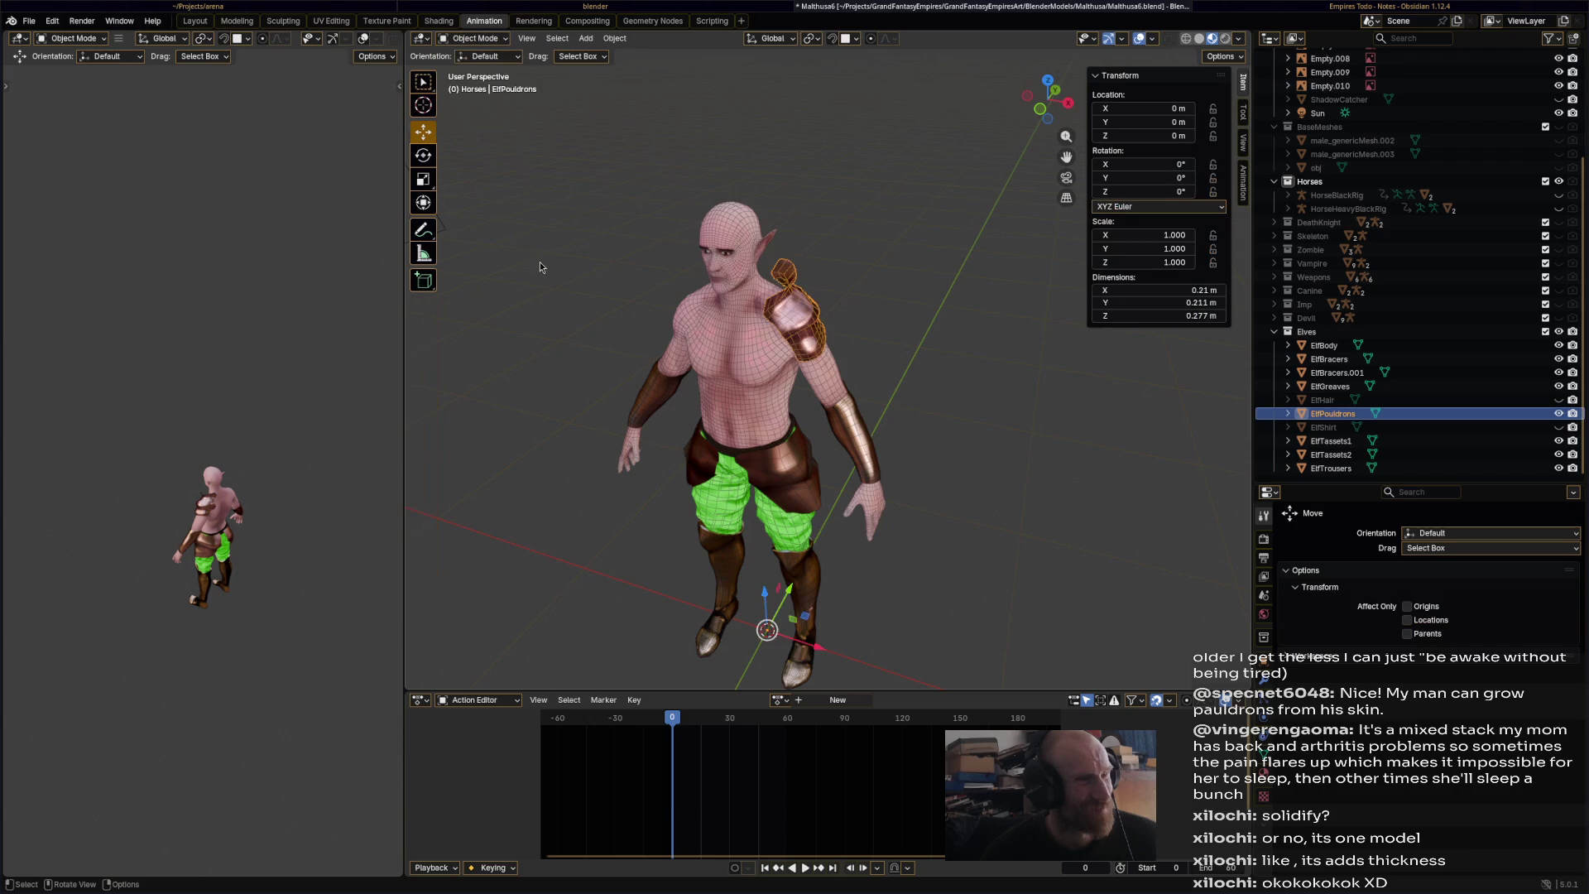
# - Orbit around the elf from front, rear and side to inspect the whole model
pyautogui.moveTo(533, 293); pyautogui.dragTo(565, 278, button='middle')
pyautogui.moveTo(669, 432)
pyautogui.mouseDown(button='middle')
pyautogui.moveTo(705, 346)
pyautogui.moveTo(769, 360)
pyautogui.mouseUp(button='middle')
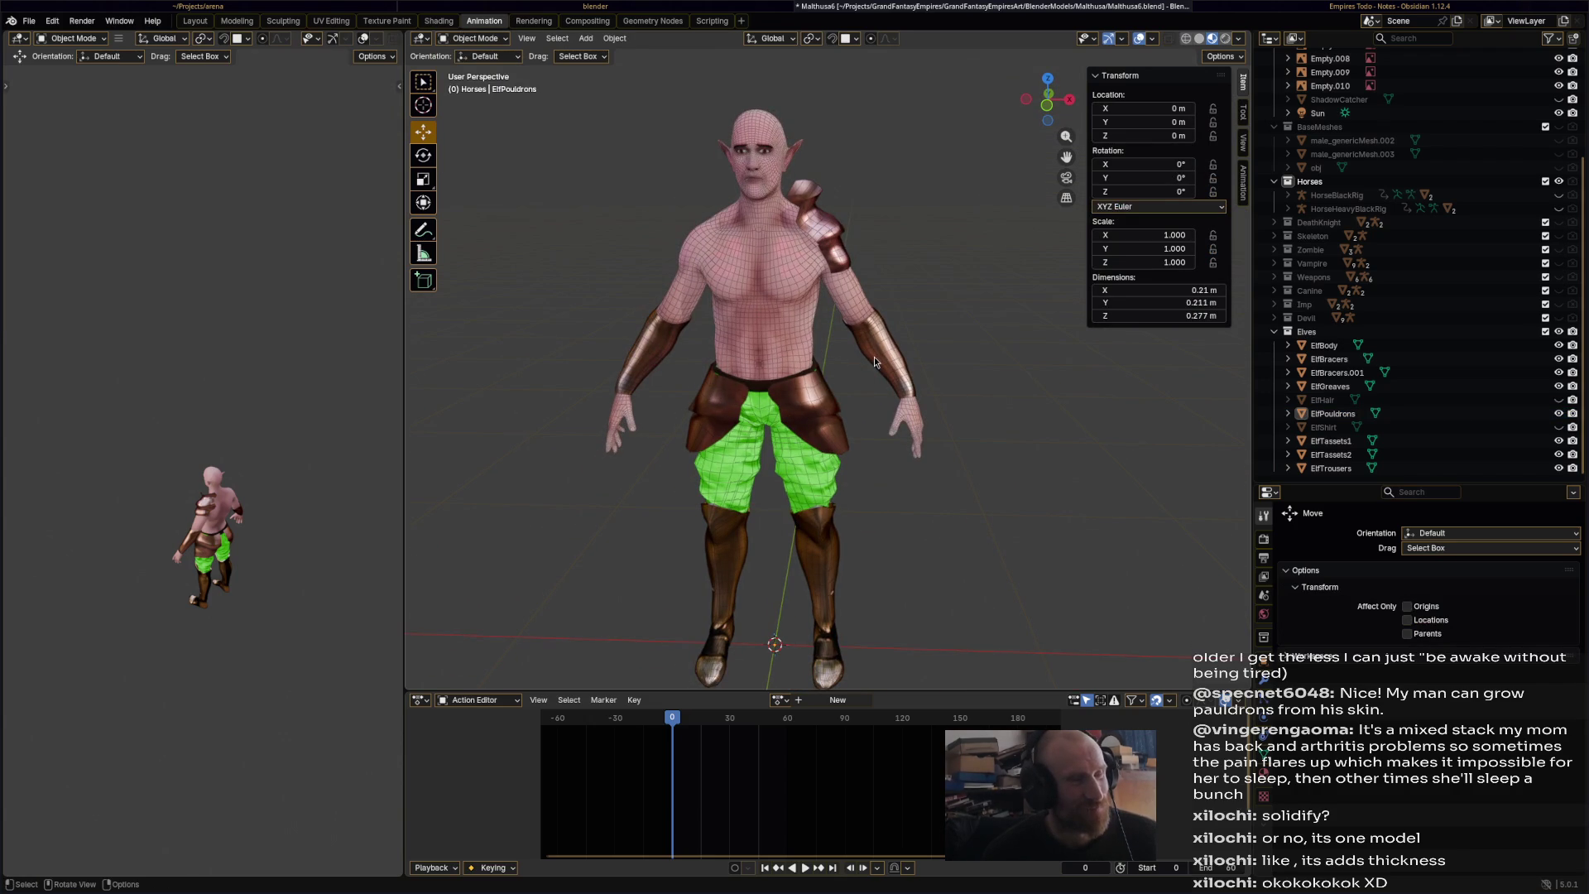
pyautogui.moveTo(874, 360); pyautogui.dragTo(566, 336, button='middle')
pyautogui.moveTo(843, 263)
pyautogui.mouseDown(button='middle')
pyautogui.moveTo(927, 331)
pyautogui.moveTo(767, 348)
pyautogui.moveTo(951, 340)
pyautogui.moveTo(915, 321)
pyautogui.moveTo(812, 314)
pyautogui.moveTo(629, 334)
pyautogui.moveTo(767, 211)
pyautogui.mouseUp(button='middle')
pyautogui.scroll(2, 916, 321)
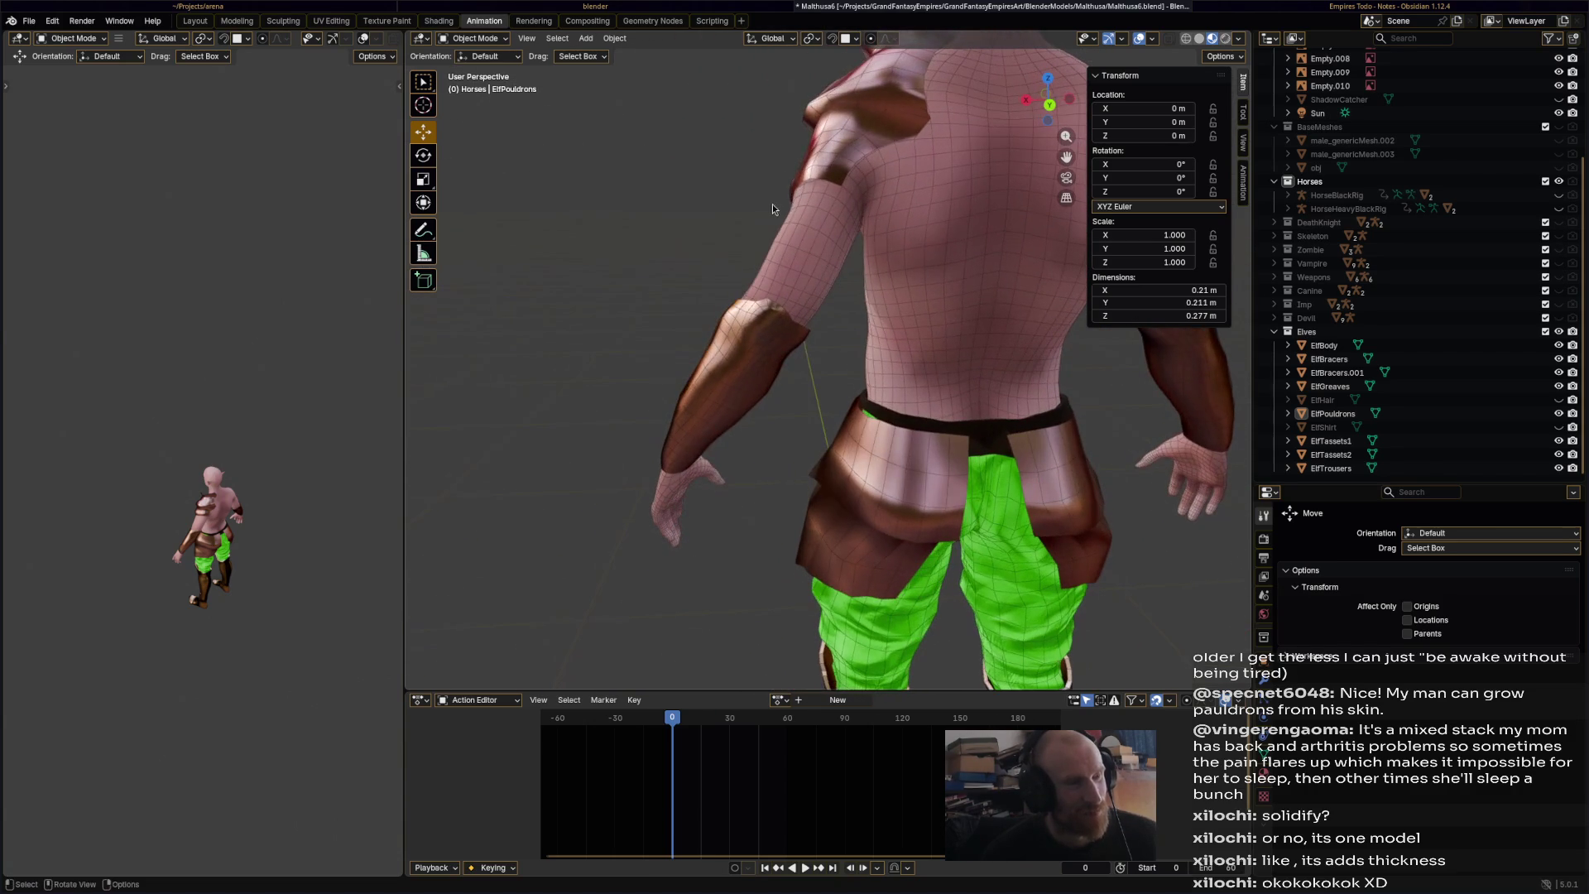
pyautogui.keyDown('alt'); pyautogui.keyDown('shift'); pyautogui.click(796, 179); pyautogui.keyUp('shift'); pyautogui.keyUp('alt')
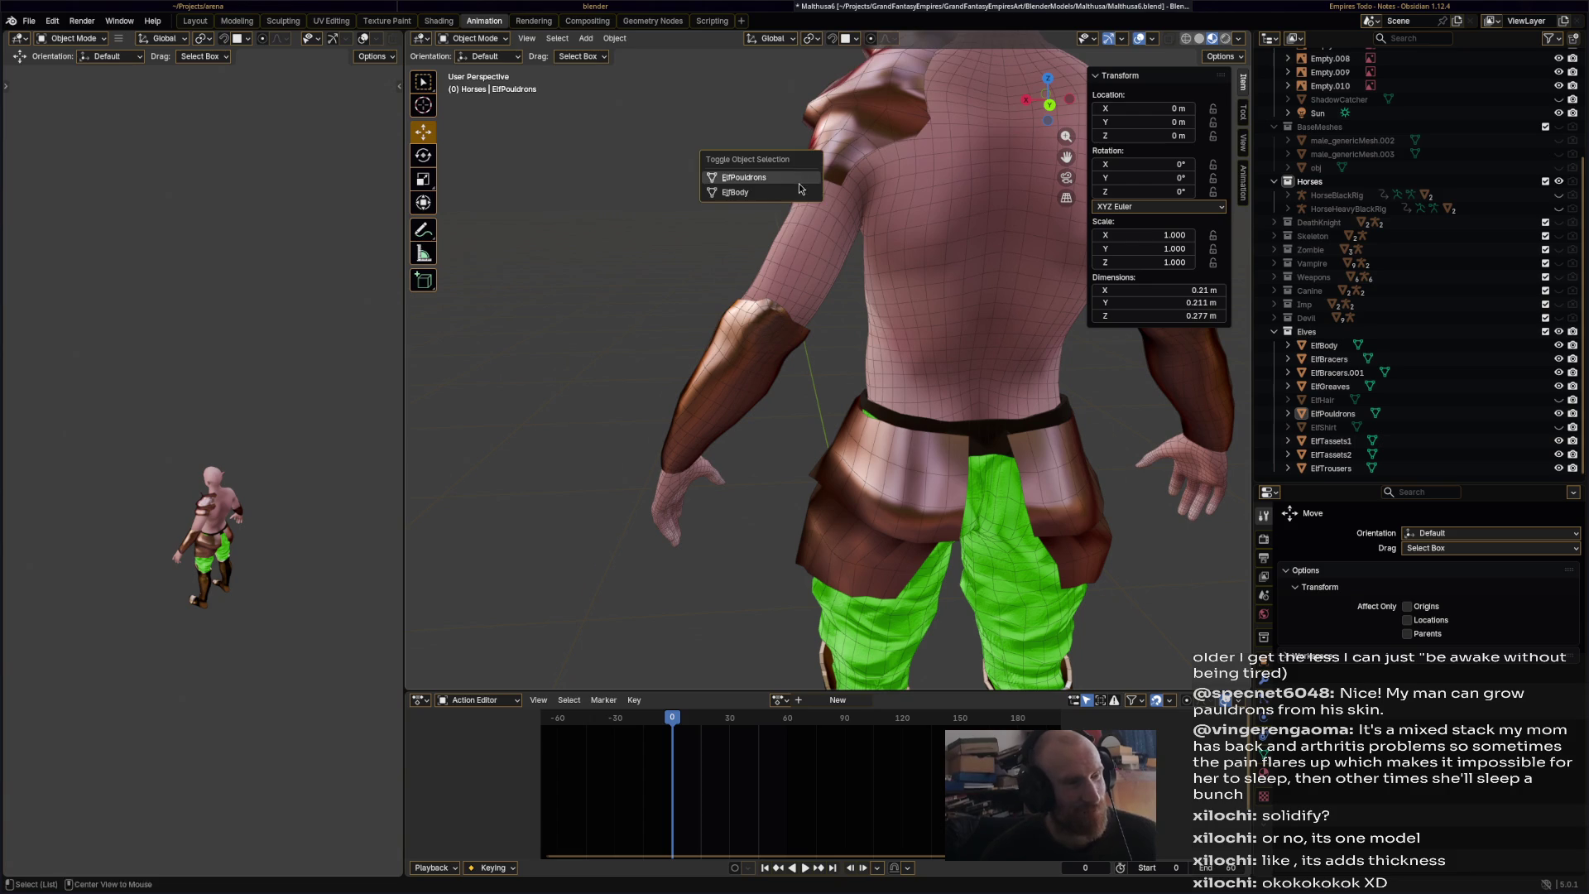
# - Select ElfPauldrons, enter Edit Mode, and move one of its edge loops
pyautogui.click(847, 141)
pyautogui.click(488, 40)
pyautogui.click(485, 72)
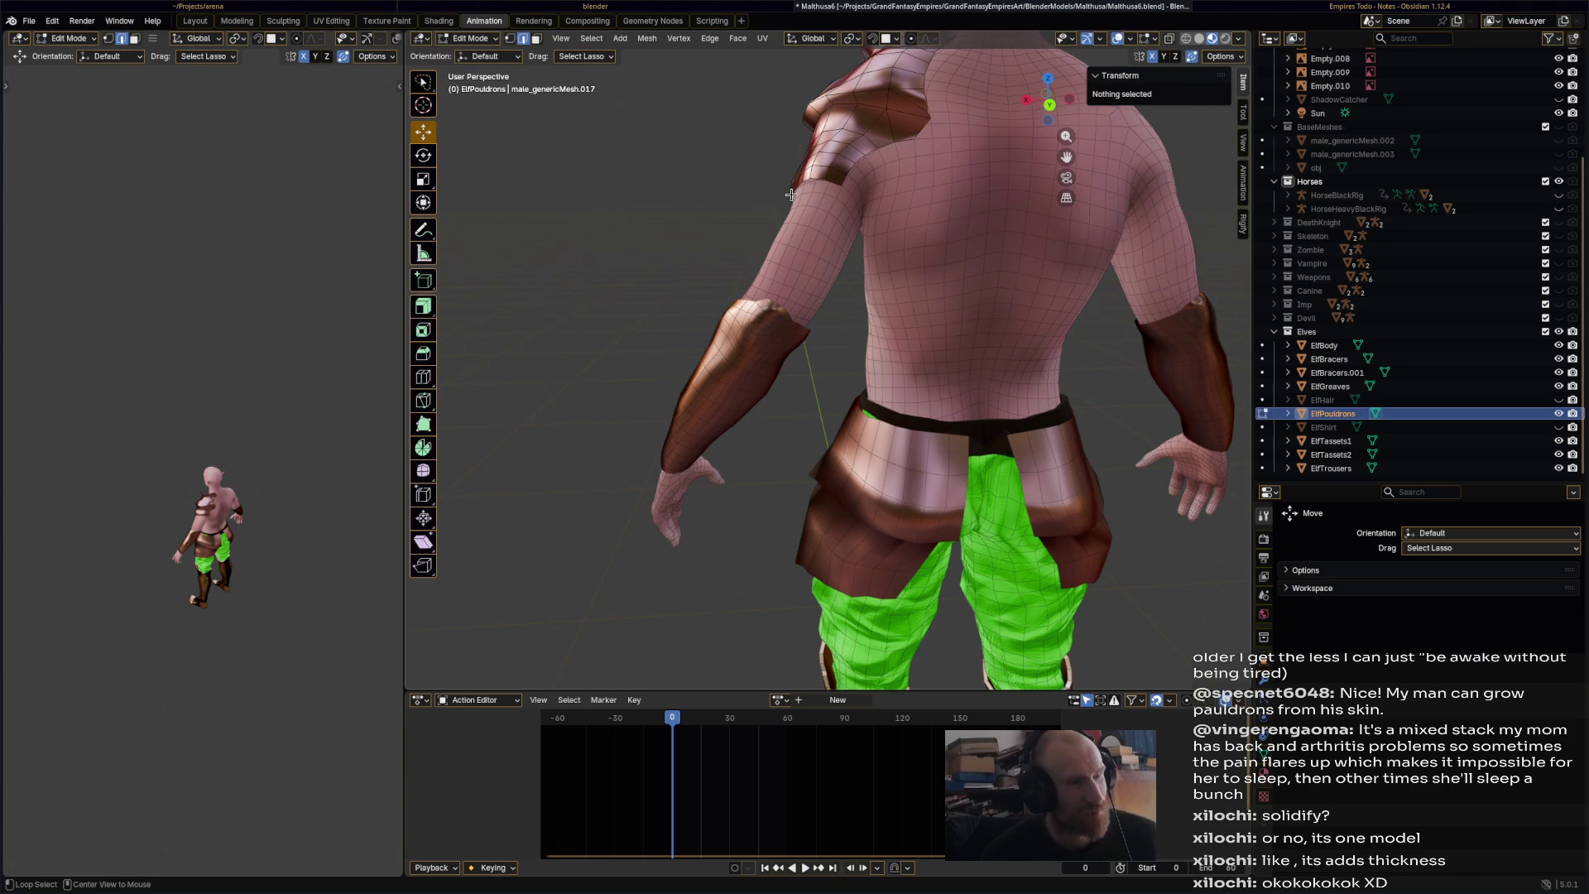
pyautogui.keyDown('alt'); pyautogui.click(803, 183); pyautogui.keyUp('alt')
pyautogui.press('g')
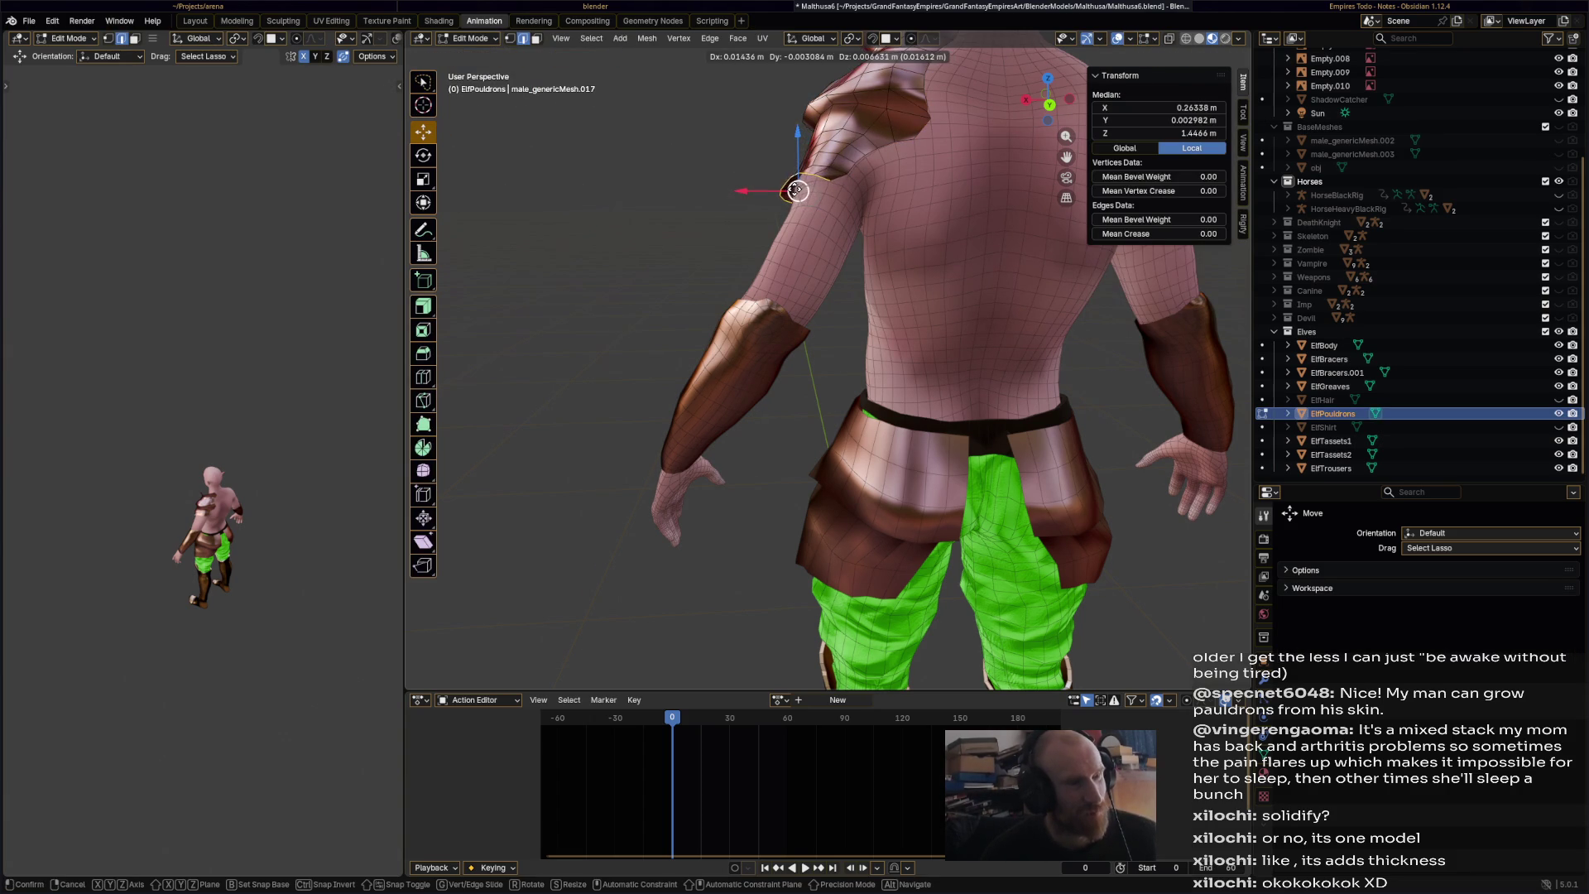
pyautogui.click(796, 190)
# - Rotate the pauldron edge loop and push it further down the upper arm
pyautogui.moveTo(796, 190)
pyautogui.mouseDown(button='middle')
pyautogui.moveTo(936, 238)
pyautogui.moveTo(807, 219)
pyautogui.mouseUp(button='middle')
pyautogui.press('r')
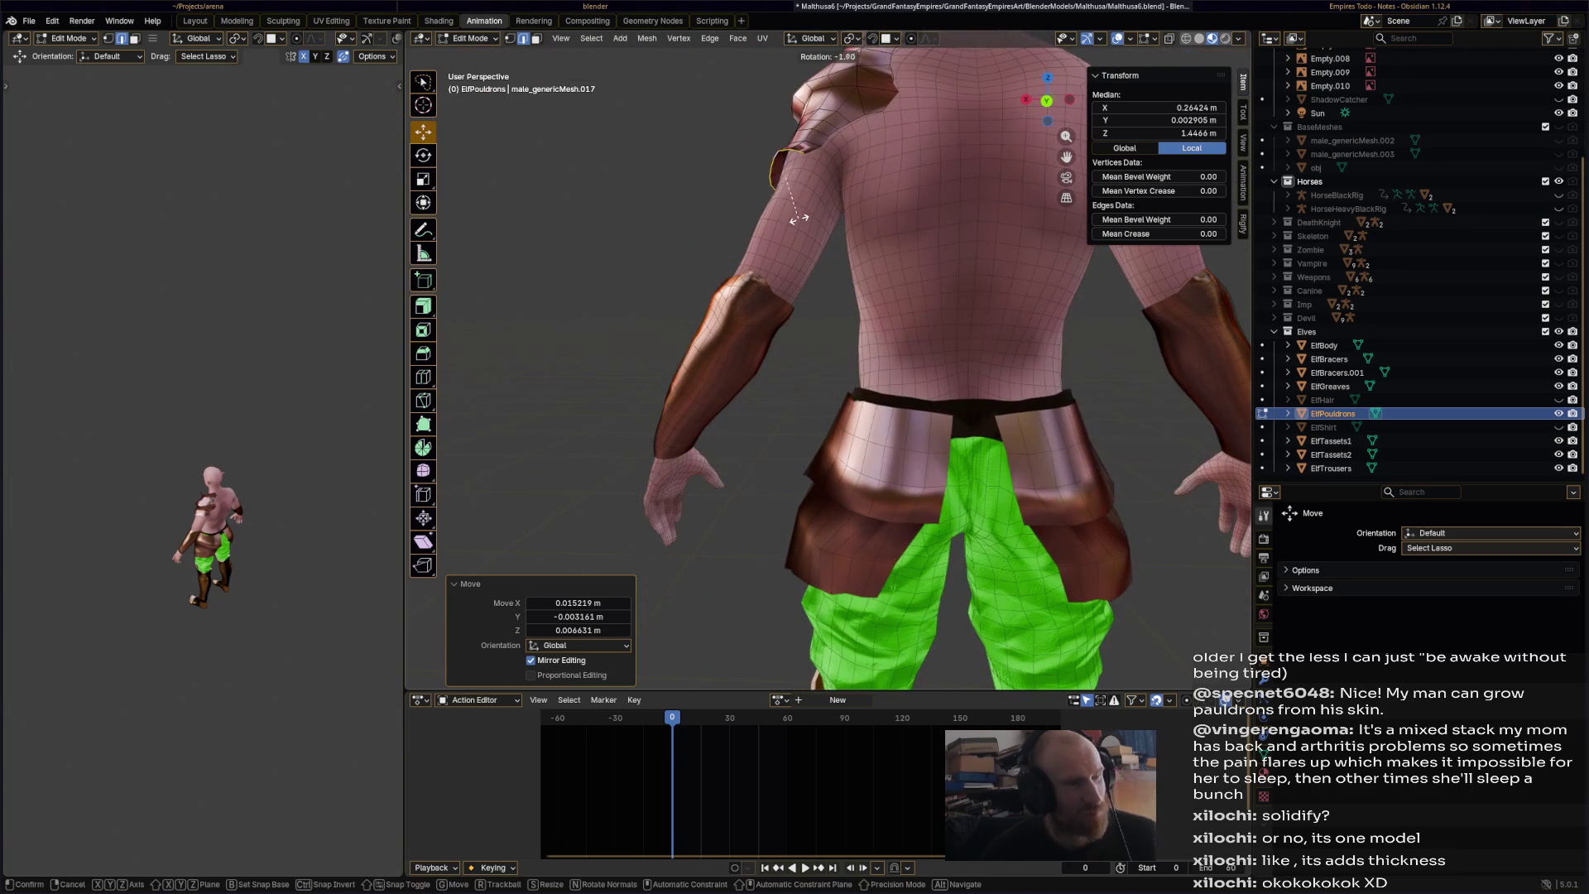
pyautogui.click(807, 225)
pyautogui.press('g')
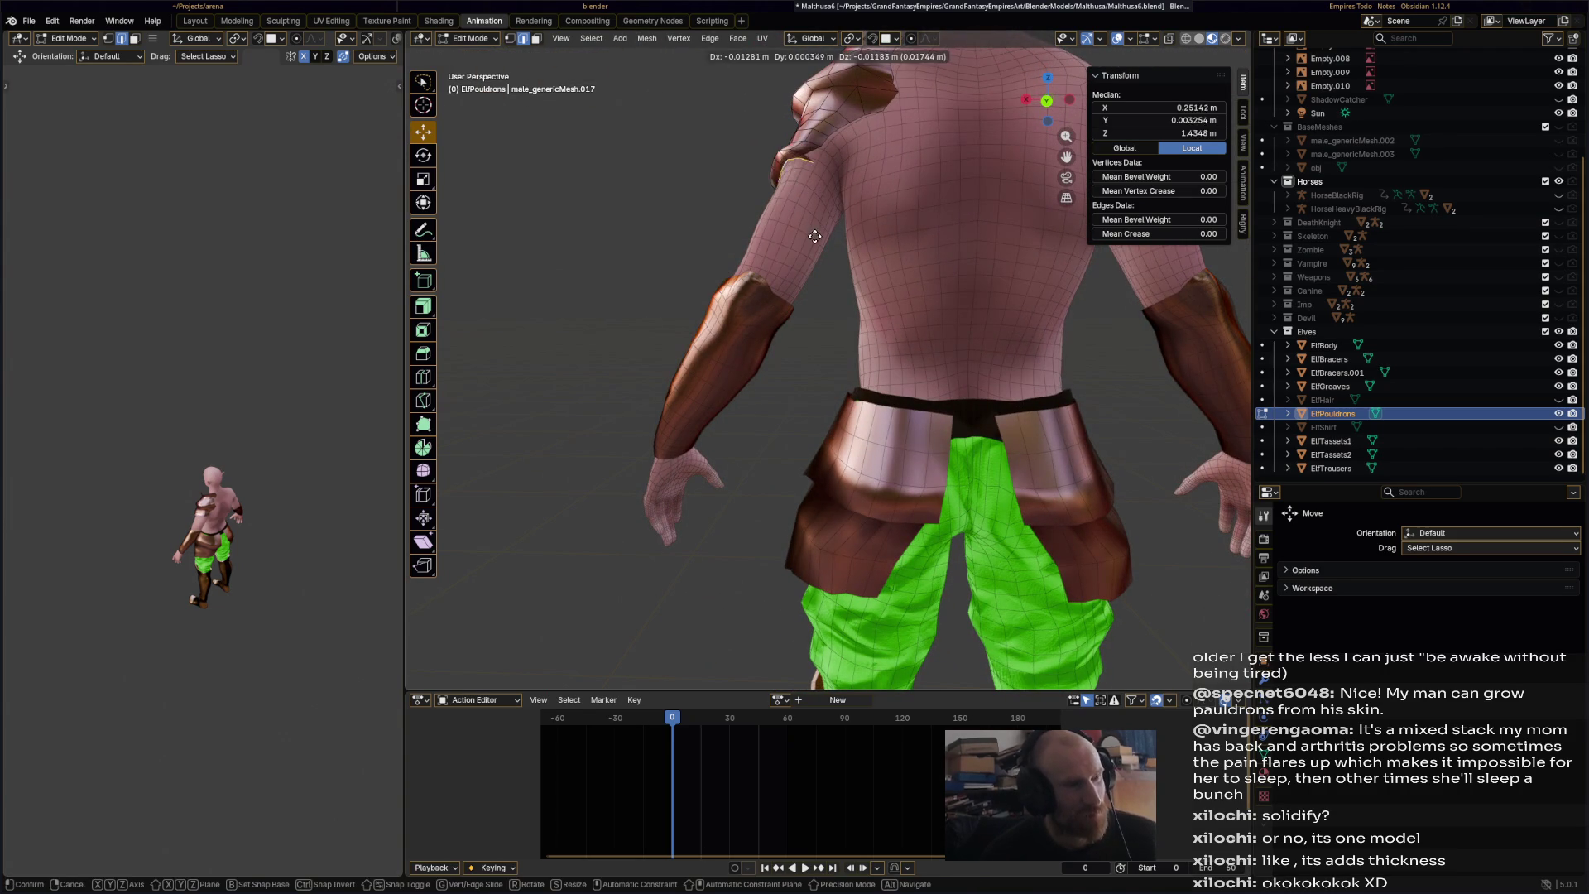
pyautogui.click(810, 231)
pyautogui.moveTo(809, 231)
pyautogui.mouseDown(button='middle')
pyautogui.moveTo(790, 274)
pyautogui.moveTo(985, 315)
pyautogui.moveTo(802, 218)
pyautogui.mouseUp(button='middle')
pyautogui.press('g')
pyautogui.click(788, 289)
# - Fine-tune the new pauldron edges with several small moves and a slight shrink
pyautogui.press('g')
pyautogui.click(964, 308)
pyautogui.press('g')
pyautogui.click(919, 285)
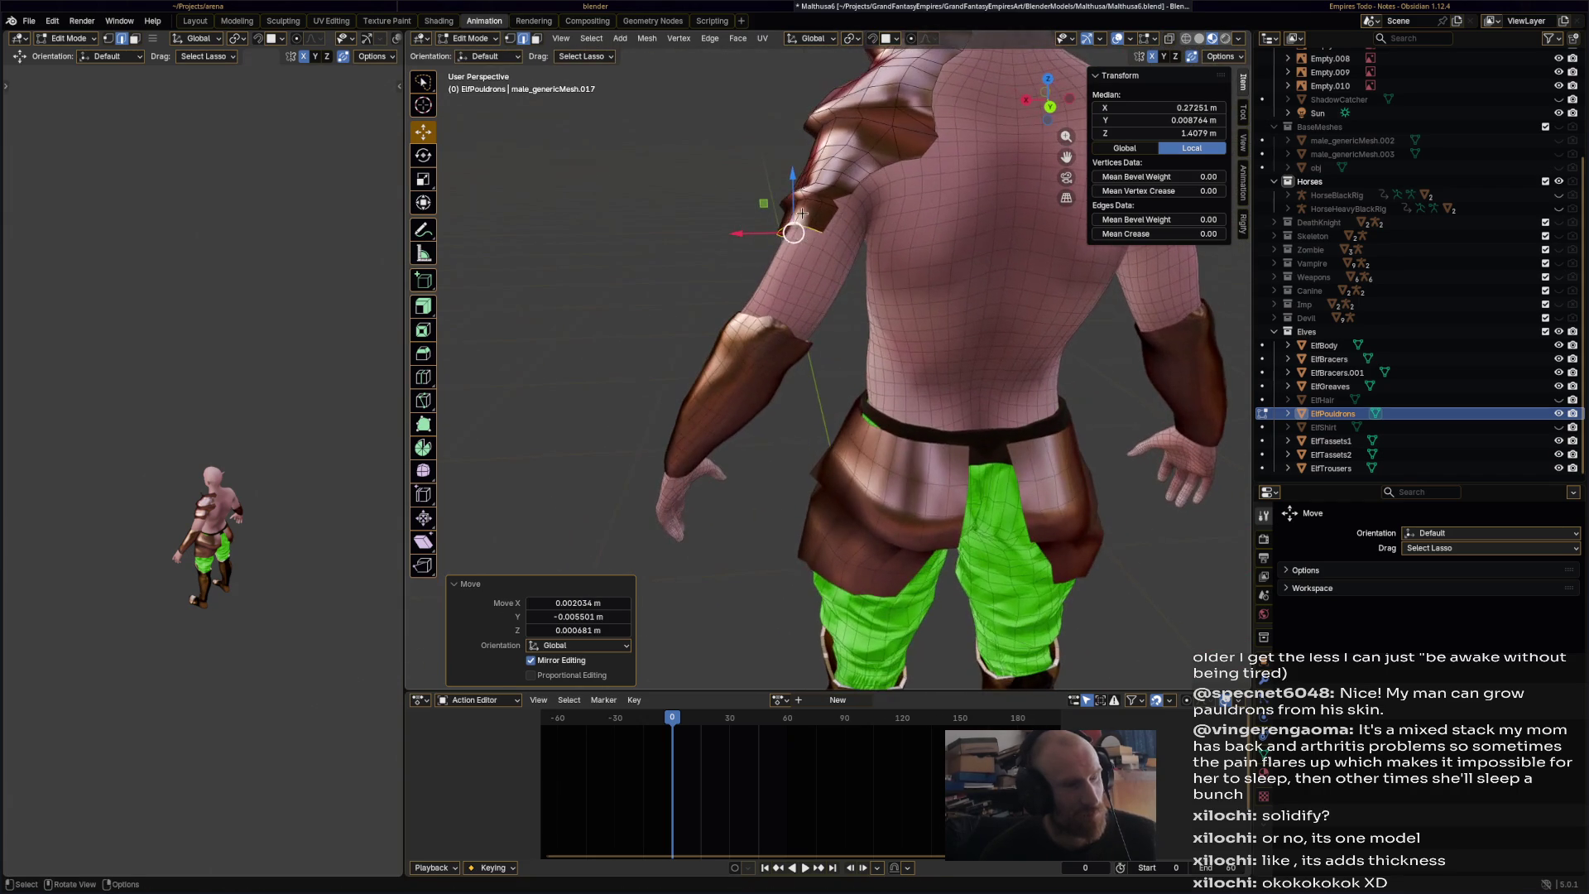
pyautogui.press('s')
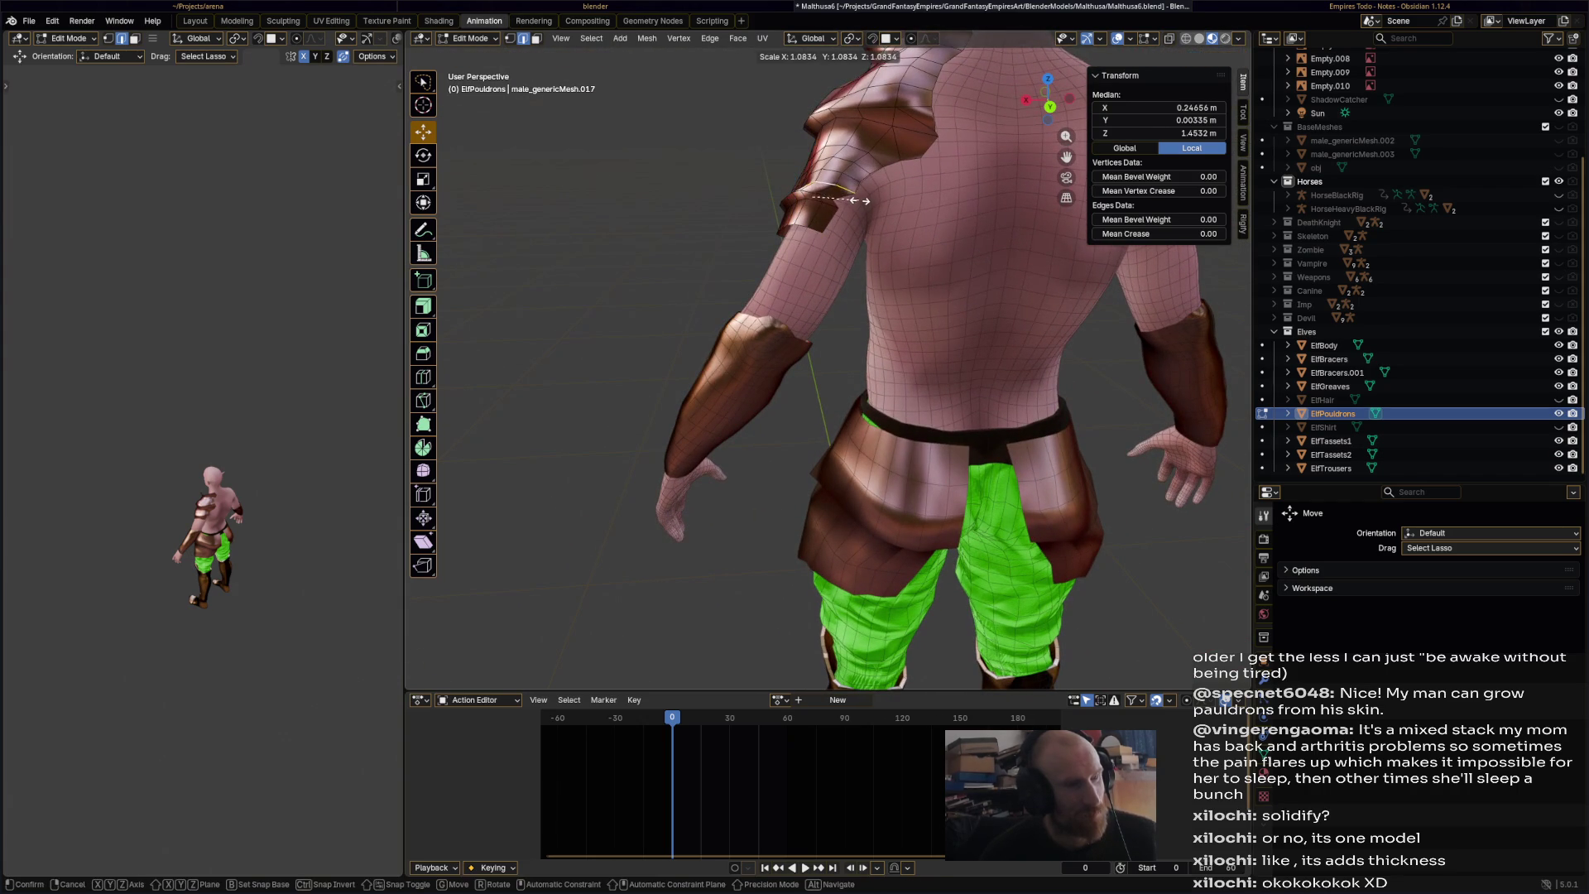
pyautogui.click(855, 198)
pyautogui.press('g')
pyautogui.click(816, 199)
pyautogui.moveTo(816, 198)
pyautogui.mouseDown(button='middle')
pyautogui.moveTo(1045, 238)
pyautogui.moveTo(931, 205)
pyautogui.mouseUp(button='middle')
# - Extend the pauldron's lower edge loop down the arm and shrink it
pyautogui.keyDown('alt'); pyautogui.click(888, 176); pyautogui.keyUp('alt')
pyautogui.press('g')
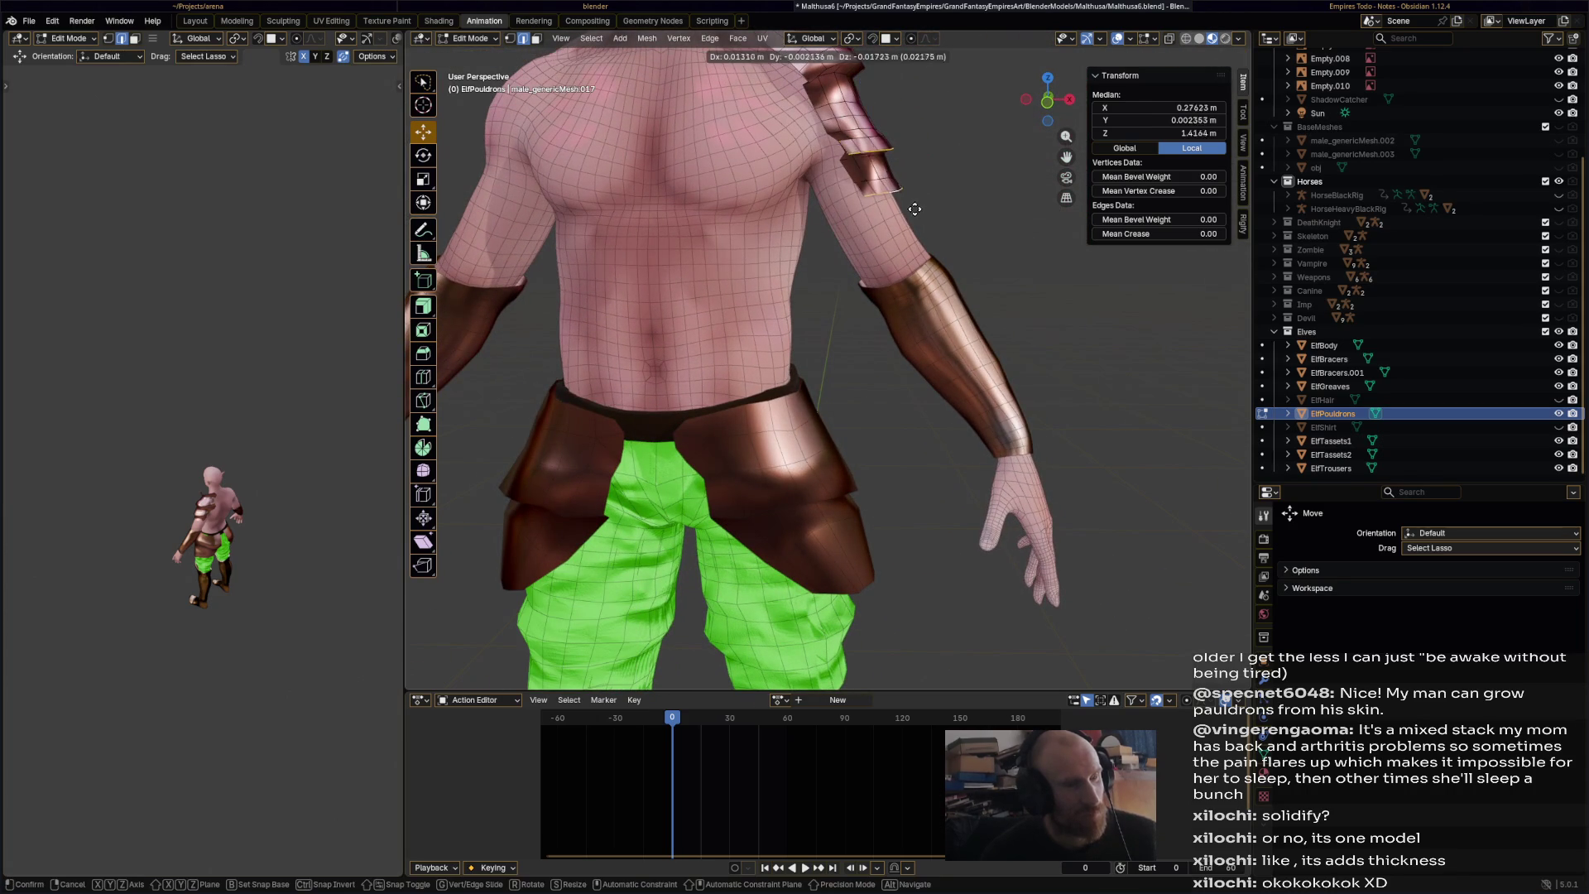
pyautogui.press('Escape')
pyautogui.hotkey('alt', 'a')
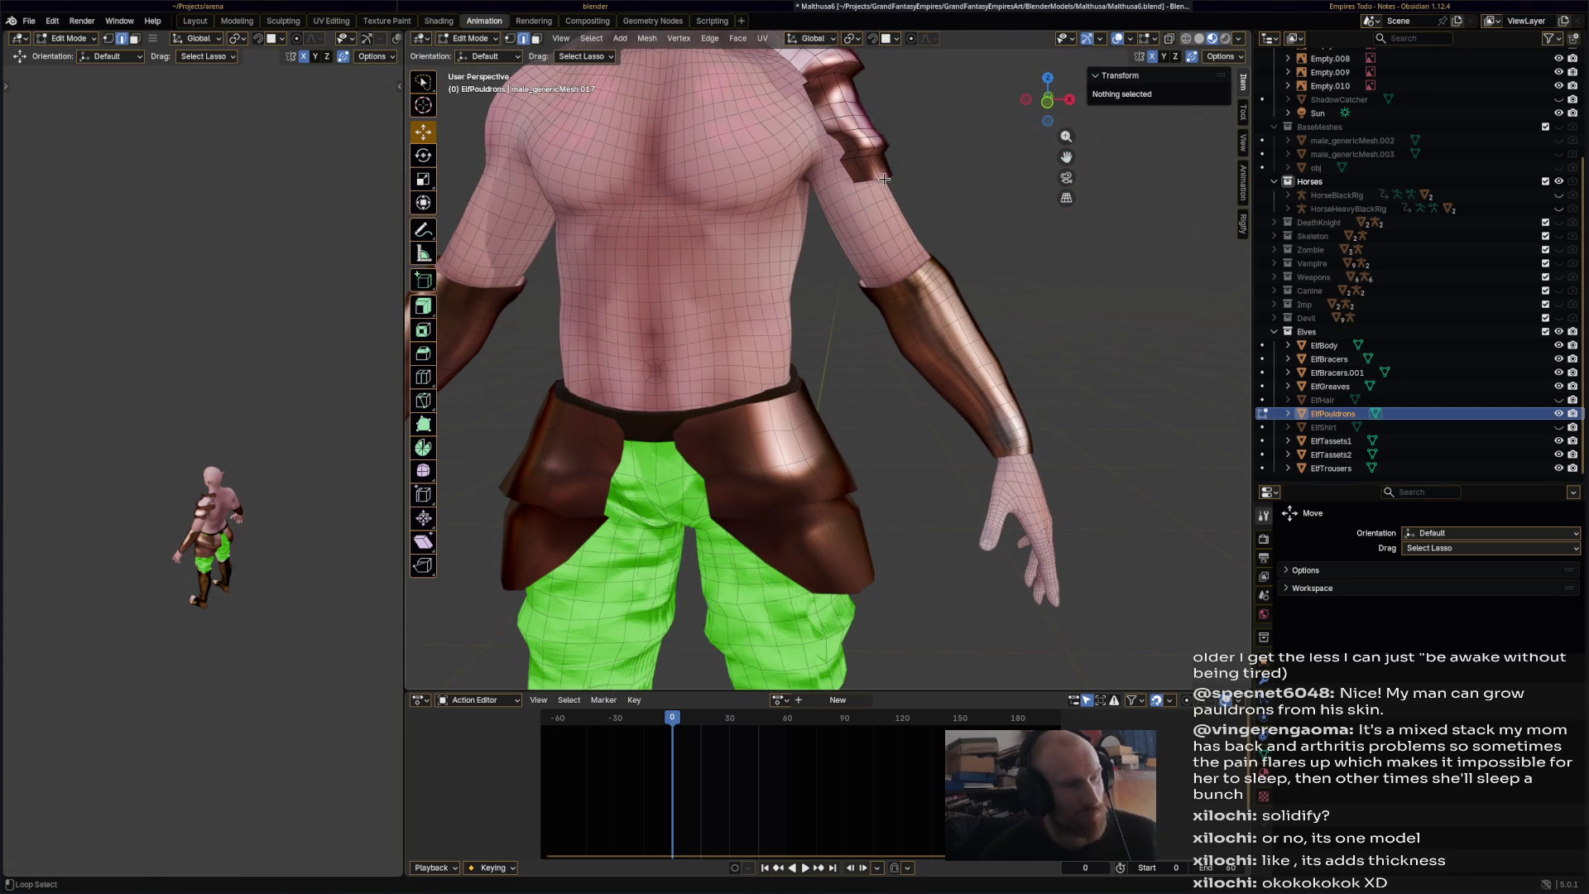
pyautogui.keyDown('alt'); pyautogui.click(884, 179); pyautogui.keyUp('alt')
pyautogui.press('g')
pyautogui.click(929, 225)
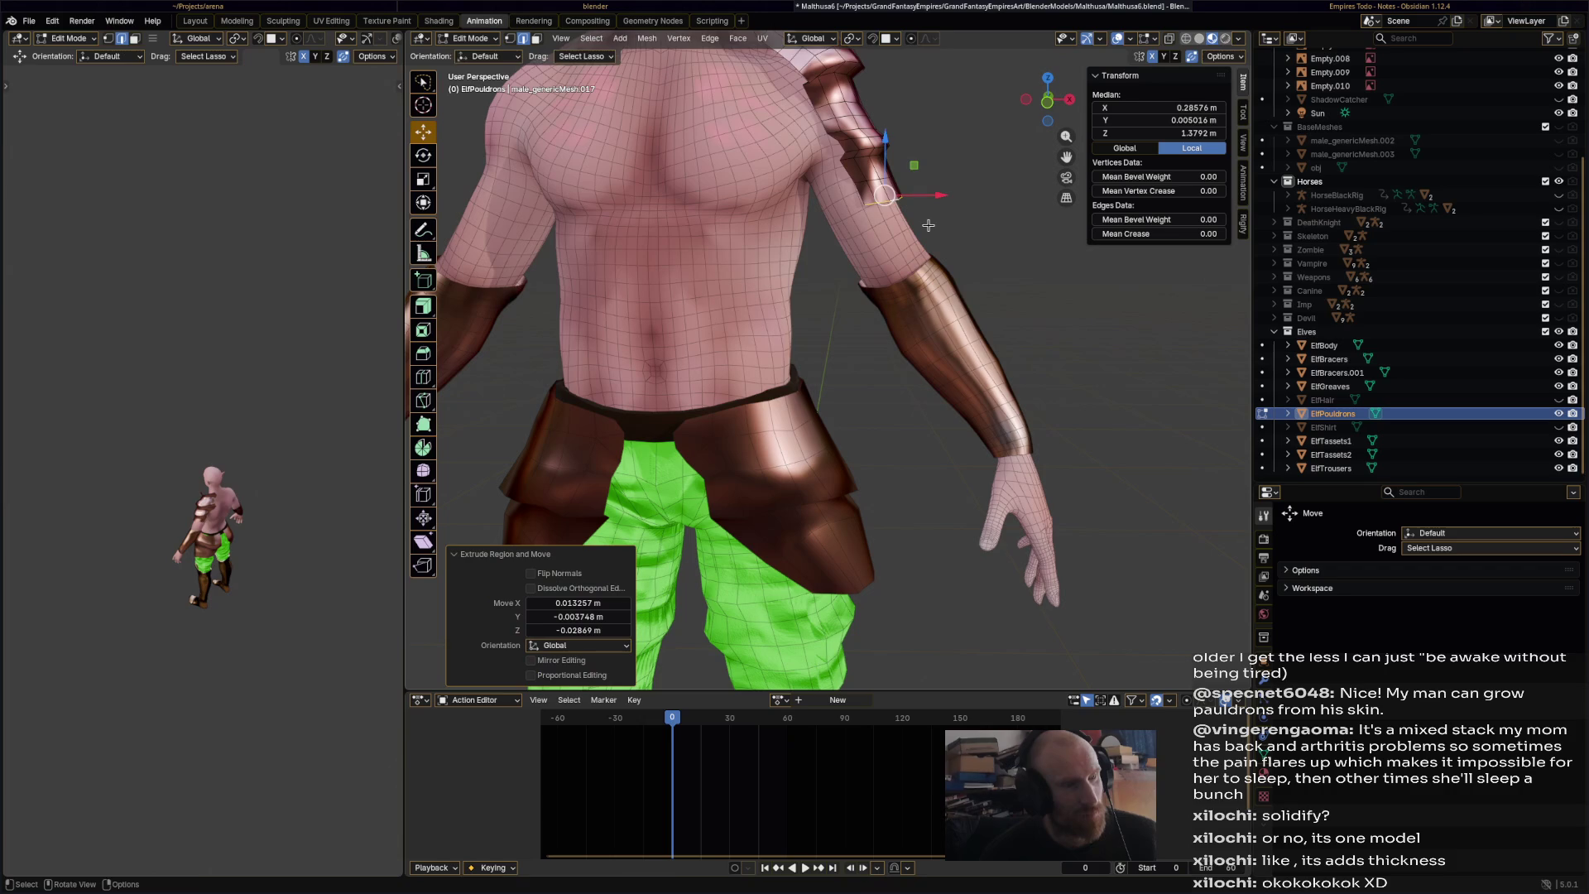
pyautogui.moveTo(892, 219)
pyautogui.mouseDown(button='middle')
pyautogui.moveTo(836, 298)
pyautogui.moveTo(977, 298)
pyautogui.moveTo(781, 304)
pyautogui.moveTo(778, 280)
pyautogui.mouseUp(button='middle')
pyautogui.press('s')
pyautogui.click(995, 297)
# - Select a short edge on the pauldron's lower back rim and nudge it down and outward
pyautogui.keyDown('alt'); pyautogui.keyDown('shift'); pyautogui.click(781, 303); pyautogui.keyUp('shift'); pyautogui.keyUp('alt')
pyautogui.click(826, 286)
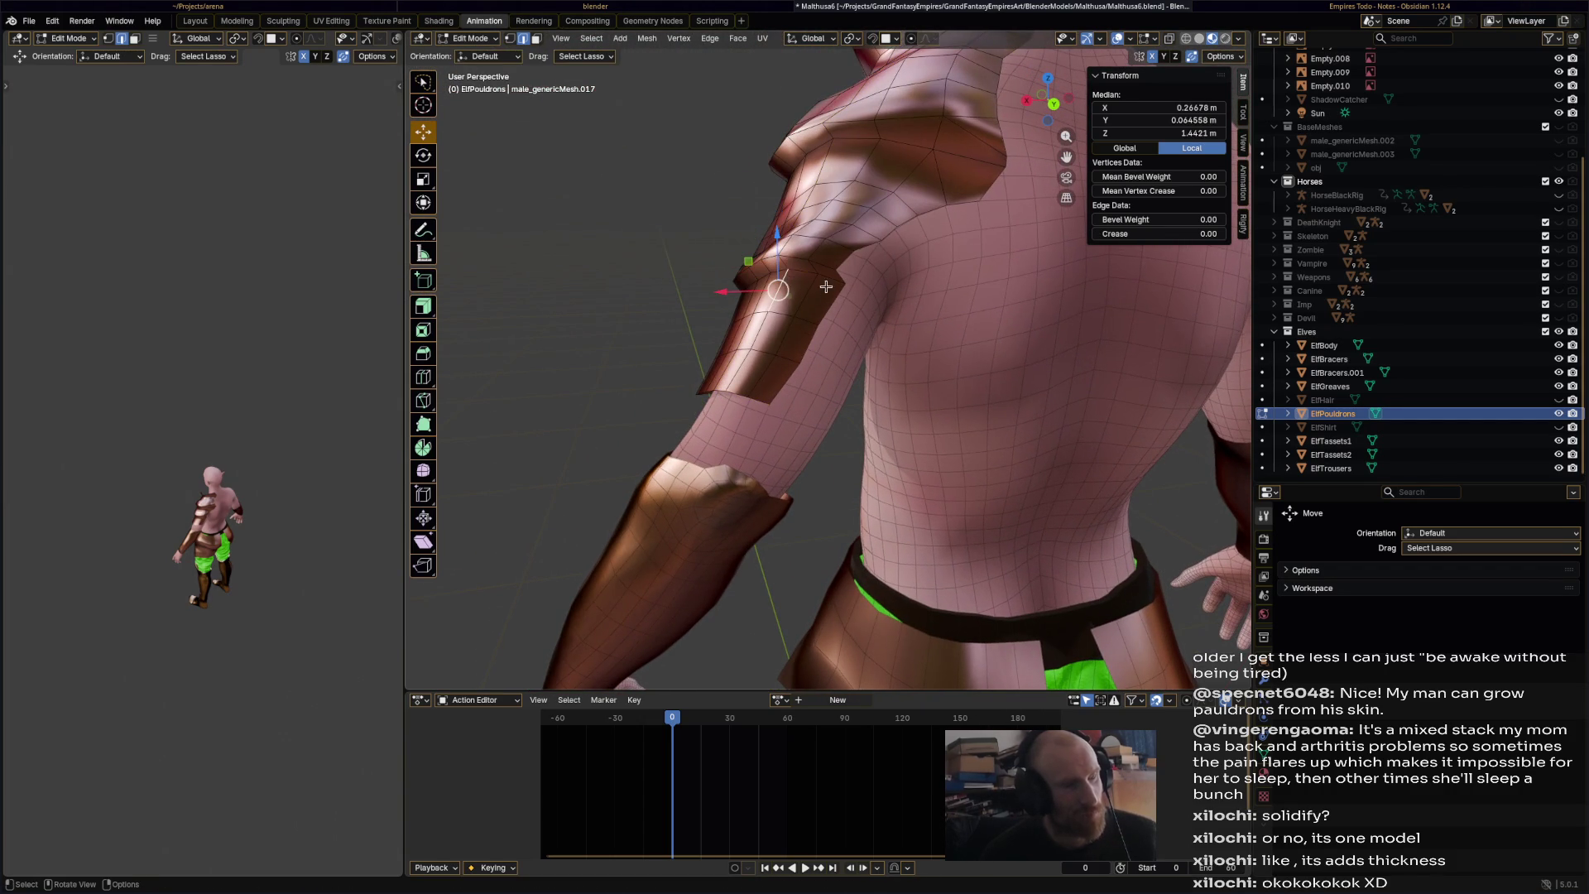
pyautogui.keyDown('alt'); pyautogui.click(778, 274); pyautogui.keyUp('alt')
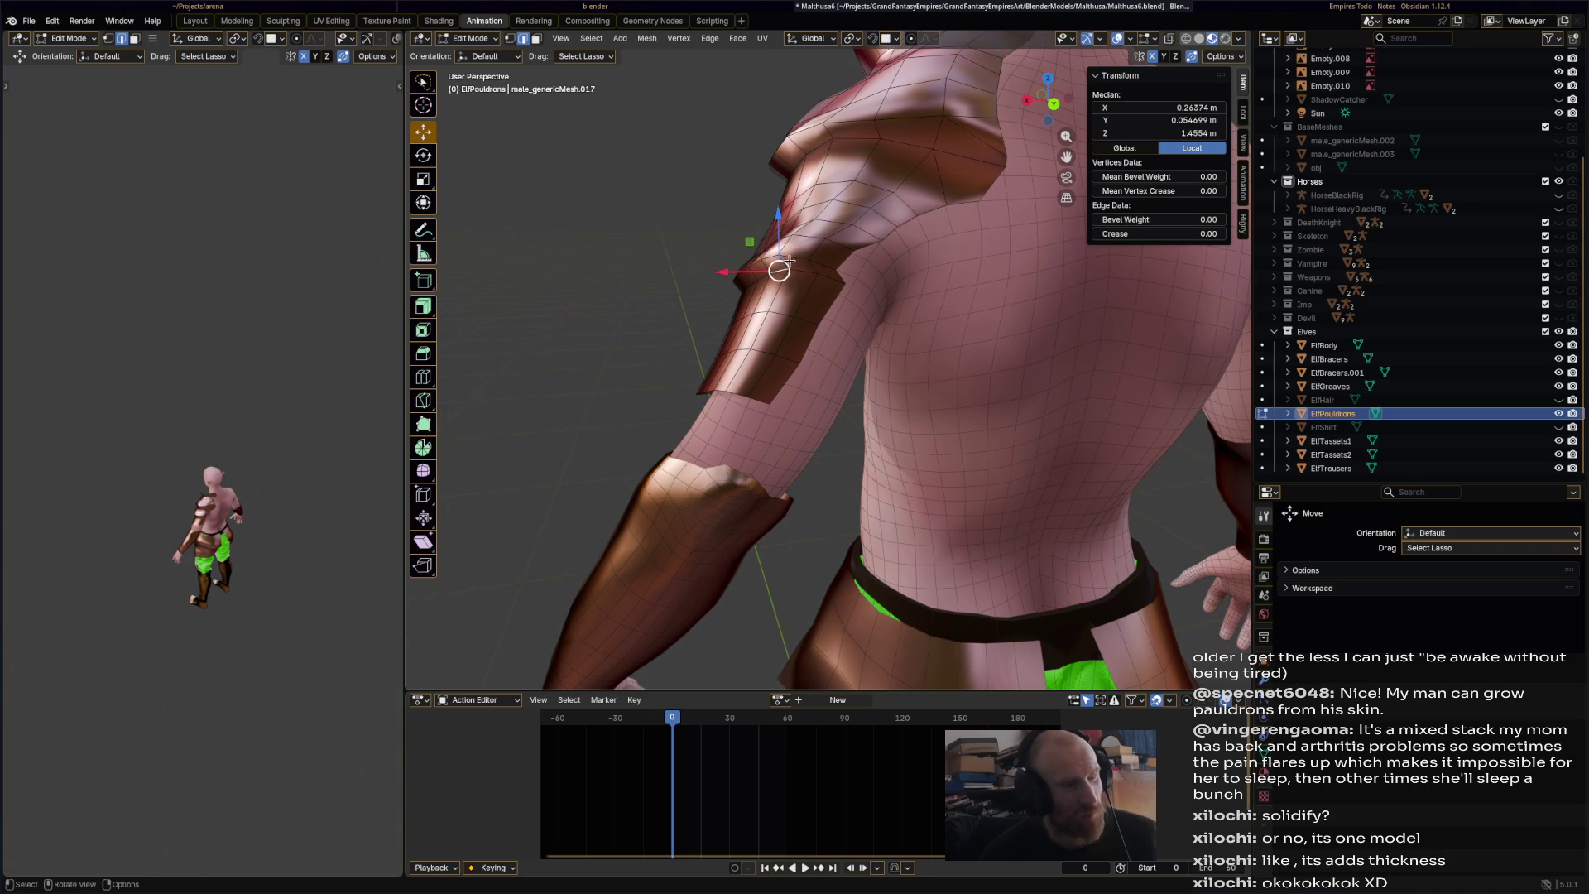
pyautogui.moveTo(806, 268); pyautogui.dragTo(778, 282, button='middle')
pyautogui.keyDown('alt'); pyautogui.click(778, 285); pyautogui.keyUp('alt')
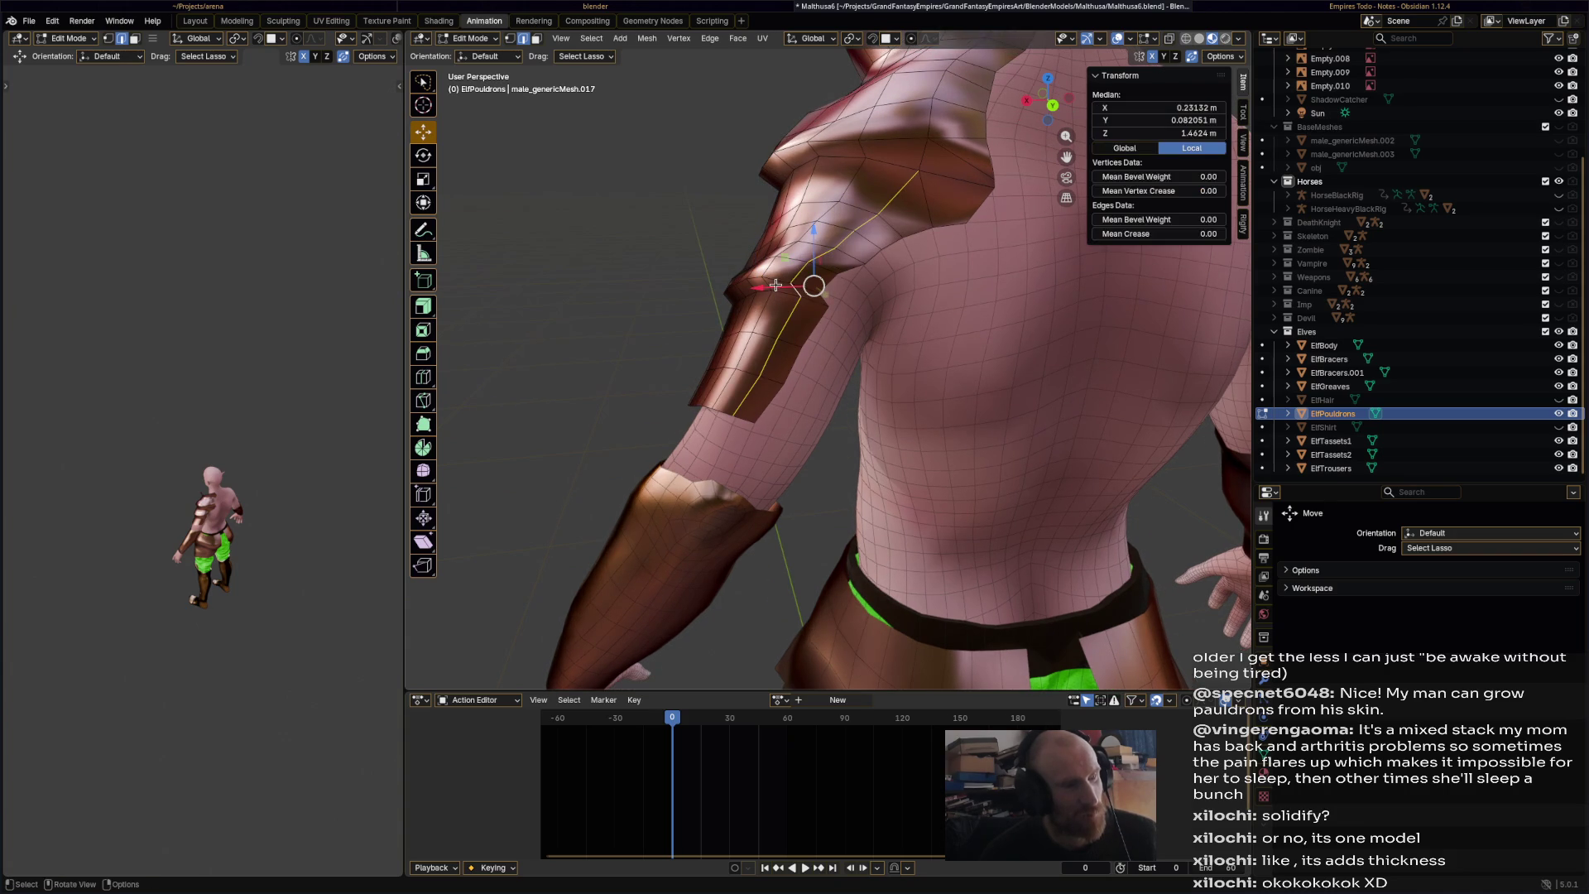
pyautogui.click(762, 284)
pyautogui.moveTo(763, 284); pyautogui.dragTo(727, 313, button='middle')
pyautogui.moveTo(727, 313); pyautogui.dragTo(720, 326)
pyautogui.moveTo(720, 325)
pyautogui.mouseDown(button='middle')
pyautogui.moveTo(1019, 278)
pyautogui.moveTo(919, 266)
pyautogui.mouseUp(button='middle')
pyautogui.click(917, 265)
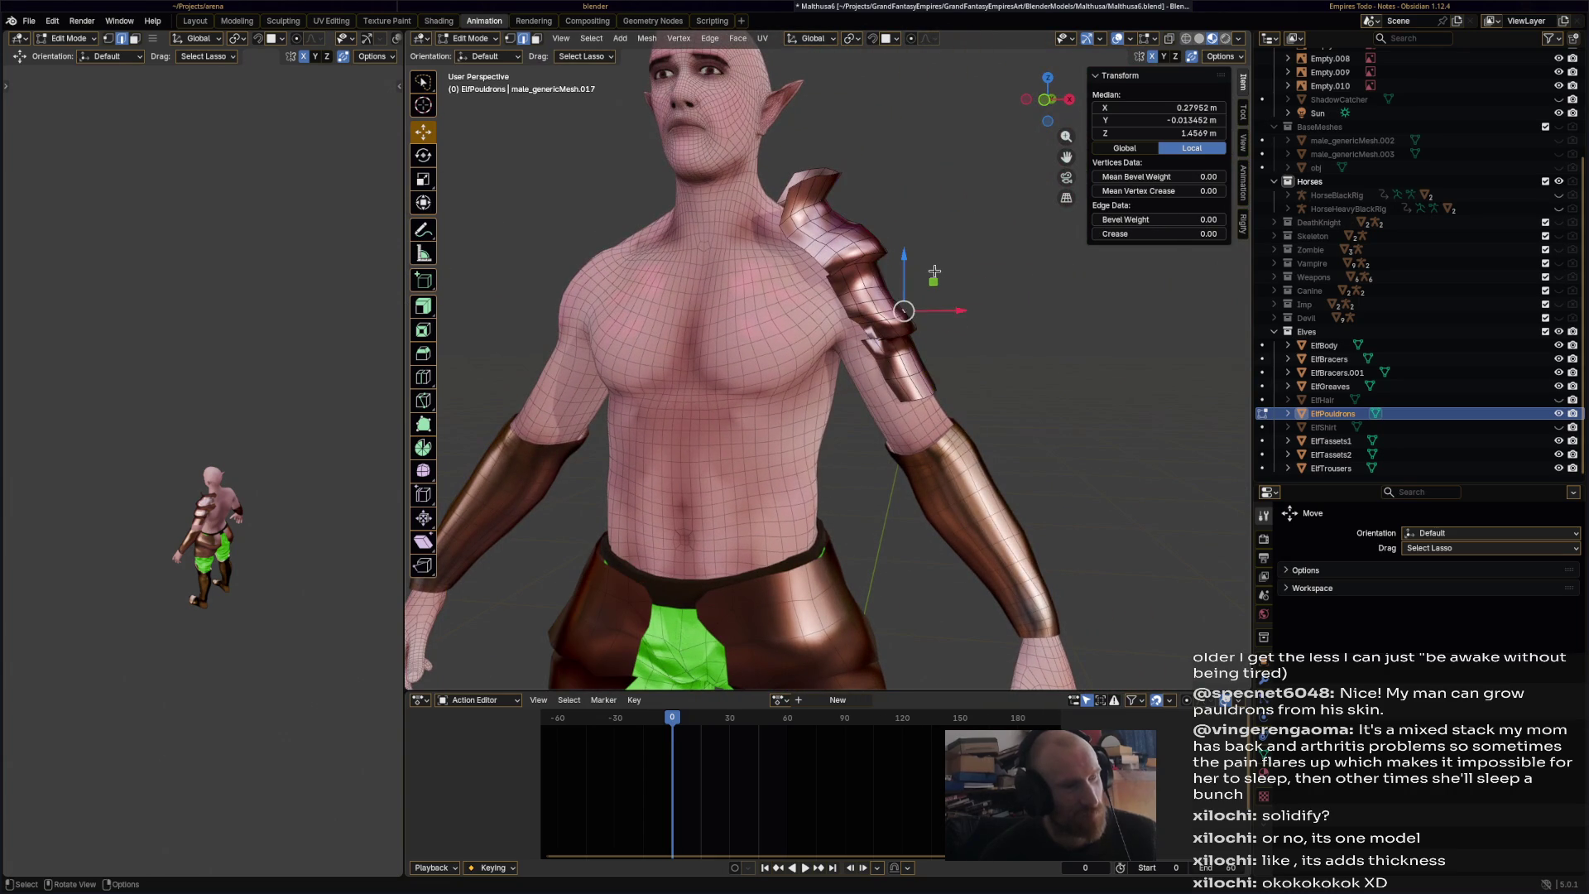
# - Move the selected pauldron edge down, save, and centre the view on a chosen vertex
pyautogui.moveTo(878, 269); pyautogui.dragTo(910, 323)
pyautogui.moveTo(910, 323)
pyautogui.mouseDown(button='middle')
pyautogui.moveTo(692, 357)
pyautogui.moveTo(760, 305)
pyautogui.moveTo(793, 371)
pyautogui.moveTo(997, 397)
pyautogui.moveTo(968, 392)
pyautogui.moveTo(1043, 386)
pyautogui.moveTo(917, 410)
pyautogui.mouseUp(button='middle')
pyautogui.keyDown('alt'); pyautogui.click(794, 372); pyautogui.keyUp('alt')
pyautogui.scroll(8, 1029, 387)
pyautogui.click(1020, 409)
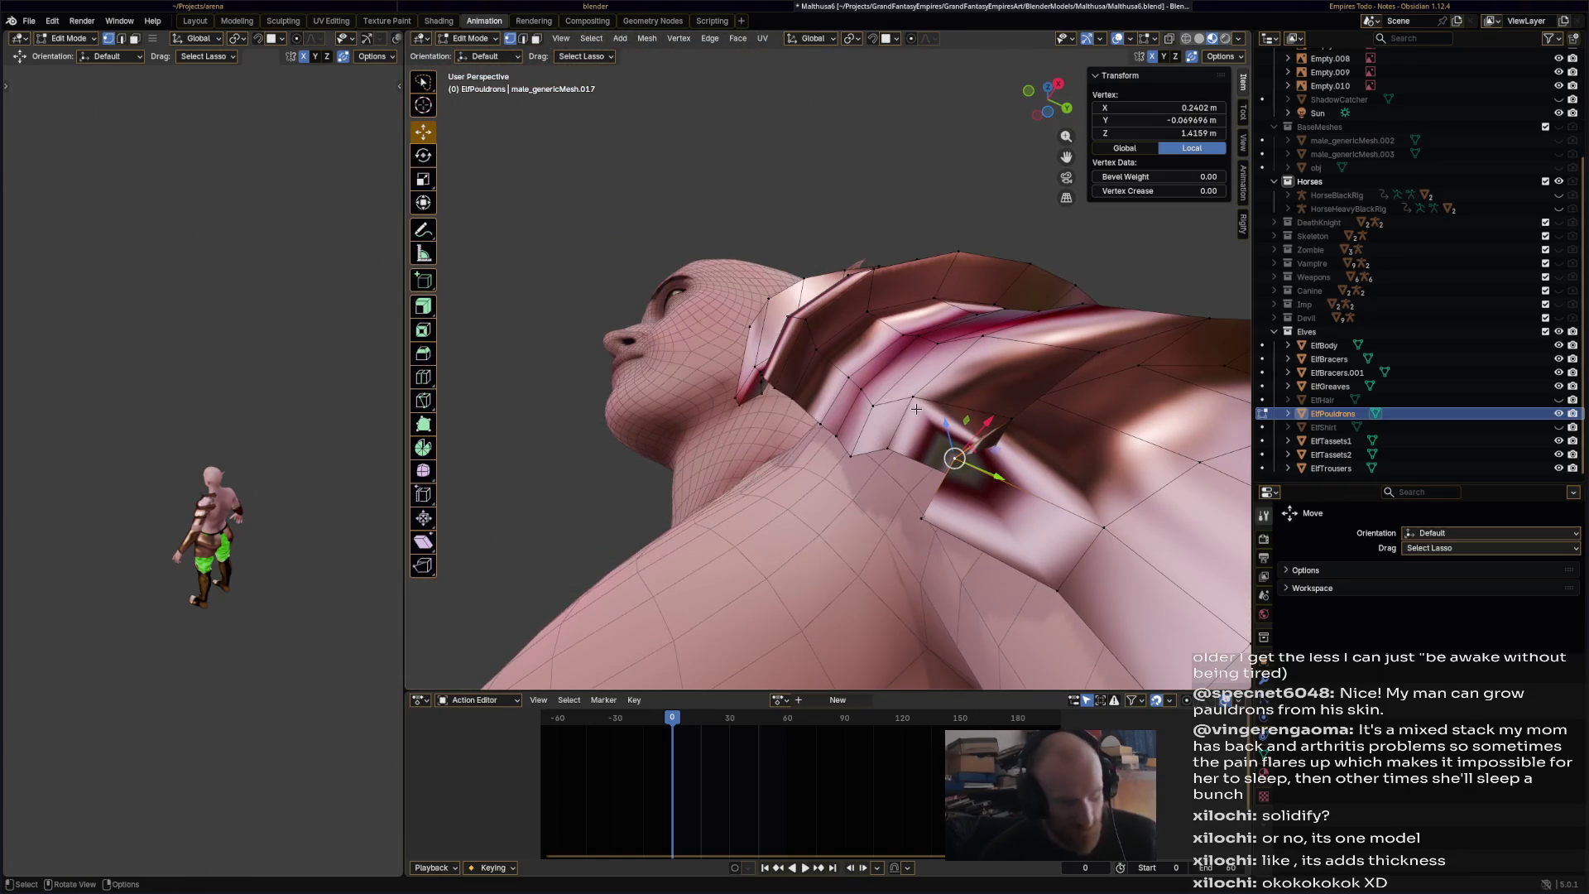
pyautogui.hotkey('ctrl', 's')
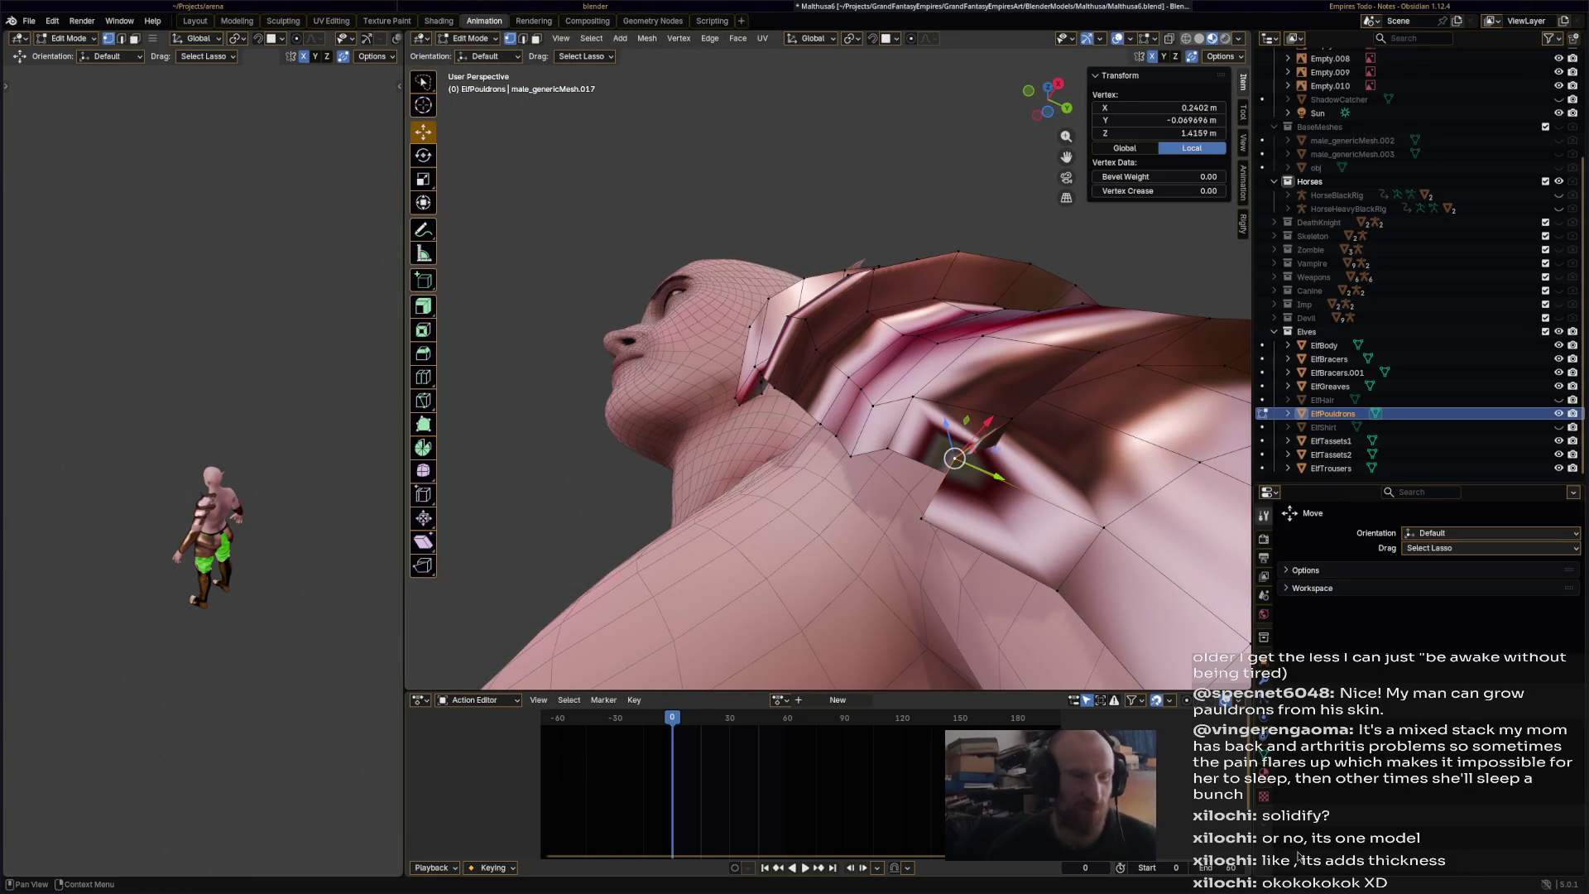
pyautogui.press('KP_Decimal')
pyautogui.scroll(-5, 857, 378)
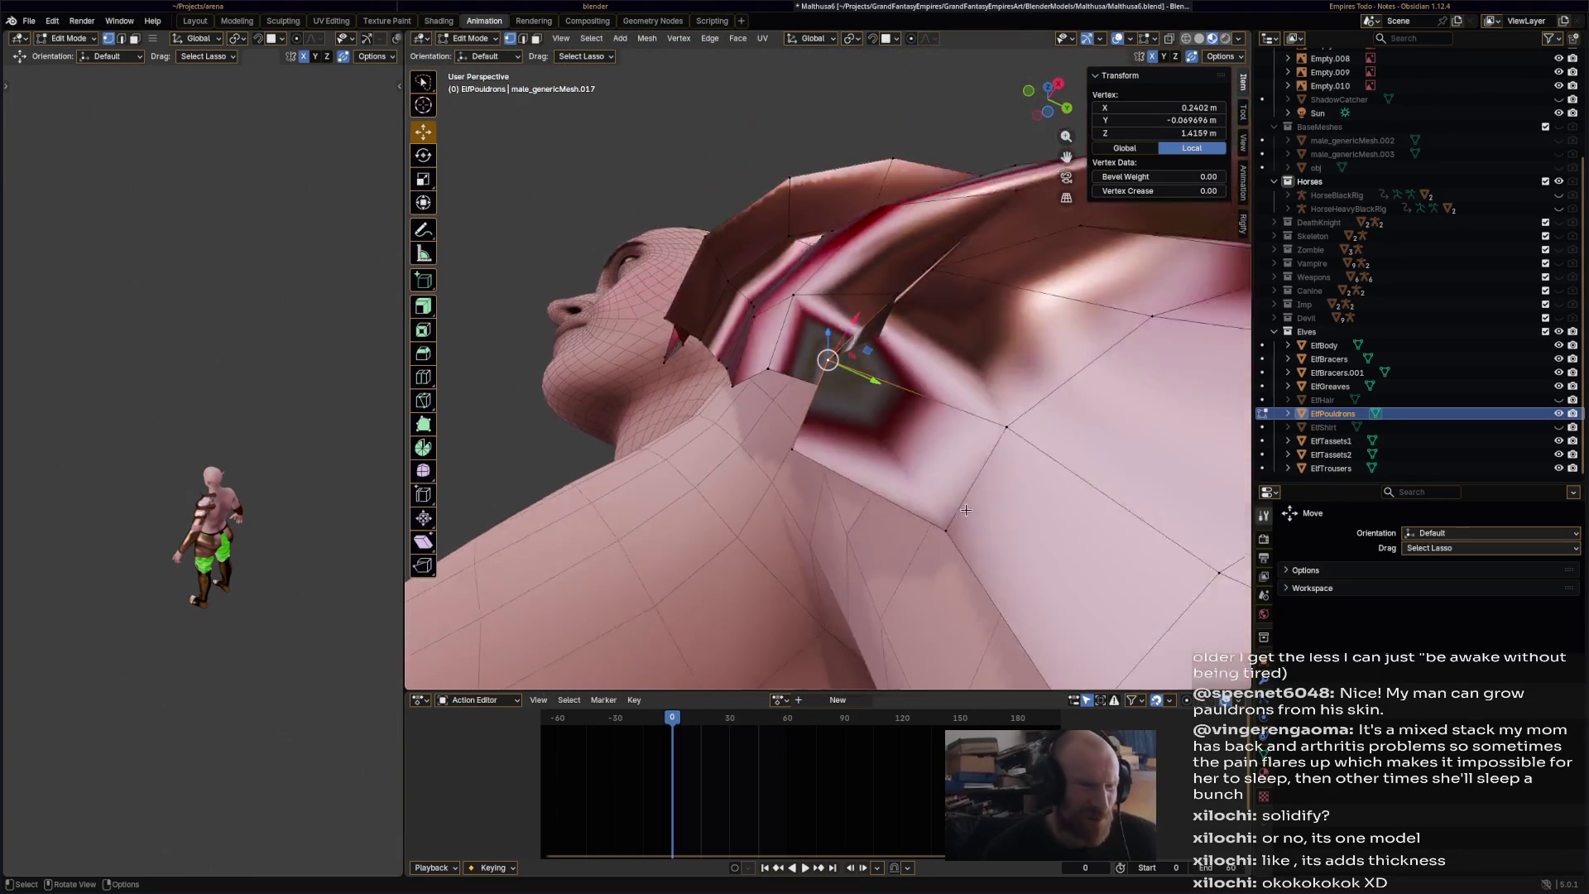
# - Reposition the selected pauldron vertex with several small moves
pyautogui.press('g')
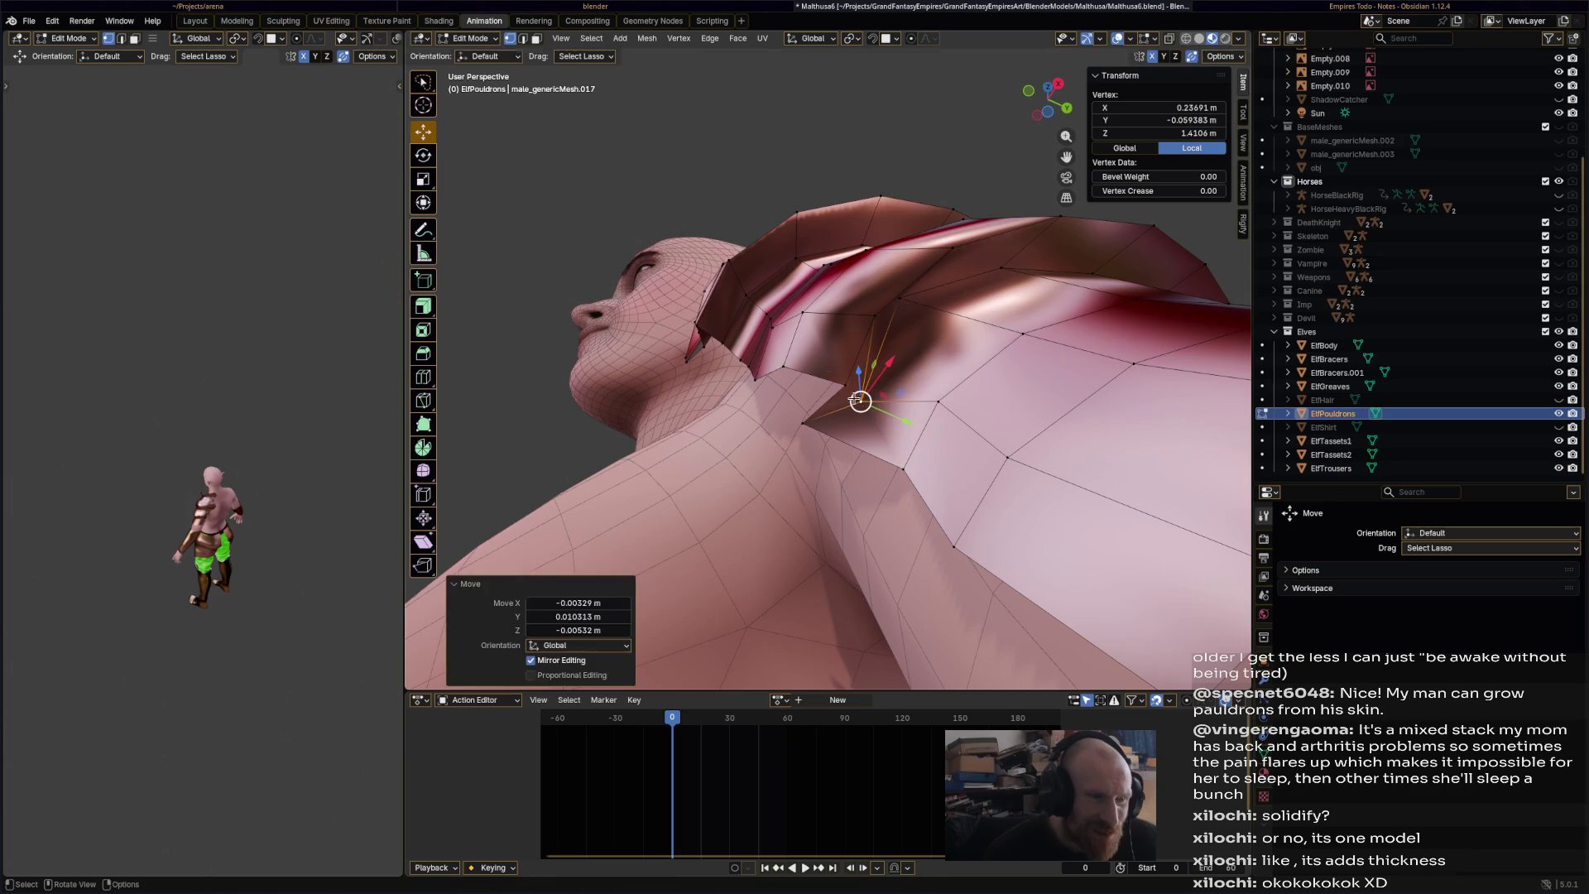
pyautogui.click(832, 402)
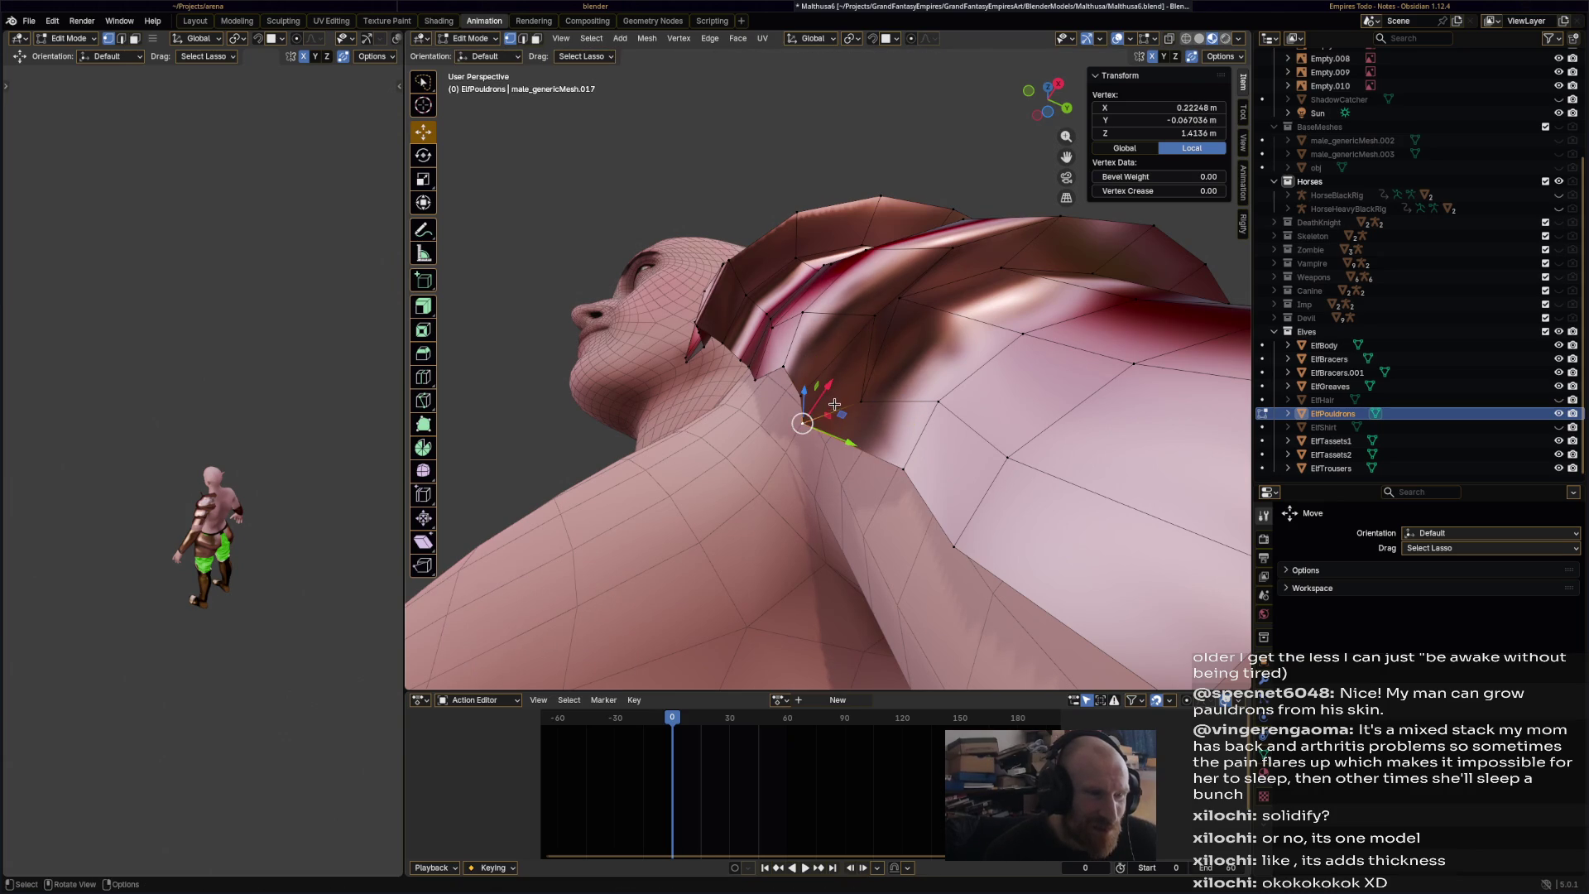
pyautogui.moveTo(828, 403); pyautogui.dragTo(855, 396)
pyautogui.moveTo(854, 397)
pyautogui.mouseDown(button='middle')
pyautogui.moveTo(897, 403)
pyautogui.moveTo(848, 365)
pyautogui.mouseUp(button='middle')
pyautogui.press('g')
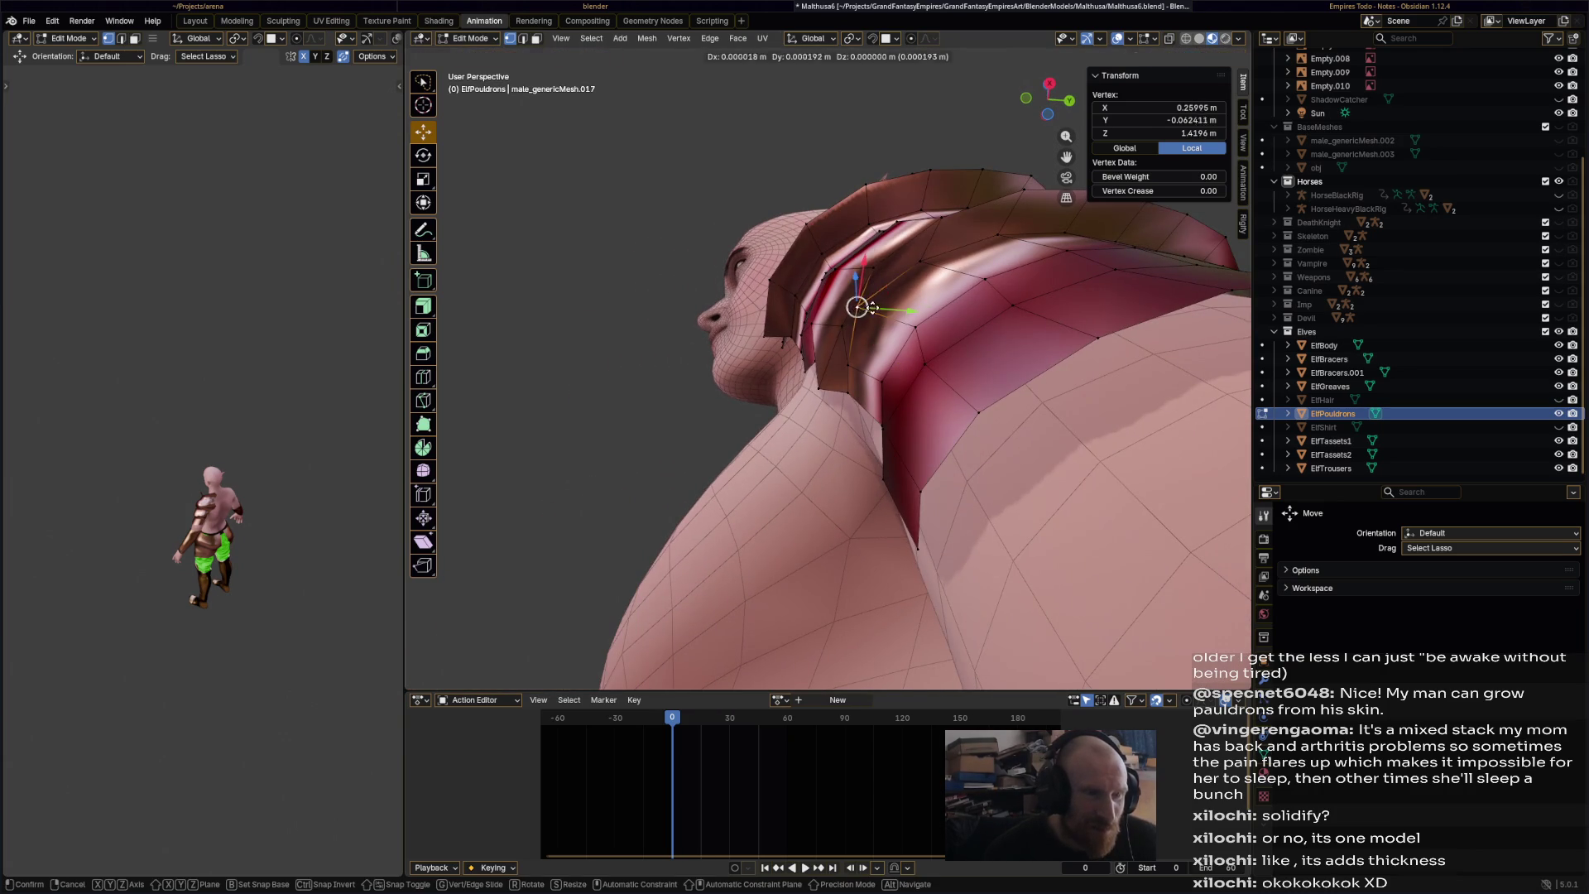
pyautogui.click(869, 306)
pyautogui.moveTo(867, 308)
pyautogui.mouseDown(button='middle')
pyautogui.moveTo(836, 337)
pyautogui.moveTo(853, 311)
pyautogui.mouseUp(button='middle')
pyautogui.press('g')
pyautogui.click(869, 311)
pyautogui.press('g')
pyautogui.click(930, 378)
# - Move another vertex on the pauldron's edge up and to the left
pyautogui.moveTo(931, 379)
pyautogui.mouseDown(button='middle')
pyautogui.moveTo(795, 344)
pyautogui.moveTo(798, 419)
pyautogui.mouseUp(button='middle')
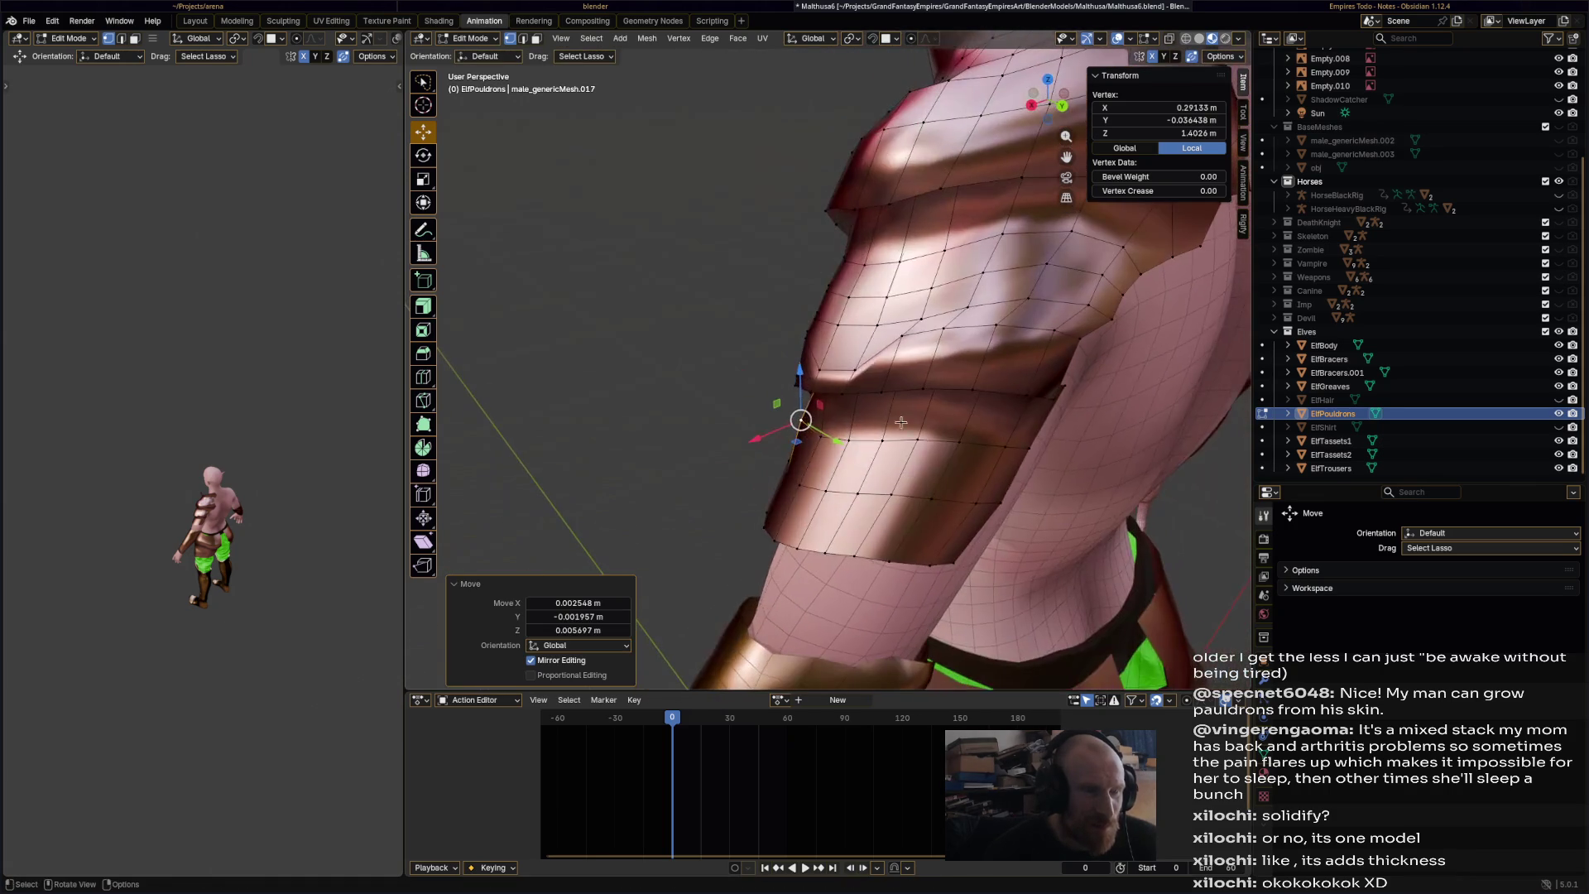
pyautogui.click(854, 369)
pyautogui.press('g')
pyautogui.click(836, 363)
pyautogui.press('g')
pyautogui.click(863, 359)
# - Smooth a pauldron edge loop with Smooth Vertices and deselect it
pyautogui.keyDown('alt'); pyautogui.click(896, 367); pyautogui.keyUp('alt')
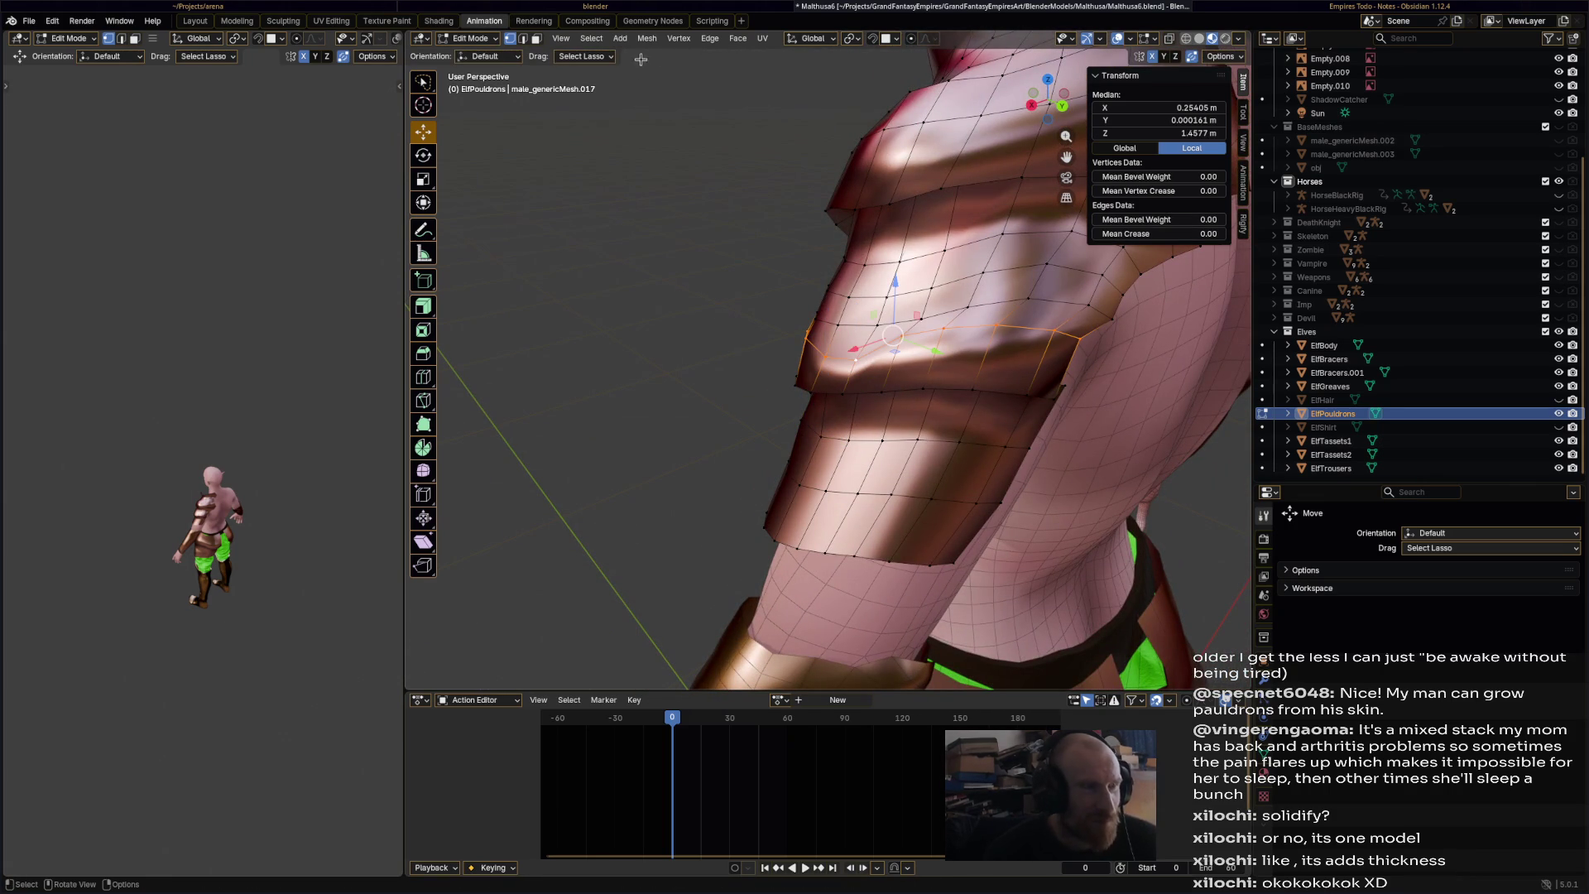
pyautogui.click(677, 39)
pyautogui.click(736, 206)
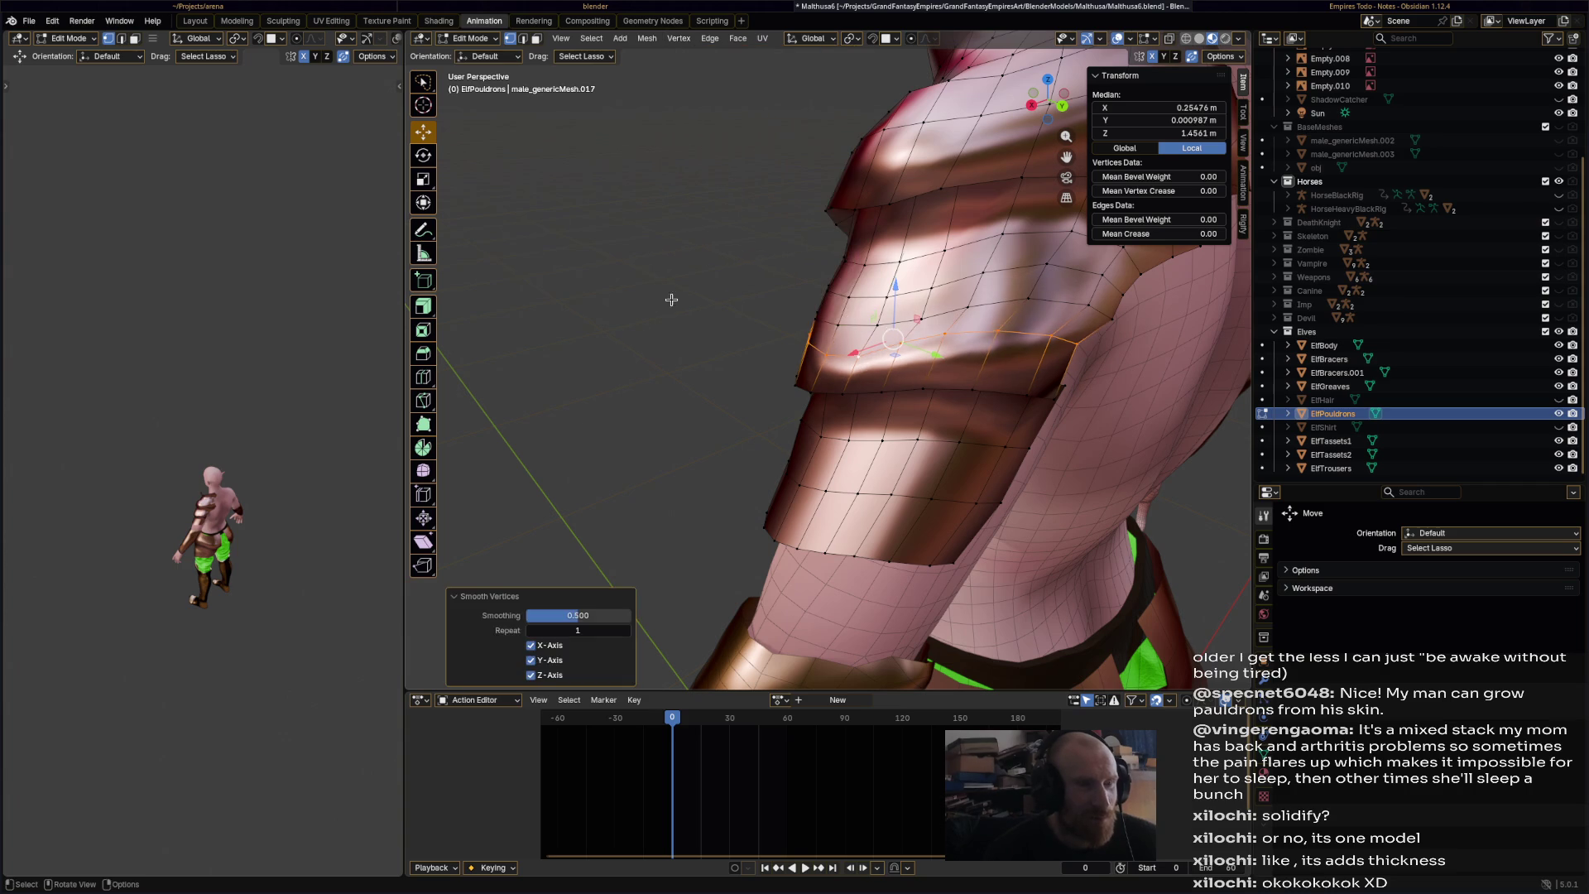
pyautogui.hotkey('alt', 'a')
# - Select another pauldron edge loop and smooth it with Smooth Vertices as well
pyautogui.moveTo(717, 327)
pyautogui.mouseDown(button='middle')
pyautogui.moveTo(899, 281)
pyautogui.moveTo(882, 298)
pyautogui.mouseUp(button='middle')
pyautogui.keyDown('alt'); pyautogui.click(730, 136); pyautogui.keyUp('alt')
pyautogui.click(879, 360)
pyautogui.keyDown('alt'); pyautogui.click(877, 392); pyautogui.keyUp('alt')
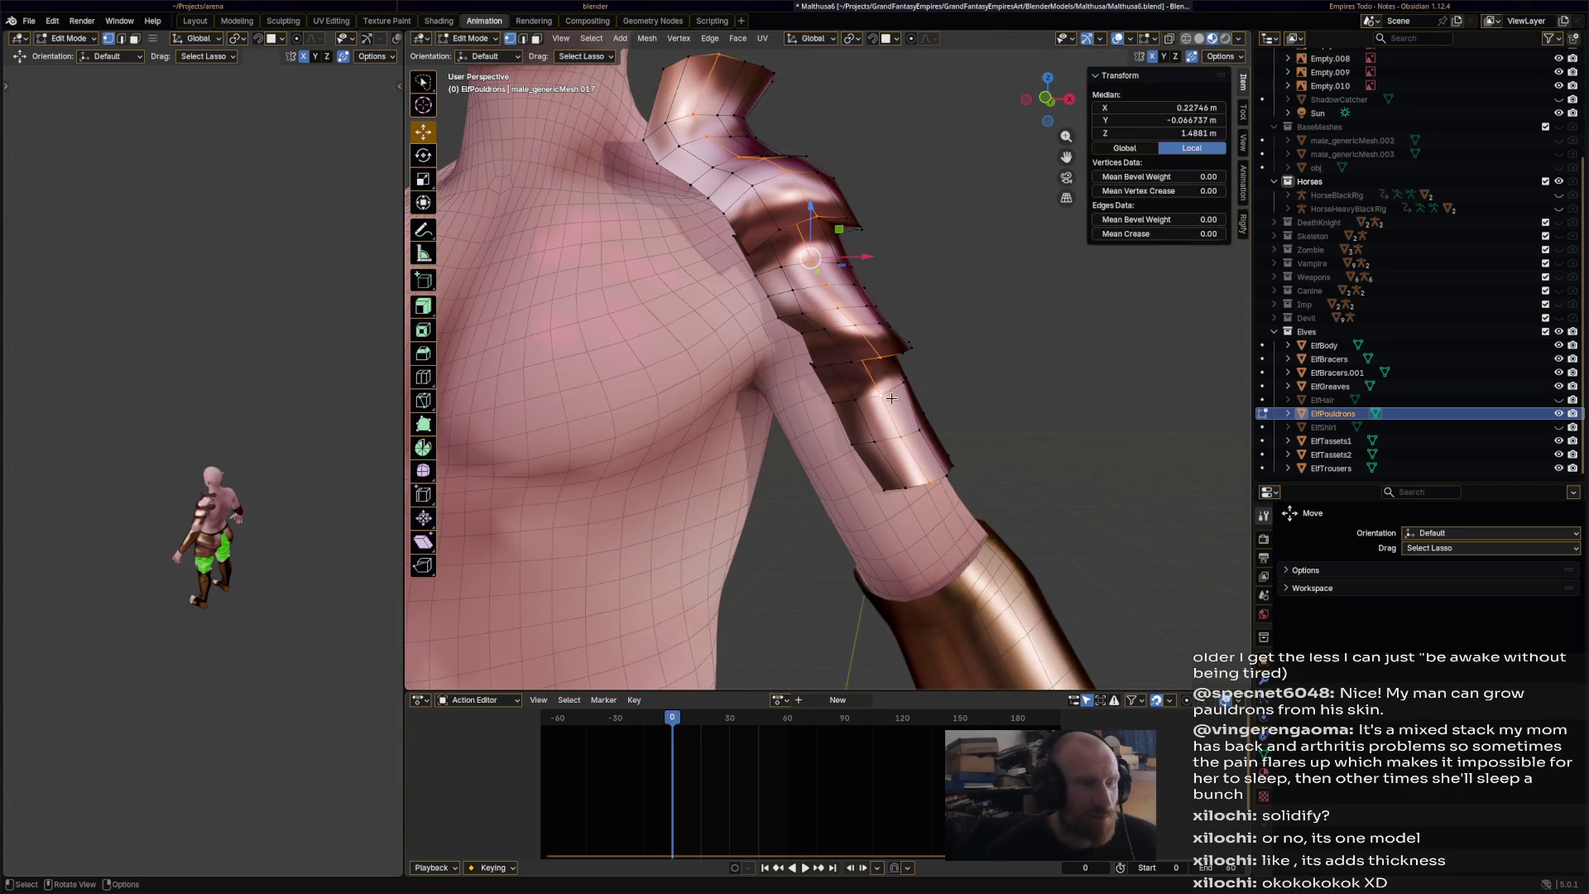
pyautogui.click(1012, 371)
pyautogui.keyDown('alt'); pyautogui.click(883, 393); pyautogui.keyUp('alt')
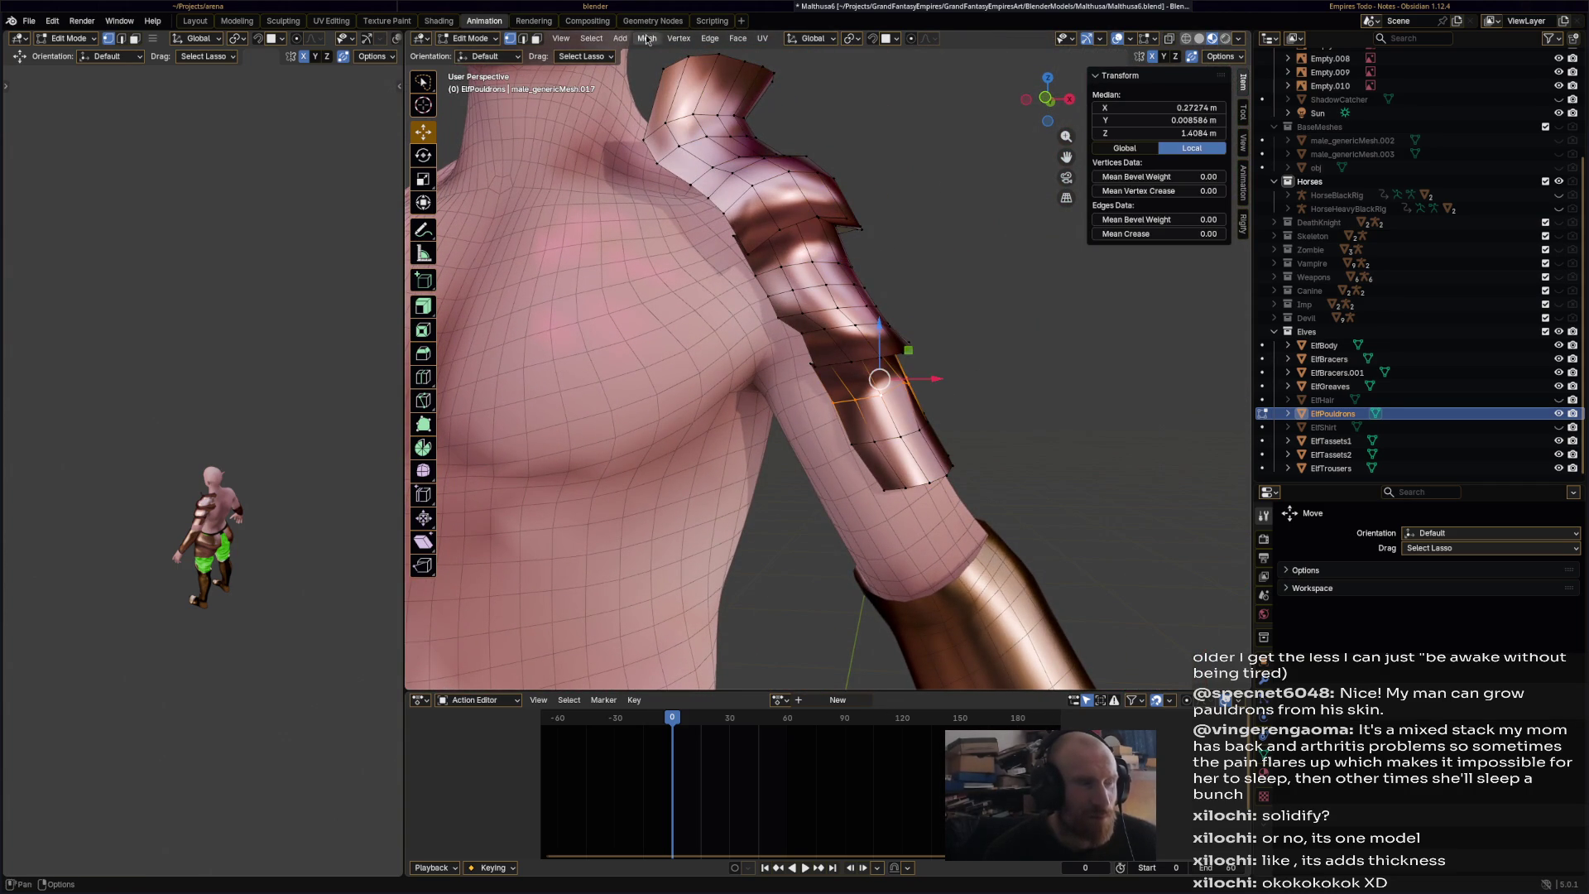
pyautogui.click(671, 39)
pyautogui.click(750, 202)
pyautogui.click(945, 273)
# - Orbit around the whole elf to check the pauldron, then return to Object Mode
pyautogui.moveTo(945, 274)
pyautogui.mouseDown(button='middle')
pyautogui.moveTo(871, 388)
pyautogui.moveTo(690, 435)
pyautogui.moveTo(781, 449)
pyautogui.moveTo(538, 438)
pyautogui.moveTo(640, 430)
pyautogui.mouseUp(button='middle')
pyautogui.moveTo(946, 499)
pyautogui.mouseDown(button='middle')
pyautogui.moveTo(842, 435)
pyautogui.moveTo(828, 401)
pyautogui.moveTo(887, 423)
pyautogui.moveTo(699, 458)
pyautogui.moveTo(738, 467)
pyautogui.moveTo(894, 419)
pyautogui.mouseUp(button='middle')
pyautogui.scroll(4, 894, 419)
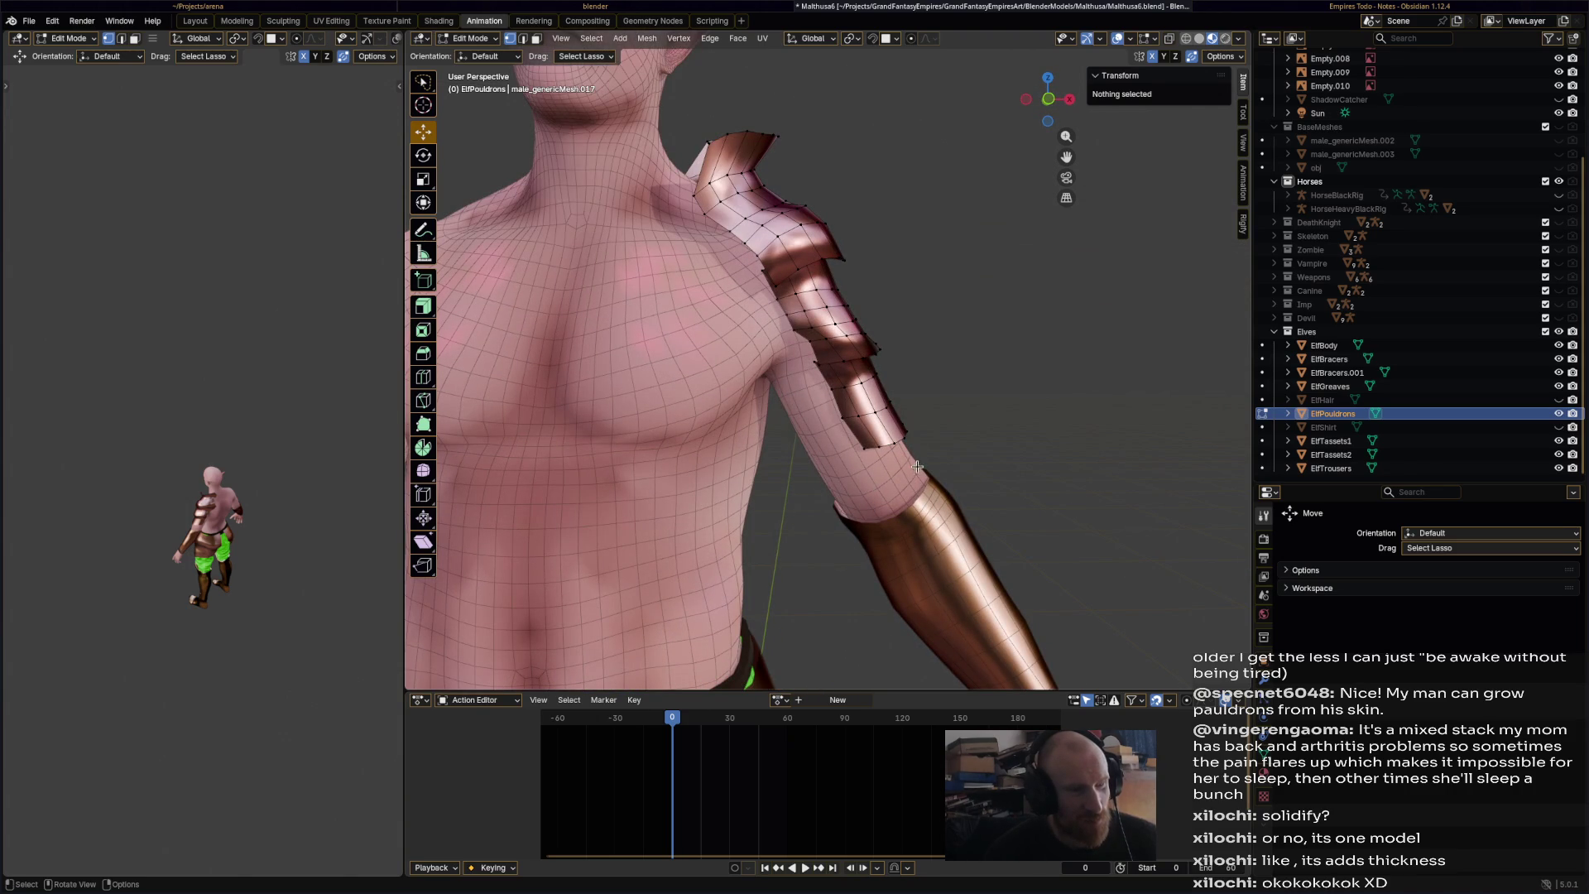
pyautogui.scroll(-5, 927, 478)
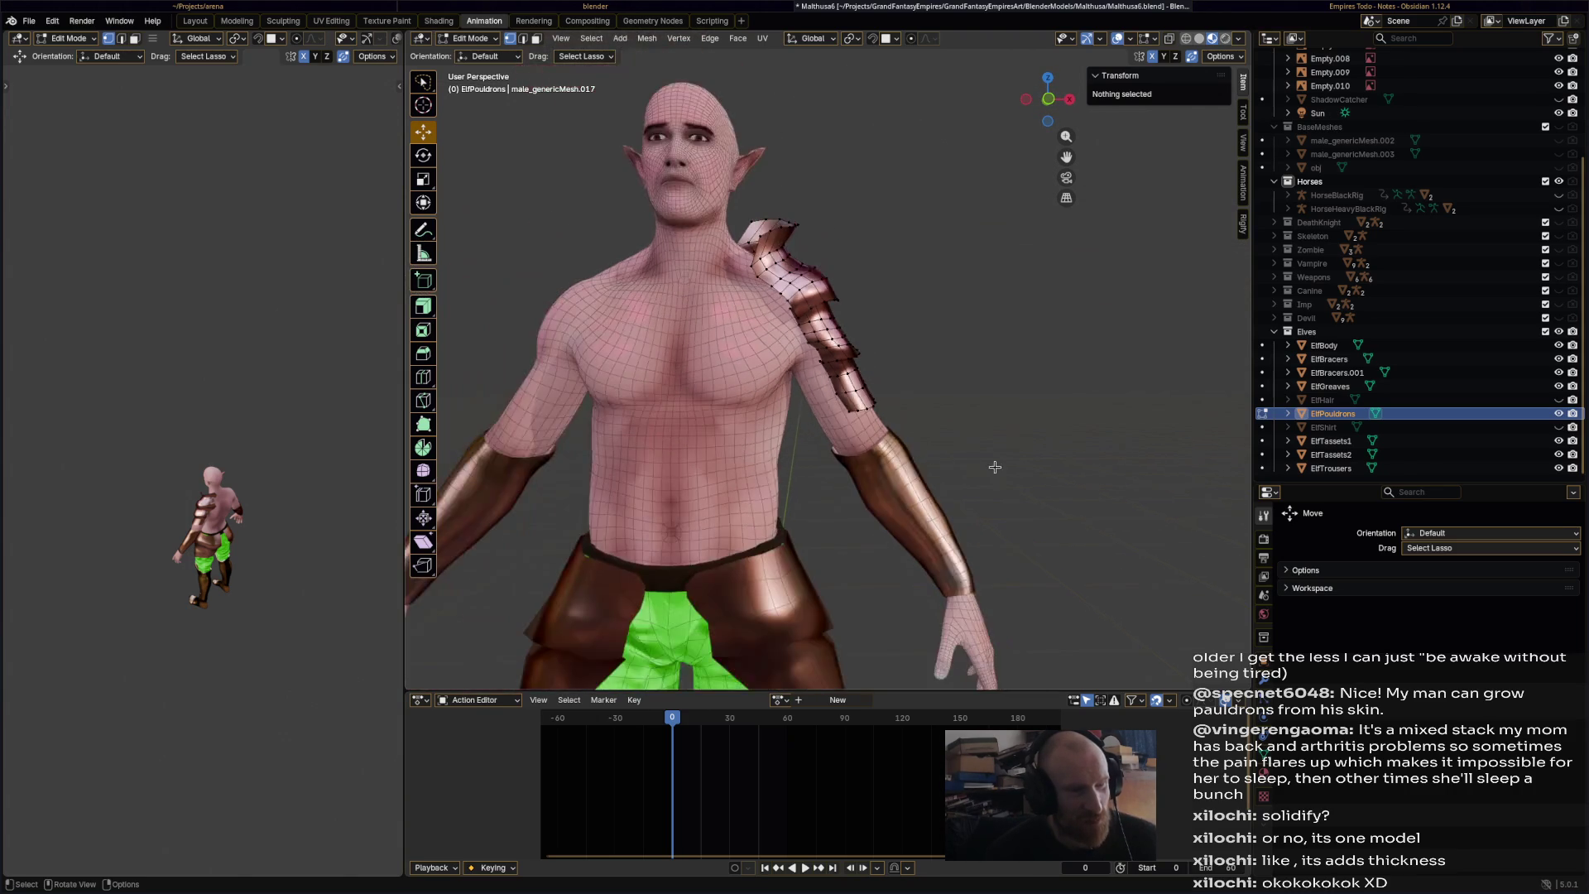
pyautogui.moveTo(927, 478); pyautogui.dragTo(744, 477, button='middle')
pyautogui.scroll(-3, 753, 473)
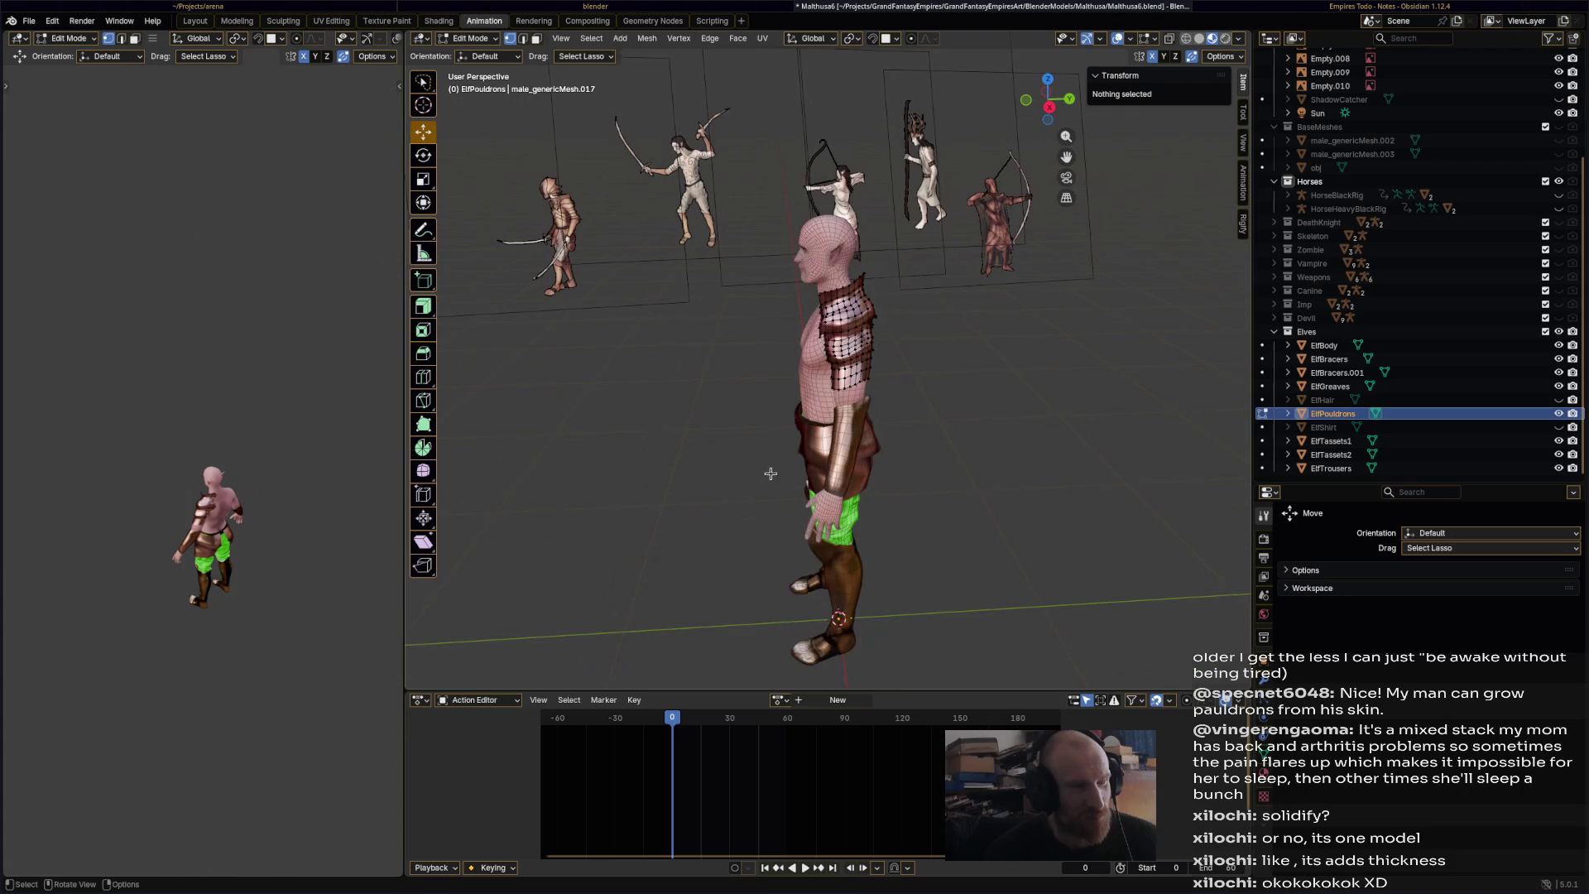
pyautogui.moveTo(909, 435); pyautogui.dragTo(1041, 440, button='middle')
pyautogui.keyDown('shift'); pyautogui.moveTo(765, 445); pyautogui.dragTo(820, 420, button='middle'); pyautogui.keyUp('shift')
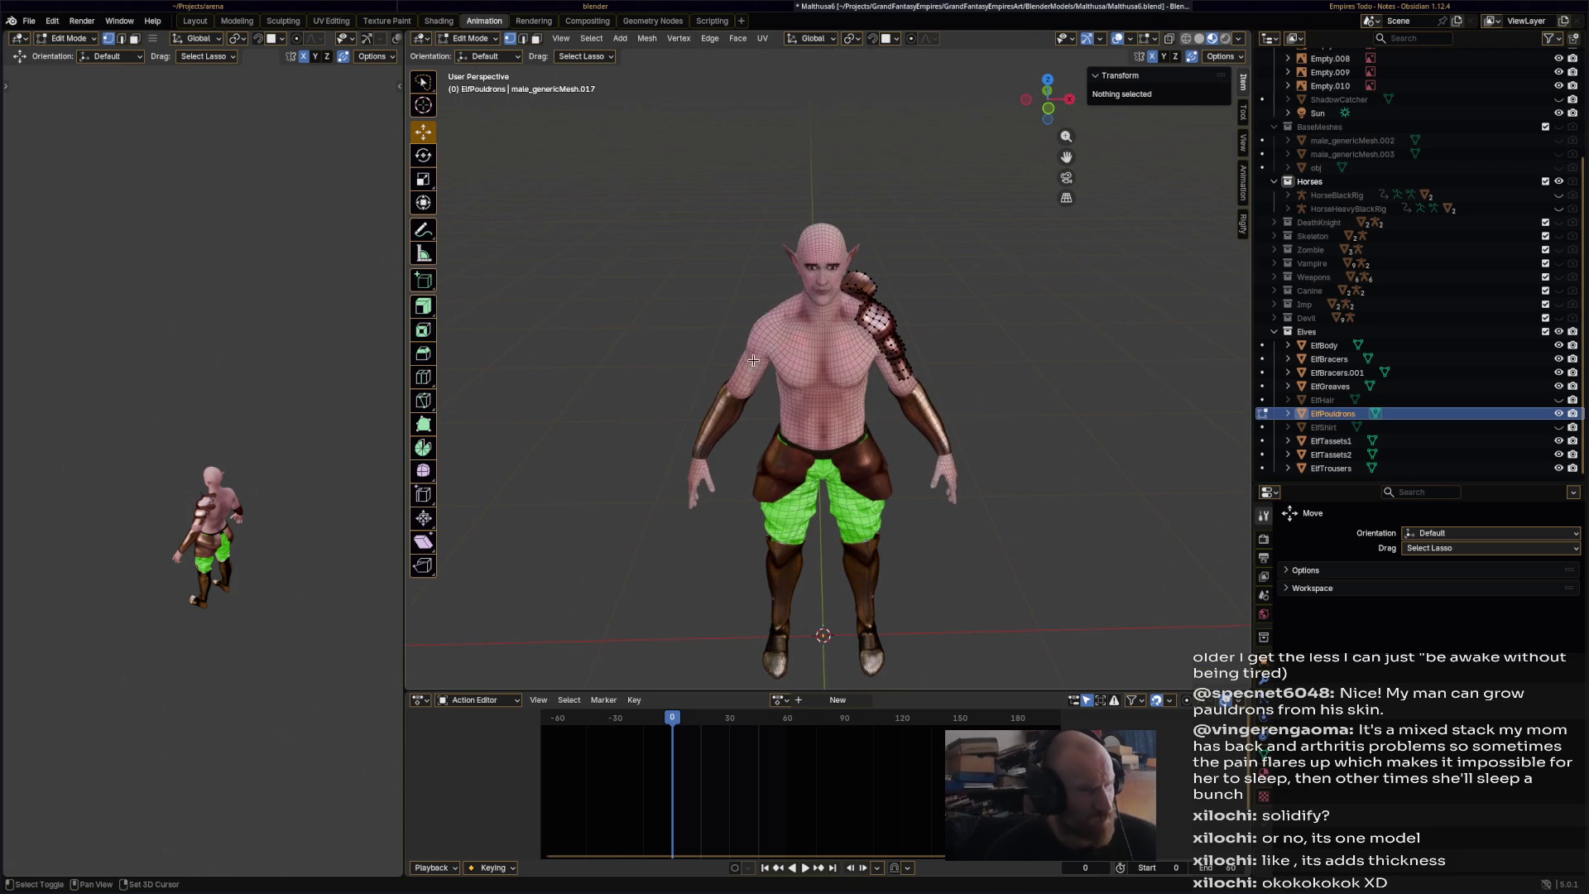
pyautogui.click(477, 39)
pyautogui.press('Tab')
# - Select the ElfPouldrons pauldron and save the file
pyautogui.moveTo(1026, 409)
pyautogui.mouseDown(button='middle')
pyautogui.moveTo(960, 396)
pyautogui.moveTo(914, 351)
pyautogui.mouseUp(button='middle')
pyautogui.click(901, 359)
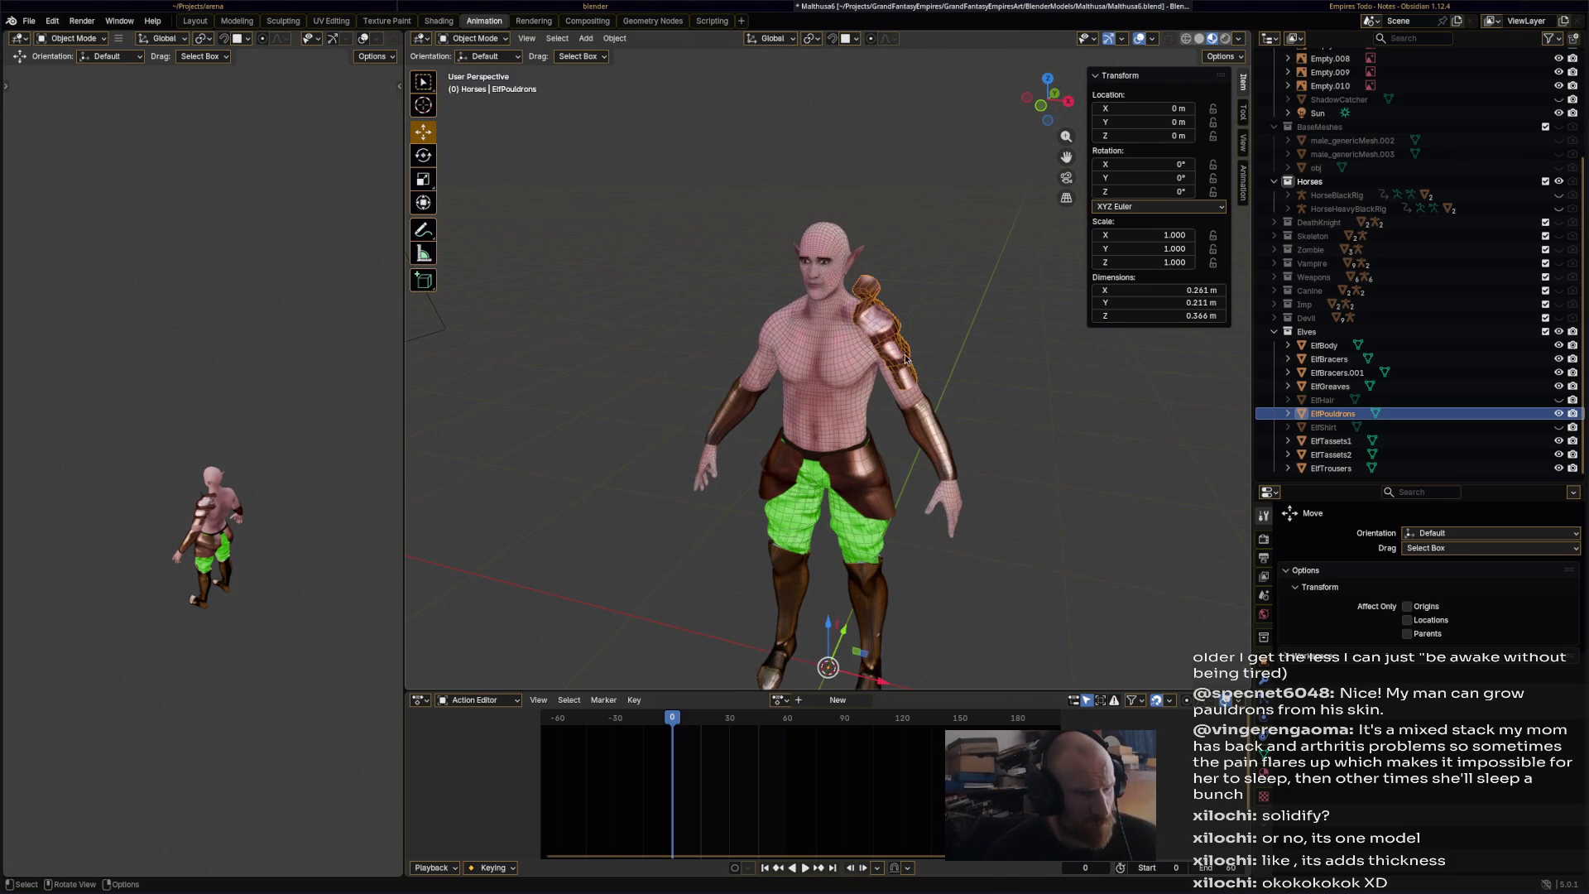
pyautogui.hotkey('ctrl', 's')
# - Duplicate the pauldron in place and scale the copy -1 on X to the other shoulder
pyautogui.moveTo(1005, 393)
pyautogui.mouseDown(button='middle')
pyautogui.moveTo(971, 356)
pyautogui.moveTo(891, 361)
pyautogui.moveTo(950, 372)
pyautogui.mouseUp(button='middle')
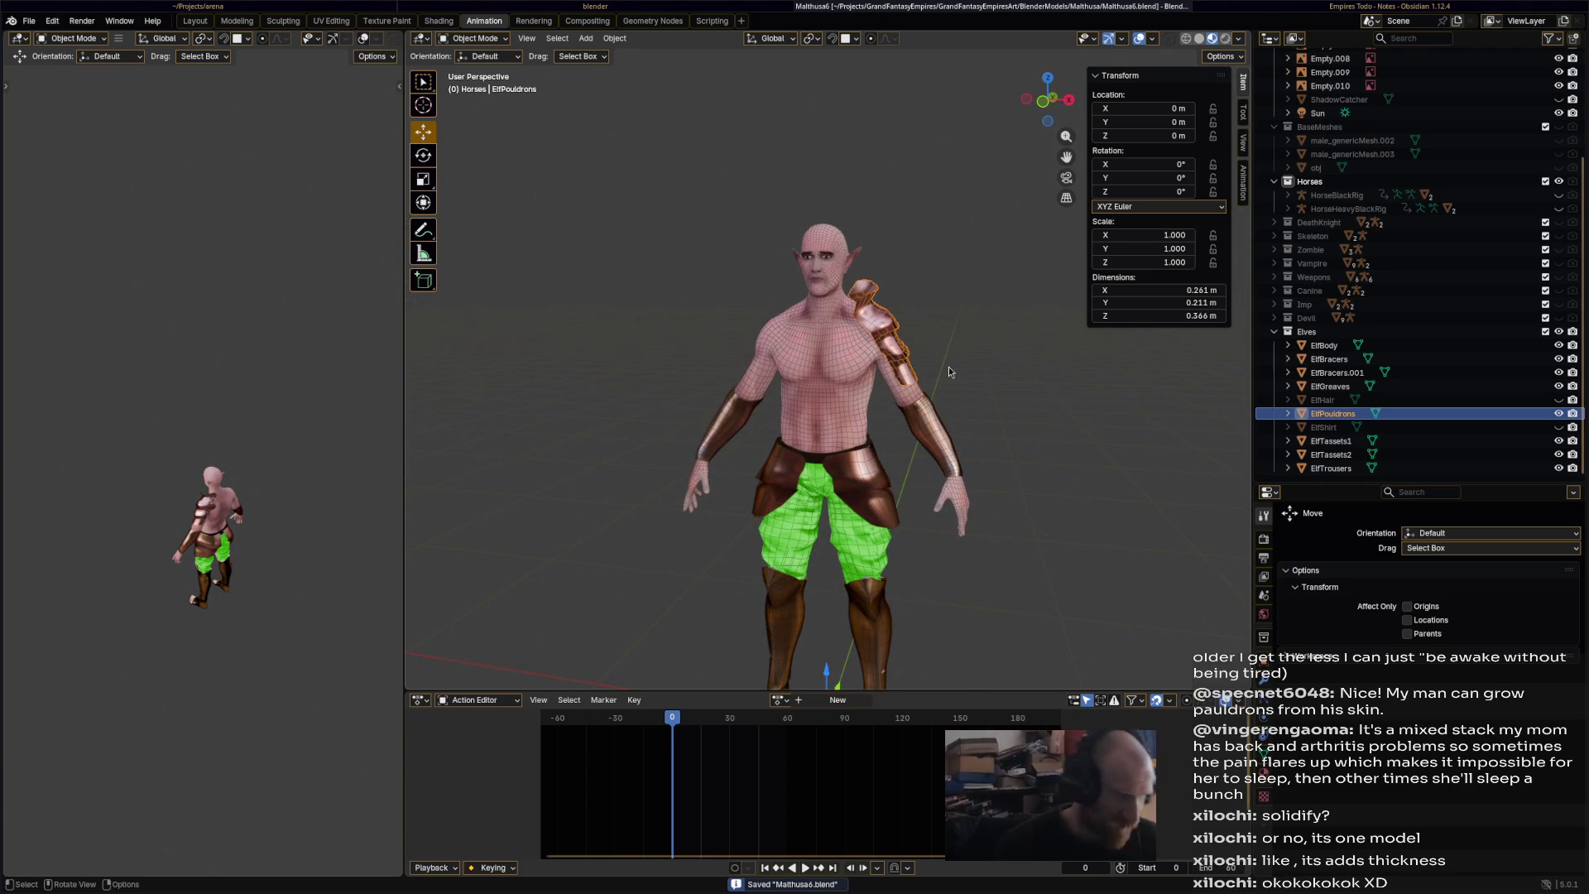
pyautogui.moveTo(869, 387); pyautogui.dragTo(875, 391, button='middle')
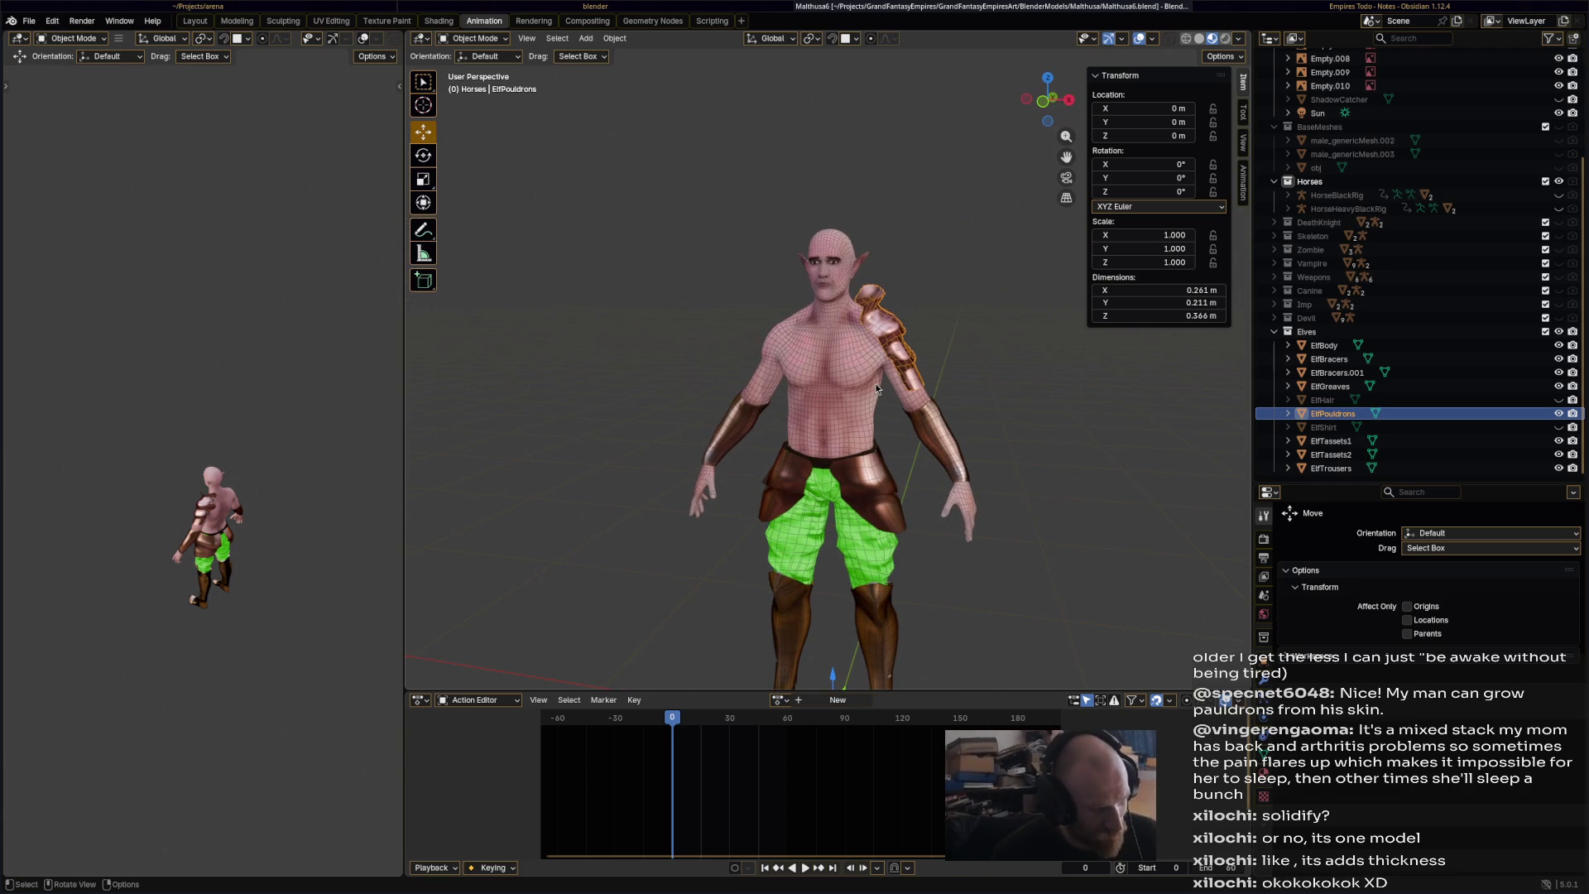
pyautogui.hotkey('shift', 'd')
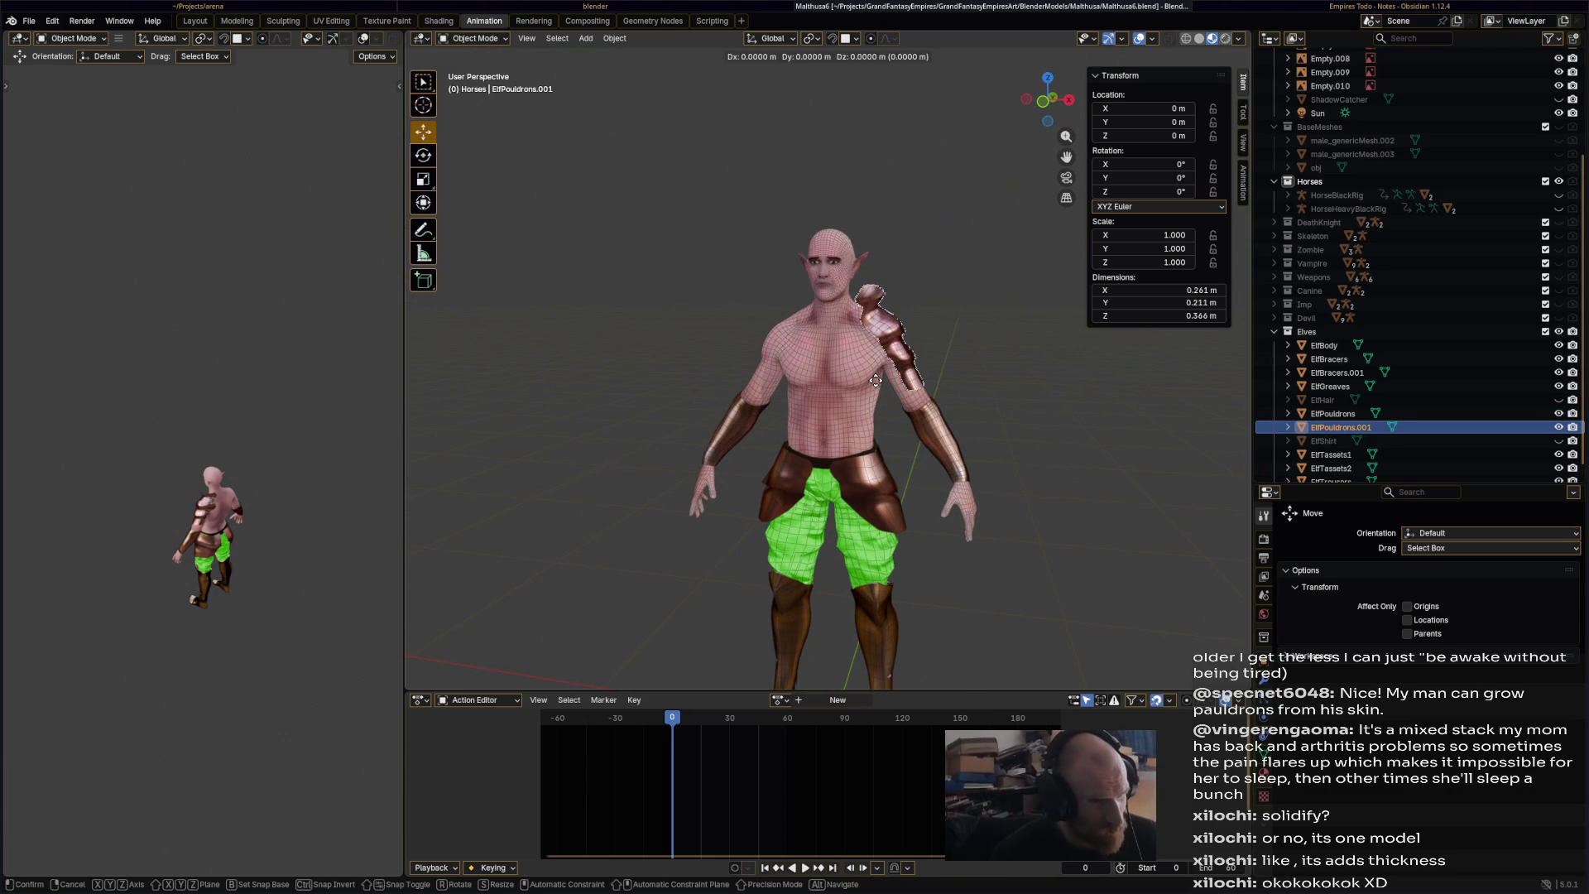
pyautogui.press('Escape')
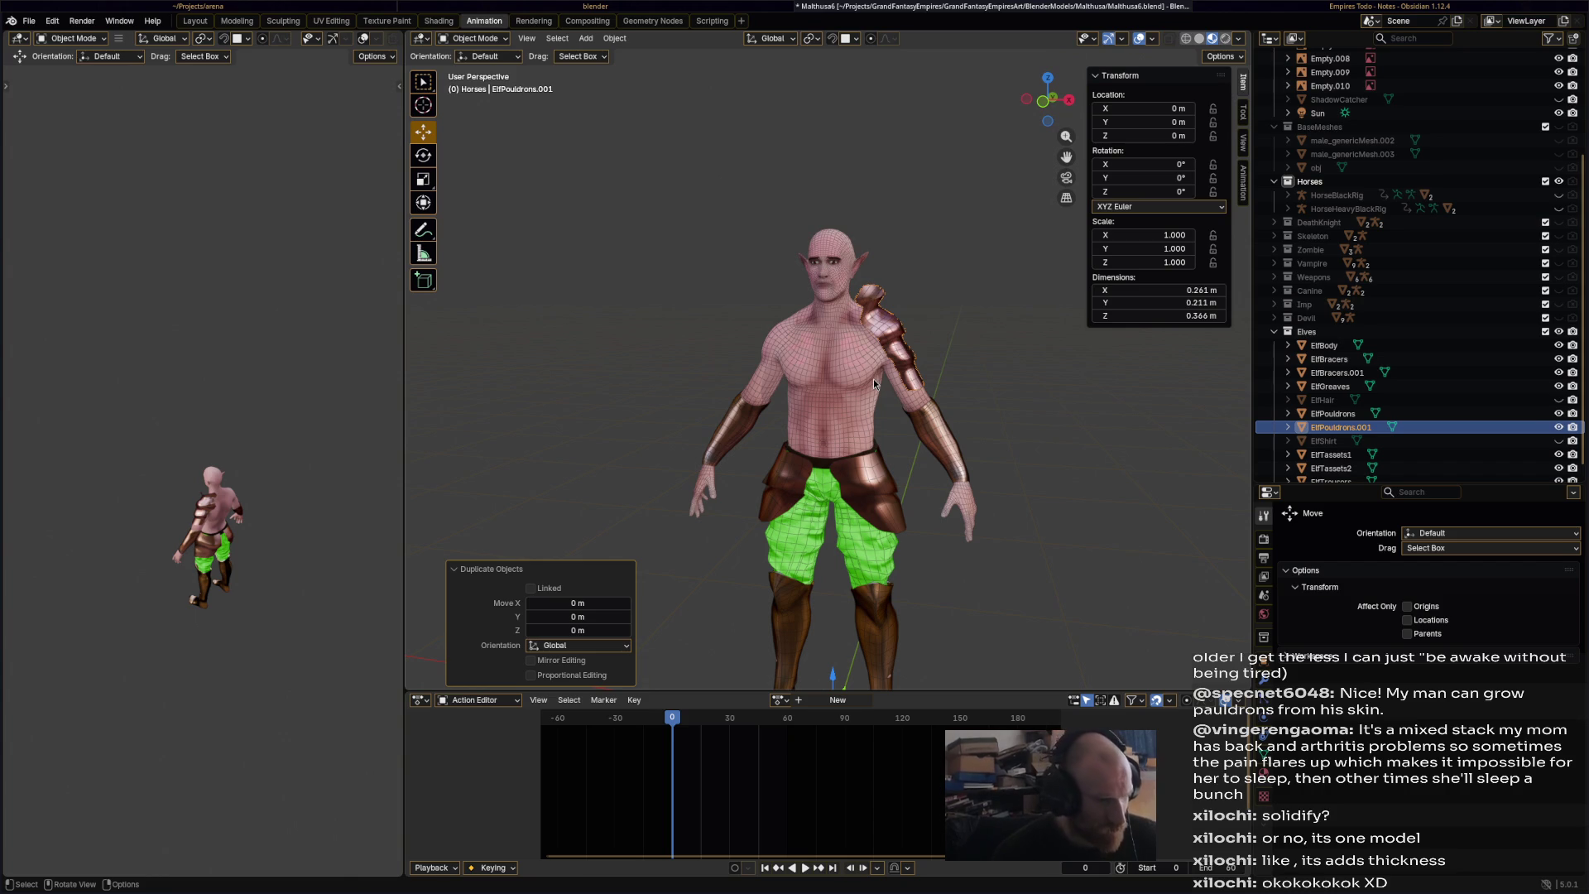
pyautogui.press('s')
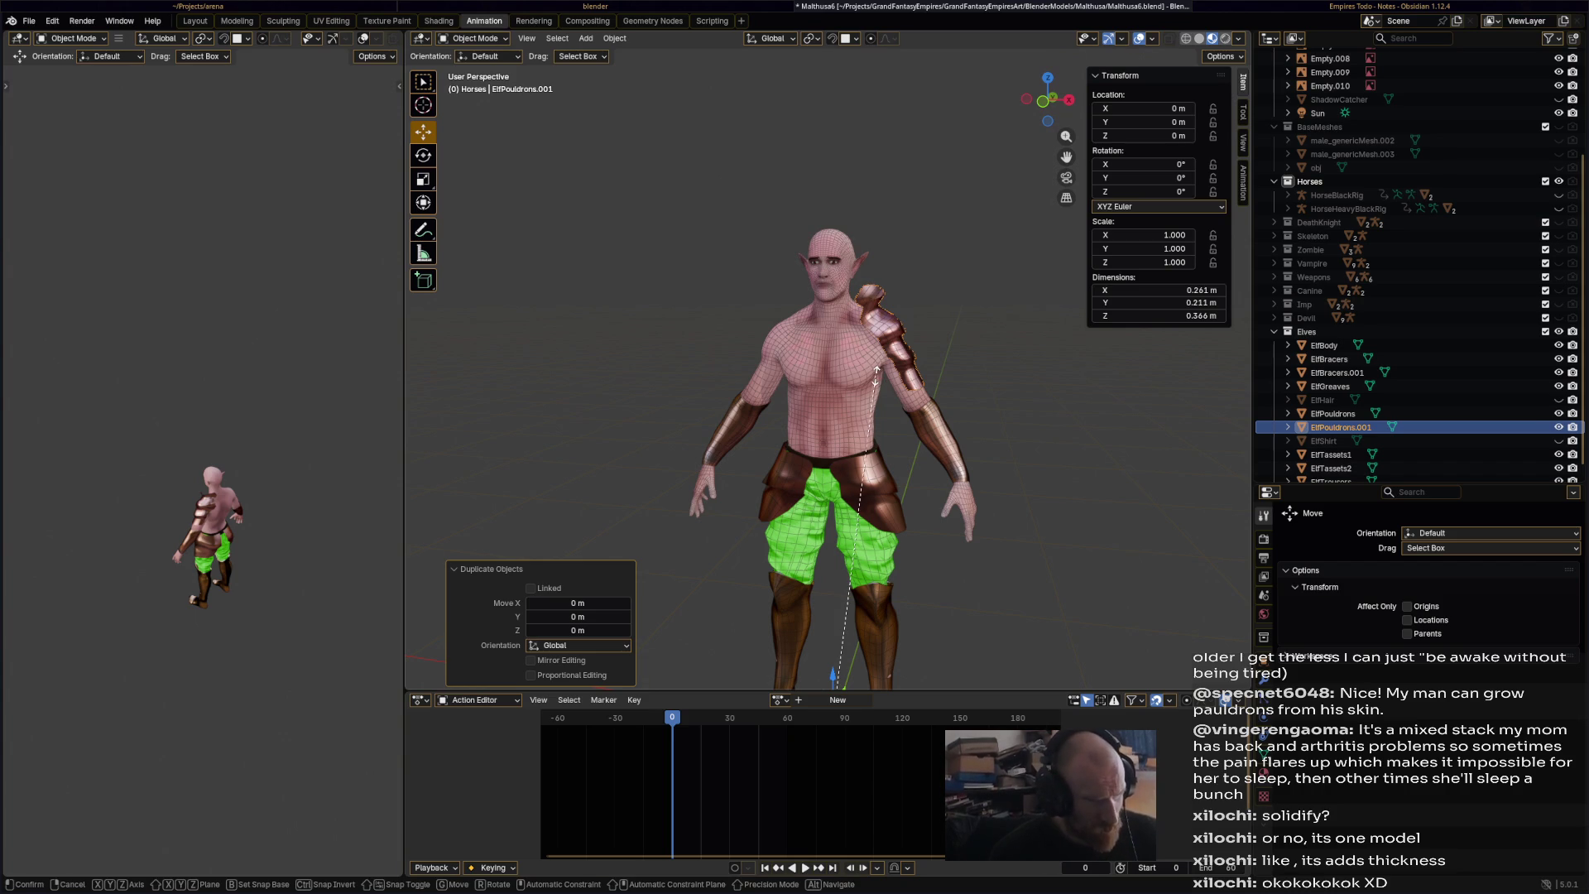
pyautogui.press('x')
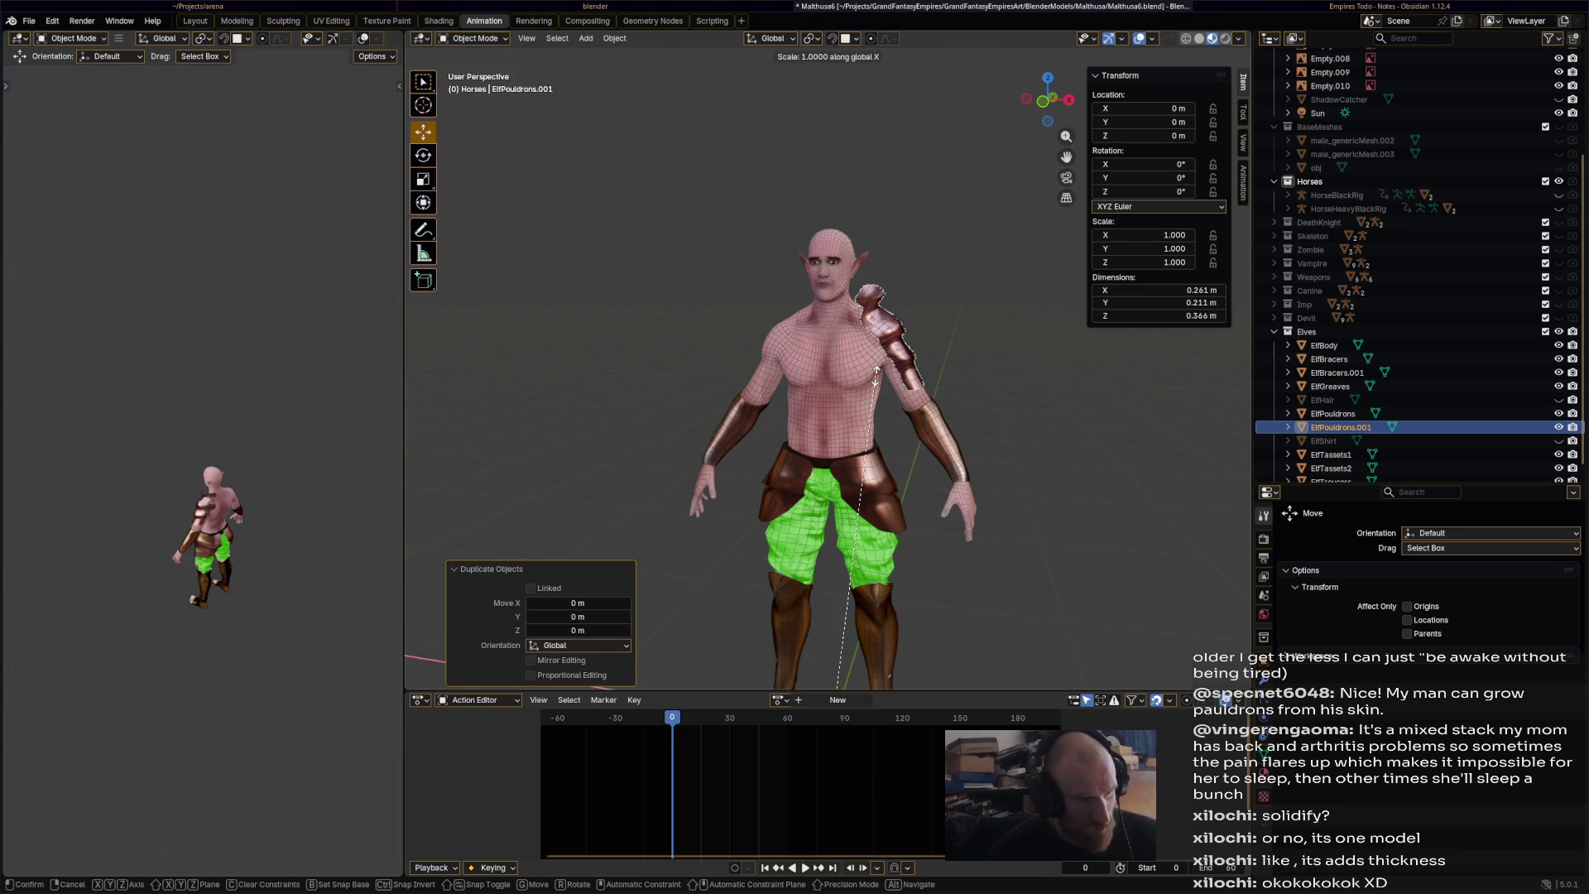
pyautogui.write('-1')
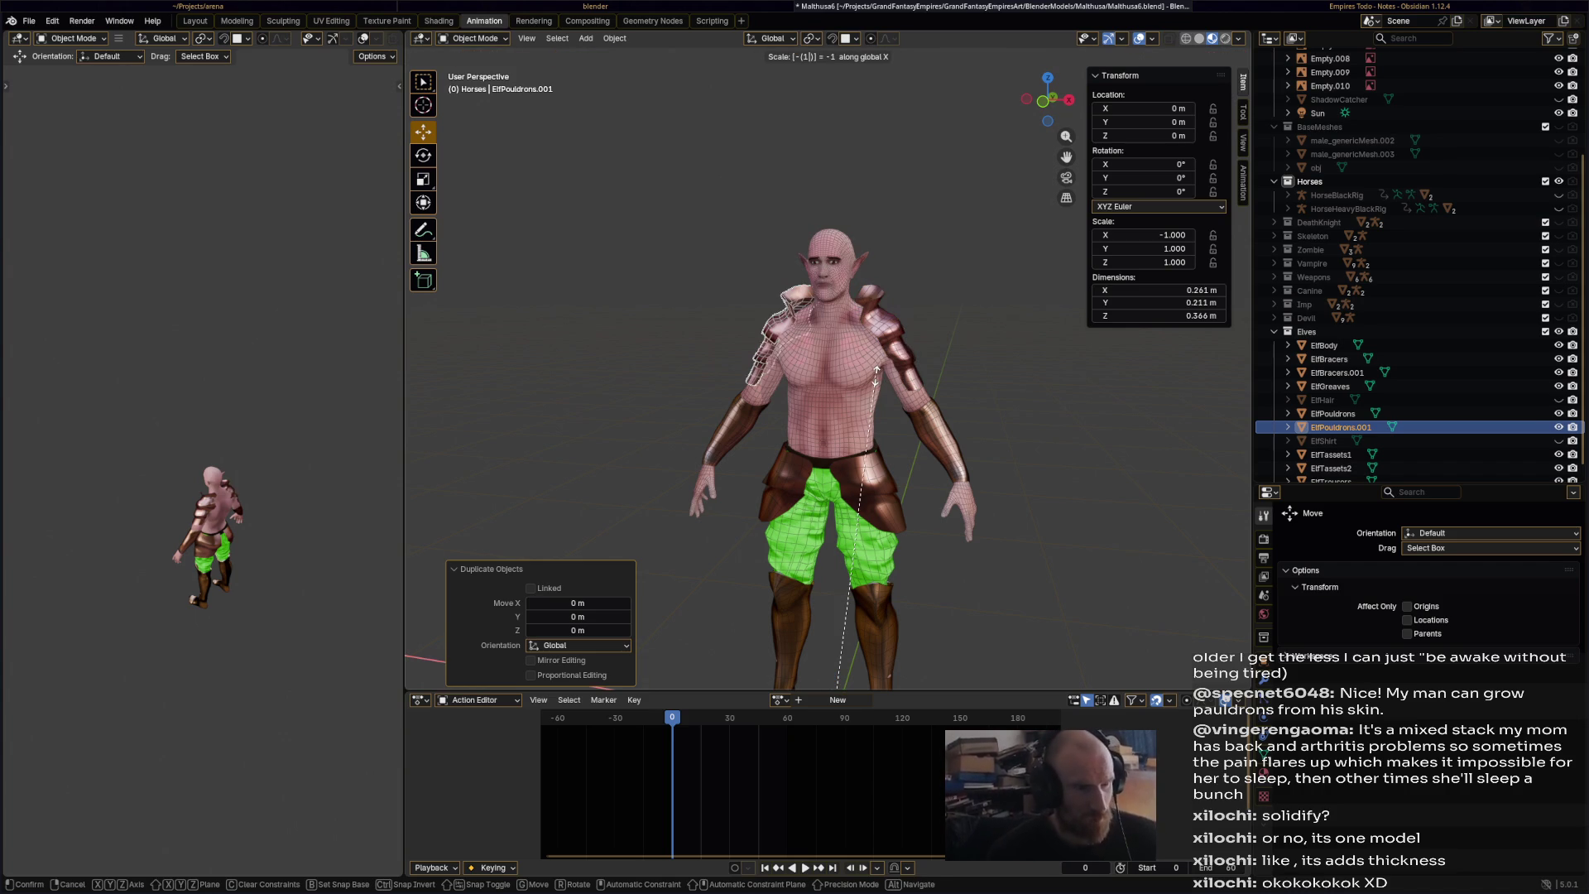
pyautogui.press('Return')
# - Save the file and make ElfHair visible again
pyautogui.moveTo(989, 381)
pyautogui.mouseDown(button='middle')
pyautogui.moveTo(1041, 415)
pyautogui.moveTo(966, 404)
pyautogui.moveTo(1361, 384)
pyautogui.mouseUp(button='middle')
pyautogui.hotkey('ctrl', 's')
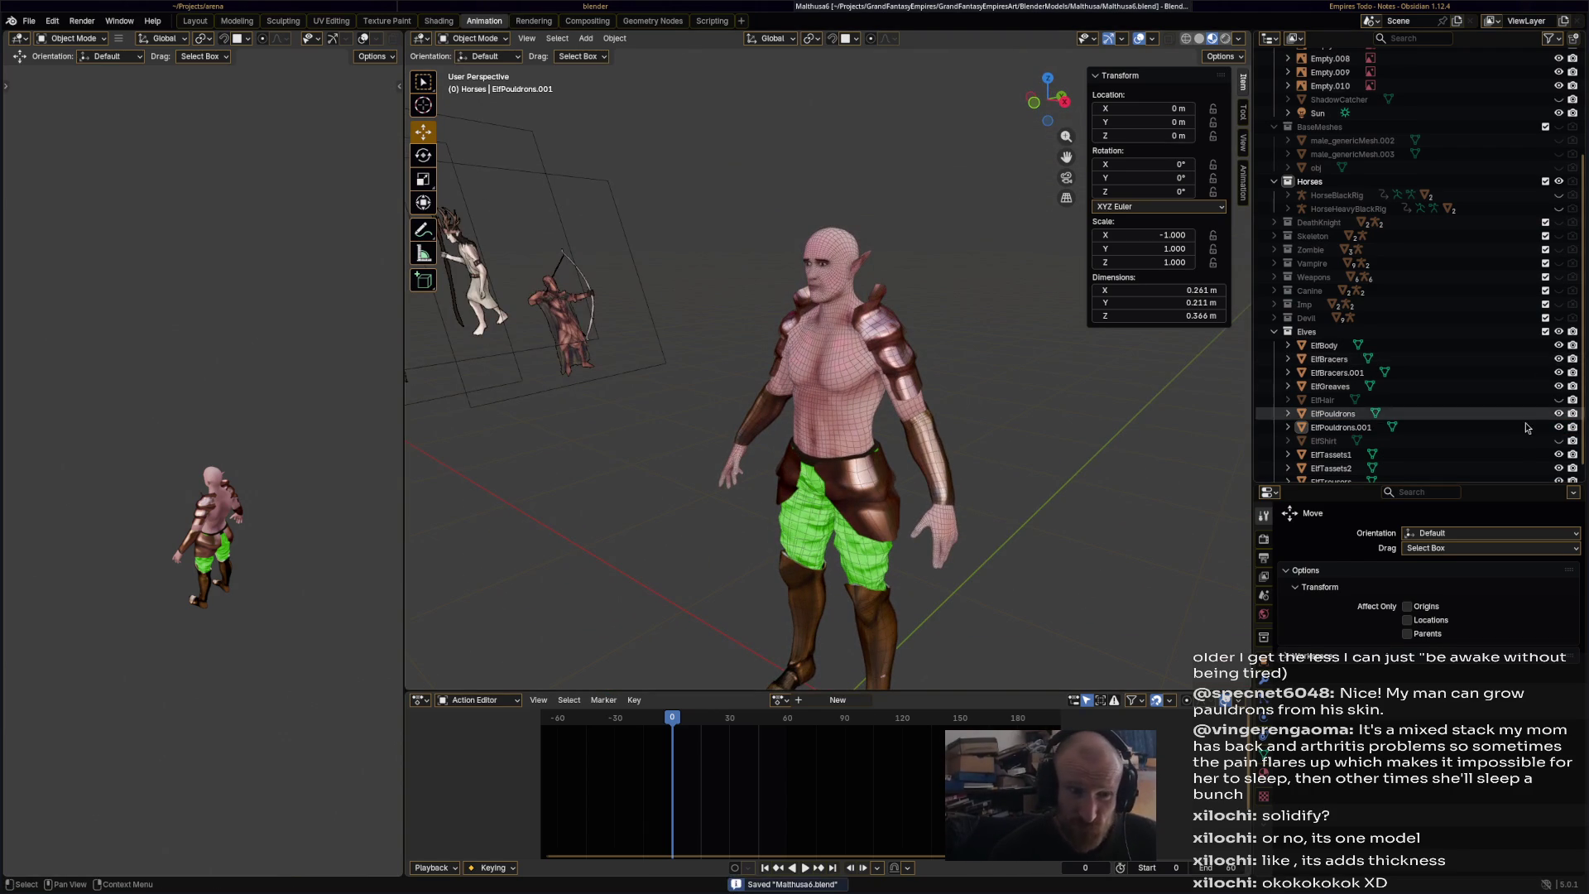
pyautogui.click(1559, 401)
# - Select ElfHair and put it into Sculpt Mode
pyautogui.moveTo(827, 372); pyautogui.dragTo(698, 380, button='middle')
pyautogui.scroll(4, 884, 267)
pyautogui.click(476, 38)
pyautogui.click(801, 100)
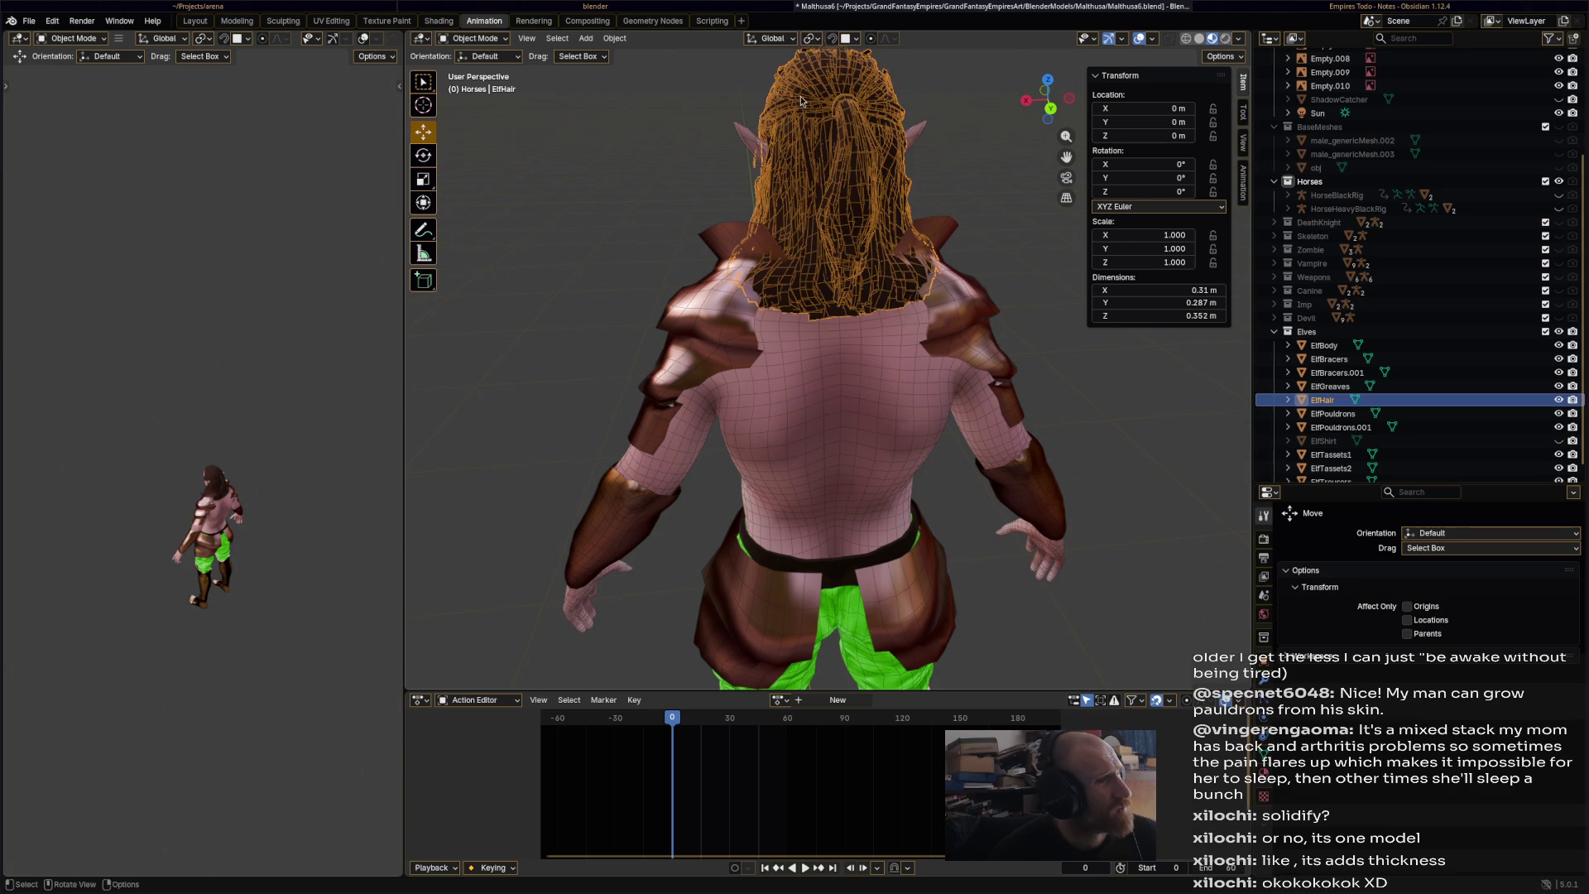
pyautogui.click(478, 38)
pyautogui.click(479, 76)
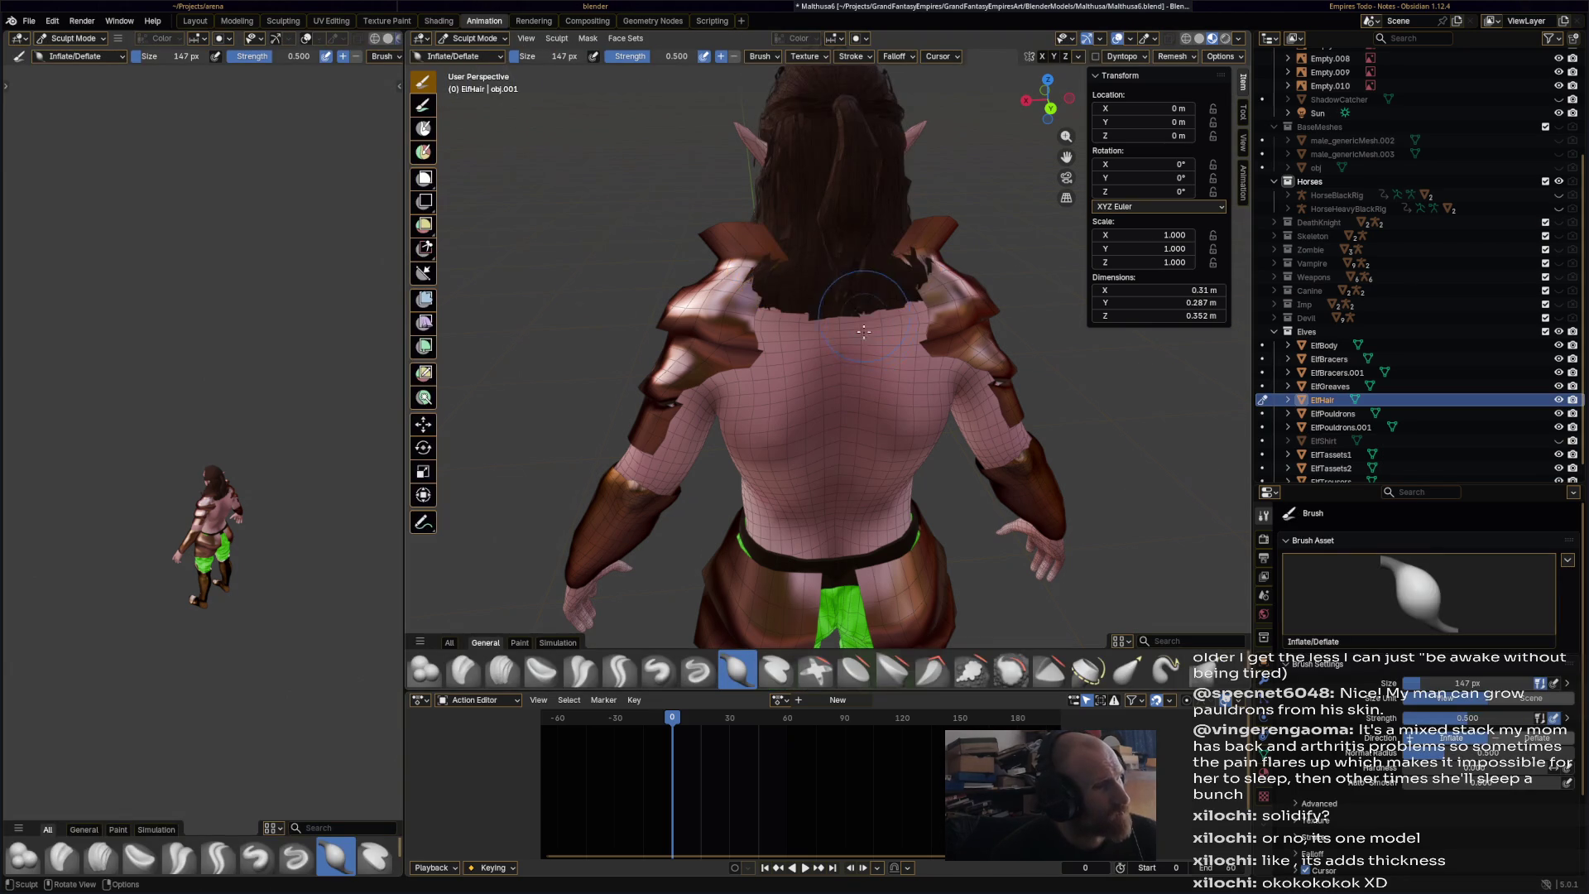
# - Pull the hair spike off the right shoulder with the Elastic Grab brush, then save
pyautogui.moveTo(864, 325); pyautogui.dragTo(869, 367, button='middle')
pyautogui.click(1129, 670)
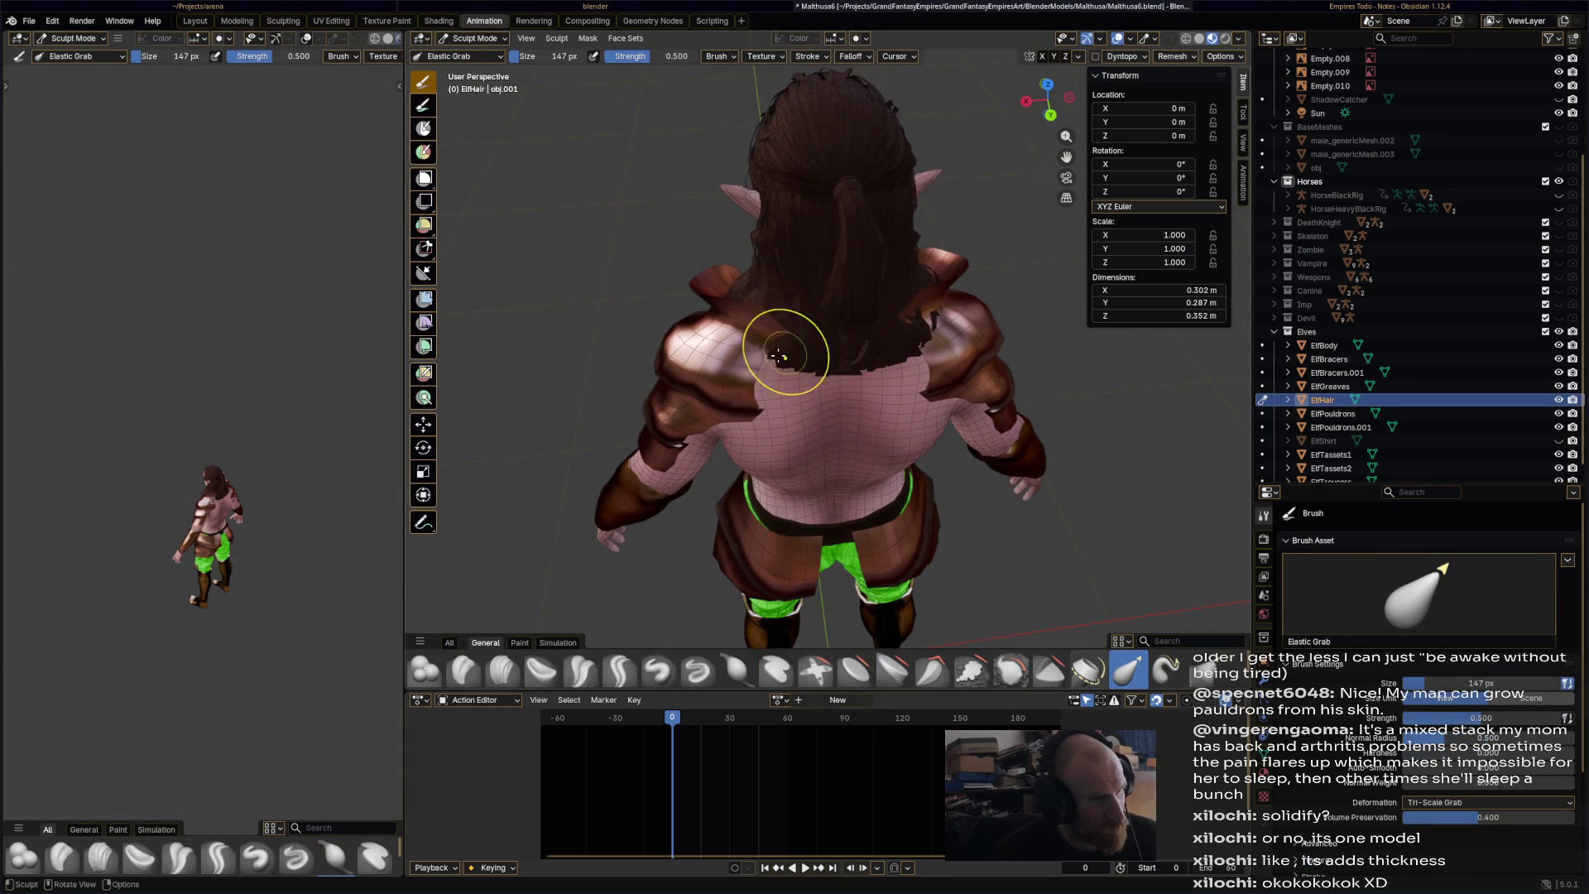
pyautogui.moveTo(930, 335); pyautogui.dragTo(920, 317)
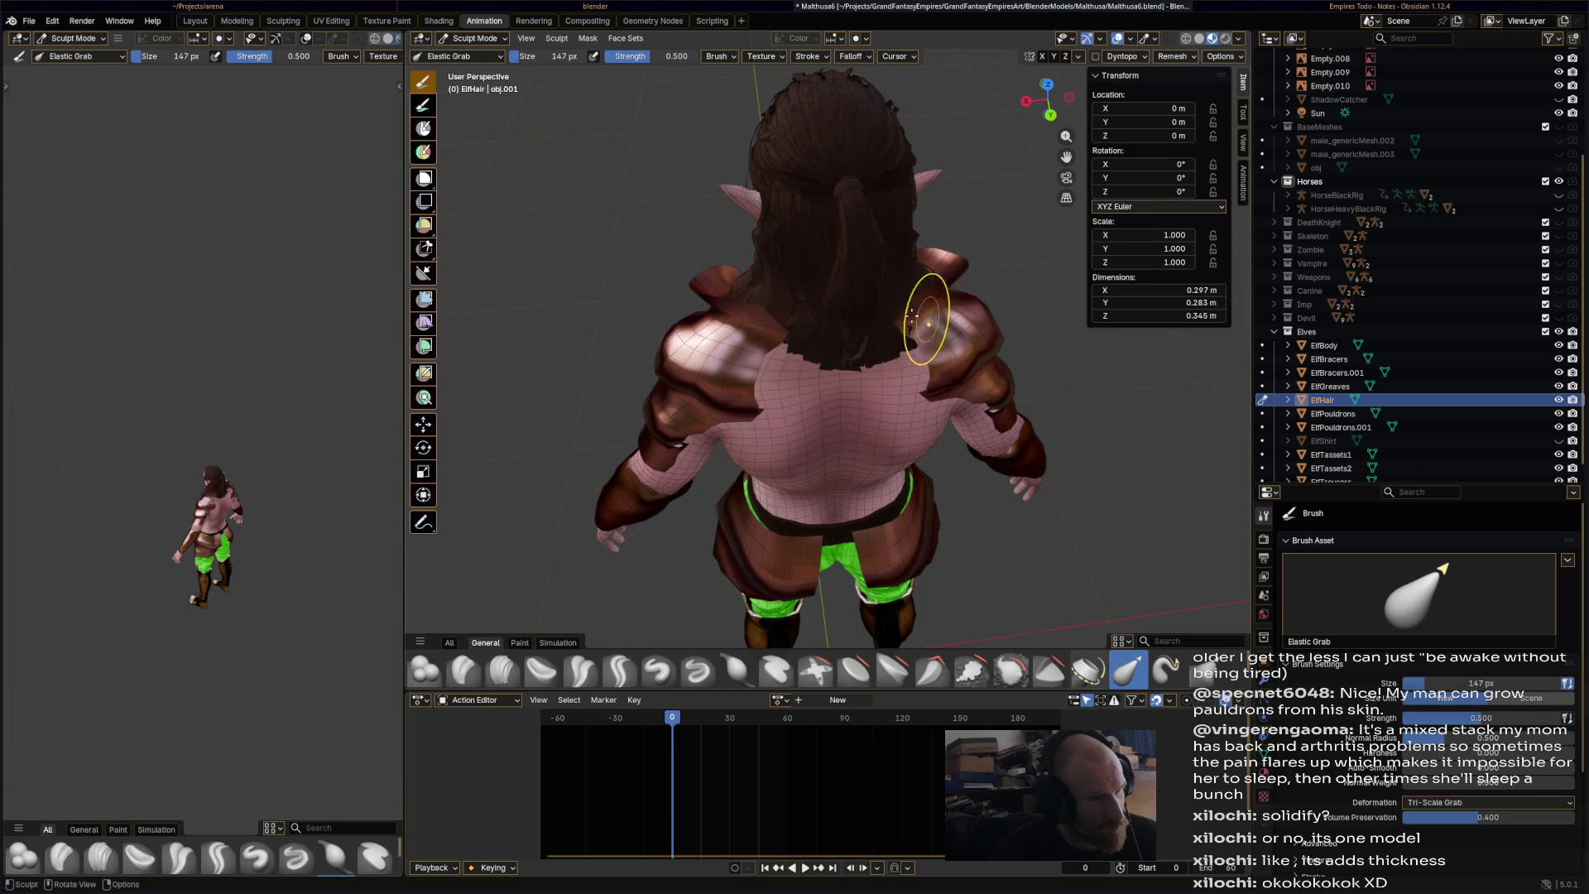
pyautogui.moveTo(905, 321); pyautogui.dragTo(966, 303, button='middle')
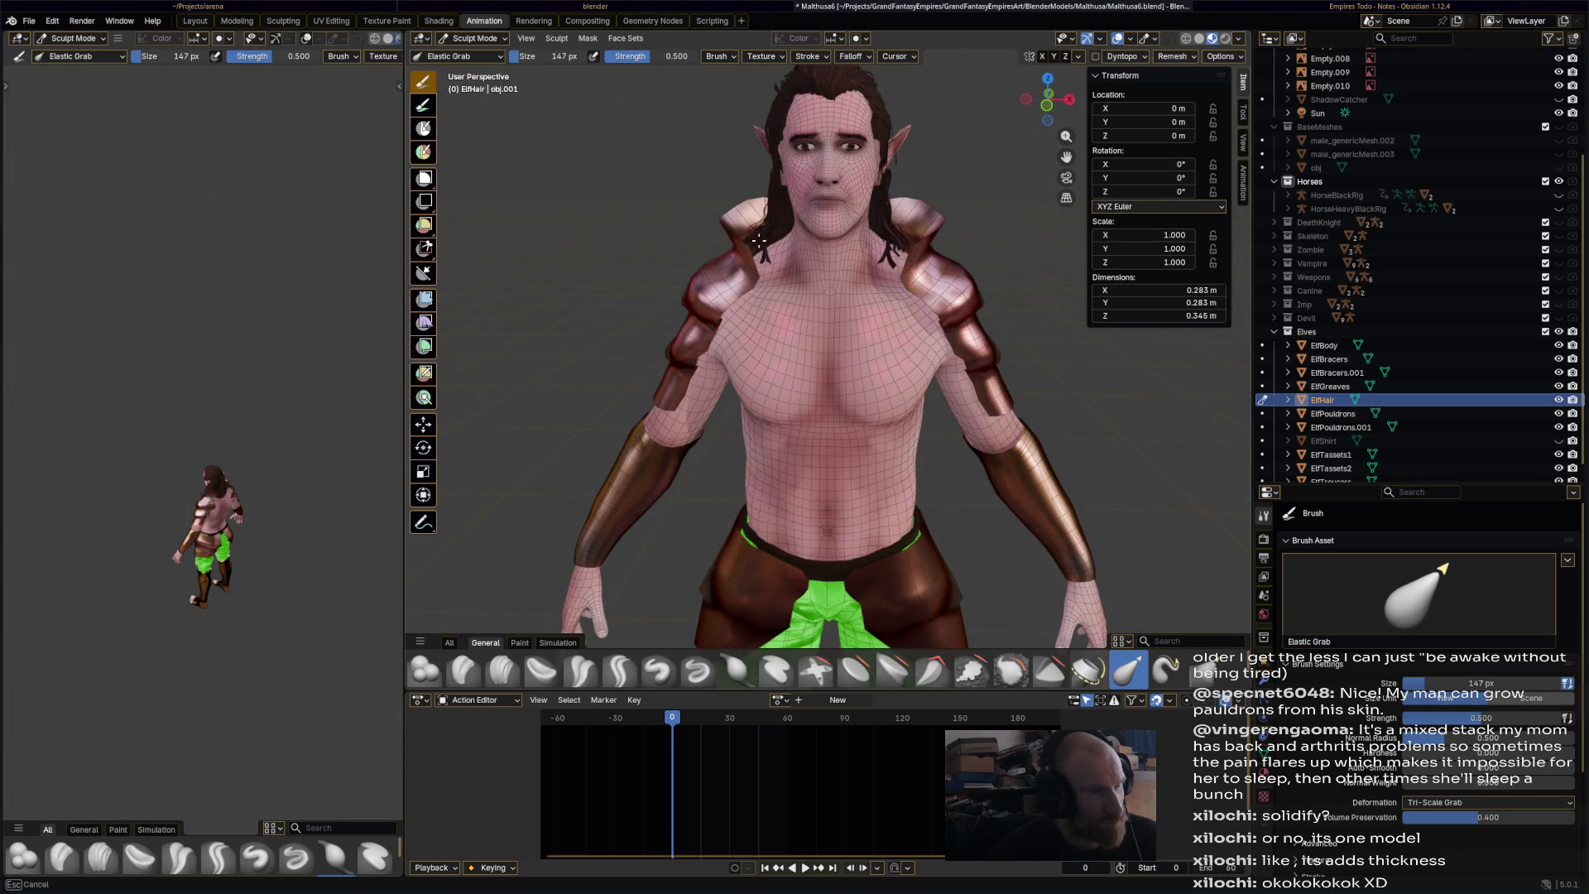
pyautogui.hotkey('ctrl', 's')
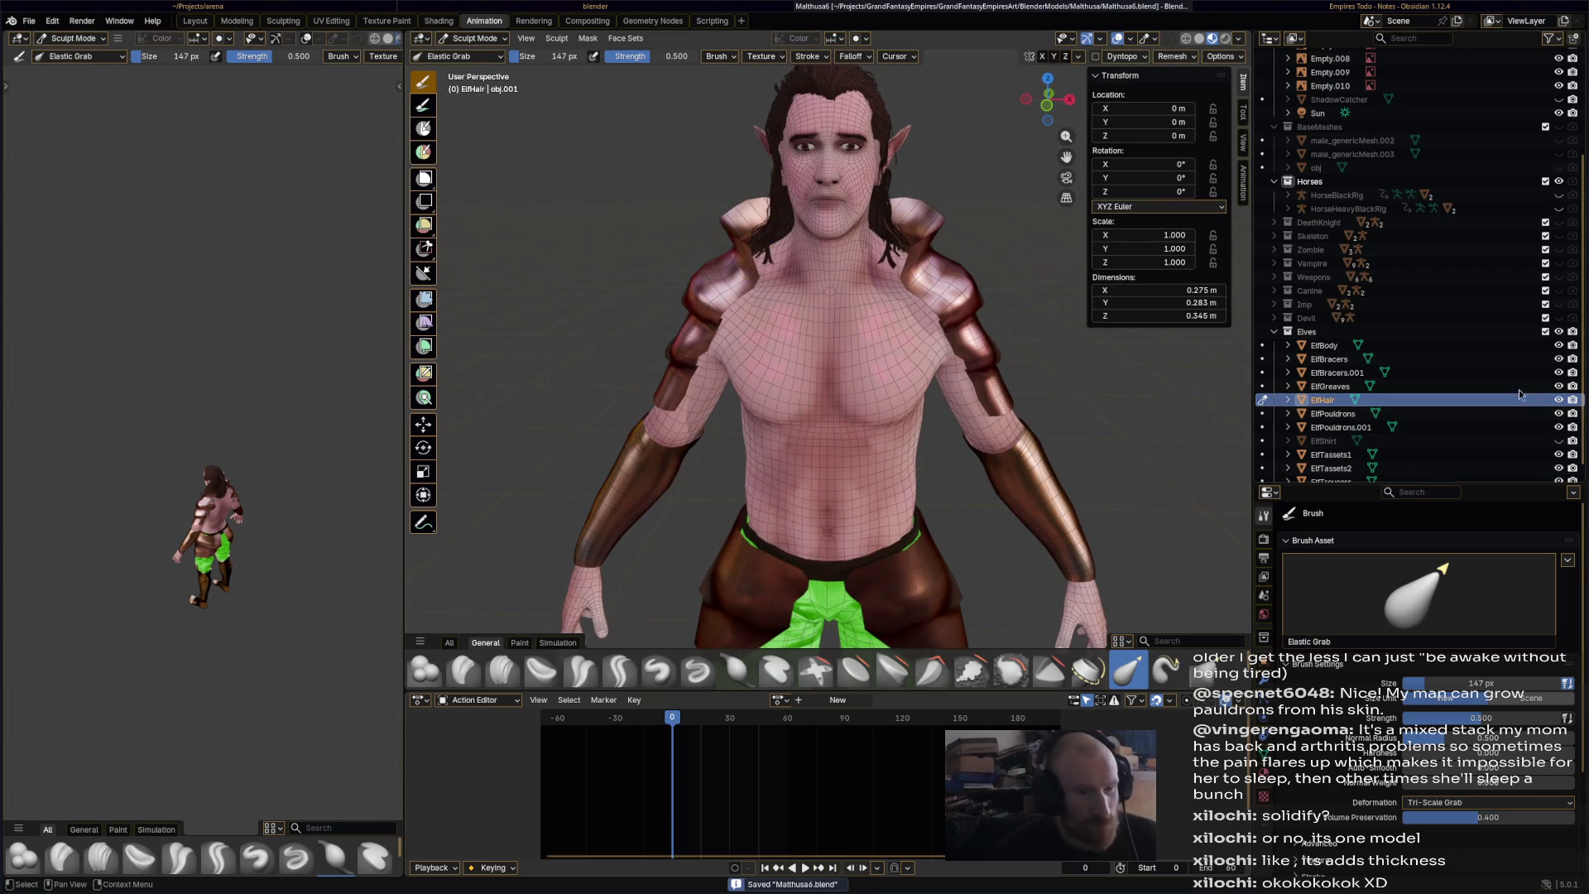
# - Show ElfShirt again and save the file
pyautogui.click(1558, 441)
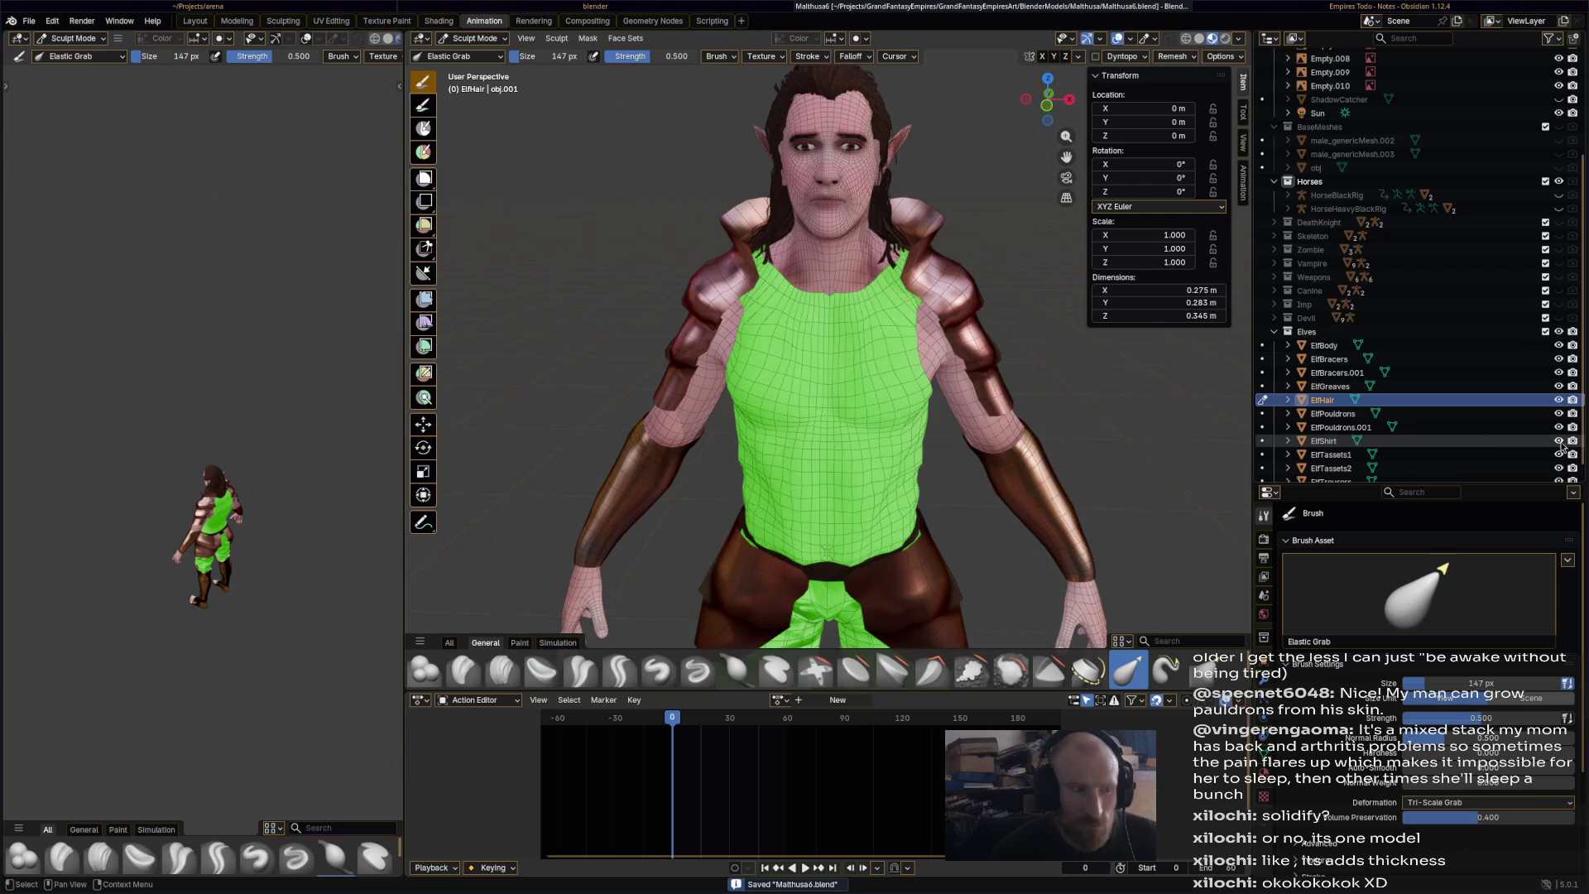
pyautogui.scroll(-3, 951, 315)
pyautogui.moveTo(951, 315)
pyautogui.mouseDown(button='middle')
pyautogui.moveTo(980, 315)
pyautogui.moveTo(758, 324)
pyautogui.moveTo(735, 366)
pyautogui.moveTo(816, 341)
pyautogui.moveTo(803, 342)
pyautogui.mouseUp(button='middle')
pyautogui.hotkey('ctrl', 's')
# - Orbit around the elf to check the armour, then return to Object Mode
pyautogui.scroll(3, 770, 351)
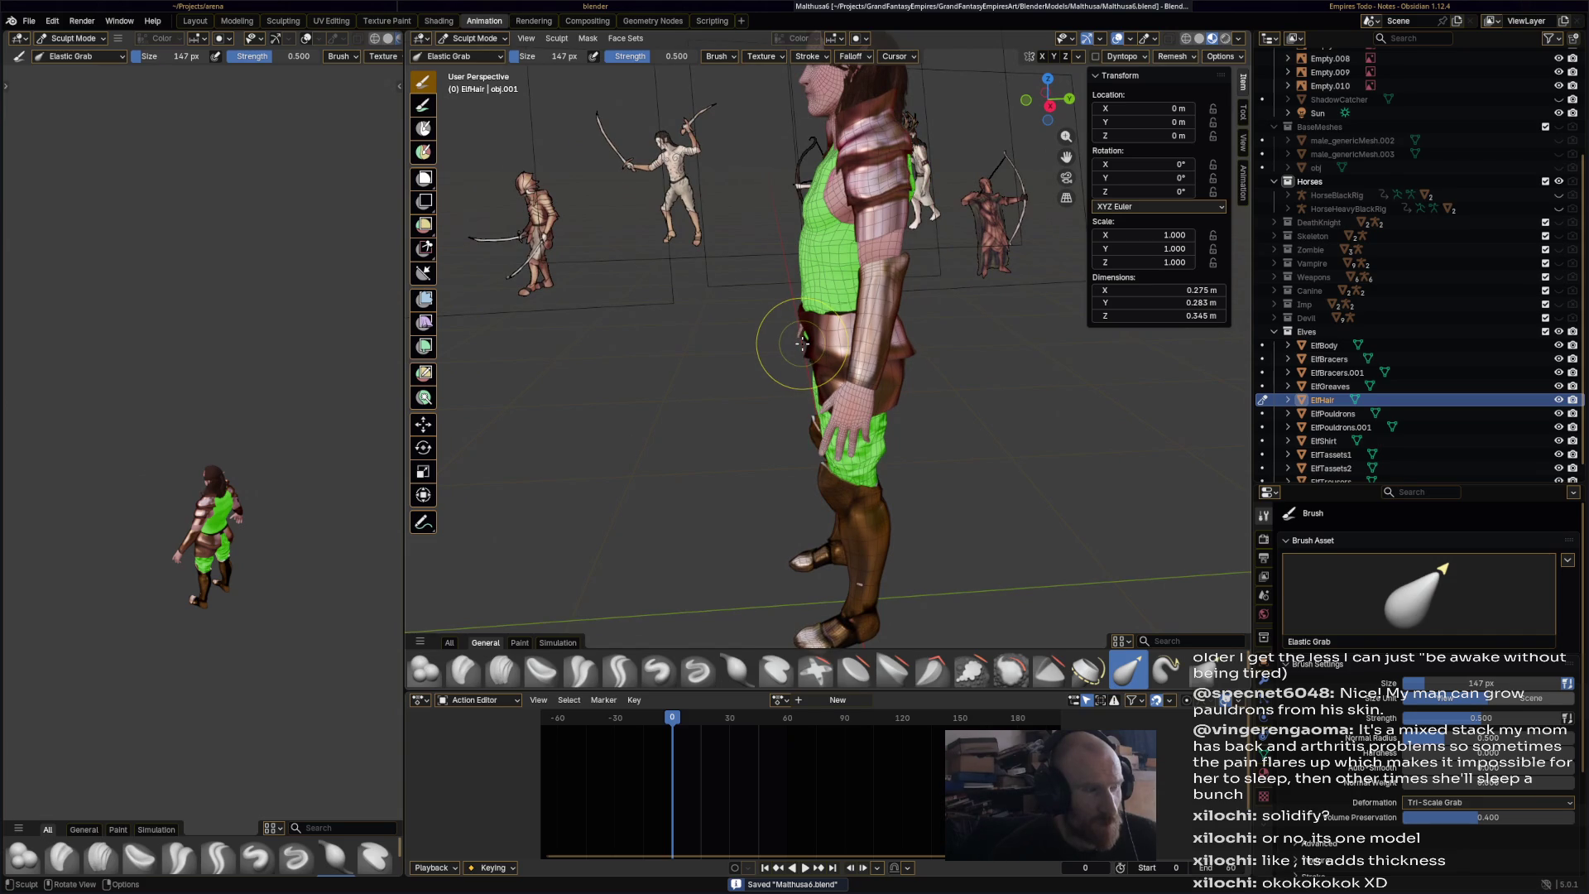
pyautogui.moveTo(839, 325); pyautogui.dragTo(1020, 349, button='middle')
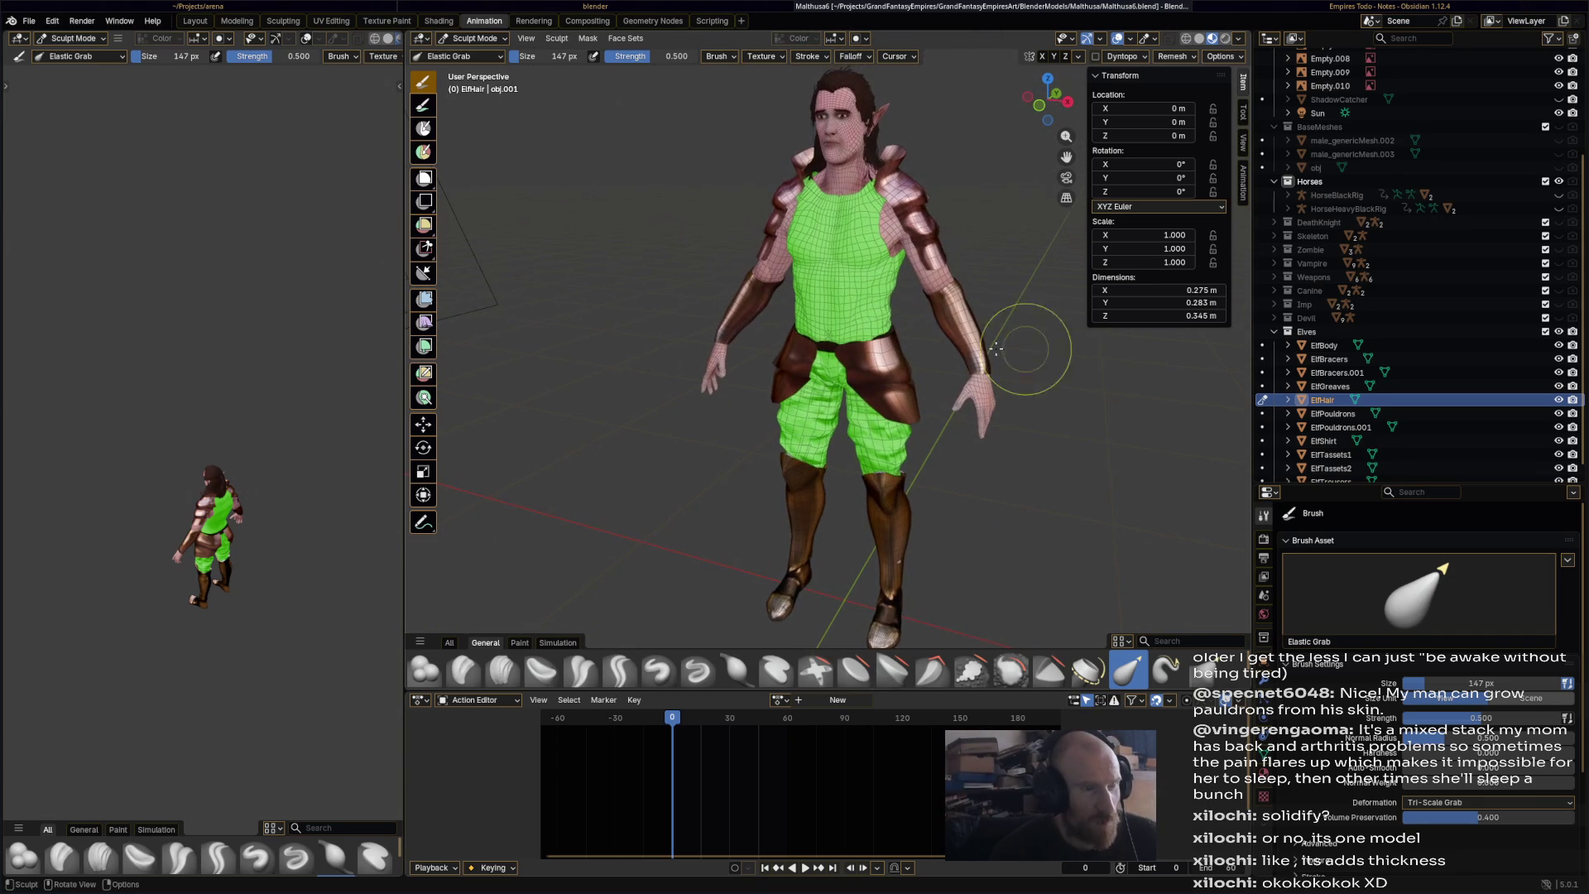
pyautogui.moveTo(873, 333)
pyautogui.mouseDown(button='middle')
pyautogui.moveTo(976, 326)
pyautogui.moveTo(902, 313)
pyautogui.mouseUp(button='middle')
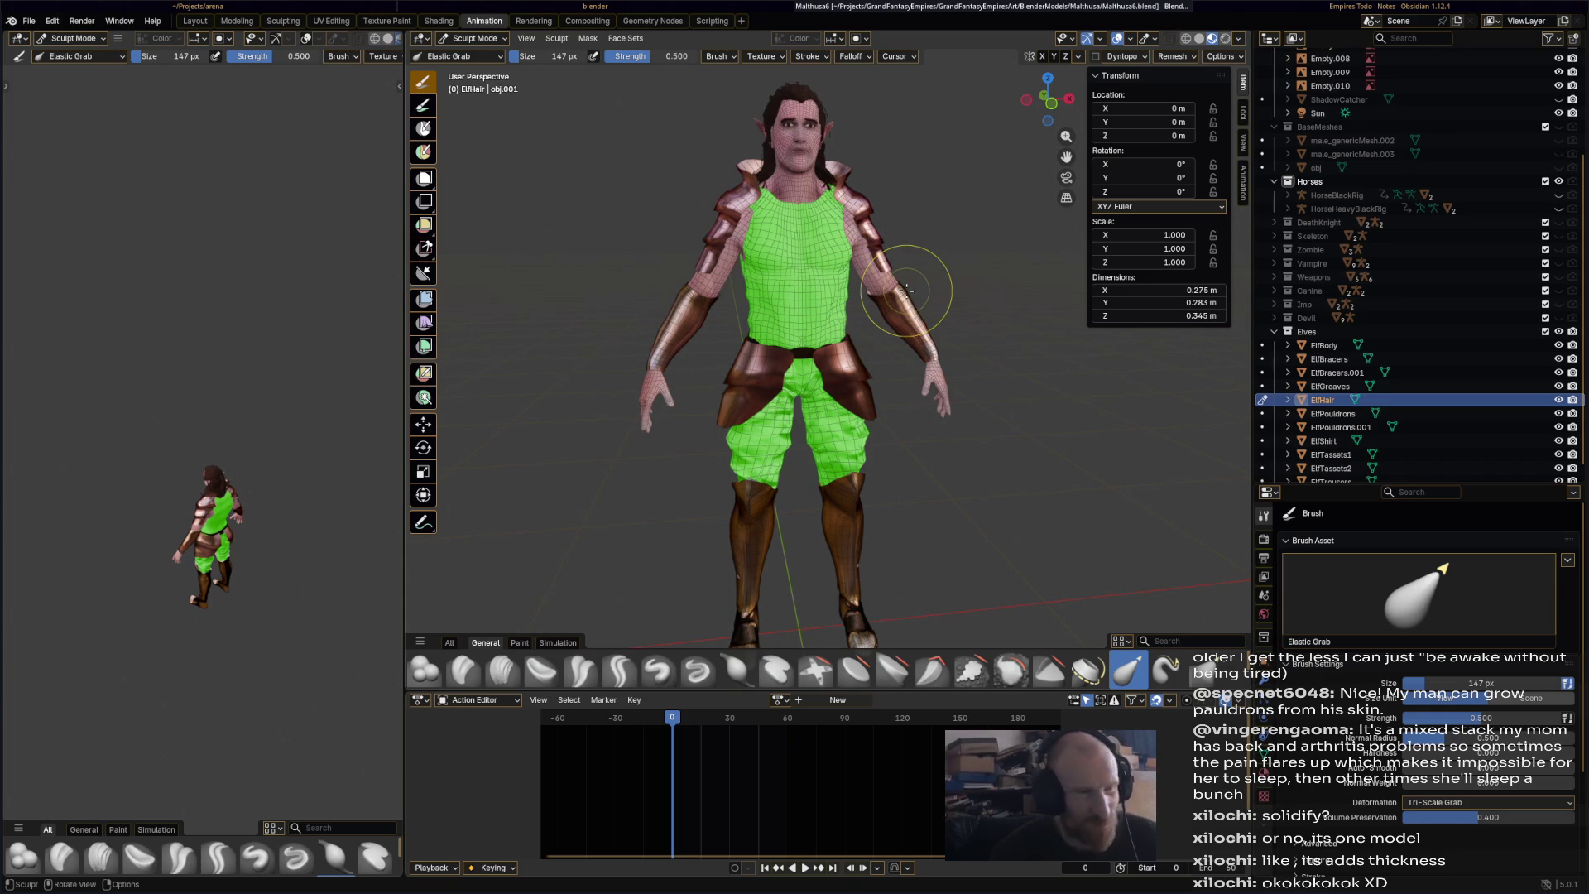
pyautogui.moveTo(906, 290)
pyautogui.mouseDown(button='middle')
pyautogui.moveTo(710, 314)
pyautogui.moveTo(910, 287)
pyautogui.moveTo(853, 280)
pyautogui.mouseUp(button='middle')
pyautogui.moveTo(779, 397); pyautogui.dragTo(642, 362, button='middle')
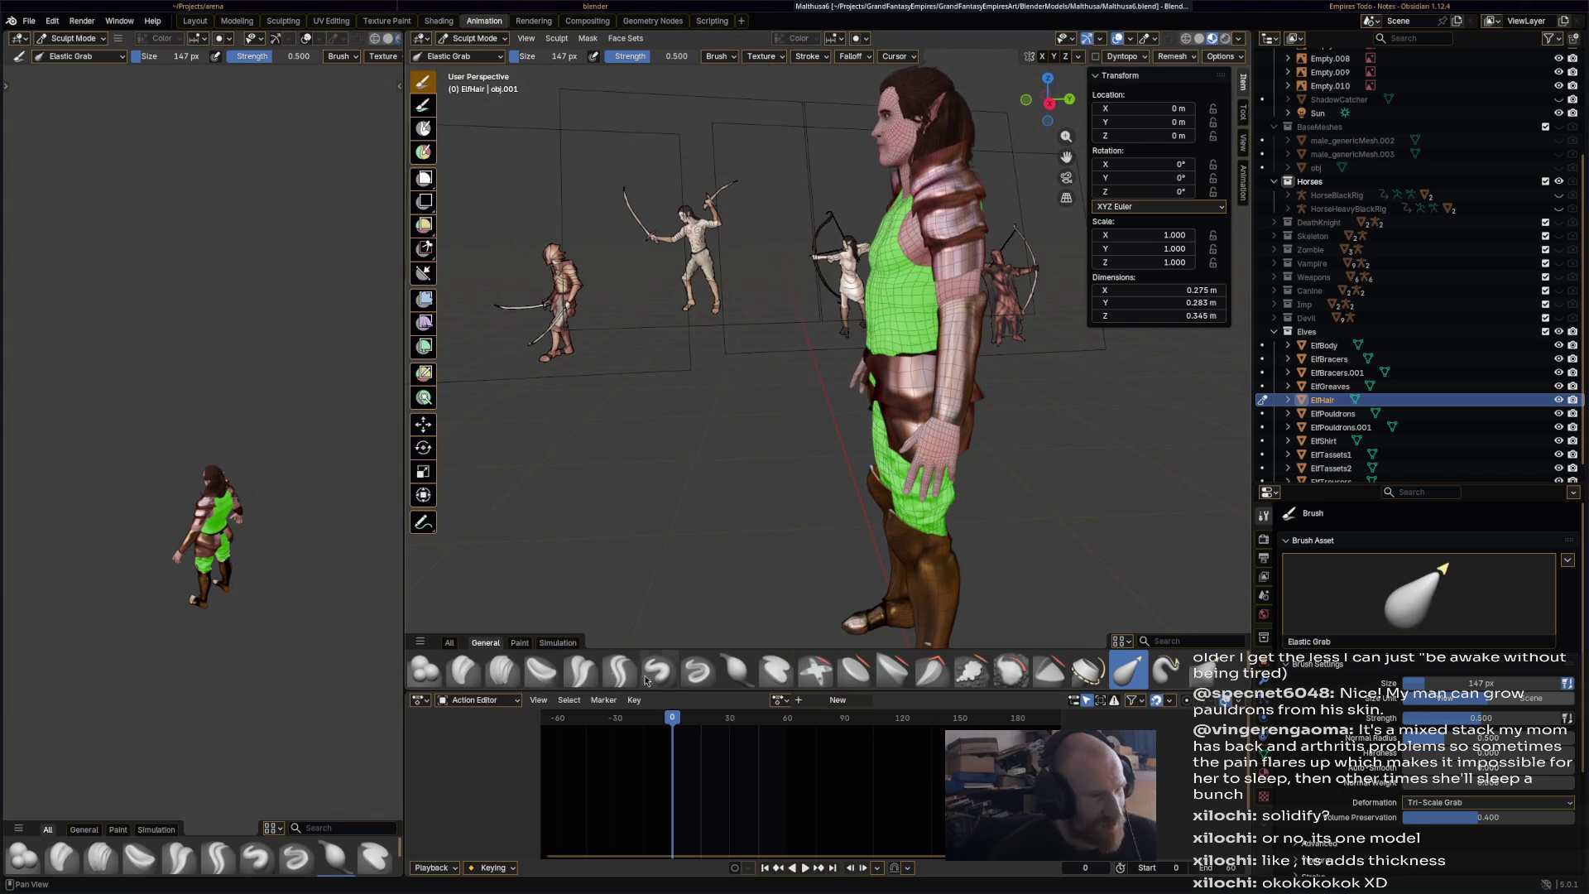
pyautogui.moveTo(831, 495)
pyautogui.mouseDown(button='middle')
pyautogui.moveTo(828, 356)
pyautogui.moveTo(631, 280)
pyautogui.mouseUp(button='middle')
pyautogui.click(478, 38)
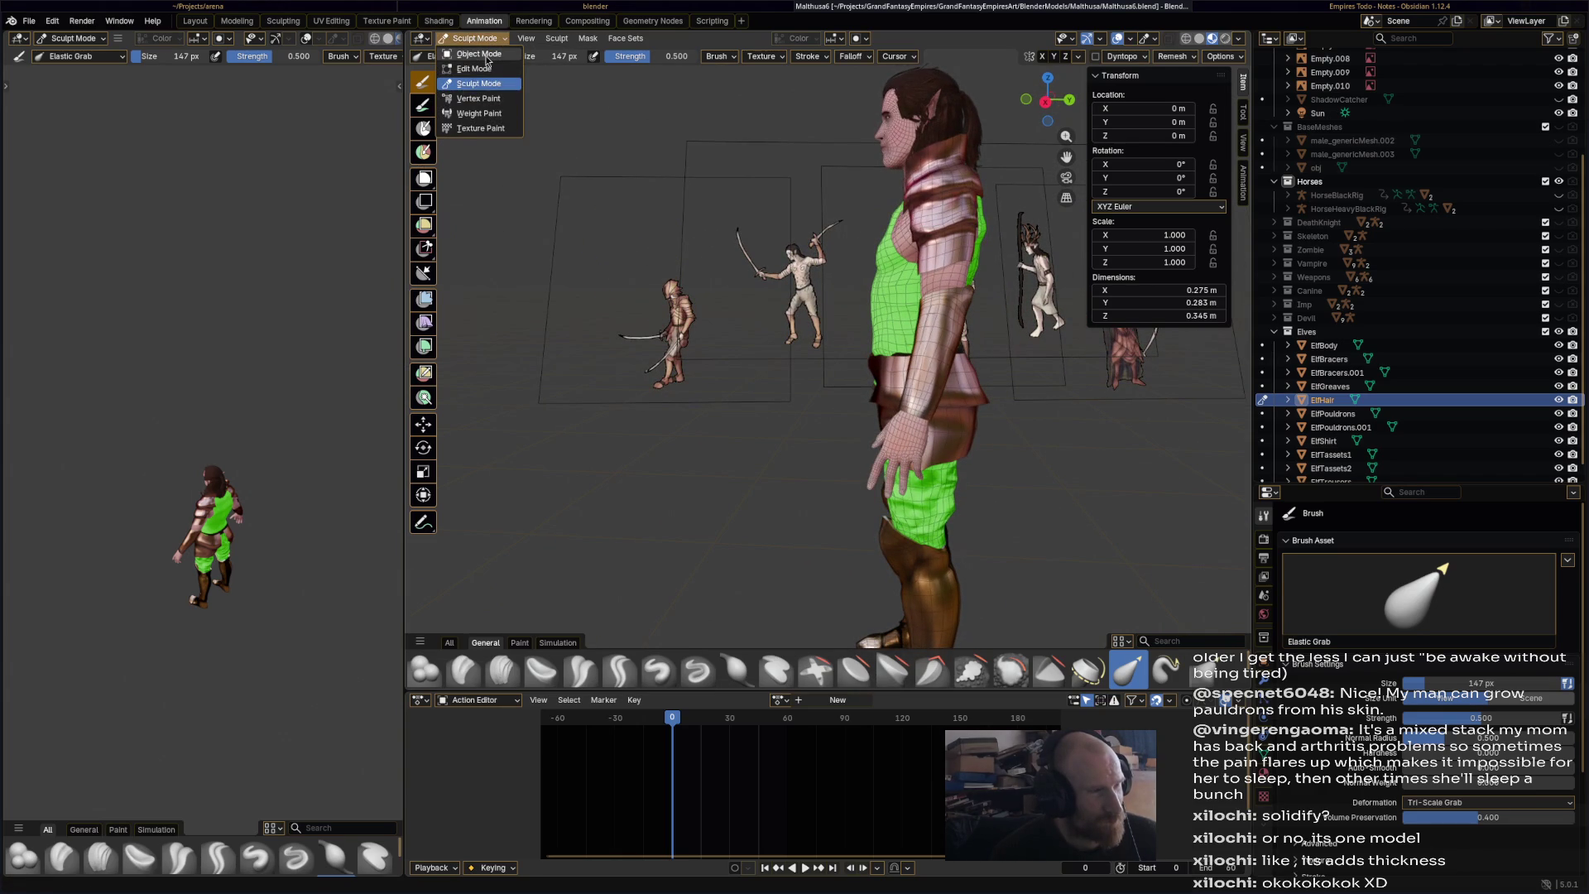
pyautogui.click(486, 56)
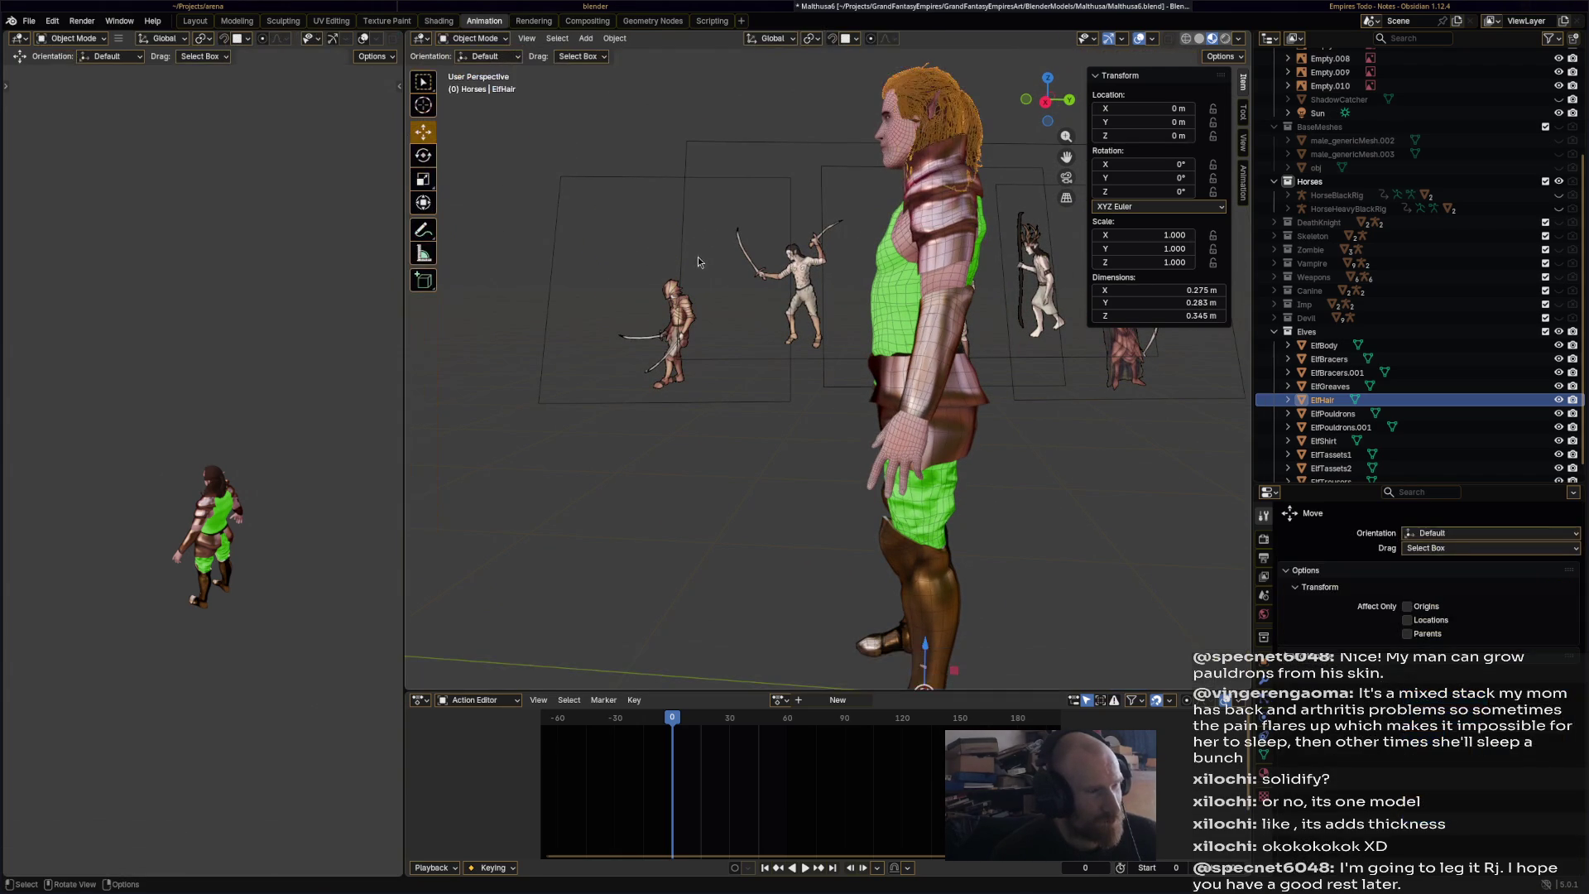
# - Save the file and hide the green ElfShirt
pyautogui.moveTo(794, 284)
pyautogui.mouseDown(button='middle')
pyautogui.moveTo(897, 285)
pyautogui.moveTo(777, 275)
pyautogui.moveTo(832, 278)
pyautogui.mouseUp(button='middle')
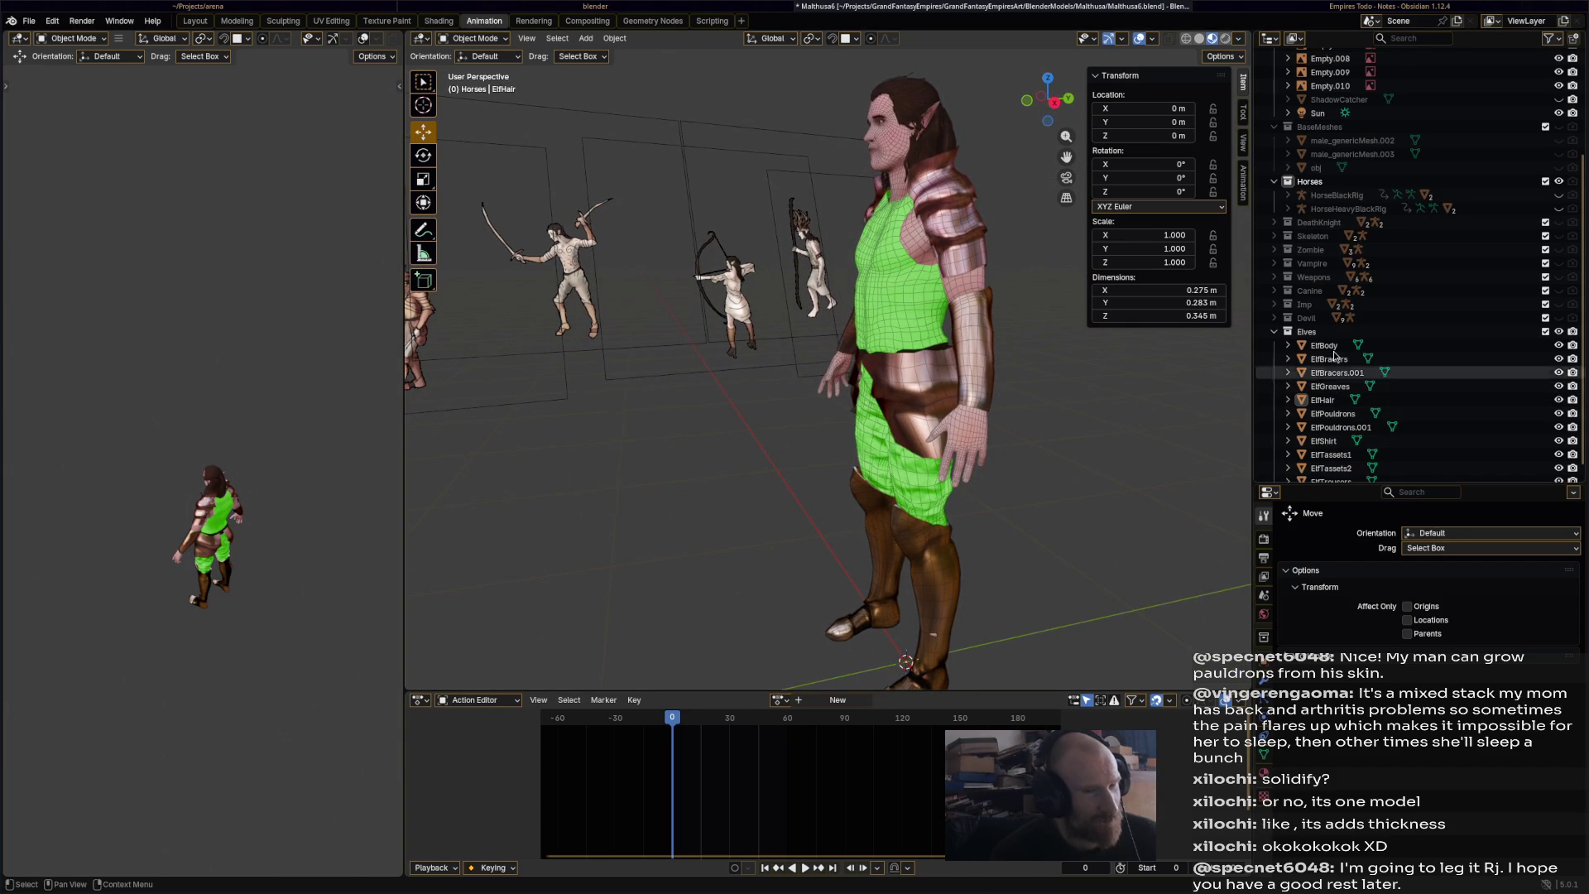
pyautogui.hotkey('ctrl', 's')
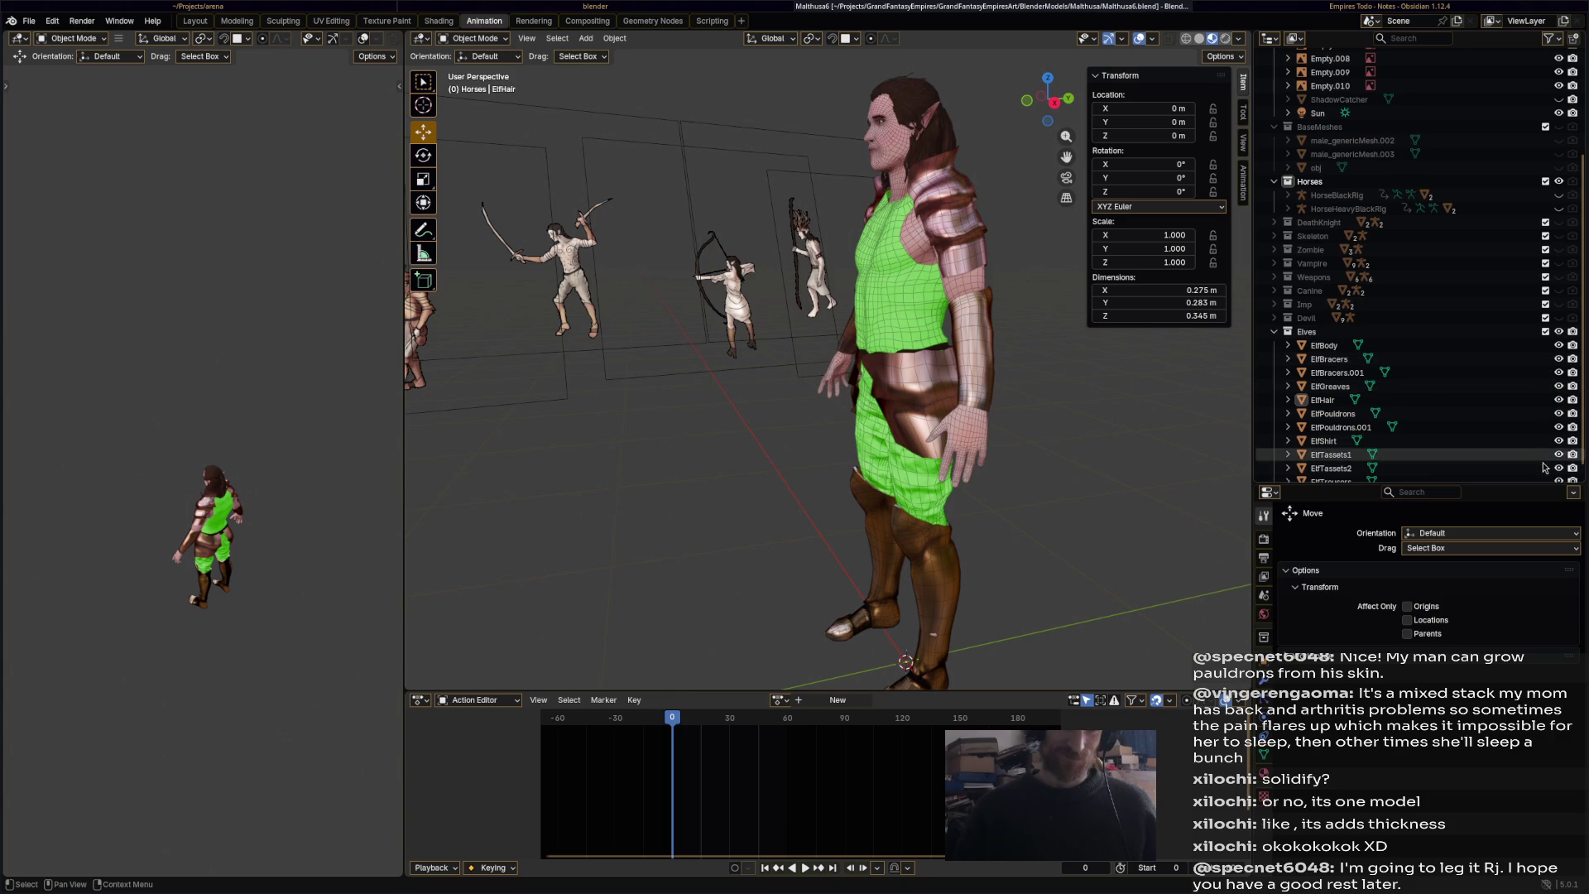
pyautogui.scroll(-1, 1546, 464)
pyautogui.click(1558, 427)
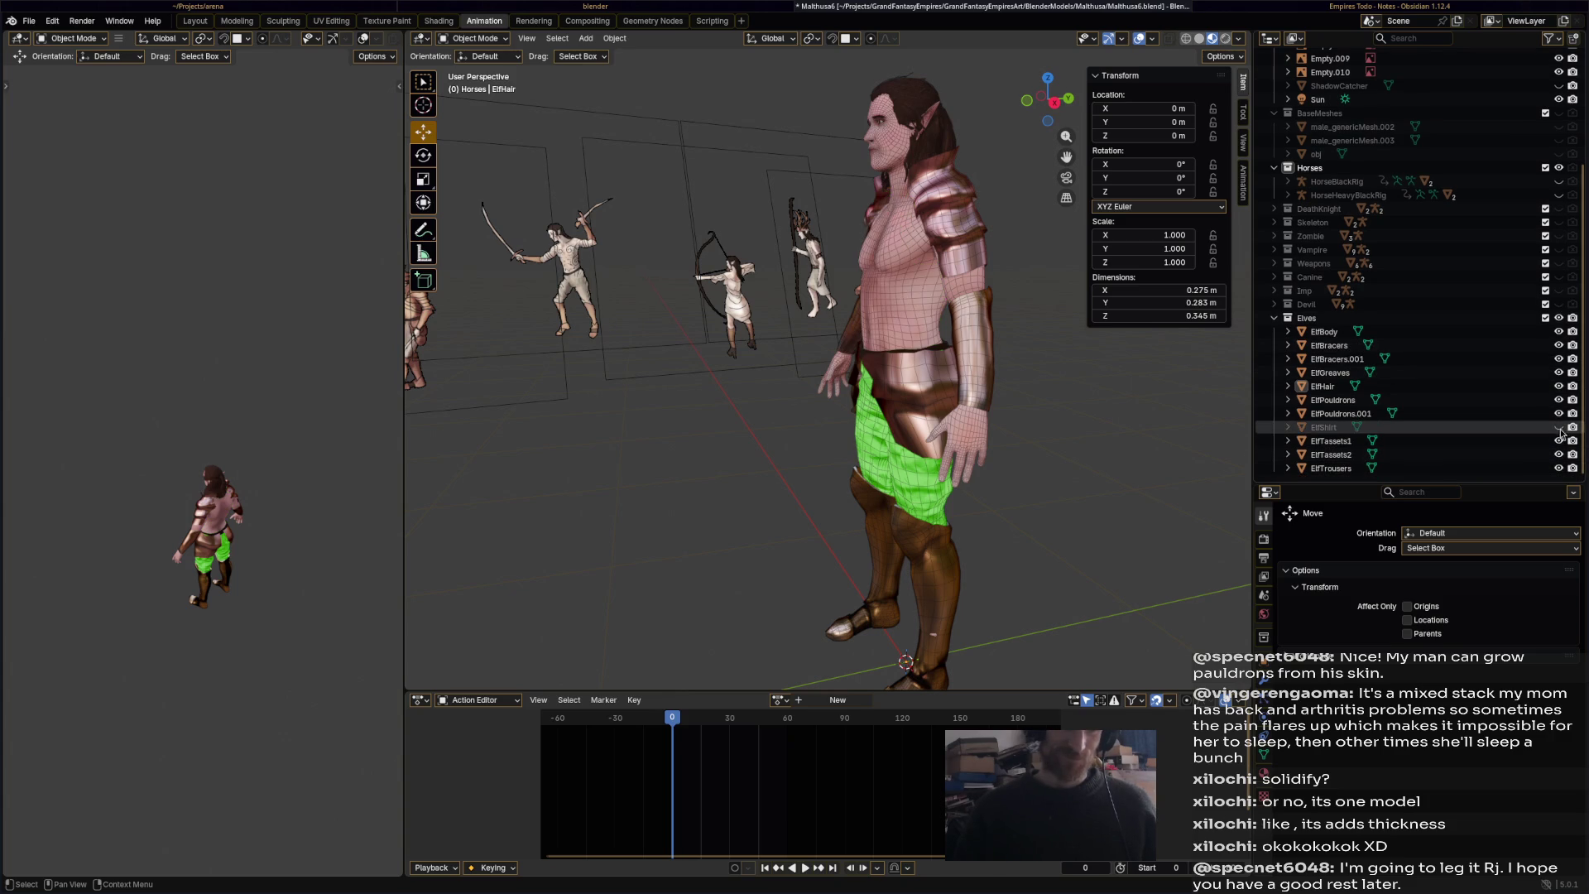
# - Select ElfBody, frame it in the view and save
pyautogui.click(889, 325)
pyautogui.press('KP_Decimal')
pyautogui.hotkey('ctrl', 's')
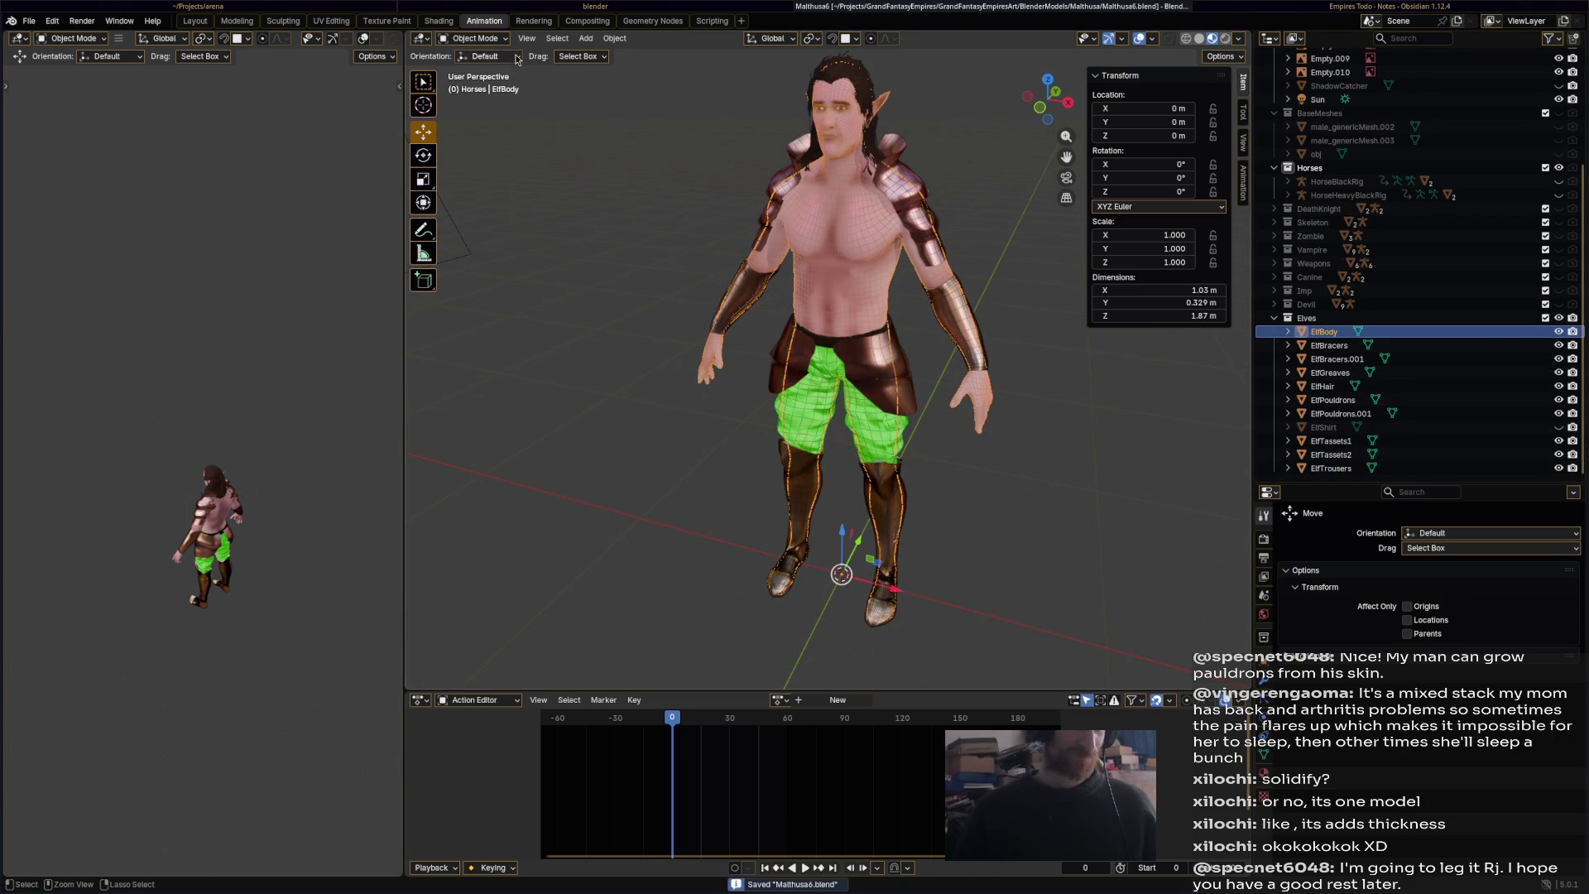
pyautogui.press('KP_Decimal')
# - Put ElfBody into Edit Mode
pyautogui.click(480, 39)
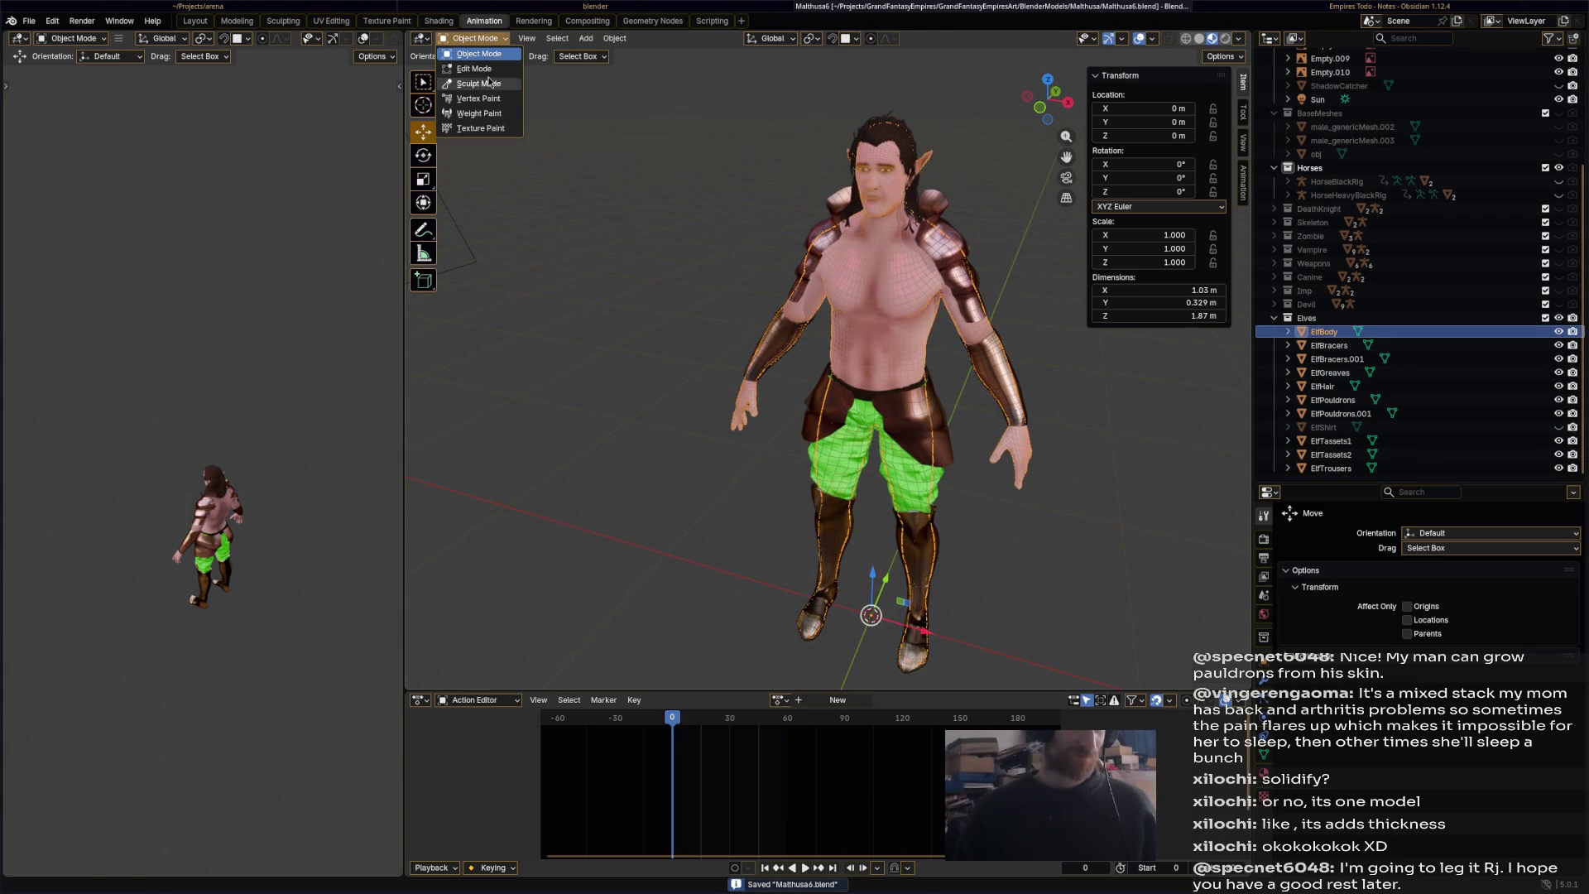
pyautogui.click(474, 69)
pyautogui.scroll(5, 998, 360)
# - Keep ElfBody in Edit Mode with face selection active
pyautogui.keyDown('shift'); pyautogui.moveTo(998, 360); pyautogui.dragTo(842, 218, button='middle'); pyautogui.keyUp('shift')
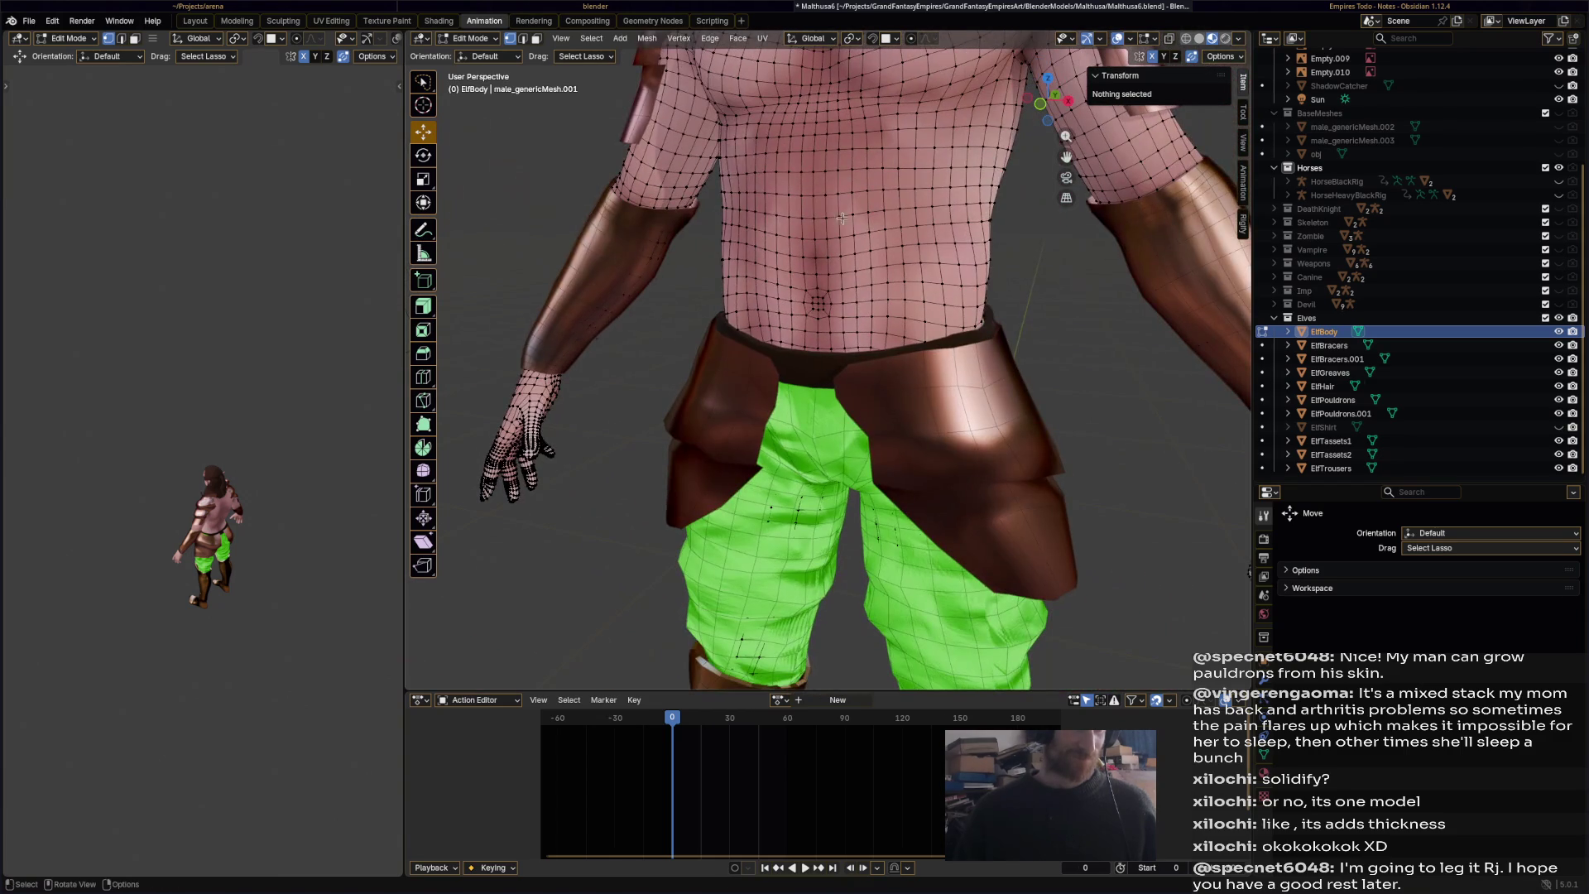
pyautogui.click(474, 39)
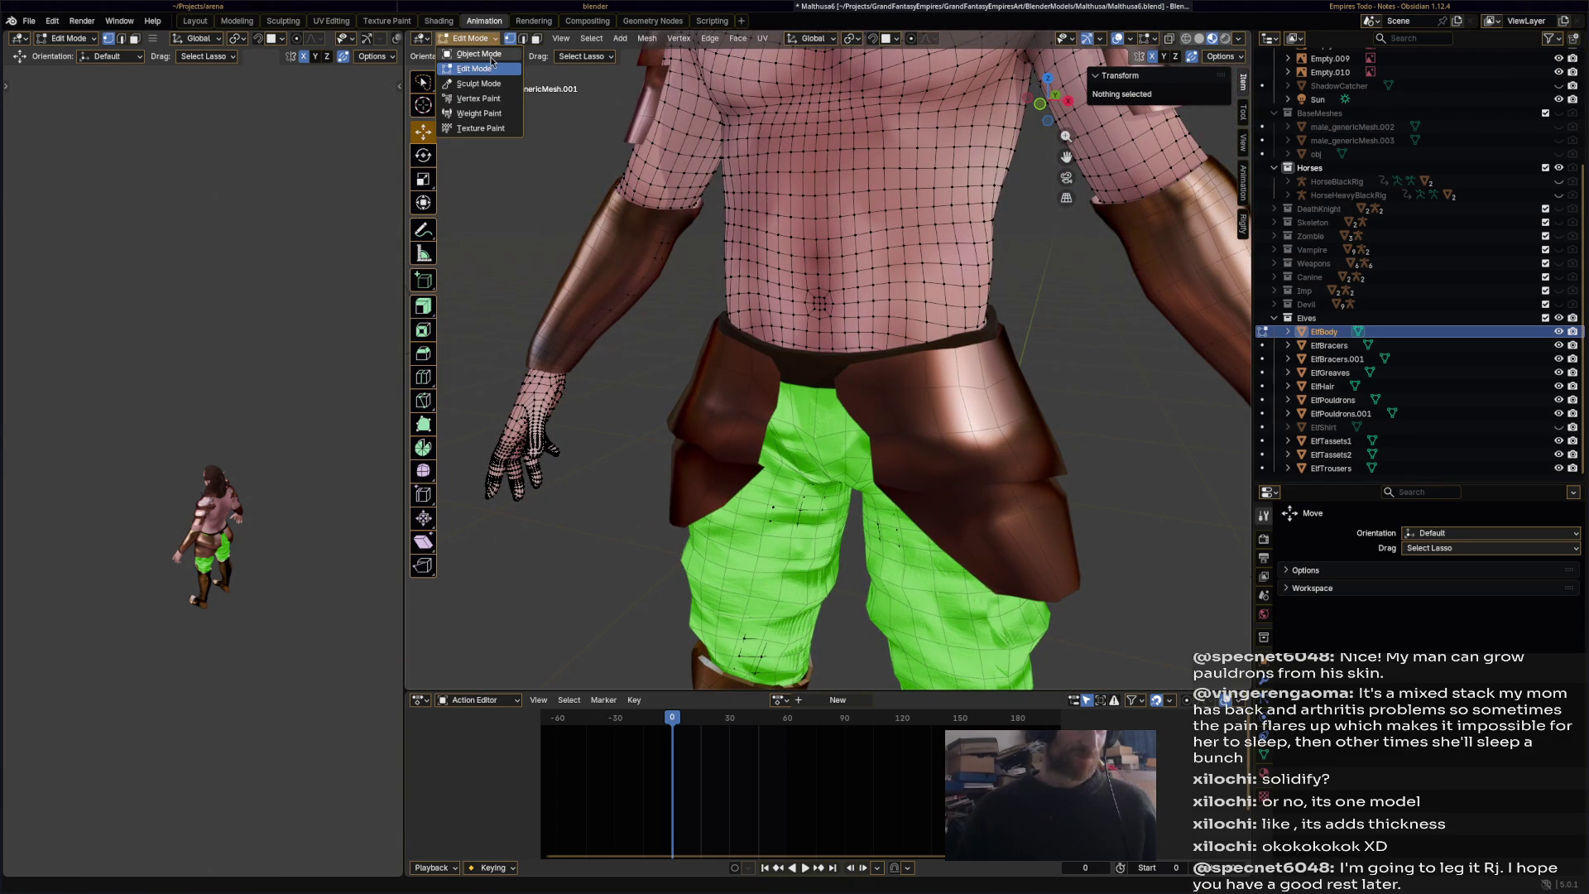
pyautogui.click(491, 70)
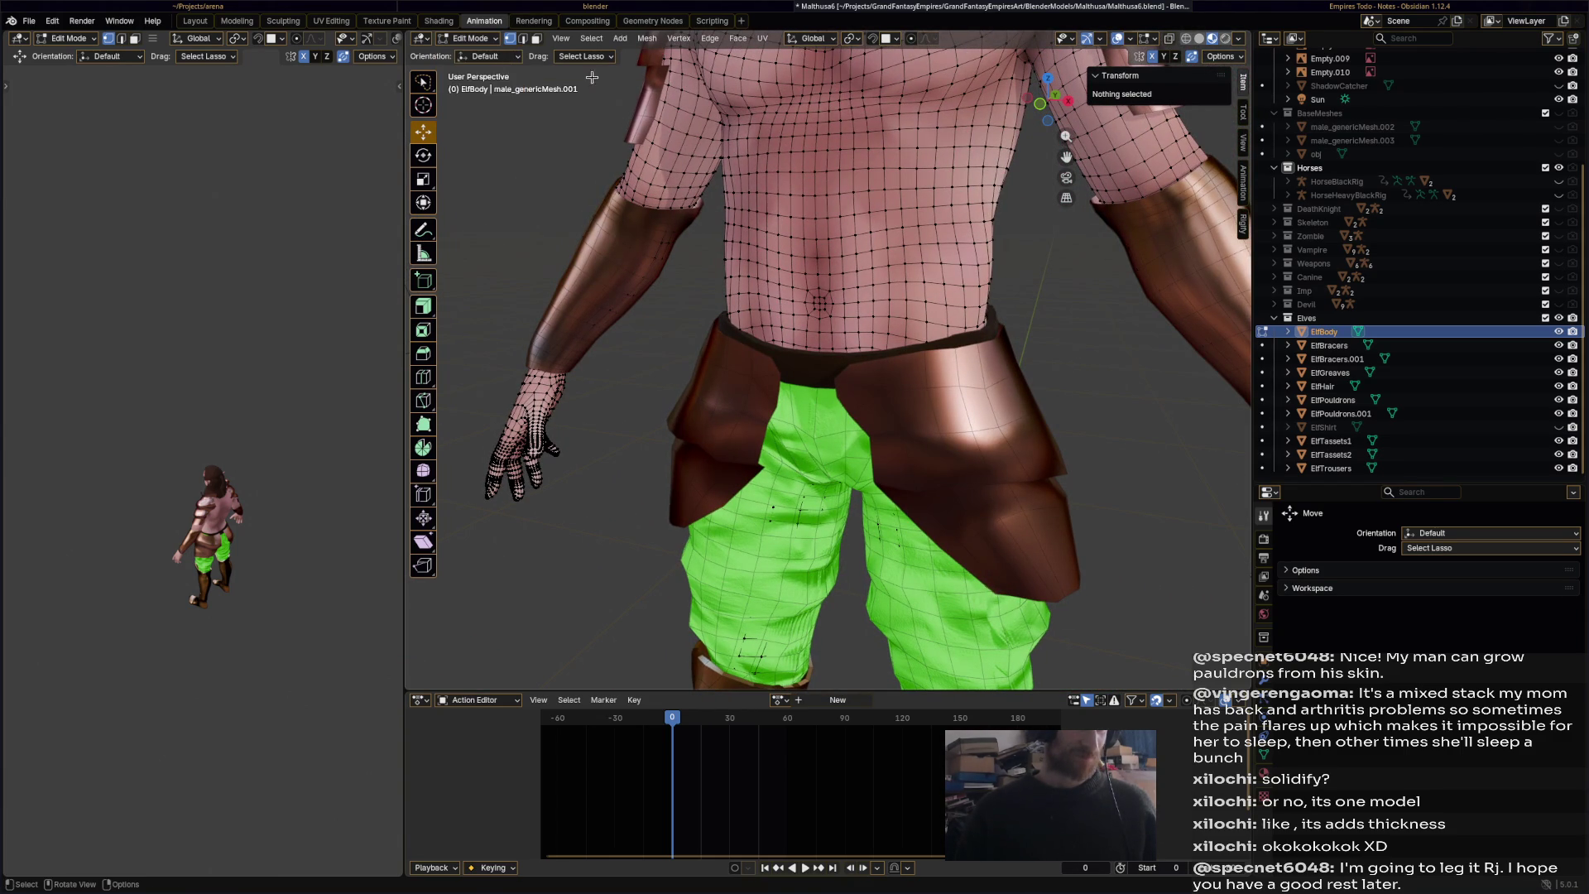
pyautogui.click(535, 39)
# - Select the face loops around the waist and abdomen, filling gaps between bands
pyautogui.keyDown('alt'); pyautogui.click(861, 325); pyautogui.keyUp('alt')
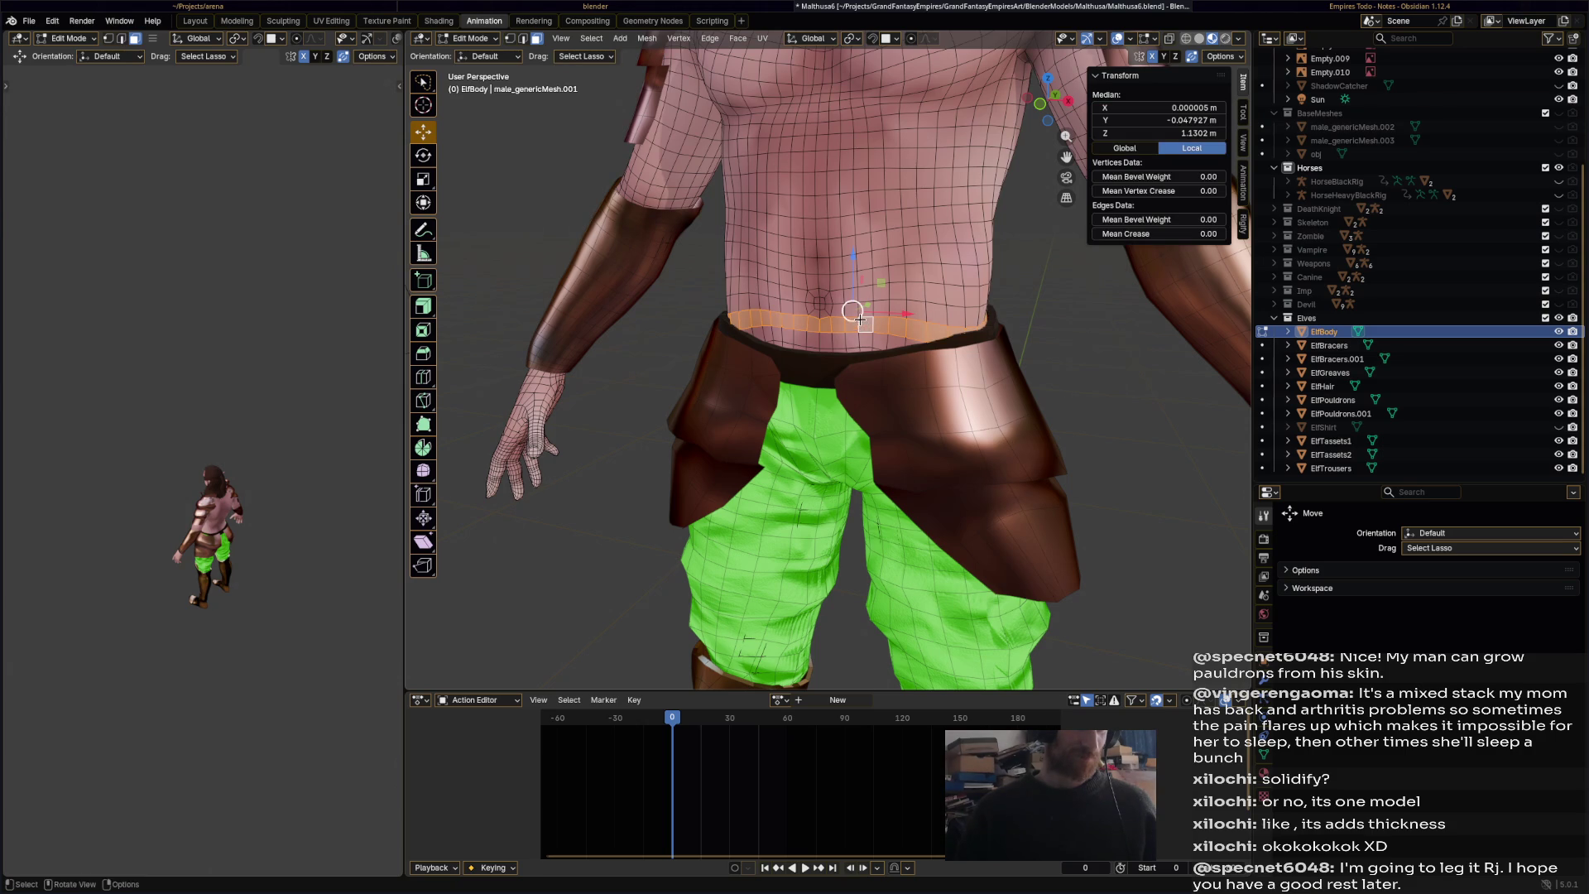
pyautogui.keyDown('alt'); pyautogui.keyDown('shift'); pyautogui.click(836, 310); pyautogui.keyUp('shift'); pyautogui.keyUp('alt')
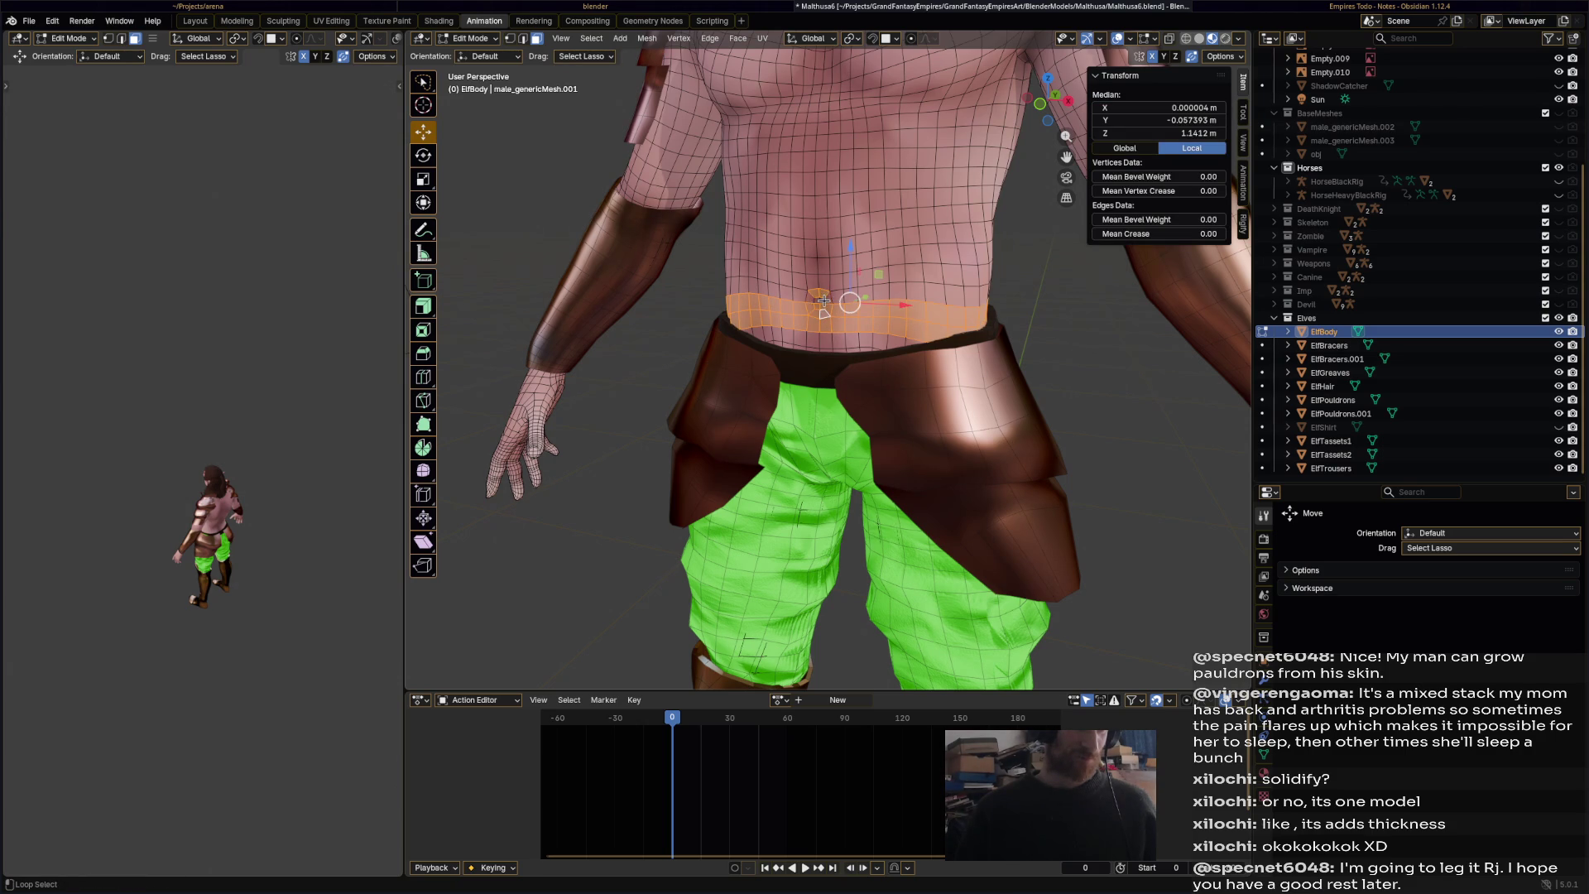
pyautogui.keyDown('alt'); pyautogui.keyDown('shift'); pyautogui.click(823, 300); pyautogui.keyUp('shift'); pyautogui.keyUp('alt')
pyautogui.keyDown('alt'); pyautogui.keyDown('shift'); pyautogui.click(827, 277); pyautogui.keyUp('shift'); pyautogui.keyUp('alt')
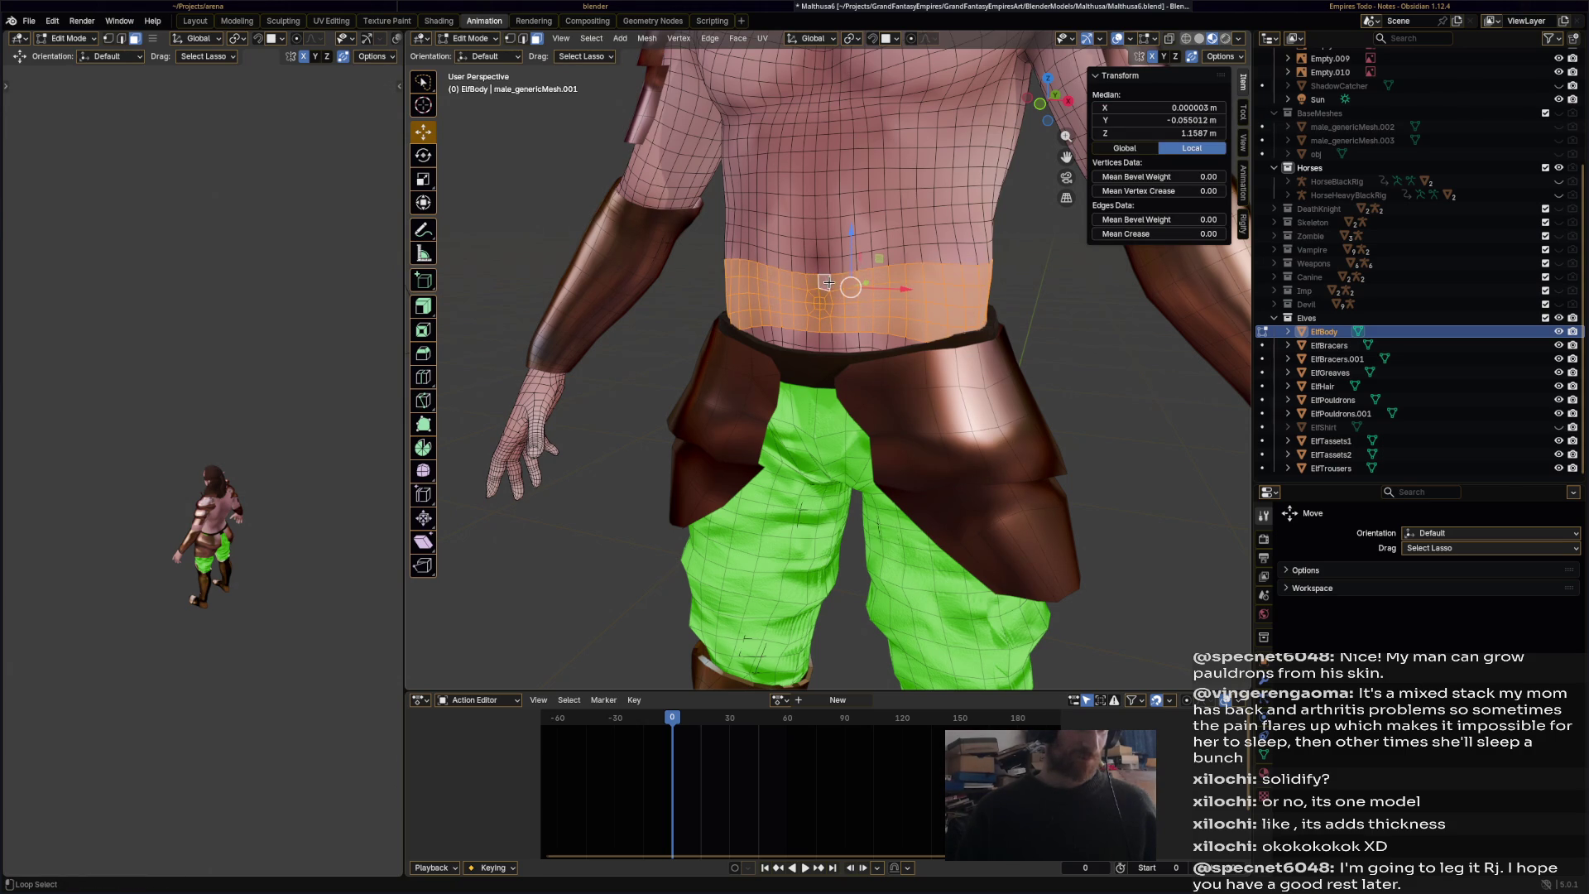
pyautogui.keyDown('alt'); pyautogui.keyDown('shift'); pyautogui.click(832, 263); pyautogui.keyUp('shift'); pyautogui.keyUp('alt')
pyautogui.moveTo(993, 323)
pyautogui.mouseDown(button='middle')
pyautogui.moveTo(796, 327)
pyautogui.moveTo(1073, 441)
pyautogui.mouseUp(button='middle')
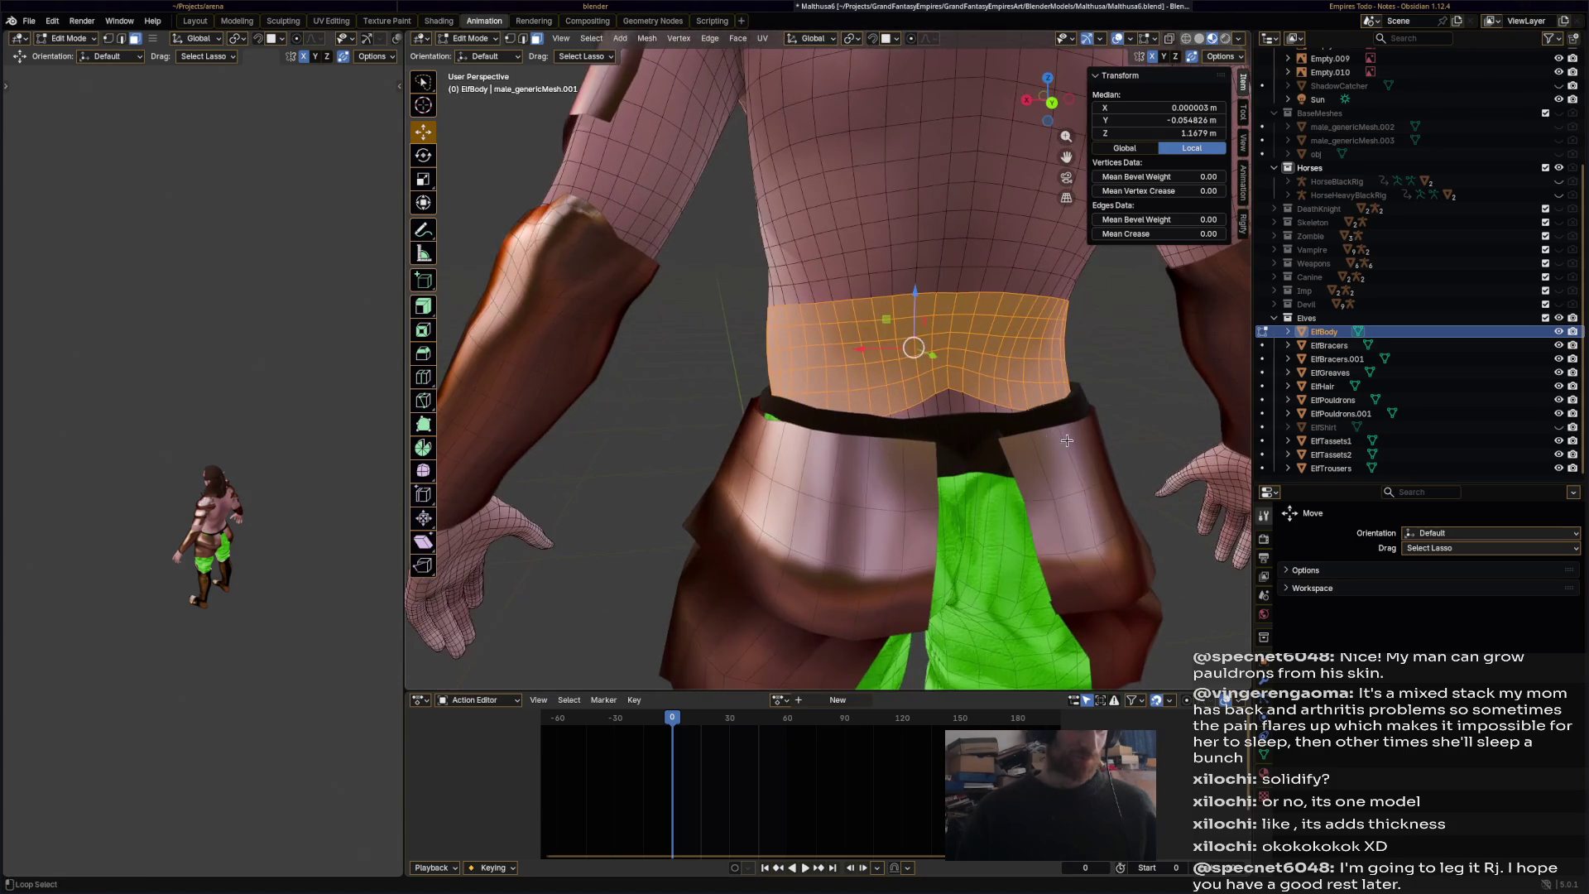
pyautogui.keyDown('alt'); pyautogui.keyDown('shift'); pyautogui.click(945, 409); pyautogui.keyUp('shift'); pyautogui.keyUp('alt')
pyautogui.moveTo(946, 409); pyautogui.dragTo(802, 251, button='middle')
pyautogui.scroll(3, 802, 251)
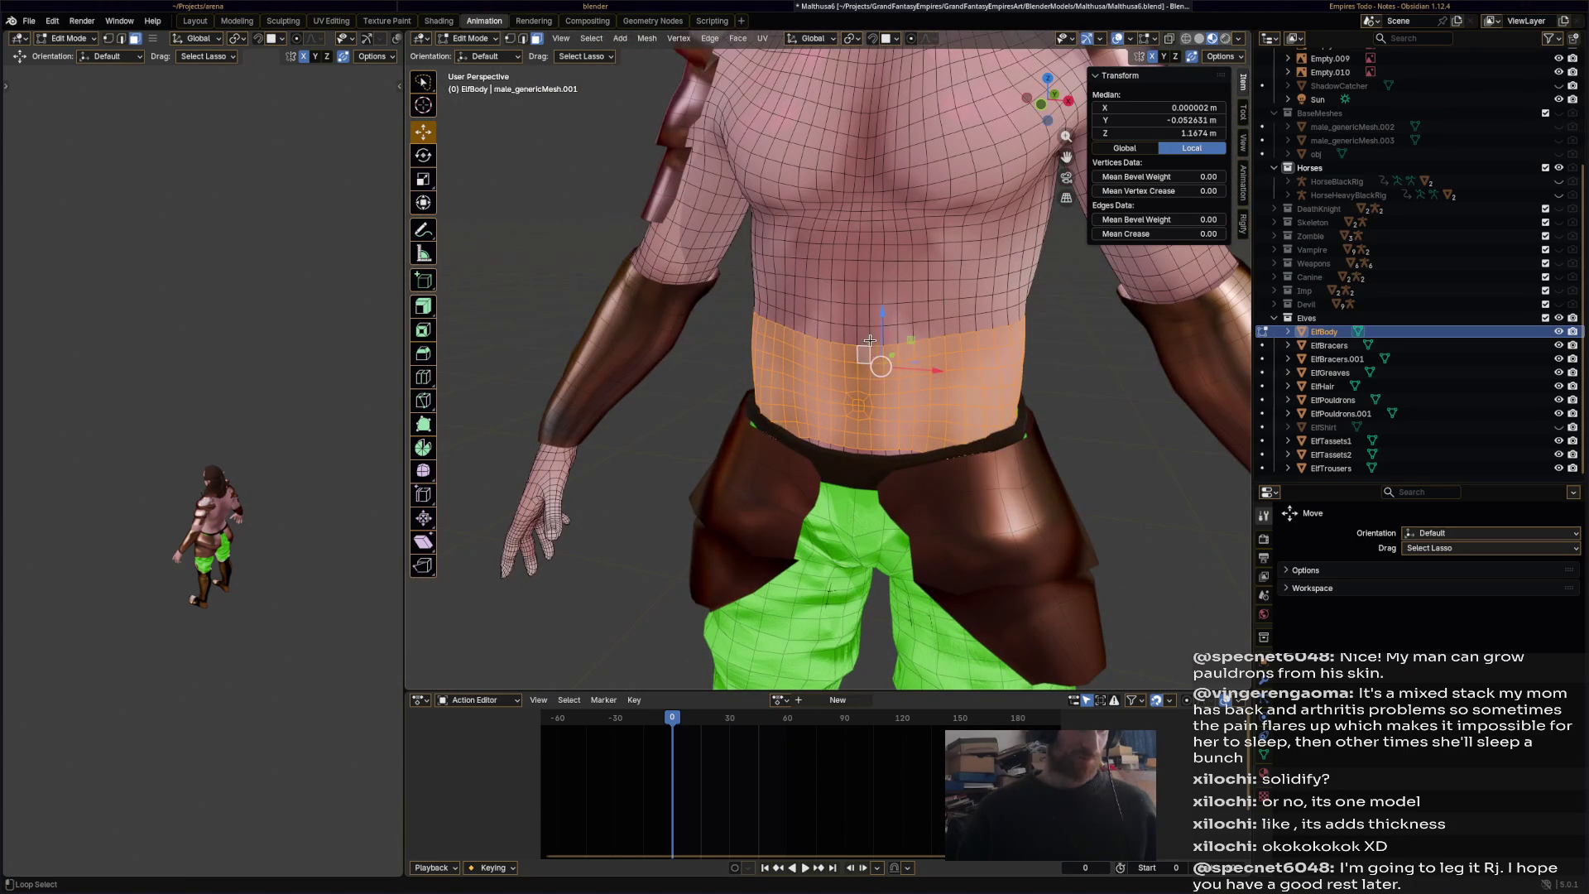
pyautogui.keyDown('alt'); pyautogui.keyDown('shift'); pyautogui.click(865, 318); pyautogui.keyUp('shift'); pyautogui.keyUp('alt')
# - Extend the face-loop selection up toward the lower chest, dropping the top loop
pyautogui.moveTo(866, 318)
pyautogui.mouseDown(button='middle')
pyautogui.moveTo(763, 345)
pyautogui.moveTo(832, 318)
pyautogui.mouseUp(button='middle')
pyautogui.scroll(3, 866, 303)
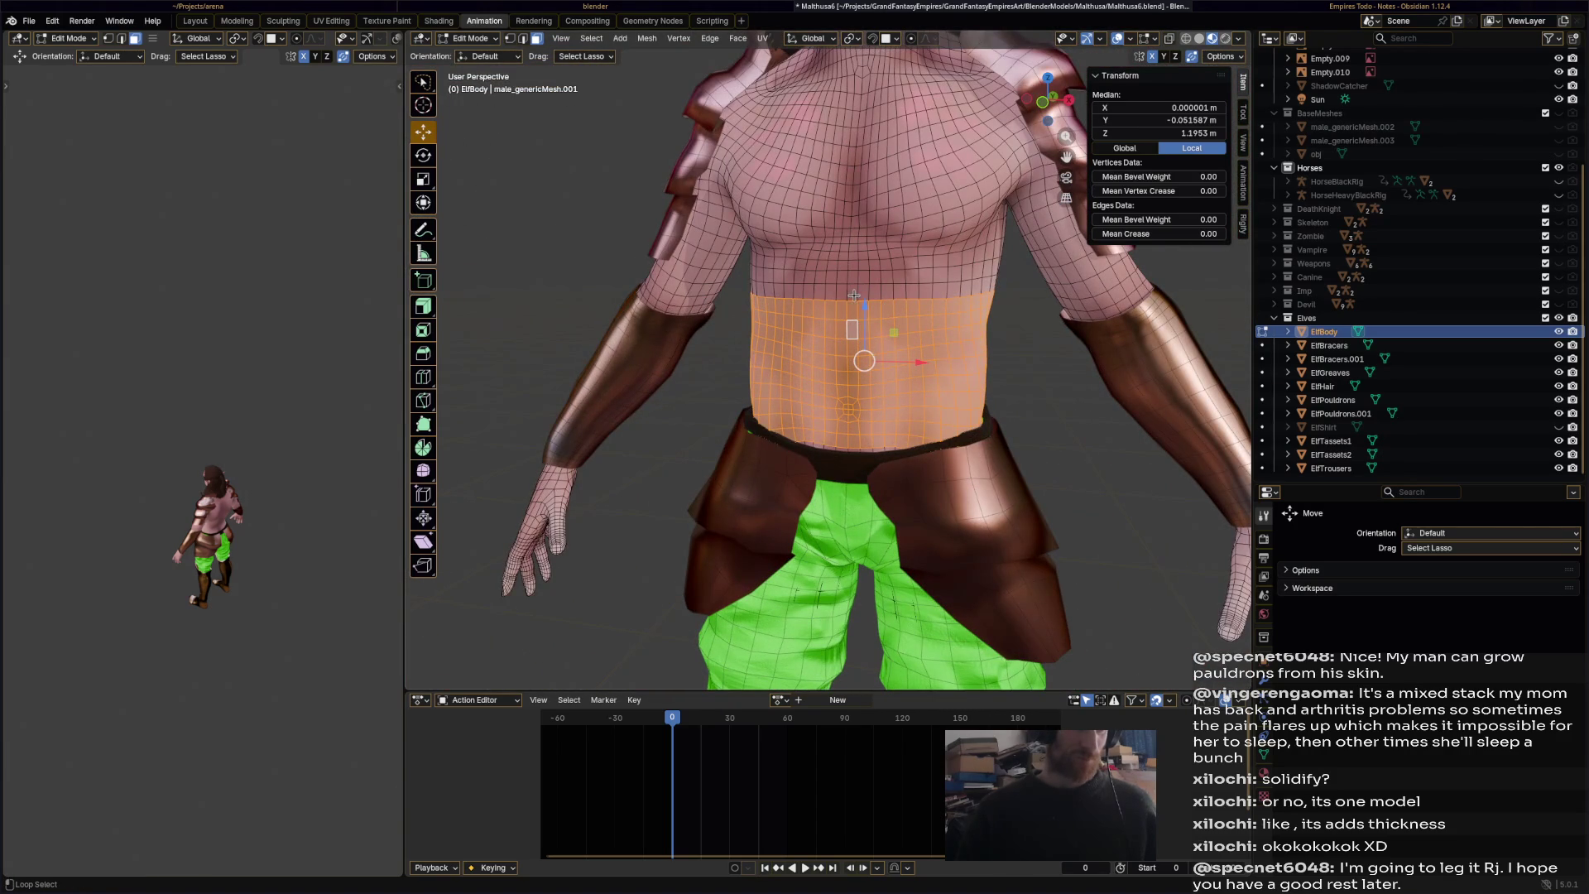
pyautogui.scroll(-2, 873, 296)
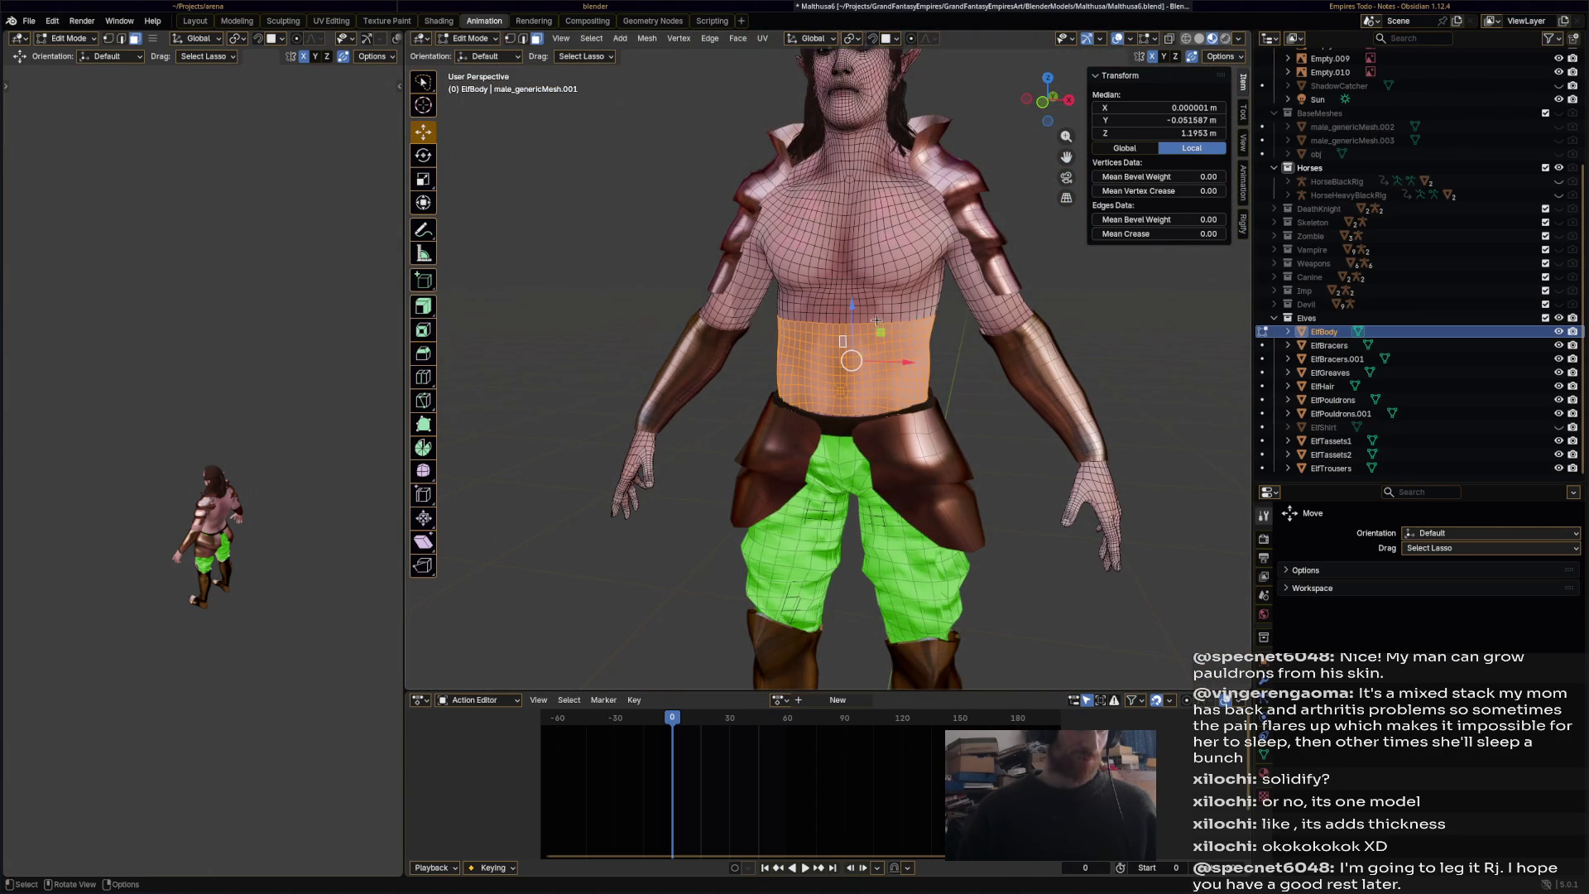
pyautogui.scroll(2, 885, 320)
pyautogui.keyDown('alt'); pyautogui.keyDown('shift'); pyautogui.click(855, 291); pyautogui.keyUp('shift'); pyautogui.keyUp('alt')
pyautogui.keyDown('alt'); pyautogui.keyDown('shift'); pyautogui.click(851, 277); pyautogui.keyUp('shift'); pyautogui.keyUp('alt')
pyautogui.keyDown('alt'); pyautogui.keyDown('shift'); pyautogui.click(852, 271); pyautogui.keyUp('shift'); pyautogui.keyUp('alt')
pyautogui.keyDown('alt'); pyautogui.keyDown('shift'); pyautogui.click(852, 264); pyautogui.keyUp('shift'); pyautogui.keyUp('alt')
pyautogui.keyDown('alt'); pyautogui.keyDown('shift'); pyautogui.click(852, 262); pyautogui.keyUp('shift'); pyautogui.keyUp('alt')
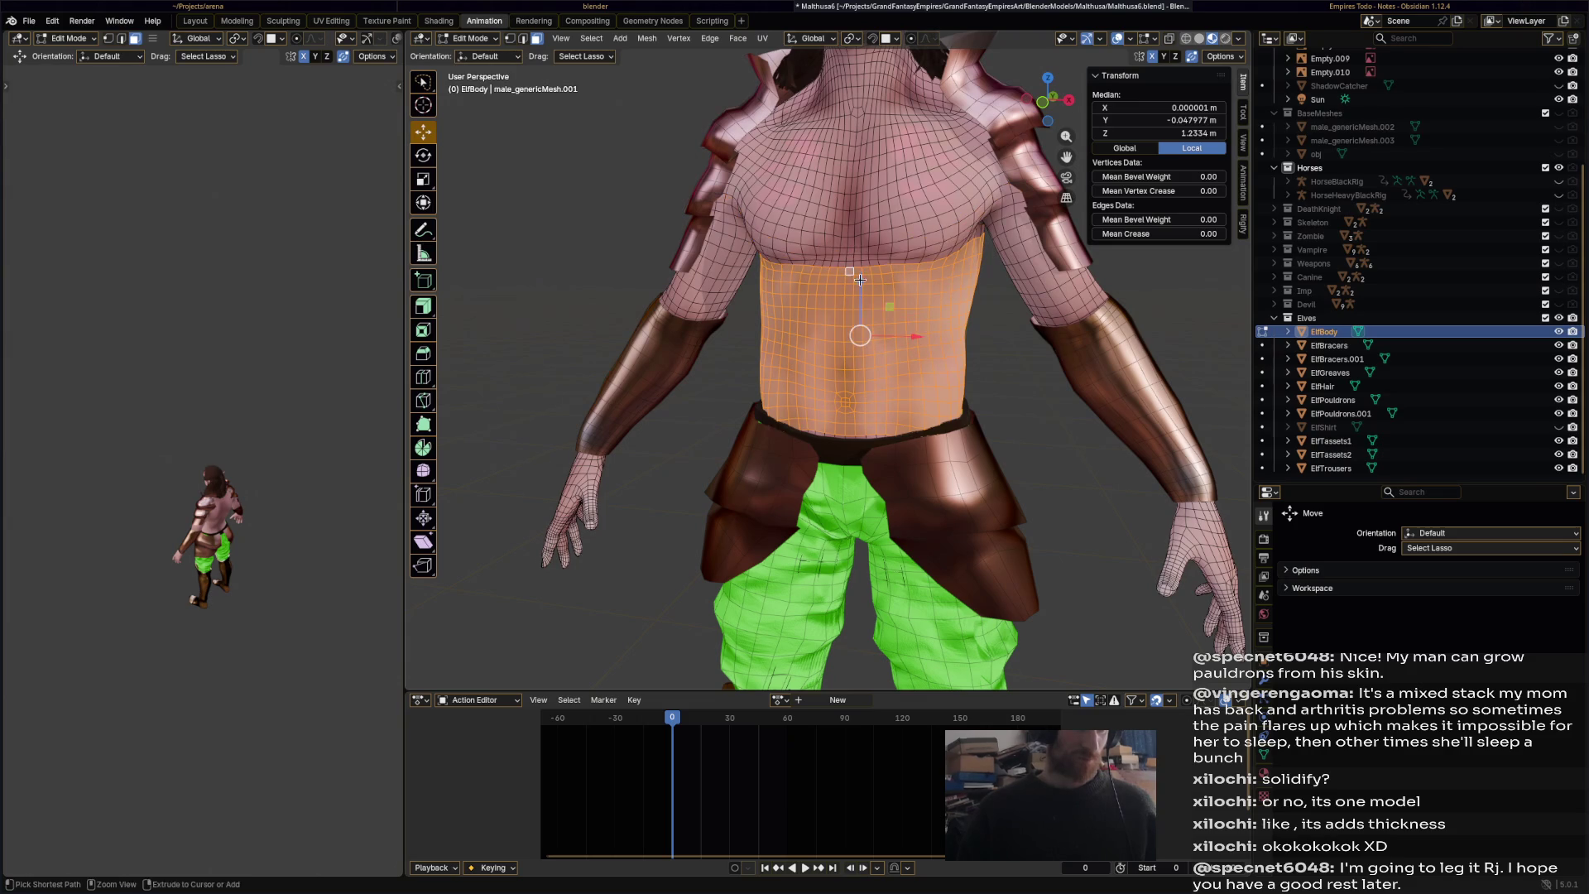
pyautogui.moveTo(852, 262)
pyautogui.mouseDown(button='middle')
pyautogui.moveTo(886, 352)
pyautogui.moveTo(950, 361)
pyautogui.moveTo(930, 351)
pyautogui.moveTo(982, 338)
pyautogui.mouseUp(button='middle')
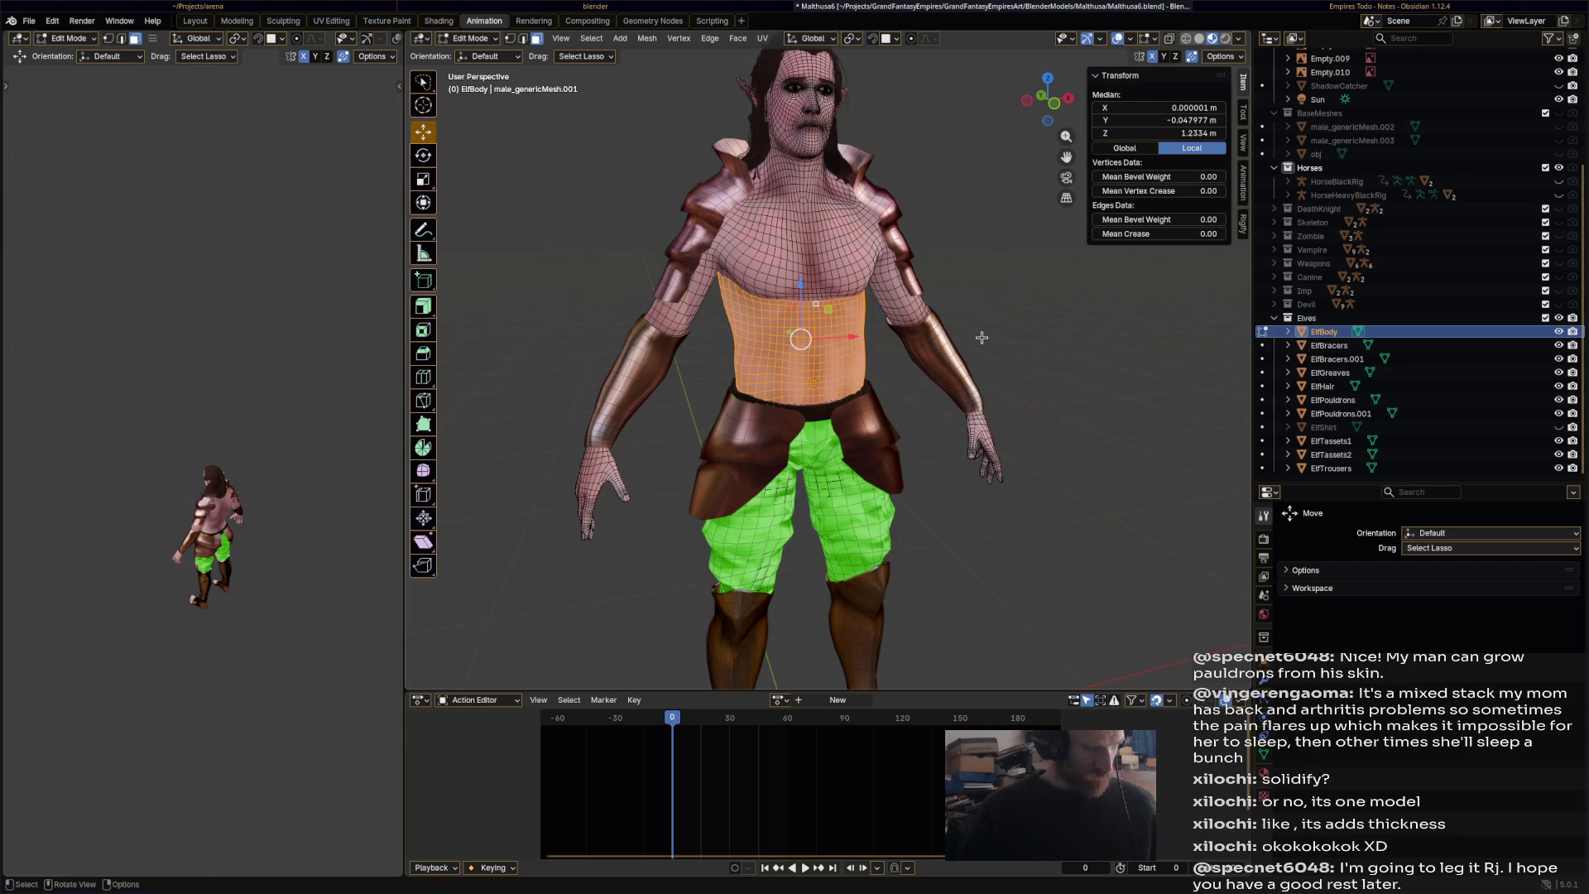
# - Duplicate the selected abdomen faces in place
pyautogui.press('ctrl')
pyautogui.hotkey('shift', 'd')
pyautogui.rightClick(981, 338)
# - Separate the duplicated faces into a new object
pyautogui.press('p')
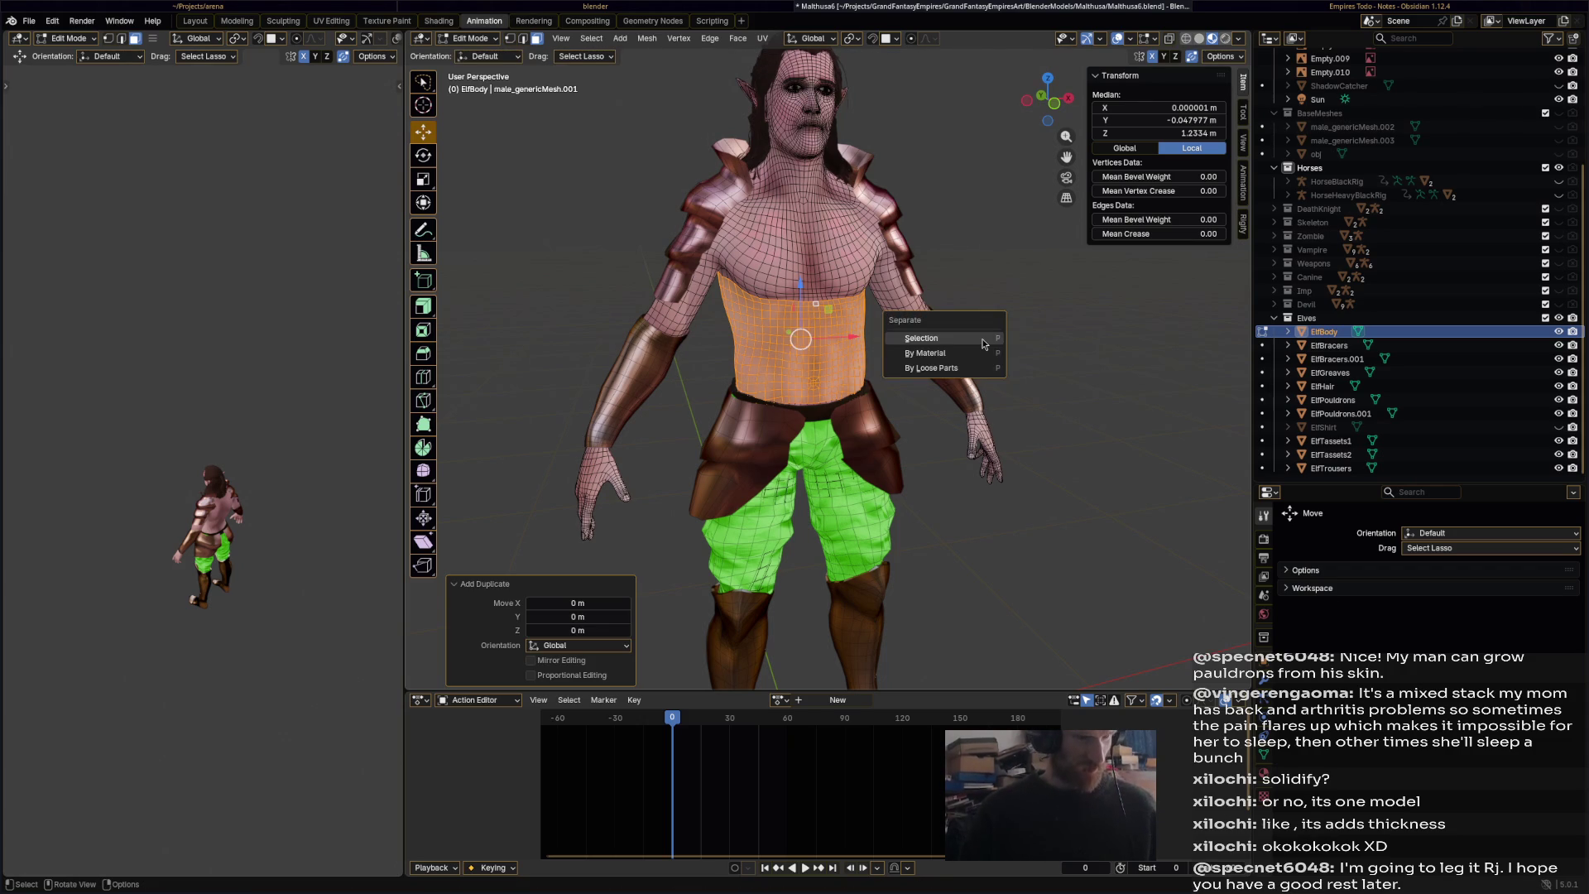
pyautogui.click(982, 338)
pyautogui.moveTo(982, 337); pyautogui.dragTo(933, 337, button='middle')
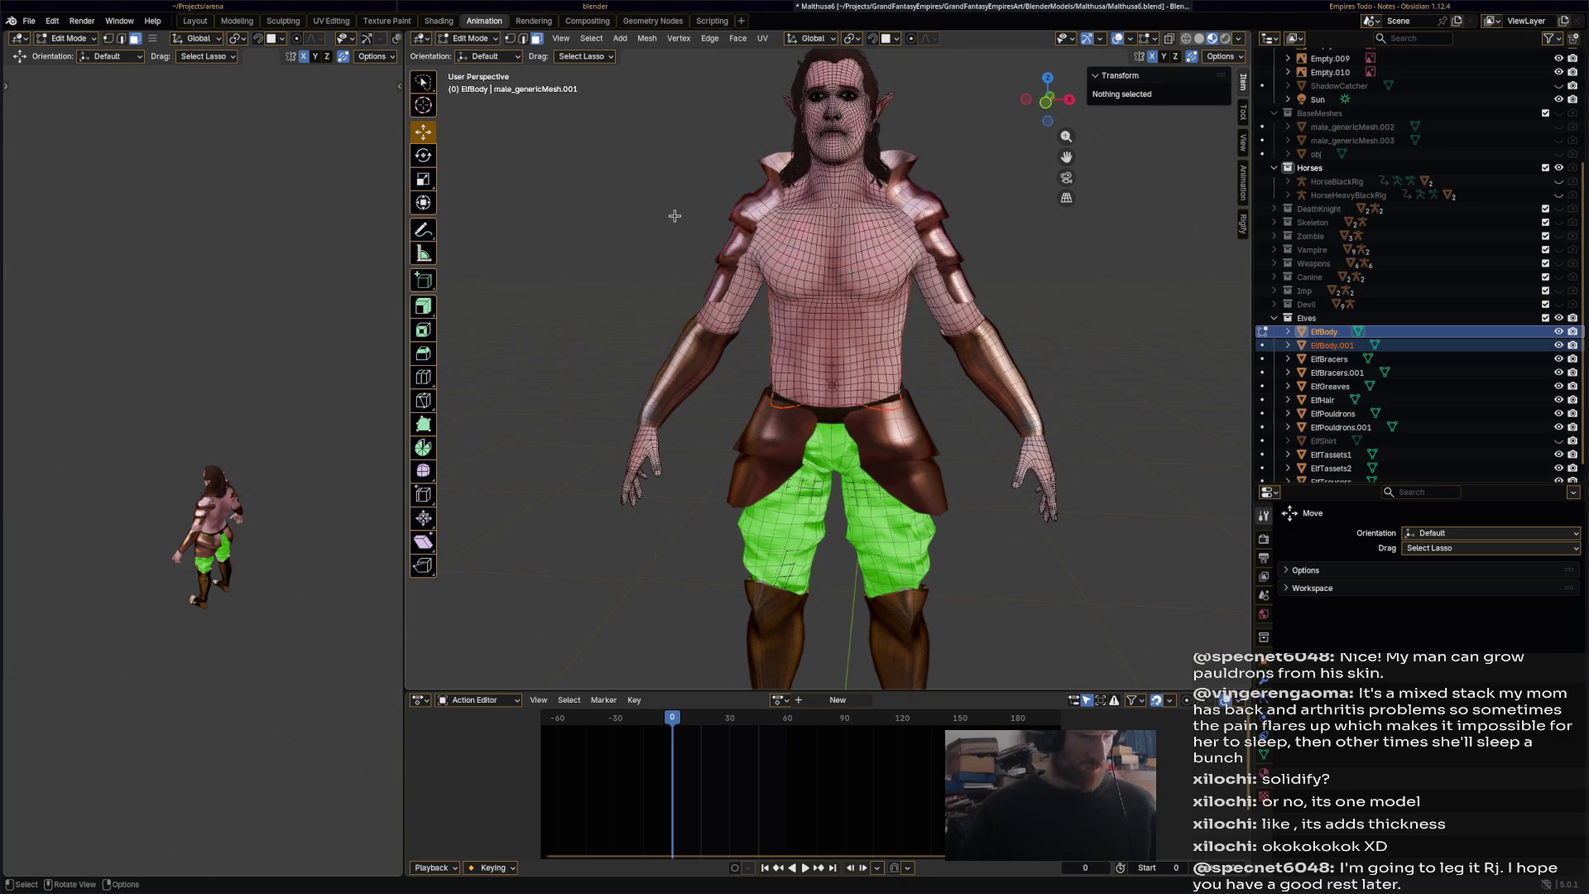
# - Select ElfBody.001, sculpt it with the Inflate/Deflate brush, and save
pyautogui.click(480, 38)
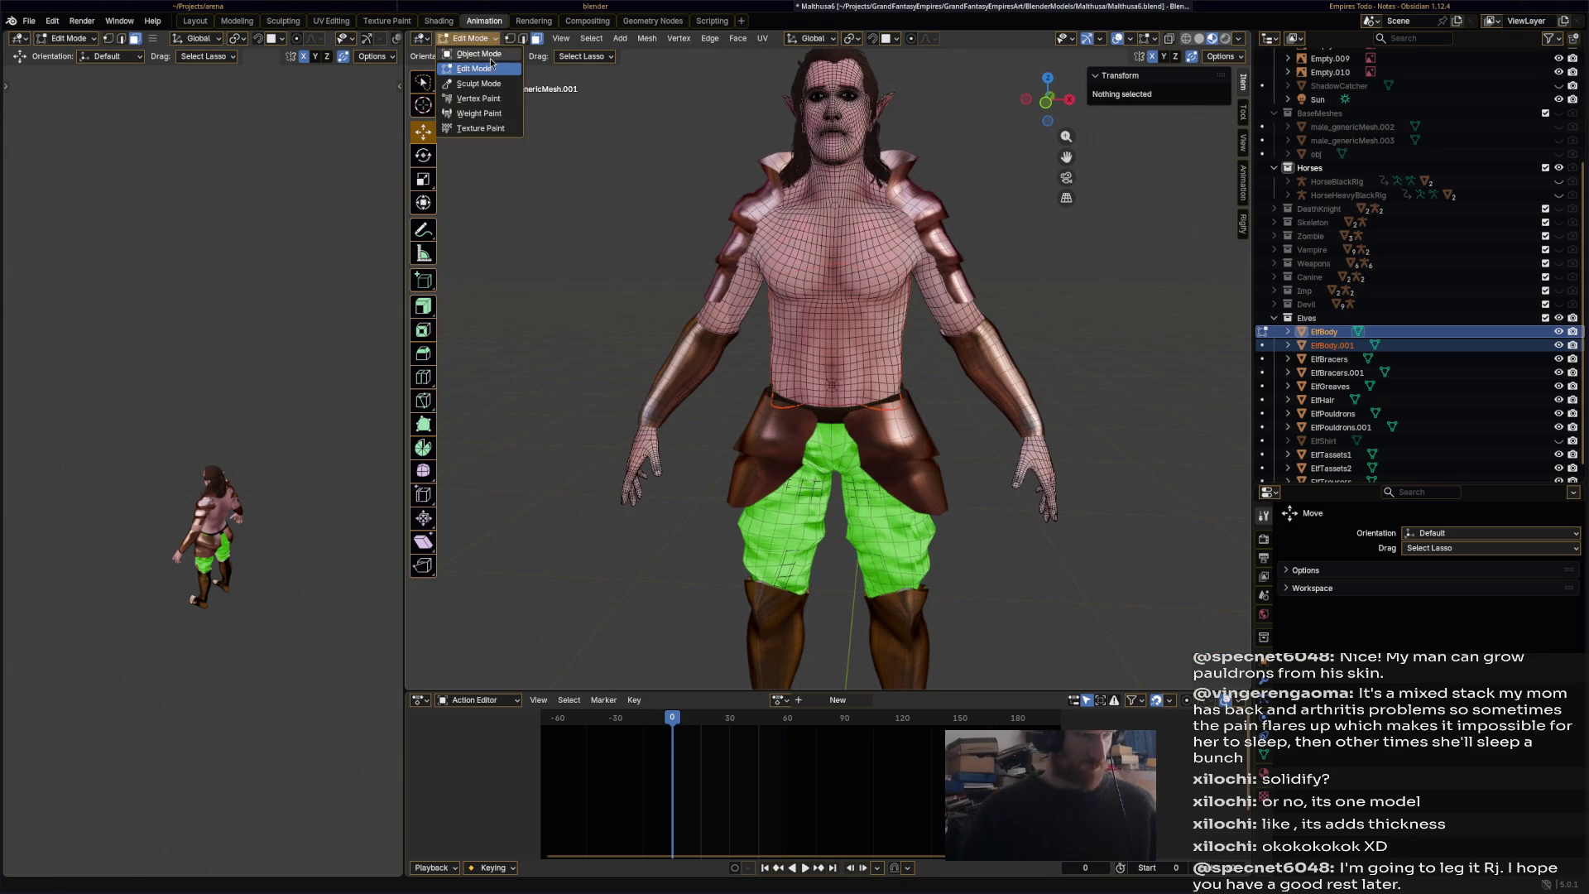
pyautogui.click(485, 51)
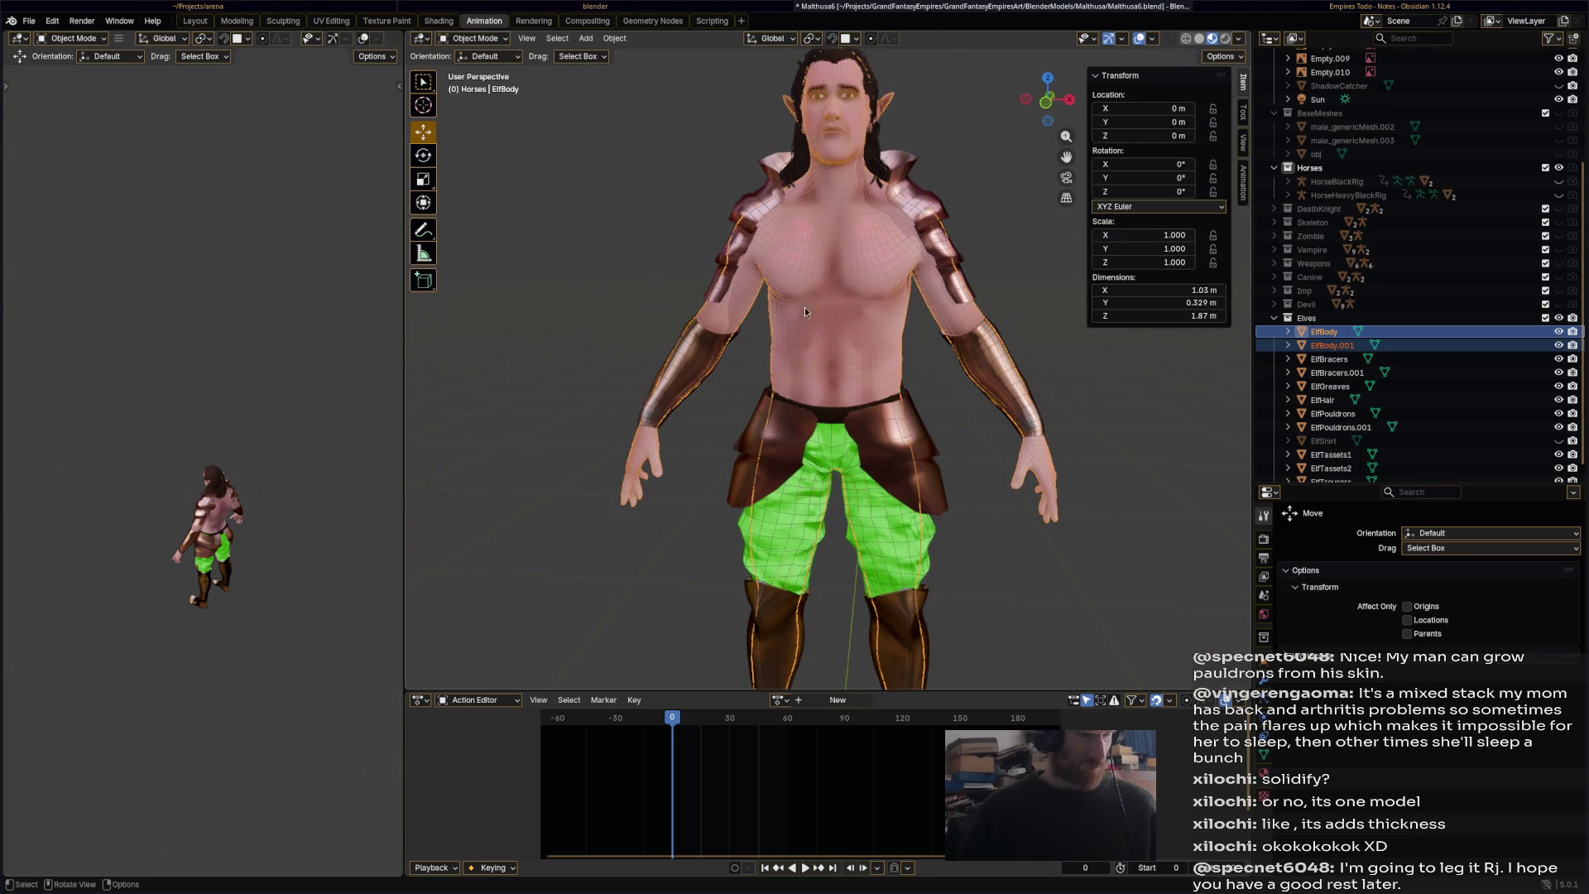
pyautogui.click(837, 337)
pyautogui.click(488, 38)
pyautogui.click(507, 89)
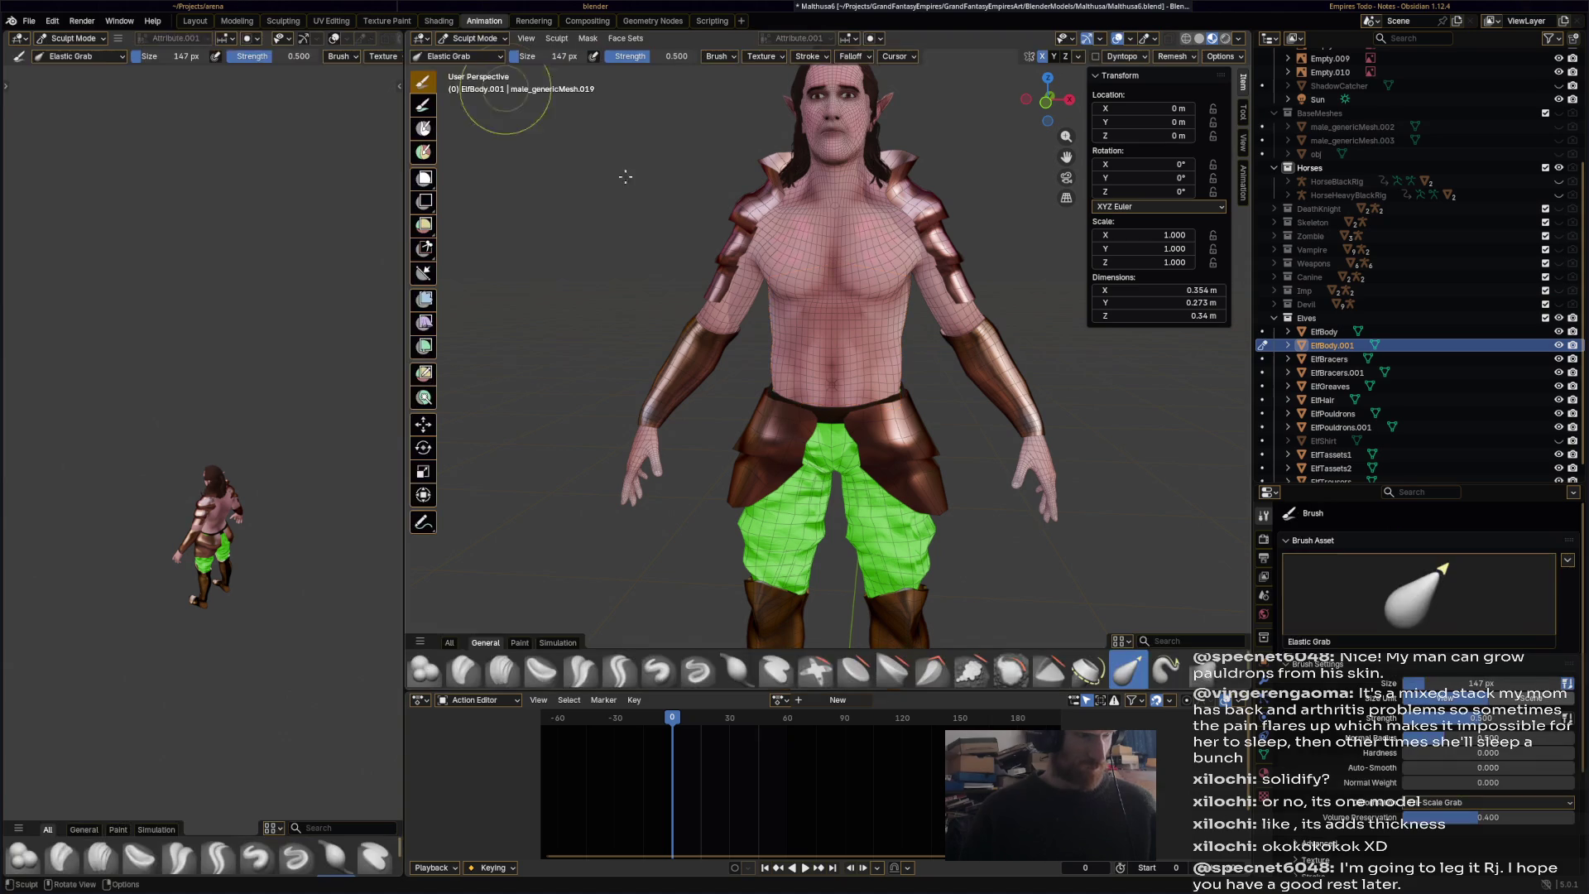
pyautogui.click(739, 672)
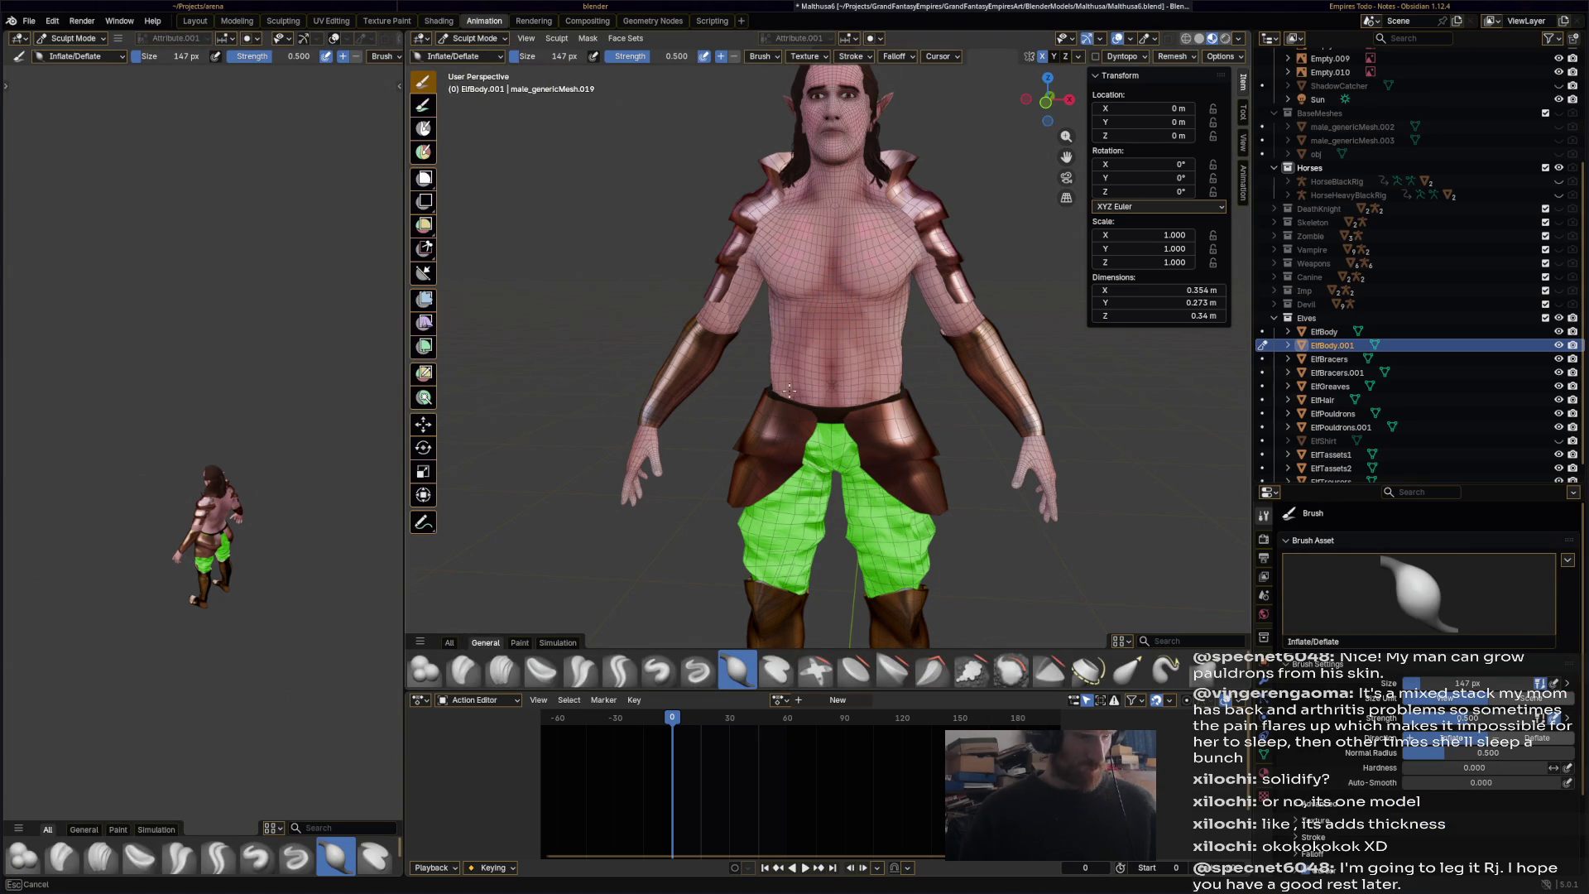
pyautogui.hotkey('ctrl', 's')
# - Switch to the Shading workspace to view its BodyMat material
pyautogui.click(497, 38)
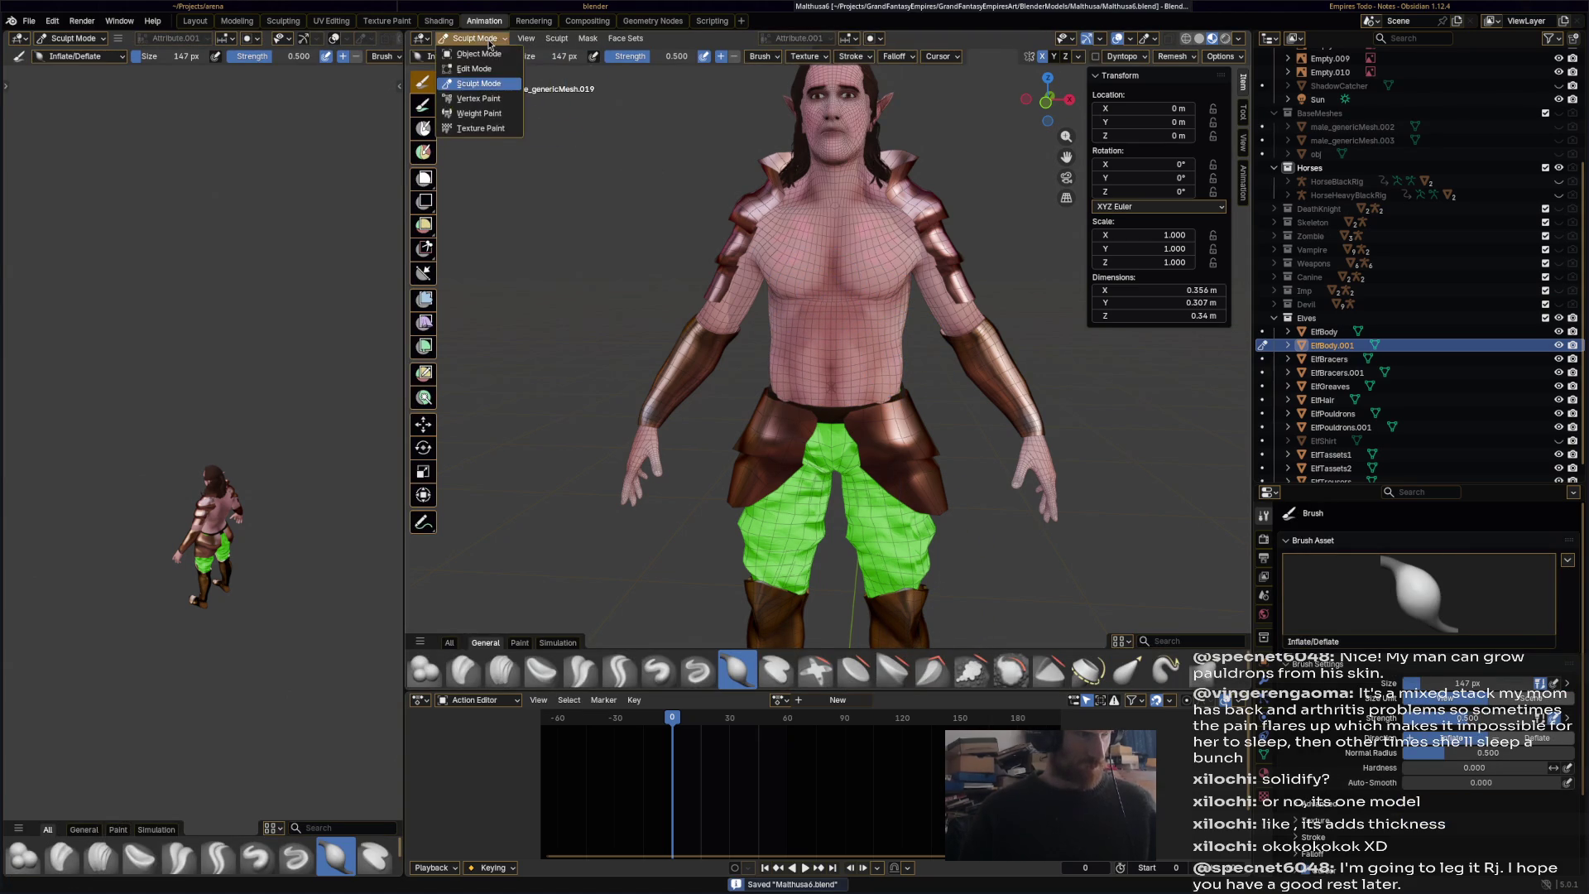
pyautogui.click(440, 20)
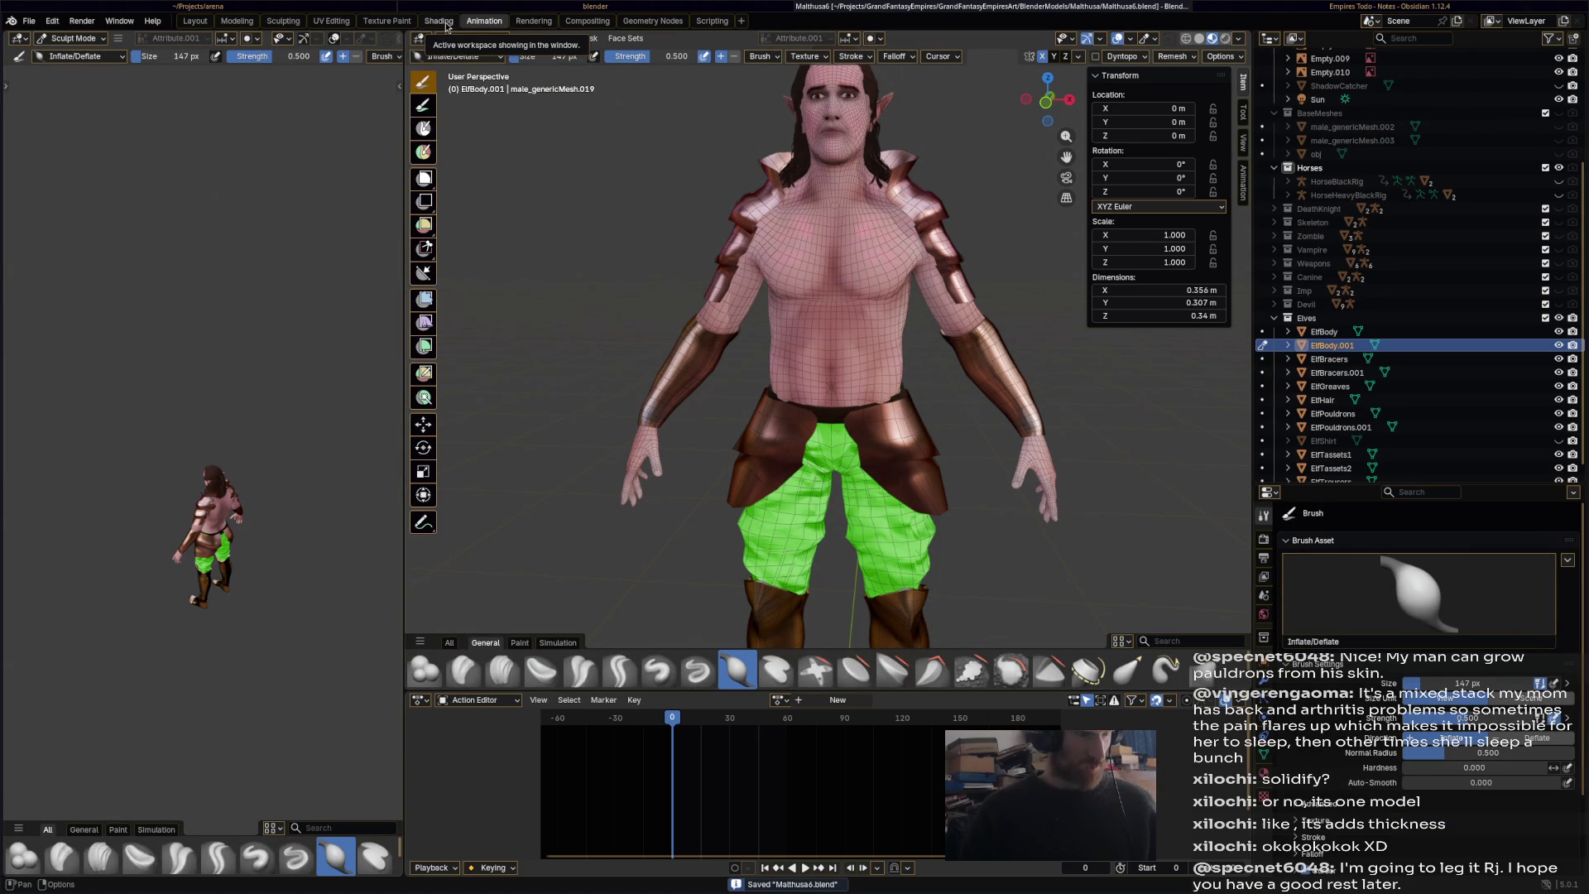
pyautogui.moveTo(833, 350)
pyautogui.mouseDown(button='middle')
pyautogui.moveTo(911, 310)
pyautogui.moveTo(943, 315)
pyautogui.mouseUp(button='middle')
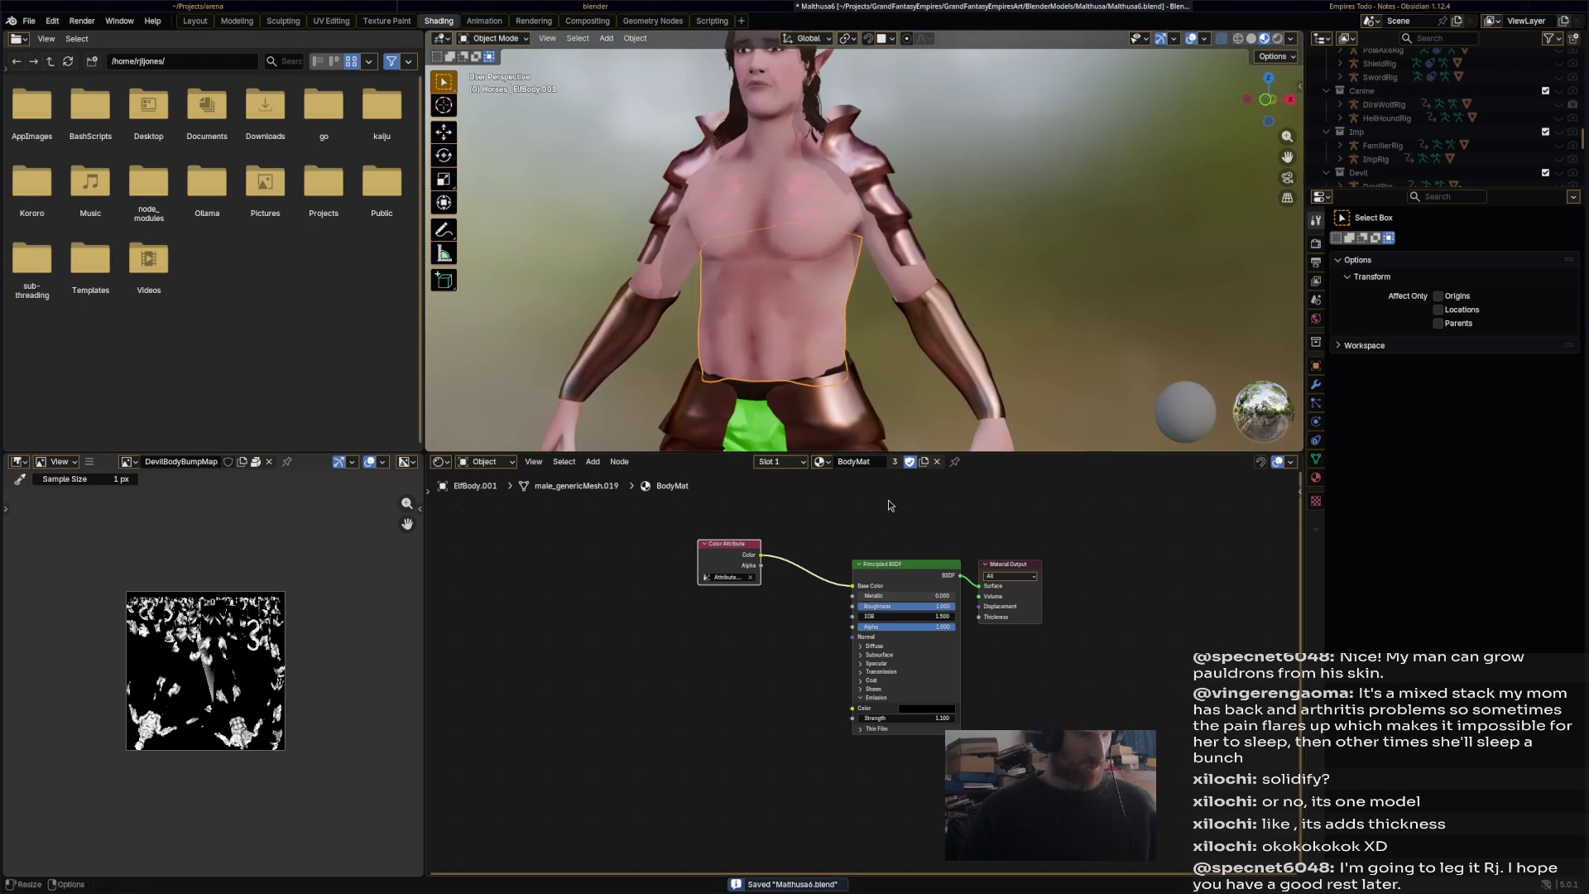
# - Assign the ElfArmourMat material to ElfBody.001
pyautogui.click(821, 462)
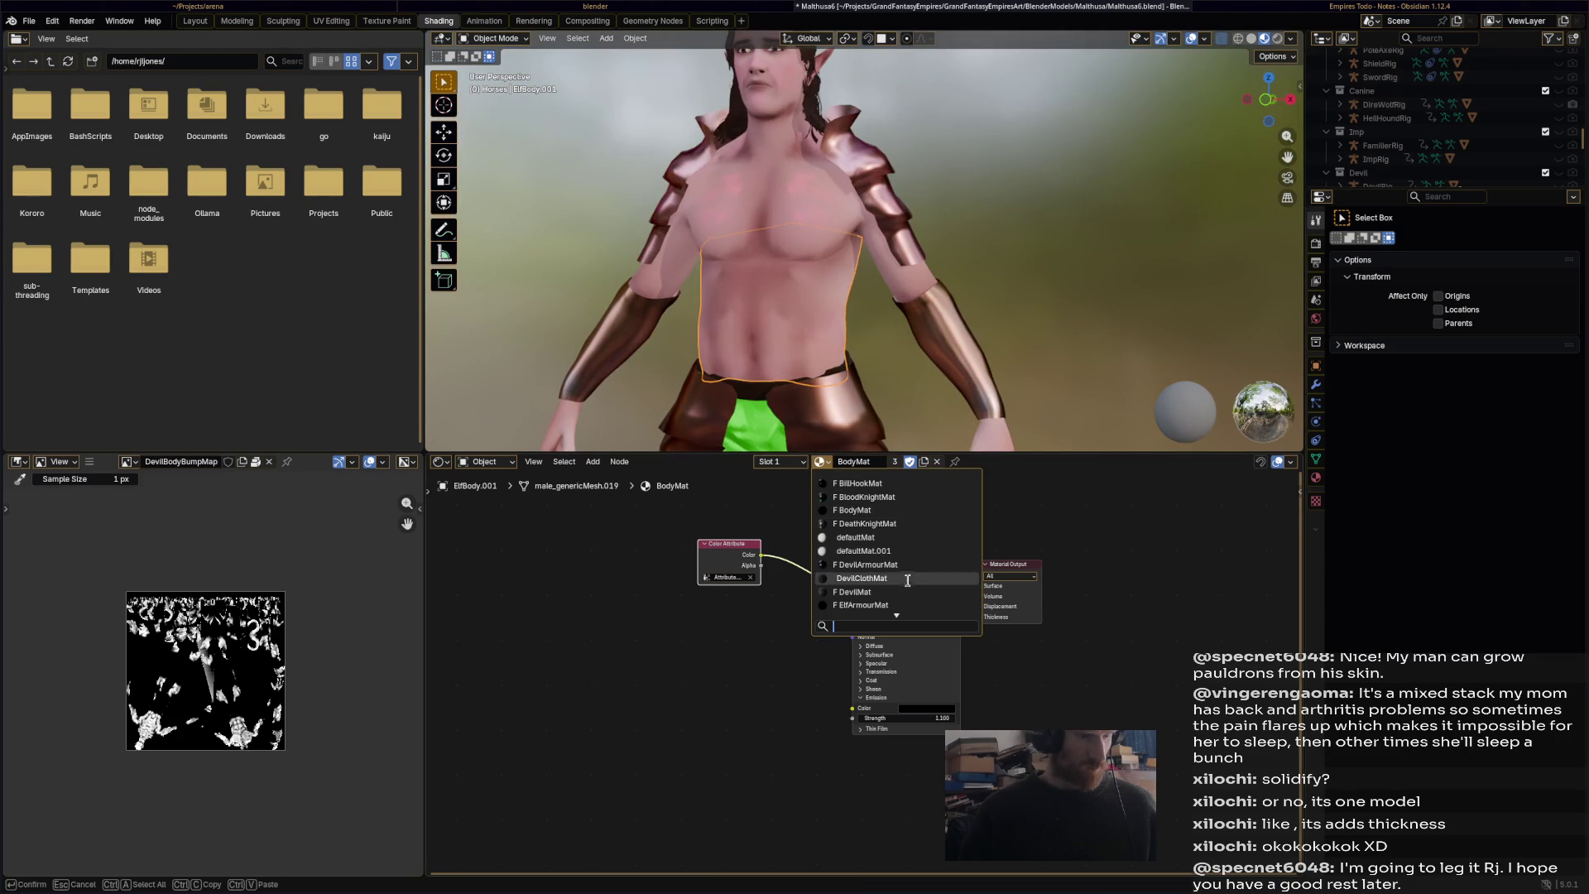
pyautogui.scroll(-9, 913, 562)
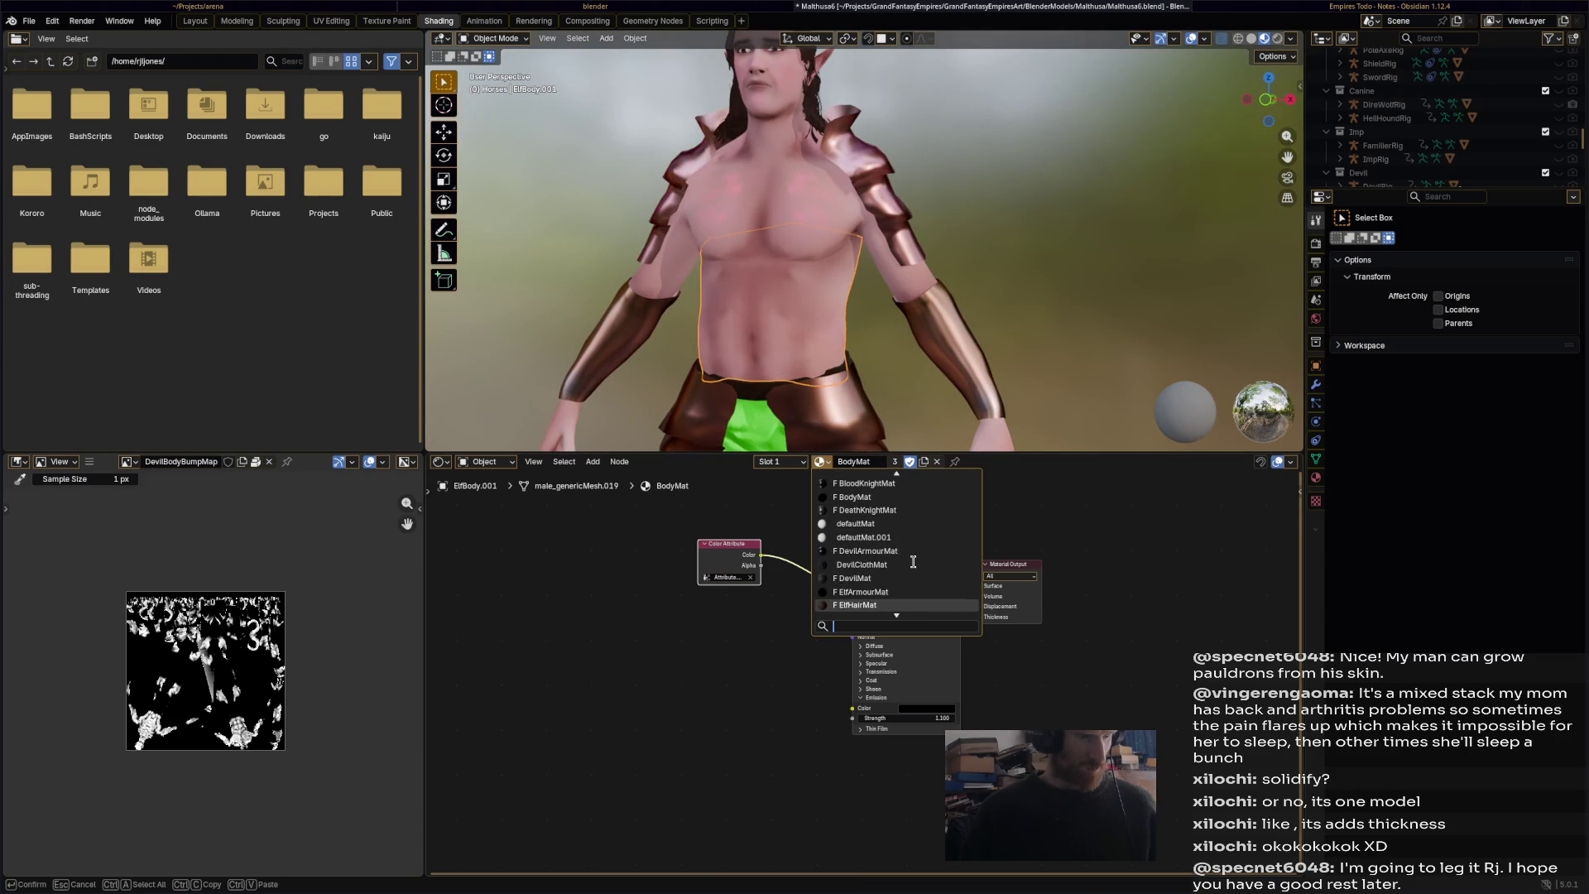
pyautogui.click(910, 567)
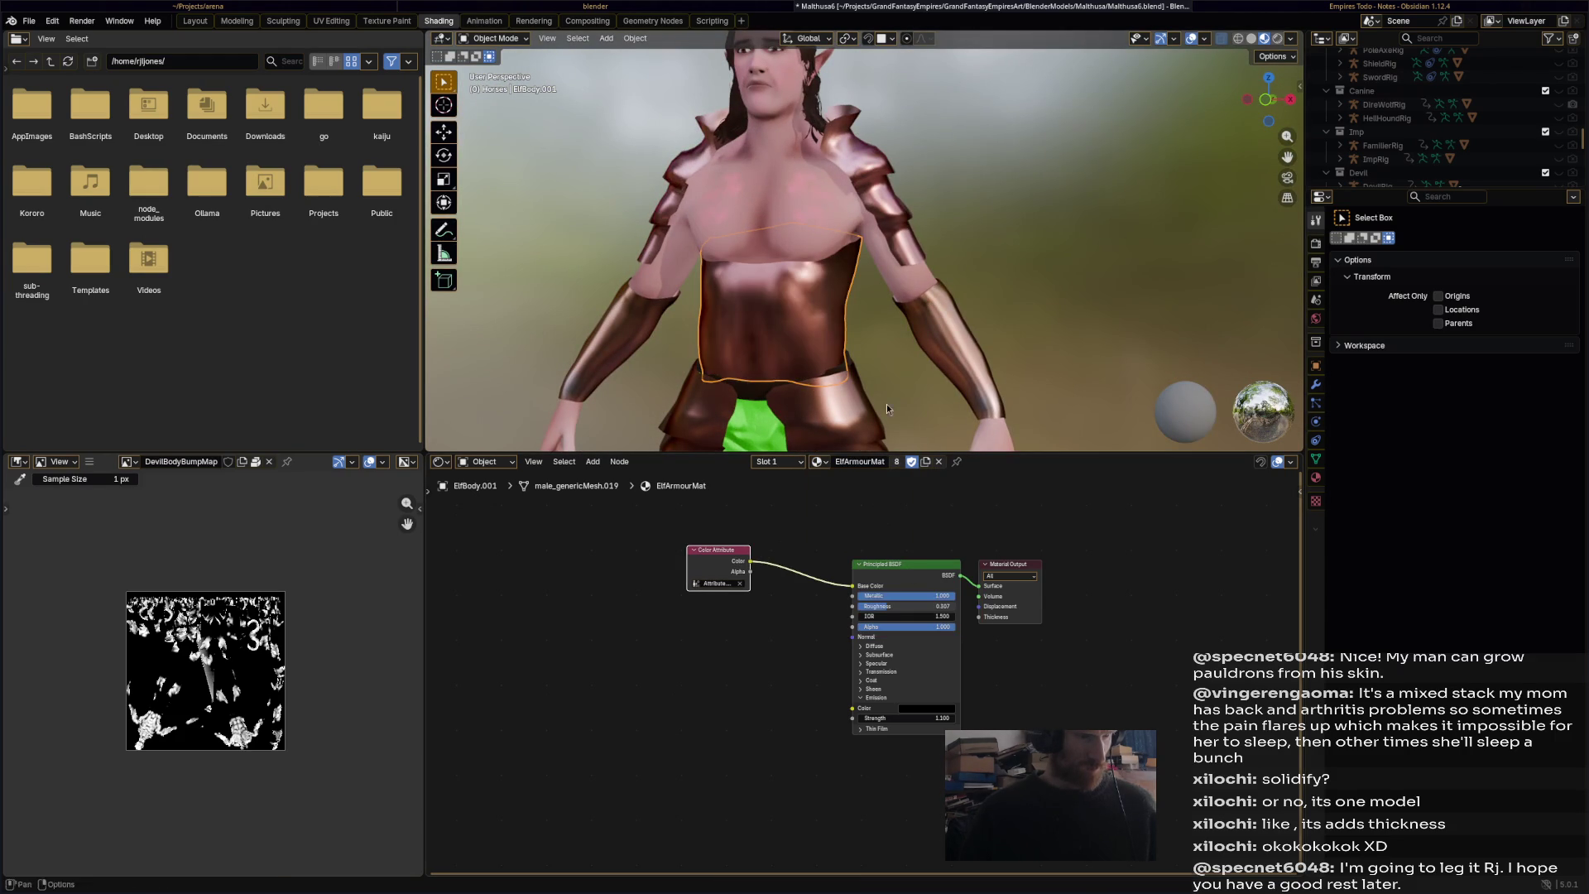
pyautogui.moveTo(866, 341)
pyautogui.mouseDown(button='middle')
pyautogui.moveTo(858, 377)
pyautogui.moveTo(832, 376)
pyautogui.mouseUp(button='middle')
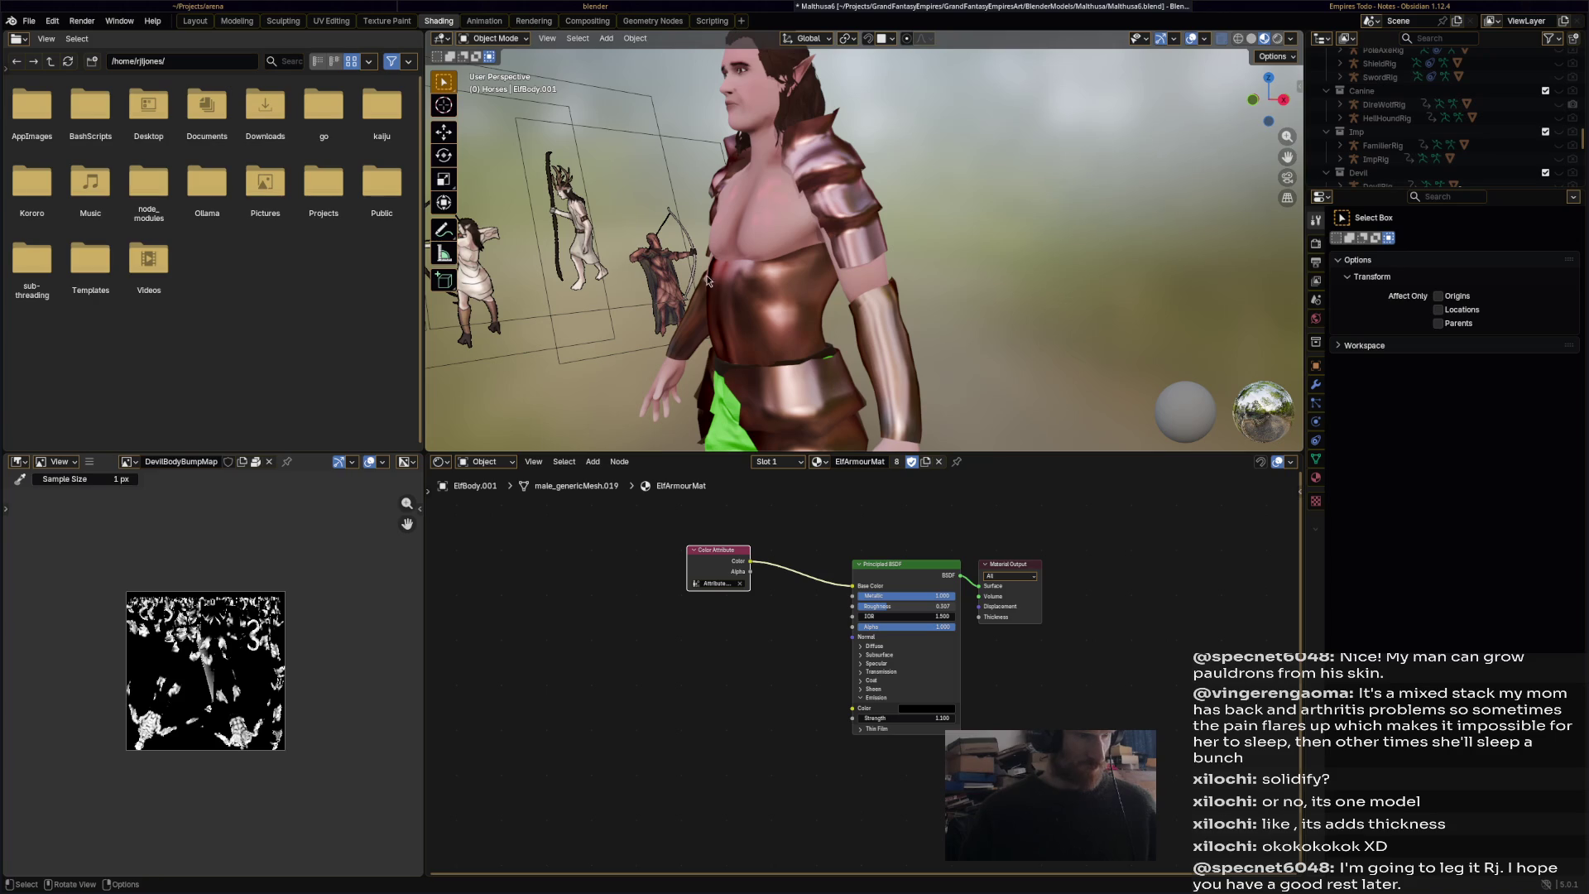
# - Select the new armour piece and switch it into Sculpt Mode
pyautogui.click(505, 41)
pyautogui.click(758, 328)
pyautogui.moveTo(760, 323)
pyautogui.mouseDown(button='middle')
pyautogui.moveTo(780, 275)
pyautogui.moveTo(804, 276)
pyautogui.mouseUp(button='middle')
pyautogui.click(530, 39)
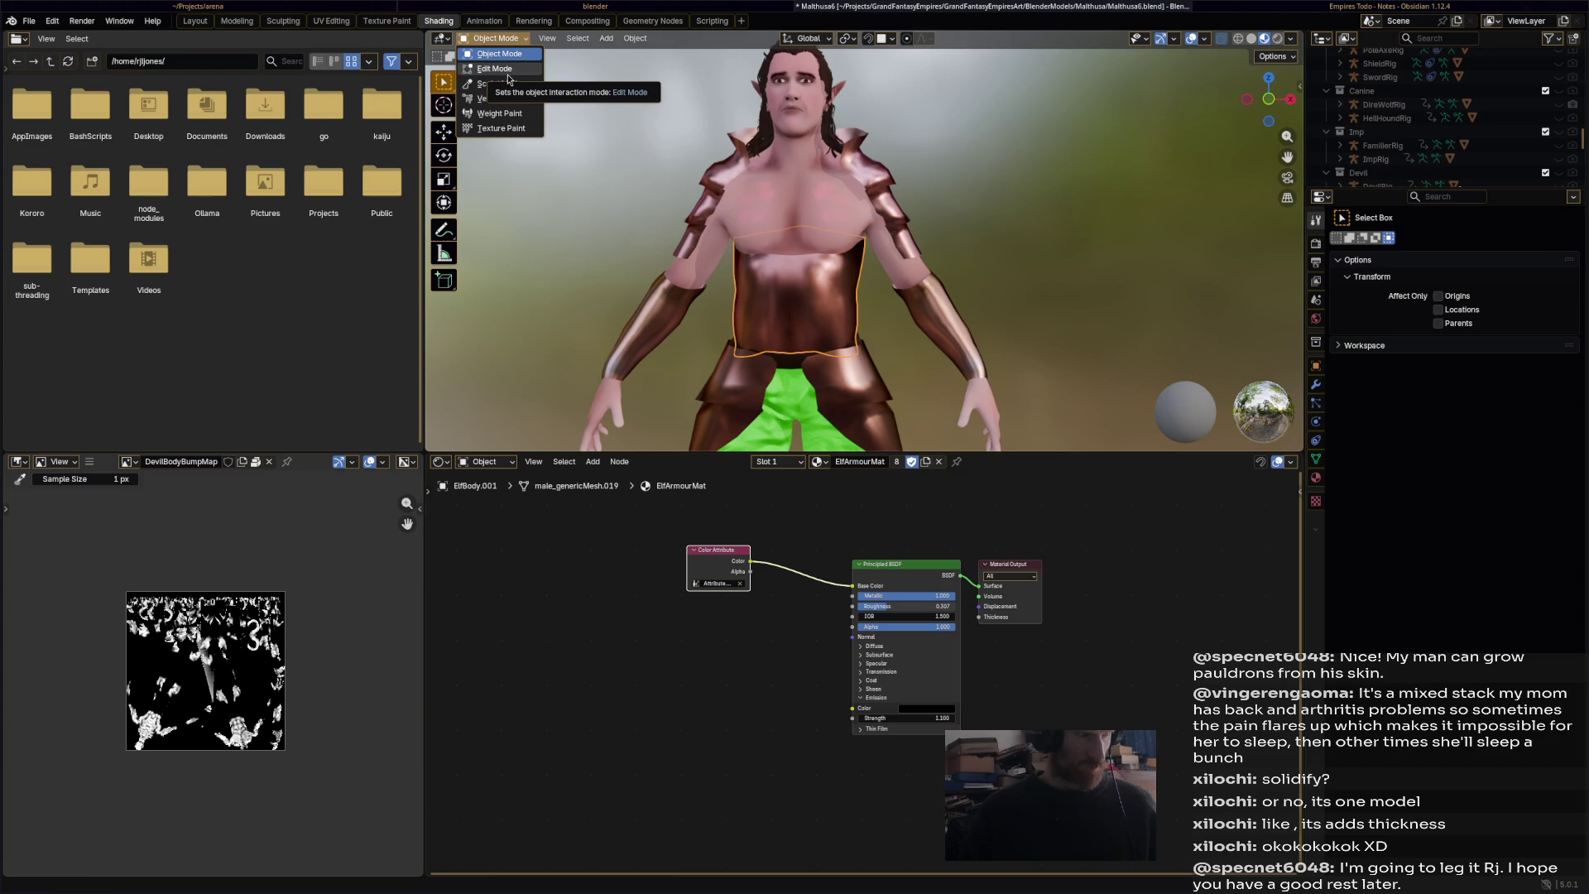
pyautogui.click(497, 83)
# - In the Animation workspace, inflate the brown armour over the belly
pyautogui.click(484, 21)
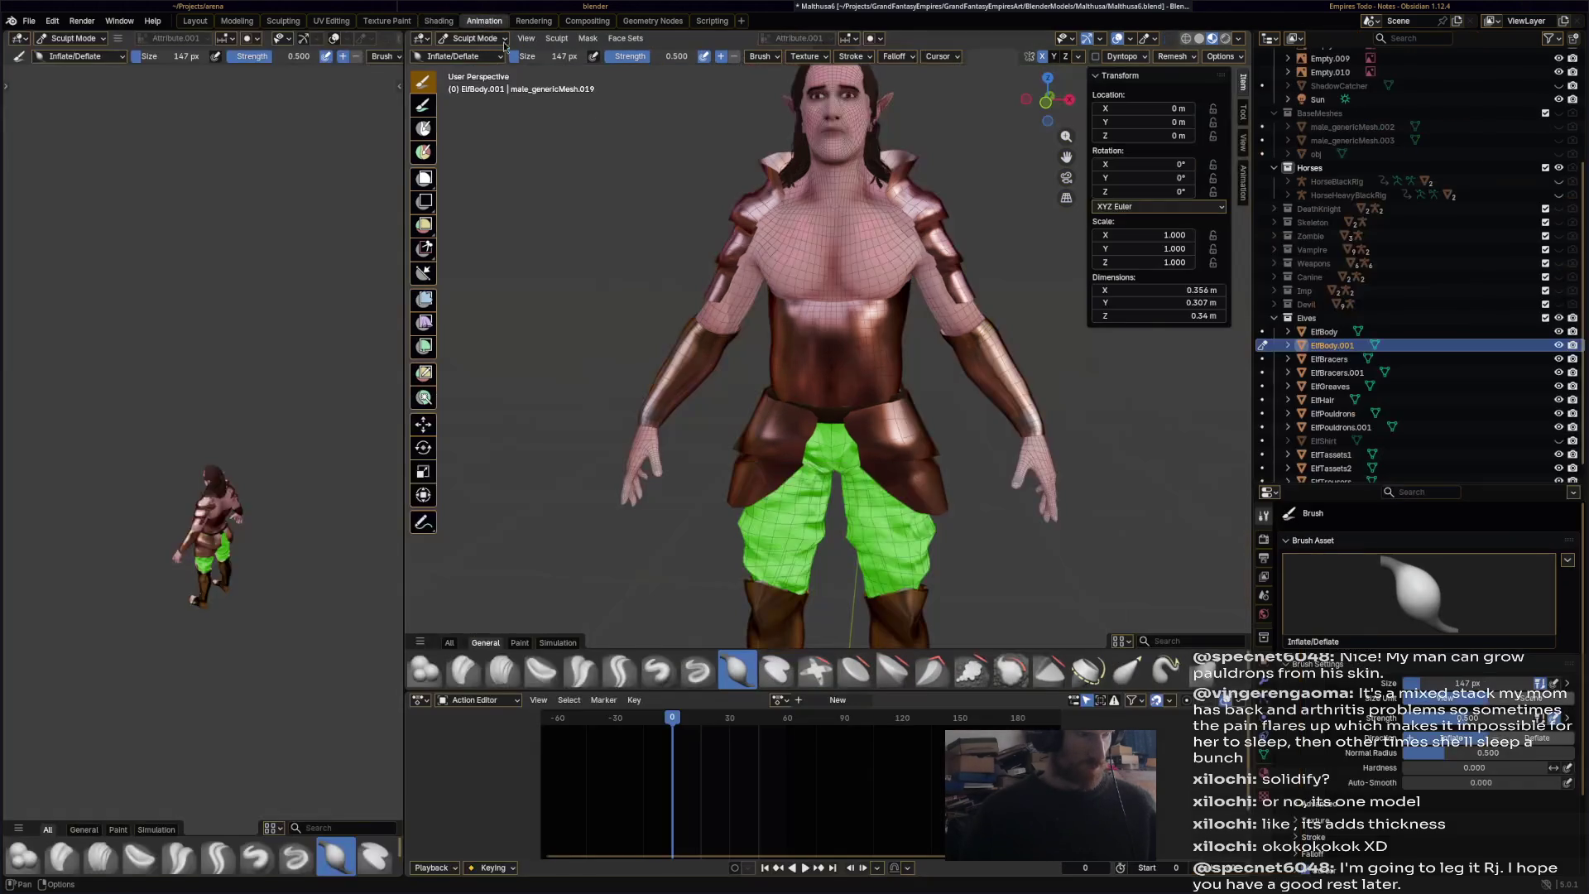
pyautogui.moveTo(828, 319); pyautogui.dragTo(856, 385)
pyautogui.moveTo(1007, 616); pyautogui.dragTo(814, 398, button='middle')
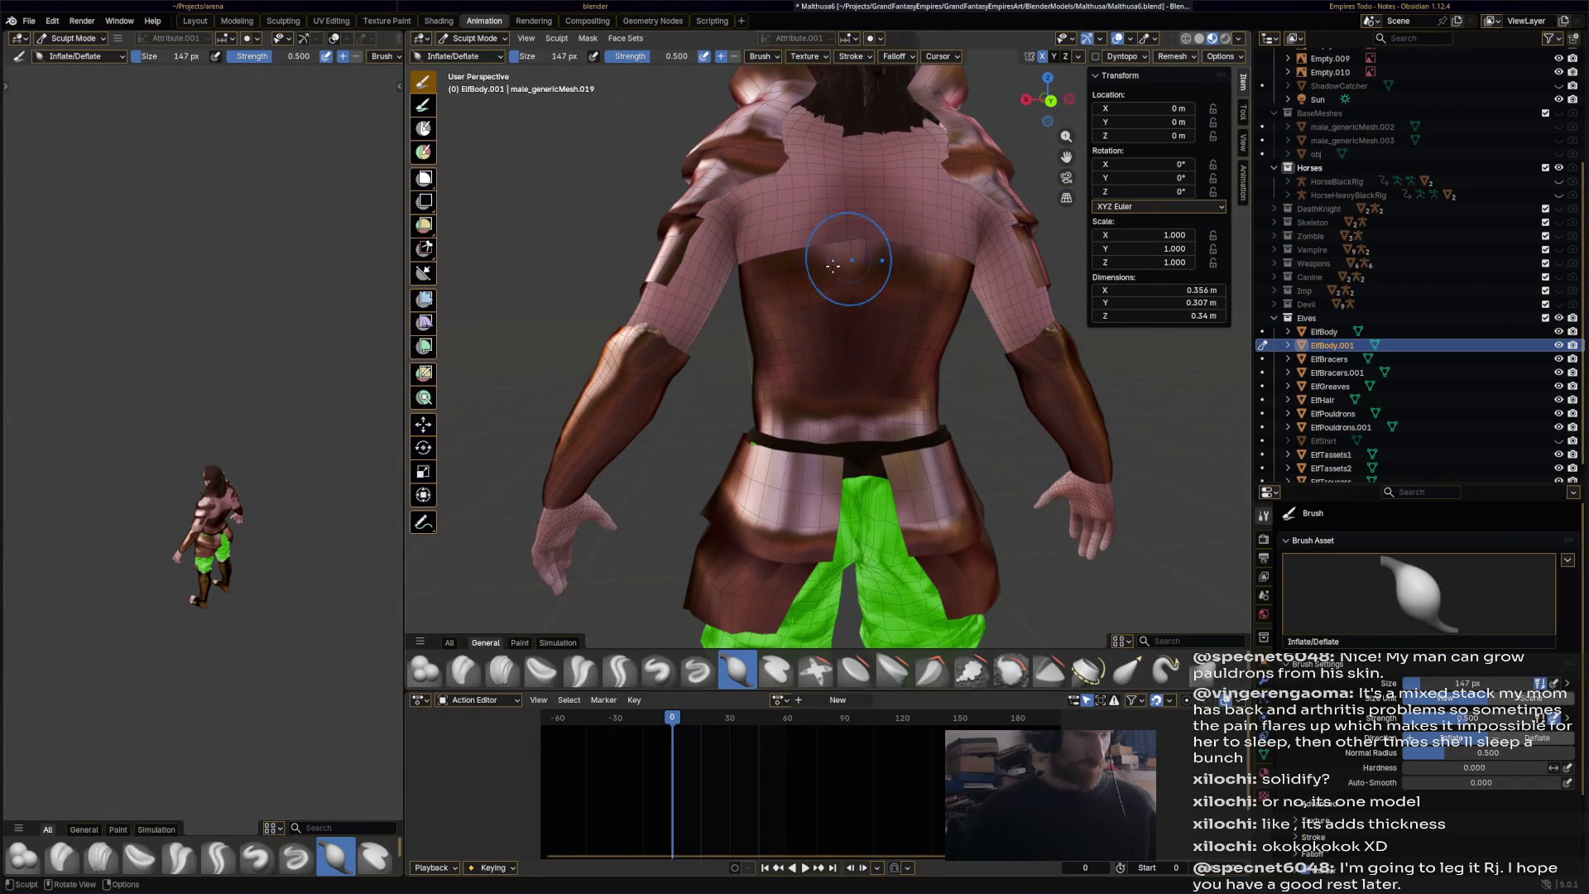
pyautogui.moveTo(782, 323); pyautogui.dragTo(894, 459, button='middle')
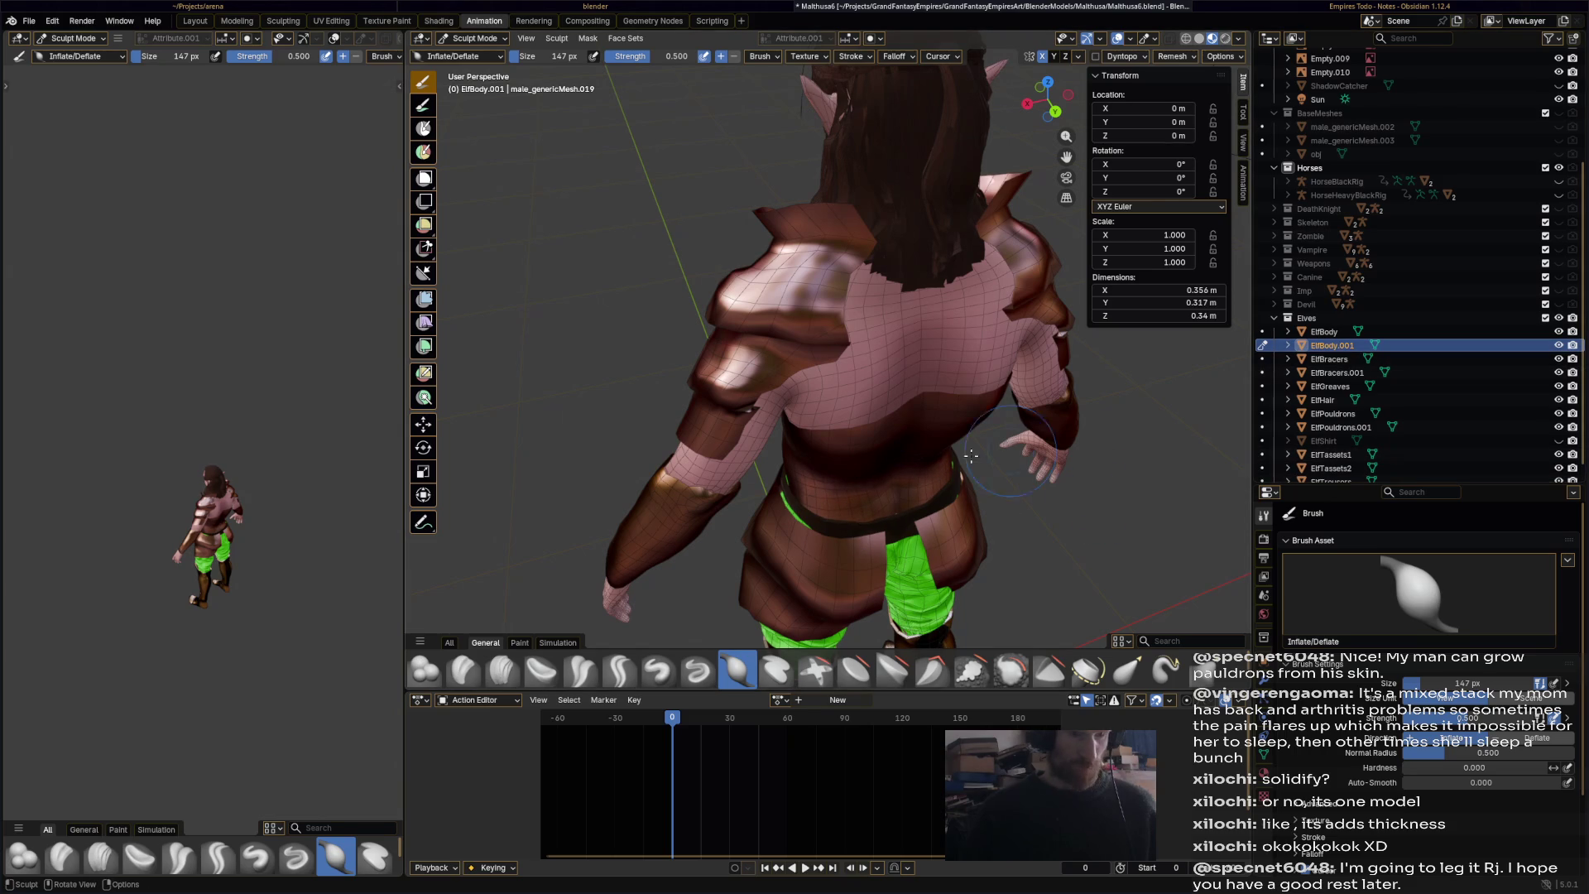
pyautogui.moveTo(929, 460); pyautogui.dragTo(844, 368, button='middle')
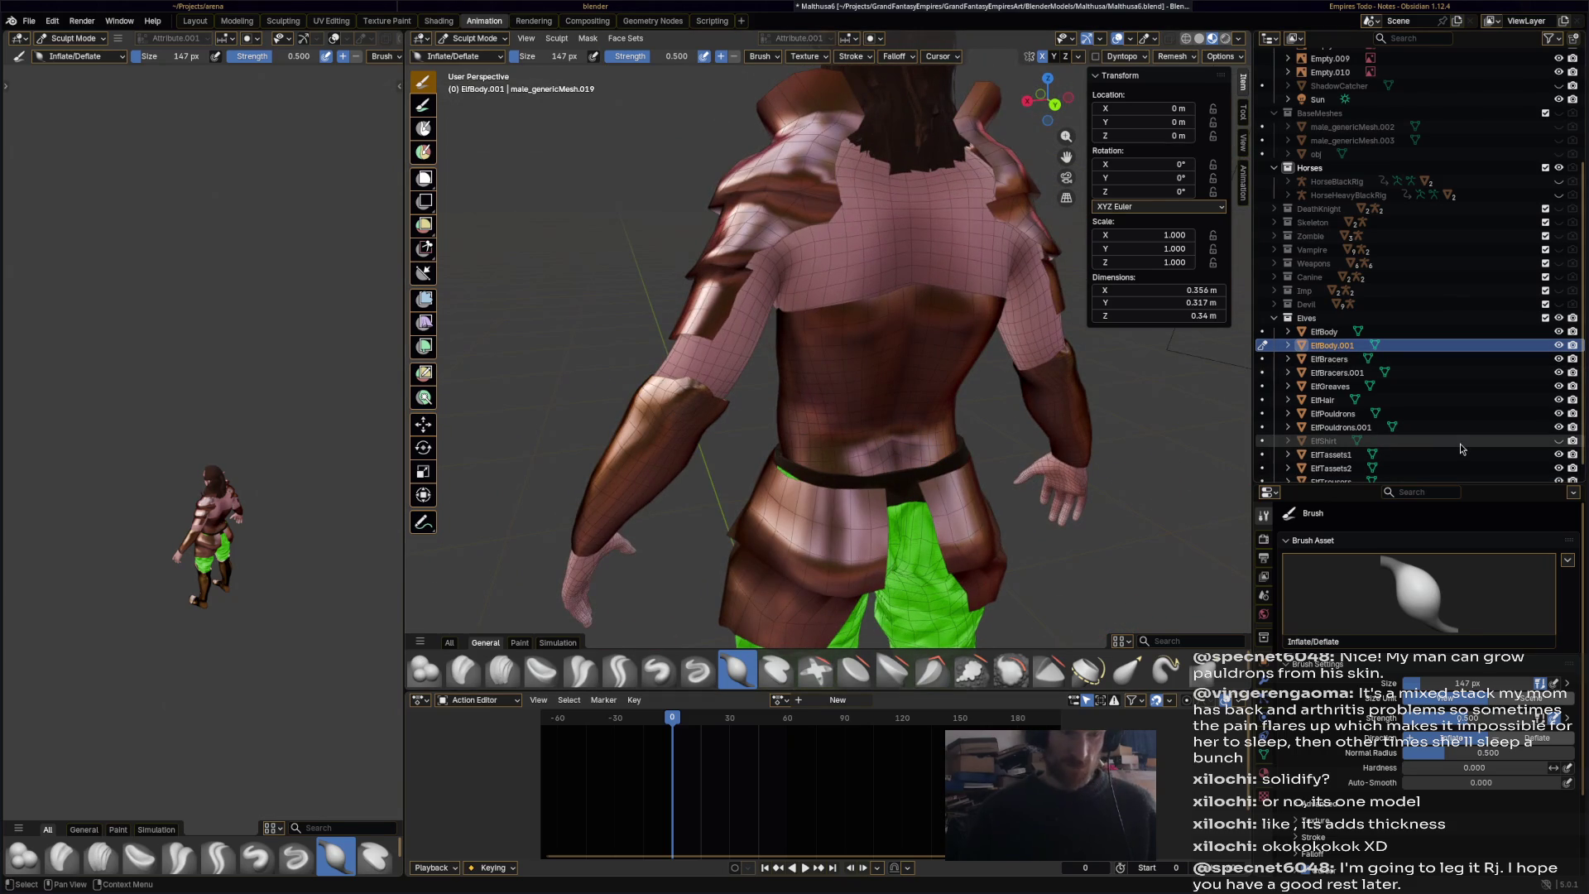
# - Show ElfShirt and inflate the armour across the back and lower back
pyautogui.click(1558, 440)
pyautogui.moveTo(778, 381)
pyautogui.mouseDown()
pyautogui.moveTo(794, 342)
pyautogui.moveTo(877, 381)
pyautogui.moveTo(894, 459)
pyautogui.moveTo(906, 348)
pyautogui.moveTo(859, 471)
pyautogui.moveTo(844, 389)
pyautogui.moveTo(833, 452)
pyautogui.moveTo(795, 418)
pyautogui.moveTo(877, 456)
pyautogui.moveTo(836, 426)
pyautogui.mouseUp()
pyautogui.moveTo(836, 426); pyautogui.dragTo(861, 373, button='middle')
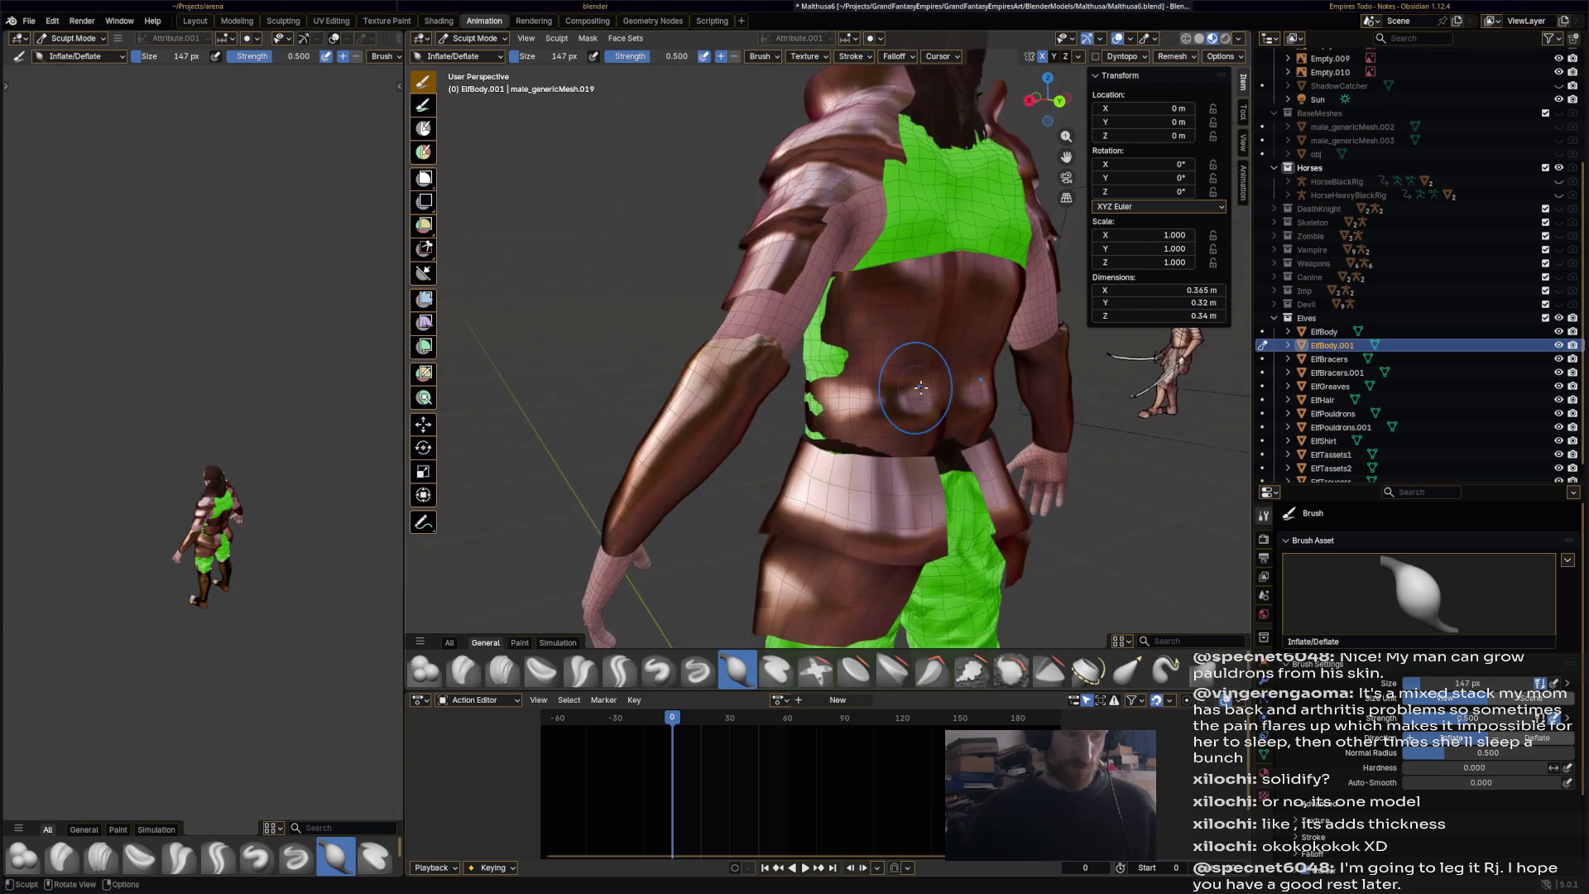
pyautogui.moveTo(869, 364)
pyautogui.mouseDown()
pyautogui.moveTo(819, 398)
pyautogui.moveTo(835, 385)
pyautogui.moveTo(824, 431)
pyautogui.moveTo(840, 464)
pyautogui.moveTo(968, 414)
pyautogui.mouseUp()
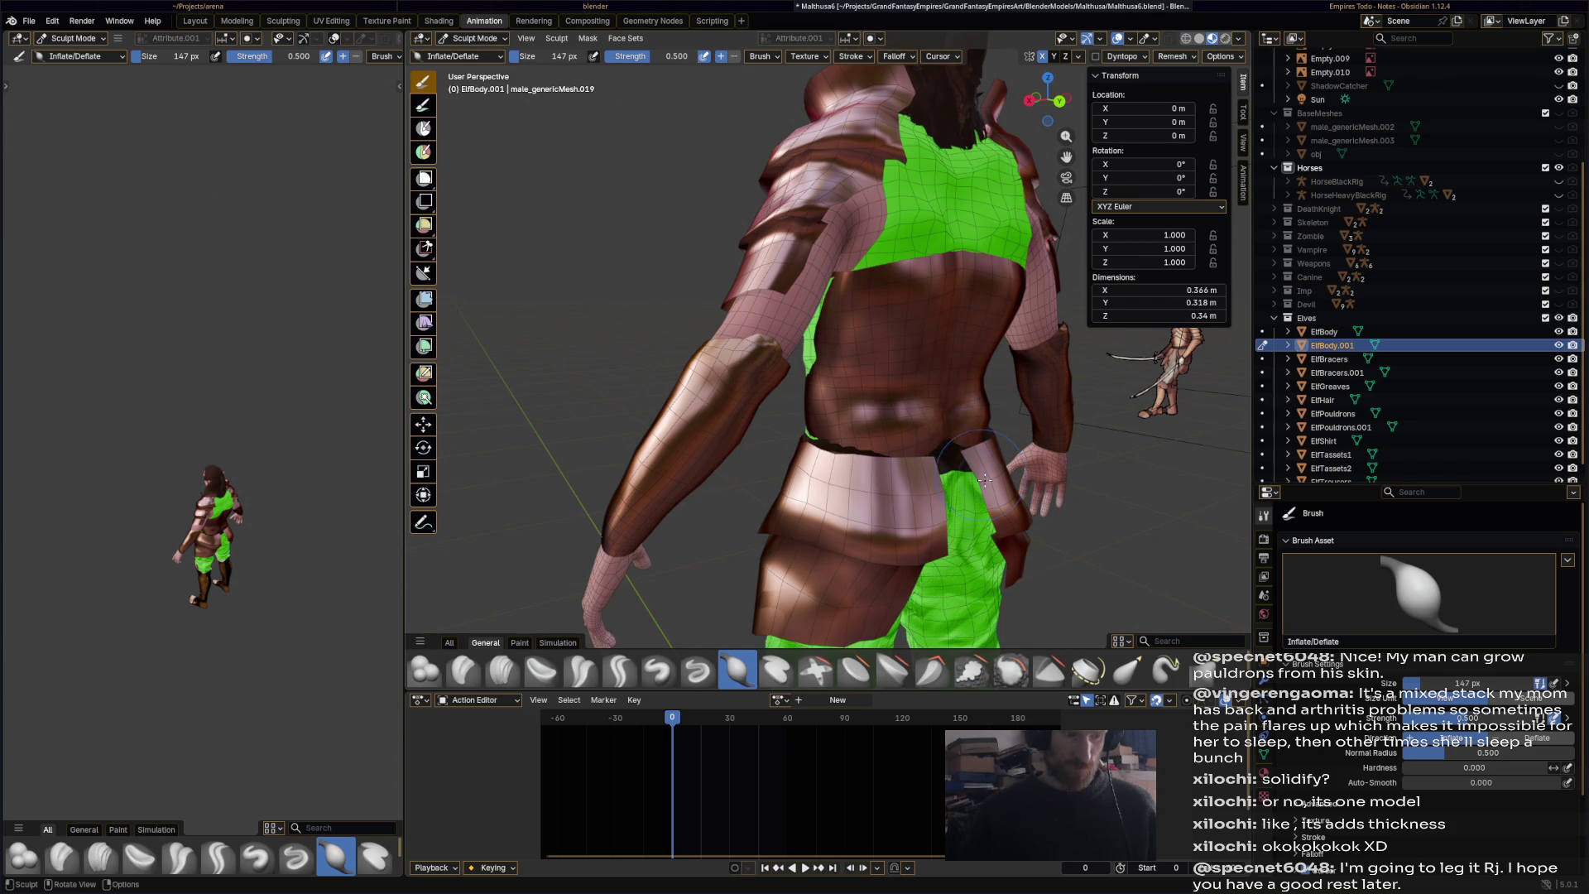
# - Smooth the armour near the belt with the Smooth brush
pyautogui.click(1010, 671)
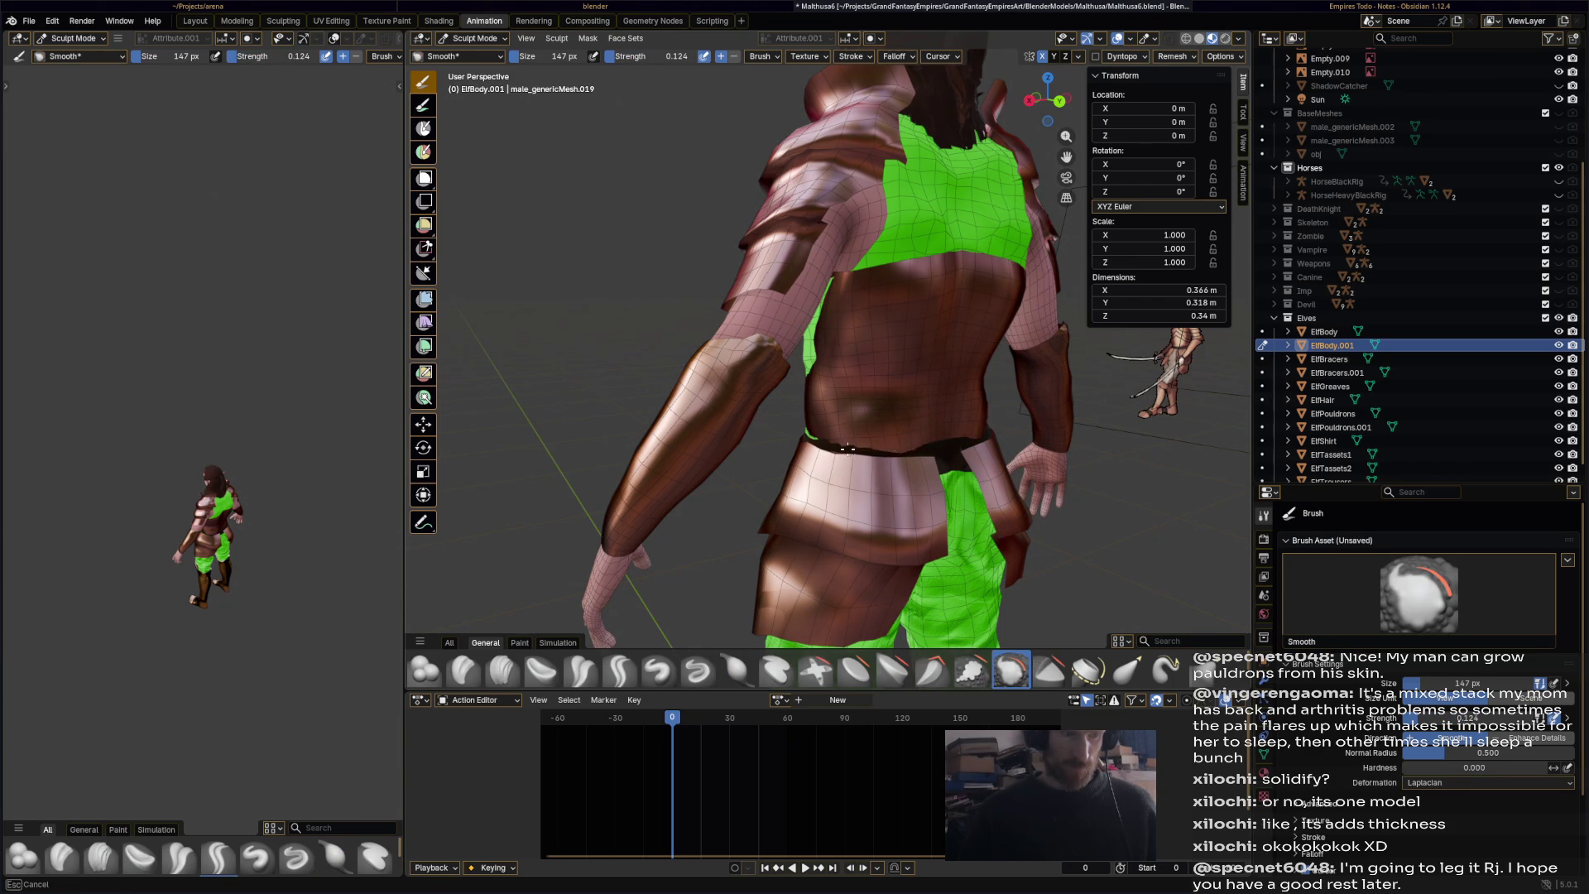
pyautogui.moveTo(871, 448); pyautogui.dragTo(869, 427)
pyautogui.moveTo(869, 426); pyautogui.dragTo(957, 421, button='middle')
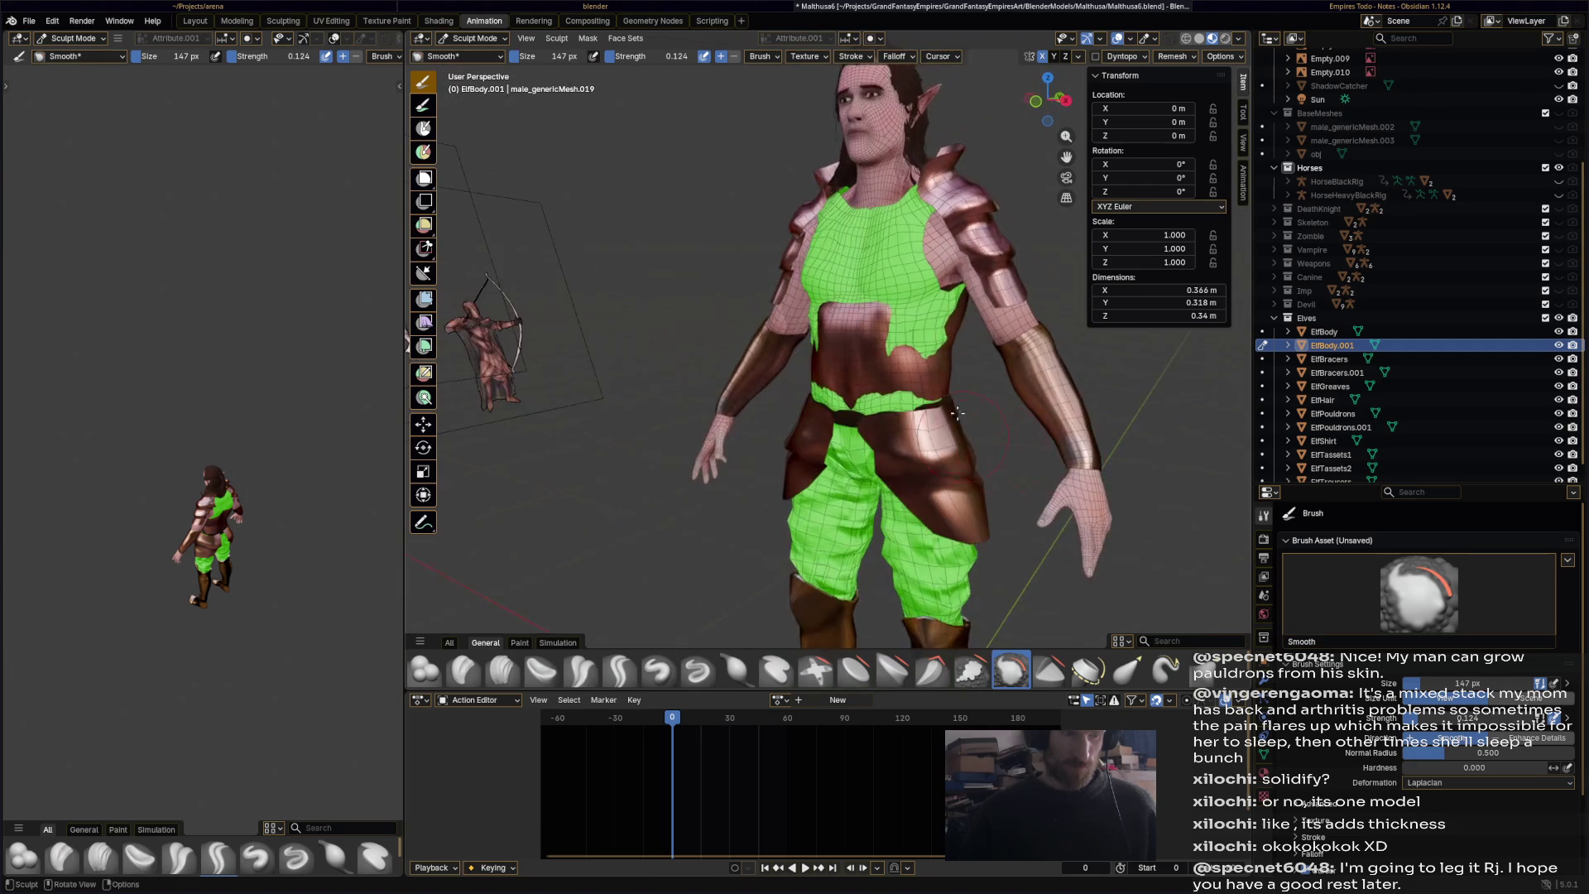
# - Inflate the brown armour across the belly with Inflate/Deflate
pyautogui.click(737, 671)
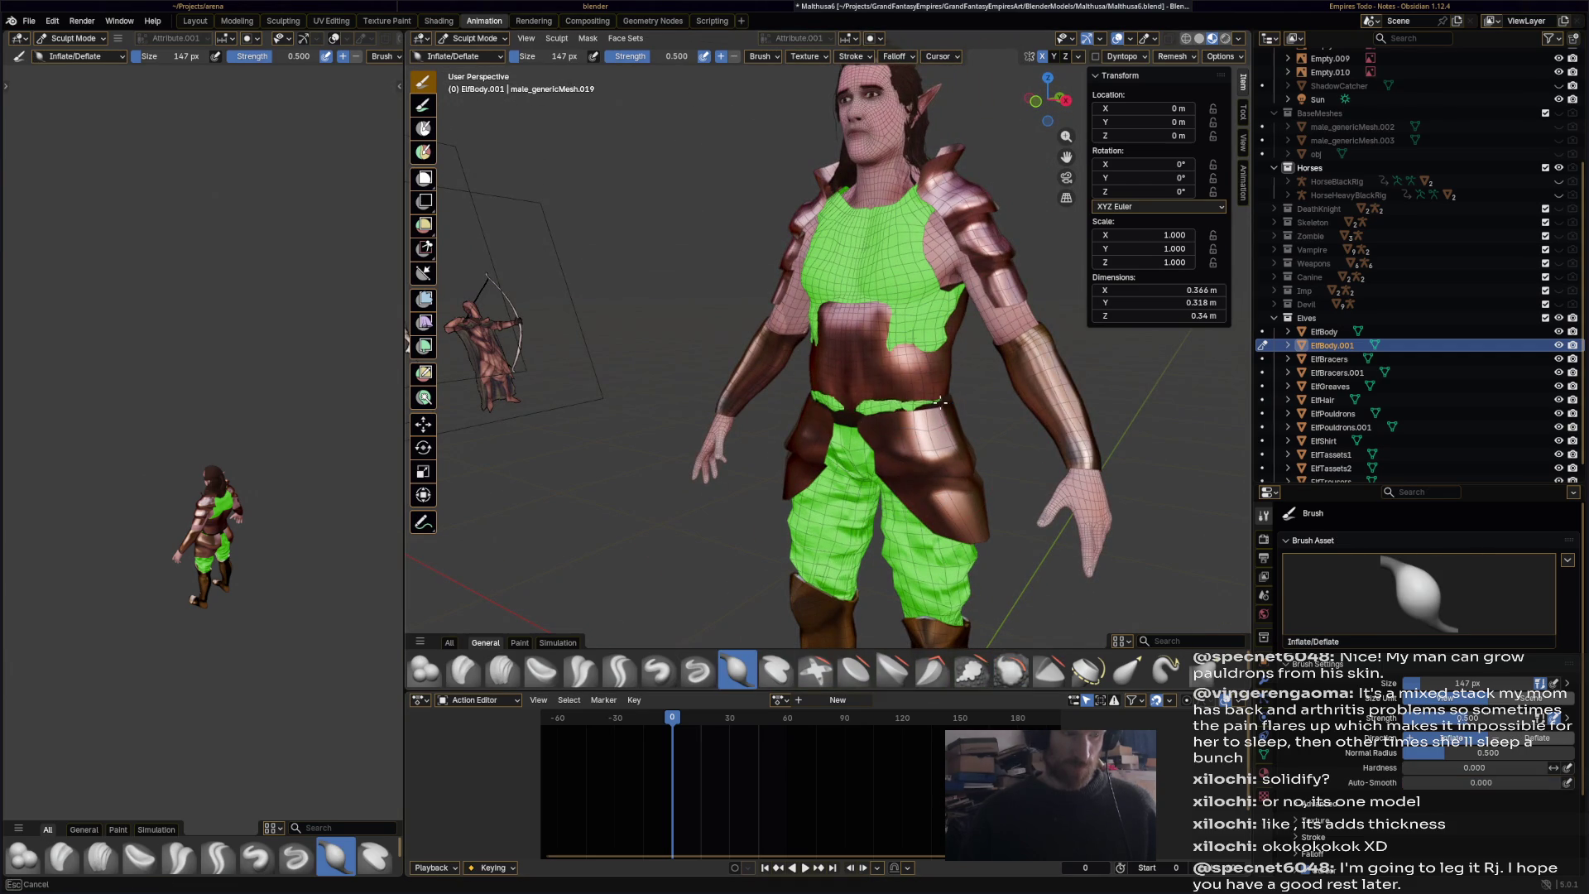
pyautogui.moveTo(834, 415)
pyautogui.mouseDown()
pyautogui.moveTo(819, 340)
pyautogui.moveTo(927, 331)
pyautogui.moveTo(928, 345)
pyautogui.mouseUp()
pyautogui.moveTo(959, 367)
pyautogui.mouseDown(button='middle')
pyautogui.moveTo(901, 327)
pyautogui.moveTo(1065, 352)
pyautogui.moveTo(888, 411)
pyautogui.moveTo(828, 314)
pyautogui.mouseUp(button='middle')
pyautogui.scroll(2, 888, 412)
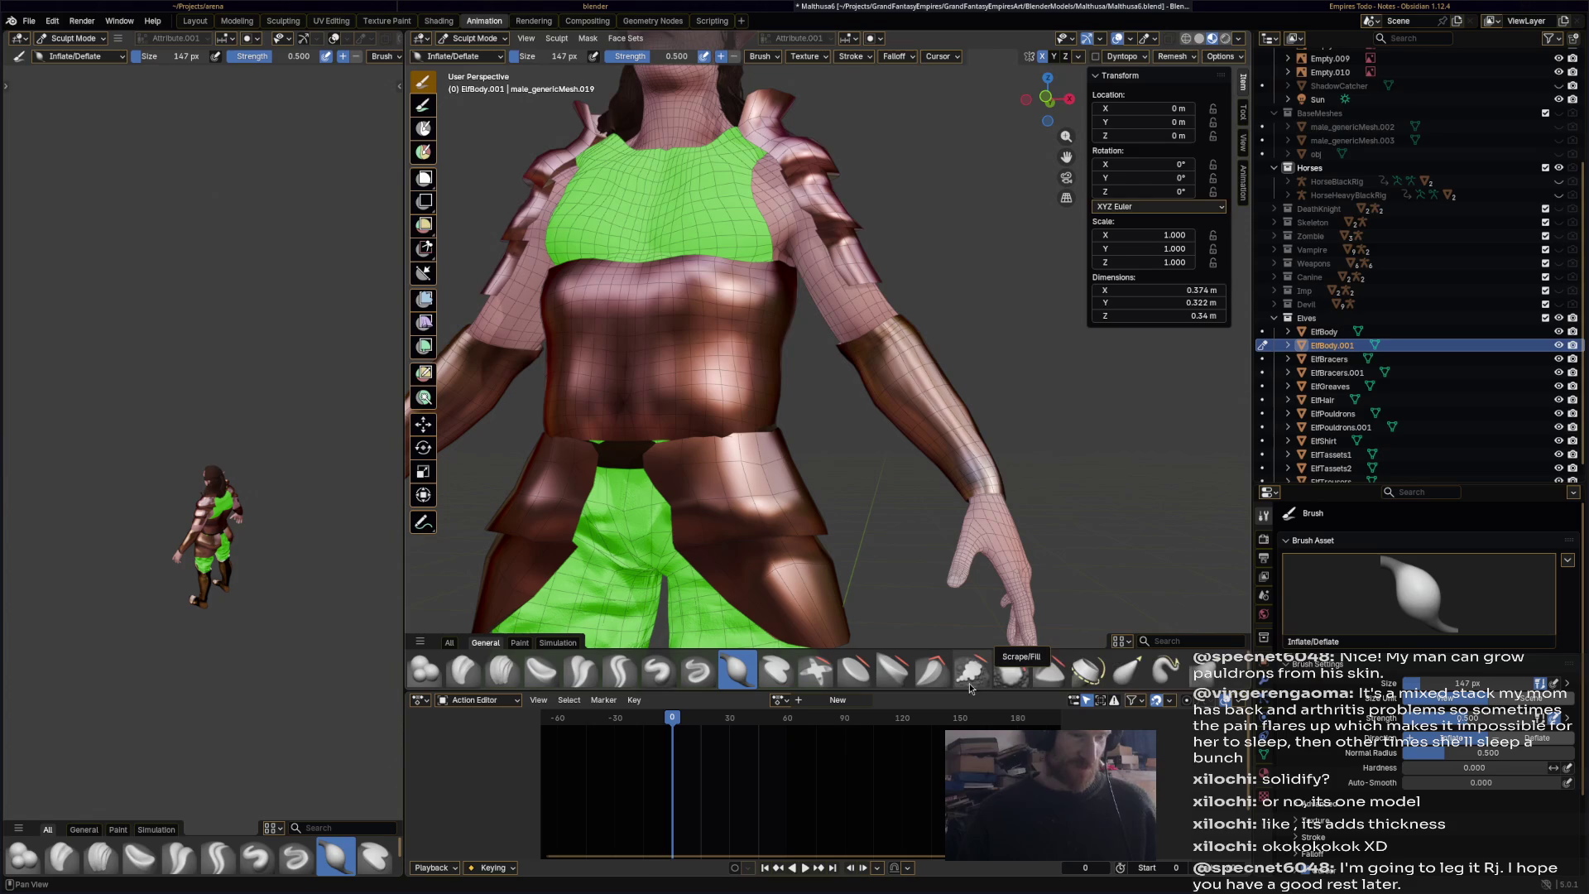
# - Smooth the brown torso armour, then check it from a low front view
pyautogui.click(1020, 683)
pyautogui.moveTo(774, 435); pyautogui.dragTo(765, 427)
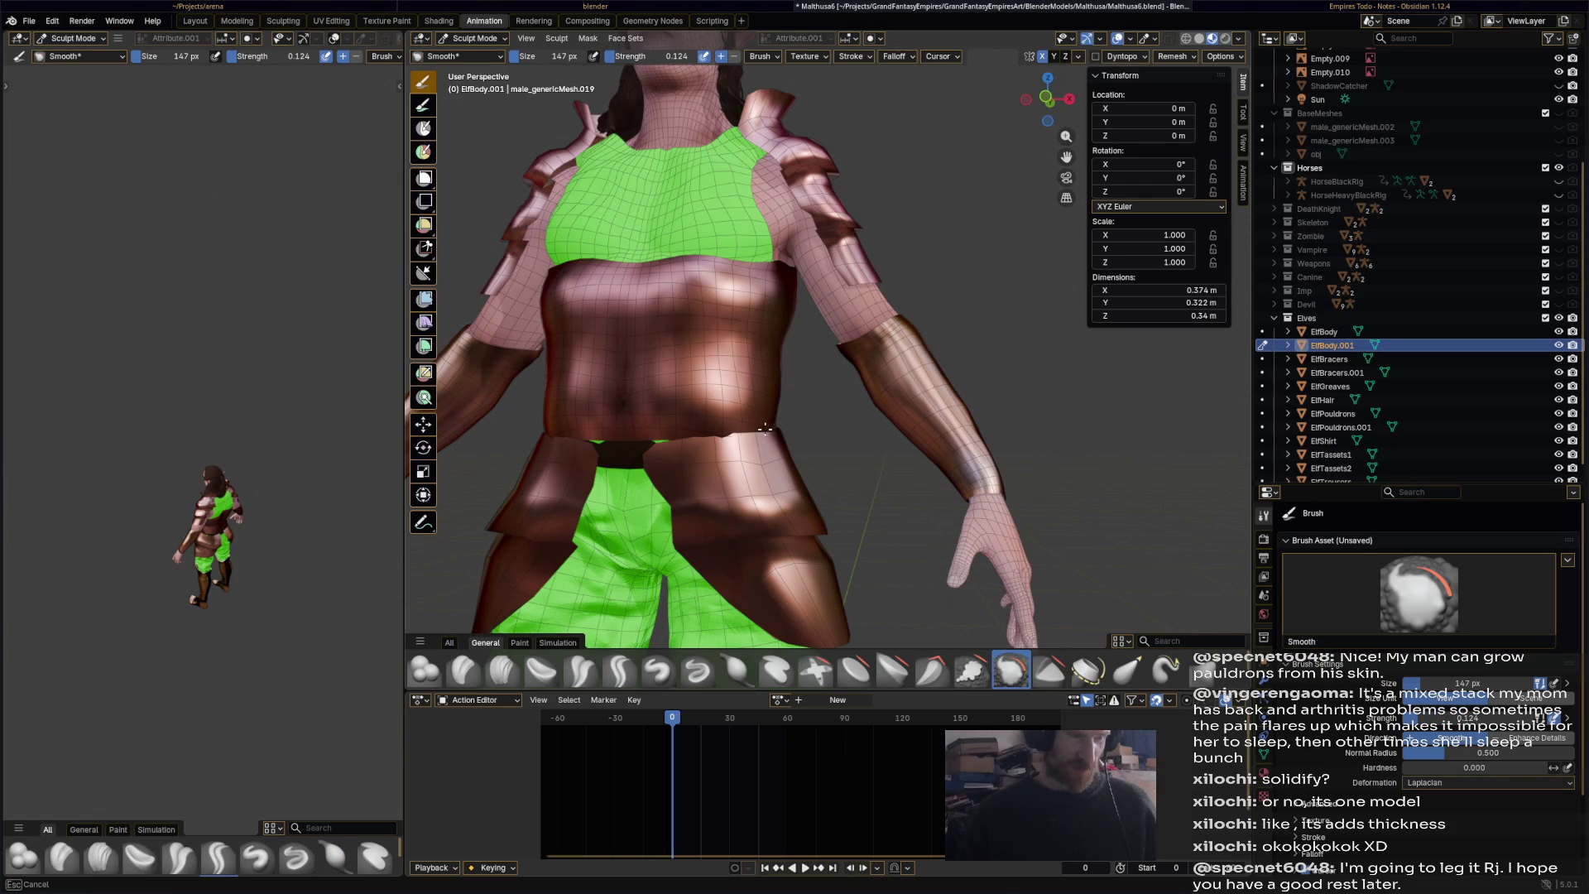
pyautogui.moveTo(746, 413); pyautogui.dragTo(772, 398, button='middle')
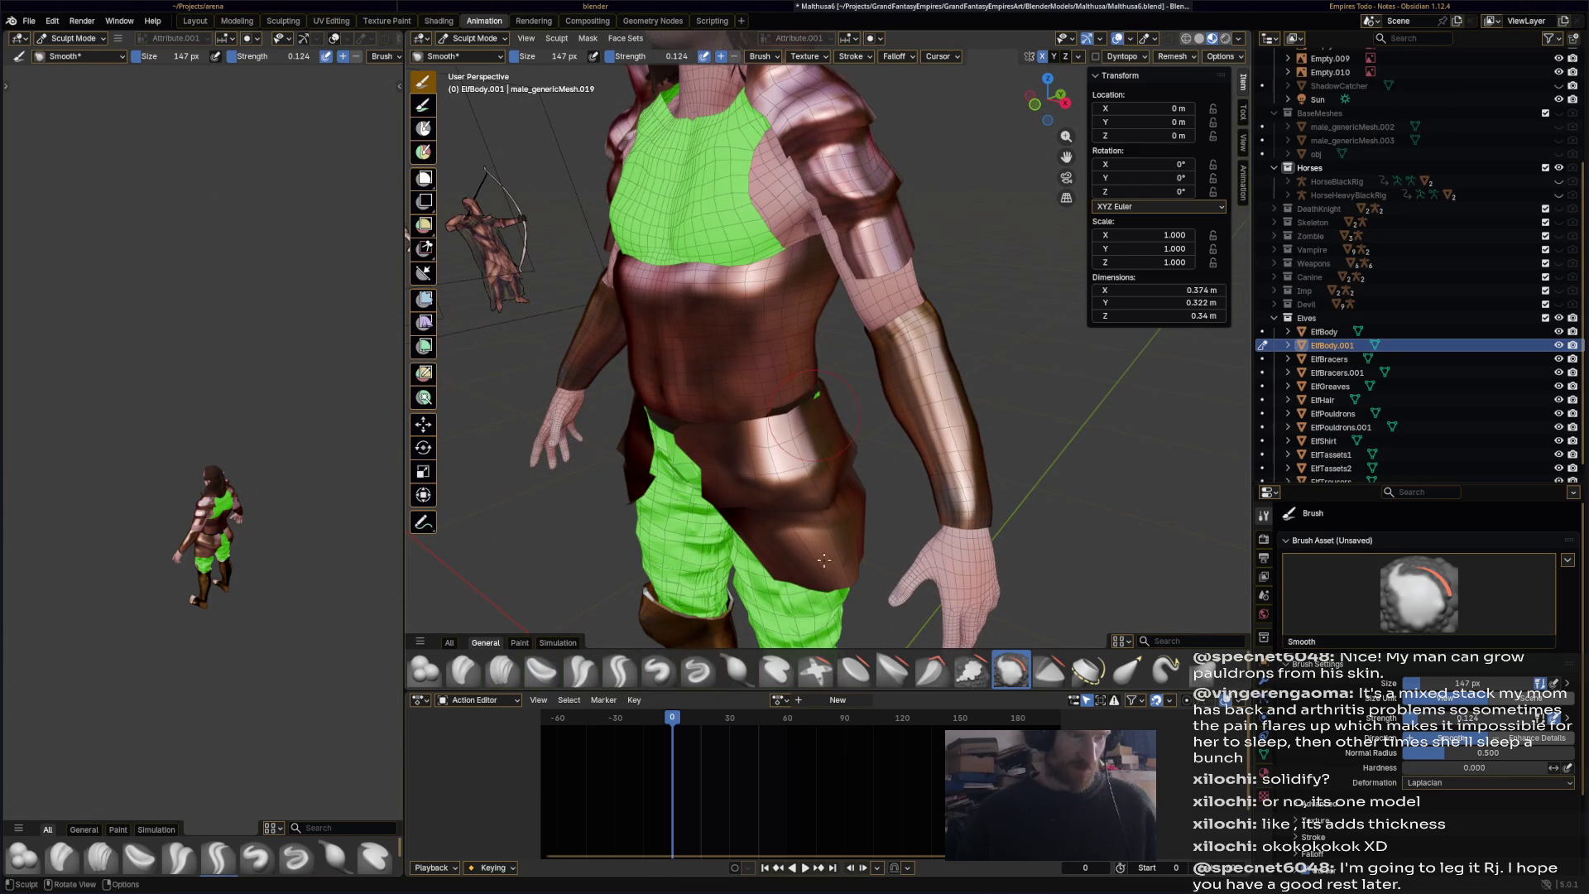
pyautogui.click(737, 670)
pyautogui.moveTo(766, 397); pyautogui.dragTo(790, 364, button='middle')
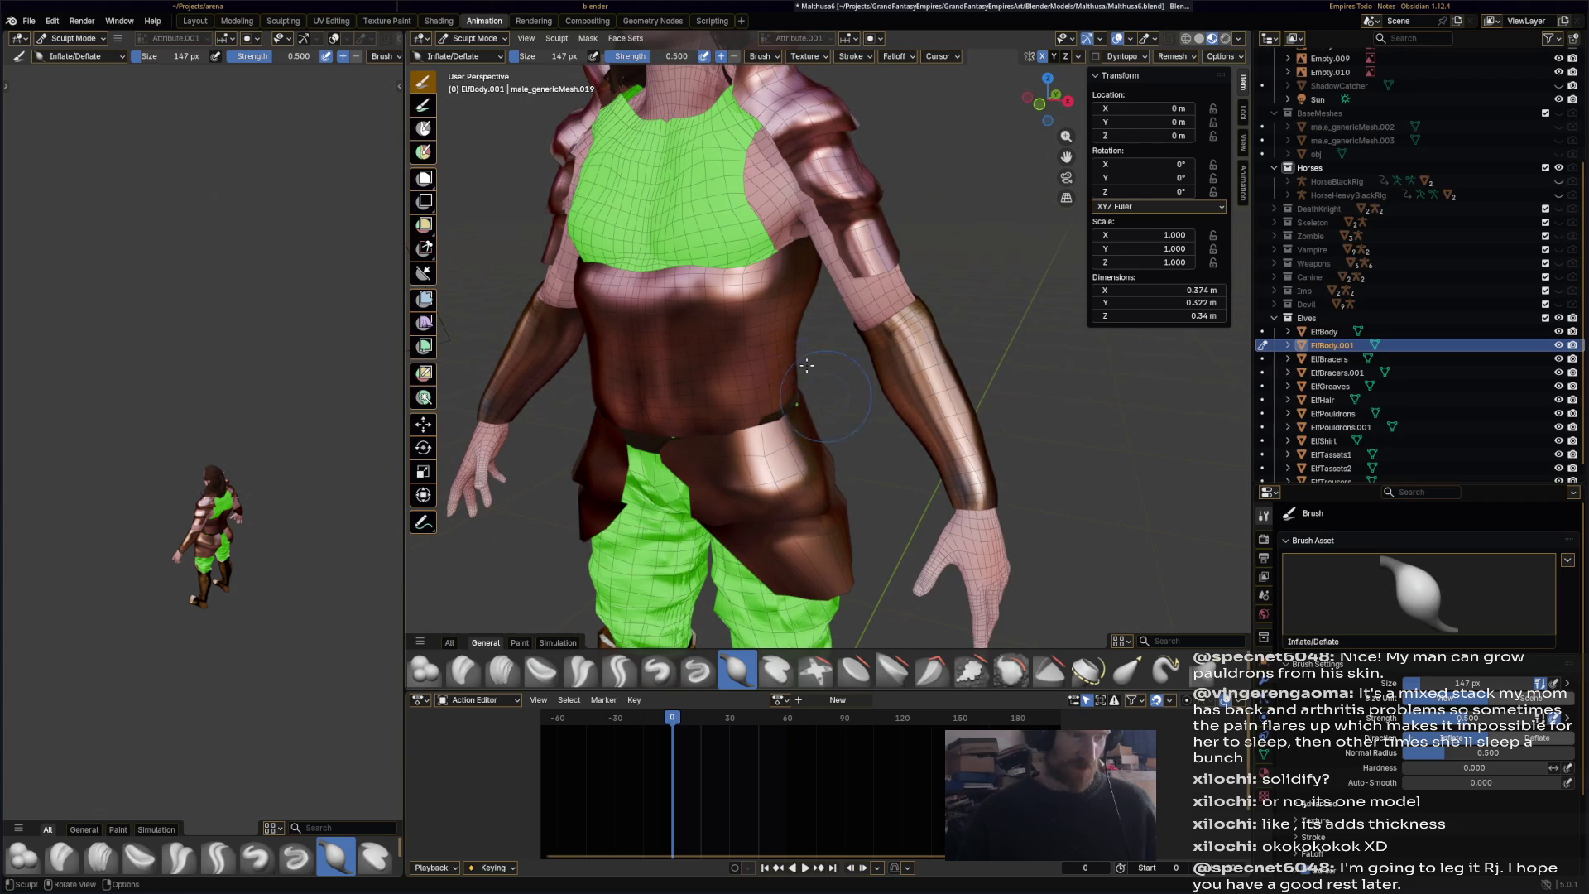
pyautogui.moveTo(793, 326)
pyautogui.mouseDown(button='middle')
pyautogui.moveTo(754, 425)
pyautogui.moveTo(727, 385)
pyautogui.moveTo(879, 421)
pyautogui.moveTo(790, 313)
pyautogui.mouseUp(button='middle')
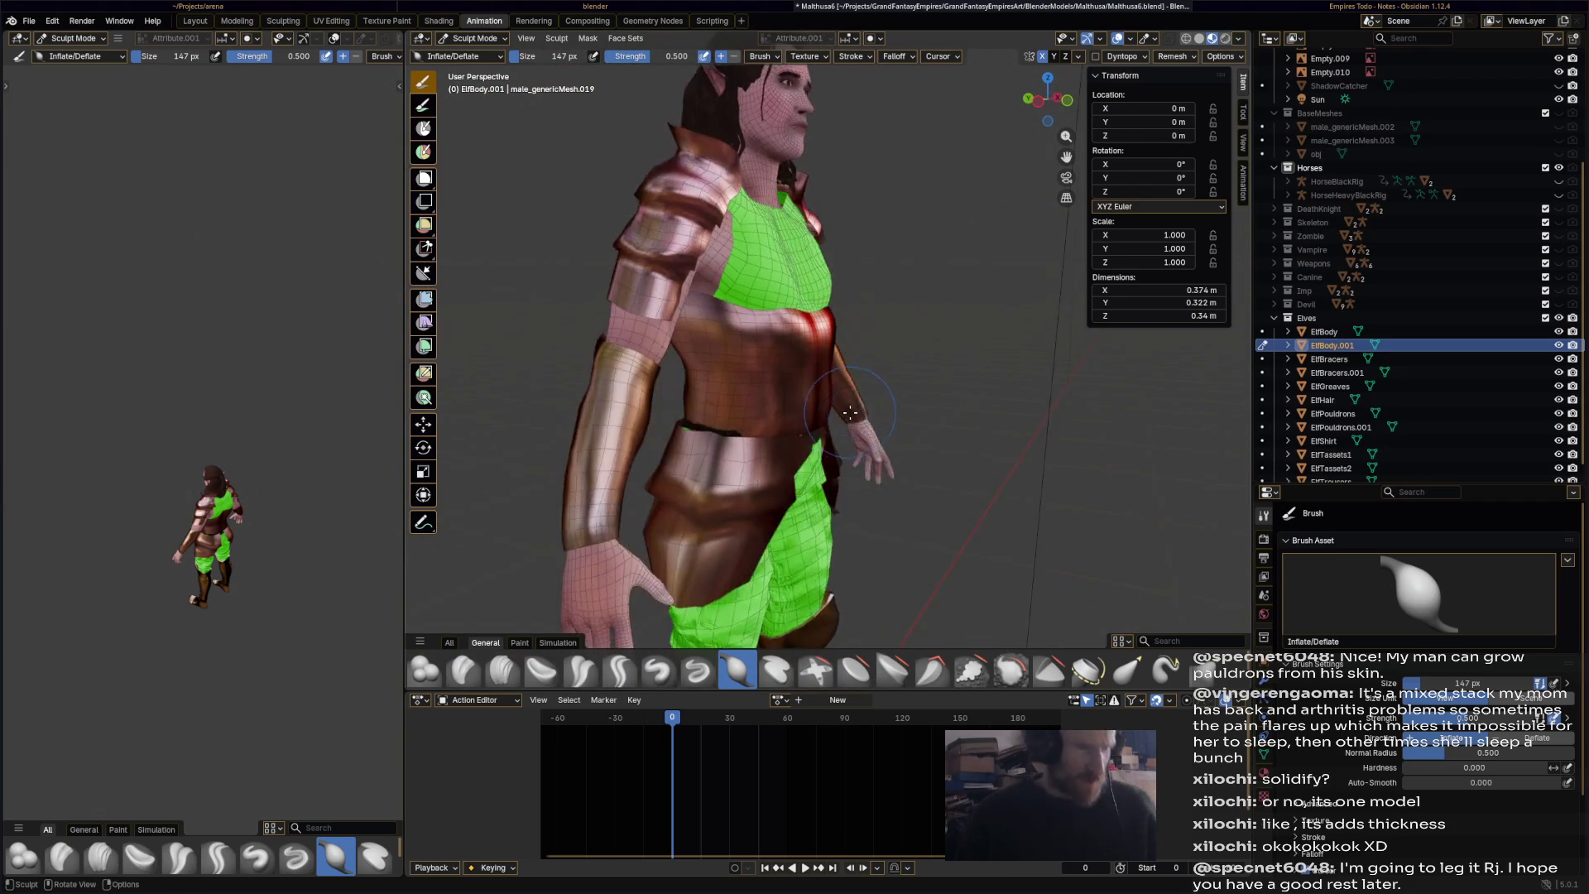
pyautogui.scroll(4, 791, 313)
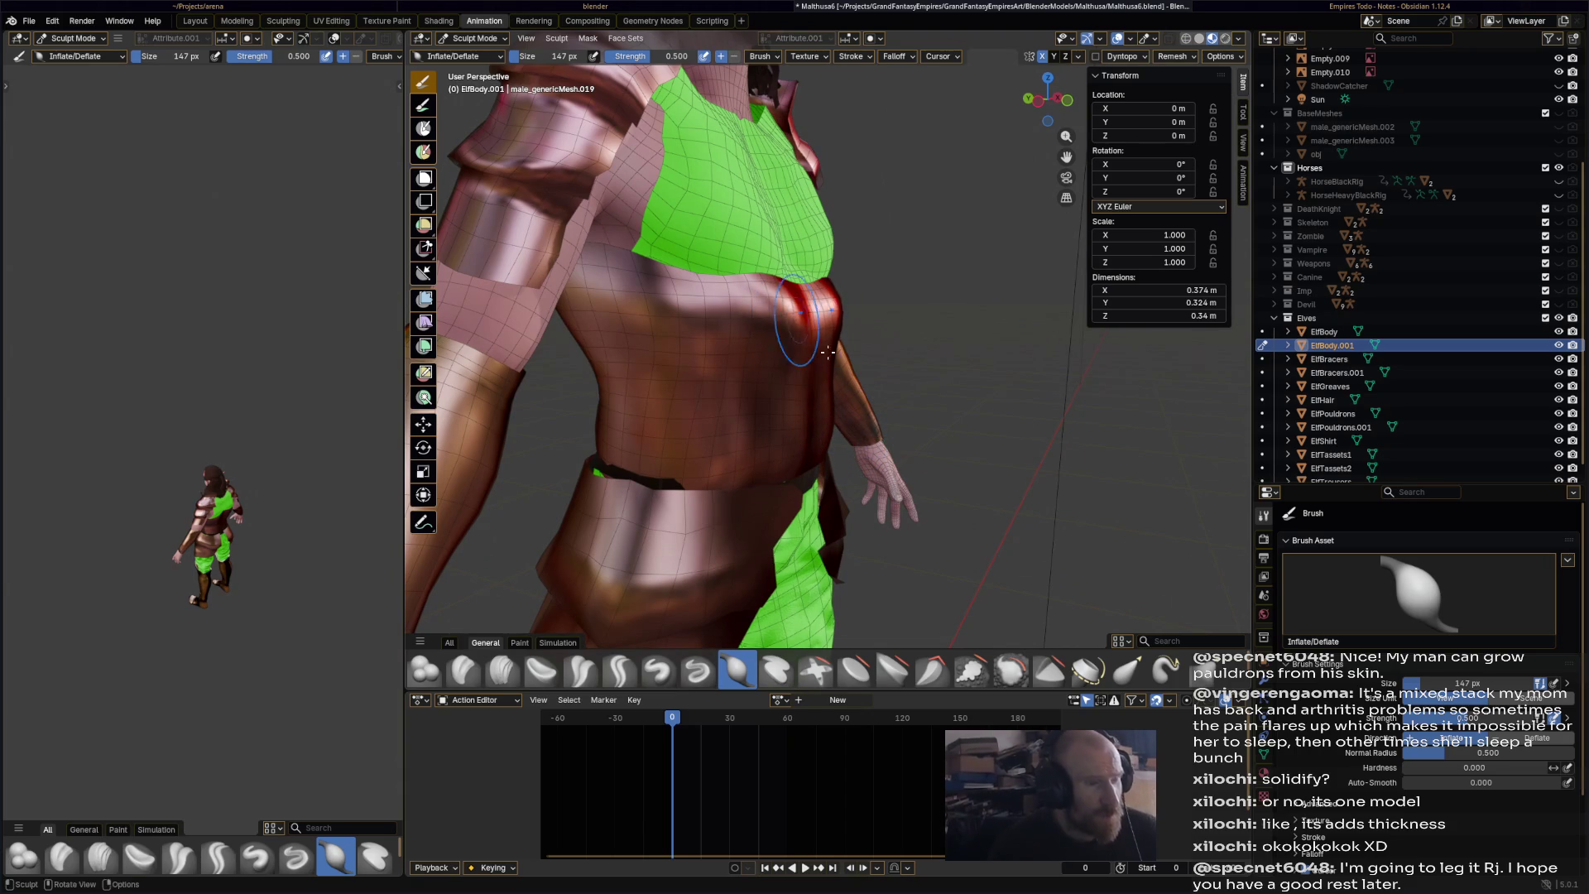
# - Smooth the torso again, check it all round, and save Malthusa6.blend
pyautogui.press('s')
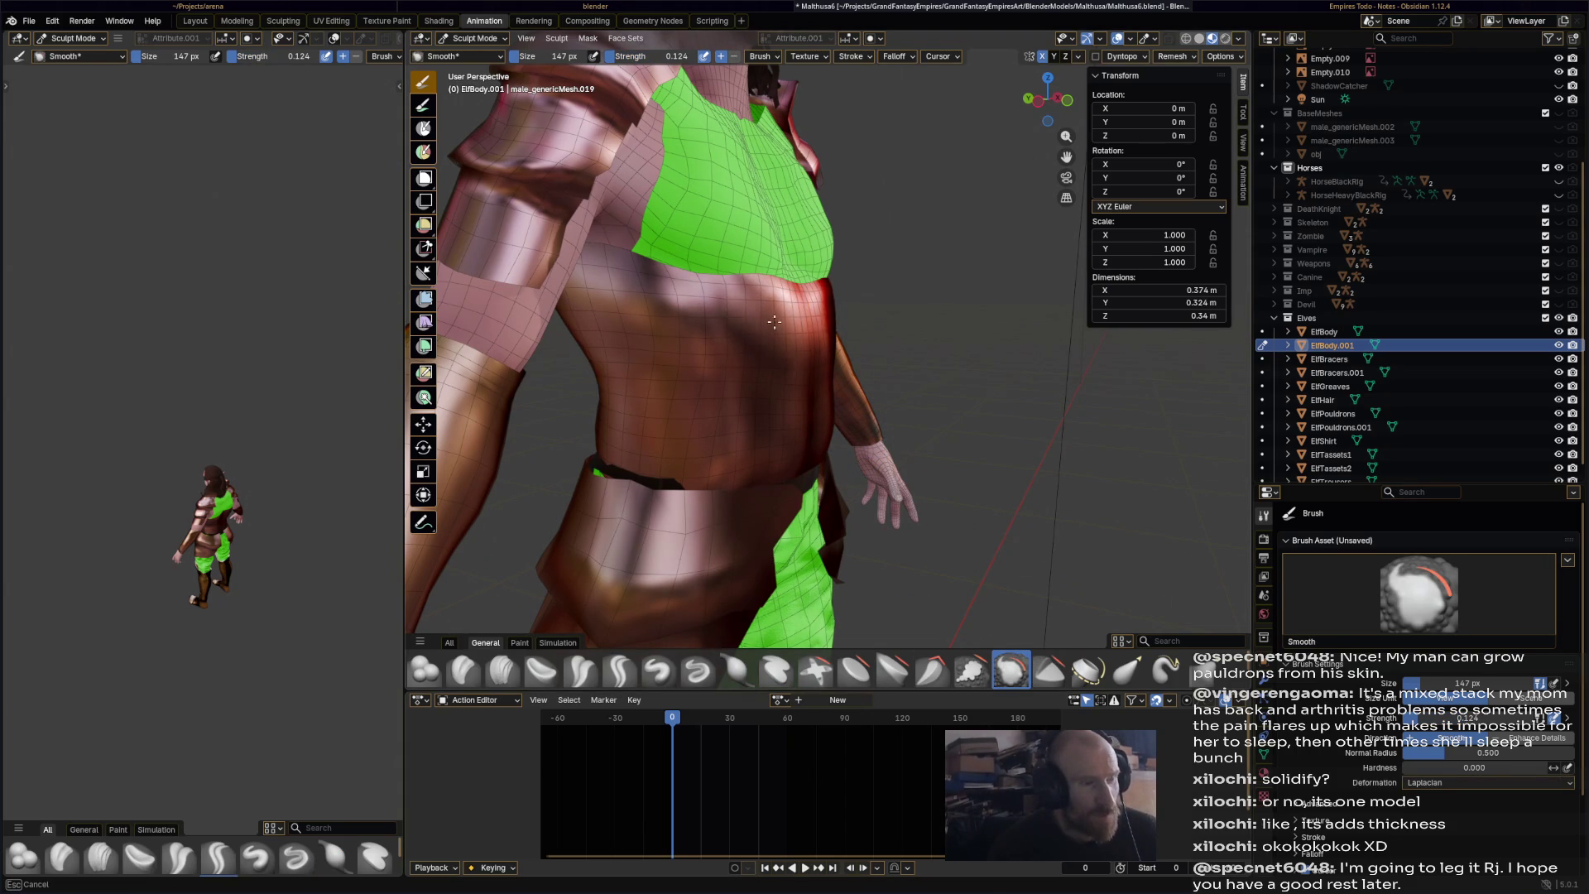
pyautogui.moveTo(753, 448)
pyautogui.mouseDown(button='middle')
pyautogui.moveTo(675, 454)
pyautogui.moveTo(768, 457)
pyautogui.moveTo(702, 366)
pyautogui.mouseUp(button='middle')
pyautogui.scroll(-5, 702, 366)
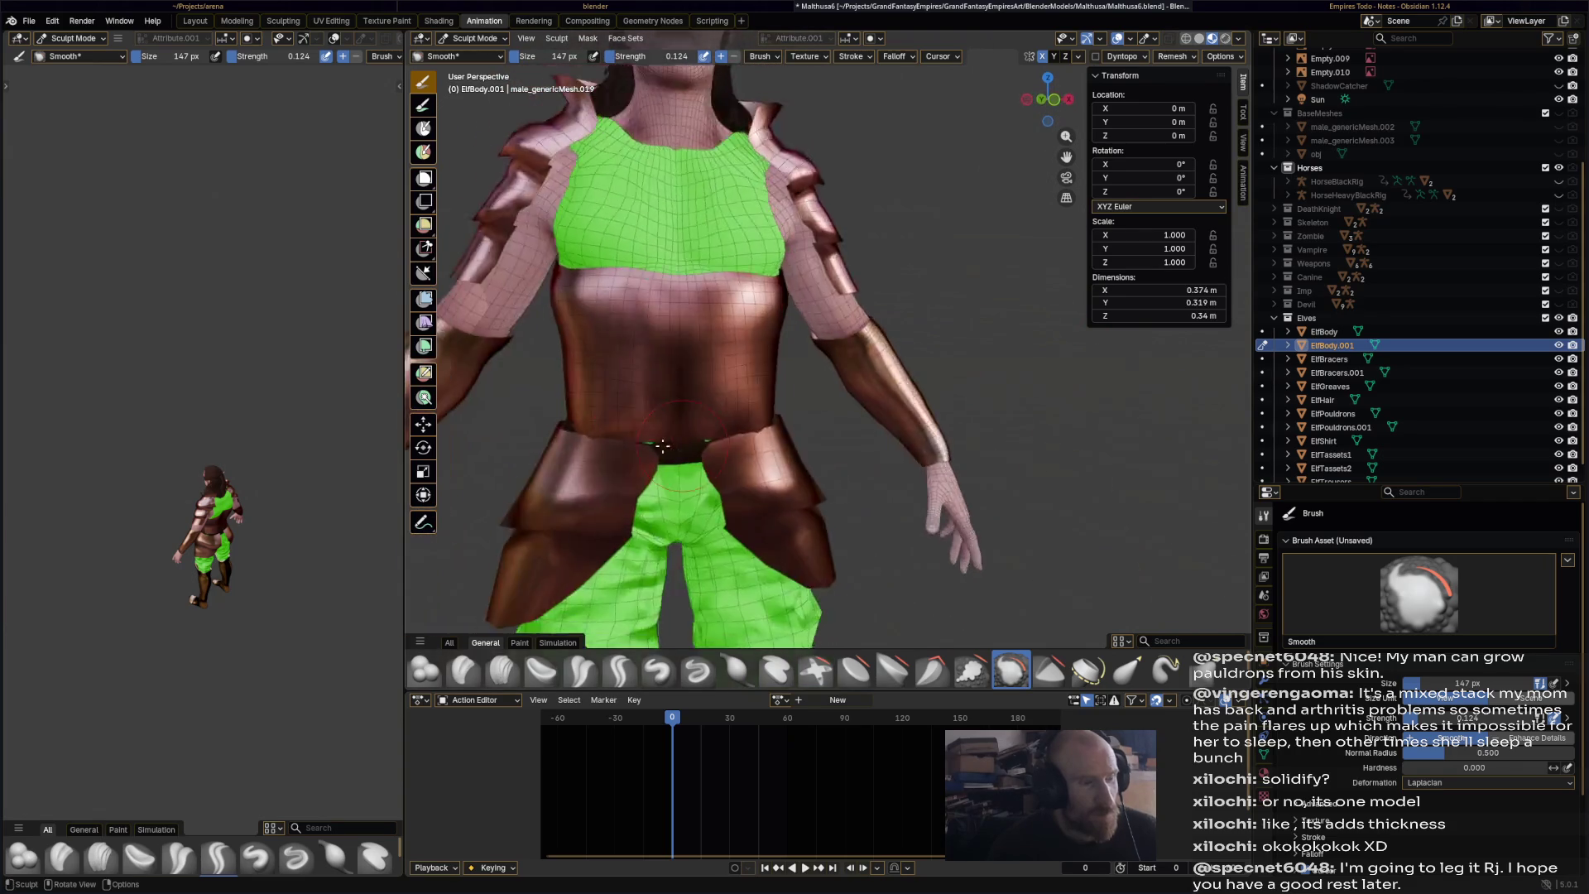
pyautogui.moveTo(793, 407)
pyautogui.mouseDown(button='middle')
pyautogui.moveTo(463, 439)
pyautogui.moveTo(737, 432)
pyautogui.moveTo(691, 409)
pyautogui.moveTo(716, 381)
pyautogui.mouseUp(button='middle')
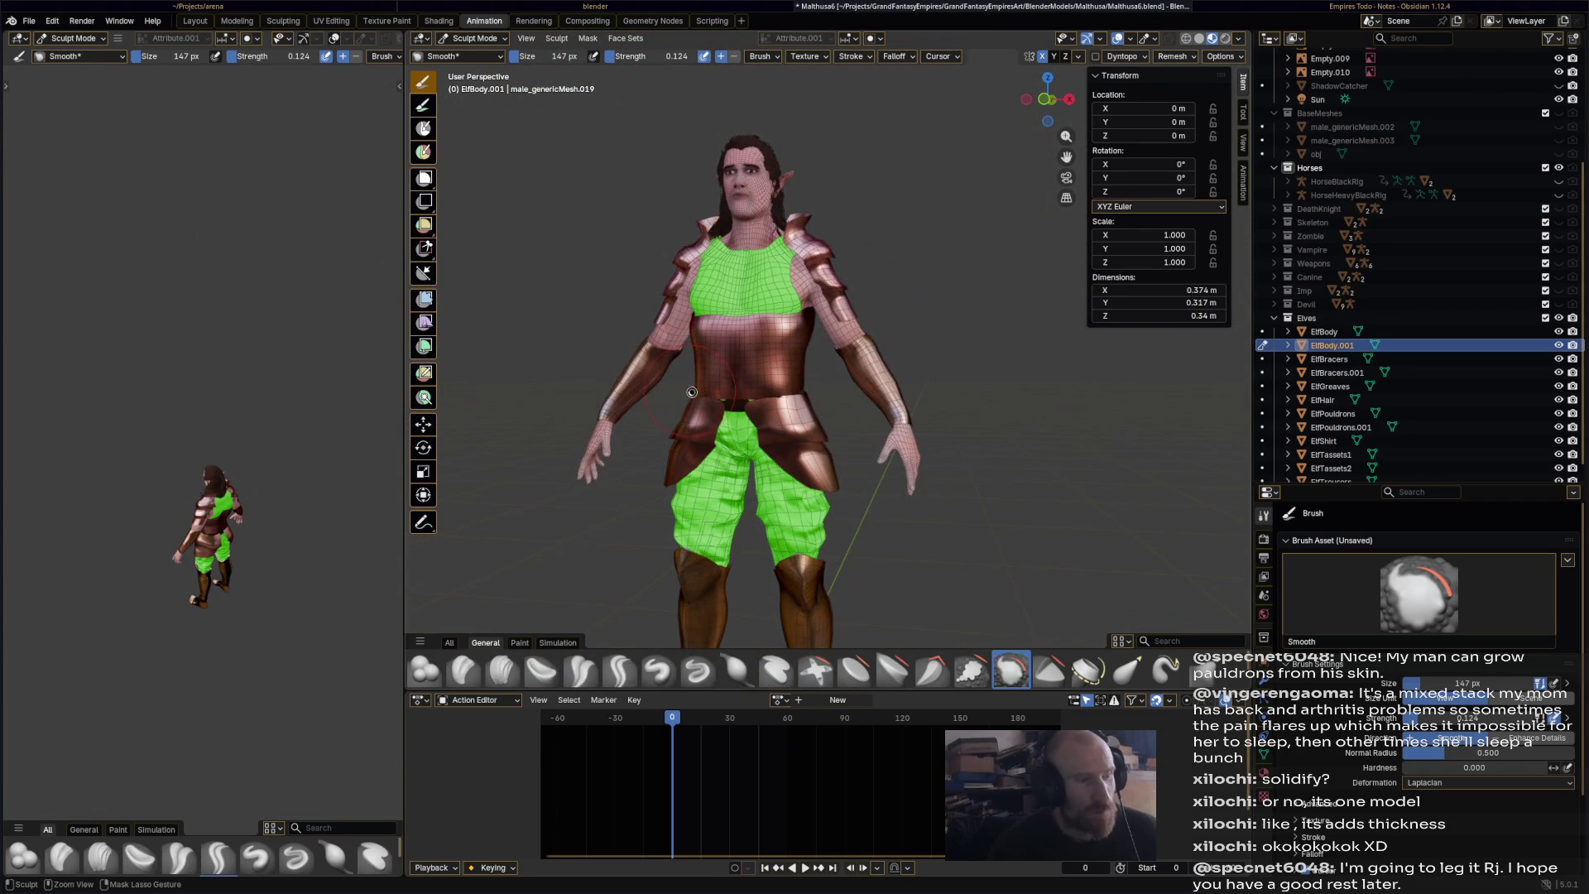
pyautogui.hotkey('ctrl', 's')
# - Inspect the elf's back and side, then pick the Elastic Grab brush
pyautogui.scroll(4, 827, 413)
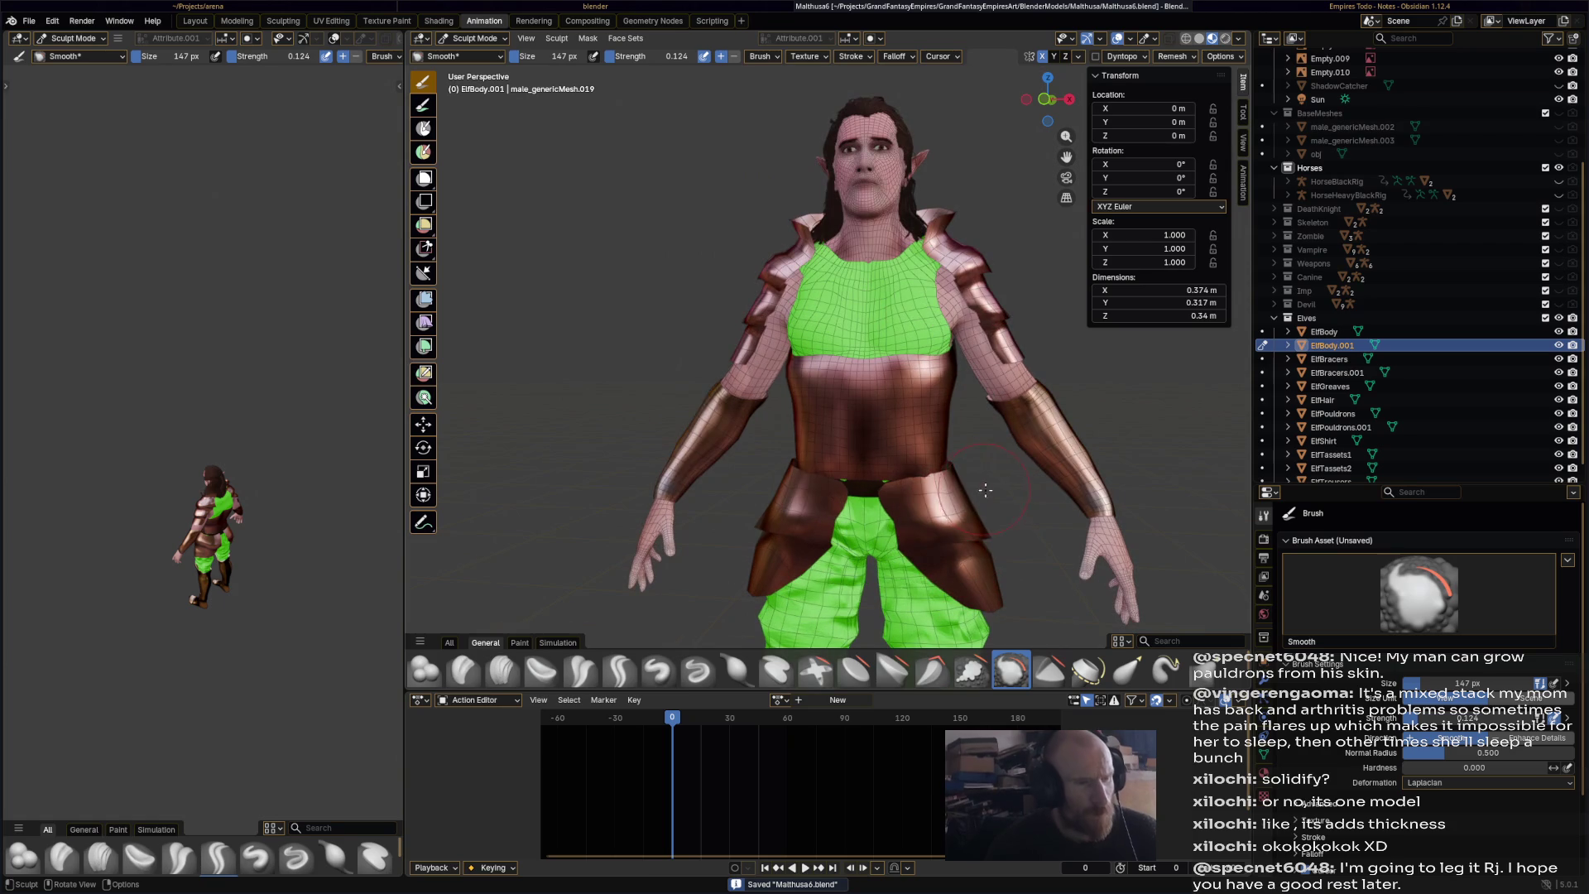
pyautogui.moveTo(941, 493)
pyautogui.mouseDown(button='middle')
pyautogui.moveTo(1013, 457)
pyautogui.moveTo(576, 457)
pyautogui.moveTo(672, 458)
pyautogui.mouseUp(button='middle')
pyautogui.scroll(5, 860, 423)
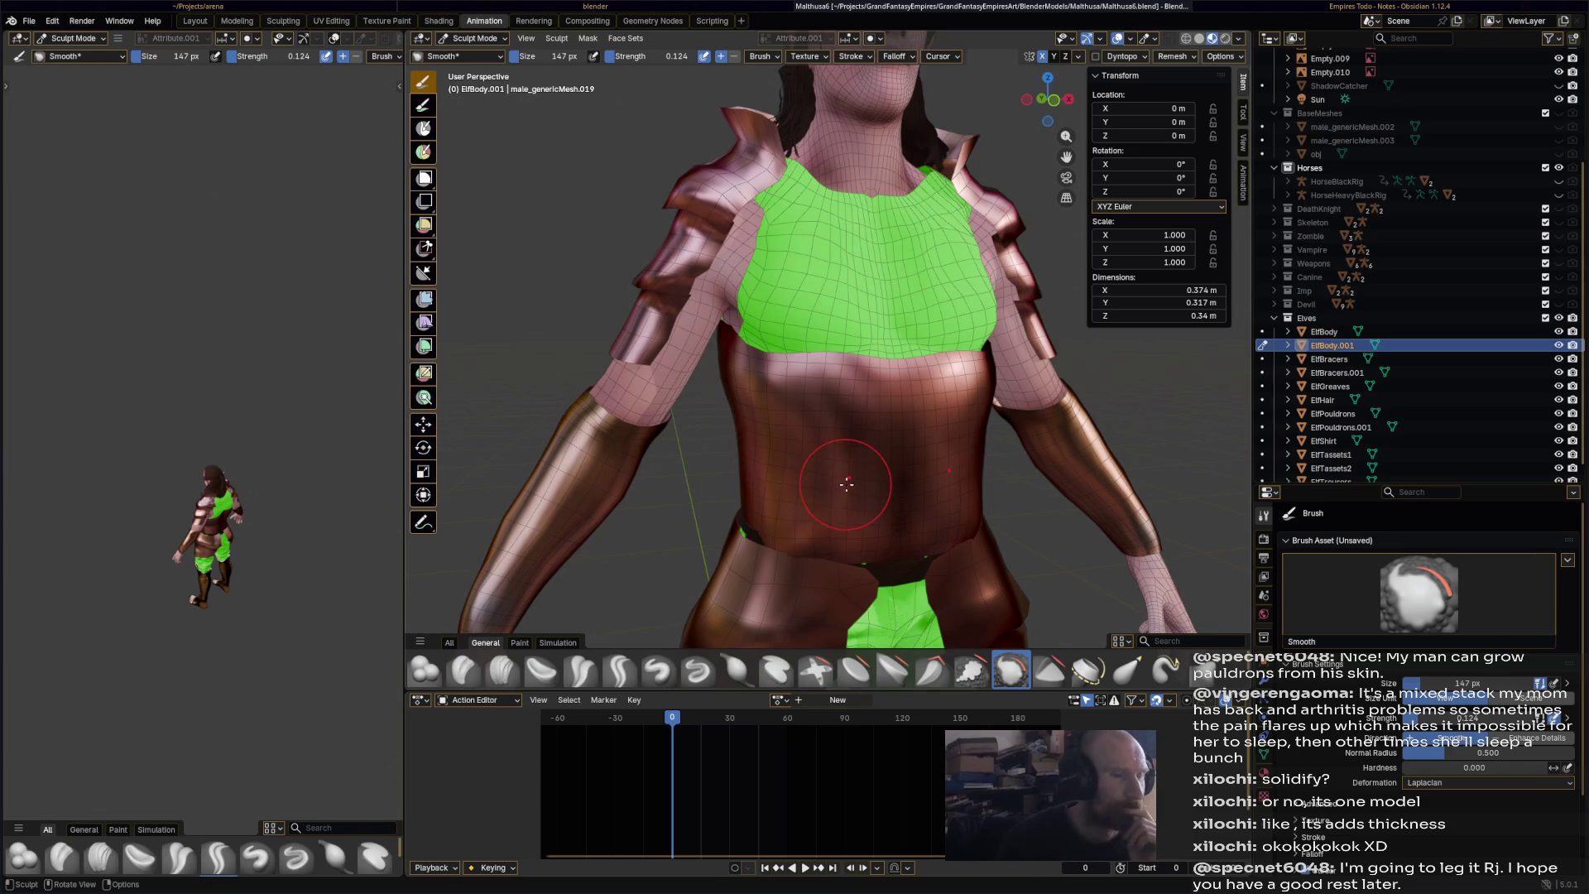
pyautogui.moveTo(832, 451); pyautogui.dragTo(1101, 513, button='middle')
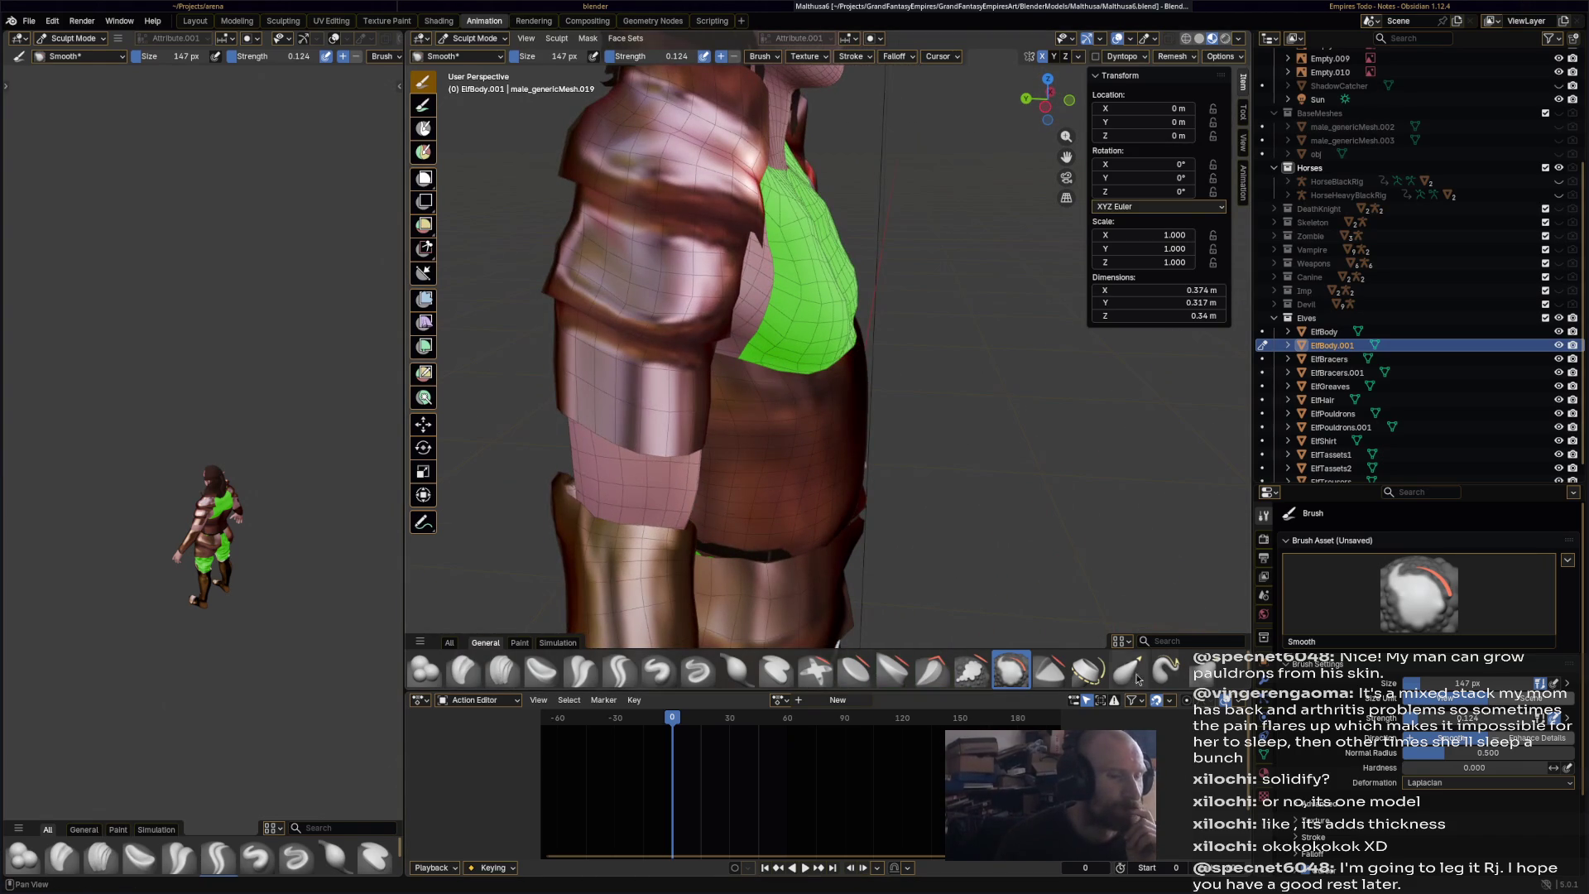
pyautogui.click(1140, 677)
pyautogui.moveTo(857, 362); pyautogui.dragTo(798, 383, button='middle')
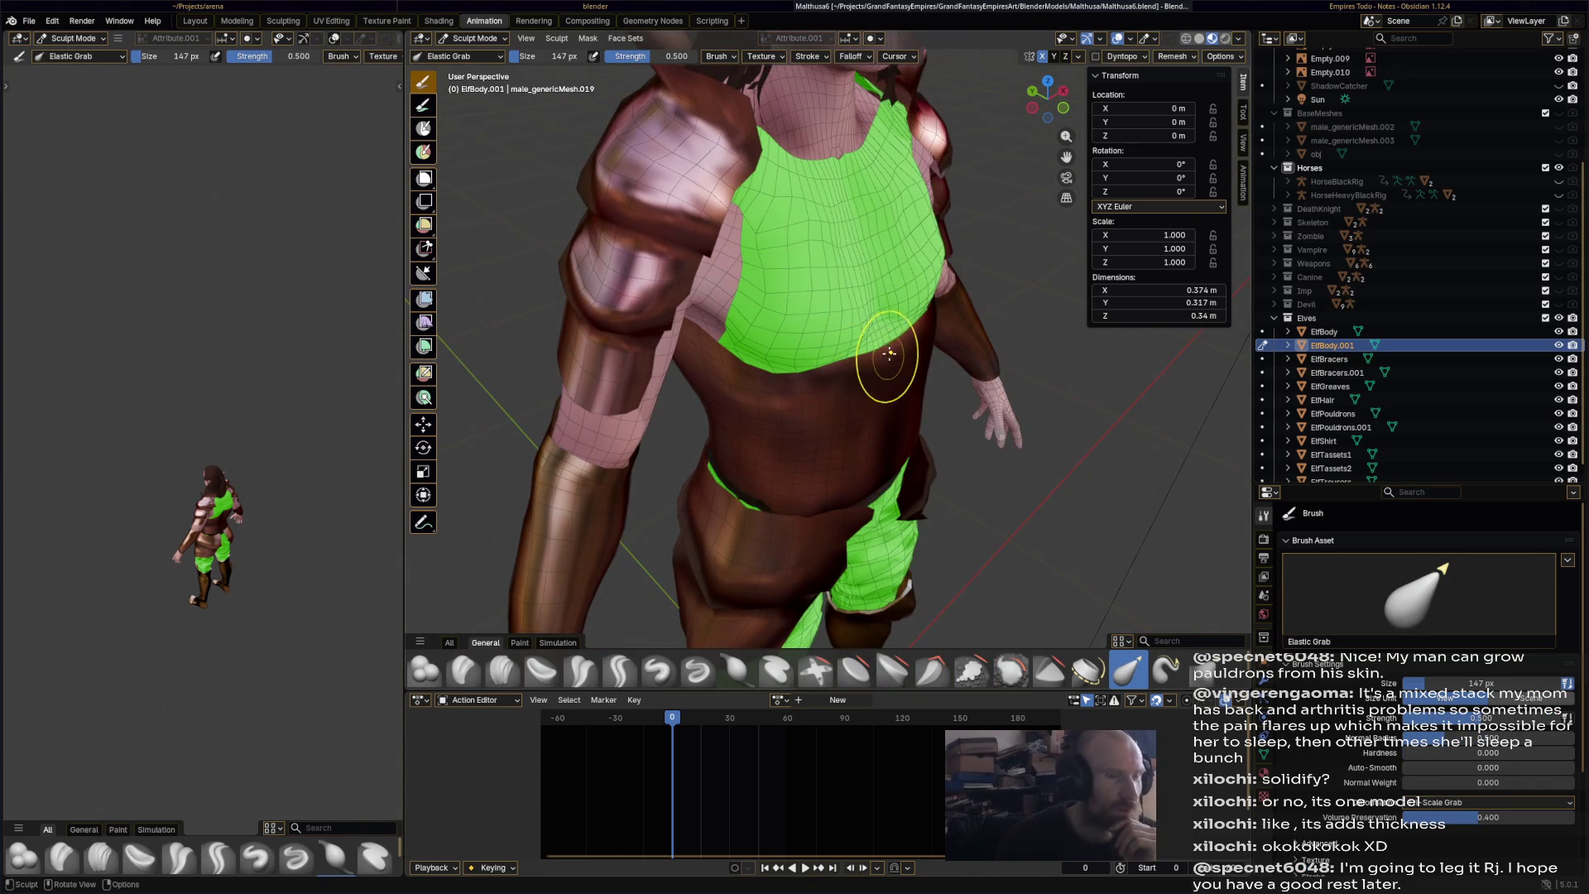
# - Pull the breastplate's upper edge into a point on the chest with Elastic Grab
pyautogui.moveTo(886, 339)
pyautogui.mouseDown()
pyautogui.moveTo(979, 426)
pyautogui.moveTo(960, 389)
pyautogui.mouseUp()
pyautogui.moveTo(960, 389); pyautogui.dragTo(873, 373, button='middle')
pyautogui.moveTo(884, 380); pyautogui.dragTo(838, 37)
pyautogui.moveTo(956, 339); pyautogui.dragTo(944, 308)
pyautogui.moveTo(940, 306)
pyautogui.mouseDown(button='middle')
pyautogui.moveTo(928, 318)
pyautogui.moveTo(975, 365)
pyautogui.moveTo(1017, 372)
pyautogui.moveTo(1043, 339)
pyautogui.mouseUp(button='middle')
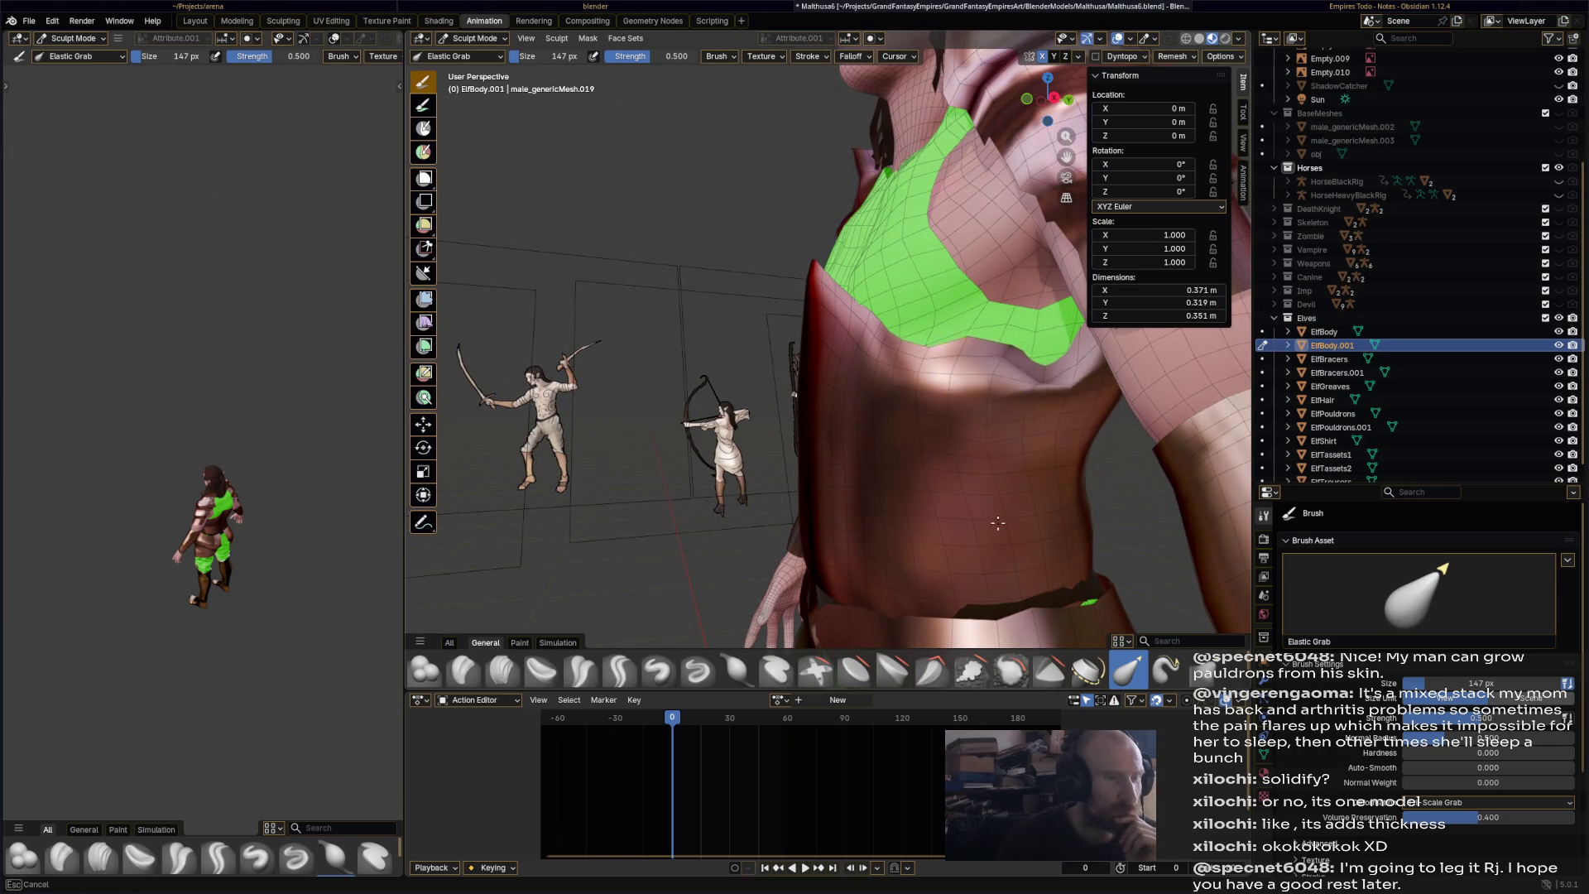
pyautogui.keyDown('ctrl'); pyautogui.moveTo(998, 515); pyautogui.dragTo(997, 494, button='middle'); pyautogui.keyUp('ctrl')
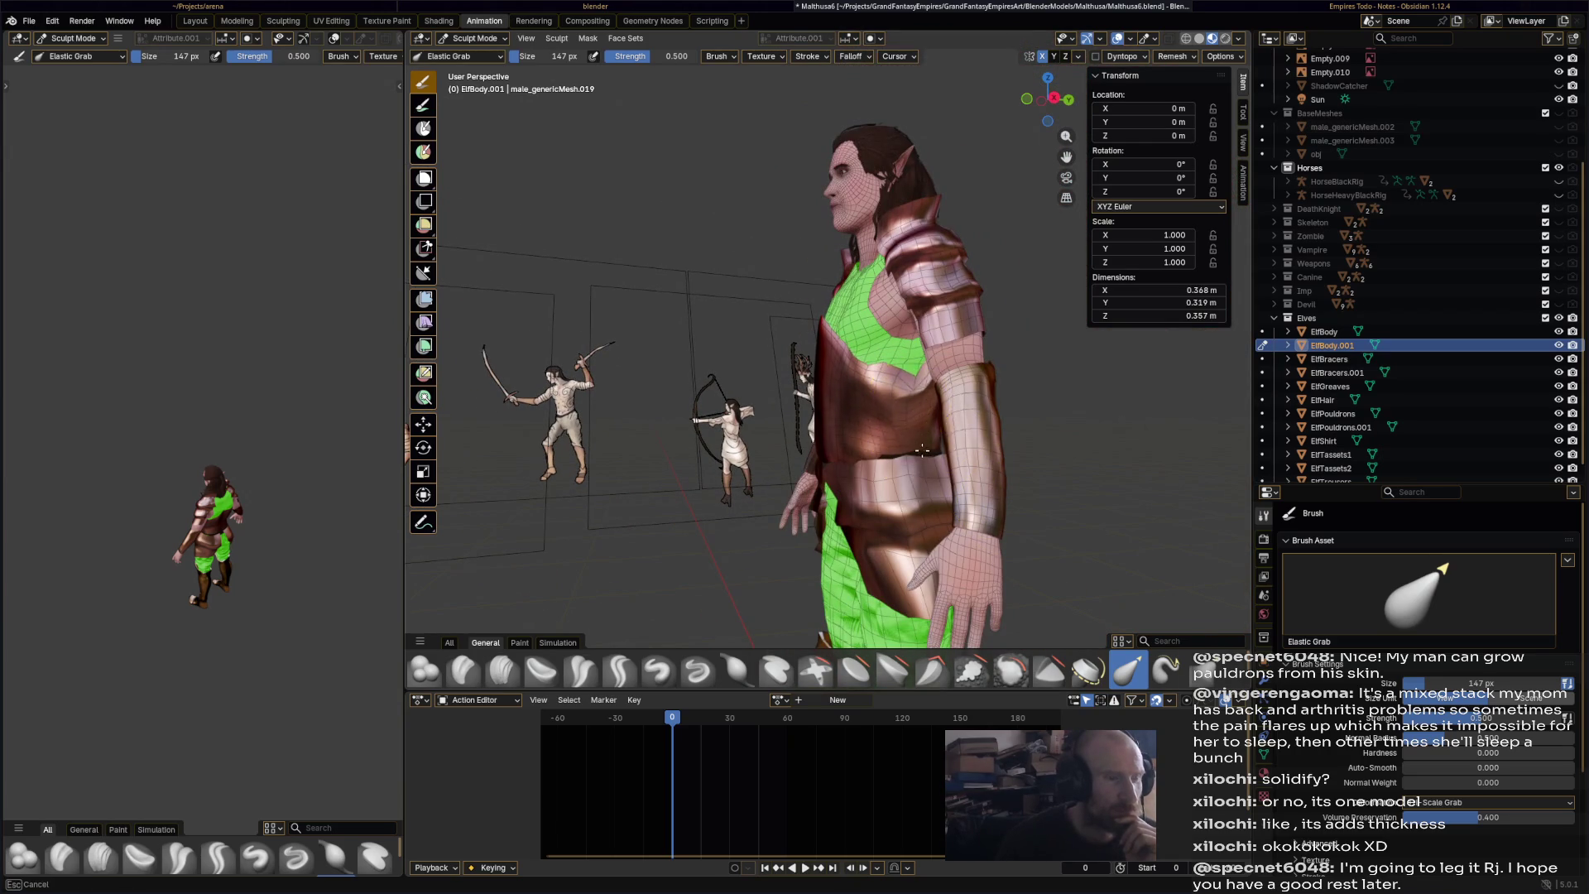
pyautogui.moveTo(927, 406); pyautogui.dragTo(957, 407, button='middle')
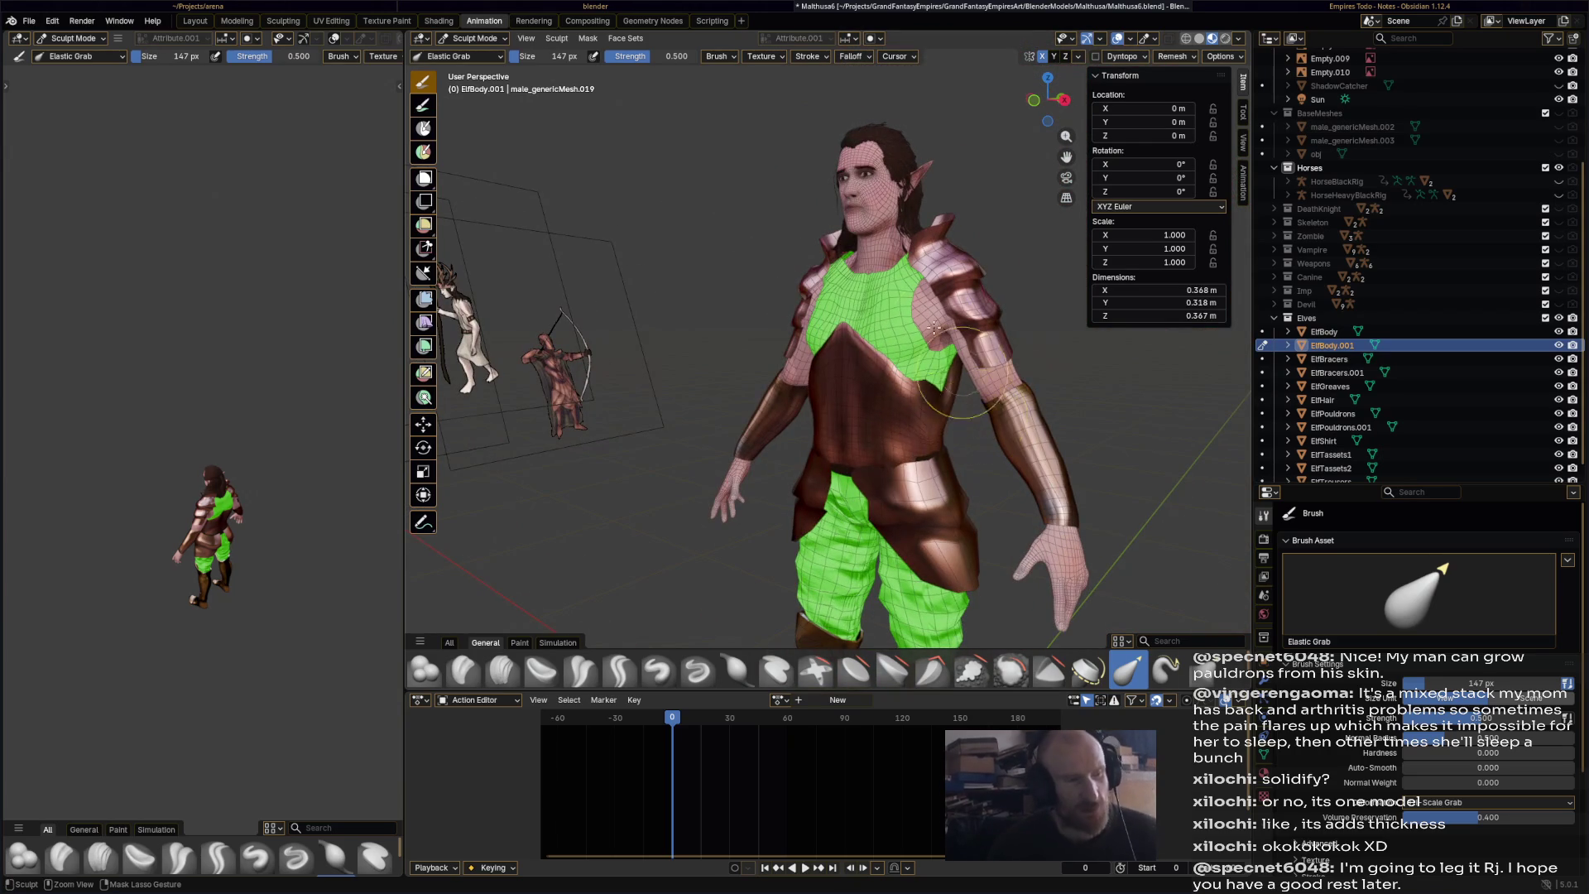
pyautogui.moveTo(980, 439)
pyautogui.mouseDown(button='middle')
pyautogui.moveTo(741, 416)
pyautogui.moveTo(894, 381)
pyautogui.moveTo(861, 373)
pyautogui.moveTo(933, 352)
pyautogui.mouseUp(button='middle')
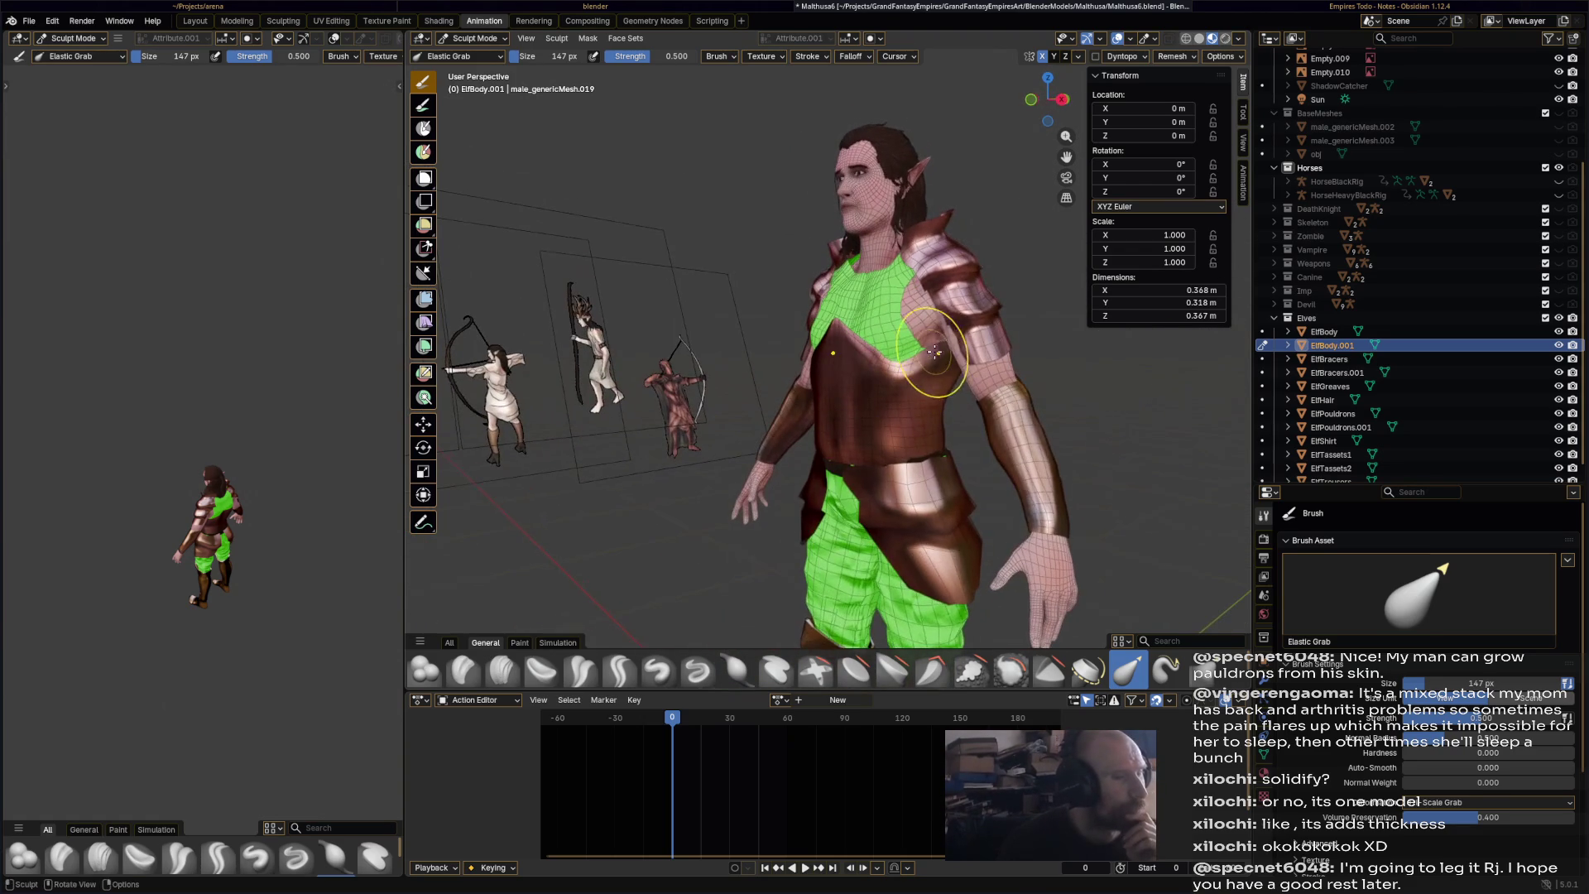
pyautogui.moveTo(937, 346); pyautogui.dragTo(933, 382)
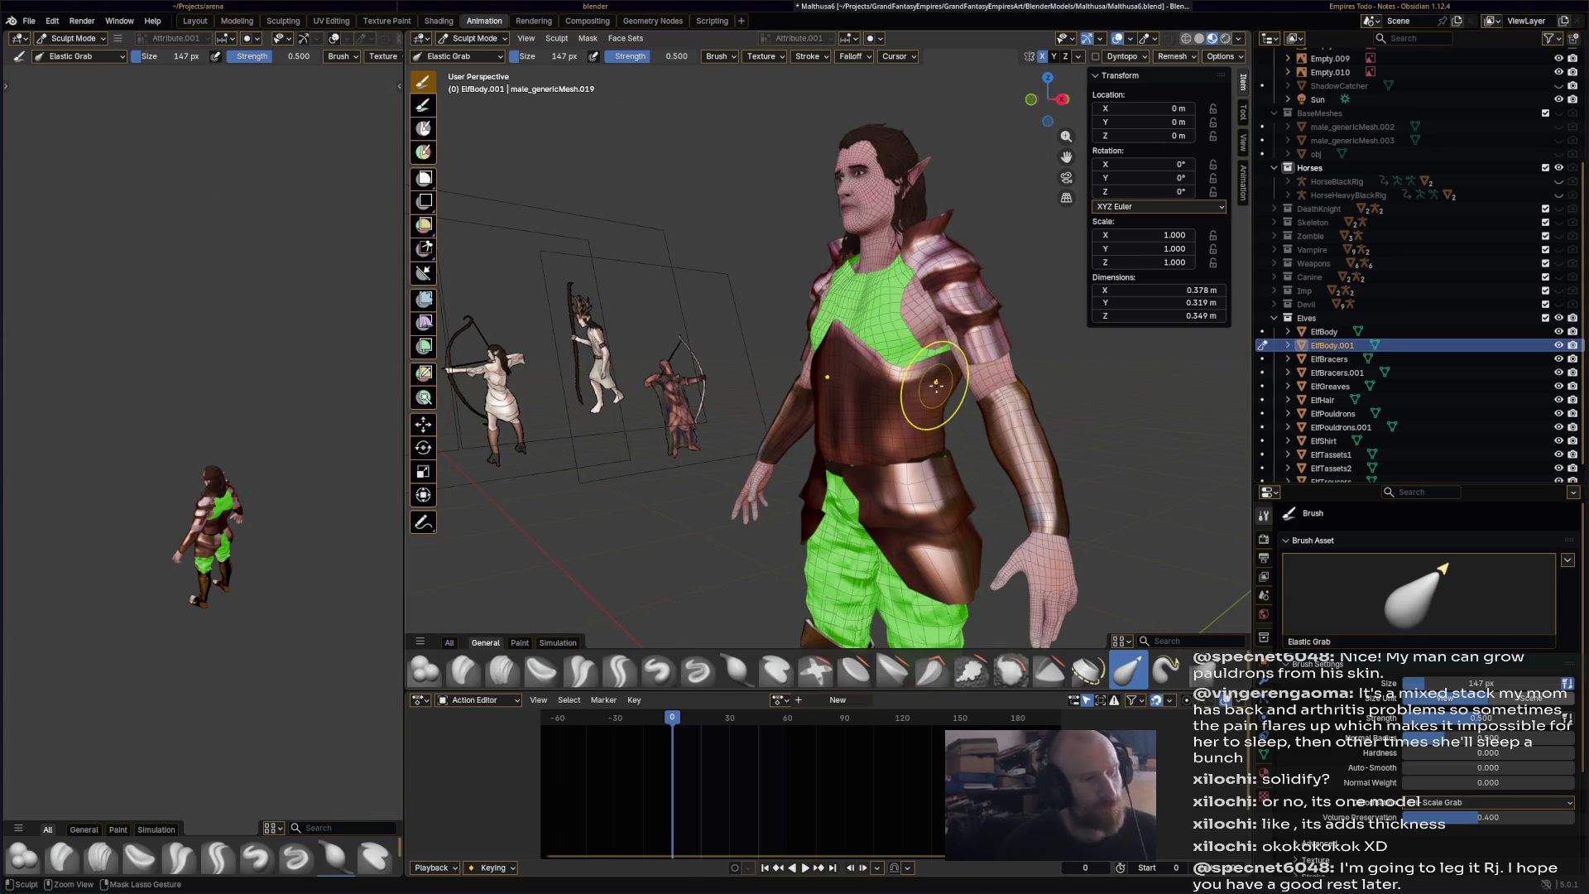
pyautogui.moveTo(975, 406); pyautogui.dragTo(919, 306, button='middle')
pyautogui.scroll(3, 961, 380)
pyautogui.moveTo(884, 500); pyautogui.dragTo(882, 478)
# - Switch to the Grab brush and pull the breastplate's sides up toward the armpits
pyautogui.click(1216, 670)
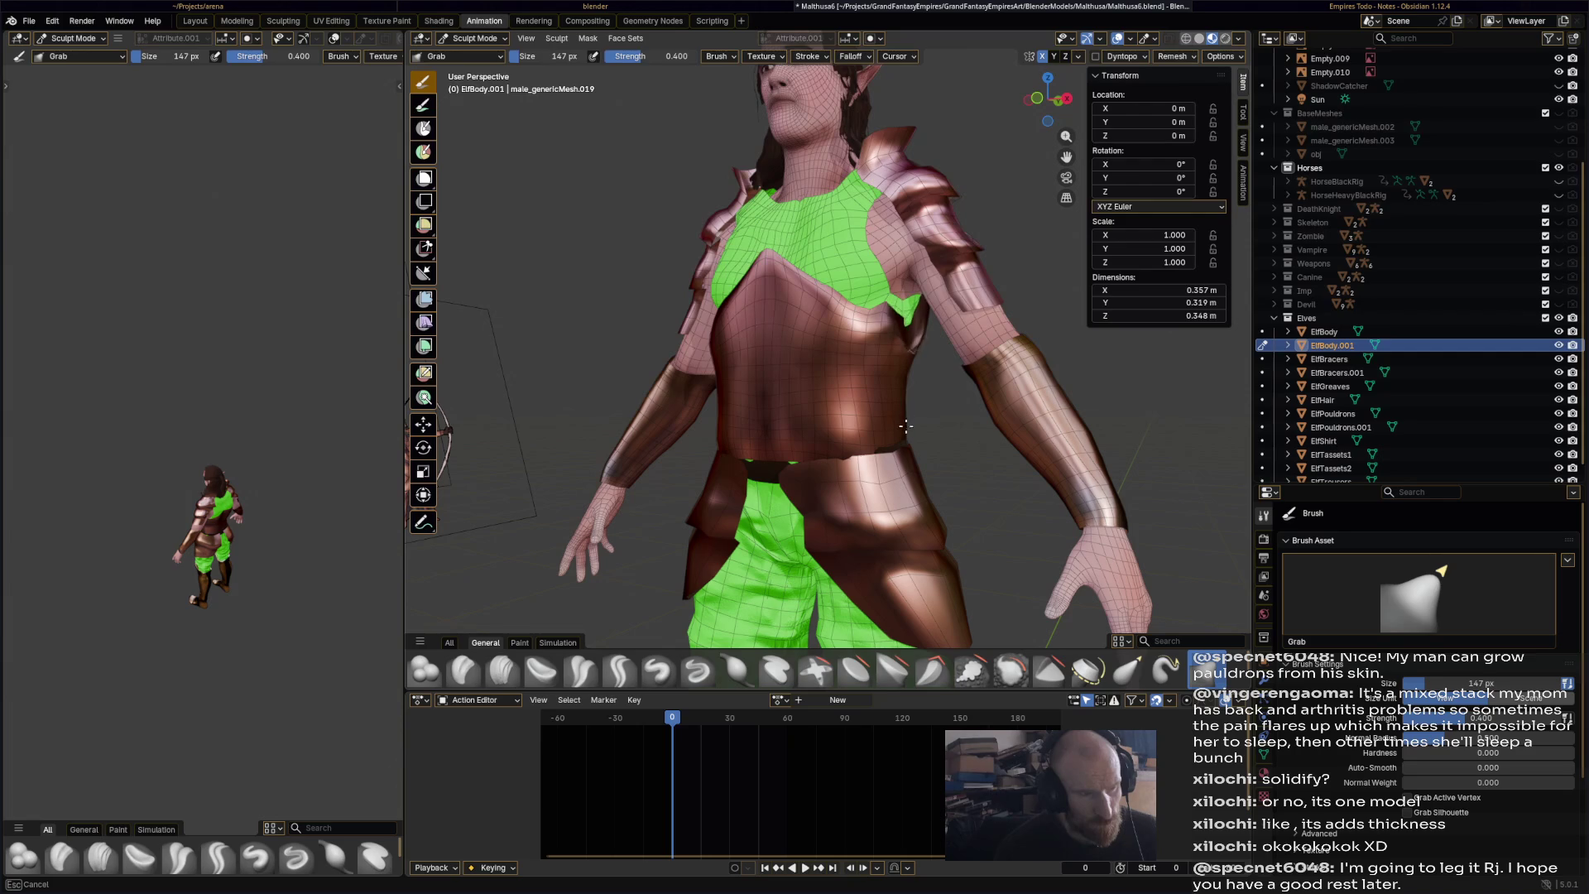
pyautogui.moveTo(919, 316); pyautogui.dragTo(908, 408)
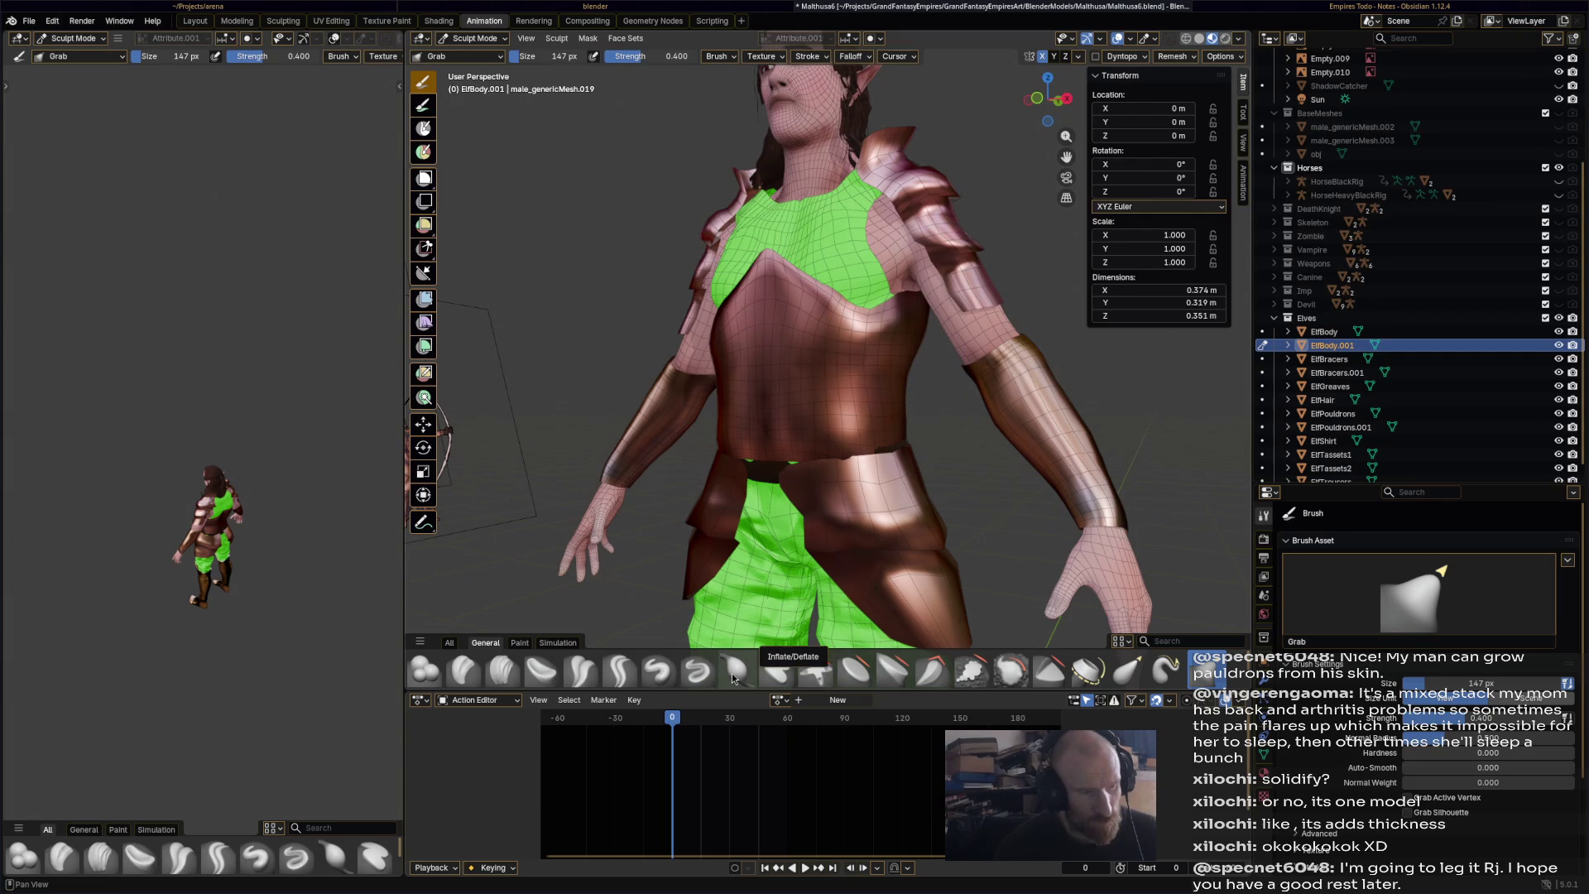
pyautogui.moveTo(922, 412)
pyautogui.mouseDown(button='middle')
pyautogui.moveTo(806, 427)
pyautogui.moveTo(1057, 427)
pyautogui.moveTo(952, 426)
pyautogui.mouseUp(button='middle')
# - In Edit Mode, knife-cut a line across the torso wrap's front to form the chest plate's upper edge
pyautogui.click(475, 38)
pyautogui.click(483, 73)
pyautogui.scroll(3, 745, 331)
pyautogui.moveTo(745, 331)
pyautogui.mouseDown(button='middle')
pyautogui.moveTo(1019, 348)
pyautogui.moveTo(828, 398)
pyautogui.moveTo(549, 507)
pyautogui.mouseUp(button='middle')
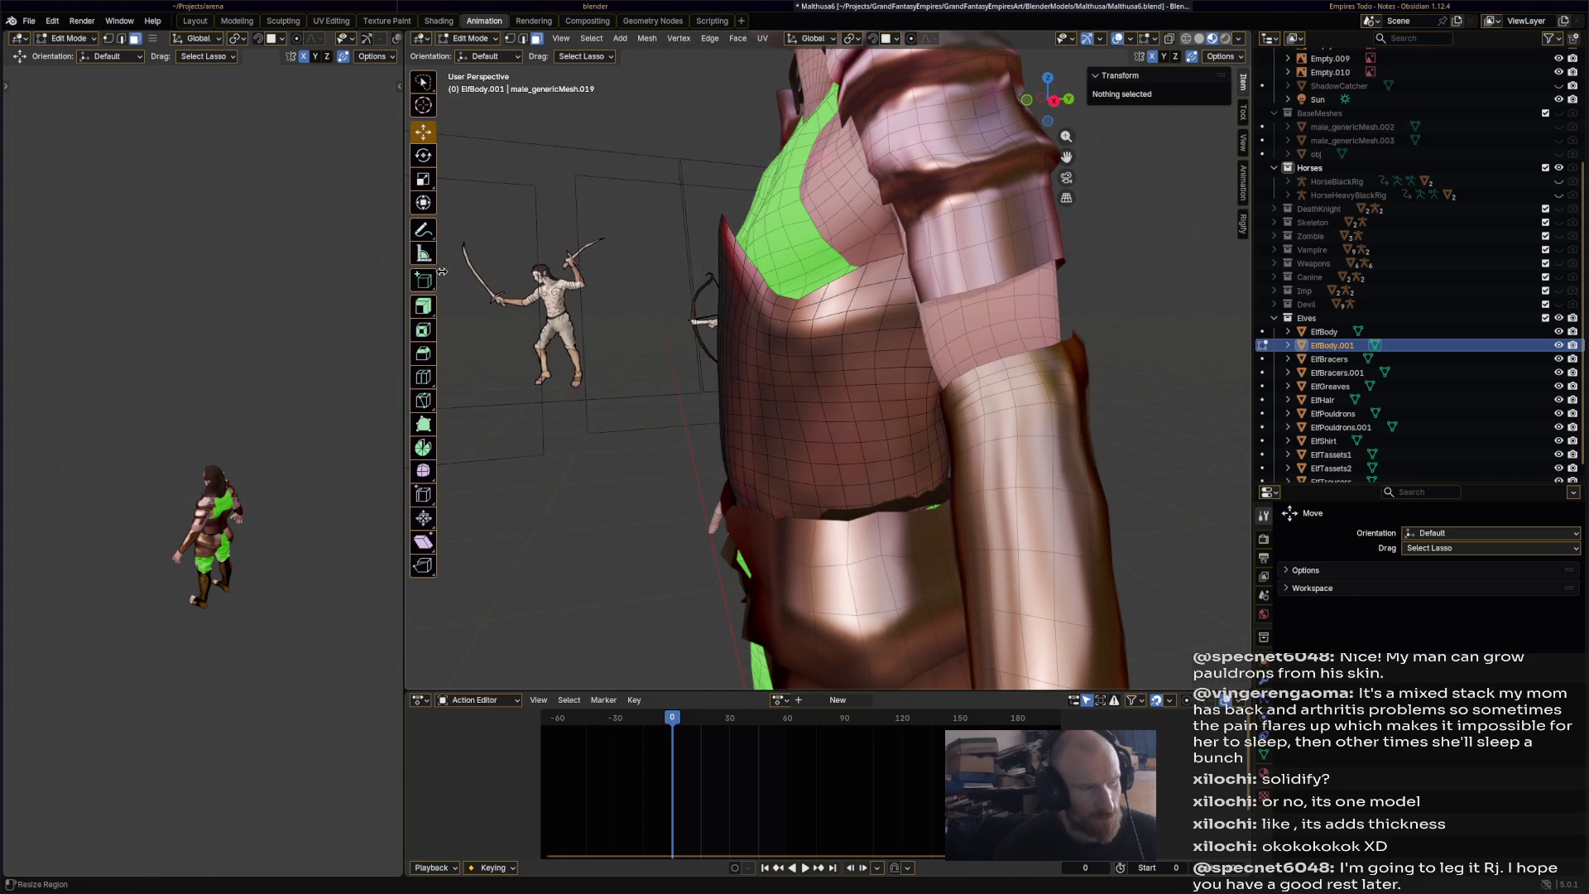
pyautogui.click(423, 401)
pyautogui.moveTo(807, 292)
pyautogui.mouseDown(button='middle')
pyautogui.moveTo(730, 307)
pyautogui.moveTo(799, 339)
pyautogui.moveTo(861, 331)
pyautogui.moveTo(887, 319)
pyautogui.moveTo(888, 265)
pyautogui.mouseUp(button='middle')
pyautogui.click(730, 306)
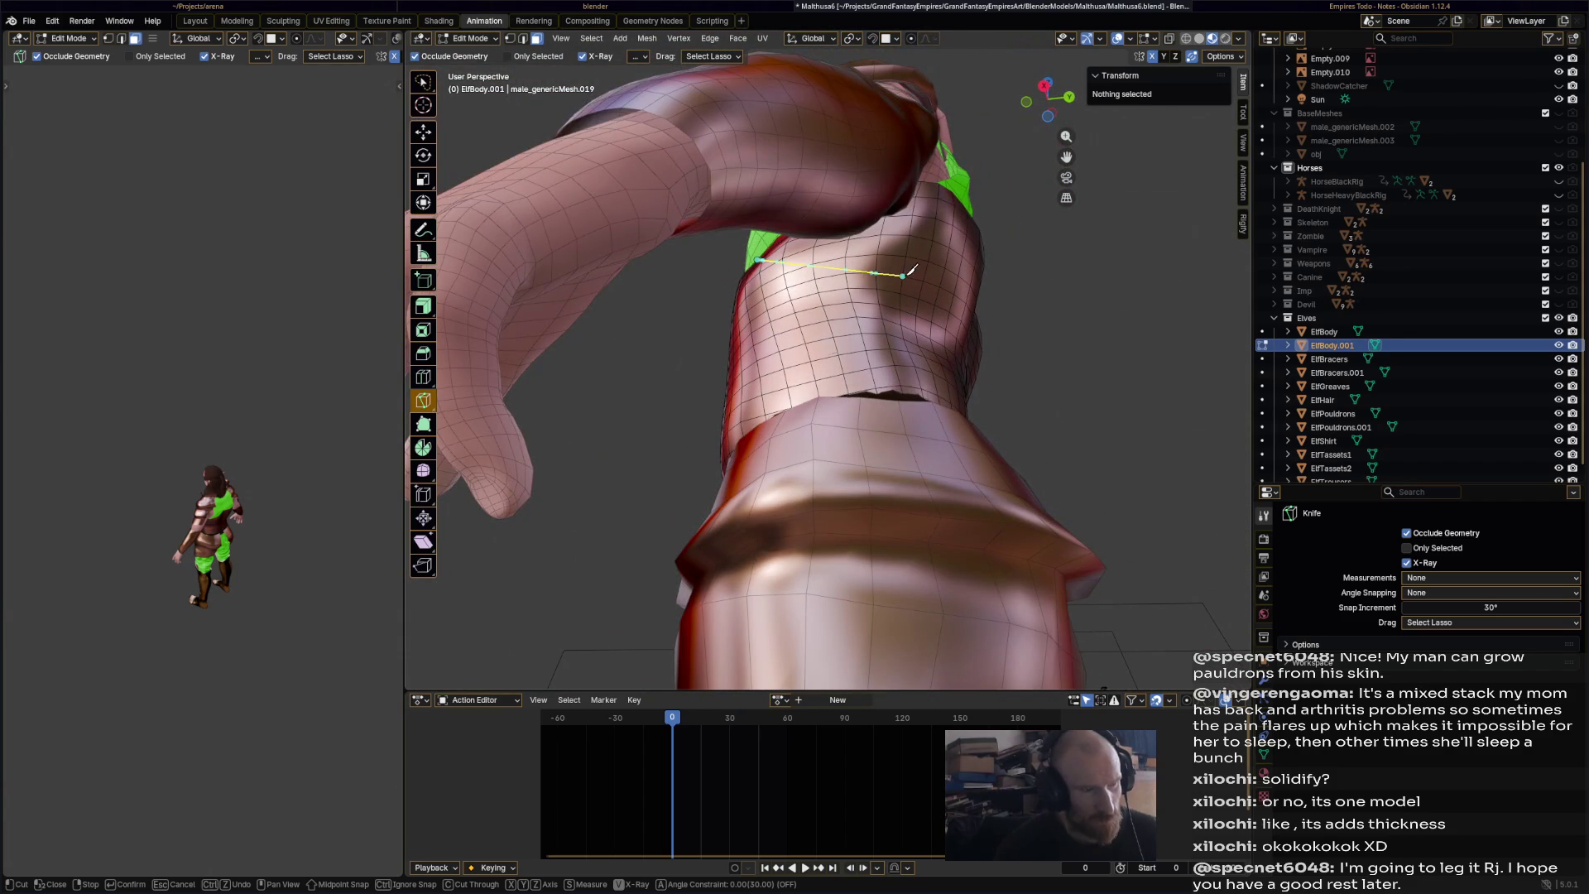
pyautogui.moveTo(989, 312)
pyautogui.mouseDown(button='middle')
pyautogui.moveTo(892, 415)
pyautogui.moveTo(1024, 420)
pyautogui.mouseUp(button='middle')
pyautogui.press('Return')
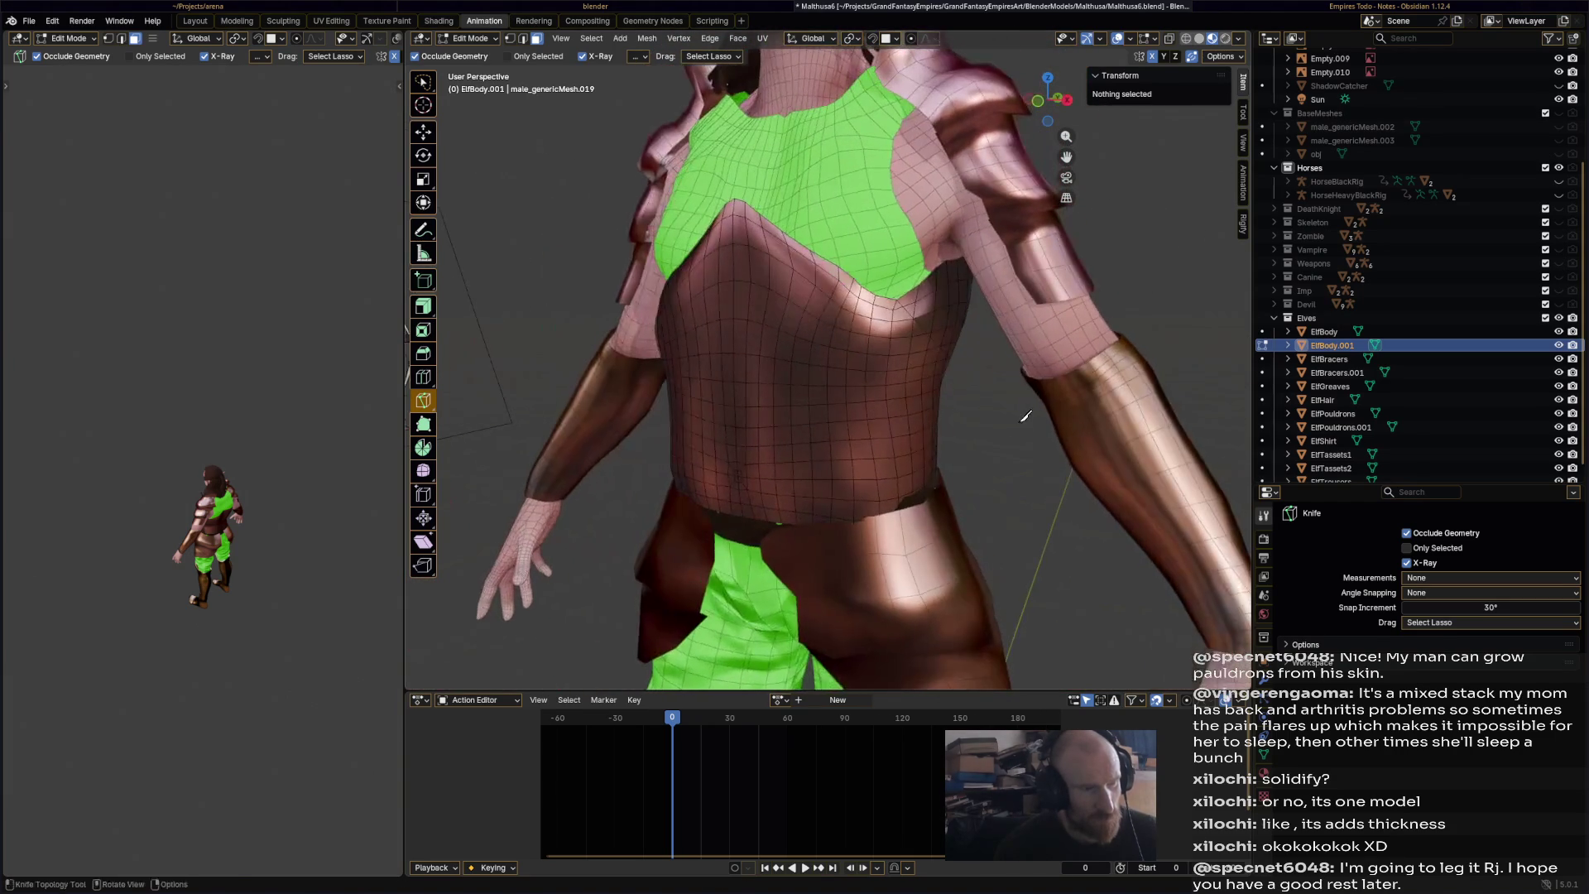
# - Save the file as Malthusa6.blend
pyautogui.hotkey('ctrl', 's')
pyautogui.click(472, 42)
pyautogui.click(472, 43)
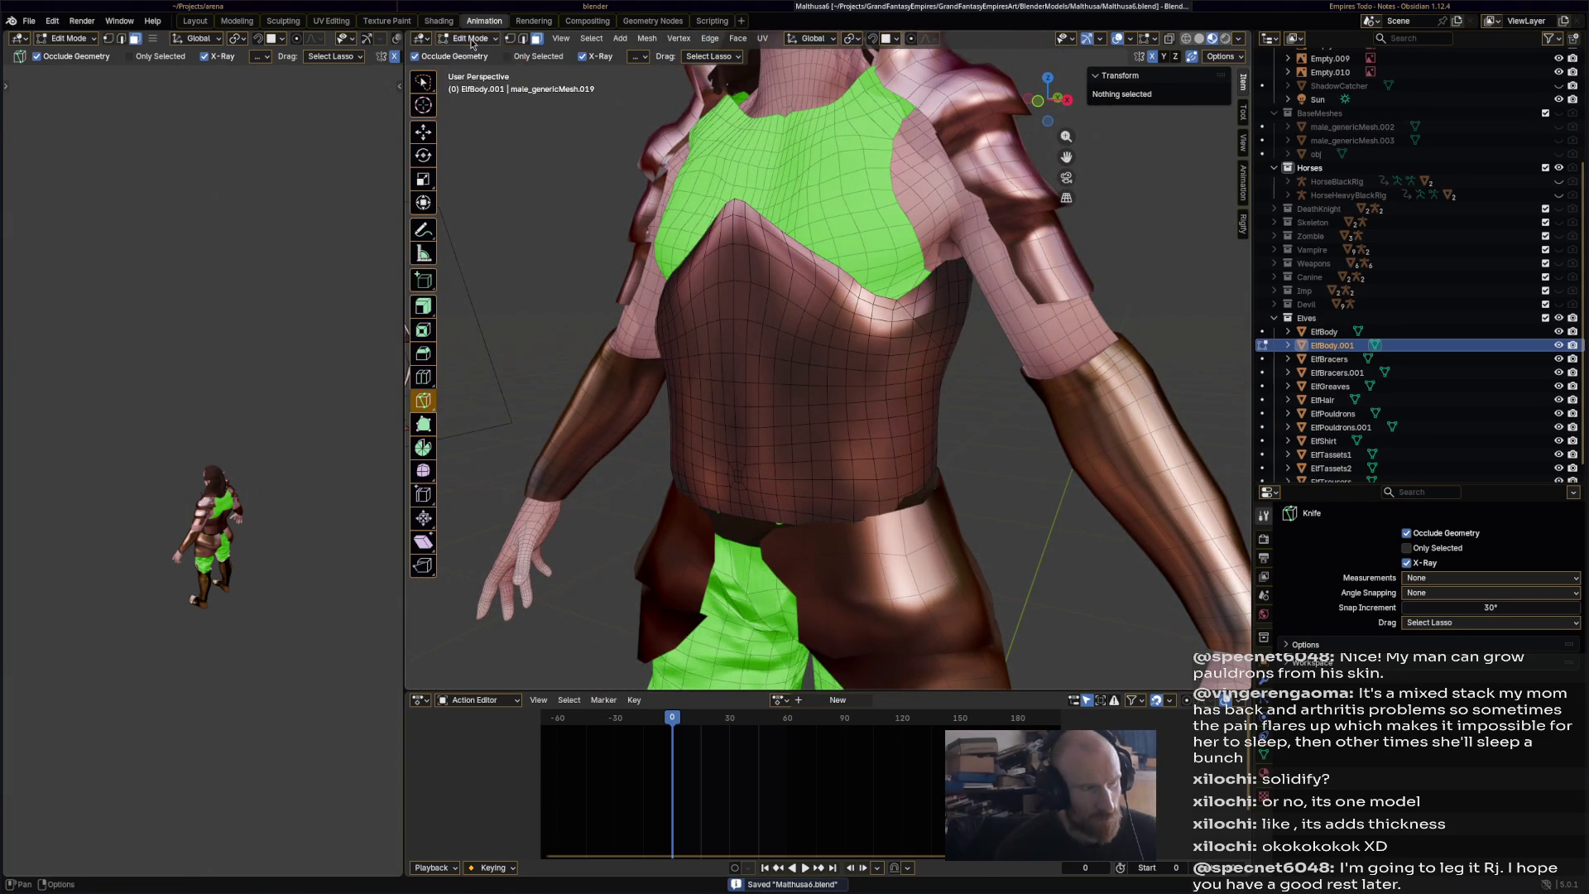
# - Select the chest-plate island, Symmetrize it +X to -X, then toggle Object and Edit Mode
pyautogui.press('l')
pyautogui.click(647, 38)
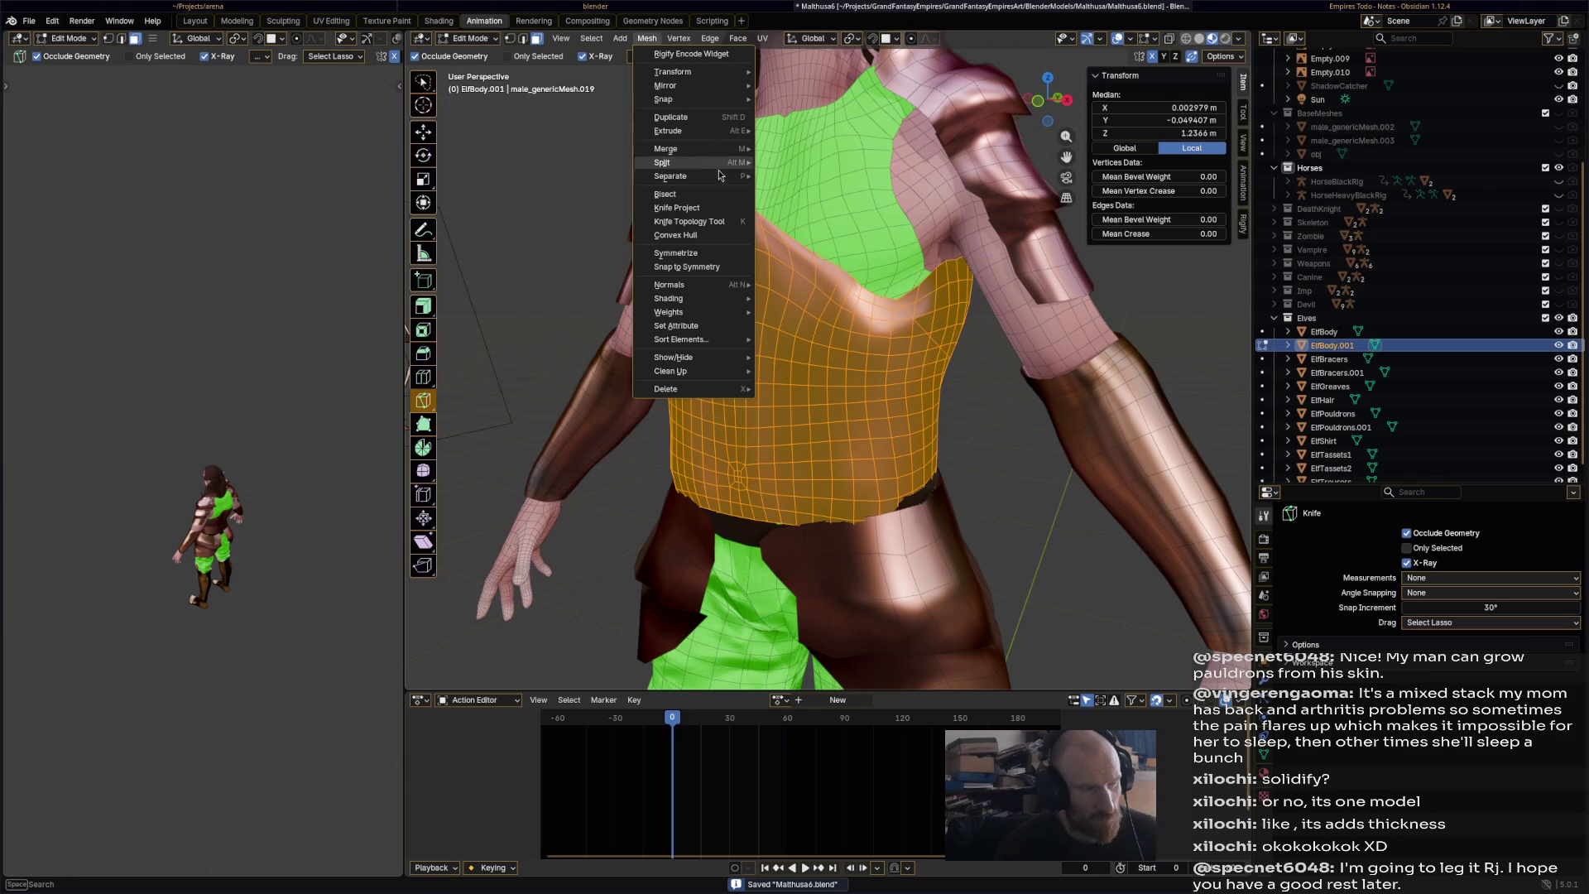
pyautogui.click(726, 252)
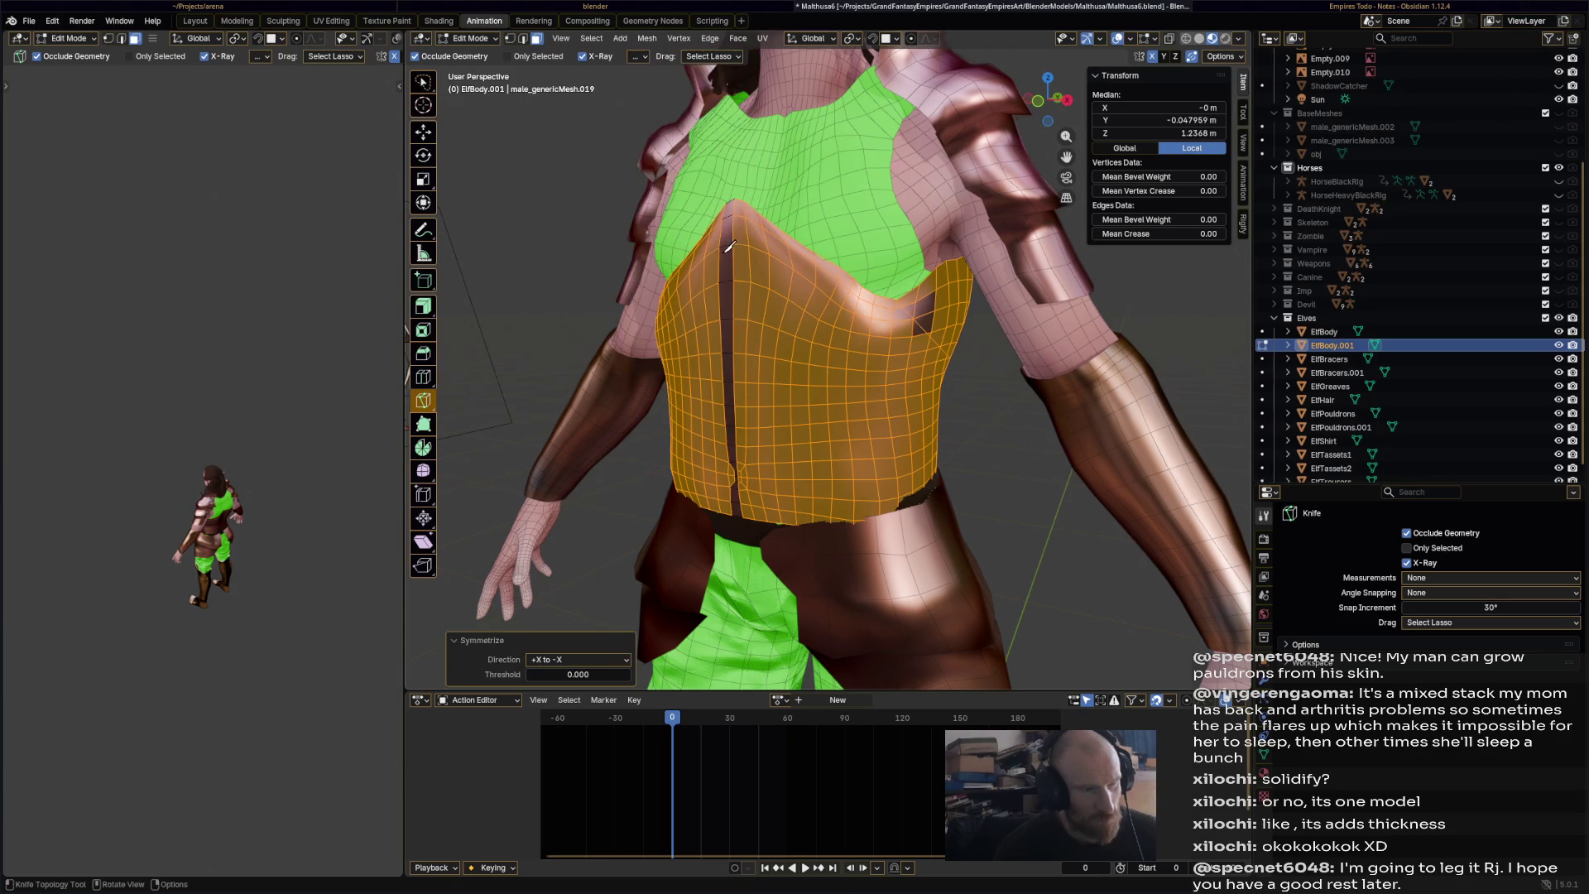
pyautogui.moveTo(706, 250); pyautogui.dragTo(1052, 240, button='middle')
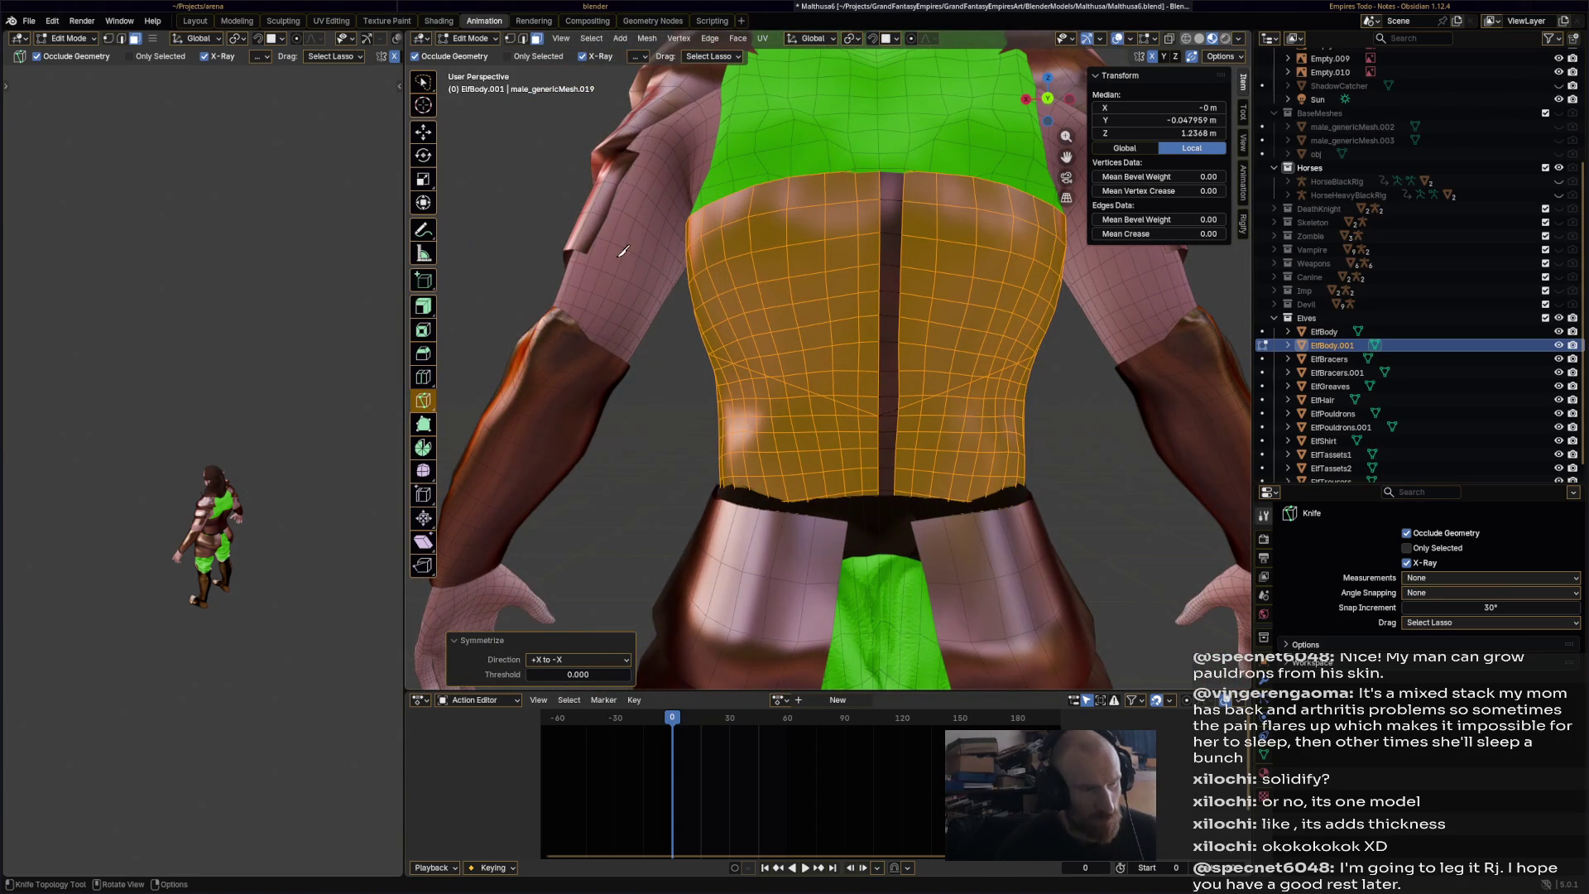
pyautogui.click(469, 38)
pyautogui.click(472, 51)
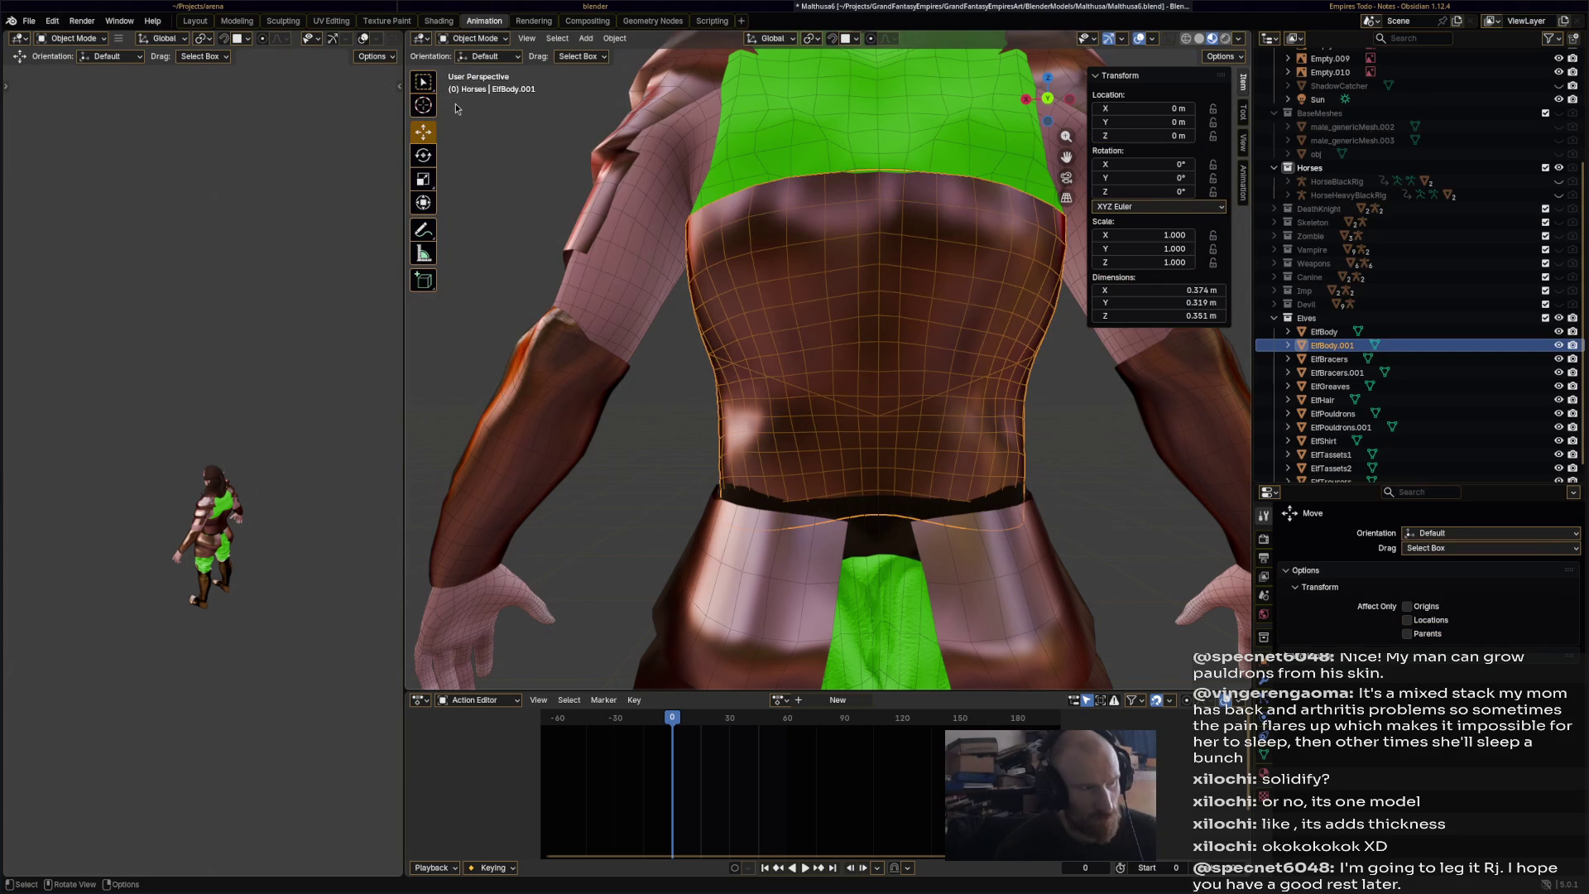
pyautogui.click(469, 38)
pyautogui.click(476, 72)
pyautogui.moveTo(790, 236)
pyautogui.mouseDown(button='middle')
pyautogui.moveTo(915, 251)
pyautogui.moveTo(899, 308)
pyautogui.mouseUp(button='middle')
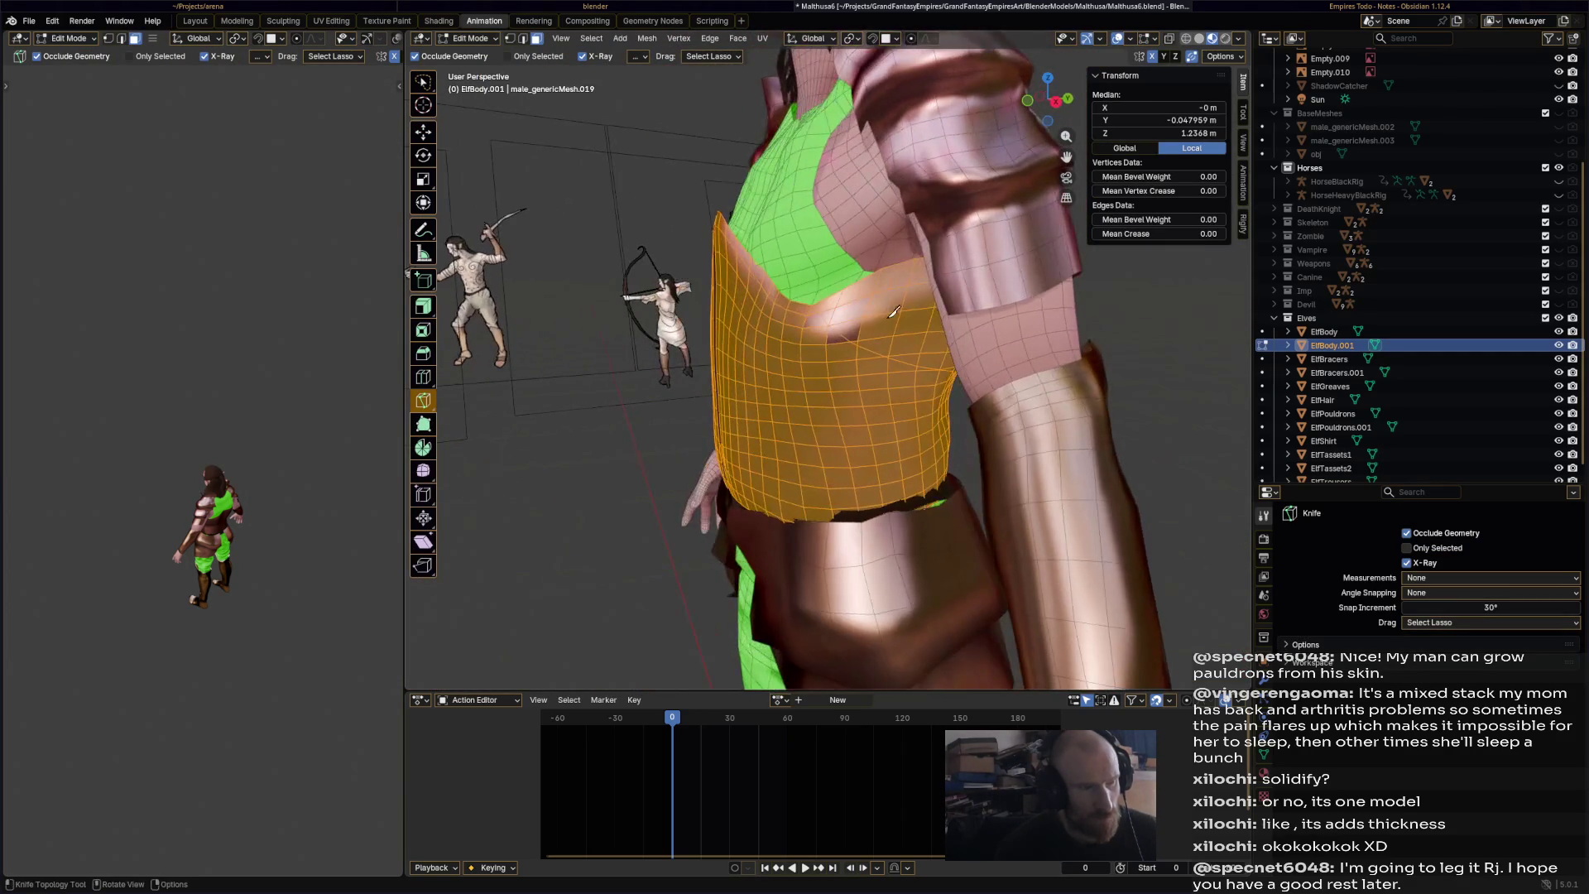
# - With the Move tool, select adjacent face loops across the back of the chest plate
pyautogui.click(423, 131)
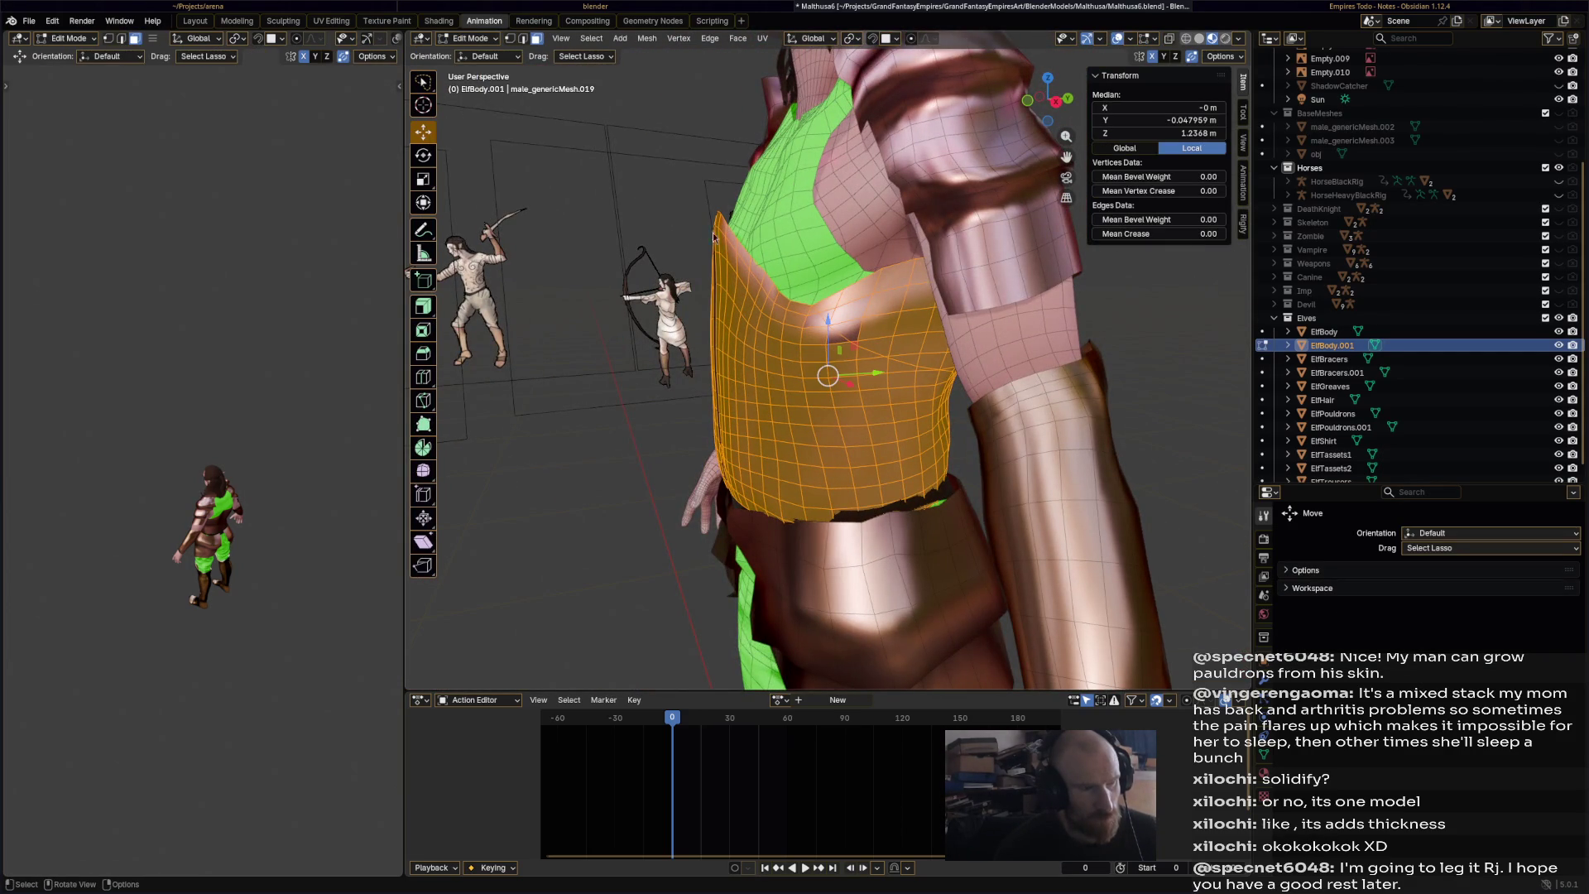
pyautogui.click(834, 305)
pyautogui.moveTo(834, 305)
pyautogui.mouseDown(button='middle')
pyautogui.moveTo(795, 290)
pyautogui.moveTo(840, 295)
pyautogui.moveTo(864, 255)
pyautogui.moveTo(848, 248)
pyautogui.moveTo(943, 333)
pyautogui.moveTo(861, 277)
pyautogui.moveTo(849, 328)
pyautogui.moveTo(865, 307)
pyautogui.moveTo(868, 378)
pyautogui.moveTo(963, 376)
pyautogui.mouseUp(button='middle')
pyautogui.keyDown('alt'); pyautogui.click(808, 282); pyautogui.keyUp('alt')
pyautogui.keyDown('alt'); pyautogui.keyDown('shift'); pyautogui.click(847, 248); pyautogui.keyUp('shift'); pyautogui.keyUp('alt')
pyautogui.keyDown('alt'); pyautogui.keyDown('shift'); pyautogui.click(845, 310); pyautogui.keyUp('shift'); pyautogui.keyUp('alt')
pyautogui.keyDown('alt'); pyautogui.keyDown('shift'); pyautogui.click(869, 319); pyautogui.keyUp('shift'); pyautogui.keyUp('alt')
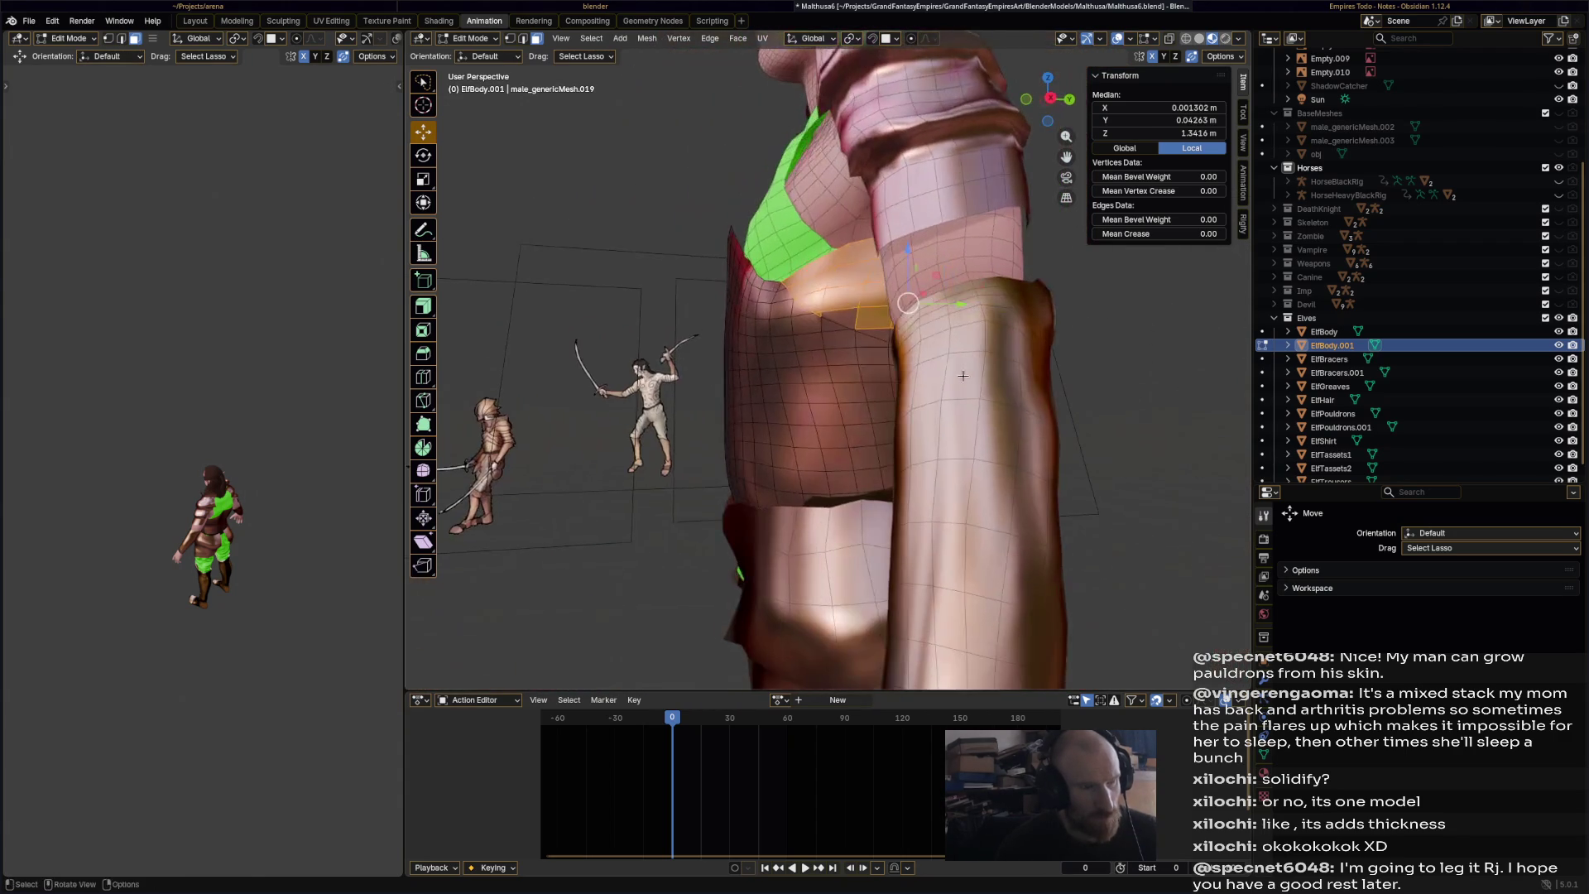
pyautogui.keyDown('shift'); pyautogui.click(864, 333); pyautogui.keyUp('shift')
pyautogui.scroll(6, 918, 278)
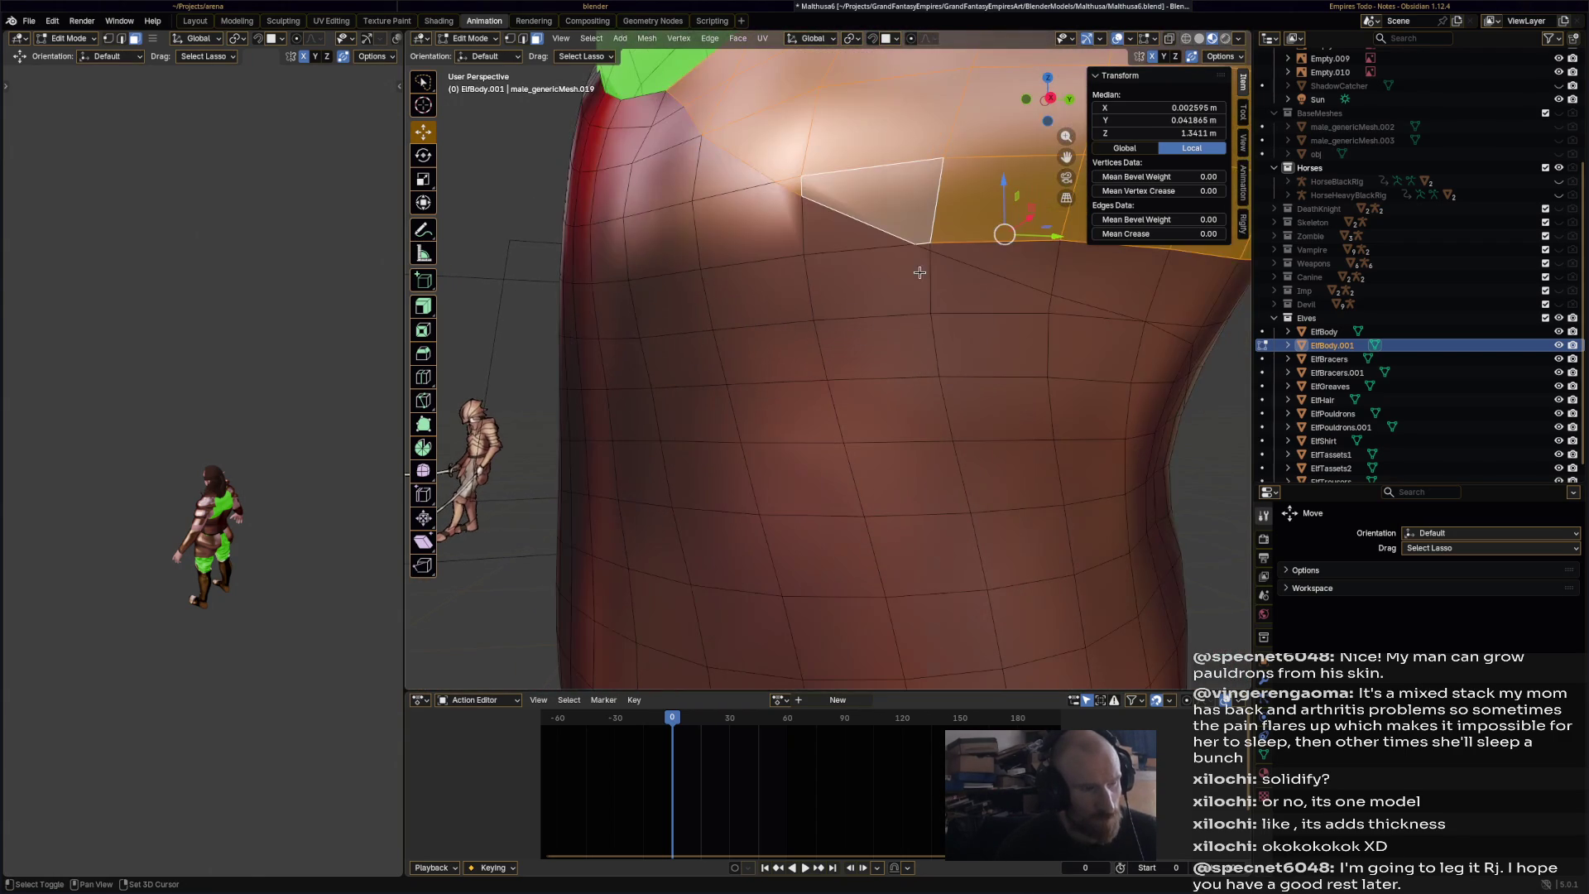
pyautogui.keyDown('shift'); pyautogui.click(1009, 267); pyautogui.keyUp('shift')
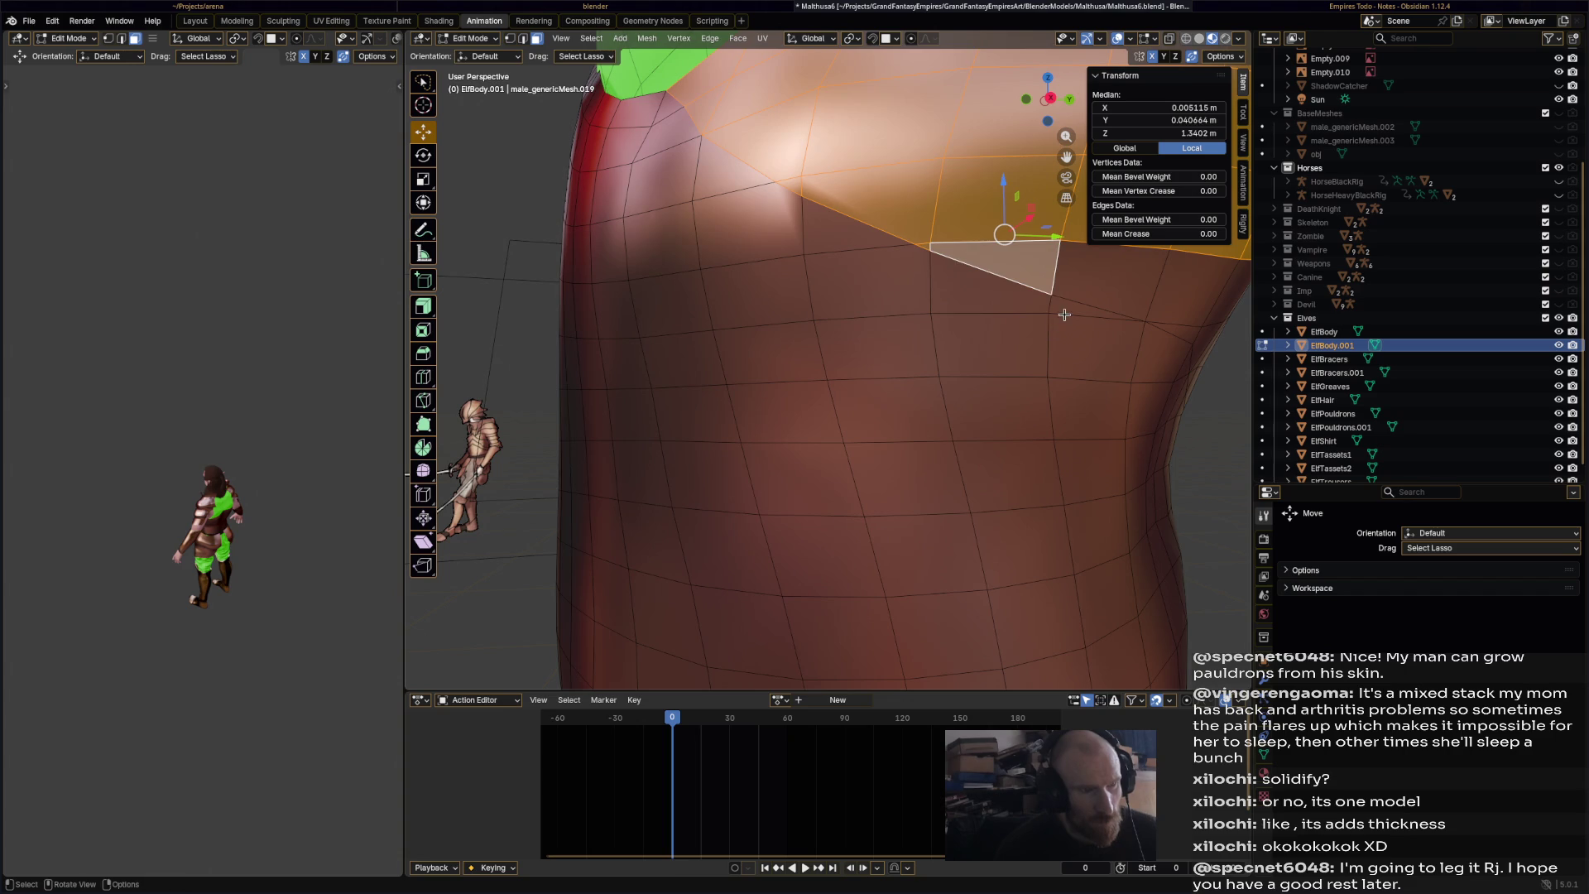
pyautogui.keyDown('shift'); pyautogui.click(1094, 282); pyautogui.keyUp('shift')
# - Try shortest-path region fills on the back, ending with the triangle face added
pyautogui.moveTo(1093, 282); pyautogui.dragTo(994, 306, button='middle')
pyautogui.moveTo(1045, 255)
pyautogui.mouseDown(button='middle')
pyautogui.moveTo(948, 345)
pyautogui.moveTo(885, 339)
pyautogui.mouseUp(button='middle')
pyautogui.keyDown('ctrl'); pyautogui.click(1055, 296); pyautogui.keyUp('ctrl')
pyautogui.hotkey('ctrl', 'z')
pyautogui.keyDown('shift'); pyautogui.click(1056, 299); pyautogui.keyUp('shift')
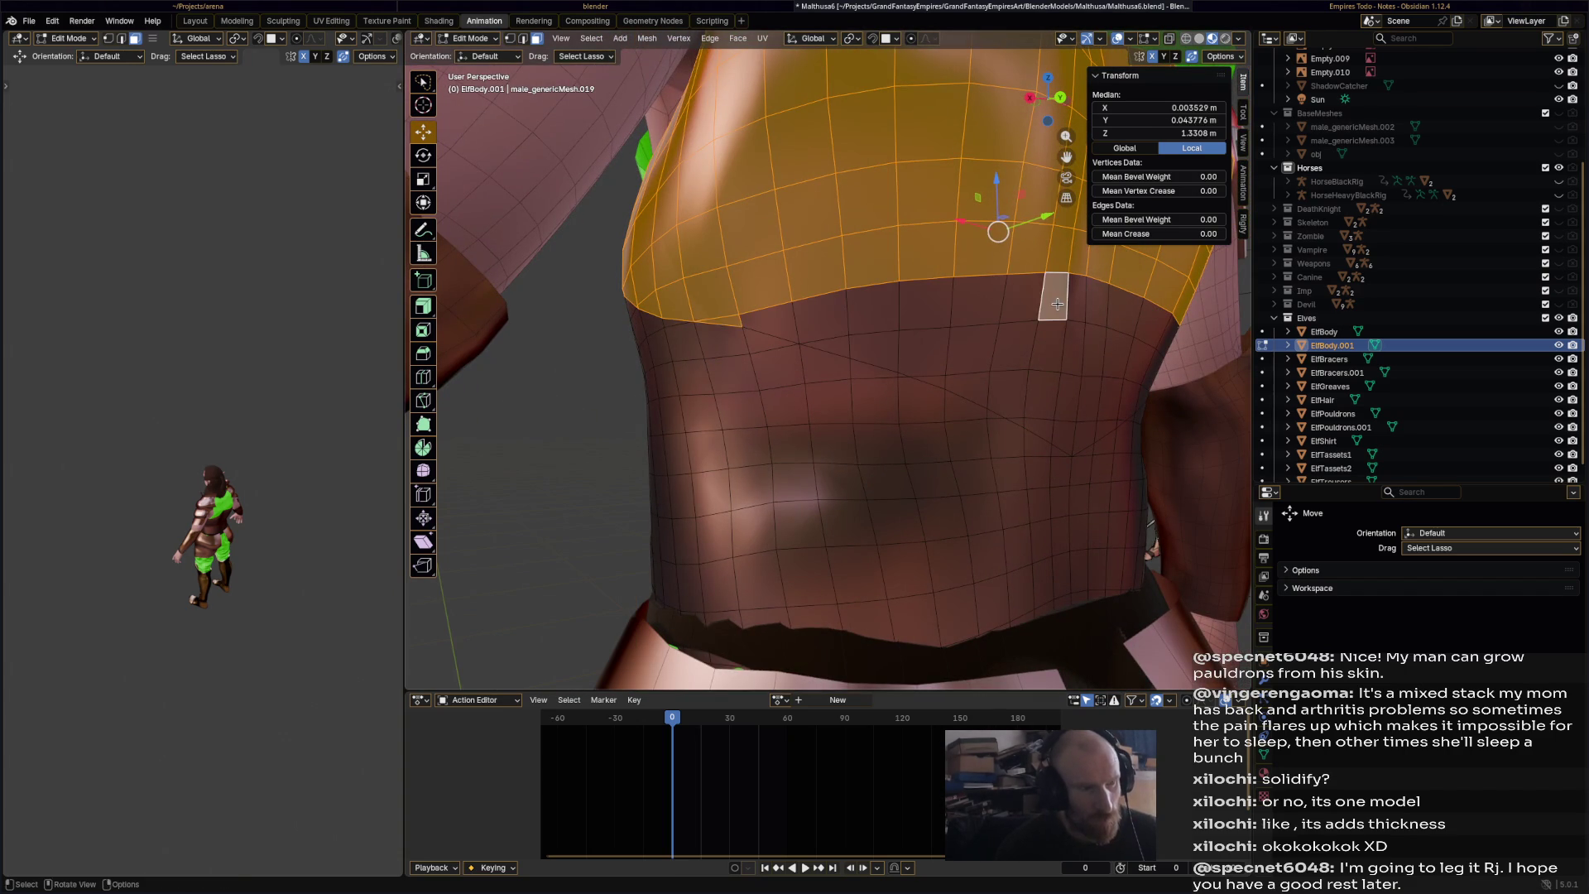
pyautogui.keyDown('ctrl'); pyautogui.keyDown('shift'); pyautogui.click(1062, 303); pyautogui.keyUp('shift'); pyautogui.keyUp('ctrl')
pyautogui.hotkey('ctrl', 'z')
pyautogui.keyDown('ctrl'); pyautogui.keyDown('shift'); pyautogui.click(1087, 302); pyautogui.keyUp('shift'); pyautogui.keyUp('ctrl')
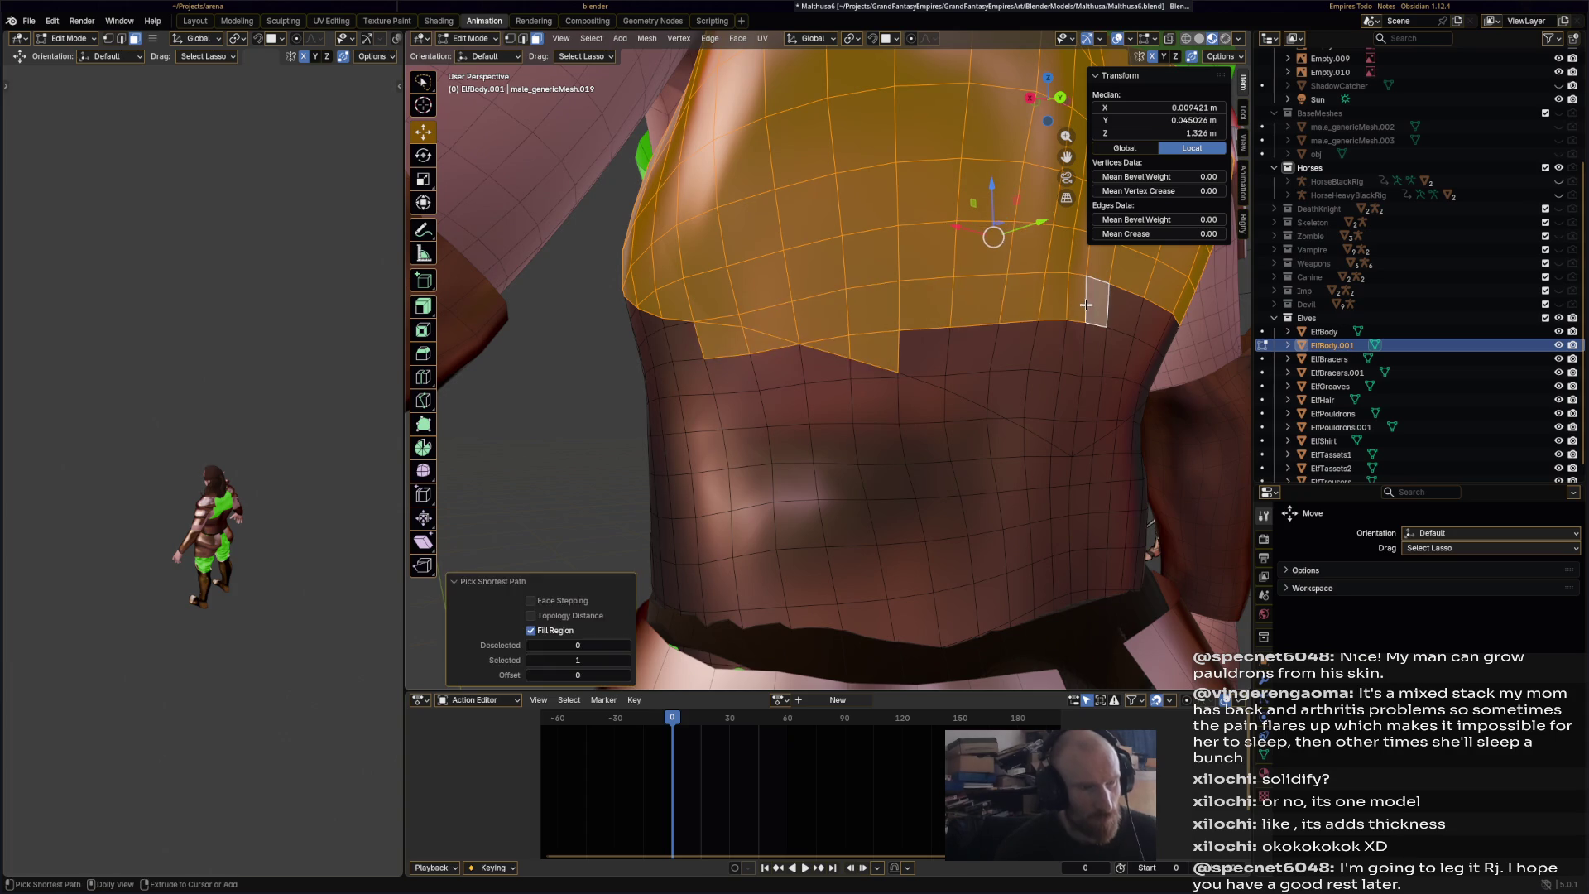
pyautogui.hotkey('ctrl', 'z')
pyautogui.hotkey('ctrl', 'z')
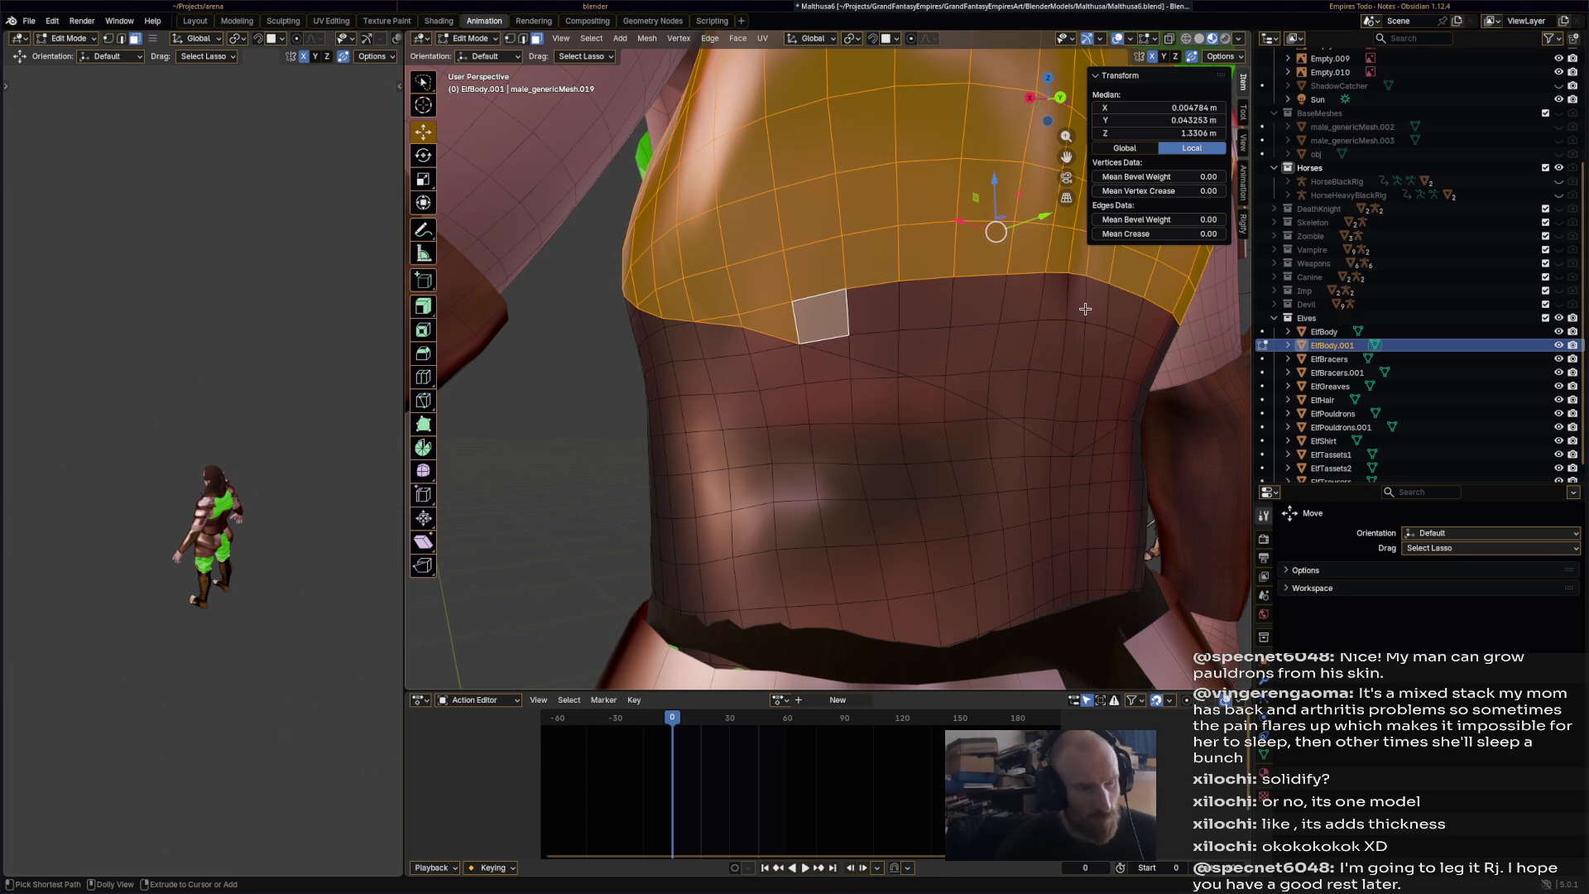
pyautogui.keyDown('ctrl'); pyautogui.keyDown('shift'); pyautogui.click(1085, 309); pyautogui.keyUp('shift'); pyautogui.keyUp('ctrl')
pyautogui.moveTo(1084, 350)
pyautogui.mouseDown(button='middle')
pyautogui.moveTo(961, 354)
pyautogui.moveTo(1007, 330)
pyautogui.moveTo(1040, 281)
pyautogui.mouseUp(button='middle')
pyautogui.hotkey('ctrl', 'z')
pyautogui.keyDown('ctrl'); pyautogui.keyDown('shift'); pyautogui.click(880, 308); pyautogui.keyUp('shift'); pyautogui.keyUp('ctrl')
pyautogui.hotkey('ctrl', 'z')
pyautogui.keyDown('ctrl'); pyautogui.keyDown('shift'); pyautogui.click(1031, 282); pyautogui.keyUp('shift'); pyautogui.keyUp('ctrl')
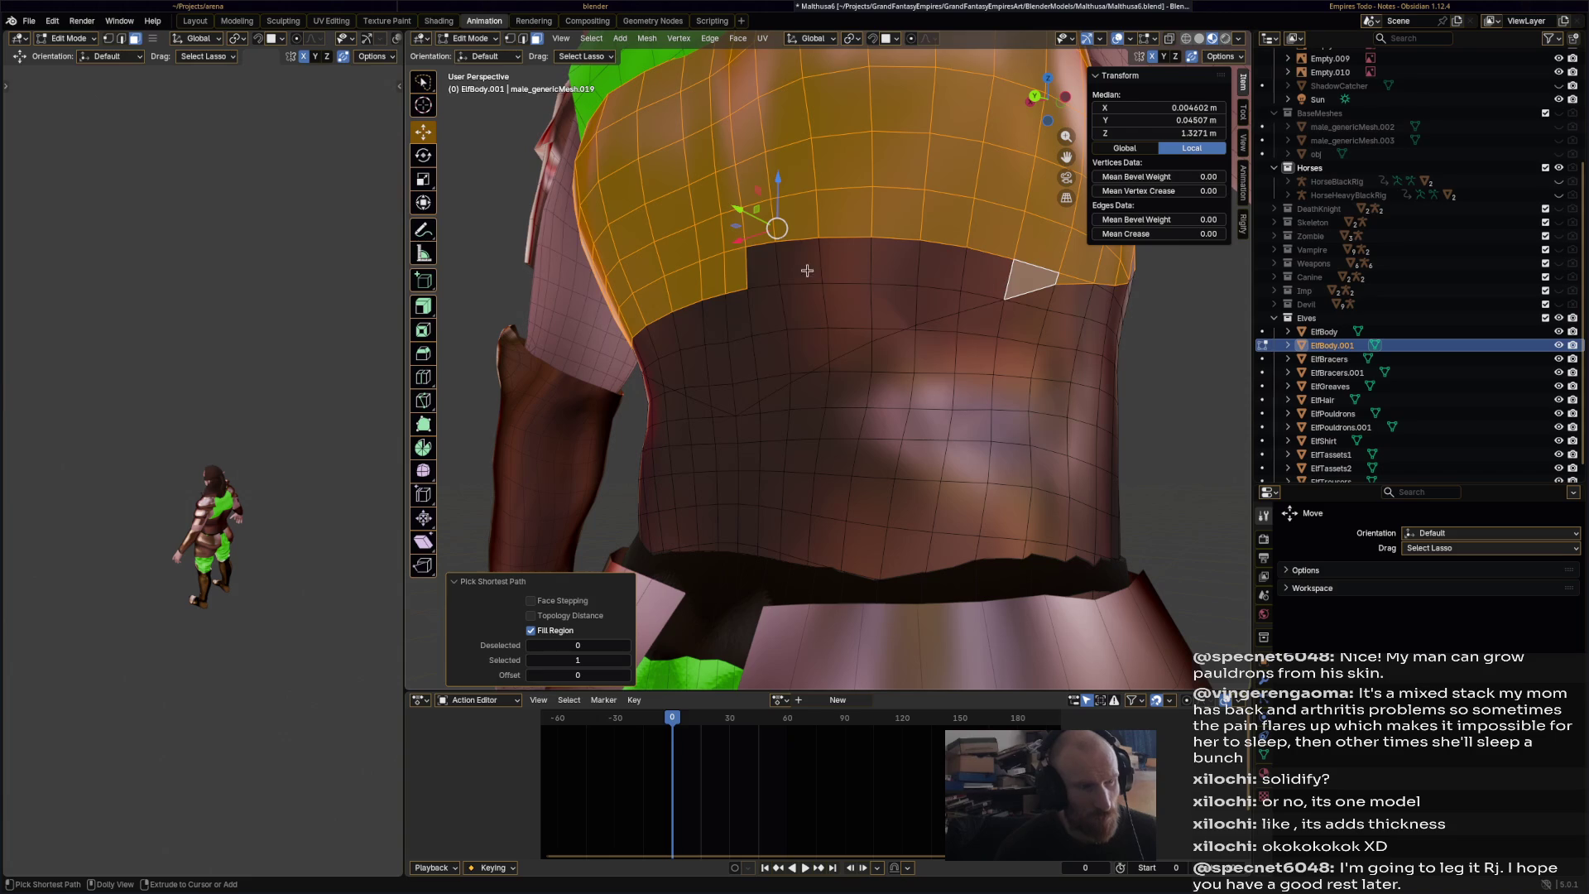
# - Ctrl-click the left-side notch face to fill the region from the triangle face
pyautogui.keyDown('ctrl'); pyautogui.keyDown('shift'); pyautogui.click(763, 273); pyautogui.keyUp('shift'); pyautogui.keyUp('ctrl')
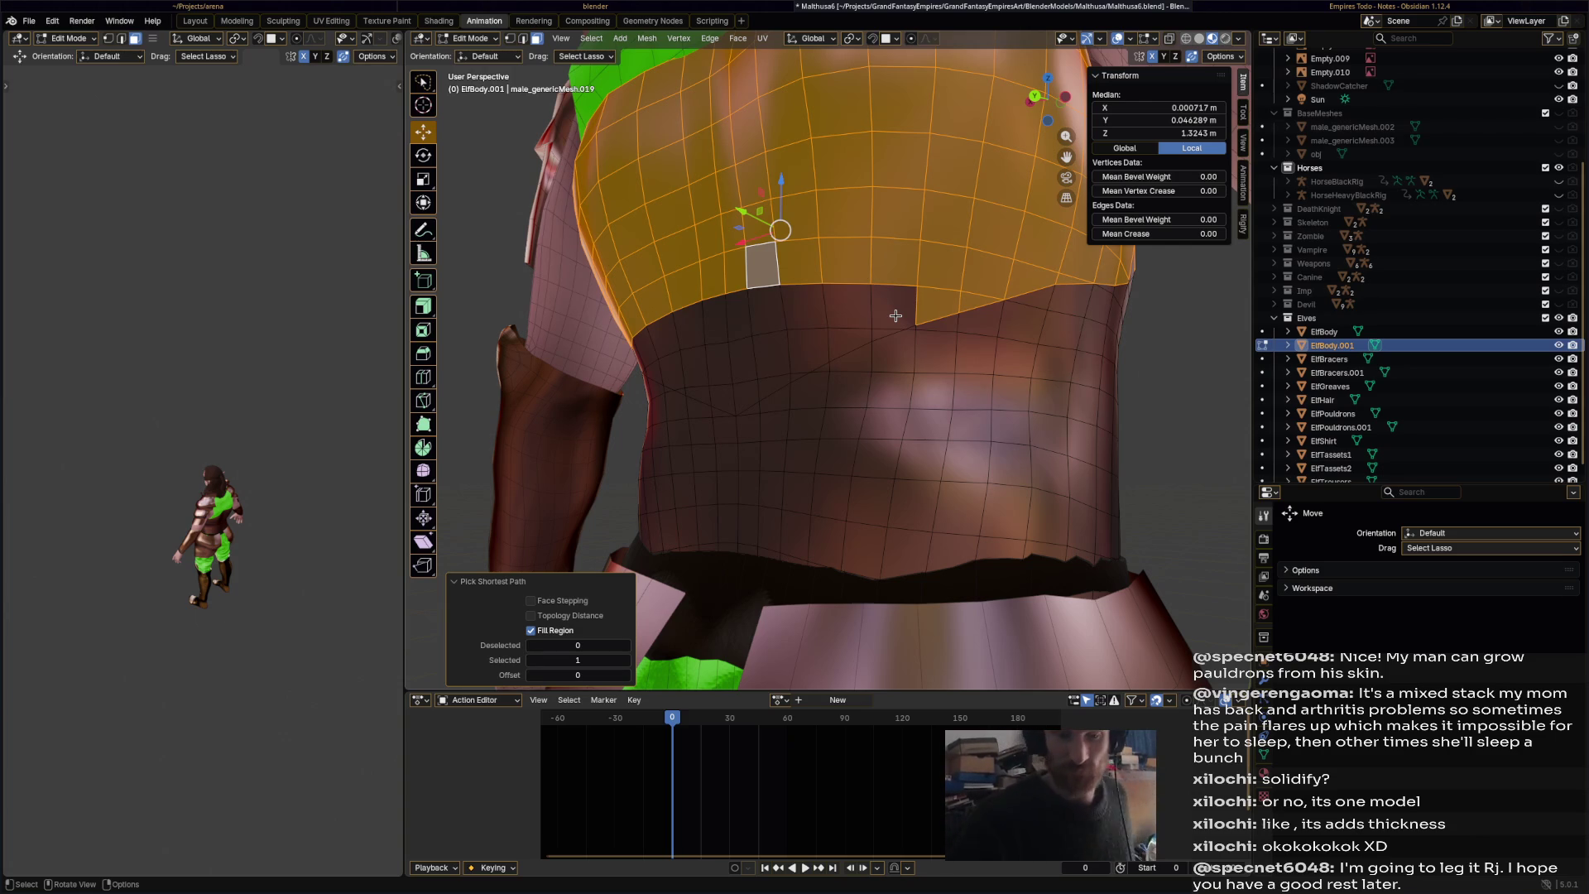
pyautogui.moveTo(896, 315)
pyautogui.mouseDown(button='middle')
pyautogui.moveTo(877, 327)
pyautogui.moveTo(1034, 334)
pyautogui.mouseUp(button='middle')
# - Refine the back selection along the lower-left edge, dropping stray faces
pyautogui.keyDown('shift'); pyautogui.click(1035, 334); pyautogui.keyUp('shift')
pyautogui.keyDown('ctrl'); pyautogui.click(669, 358); pyautogui.keyUp('ctrl')
pyautogui.hotkey('ctrl', 'z')
pyautogui.keyDown('shift'); pyautogui.click(669, 360); pyautogui.keyUp('shift')
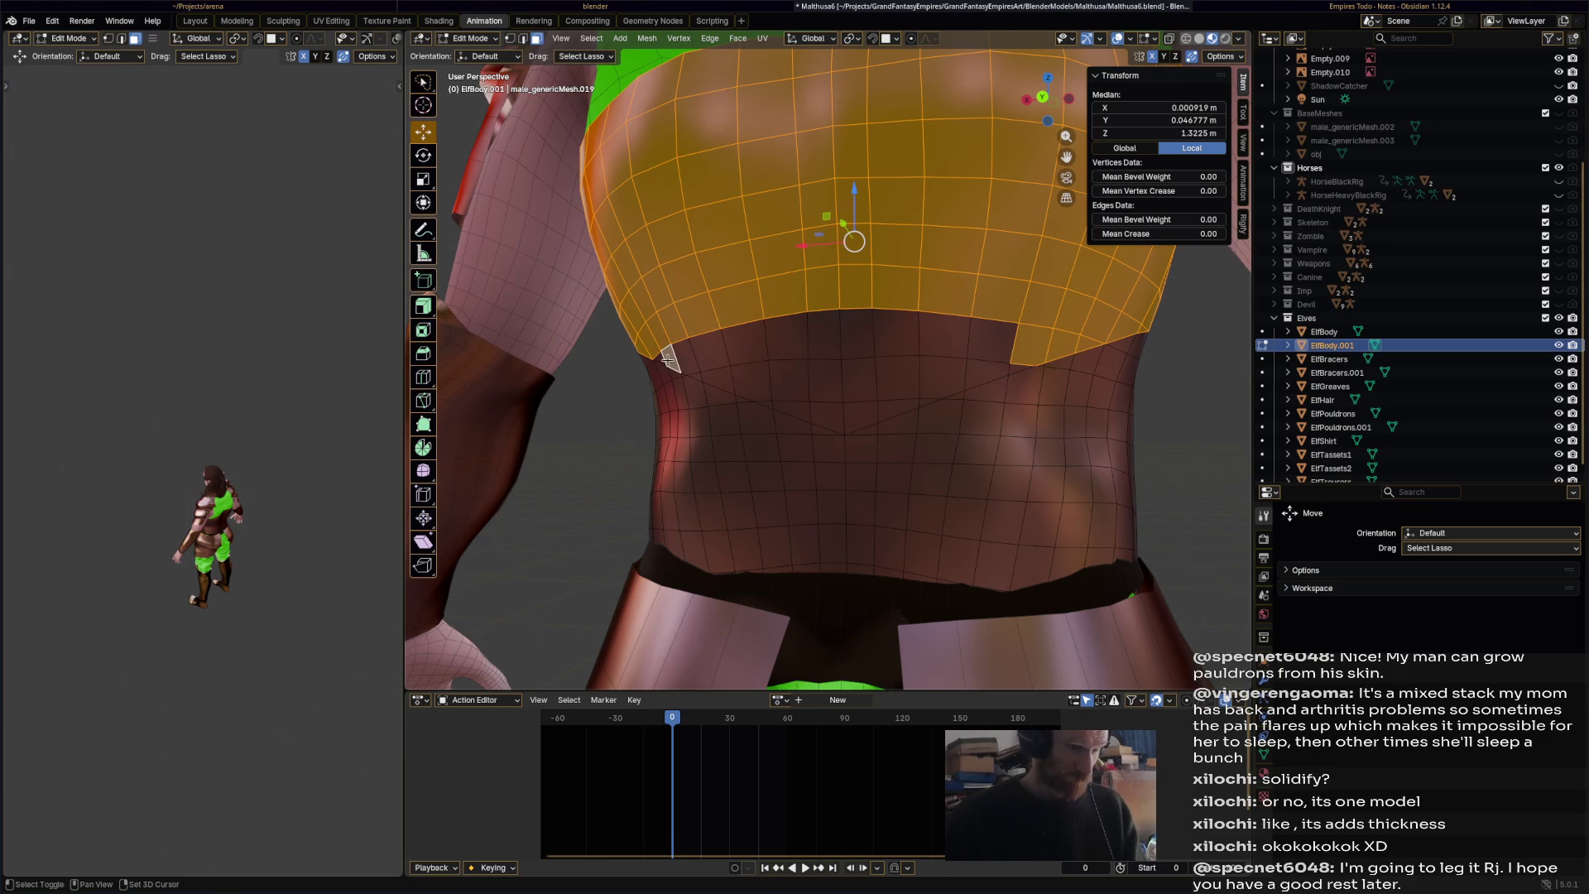
pyautogui.keyDown('ctrl'); pyautogui.click(1006, 358); pyautogui.keyUp('ctrl')
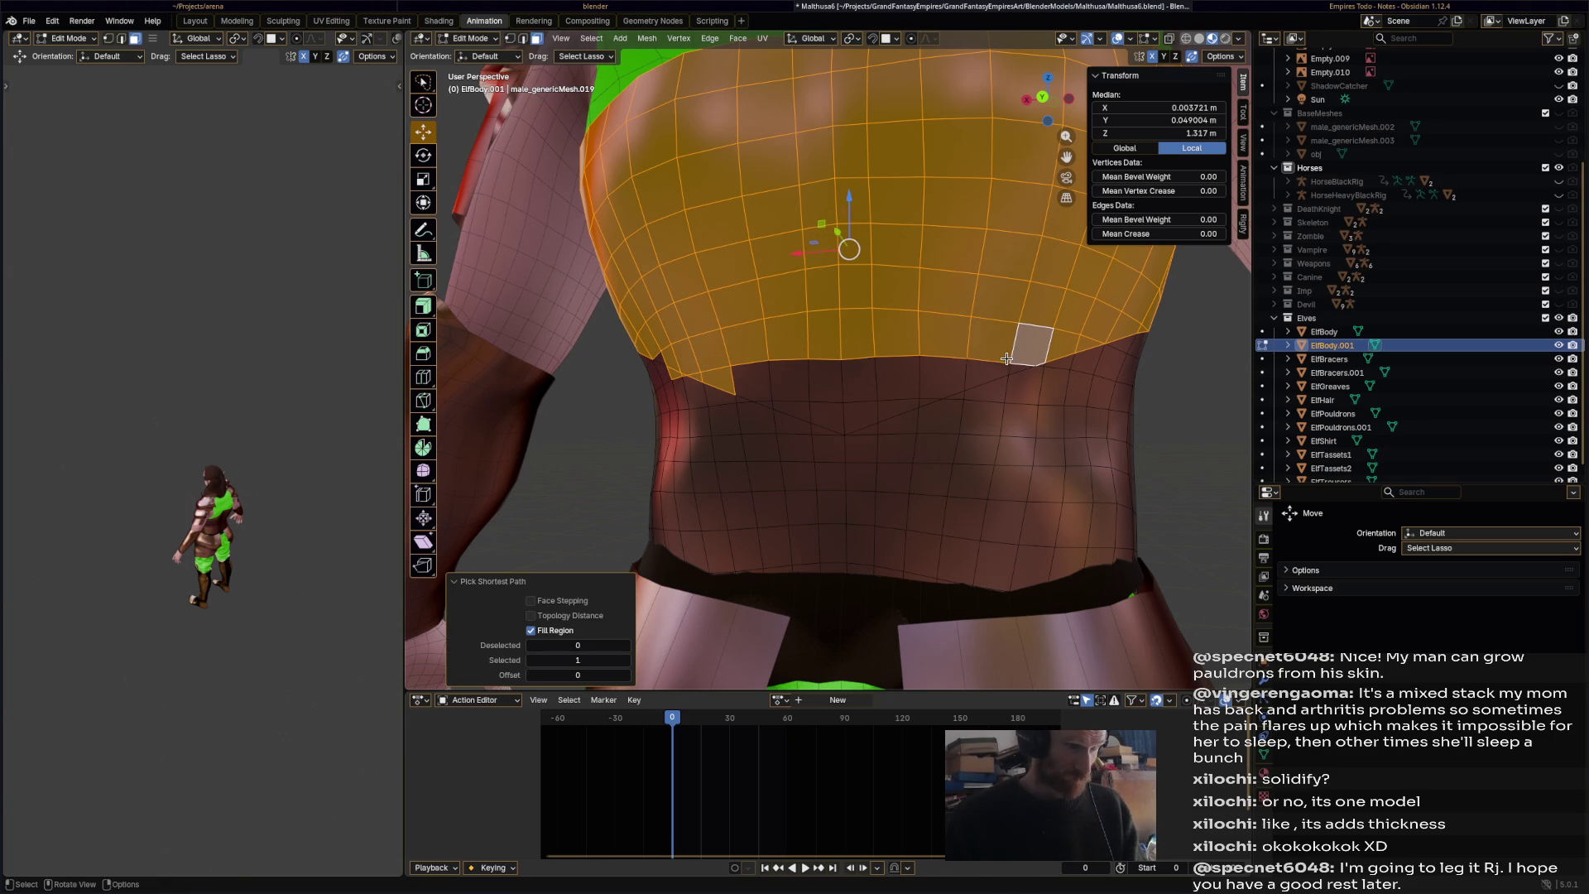
pyautogui.keyDown('shift'); pyautogui.click(668, 362); pyautogui.keyUp('shift')
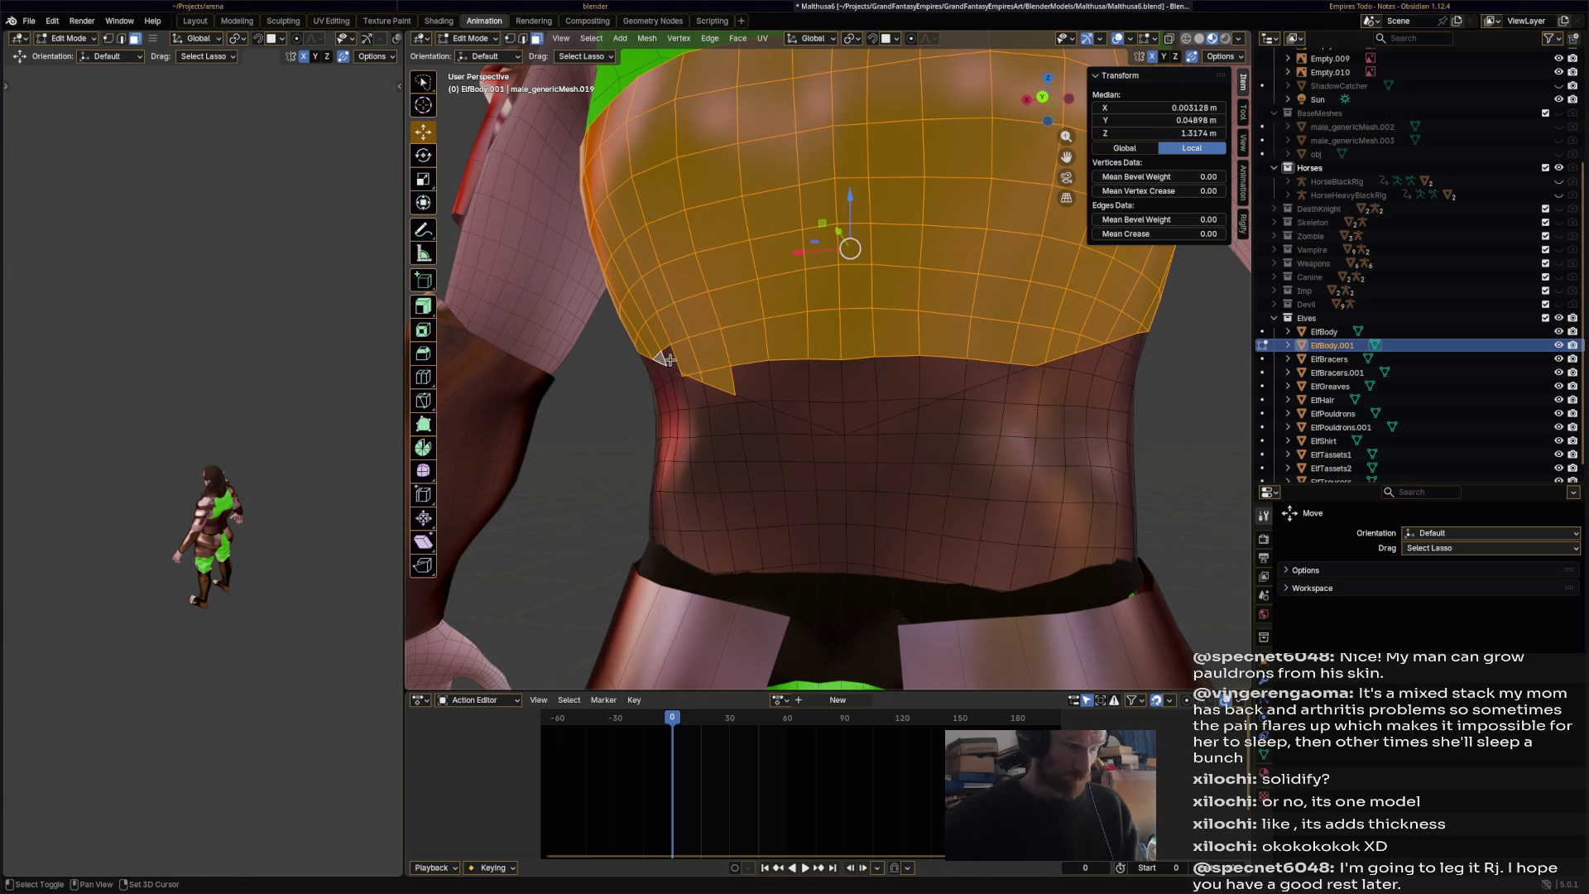
pyautogui.keyDown('ctrl'); pyautogui.click(996, 373); pyautogui.keyUp('ctrl')
pyautogui.keyDown('shift'); pyautogui.click(1019, 369); pyautogui.keyUp('shift')
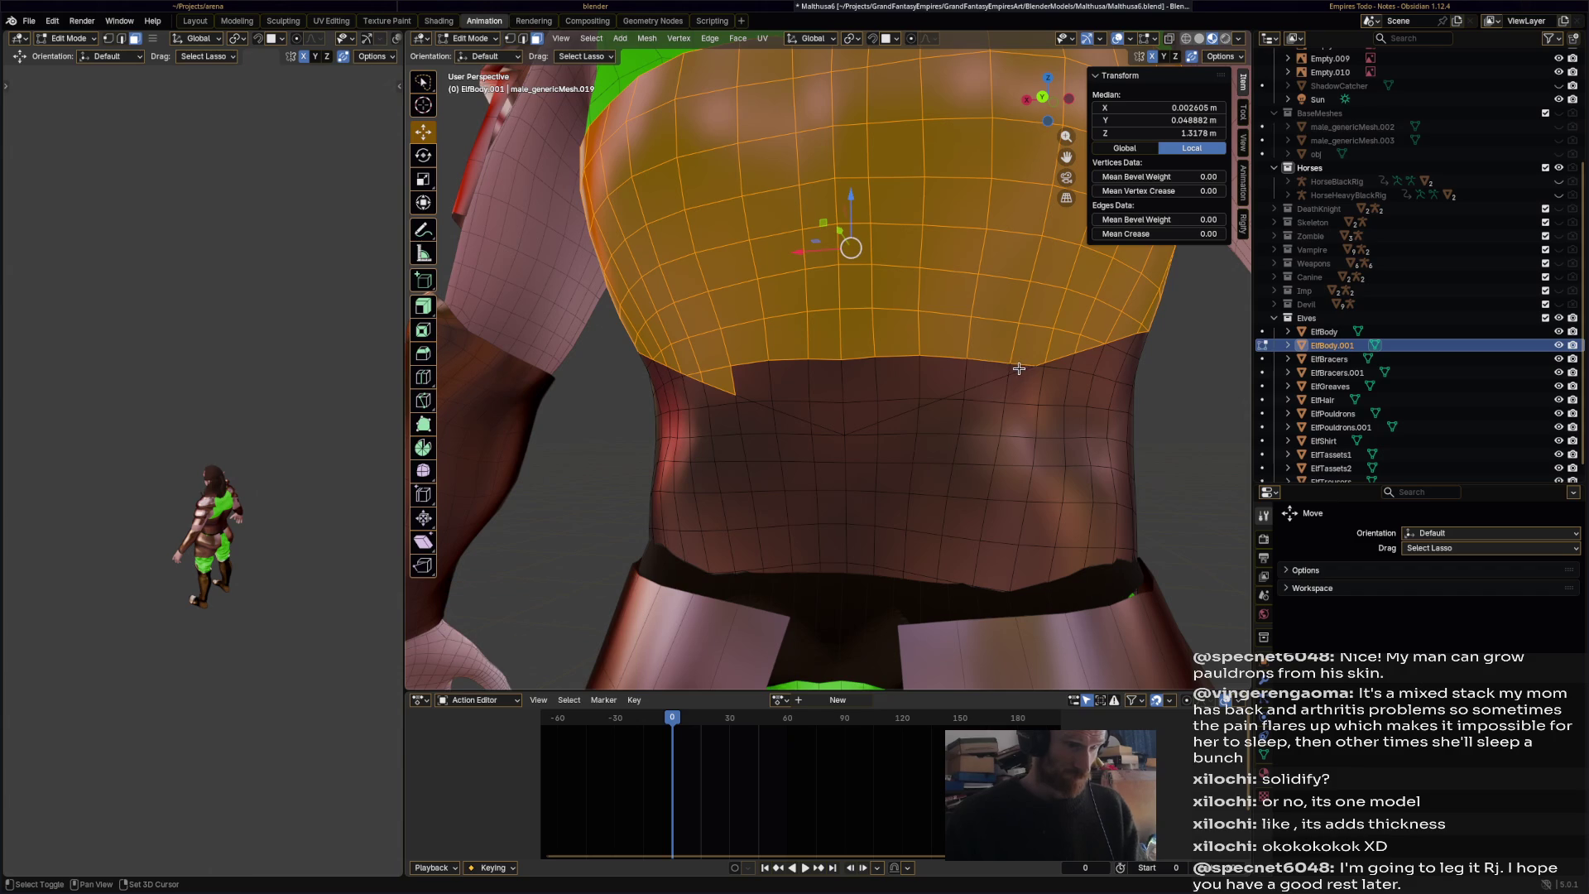
# - Add the bottom faces in a V shape and delete the selected upper back vertices
pyautogui.keyDown('ctrl'); pyautogui.click(765, 385); pyautogui.keyUp('ctrl')
pyautogui.keyDown('shift'); pyautogui.click(758, 389); pyautogui.keyUp('shift')
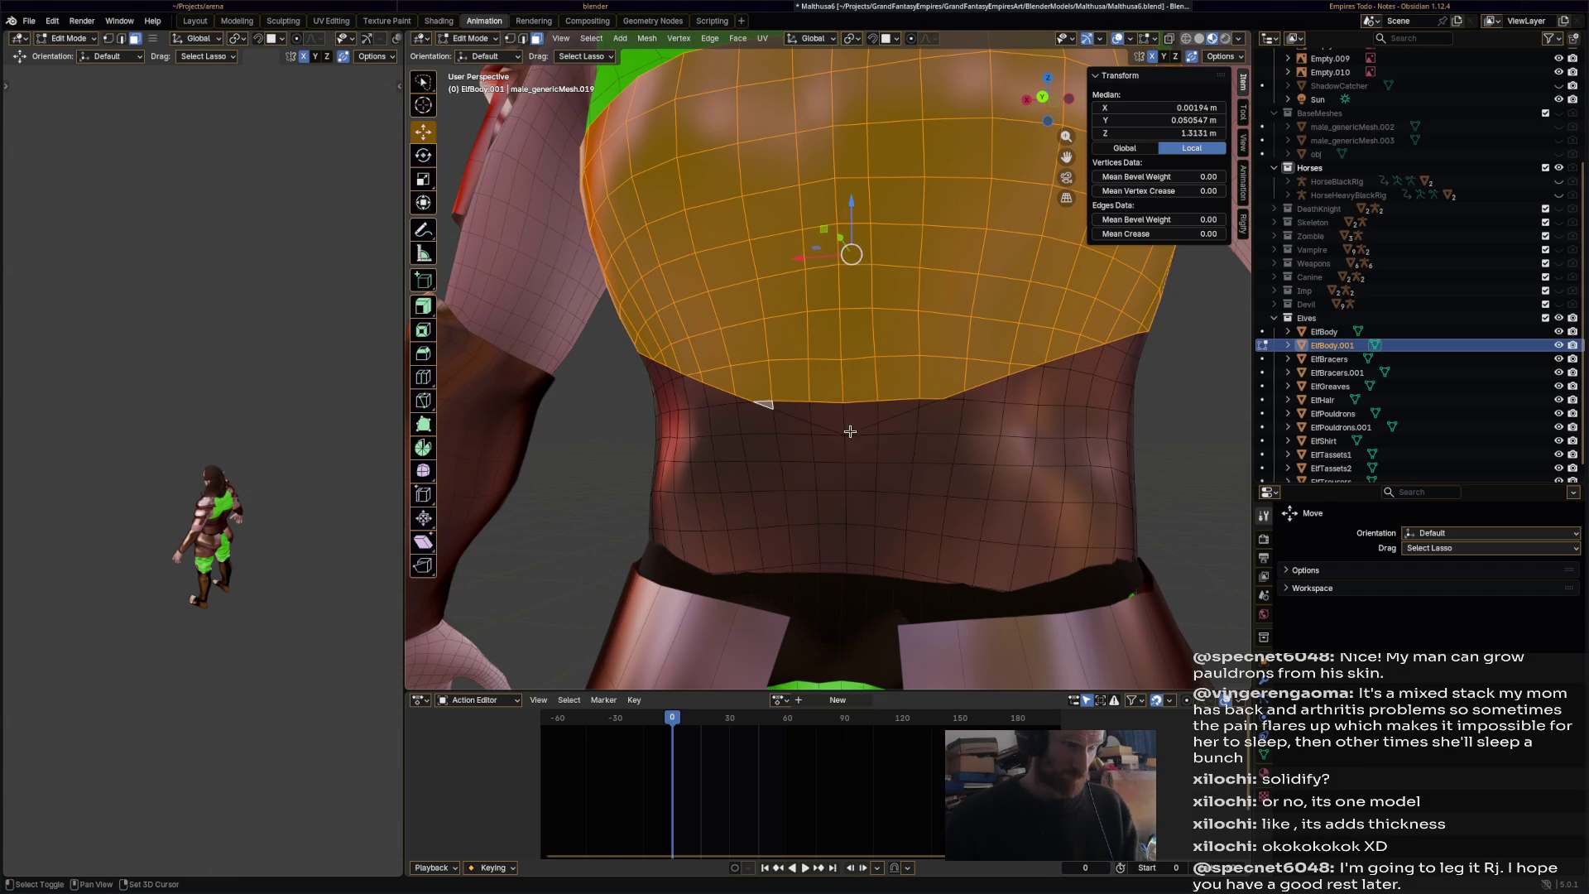
pyautogui.keyDown('ctrl'); pyautogui.click(904, 409); pyautogui.keyUp('ctrl')
pyautogui.keyDown('shift'); pyautogui.click(886, 424); pyautogui.keyUp('shift')
pyautogui.keyDown('shift'); pyautogui.click(828, 413); pyautogui.keyUp('shift')
pyautogui.keyDown('shift'); pyautogui.click(832, 430); pyautogui.keyUp('shift')
pyautogui.keyDown('ctrl'); pyautogui.click(929, 406); pyautogui.keyUp('ctrl')
pyautogui.scroll(-5, 832, 436)
pyautogui.moveTo(832, 435)
pyautogui.mouseDown(button='middle')
pyautogui.moveTo(960, 431)
pyautogui.moveTo(831, 441)
pyautogui.mouseUp(button='middle')
pyautogui.moveTo(843, 431)
pyautogui.mouseDown(button='middle')
pyautogui.moveTo(977, 439)
pyautogui.moveTo(854, 470)
pyautogui.moveTo(1001, 479)
pyautogui.moveTo(930, 461)
pyautogui.mouseUp(button='middle')
pyautogui.press('x')
pyautogui.click(937, 439)
# - In vertex select mode, delete the two spike vertices on the chest plate's upper edge
pyautogui.scroll(5, 789, 331)
pyautogui.scroll(3, 764, 213)
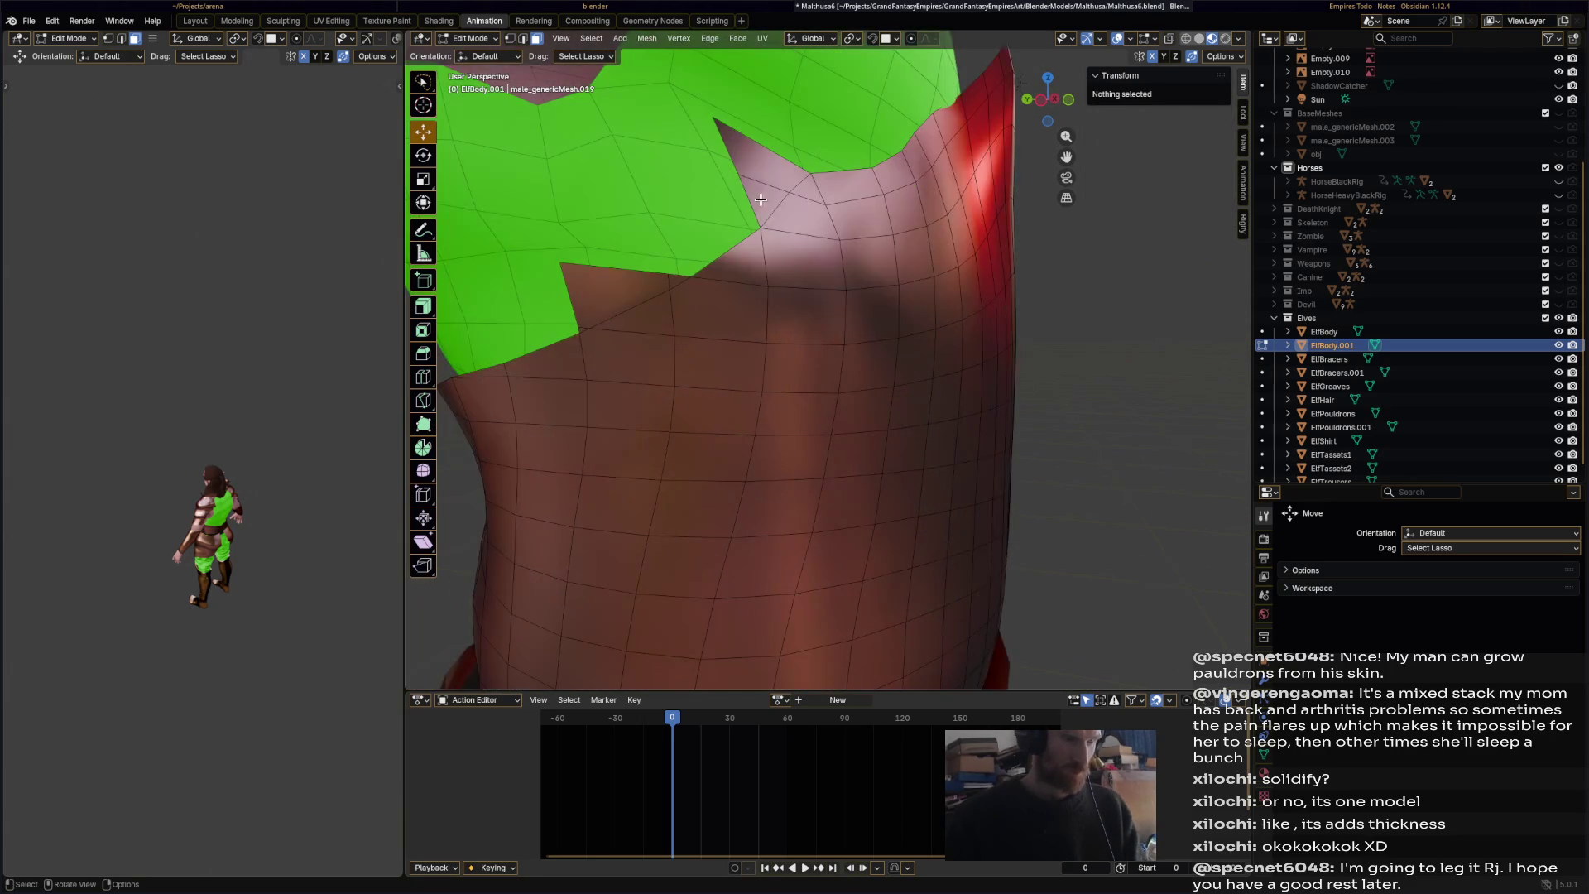
pyautogui.click(510, 39)
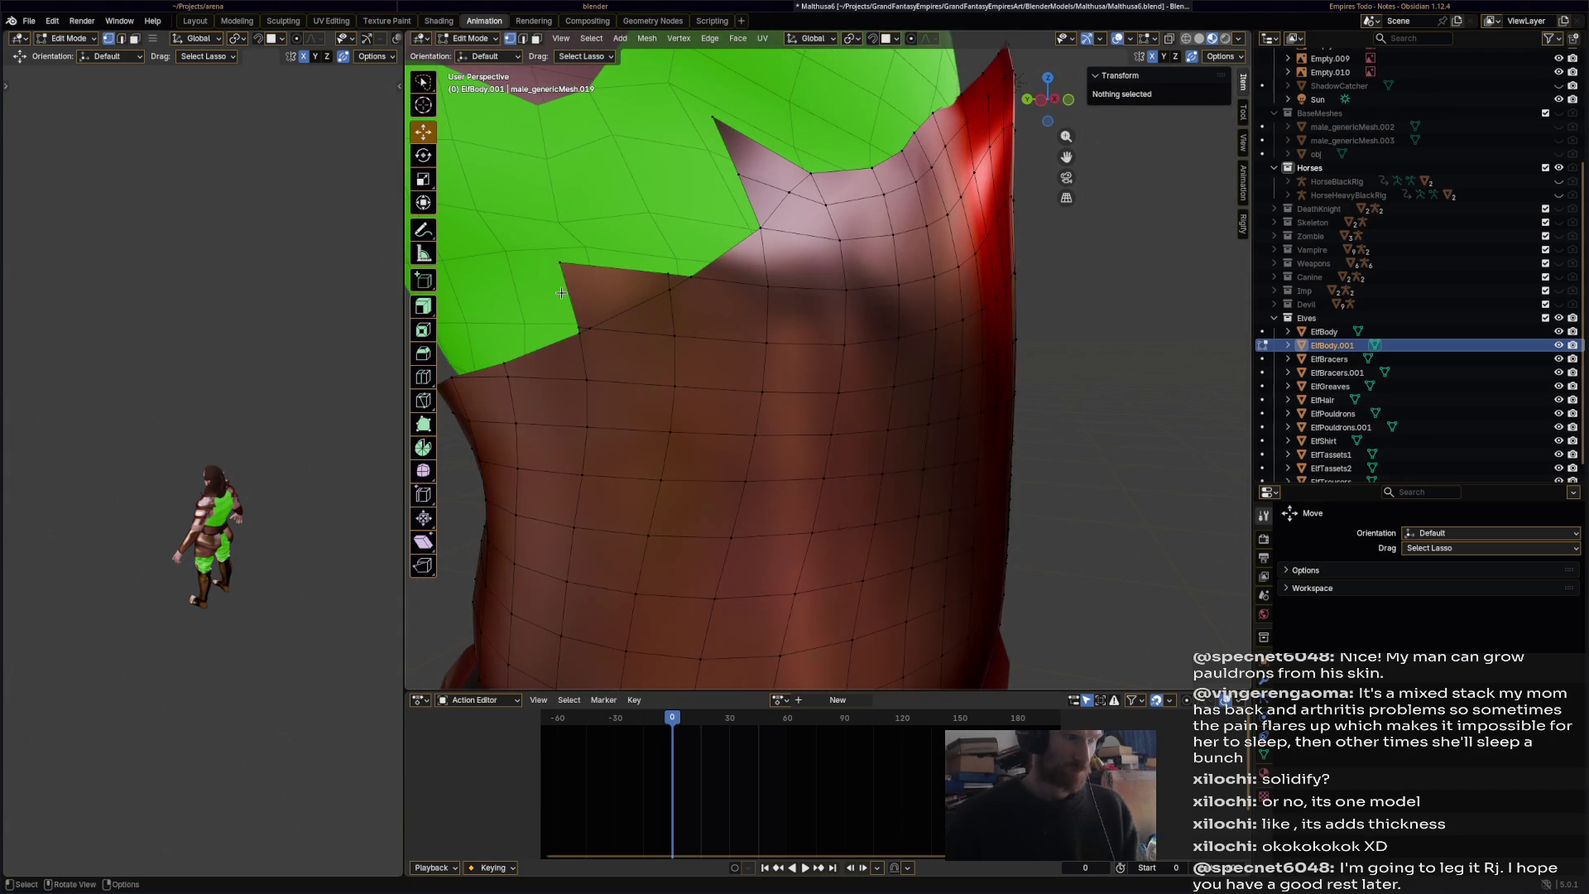
pyautogui.click(560, 262)
pyautogui.keyDown('shift'); pyautogui.click(714, 117); pyautogui.keyUp('shift')
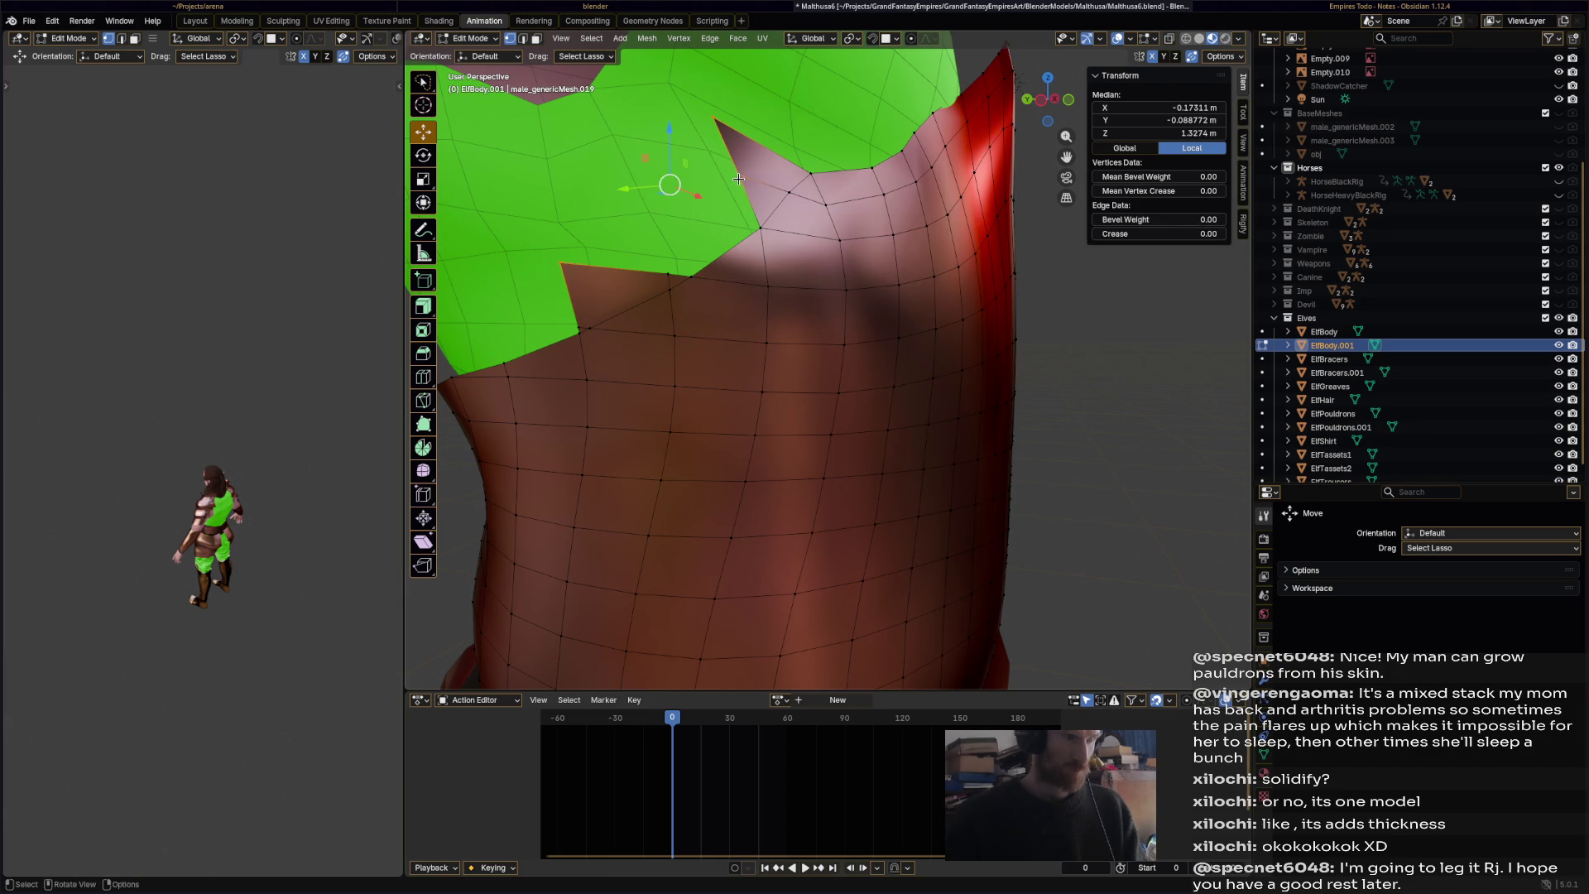
pyautogui.hotkey('ctrl', 'x')
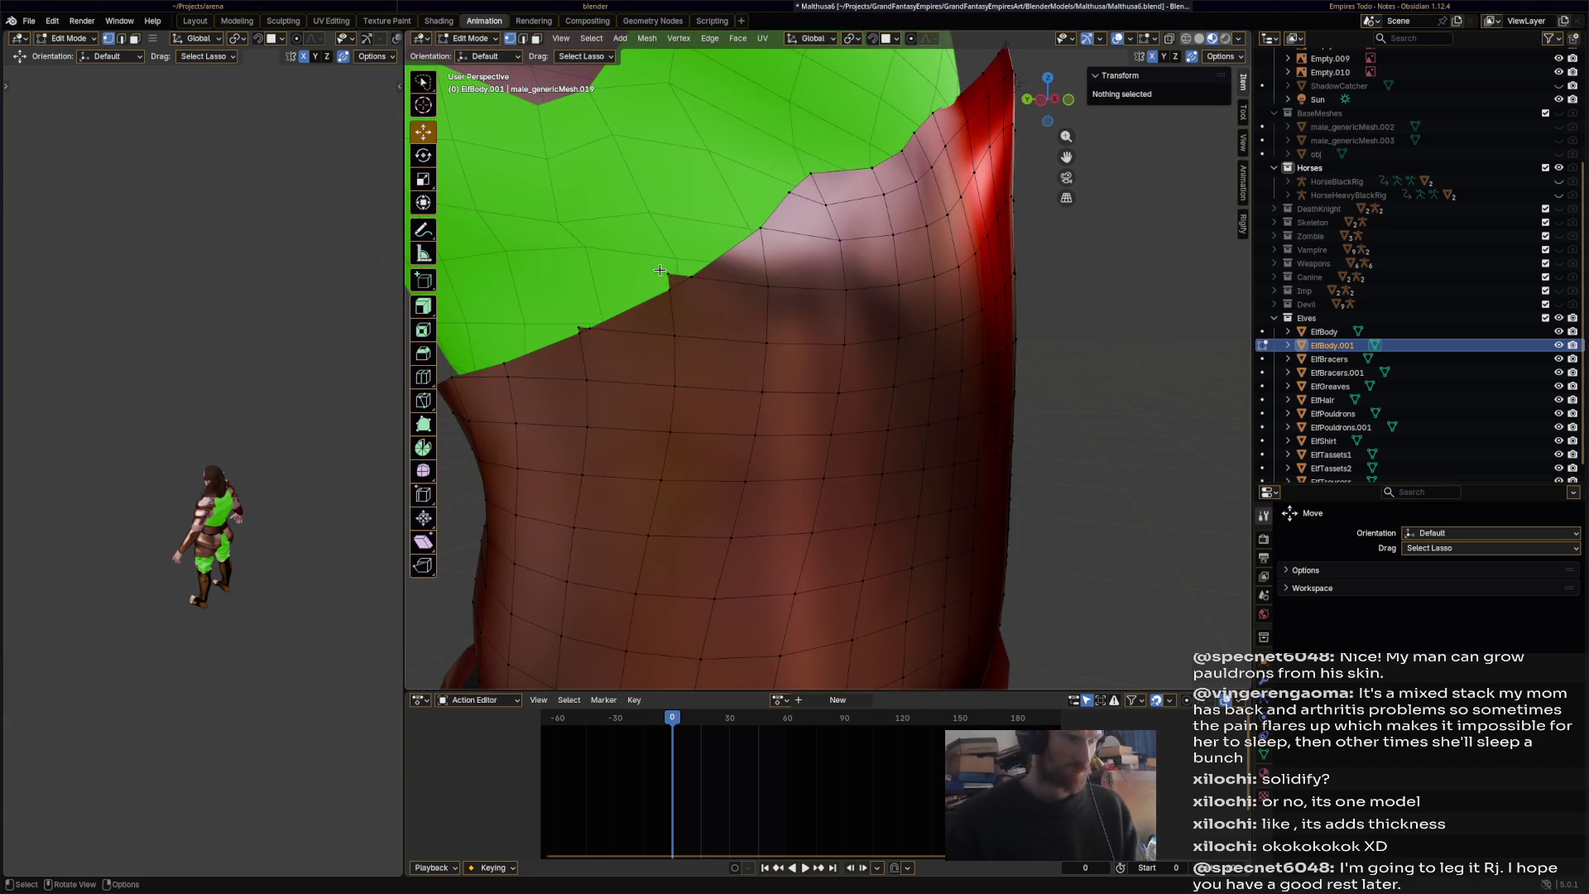
pyautogui.click(666, 275)
pyautogui.hotkey('alt', 'a')
# - Save the elf file
pyautogui.moveTo(581, 348)
pyautogui.mouseDown(button='middle')
pyautogui.moveTo(731, 430)
pyautogui.moveTo(628, 420)
pyautogui.moveTo(812, 426)
pyautogui.mouseUp(button='middle')
pyautogui.scroll(-4, 1093, 494)
pyautogui.hotkey('ctrl', 's')
pyautogui.moveTo(1092, 495)
pyautogui.mouseDown(button='middle')
pyautogui.moveTo(697, 489)
pyautogui.moveTo(983, 411)
pyautogui.moveTo(1047, 417)
pyautogui.moveTo(890, 472)
pyautogui.moveTo(779, 430)
pyautogui.moveTo(813, 448)
pyautogui.mouseUp(button='middle')
pyautogui.scroll(3, 991, 428)
pyautogui.scroll(-2, 813, 448)
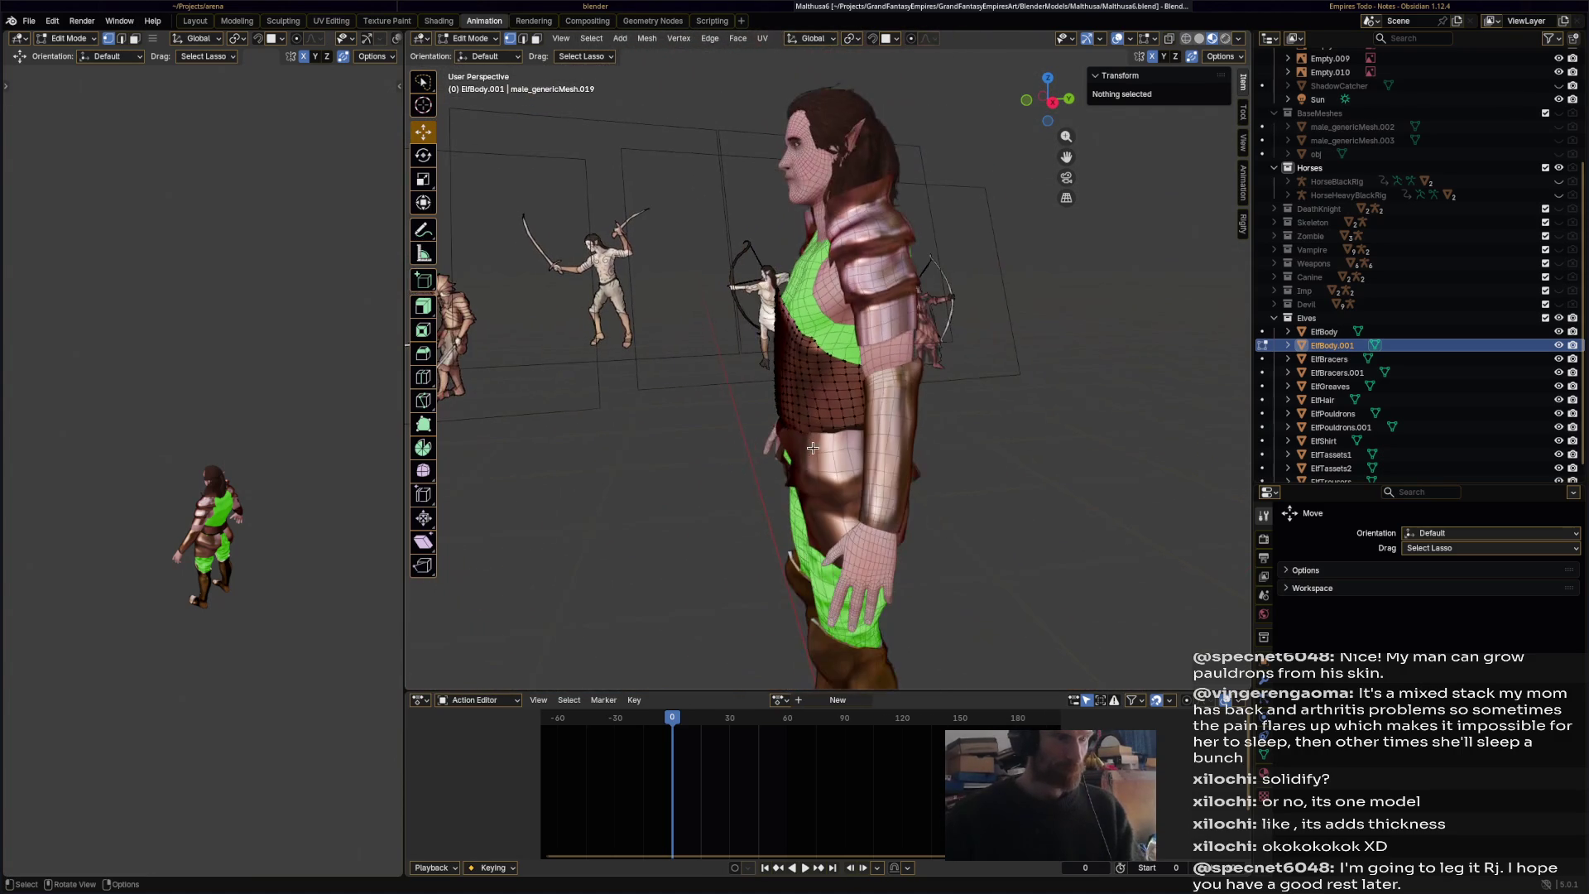
# - Check the chest piece from front and side, then switch back to Object Mode
pyautogui.keyDown('alt'); pyautogui.click(792, 318); pyautogui.keyUp('alt')
pyautogui.moveTo(792, 318)
pyautogui.mouseDown(button='middle')
pyautogui.moveTo(889, 402)
pyautogui.moveTo(977, 400)
pyautogui.moveTo(809, 315)
pyautogui.mouseUp(button='middle')
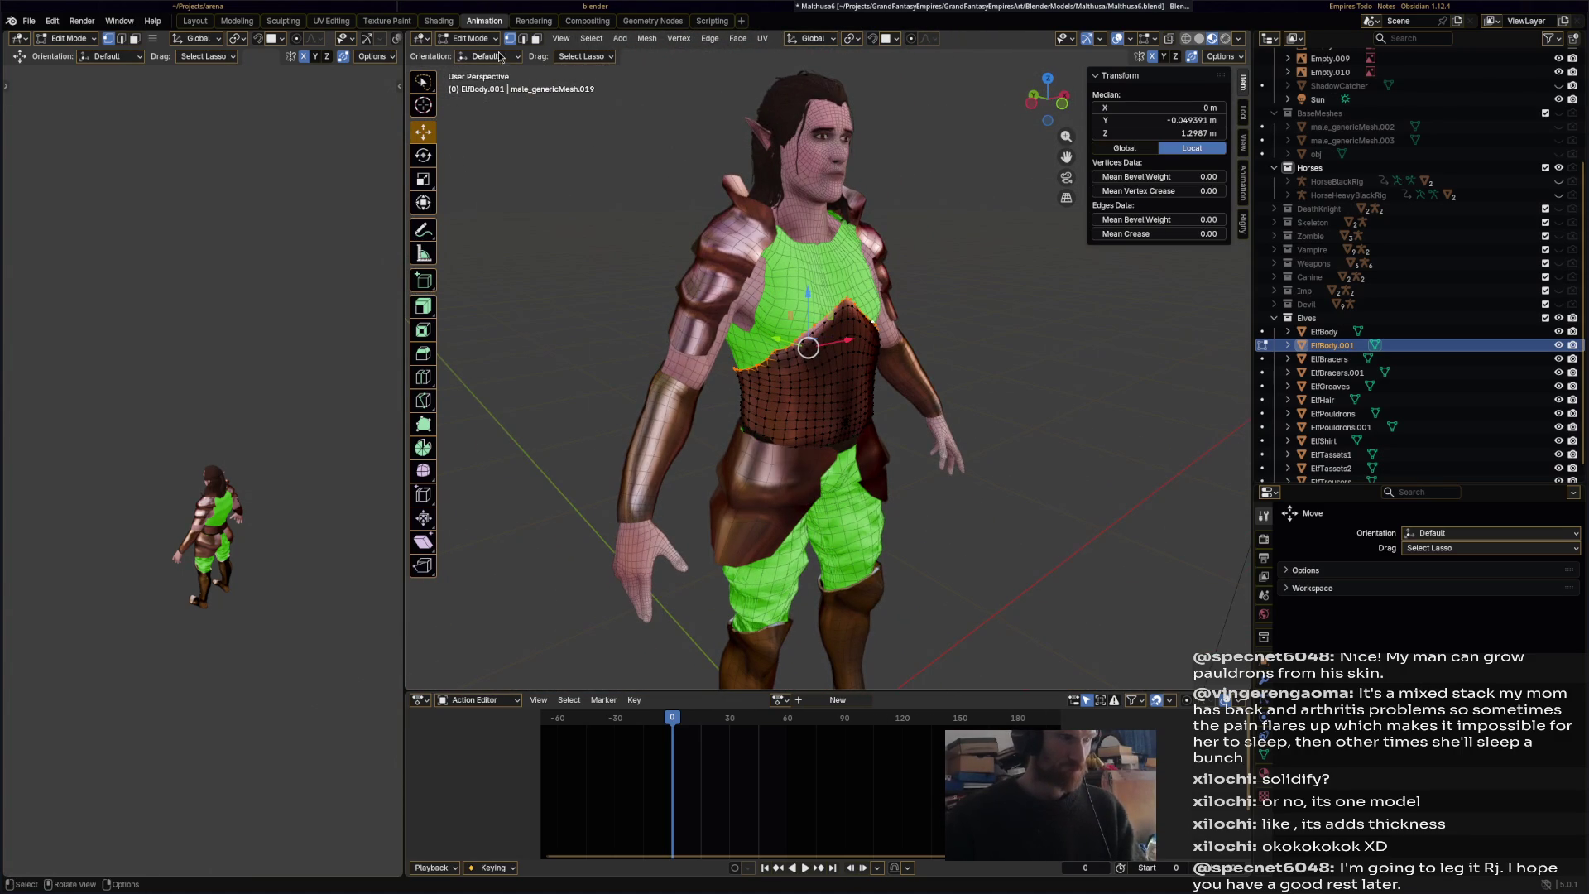
pyautogui.moveTo(785, 248)
pyautogui.mouseDown(button='middle')
pyautogui.moveTo(847, 385)
pyautogui.moveTo(915, 361)
pyautogui.moveTo(728, 348)
pyautogui.moveTo(811, 248)
pyautogui.moveTo(638, 167)
pyautogui.mouseUp(button='middle')
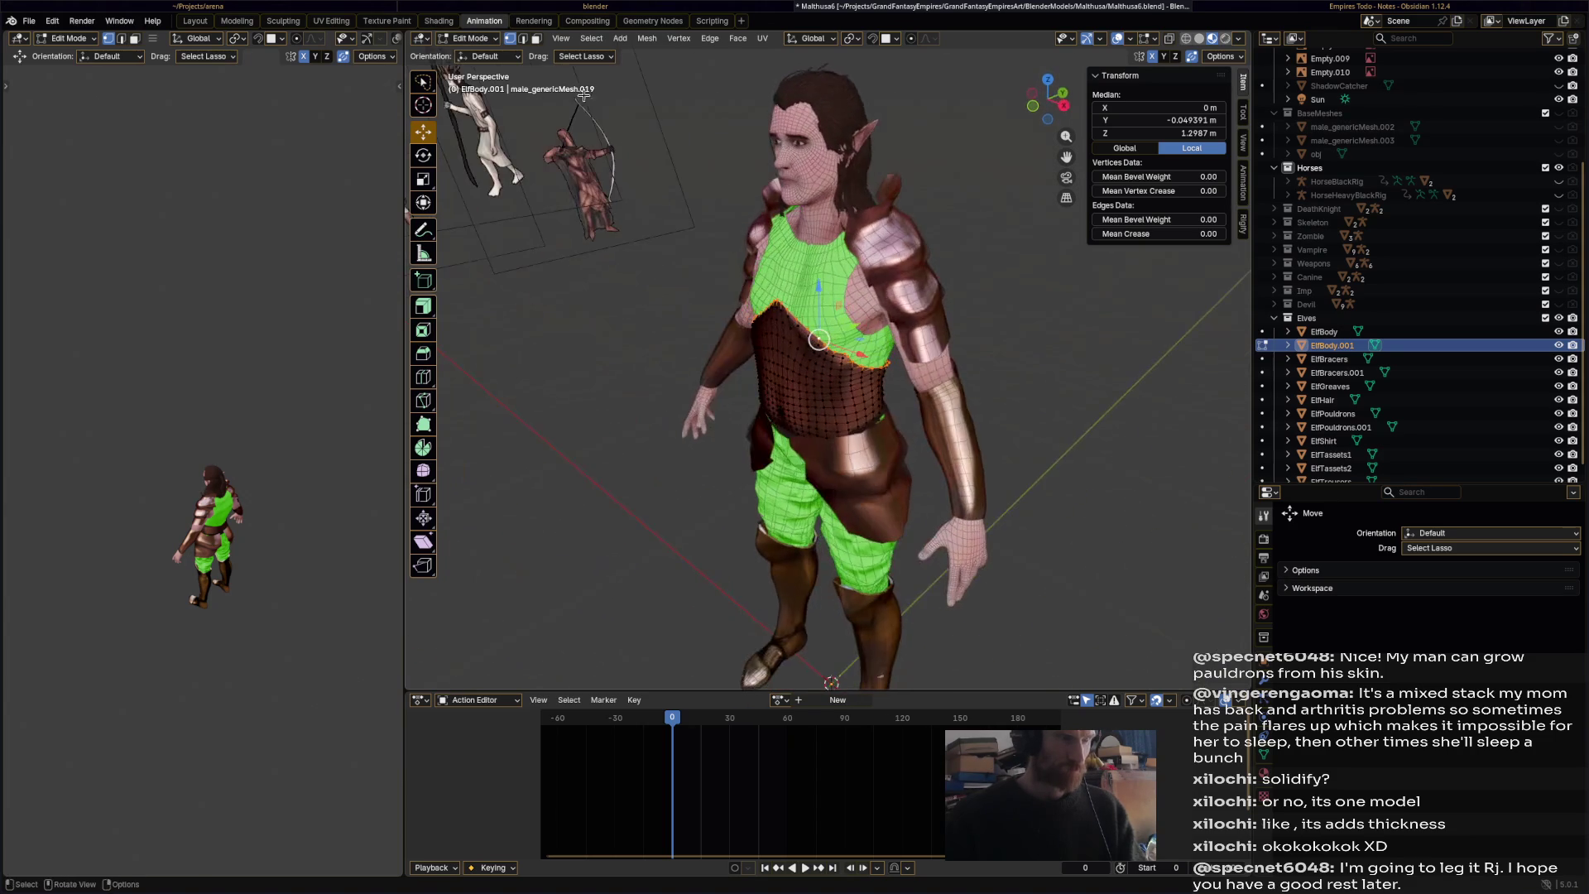
pyautogui.click(494, 38)
pyautogui.click(490, 55)
pyautogui.moveTo(745, 372); pyautogui.dragTo(815, 377, button='middle')
pyautogui.click(491, 38)
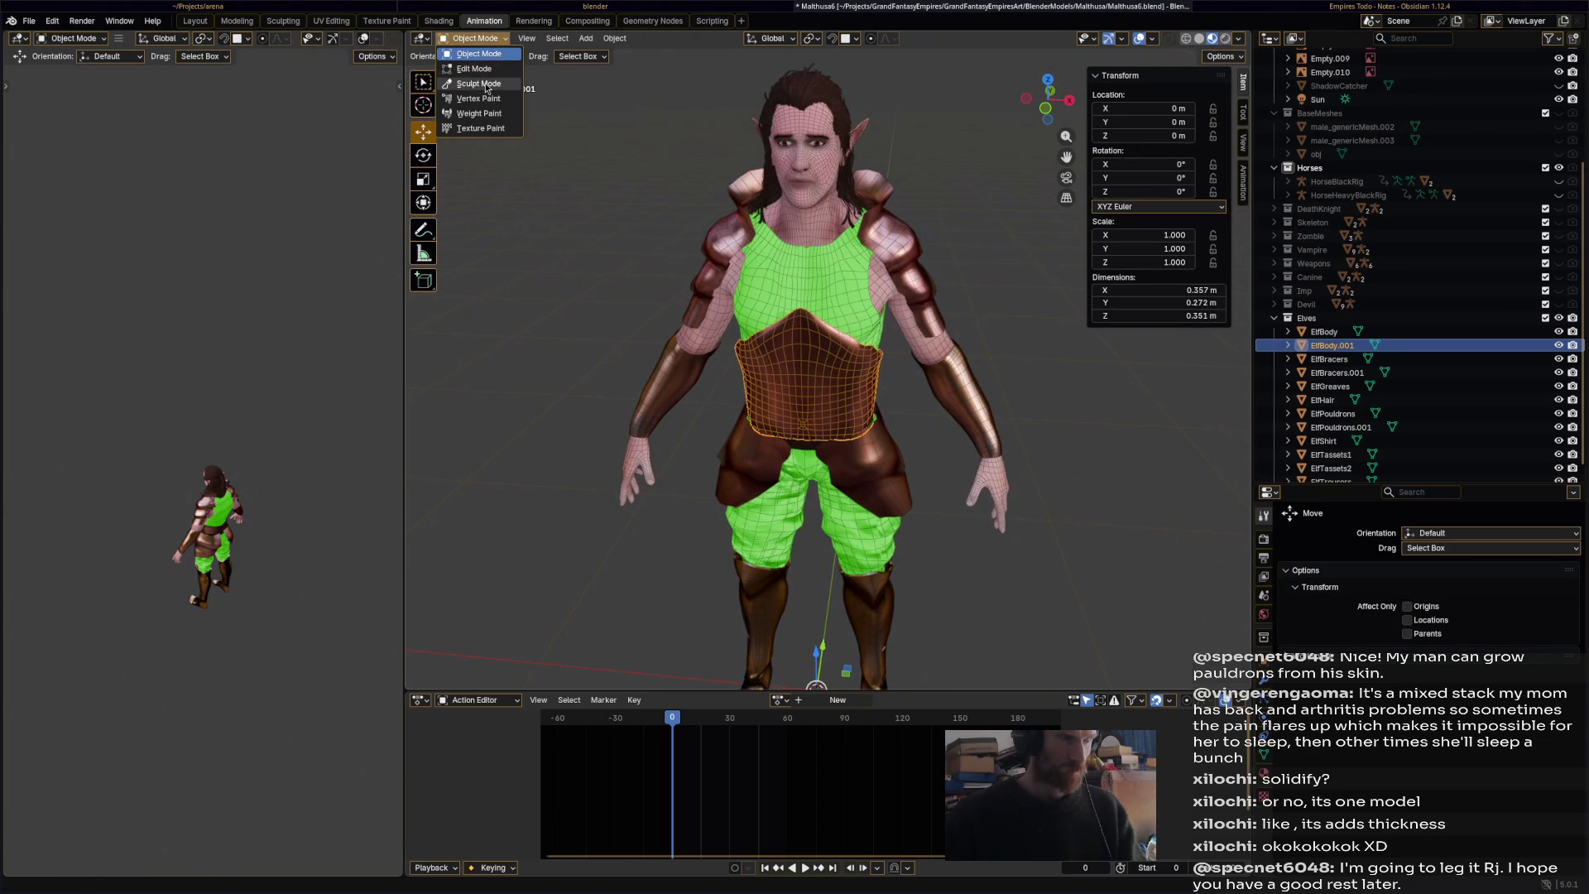
# - Enter Sculpt Mode and work the breastplate with the Crease Polish and Smooth brushes
pyautogui.click(486, 84)
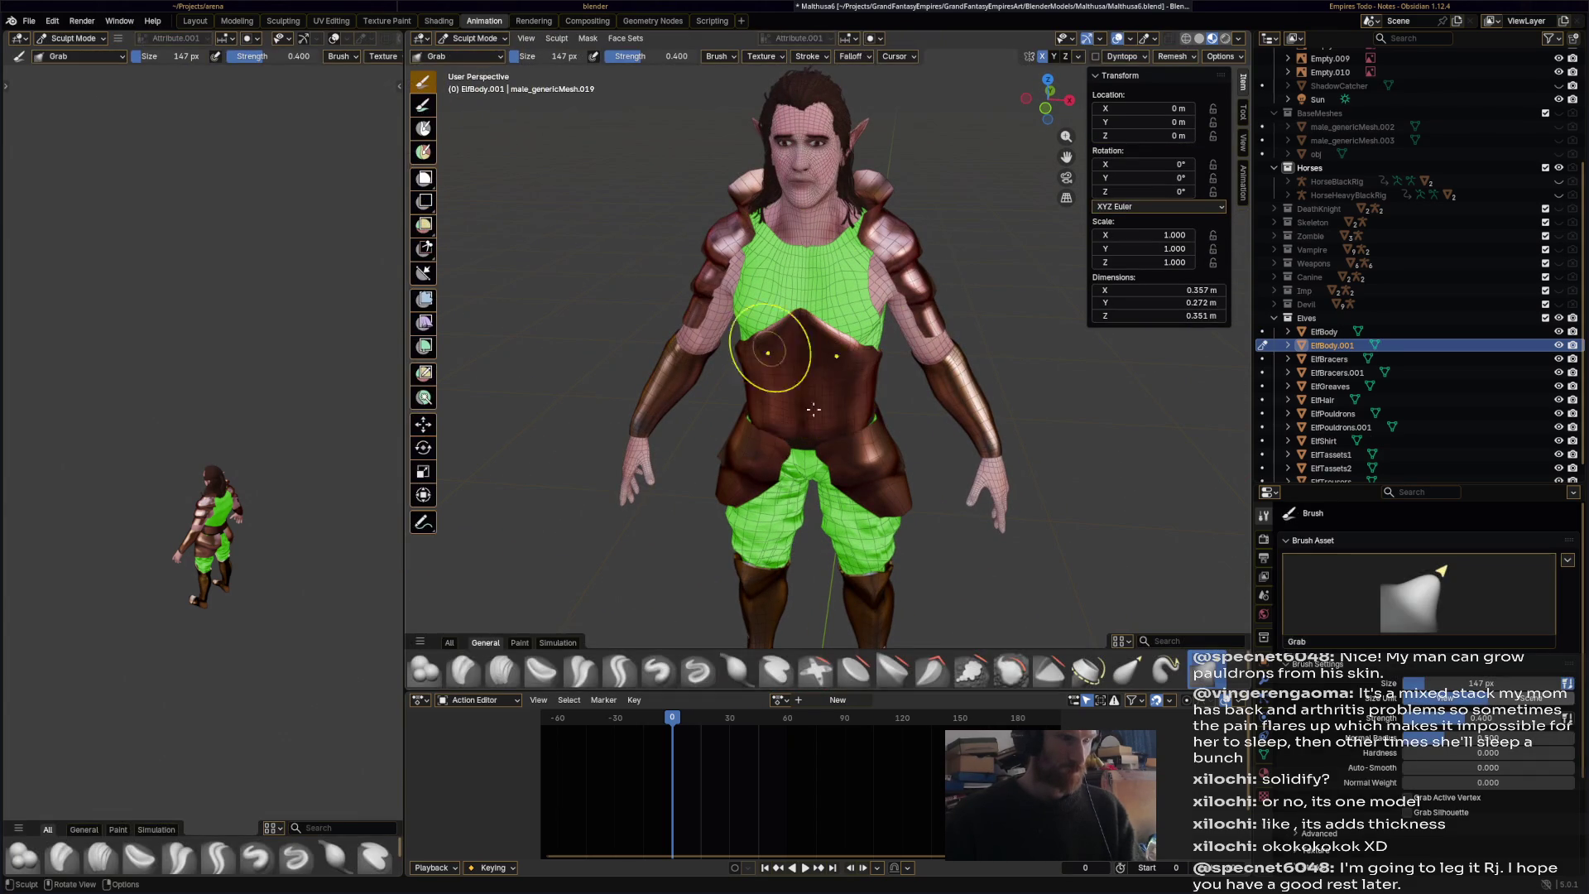
pyautogui.click(582, 670)
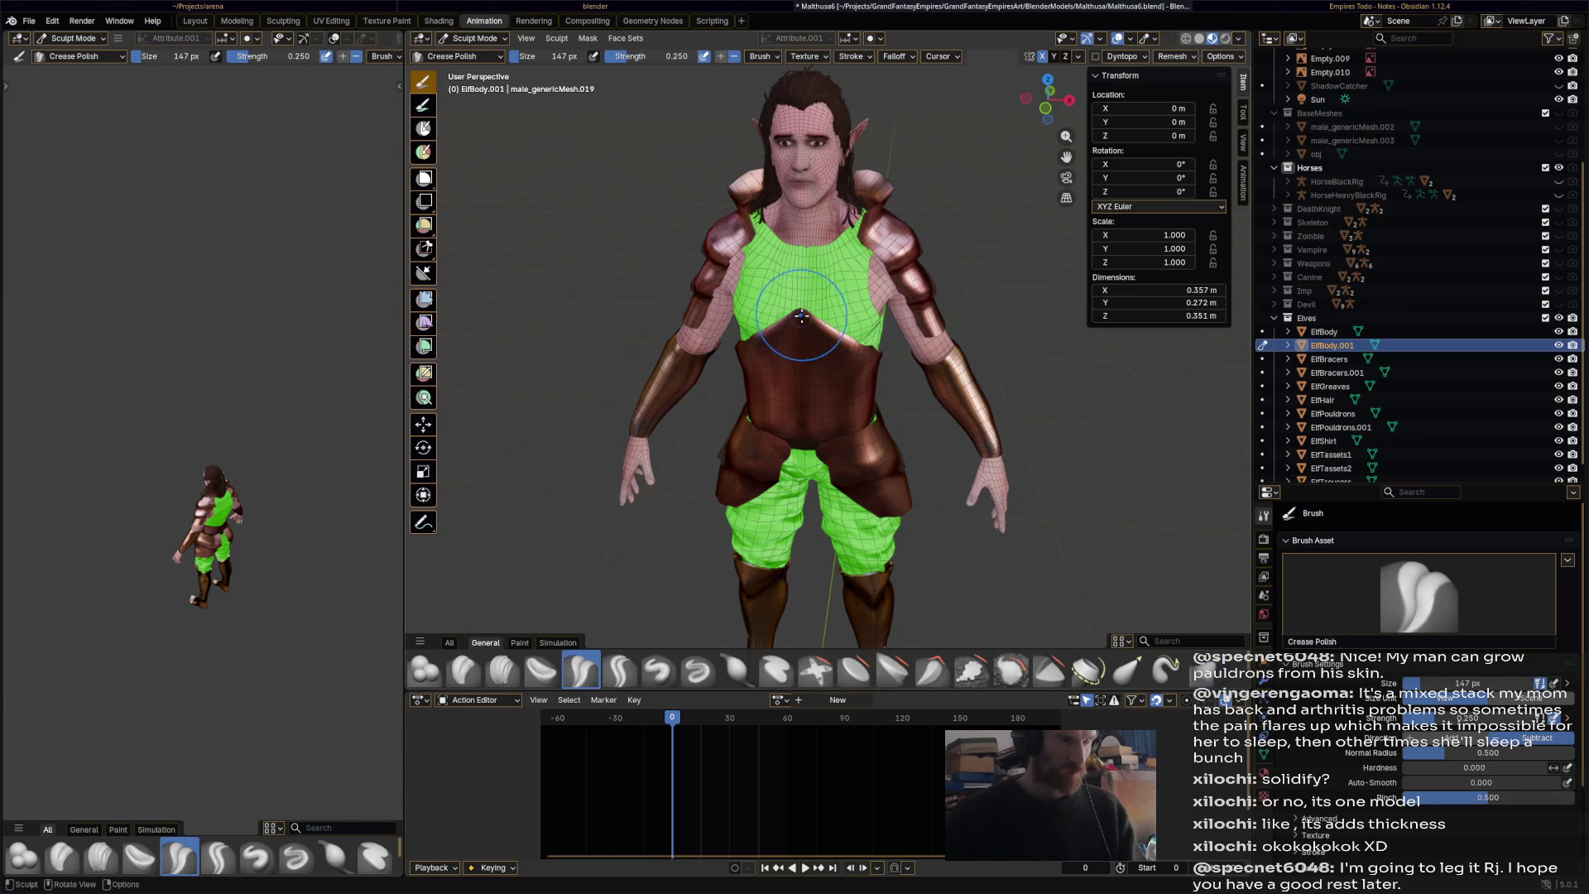
pyautogui.moveTo(804, 435)
pyautogui.mouseDown(button='middle')
pyautogui.moveTo(927, 398)
pyautogui.moveTo(812, 368)
pyautogui.moveTo(878, 389)
pyautogui.moveTo(927, 365)
pyautogui.moveTo(786, 312)
pyautogui.mouseUp(button='middle')
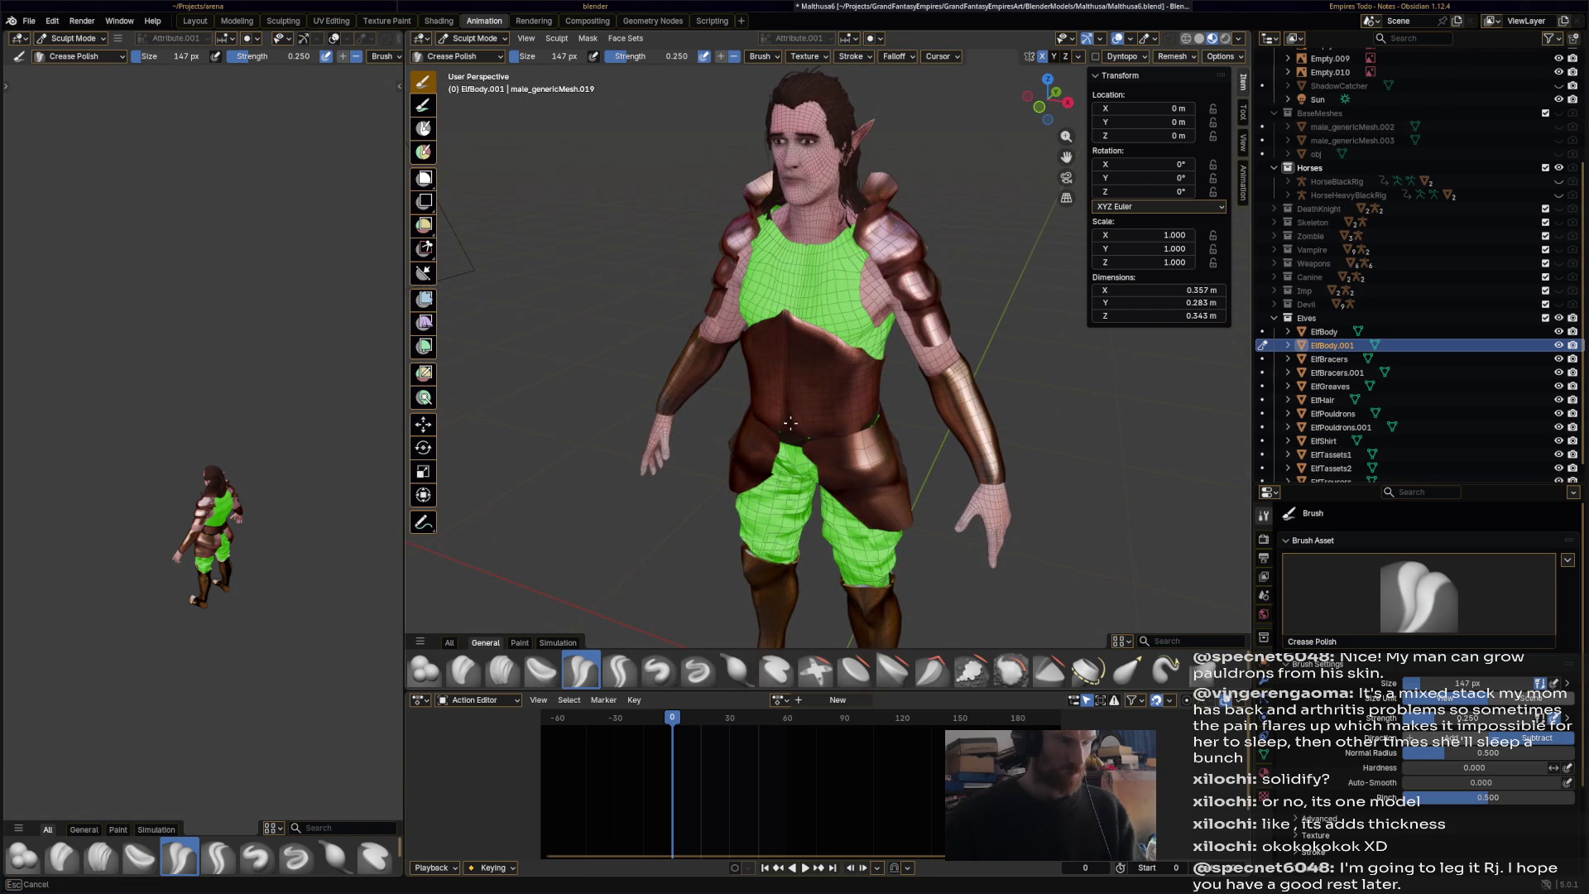
pyautogui.moveTo(854, 400)
pyautogui.mouseDown(button='middle')
pyautogui.moveTo(902, 389)
pyautogui.moveTo(836, 381)
pyautogui.moveTo(1034, 356)
pyautogui.moveTo(997, 373)
pyautogui.moveTo(841, 348)
pyautogui.mouseUp(button='middle')
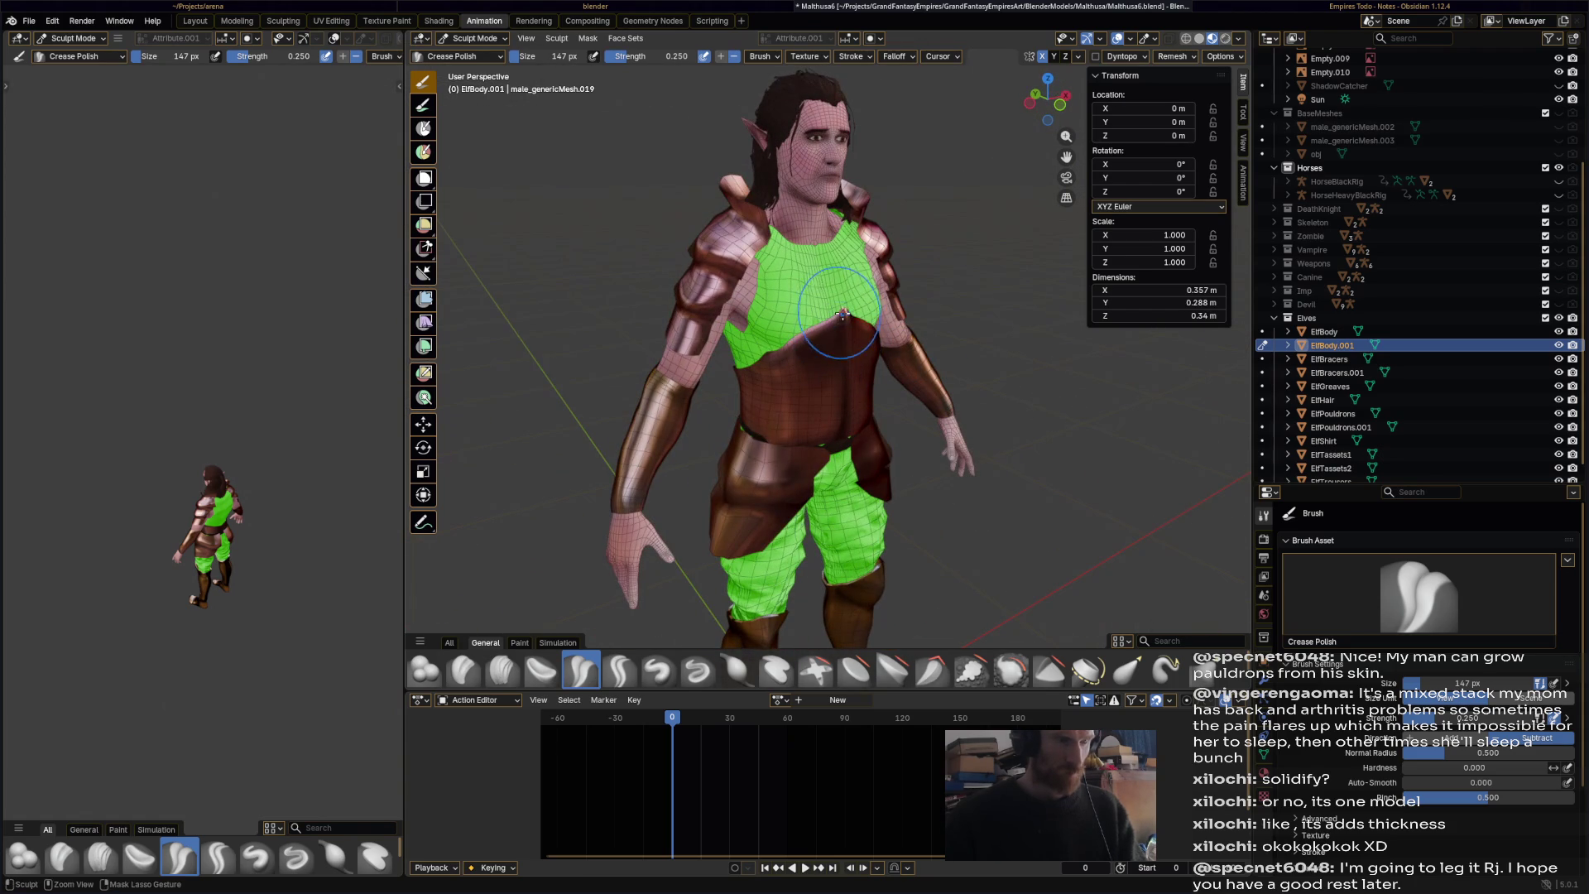
pyautogui.moveTo(908, 411)
pyautogui.mouseDown(button='middle')
pyautogui.moveTo(955, 383)
pyautogui.moveTo(929, 408)
pyautogui.moveTo(894, 400)
pyautogui.mouseUp(button='middle')
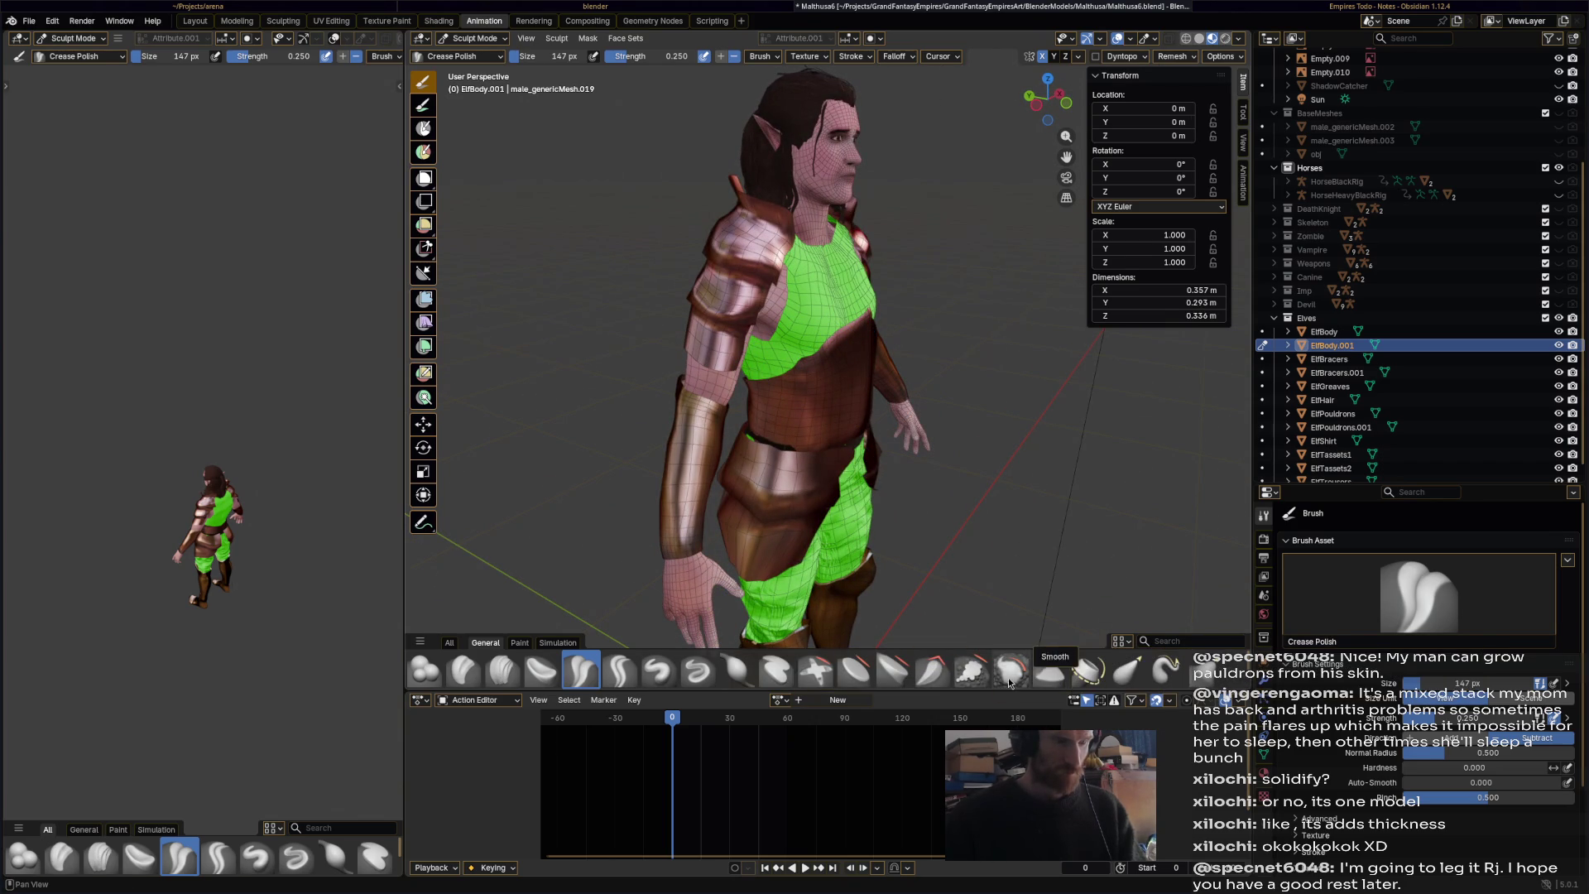
pyautogui.click(1010, 671)
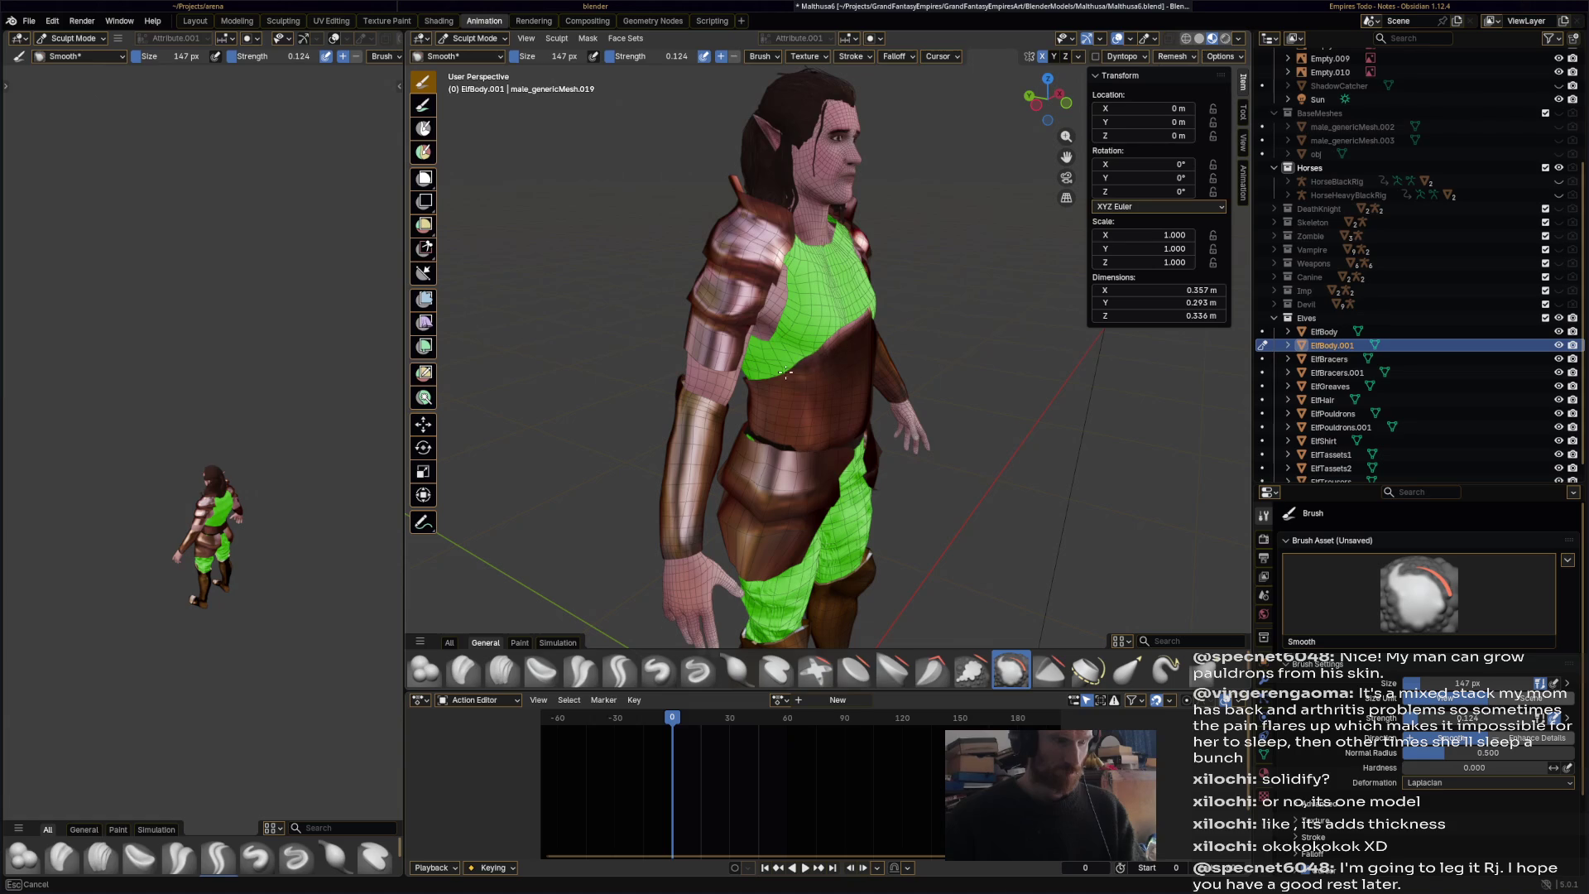
pyautogui.moveTo(765, 401)
pyautogui.mouseDown(button='middle')
pyautogui.moveTo(844, 389)
pyautogui.moveTo(817, 381)
pyautogui.moveTo(836, 464)
pyautogui.moveTo(825, 587)
pyautogui.mouseUp(button='middle')
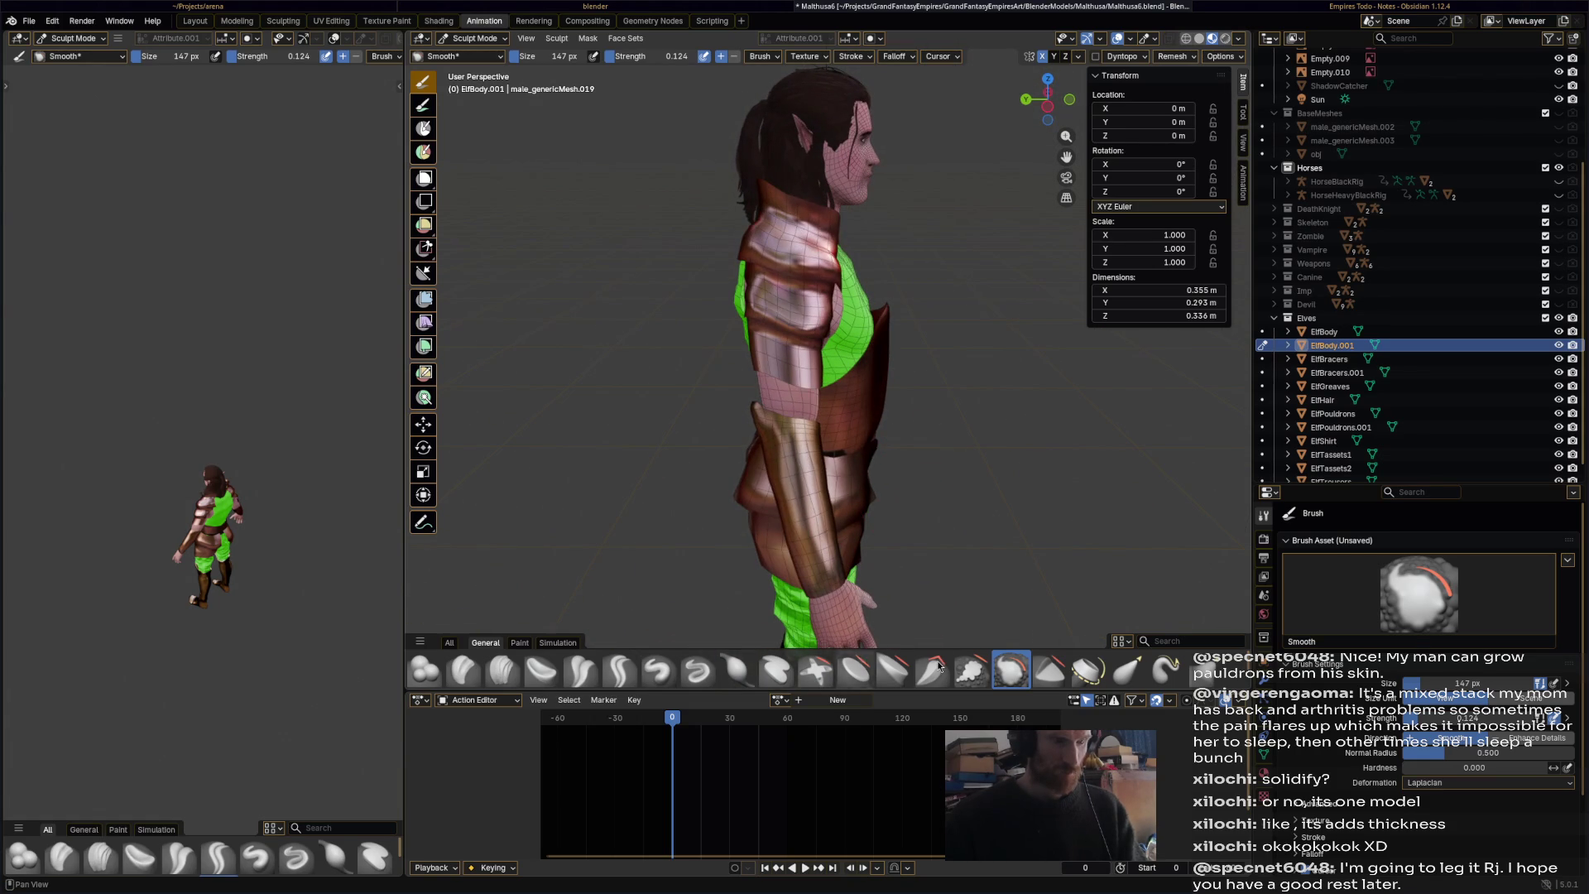
# - Shape it with Elastic Grab, save, and switch the breastplate into Edit Mode
pyautogui.click(1127, 667)
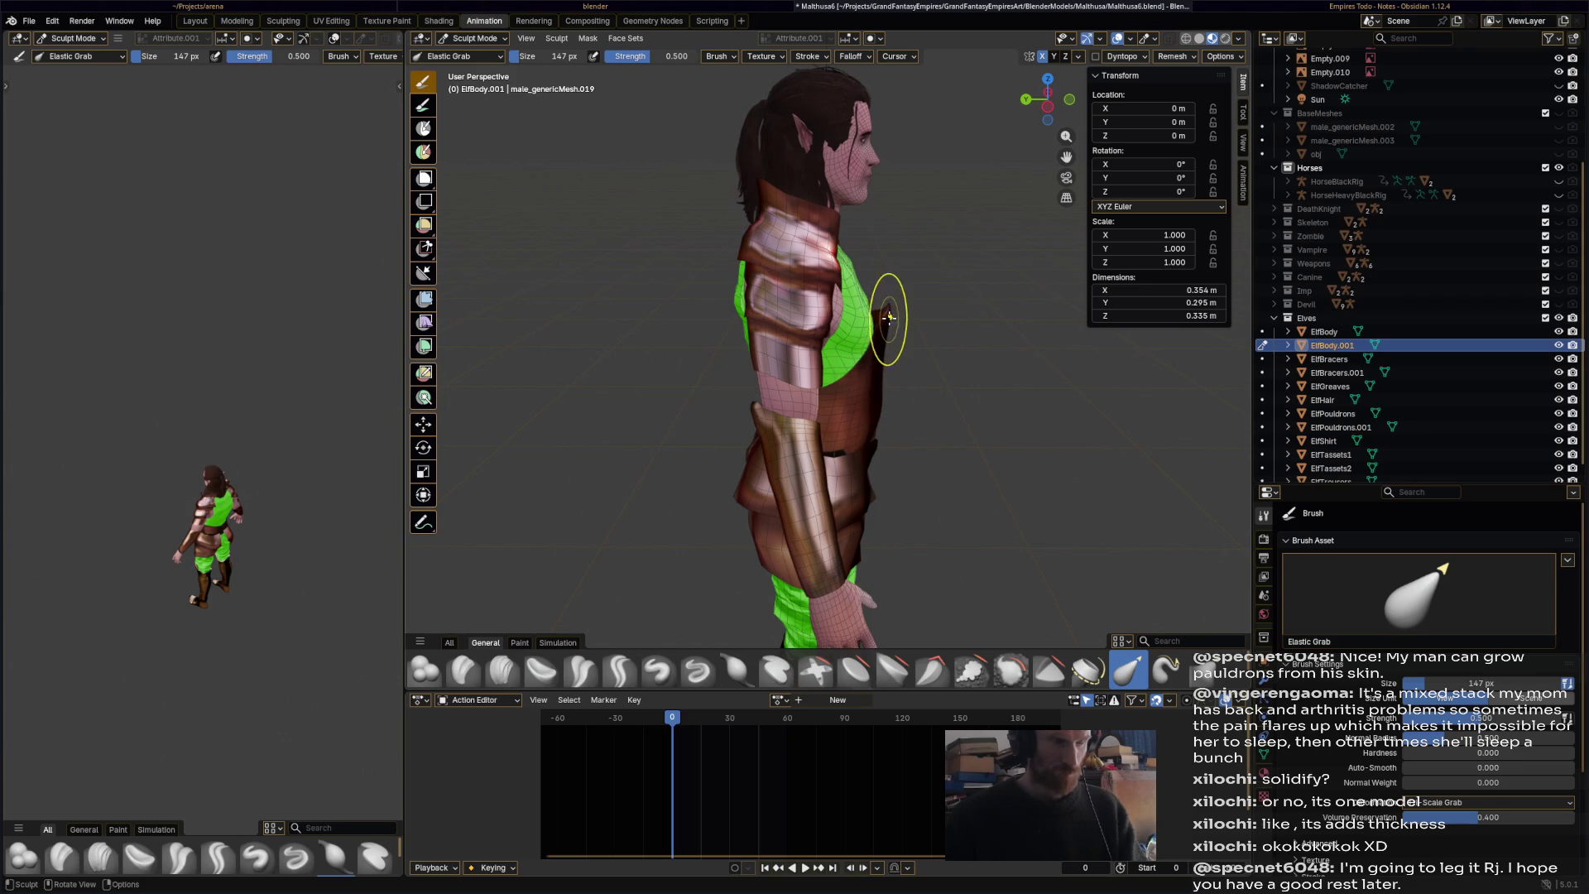
pyautogui.moveTo(916, 333); pyautogui.dragTo(623, 338, button='middle')
pyautogui.hotkey('ctrl', 's')
pyautogui.moveTo(729, 334)
pyautogui.mouseDown(button='middle')
pyautogui.moveTo(1001, 355)
pyautogui.moveTo(940, 380)
pyautogui.moveTo(943, 418)
pyautogui.moveTo(1039, 358)
pyautogui.moveTo(835, 352)
pyautogui.moveTo(951, 375)
pyautogui.moveTo(1010, 373)
pyautogui.moveTo(824, 356)
pyautogui.mouseUp(button='middle')
pyautogui.scroll(3, 900, 275)
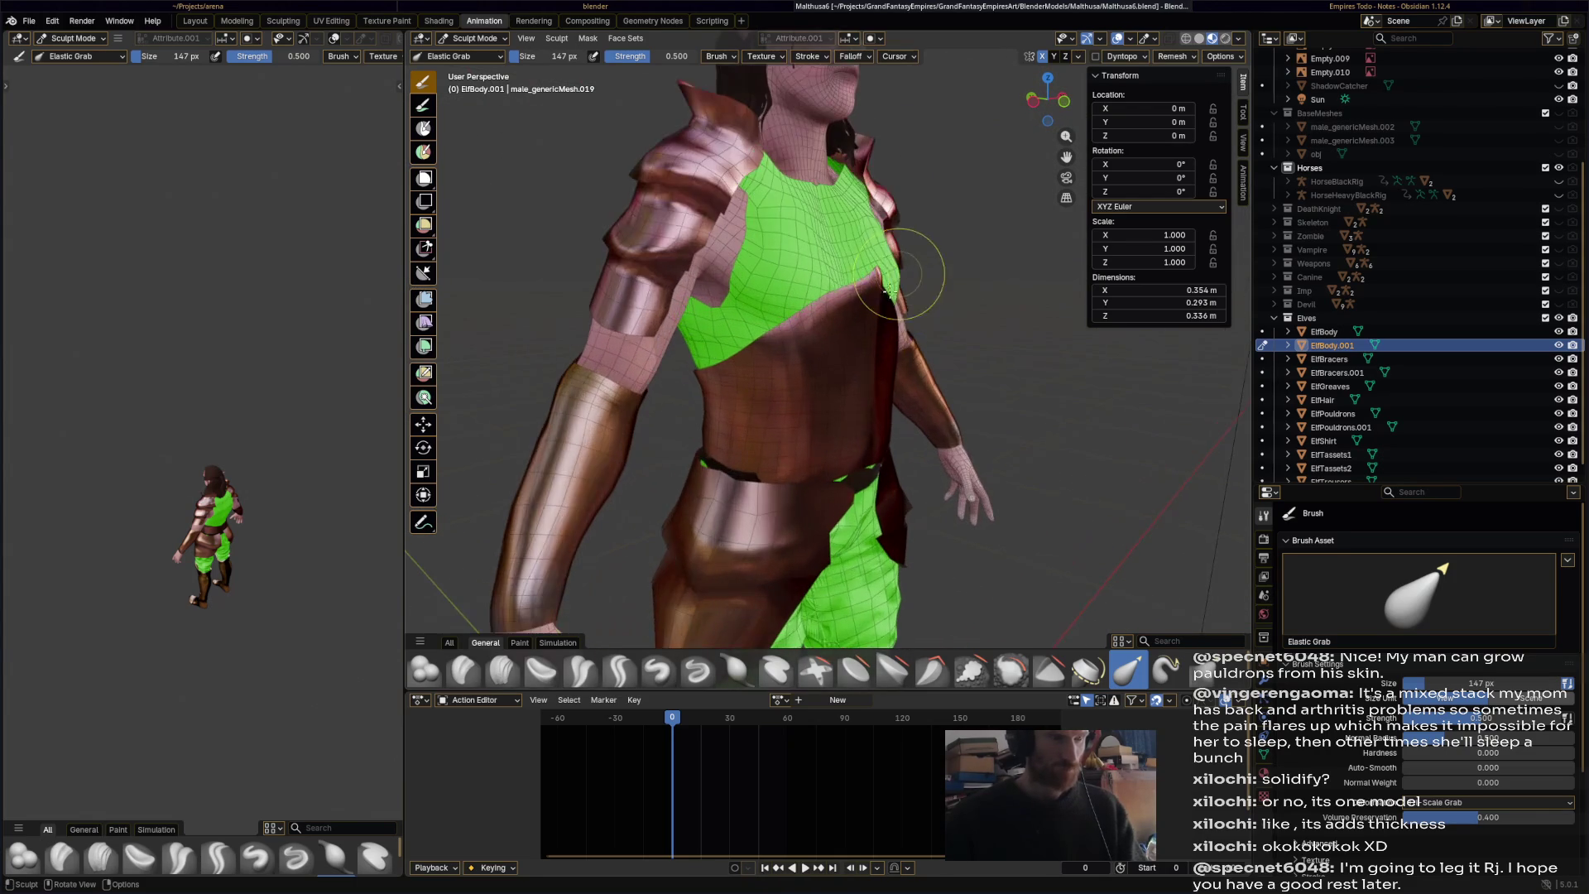
pyautogui.click(480, 39)
pyautogui.click(468, 76)
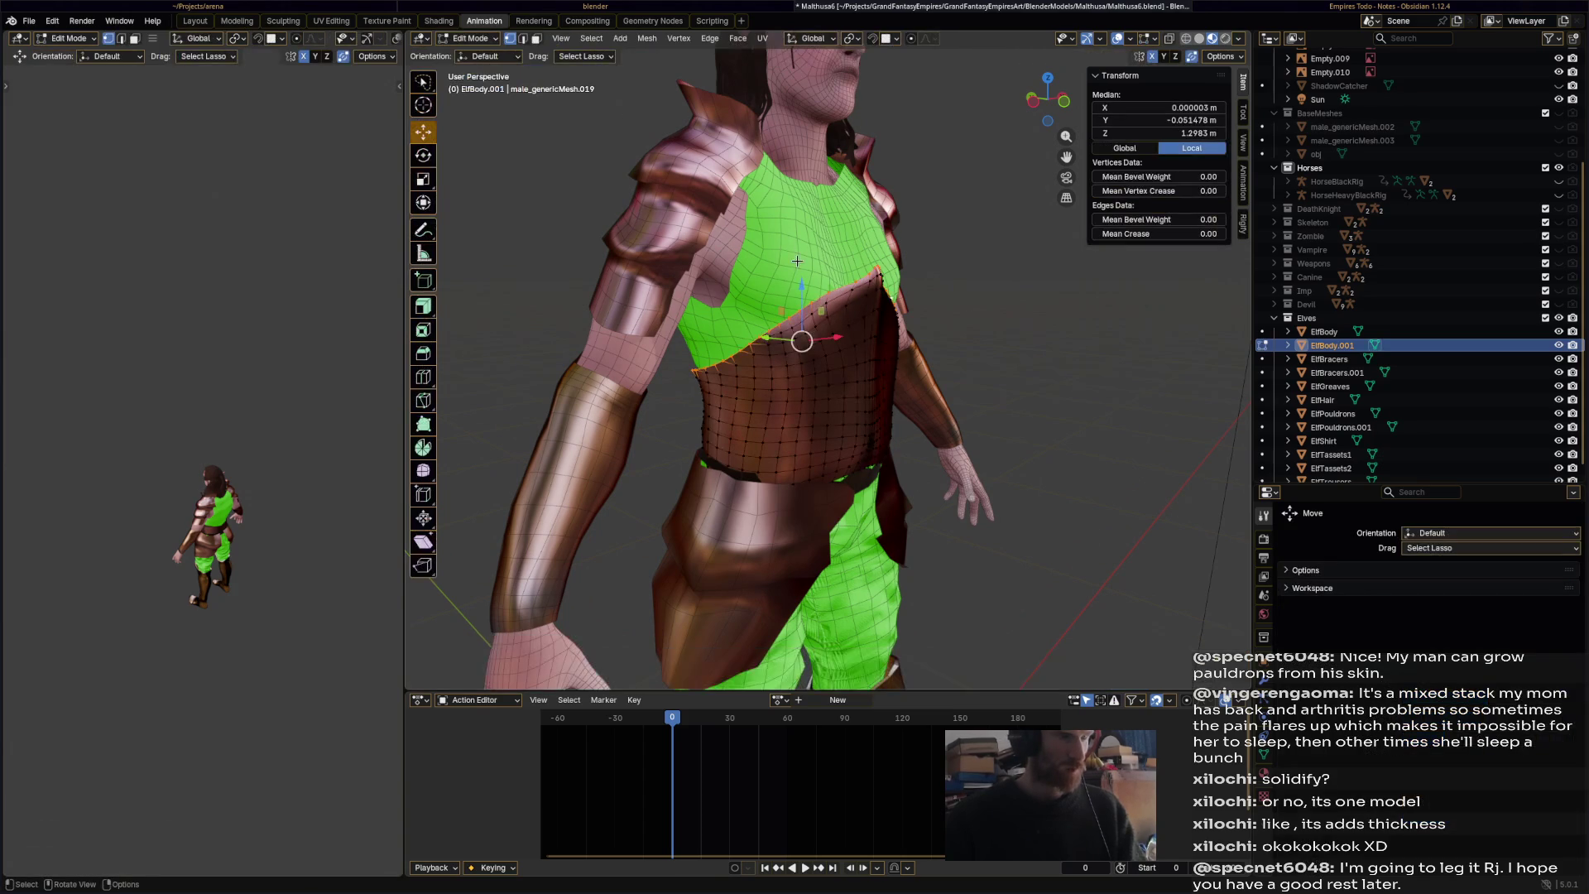
# - Extrude the breastplate's top edge loop and shrink the new edge inward
pyautogui.moveTo(815, 292); pyautogui.dragTo(983, 329, button='middle')
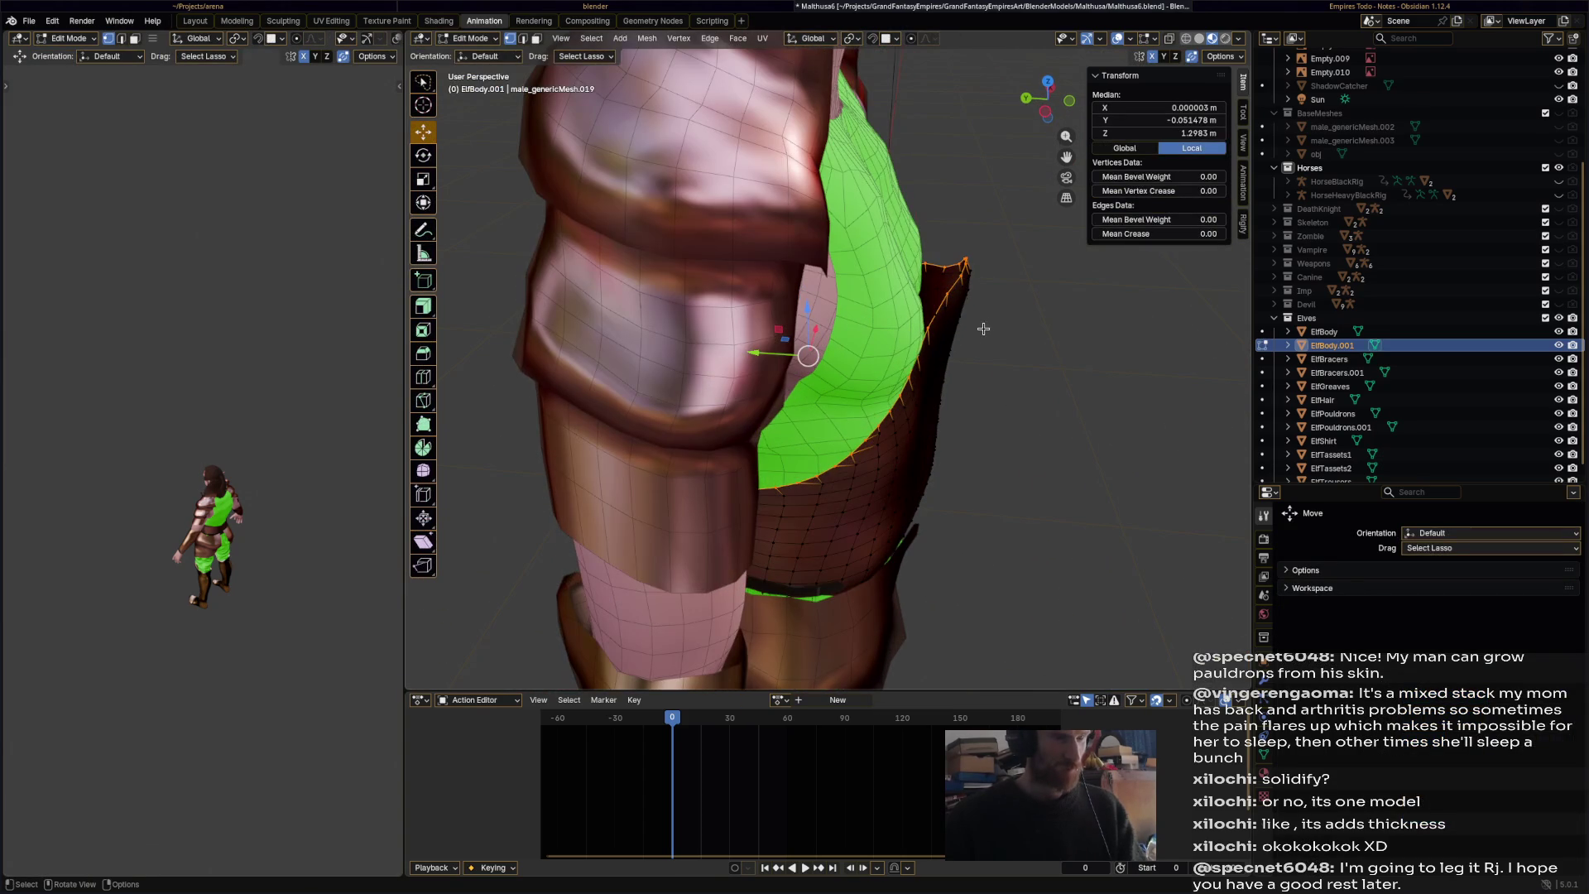
pyautogui.scroll(-3, 985, 318)
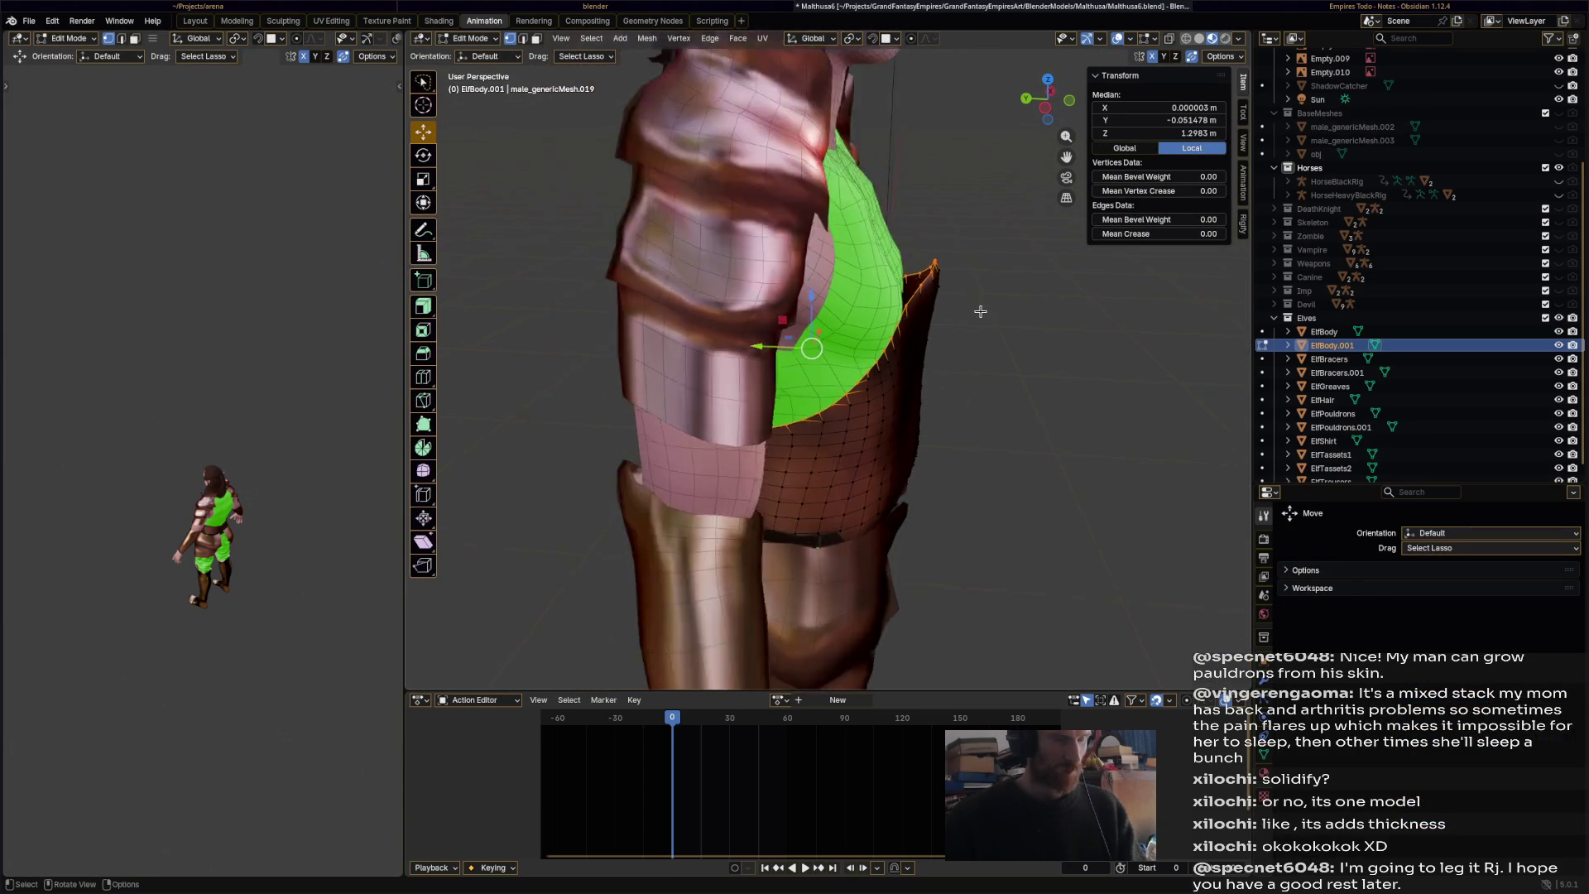
pyautogui.press('g')
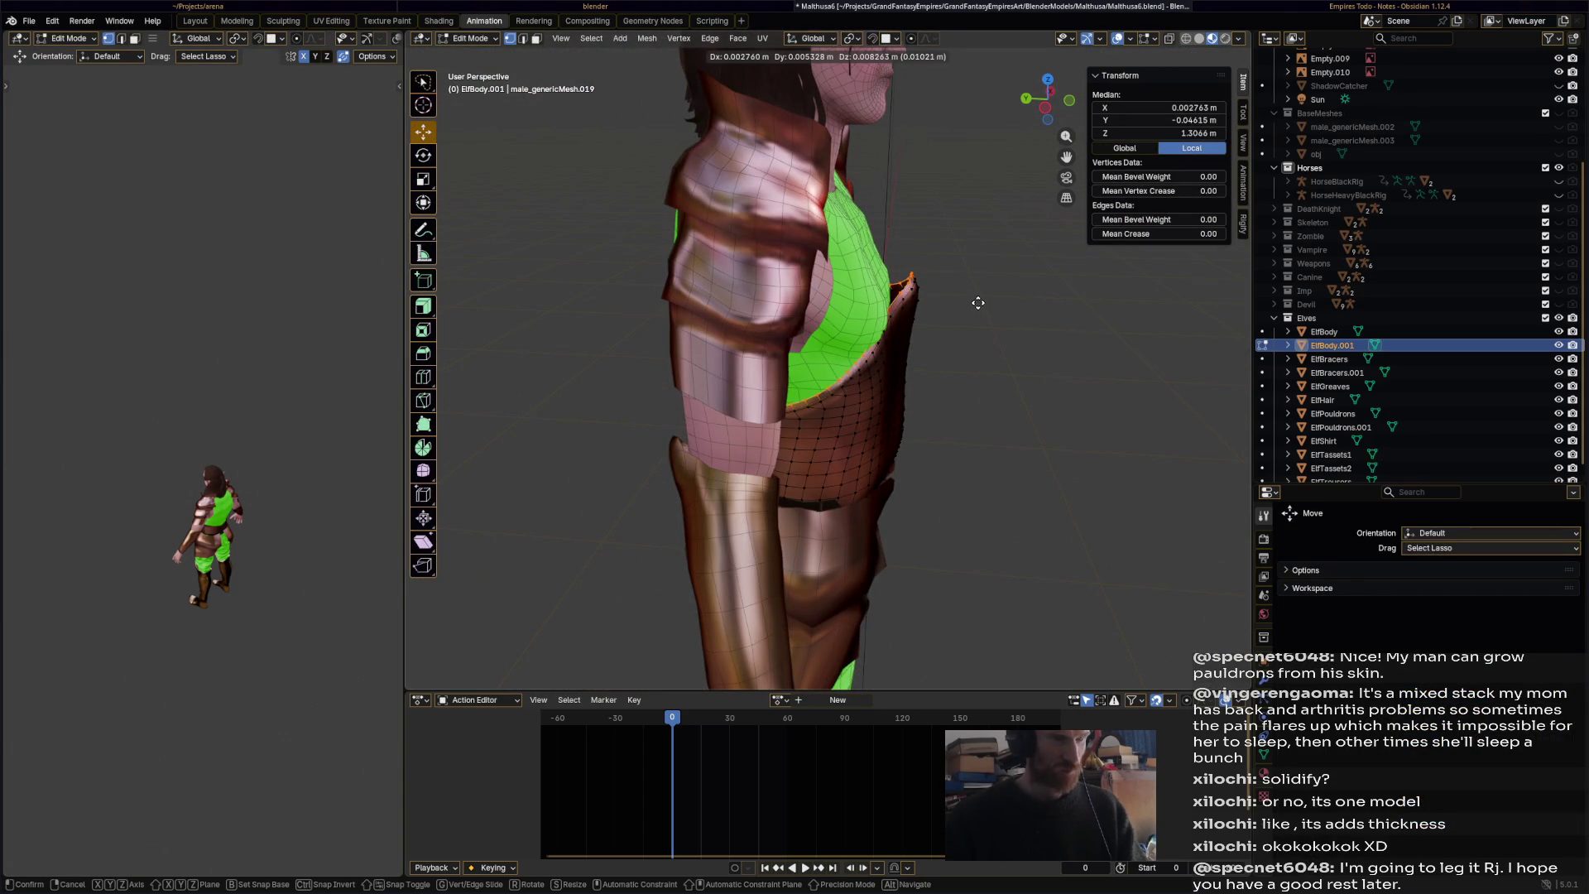
pyautogui.click(979, 295)
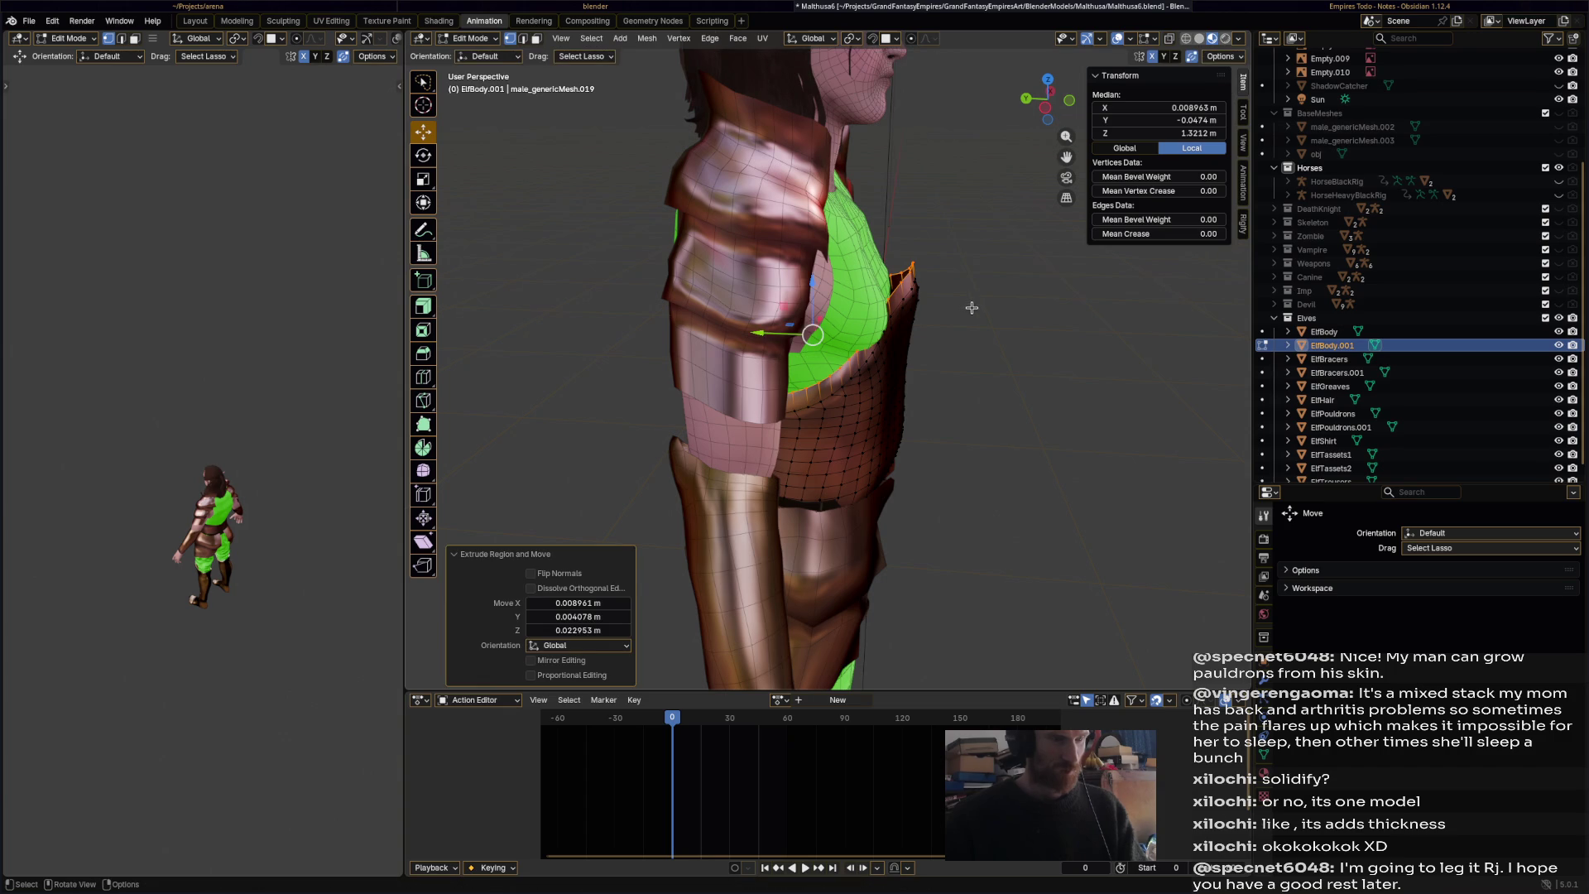
pyautogui.press('s')
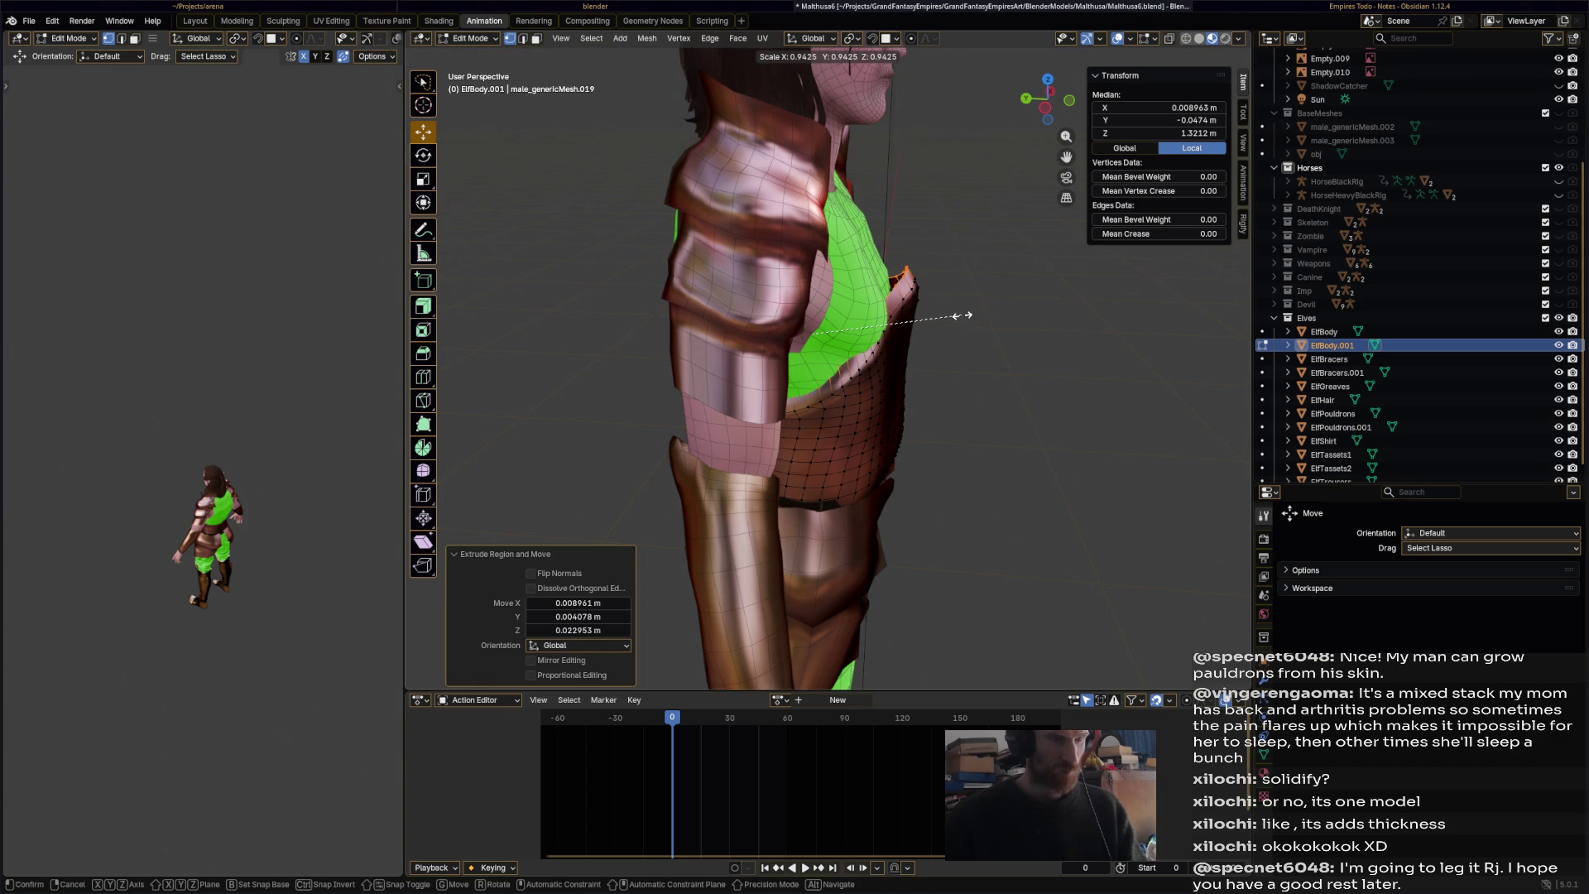
pyautogui.click(954, 313)
pyautogui.moveTo(955, 314)
pyautogui.mouseDown(button='middle')
pyautogui.moveTo(1069, 341)
pyautogui.moveTo(754, 327)
pyautogui.mouseUp(button='middle')
pyautogui.press('e')
pyautogui.click(876, 321)
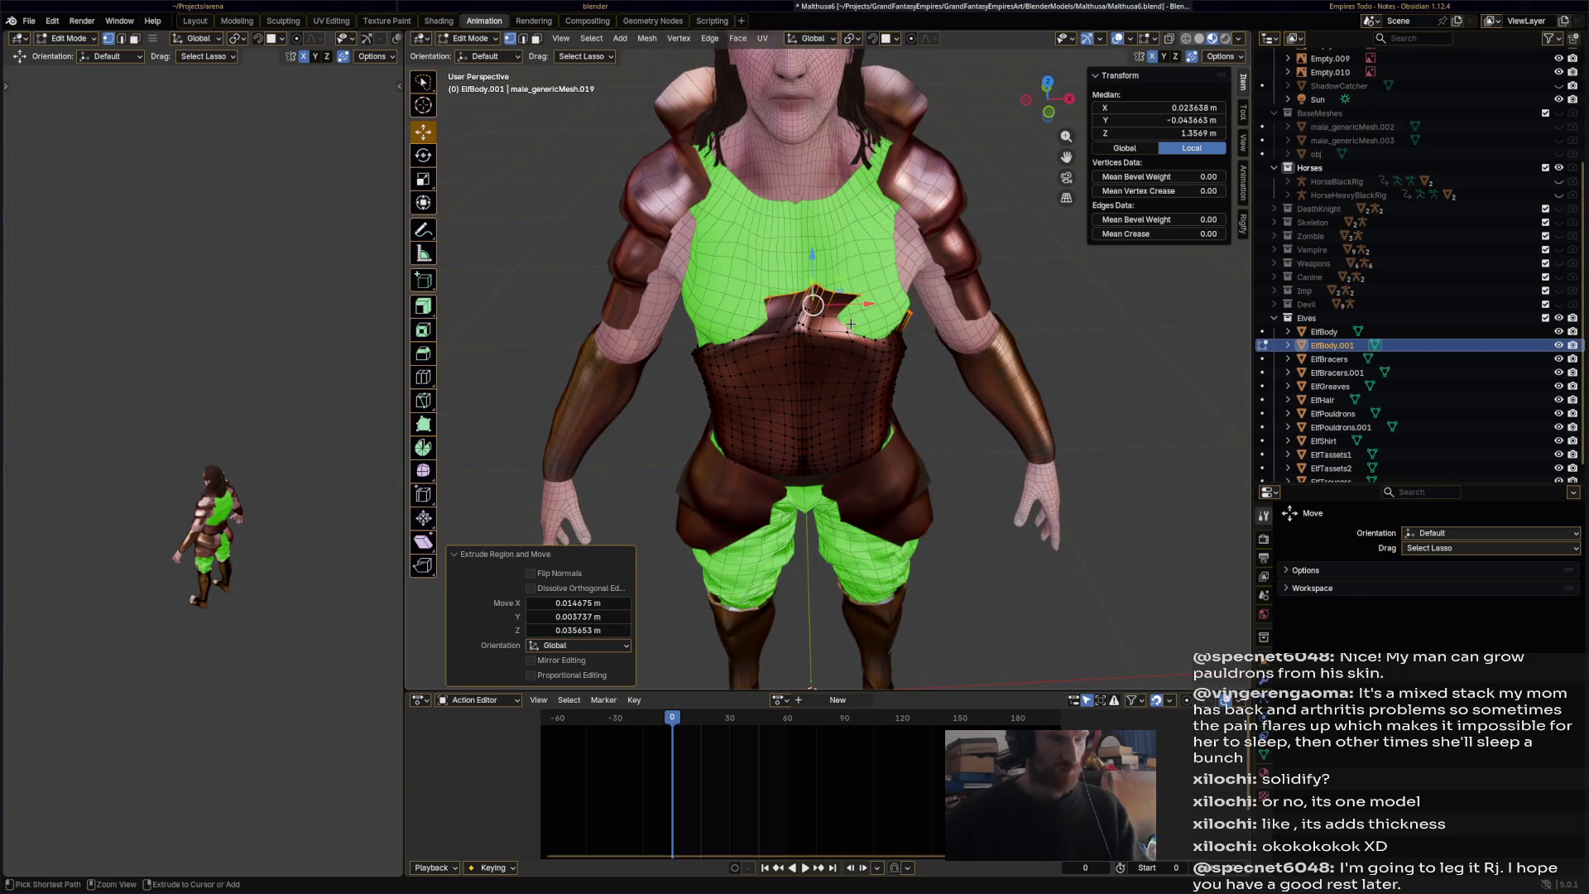
pyautogui.hotkey('ctrl', 'z')
# - Raise the top edge loop higher up the chest and widen it to 1.056
pyautogui.moveTo(866, 336)
pyautogui.mouseDown(button='middle')
pyautogui.moveTo(908, 314)
pyautogui.moveTo(887, 320)
pyautogui.moveTo(884, 348)
pyautogui.moveTo(879, 334)
pyautogui.moveTo(992, 329)
pyautogui.mouseUp(button='middle')
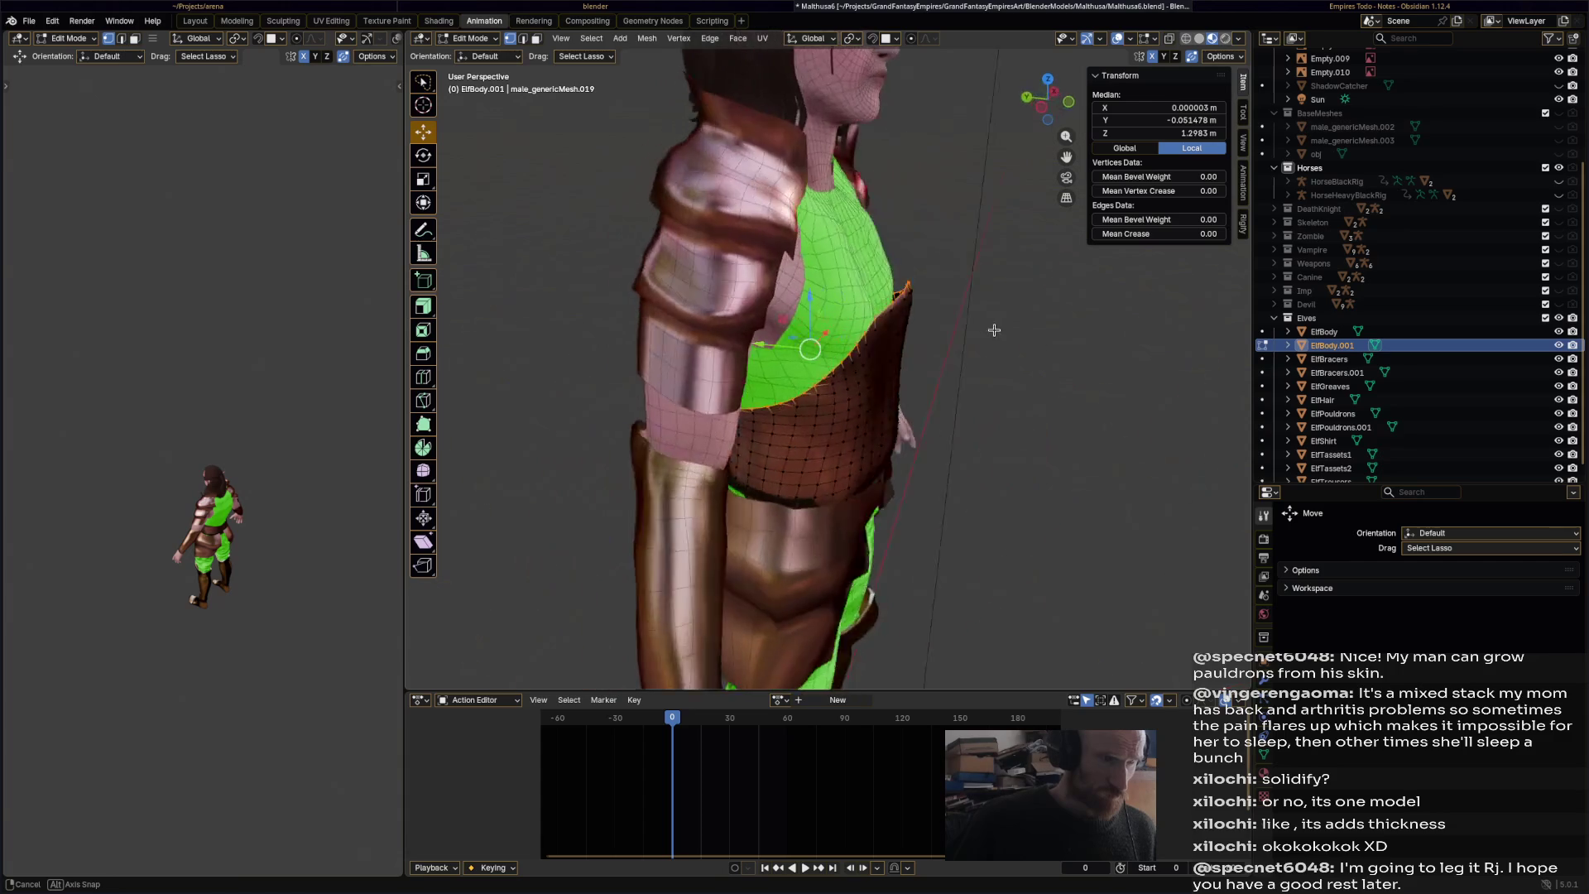
pyautogui.moveTo(818, 351); pyautogui.dragTo(830, 341)
pyautogui.moveTo(830, 341); pyautogui.dragTo(782, 321, button='middle')
pyautogui.scroll(4, 785, 246)
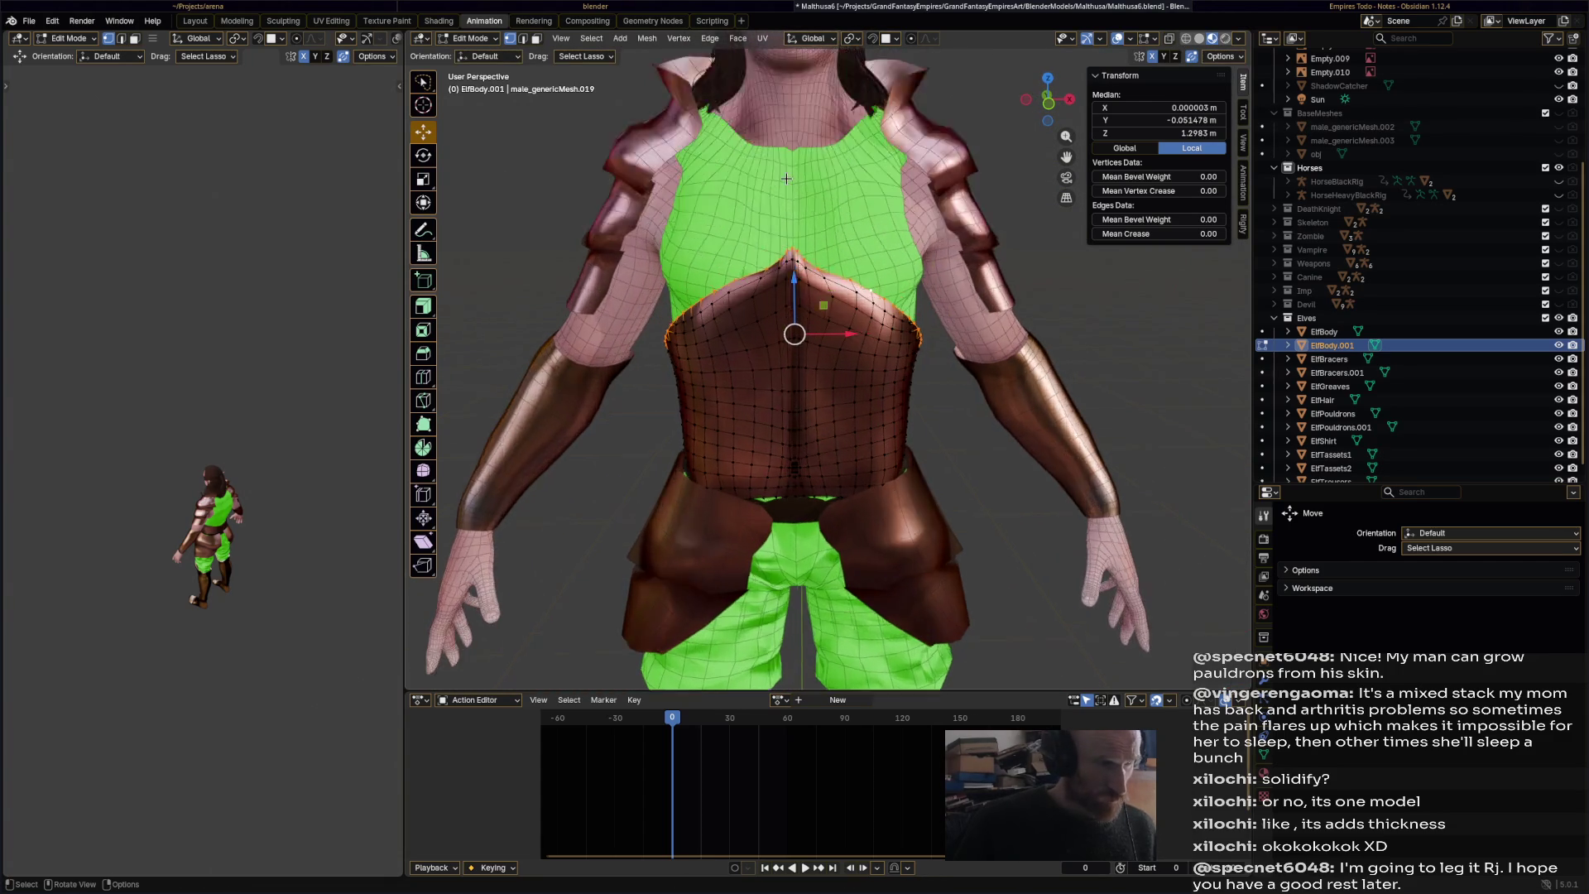
pyautogui.moveTo(778, 253); pyautogui.dragTo(782, 237)
pyautogui.moveTo(783, 236)
pyautogui.mouseDown(button='middle')
pyautogui.moveTo(795, 276)
pyautogui.moveTo(853, 275)
pyautogui.mouseUp(button='middle')
pyautogui.moveTo(852, 275); pyautogui.dragTo(863, 276)
pyautogui.moveTo(863, 276)
pyautogui.mouseDown(button='middle')
pyautogui.moveTo(766, 256)
pyautogui.moveTo(787, 305)
pyautogui.moveTo(910, 282)
pyautogui.moveTo(969, 376)
pyautogui.moveTo(927, 314)
pyautogui.moveTo(952, 281)
pyautogui.moveTo(774, 319)
pyautogui.moveTo(807, 306)
pyautogui.moveTo(807, 327)
pyautogui.moveTo(926, 359)
pyautogui.moveTo(828, 323)
pyautogui.moveTo(784, 262)
pyautogui.mouseUp(button='middle')
pyautogui.hotkey('ctrl', 'z')
pyautogui.press('s')
pyautogui.click(958, 265)
# - Extrude the edge loop upward again, shrink it to 0.882 and reposition it
pyautogui.press('g')
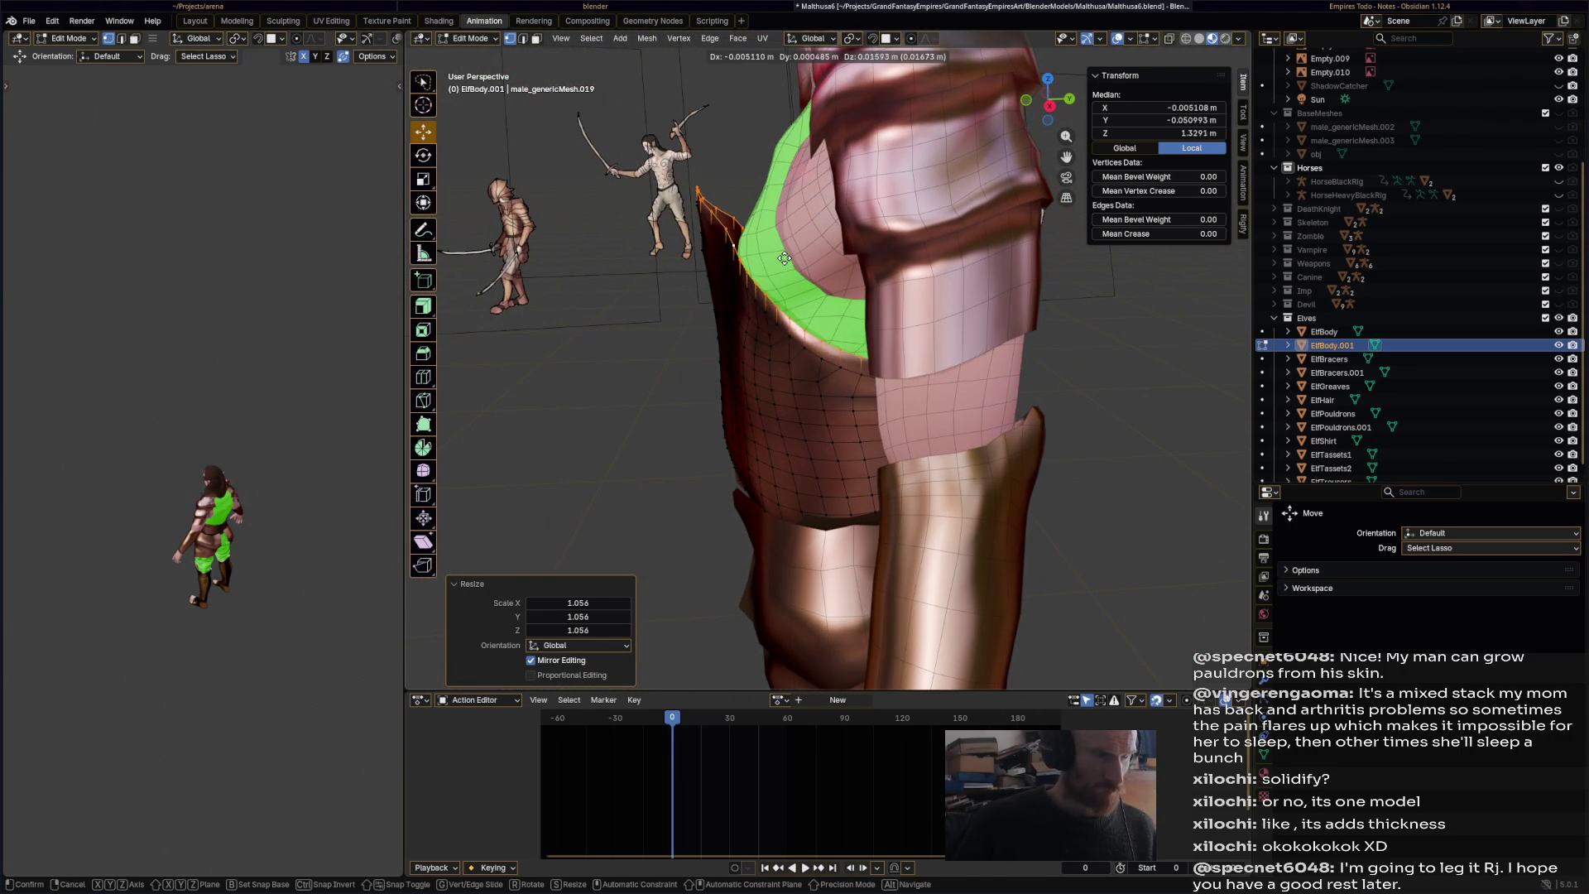
pyautogui.click(784, 259)
pyautogui.press('s')
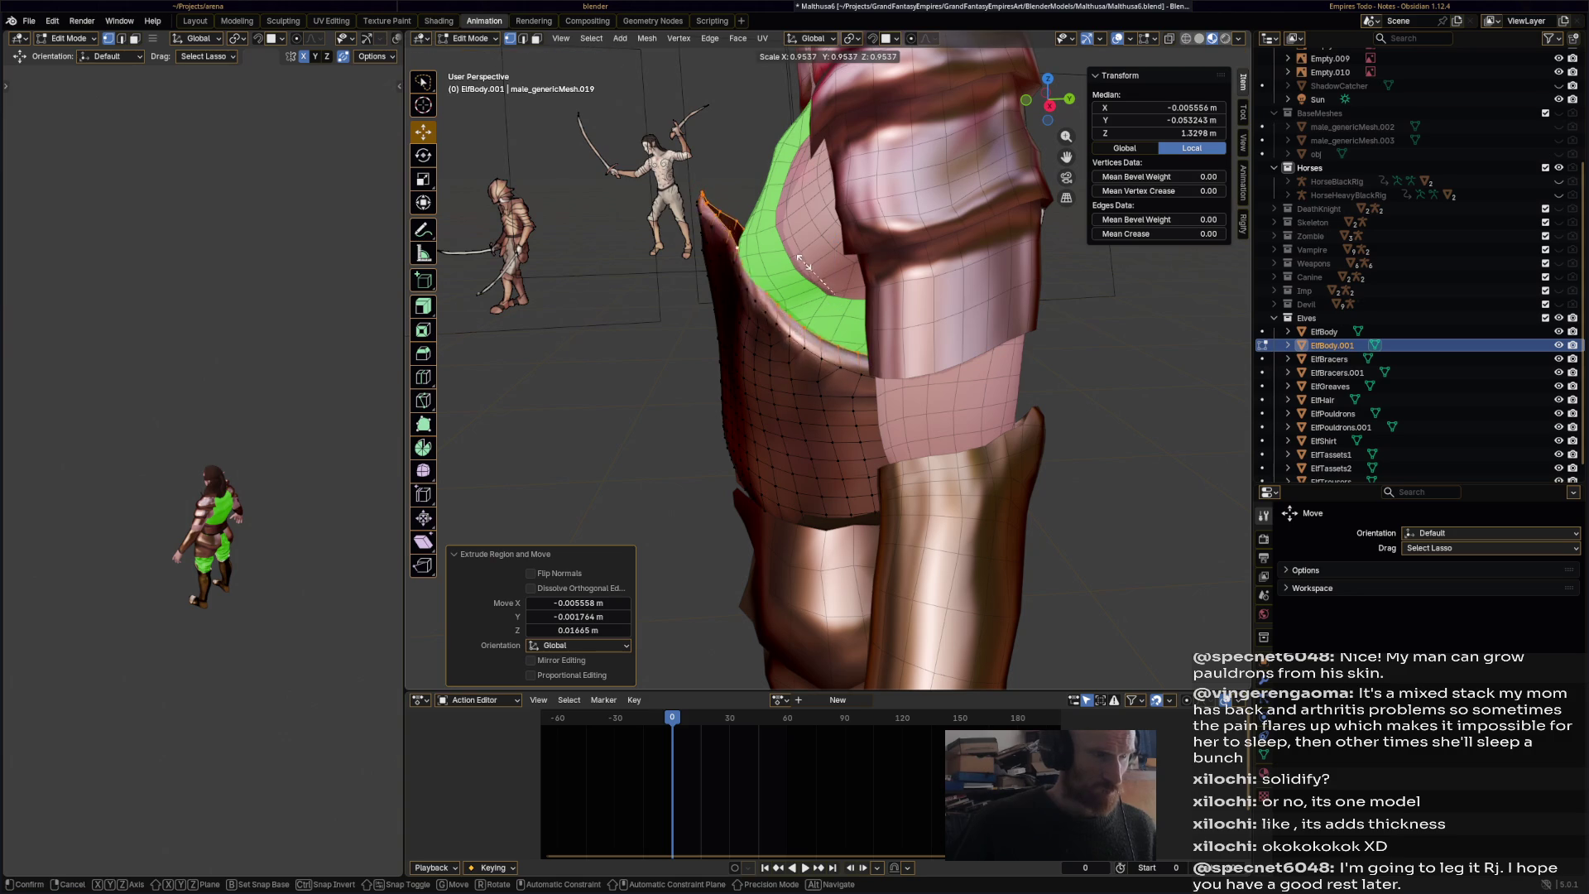
pyautogui.click(807, 263)
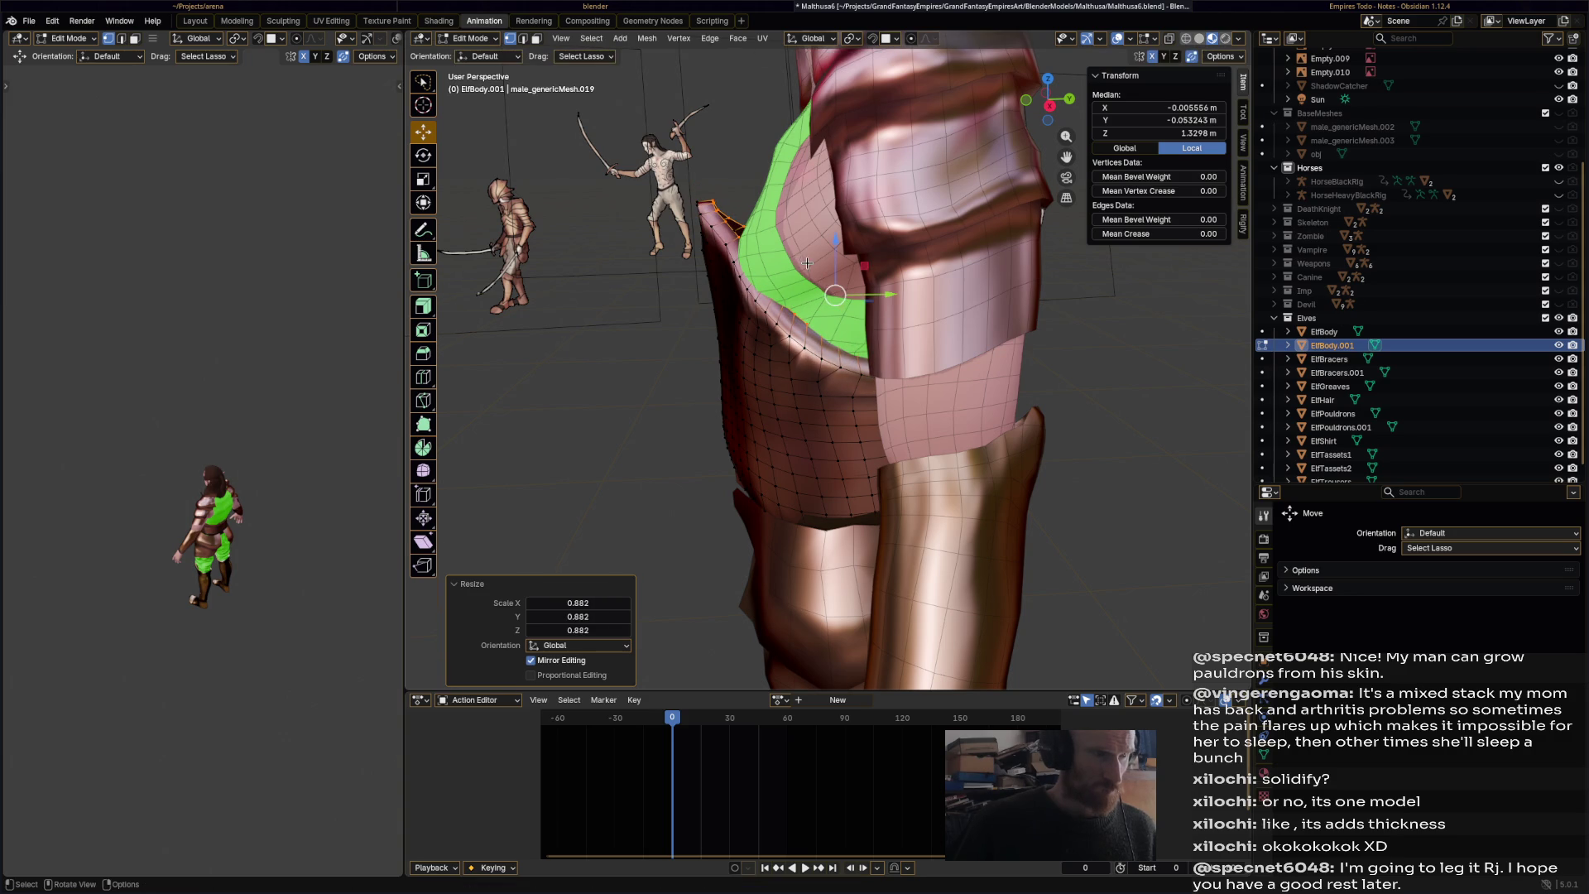
pyautogui.press('g')
pyautogui.click(838, 317)
pyautogui.moveTo(839, 317); pyautogui.dragTo(956, 298, button='middle')
# - Extrude the centre top vertices upward into a pointed peak on the chest
pyautogui.press('g')
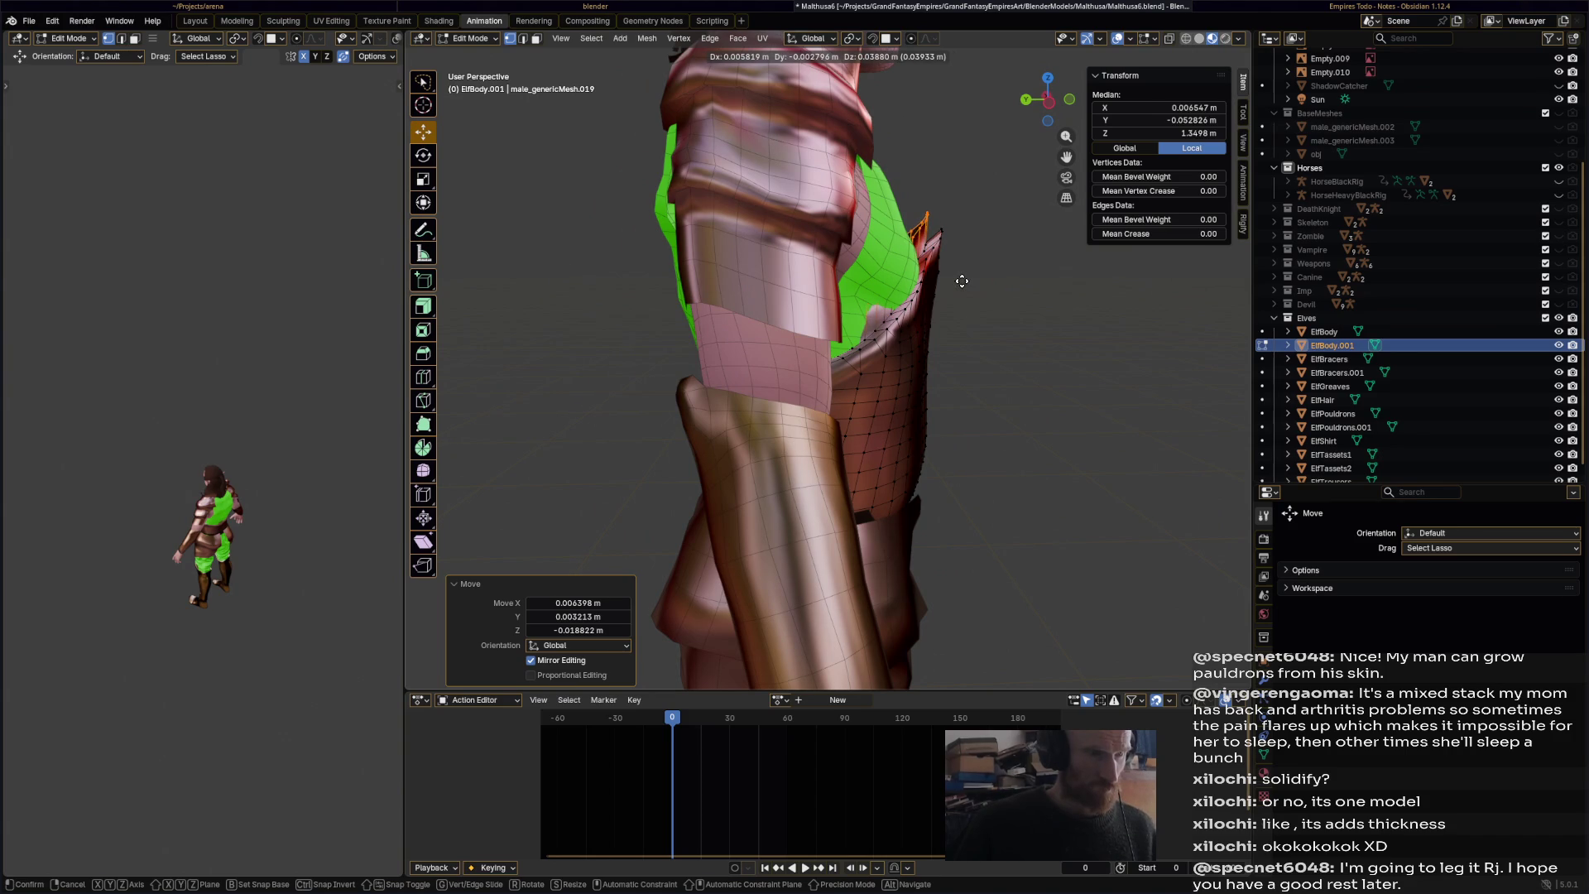
pyautogui.click(962, 280)
pyautogui.moveTo(962, 280); pyautogui.dragTo(808, 327, button='middle')
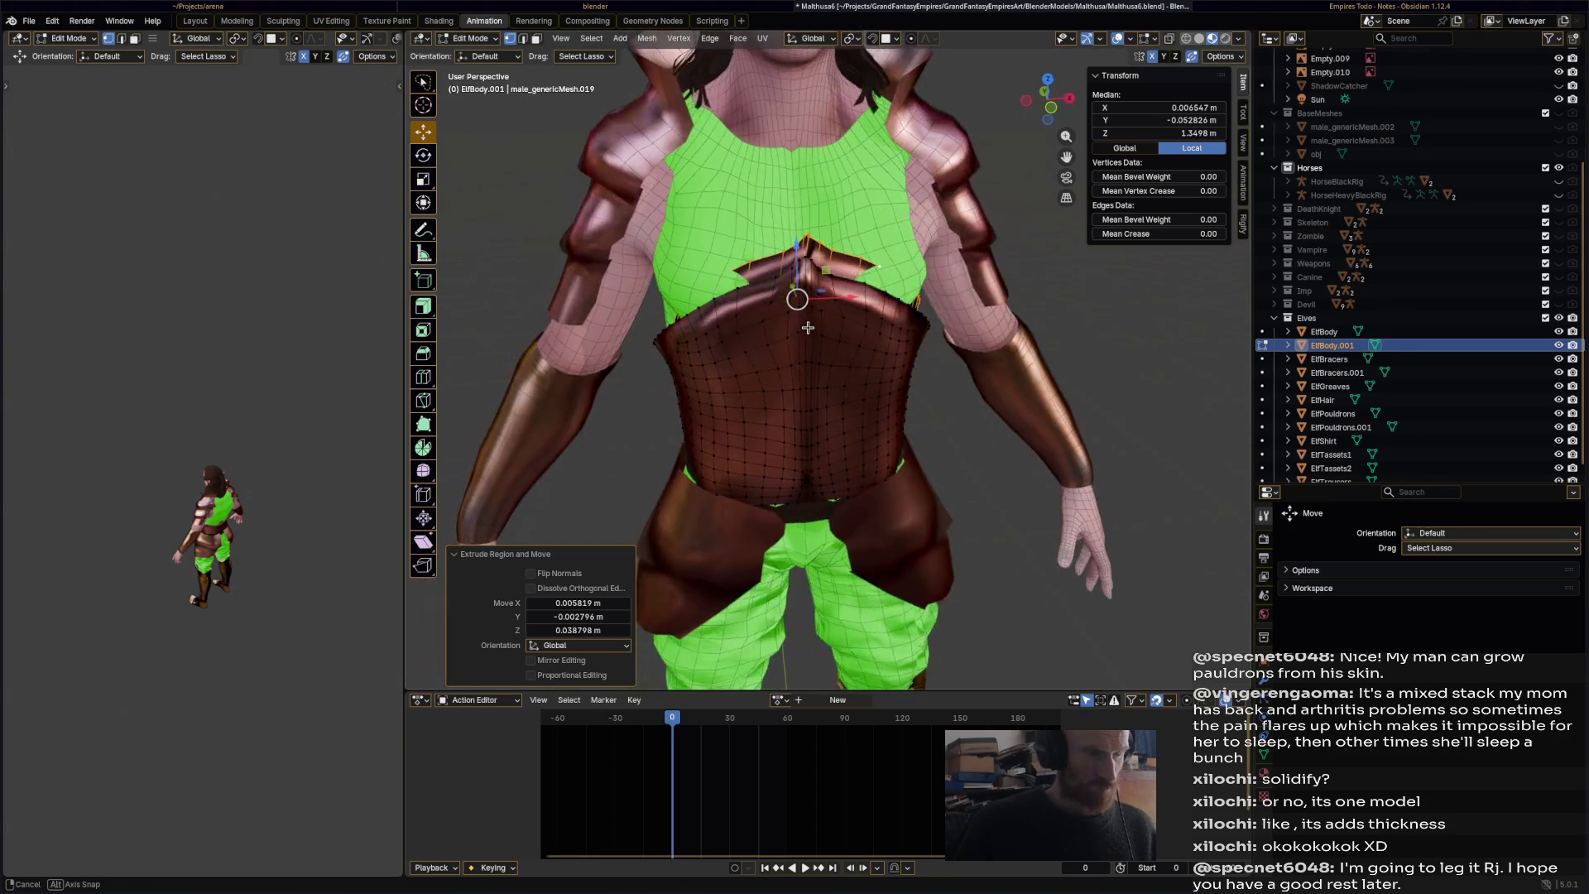
pyautogui.hotkey('ctrl', 'z')
pyautogui.press('g')
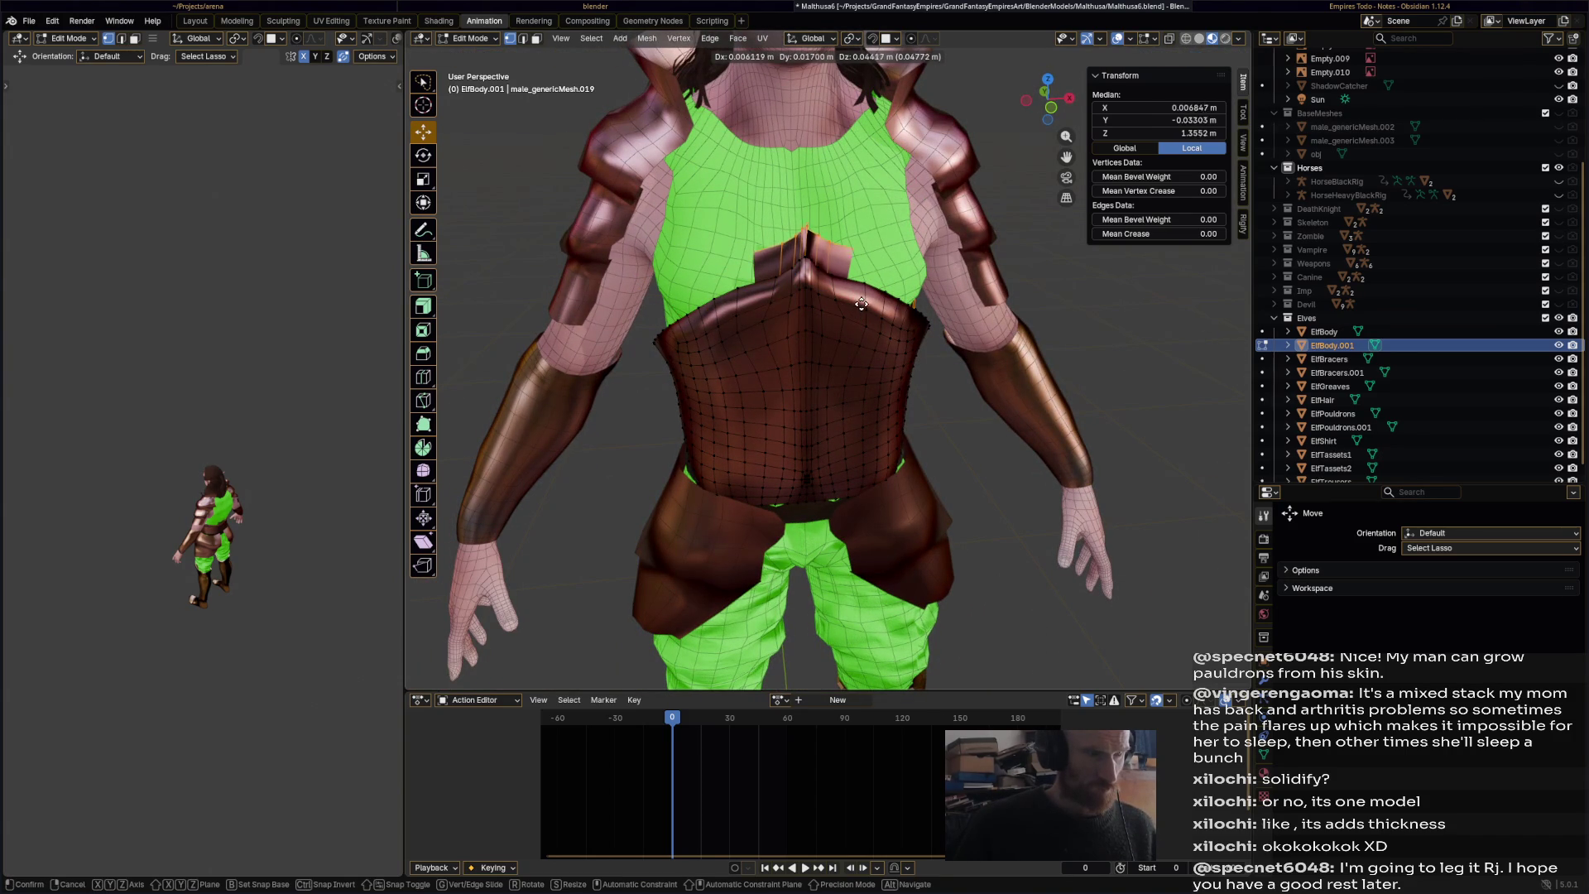
pyautogui.click(860, 303)
pyautogui.moveTo(860, 303)
pyautogui.mouseDown(button='middle')
pyautogui.moveTo(1095, 322)
pyautogui.moveTo(940, 345)
pyautogui.moveTo(942, 410)
pyautogui.moveTo(911, 383)
pyautogui.moveTo(834, 464)
pyautogui.moveTo(874, 401)
pyautogui.moveTo(723, 442)
pyautogui.mouseUp(button='middle')
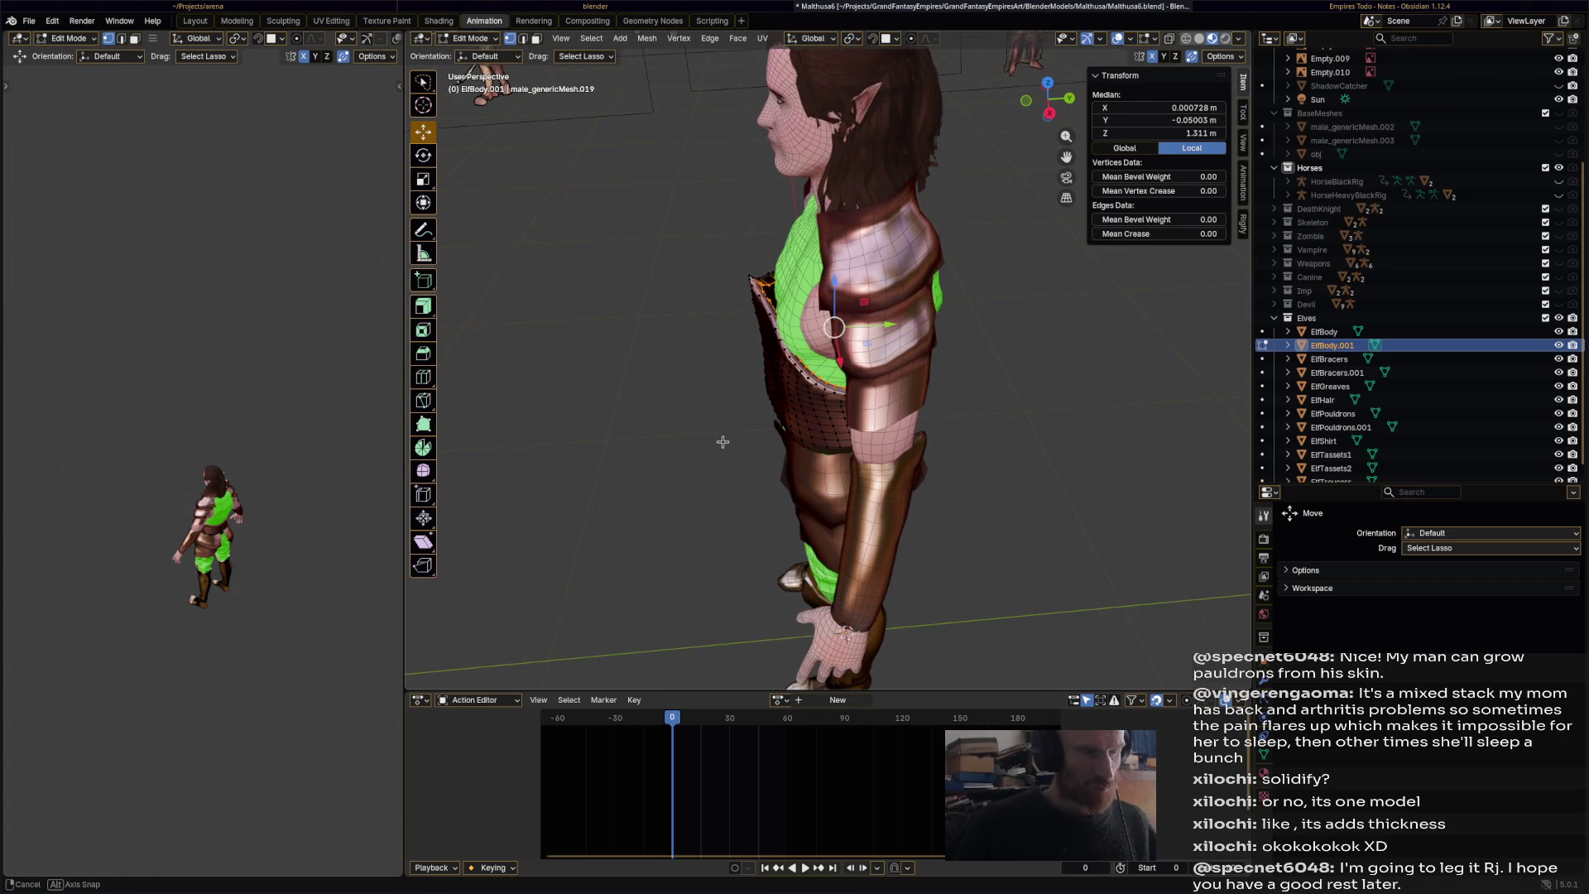
# - Save Malthusa6.blend and switch to face select mode
pyautogui.hotkey('ctrl', 's')
pyautogui.moveTo(810, 193)
pyautogui.mouseDown(button='middle')
pyautogui.moveTo(828, 333)
pyautogui.moveTo(765, 328)
pyautogui.moveTo(795, 355)
pyautogui.mouseUp(button='middle')
pyautogui.scroll(-2, 824, 323)
pyautogui.scroll(3, 828, 333)
pyautogui.scroll(-2, 828, 332)
pyautogui.scroll(4, 816, 383)
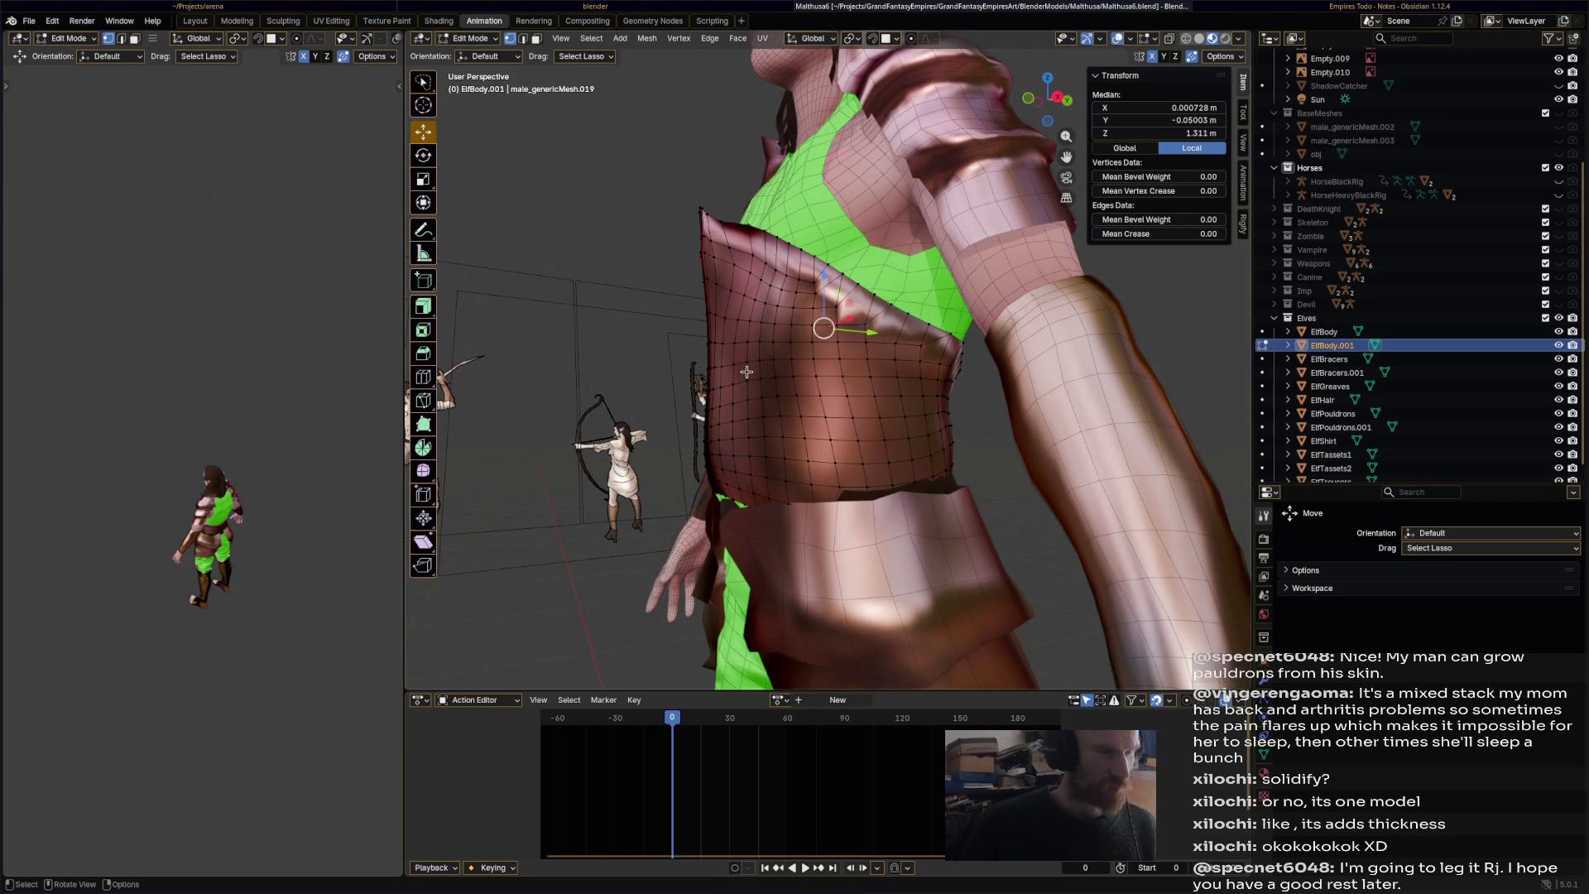
pyautogui.click(536, 39)
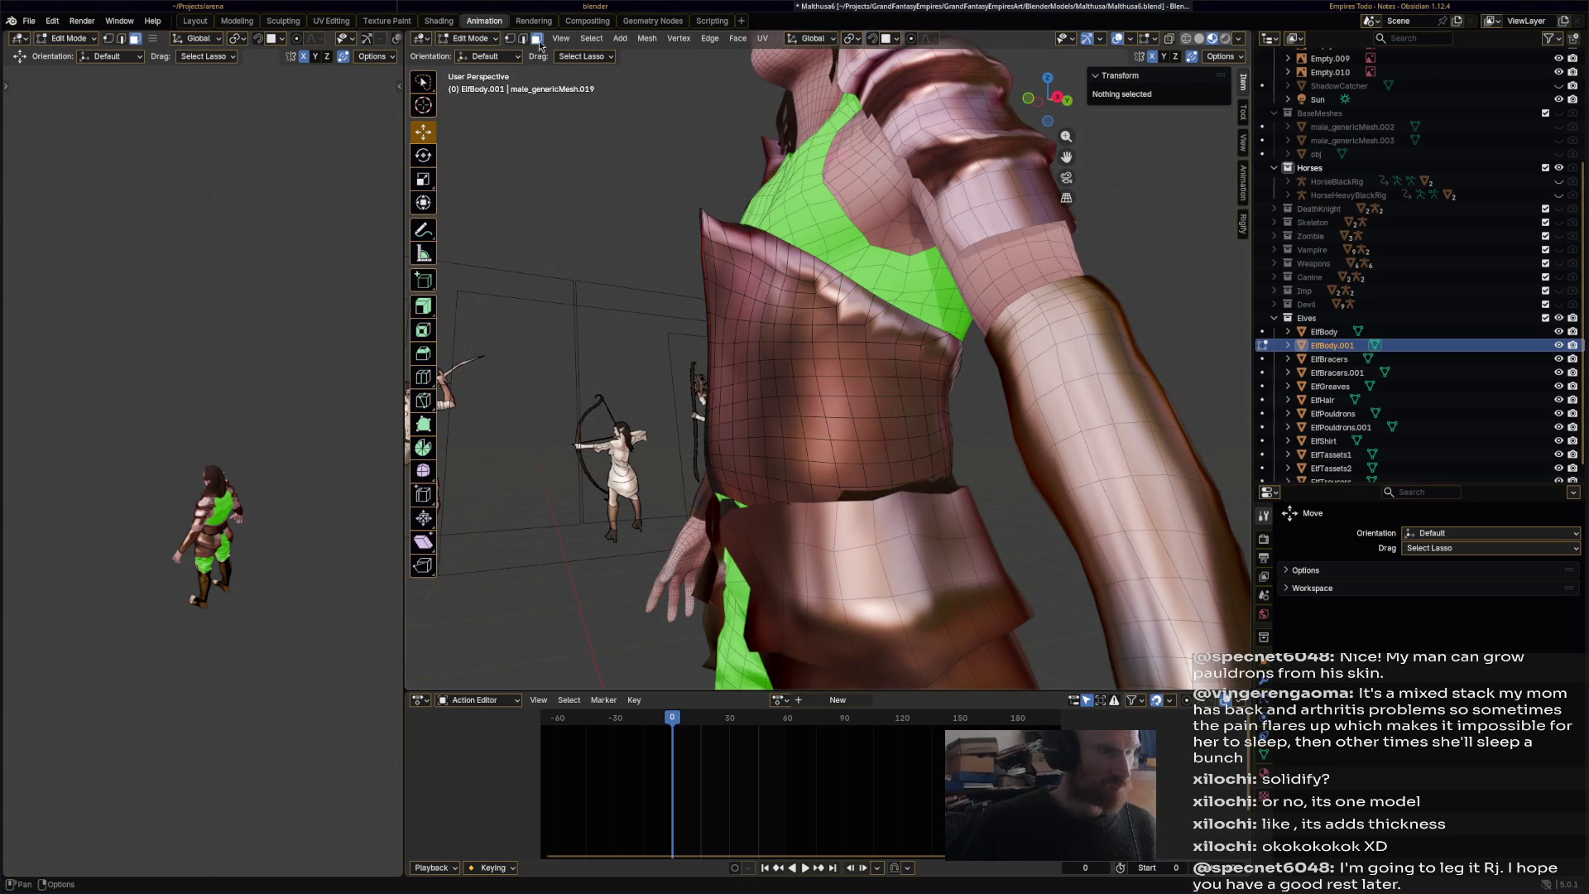
# - Select a narrow band of waist faces on the breastplate
pyautogui.click(715, 357)
pyautogui.moveTo(717, 355); pyautogui.dragTo(801, 329, button='middle')
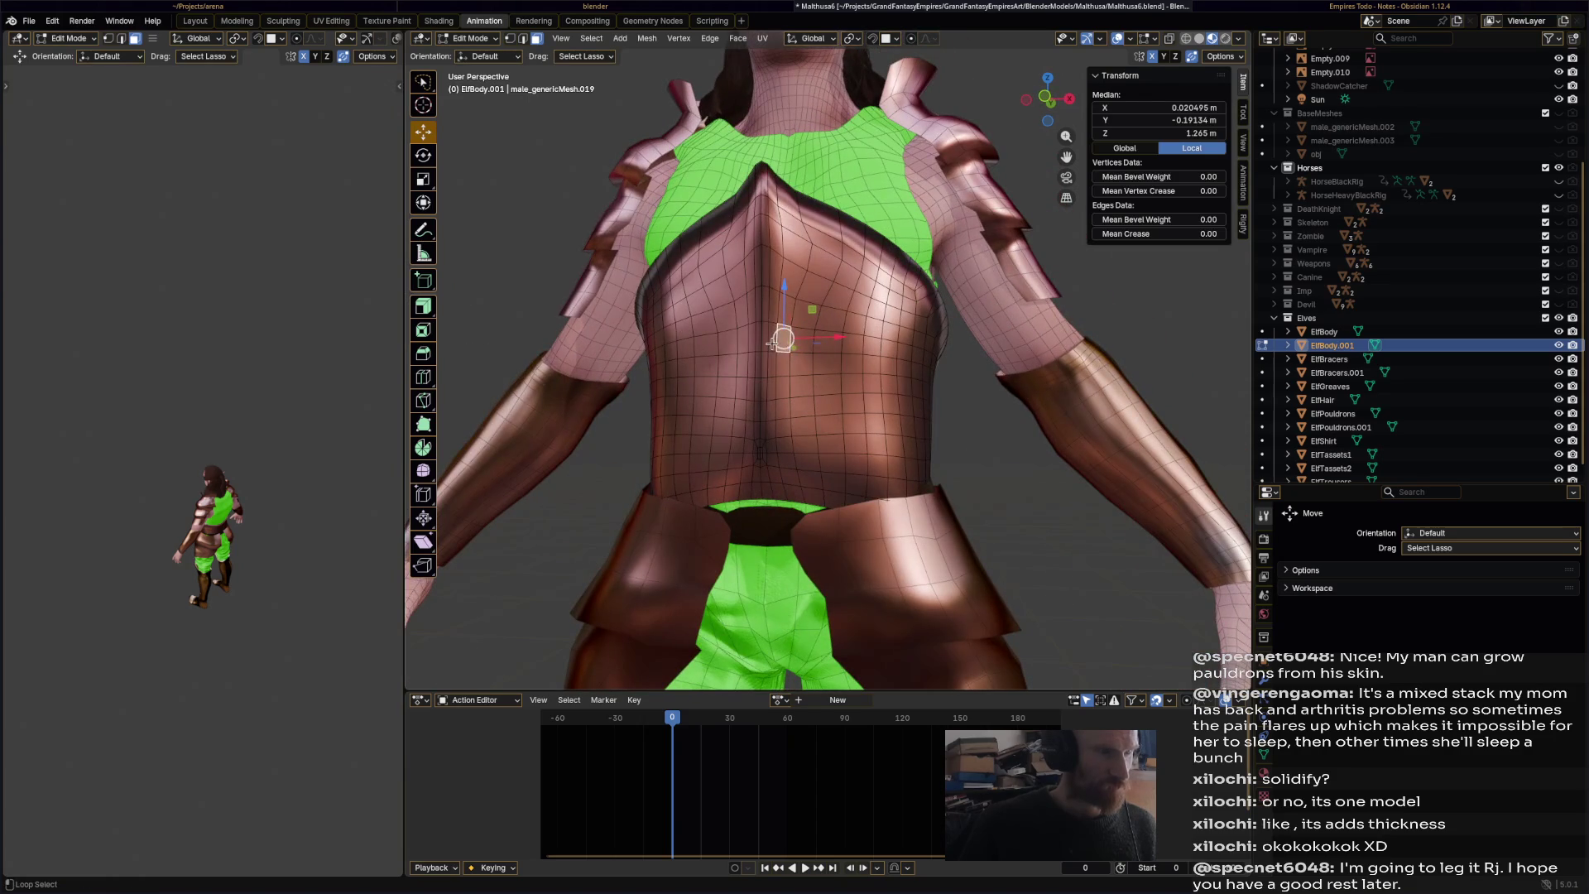
pyautogui.hotkey('alt', 'a')
pyautogui.keyDown('alt'); pyautogui.click(766, 340); pyautogui.keyUp('alt')
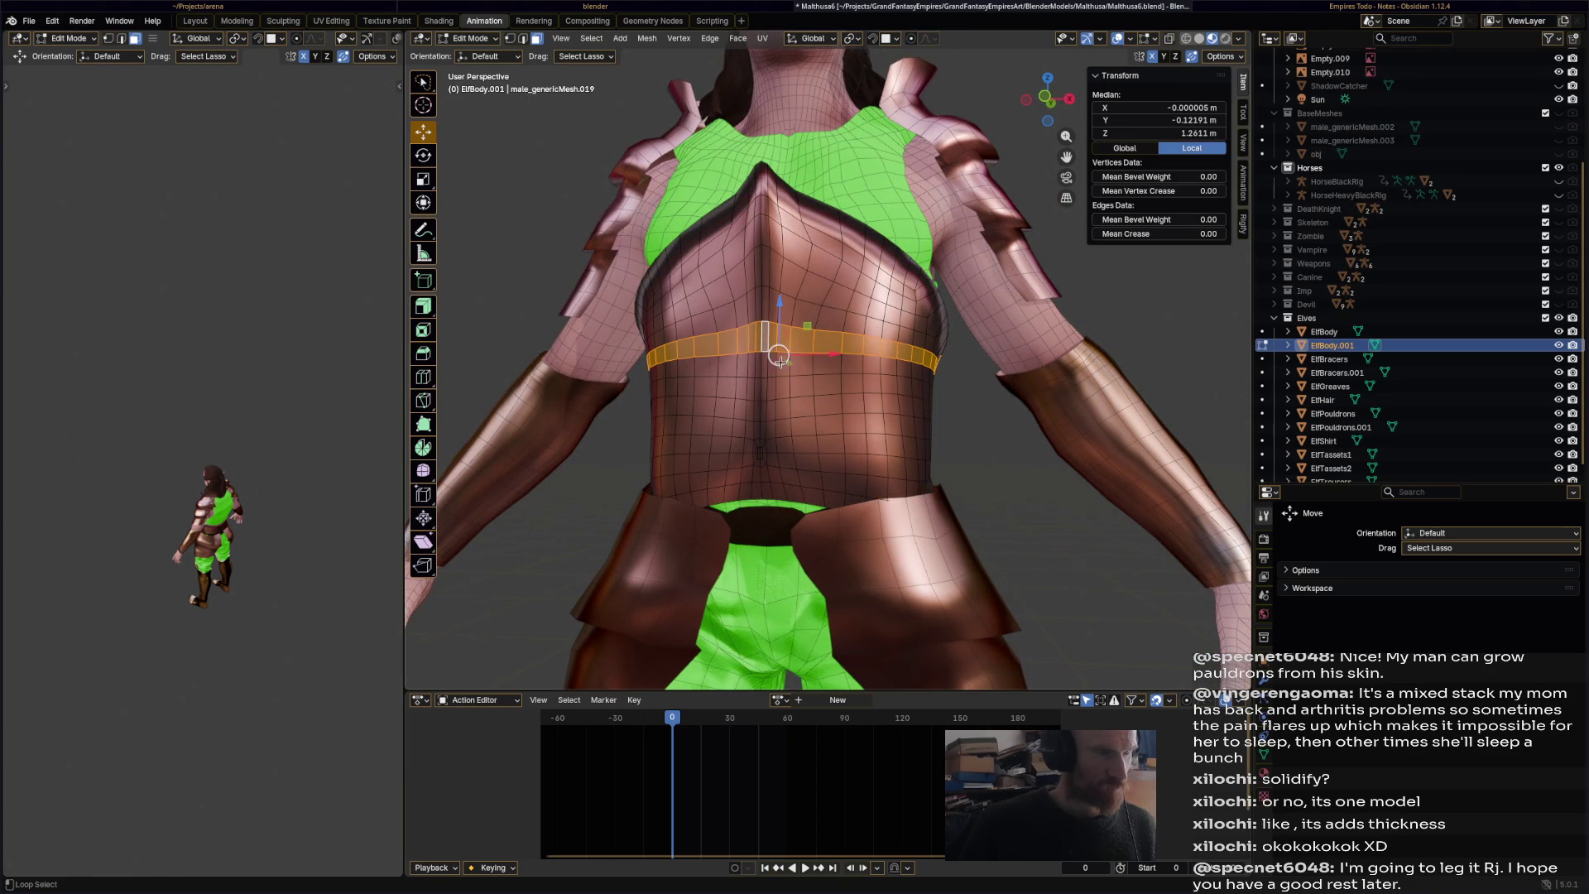
pyautogui.keyDown('alt'); pyautogui.keyDown('shift'); pyautogui.click(768, 482); pyautogui.keyUp('shift'); pyautogui.keyUp('alt')
pyautogui.keyDown('alt'); pyautogui.click(771, 493); pyautogui.keyUp('alt')
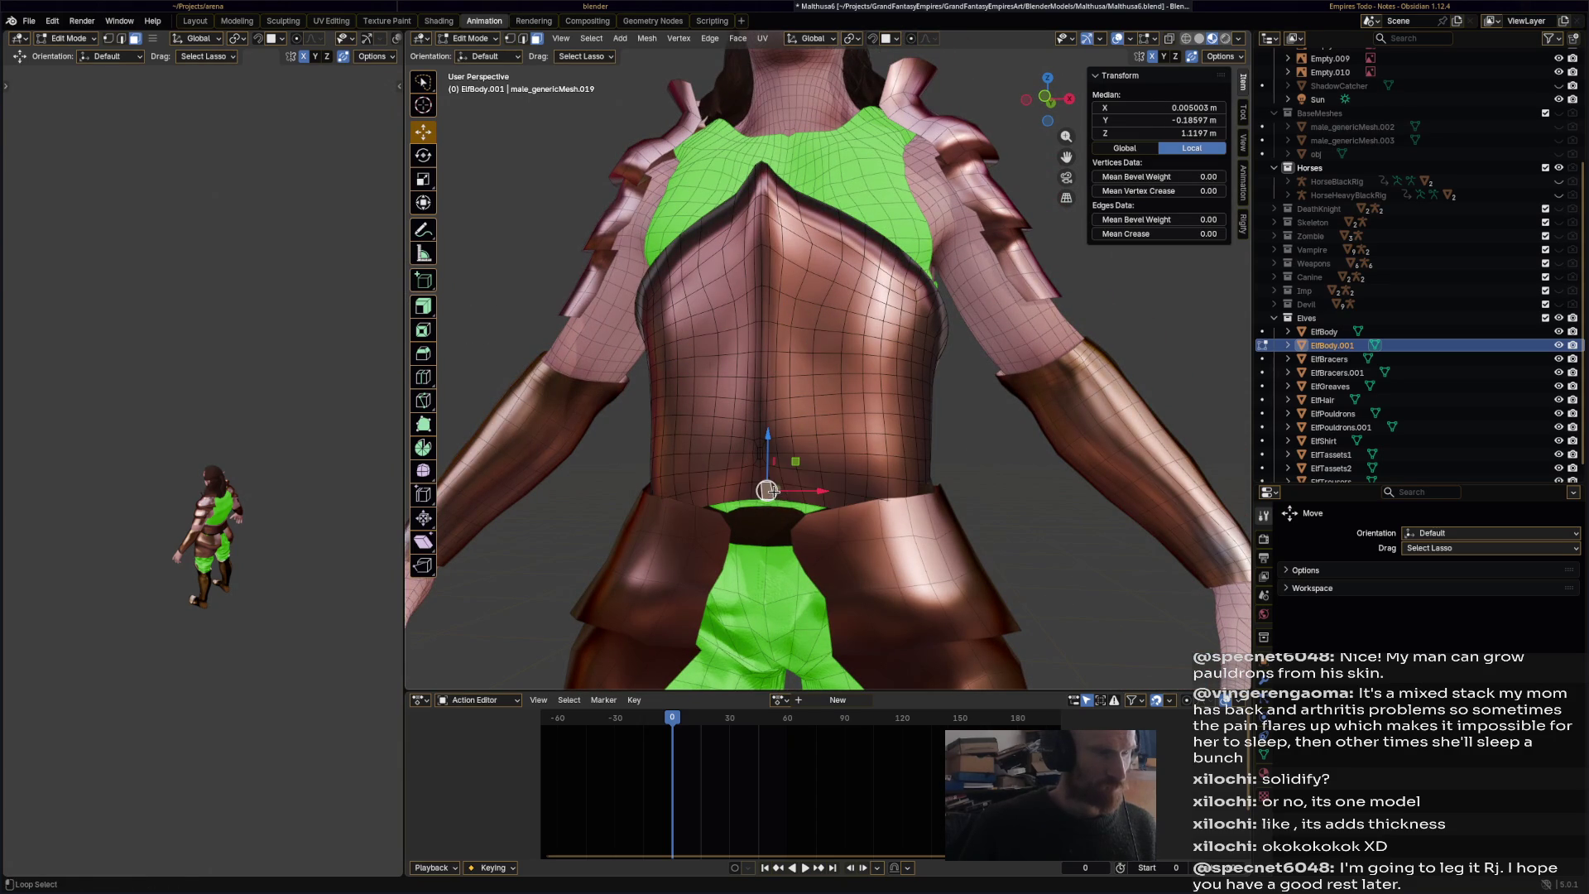
pyautogui.keyDown('alt'); pyautogui.click(792, 492); pyautogui.keyUp('alt')
pyautogui.press('ctrl+KP_Add')
pyautogui.press('ctrl+KP_Add')
pyautogui.press('ctrl+KP_Add')
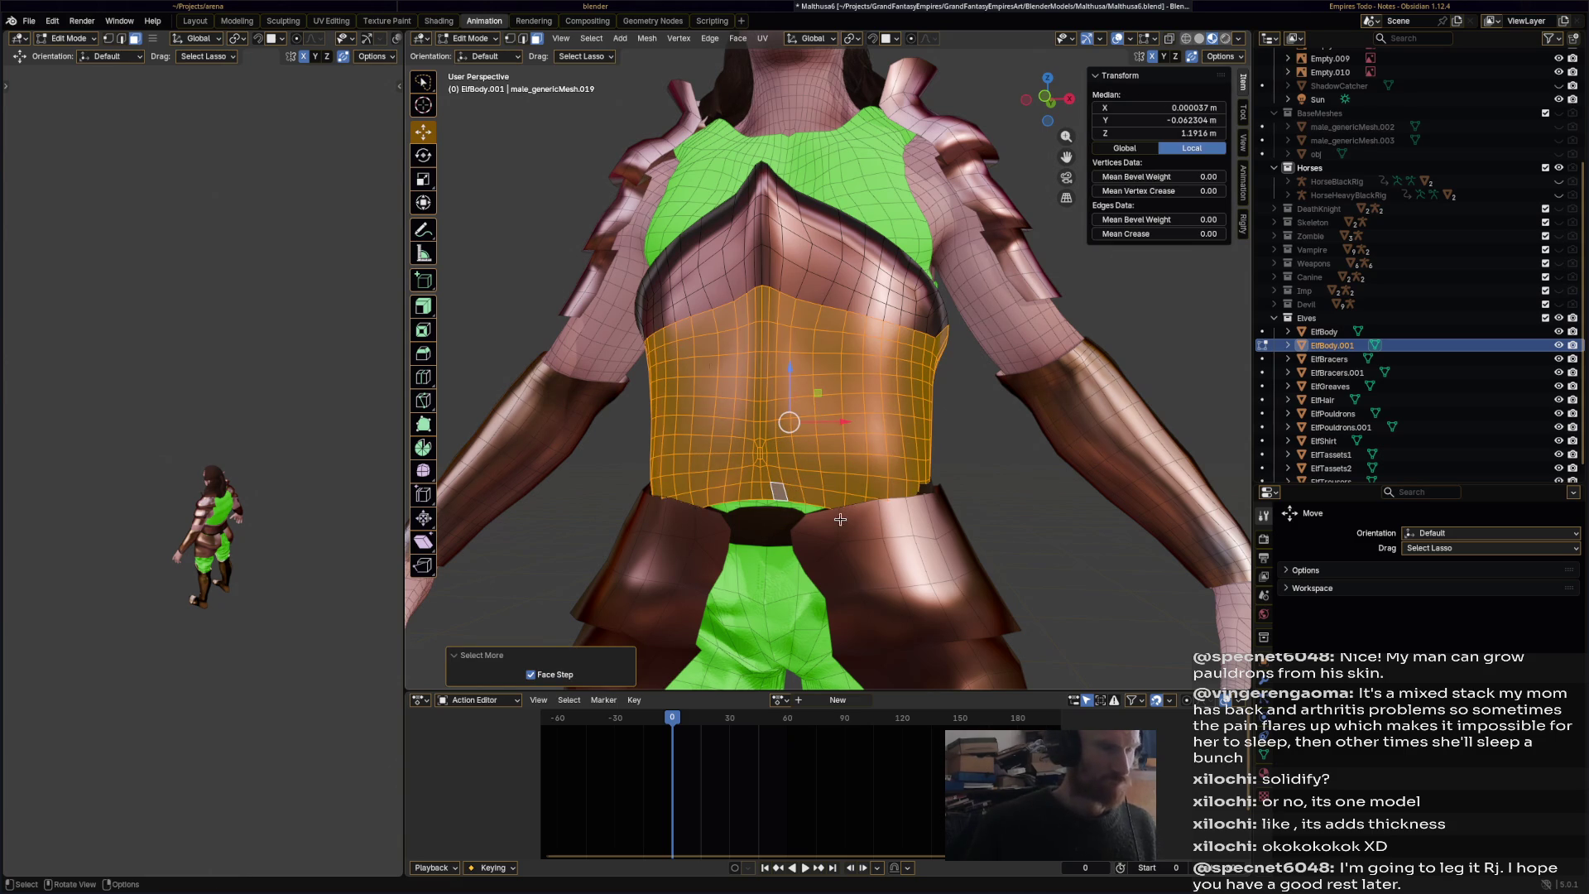
pyautogui.press('ctrl+KP_Subtract')
pyautogui.moveTo(804, 494); pyautogui.dragTo(789, 375, button='middle')
pyautogui.moveTo(731, 387)
pyautogui.mouseDown(button='middle')
pyautogui.moveTo(683, 394)
pyautogui.moveTo(682, 350)
pyautogui.mouseUp(button='middle')
pyautogui.press('ctrl+KP_Subtract')
# - Extrude the band along normals by 0.00774 m and start a knife cut on its top edge
pyautogui.click(424, 311)
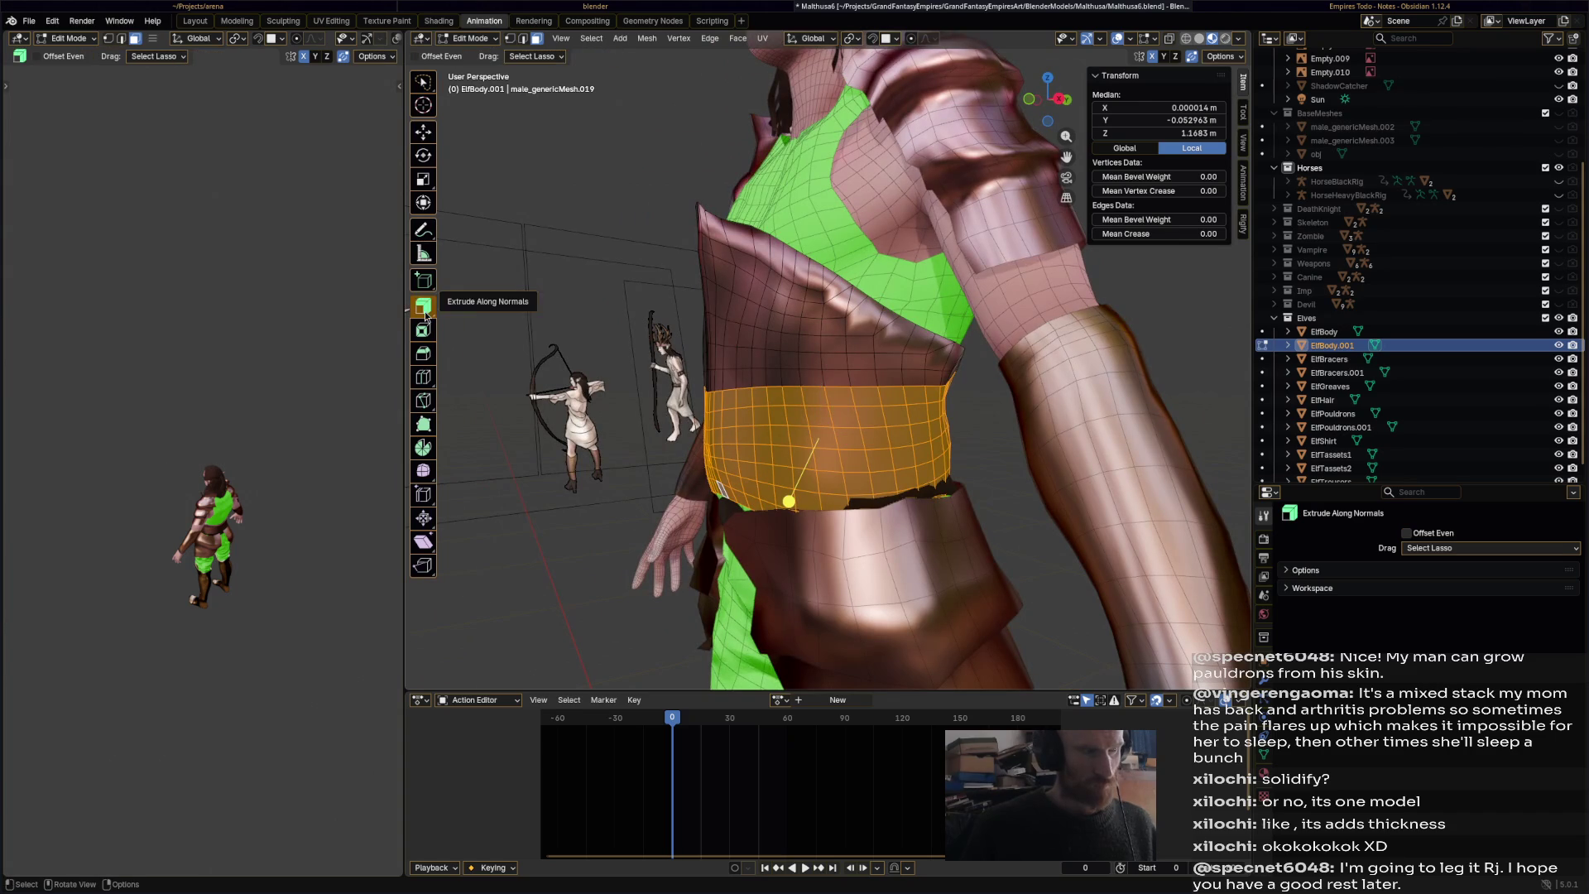
pyautogui.moveTo(791, 504); pyautogui.dragTo(786, 503)
pyautogui.moveTo(896, 481)
pyautogui.mouseDown(button='middle')
pyautogui.moveTo(812, 470)
pyautogui.moveTo(800, 402)
pyautogui.mouseUp(button='middle')
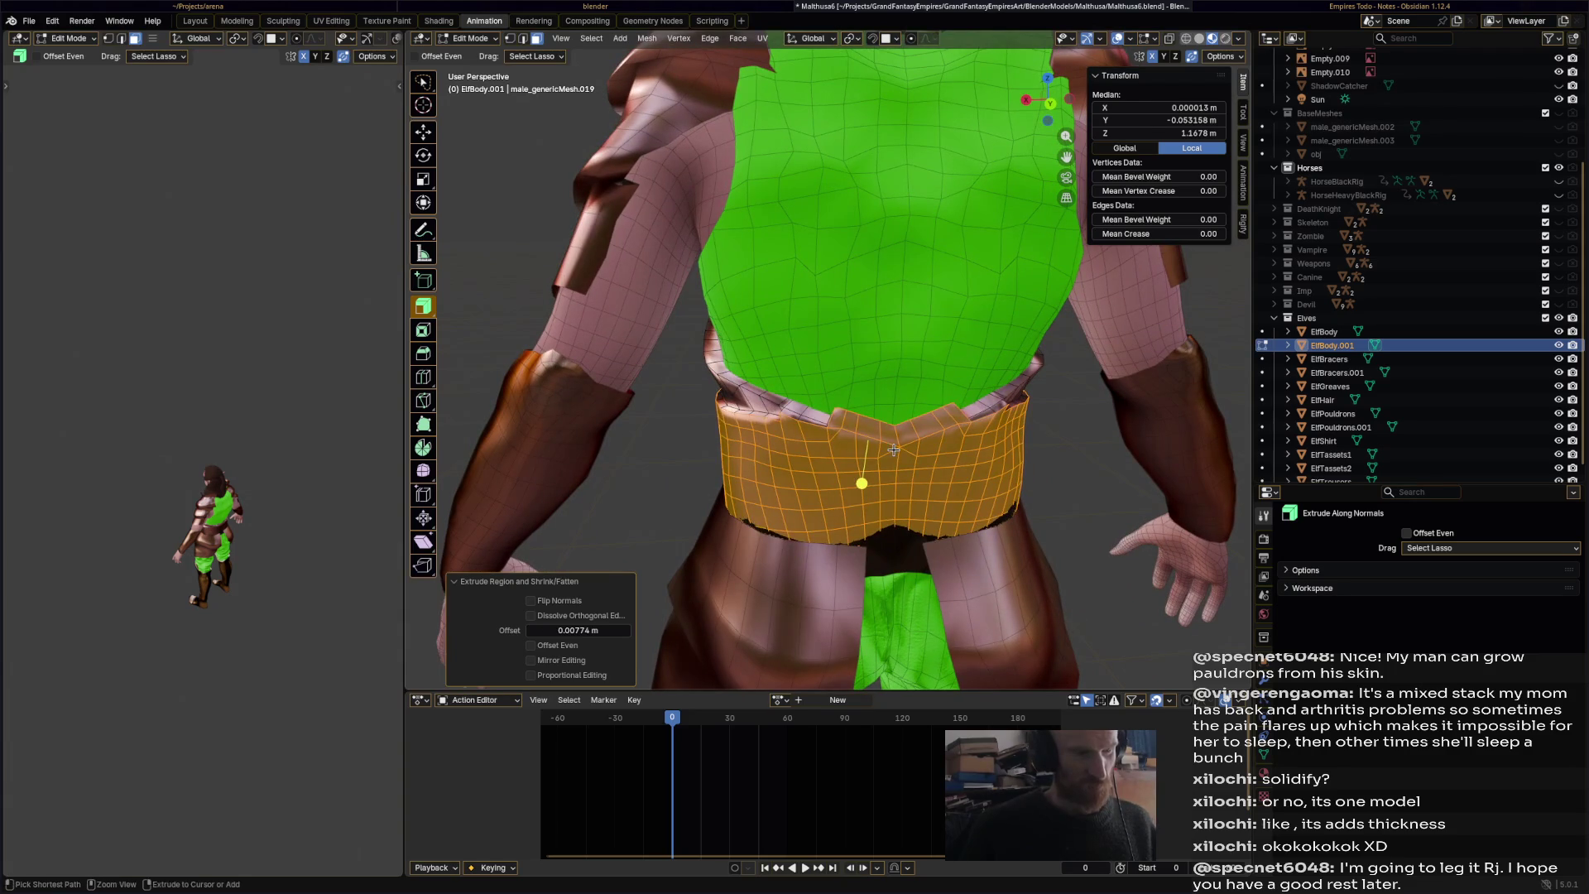
pyautogui.scroll(4, 786, 396)
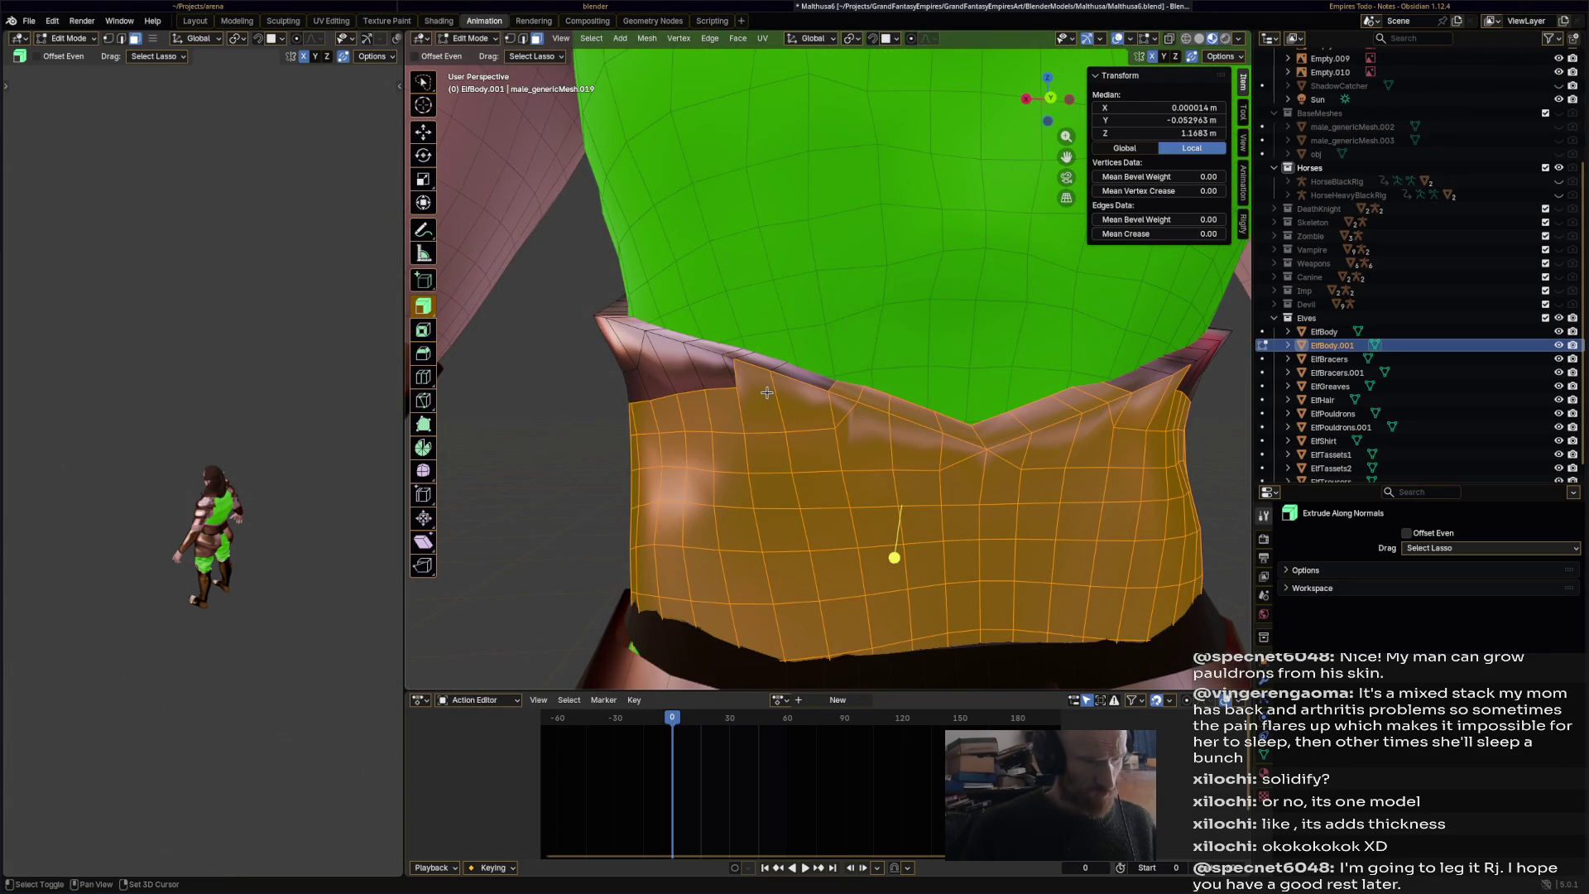
pyautogui.click(423, 400)
pyautogui.click(737, 387)
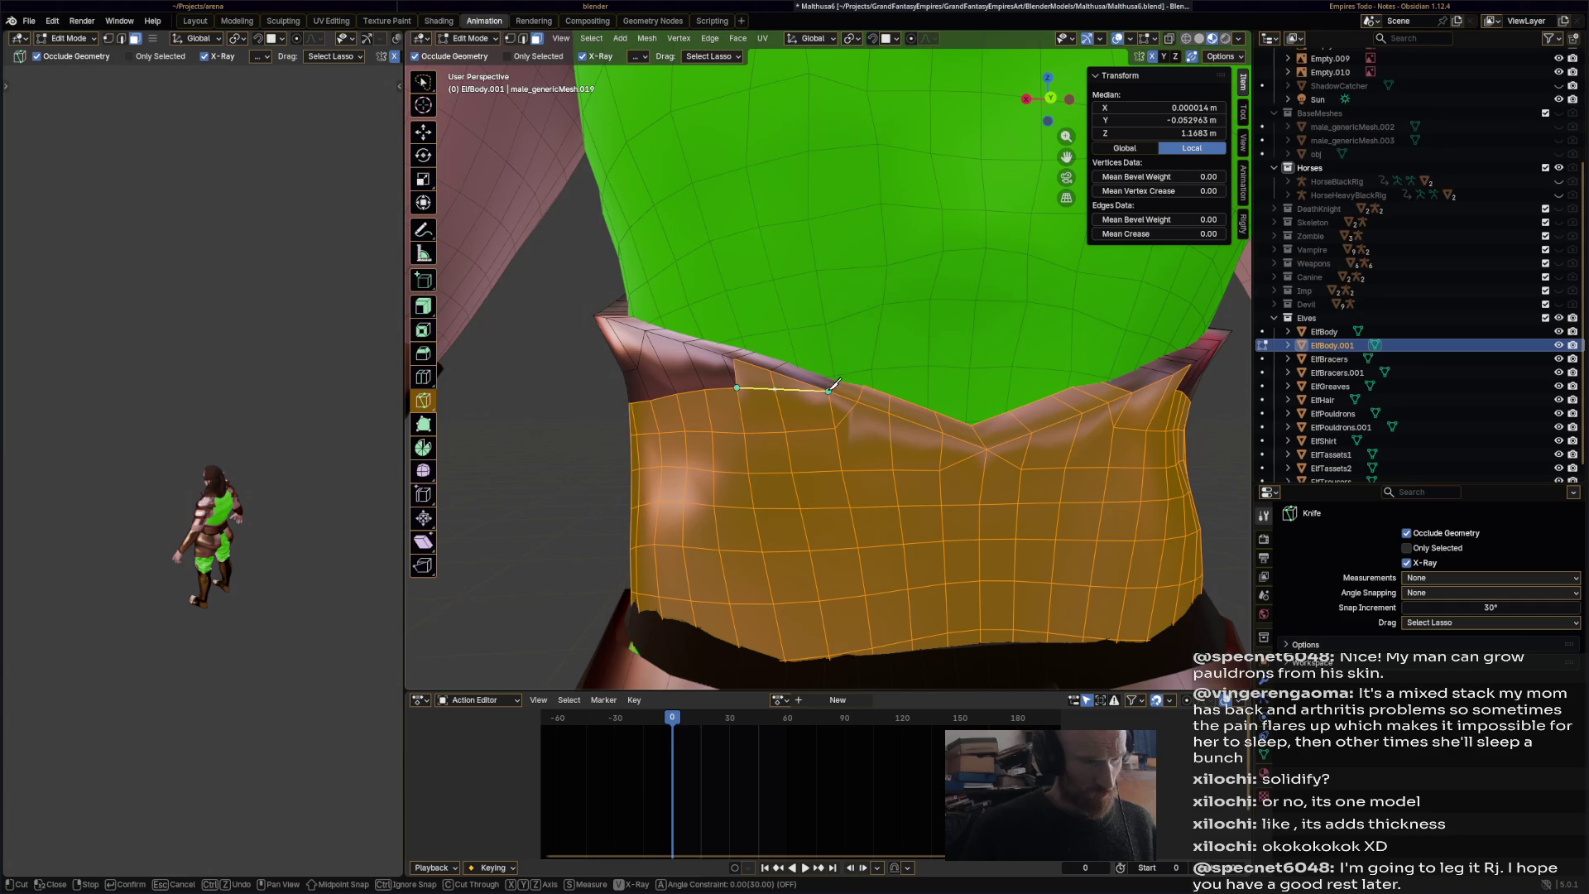
# - Finish the knife cuts along the band's top edge with Enter
pyautogui.click(828, 390)
pyautogui.moveTo(829, 390); pyautogui.dragTo(958, 422, button='middle')
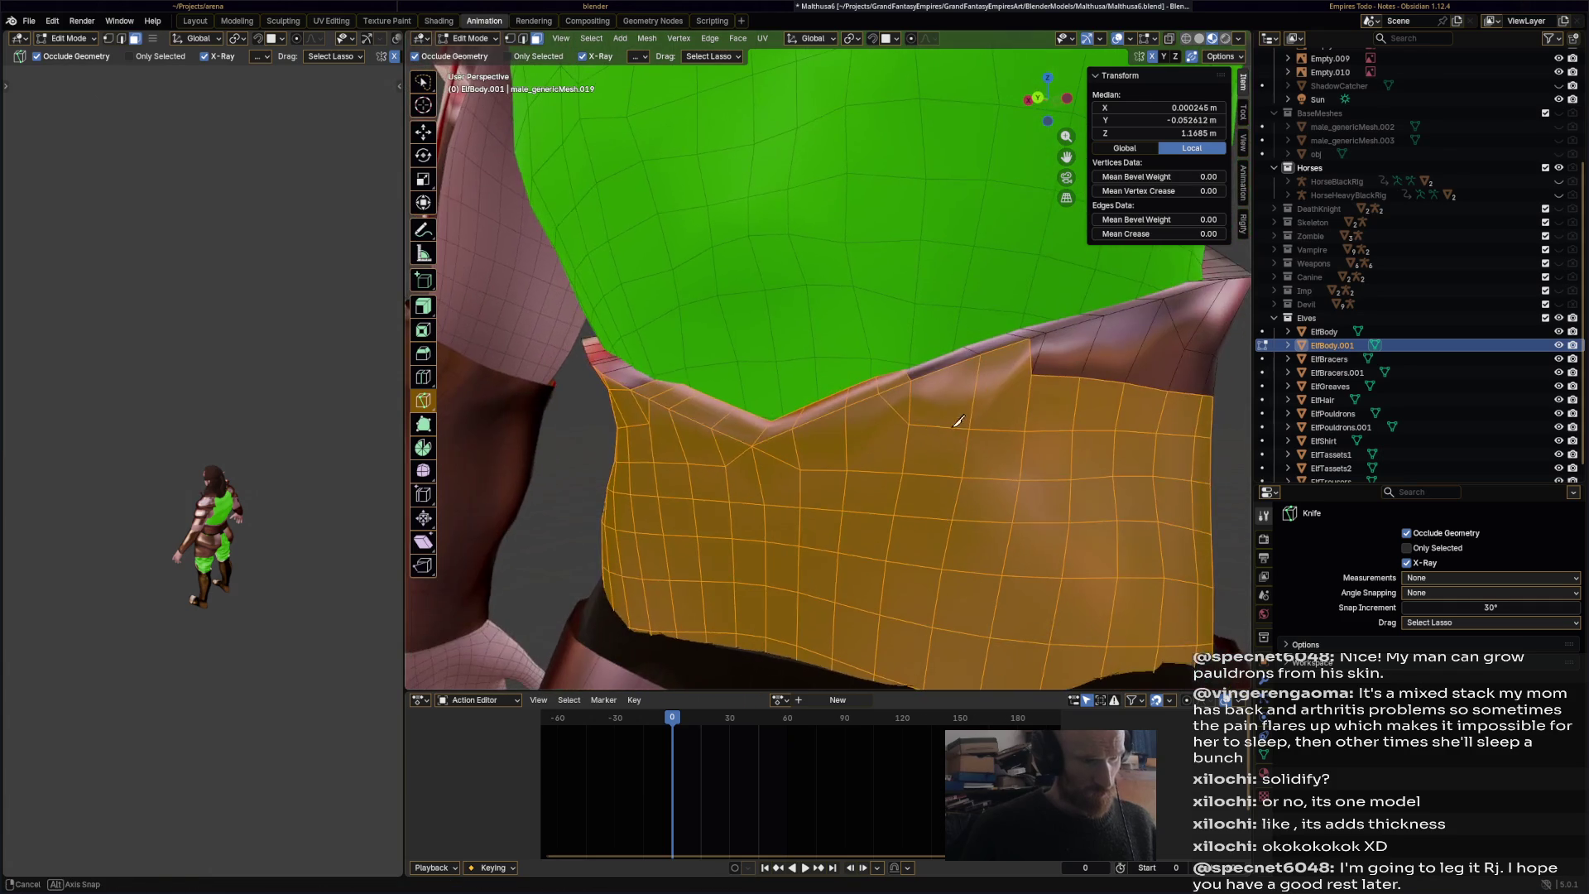
pyautogui.click(1033, 374)
pyautogui.click(917, 374)
pyautogui.press('Return')
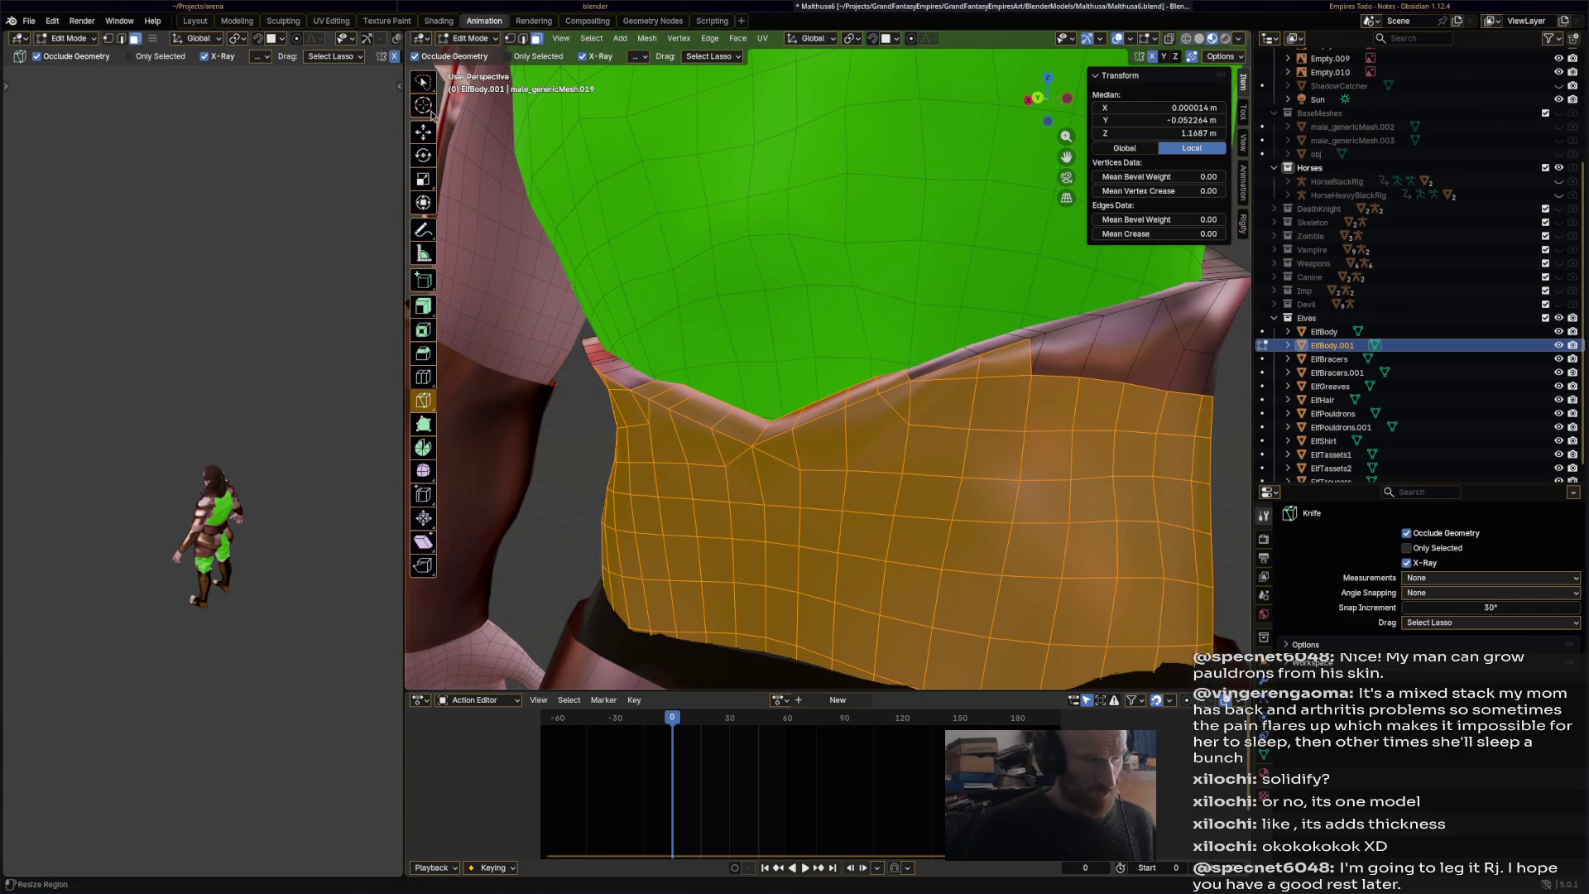
# - Adjust the selection by toggling vertices on the band's top edge
pyautogui.click(423, 132)
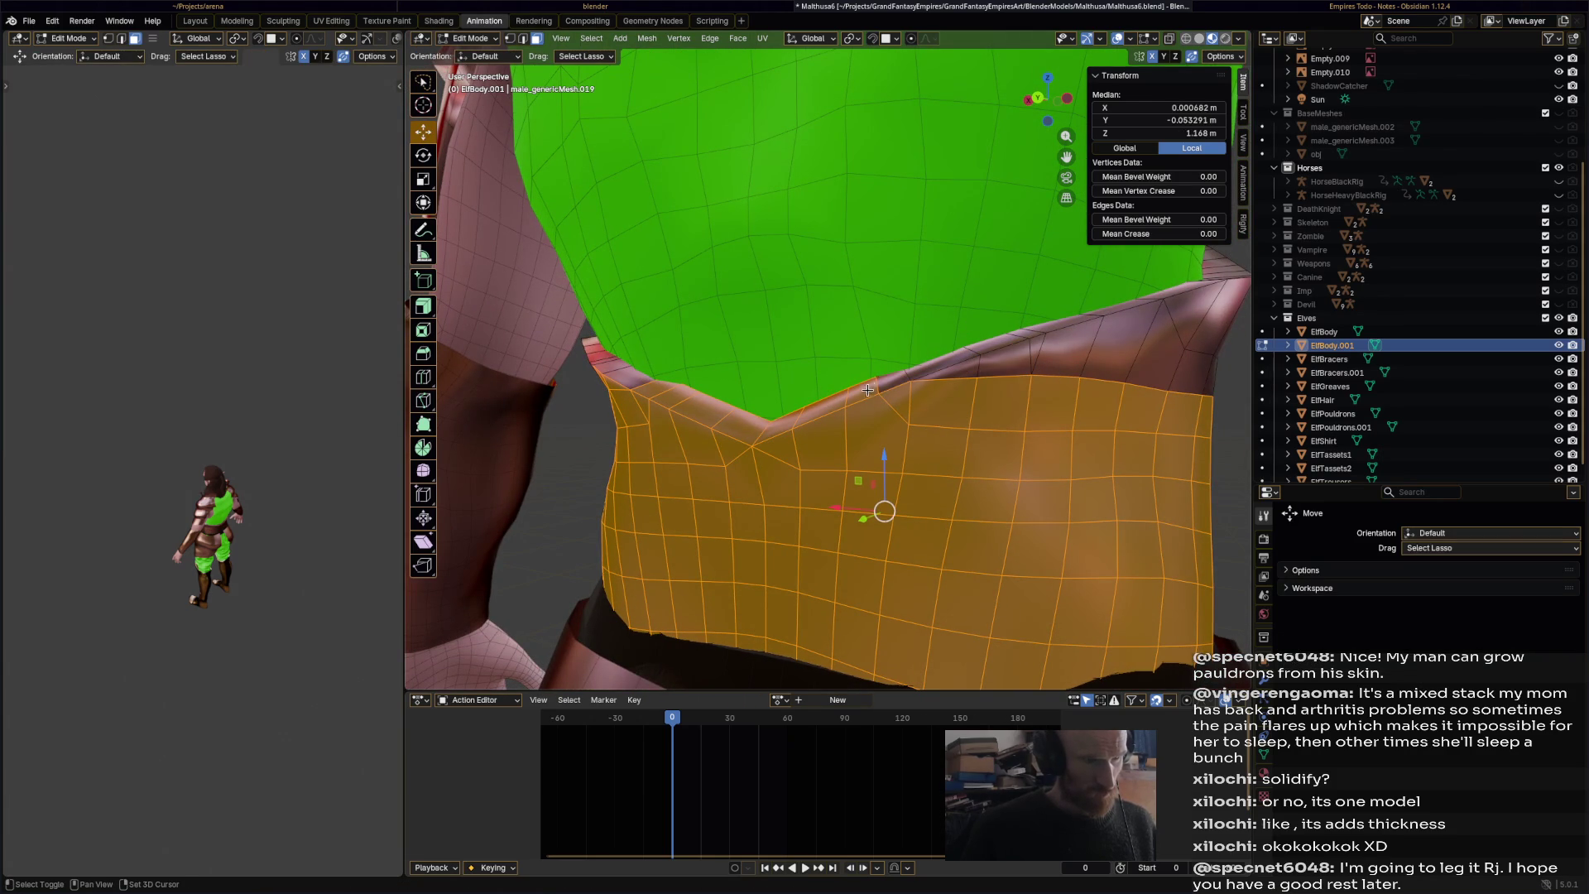
pyautogui.moveTo(840, 399); pyautogui.dragTo(951, 439, button='middle')
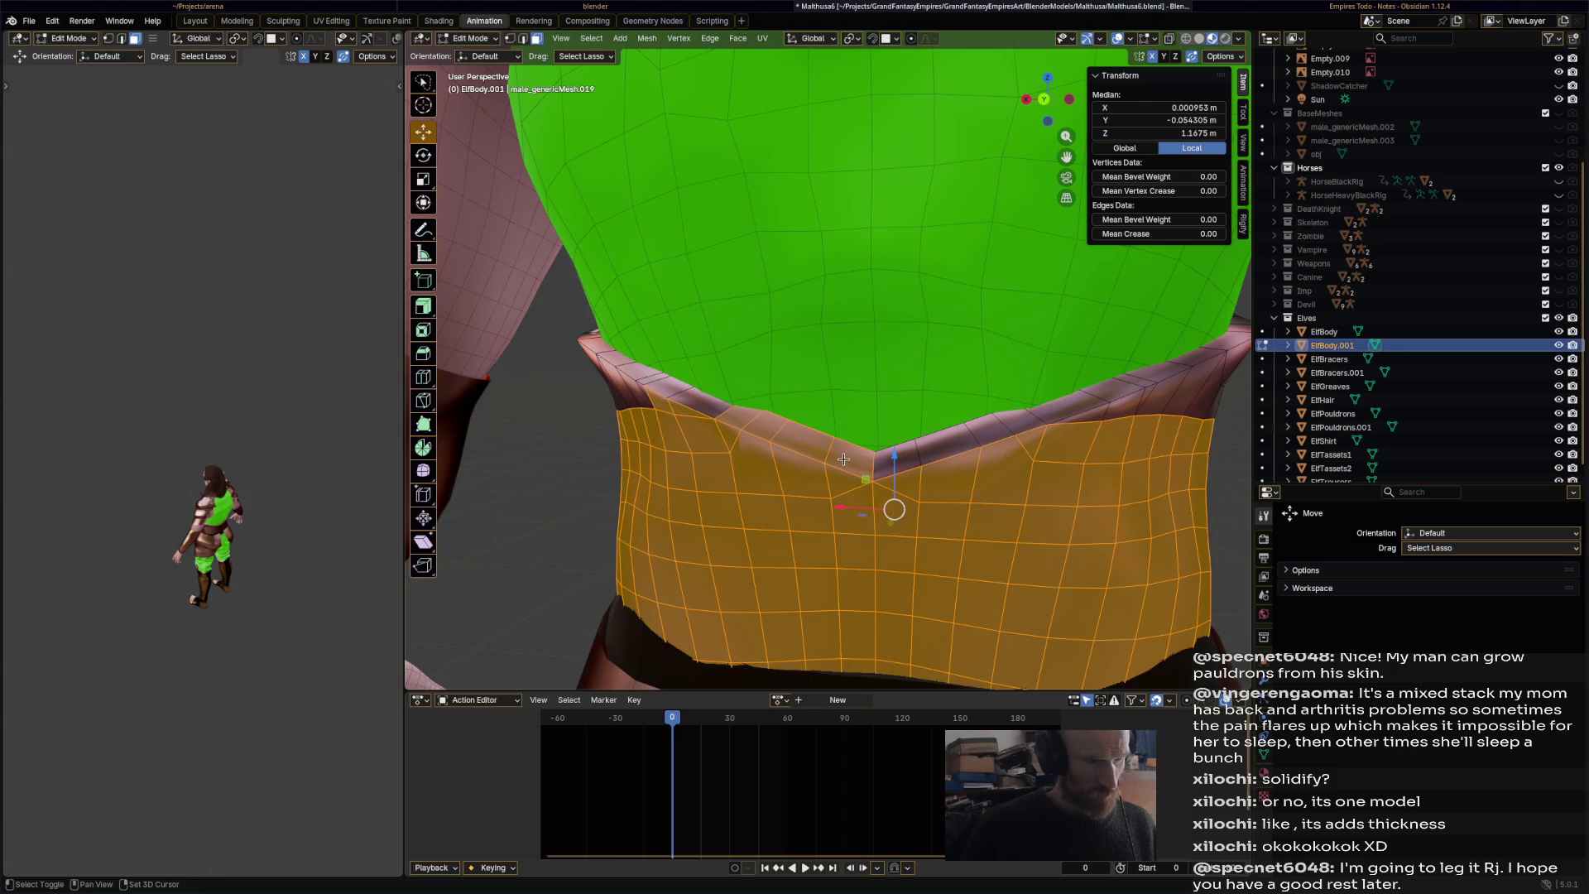
pyautogui.keyDown('shift'); pyautogui.click(736, 416); pyautogui.keyUp('shift')
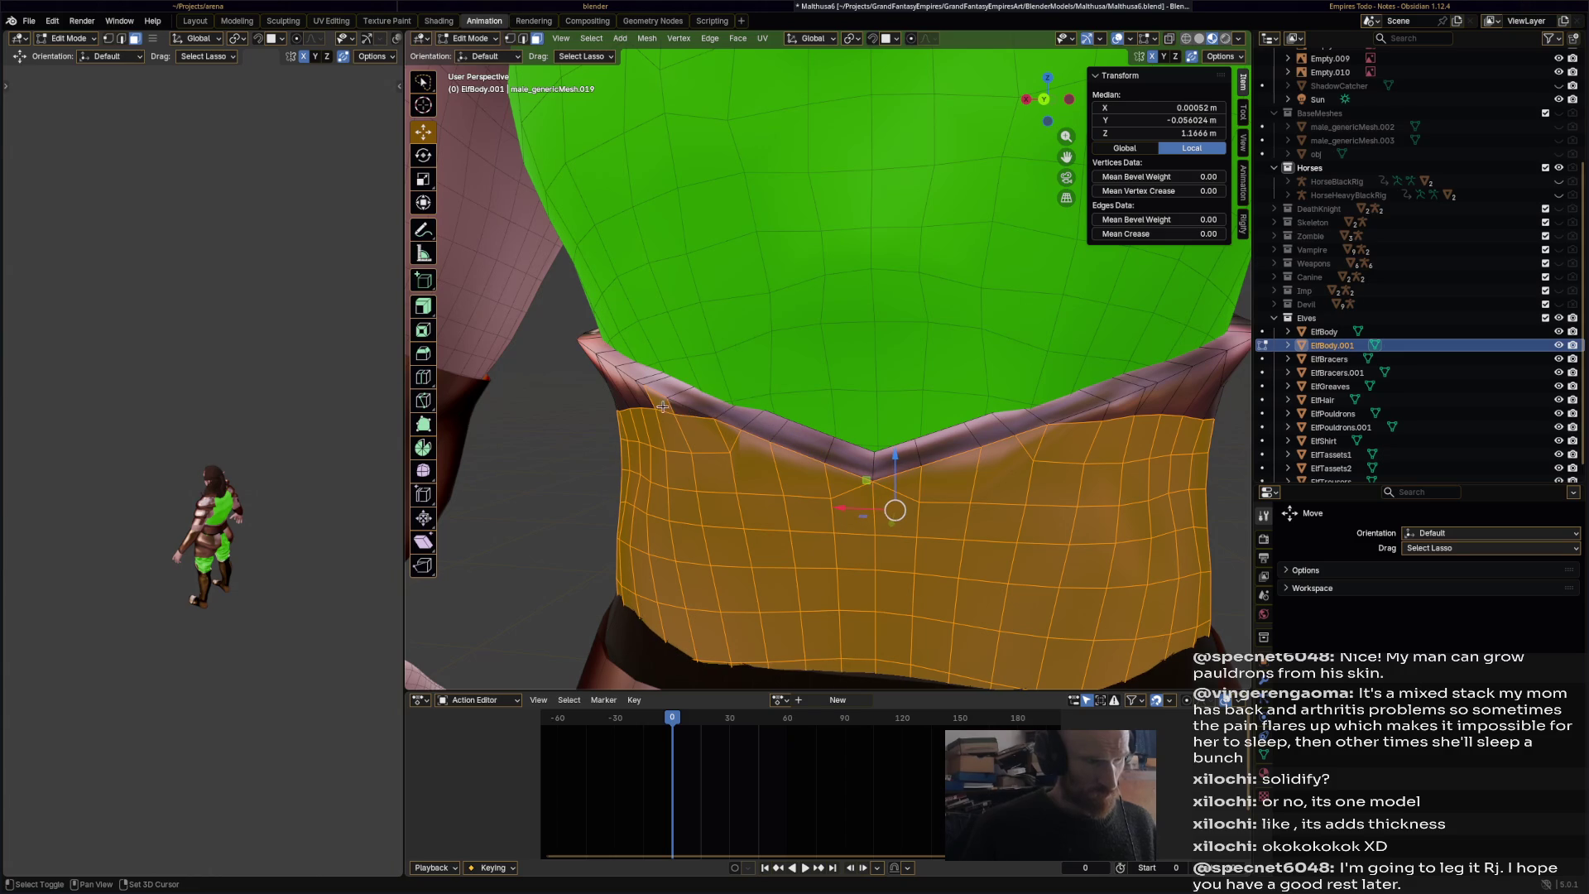
pyautogui.keyDown('shift'); pyautogui.click(663, 406); pyautogui.keyUp('shift')
pyautogui.scroll(-3, 663, 407)
pyautogui.moveTo(663, 406); pyautogui.dragTo(439, 231, button='middle')
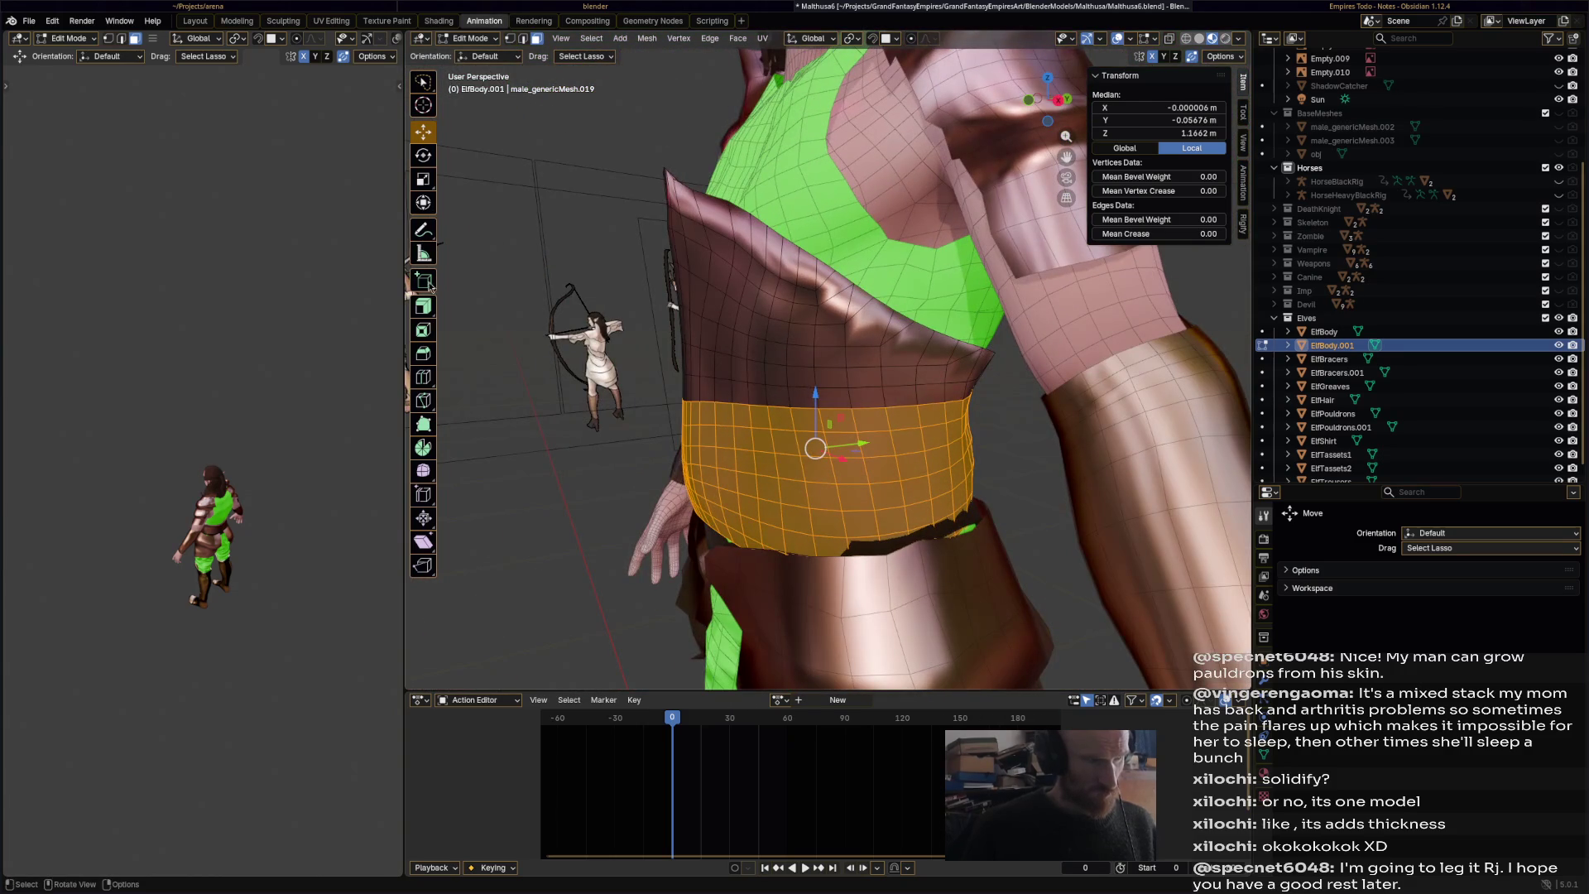
# - Extrude the band along normals by 0.00794 m and deselect everything
pyautogui.click(423, 306)
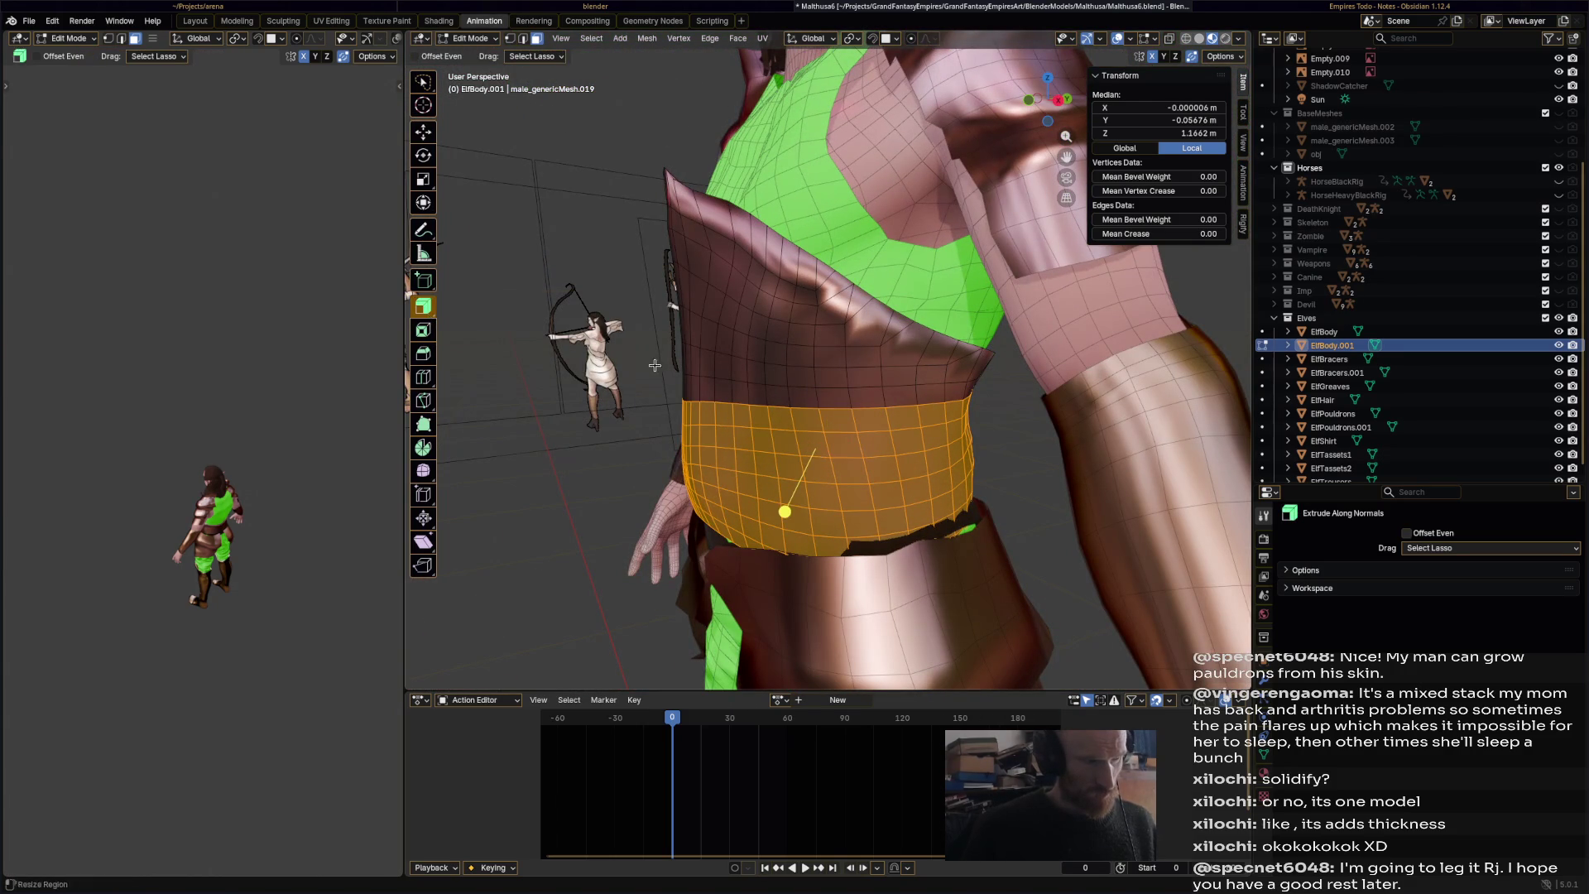
pyautogui.moveTo(788, 508); pyautogui.dragTo(791, 513)
pyautogui.moveTo(876, 479)
pyautogui.mouseDown(button='middle')
pyautogui.moveTo(928, 428)
pyautogui.moveTo(872, 411)
pyautogui.mouseUp(button='middle')
pyautogui.scroll(-3, 879, 459)
pyautogui.hotkey('alt', 'a')
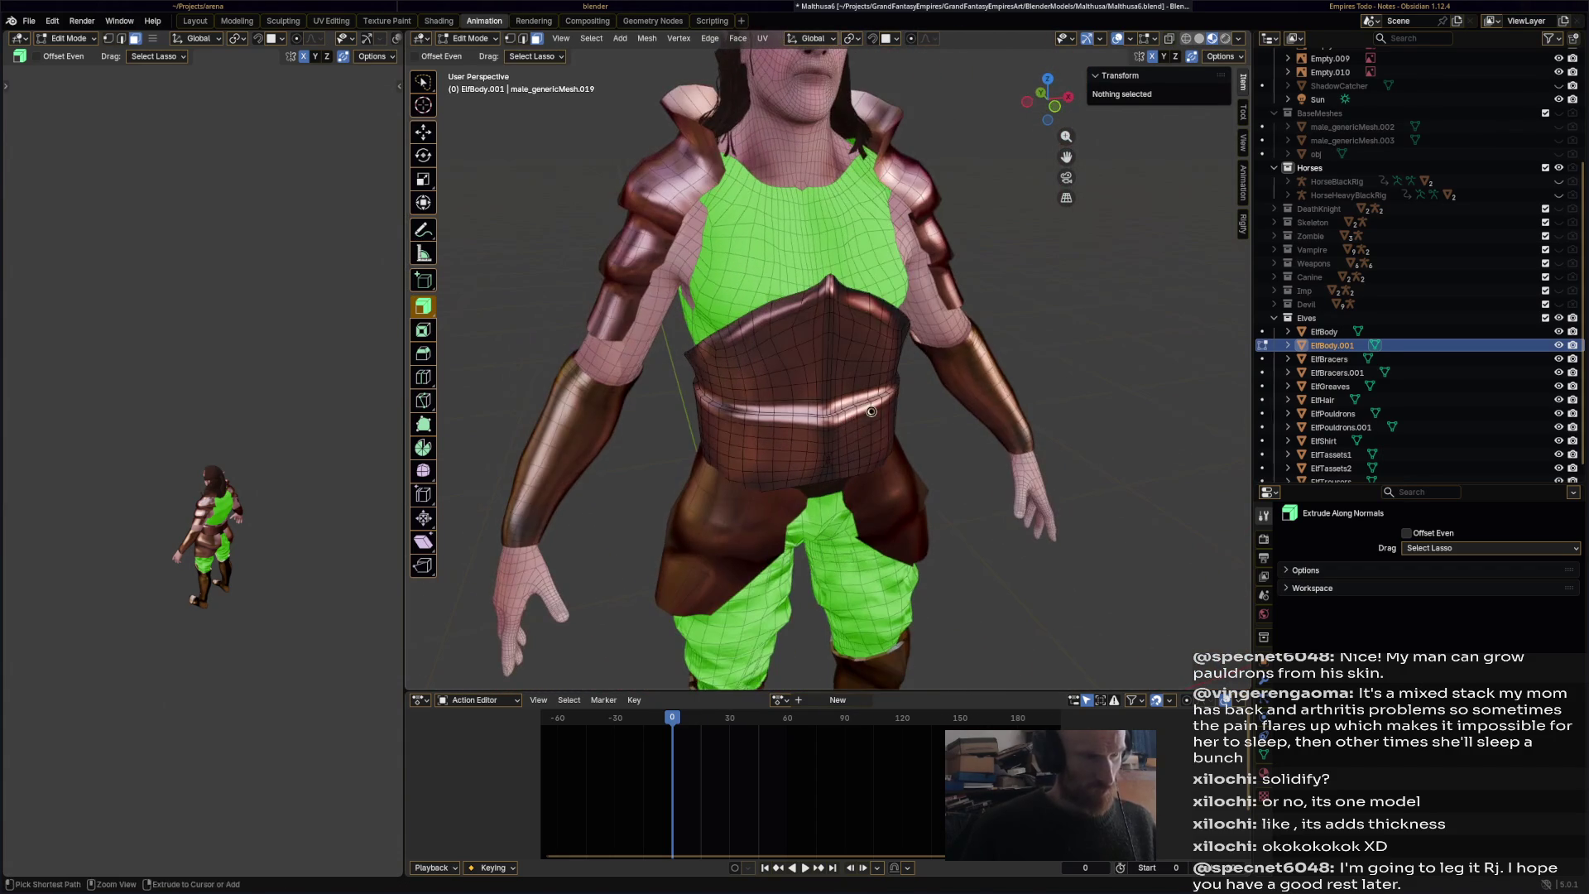
# - Save the file and return to Object Mode
pyautogui.hotkey('ctrl', 's')
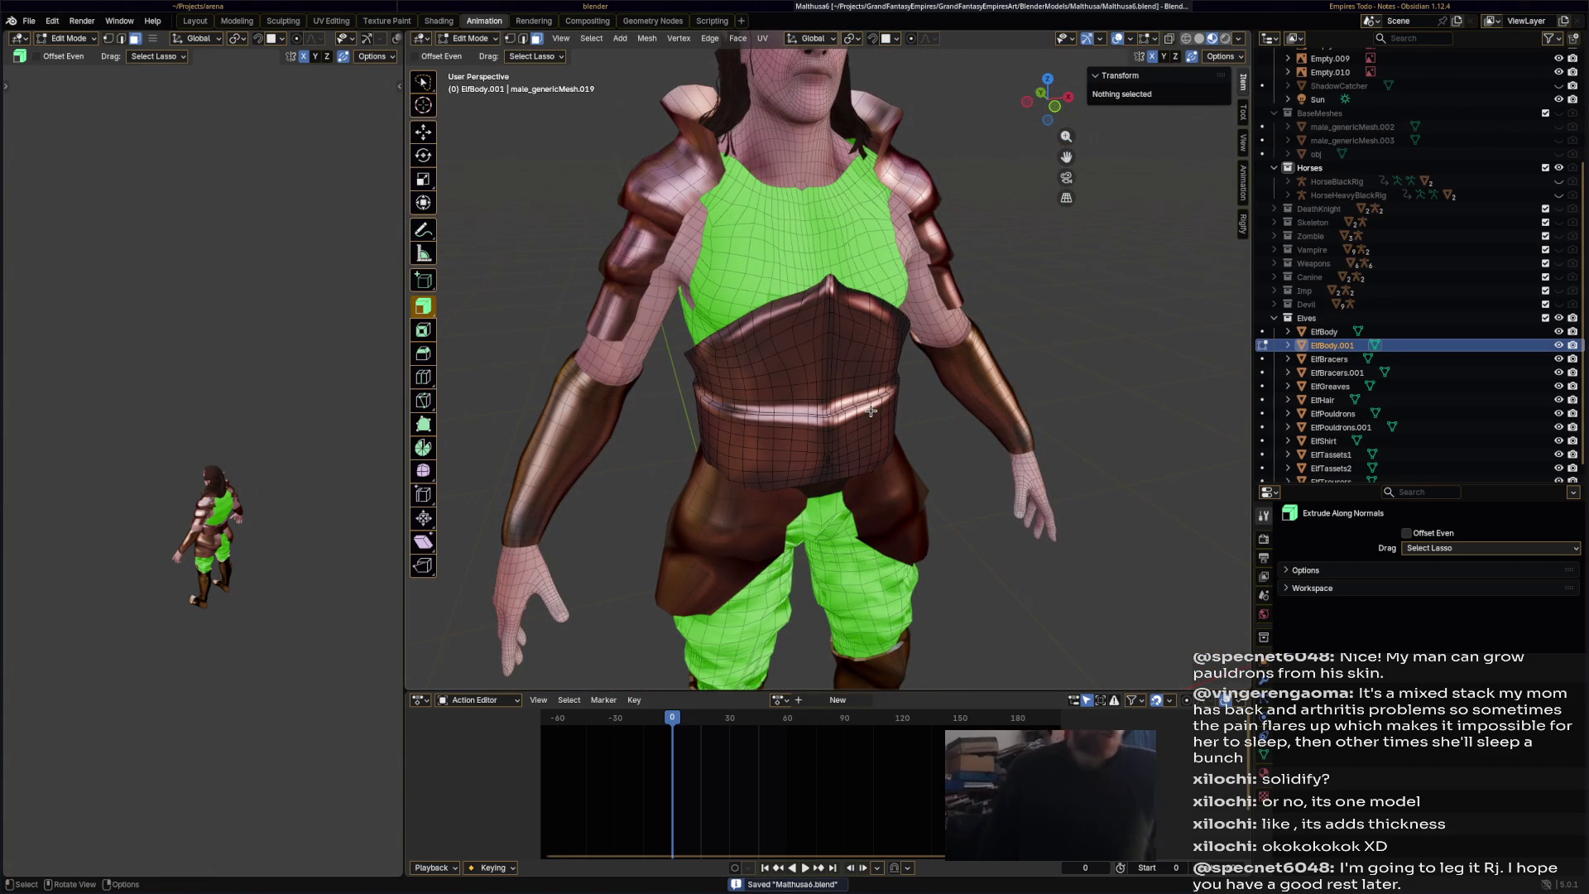
pyautogui.moveTo(885, 377)
pyautogui.mouseDown(button='middle')
pyautogui.moveTo(626, 336)
pyautogui.moveTo(950, 369)
pyautogui.mouseUp(button='middle')
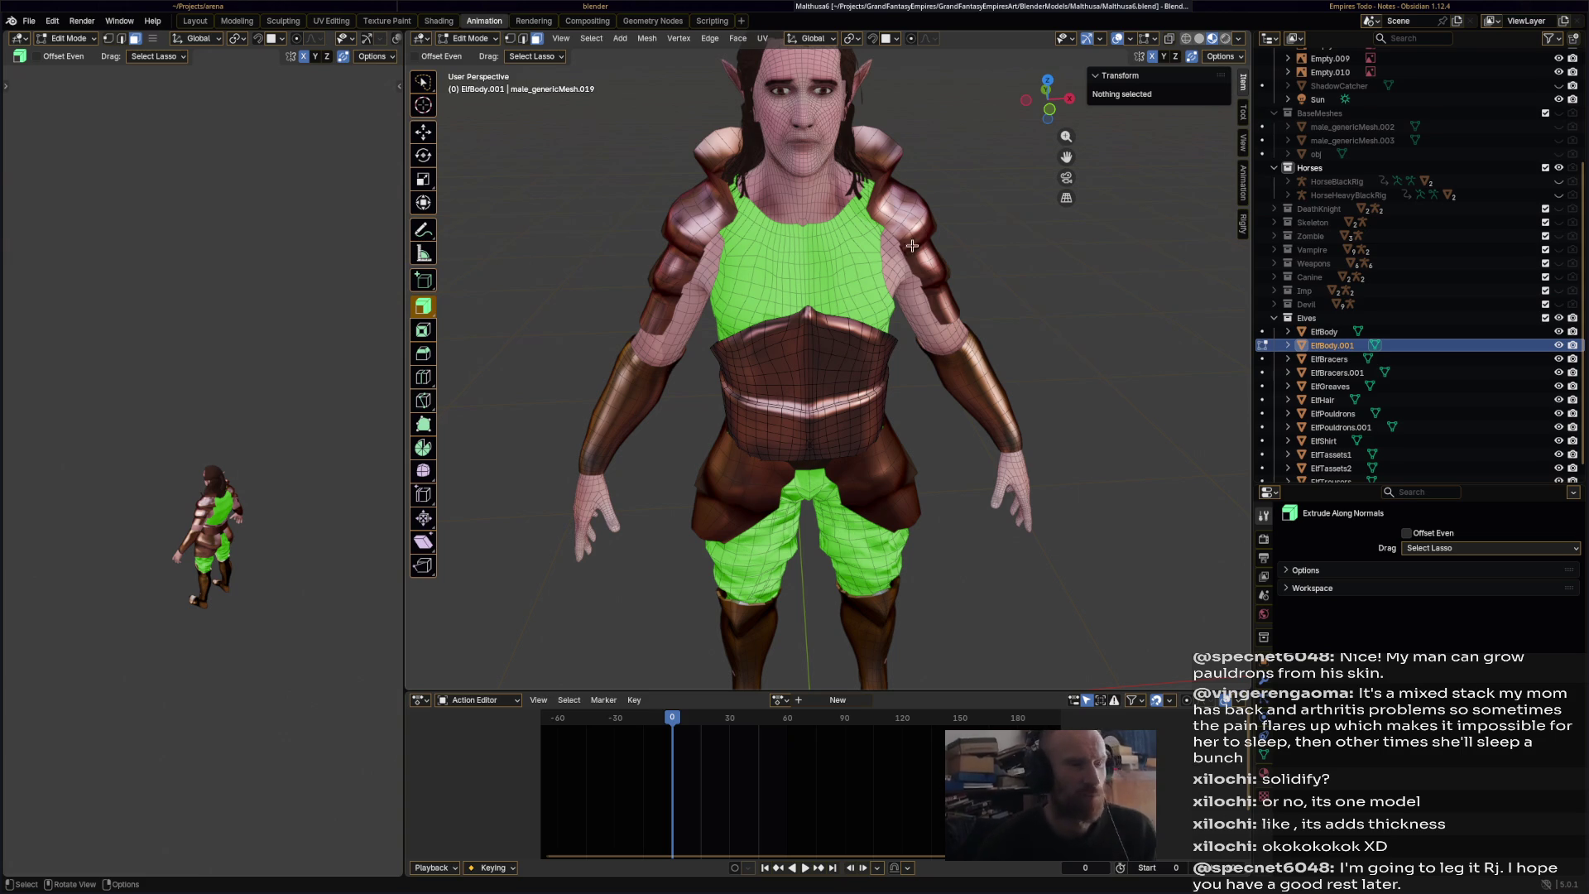
pyautogui.click(476, 41)
pyautogui.click(488, 55)
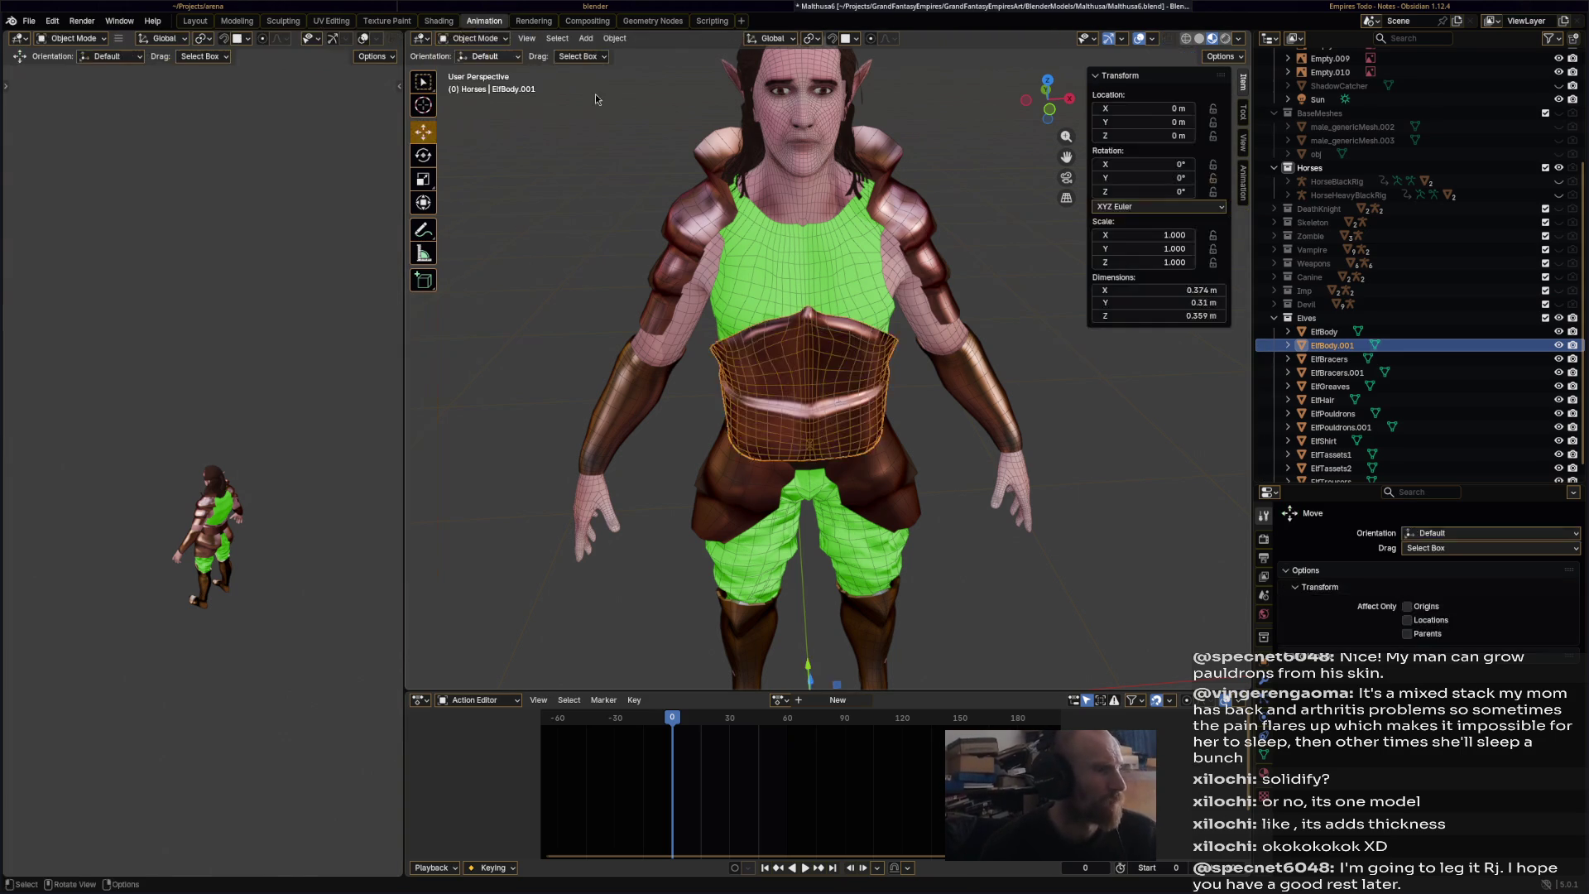
# - Rename ElfBody.001 to LowerBreastplate in the Outliner and save
pyautogui.scroll(3, 826, 227)
pyautogui.click(1482, 332)
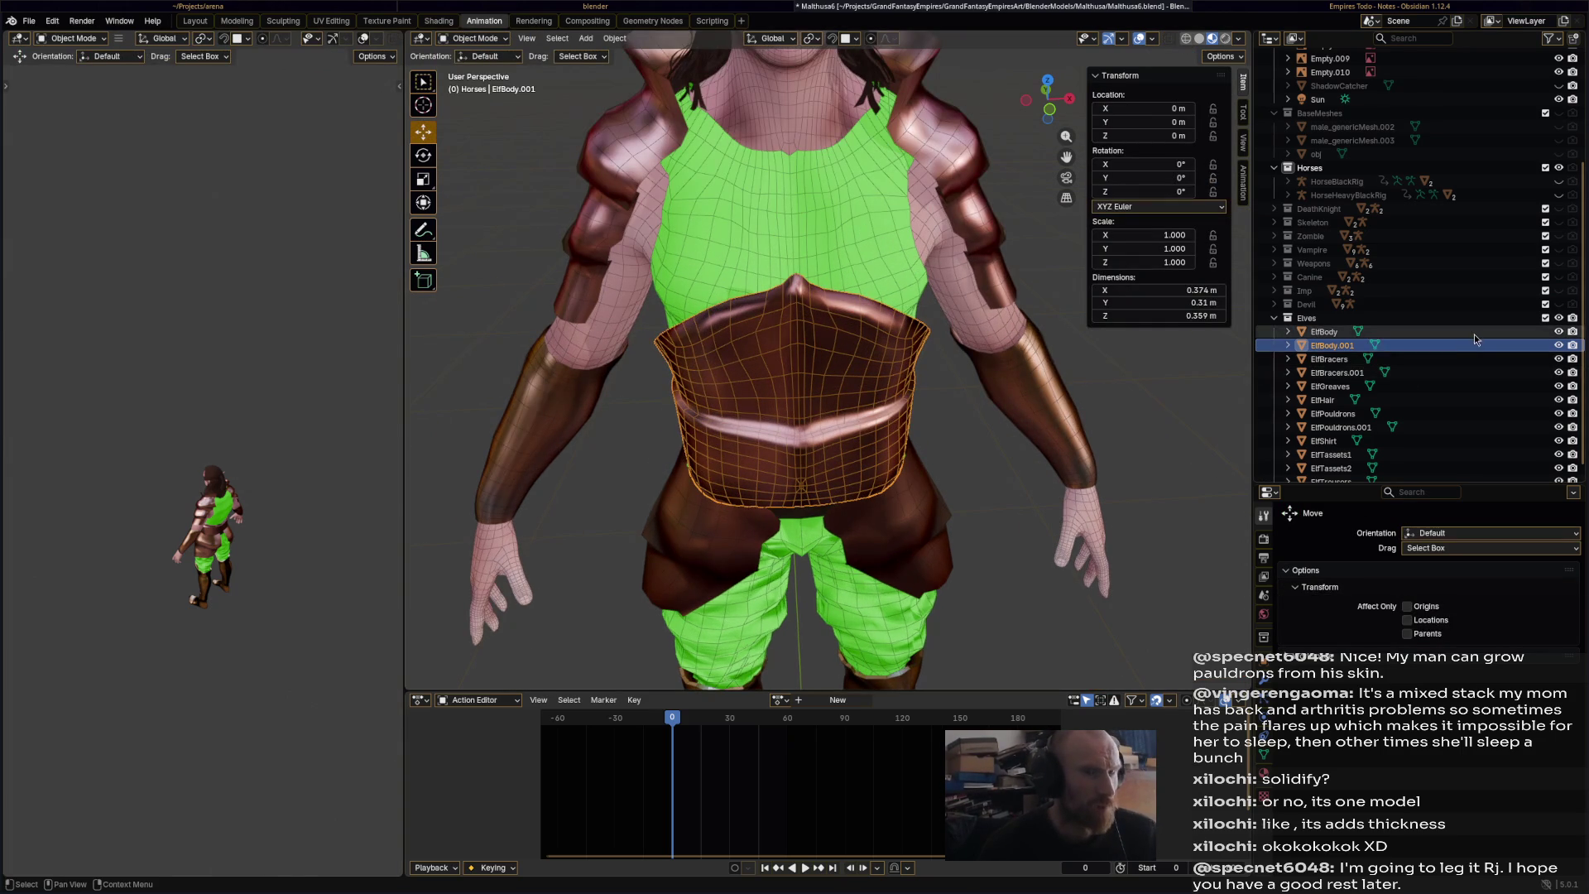
pyautogui.doubleClick(1489, 348)
pyautogui.write('LowerBreastpla')
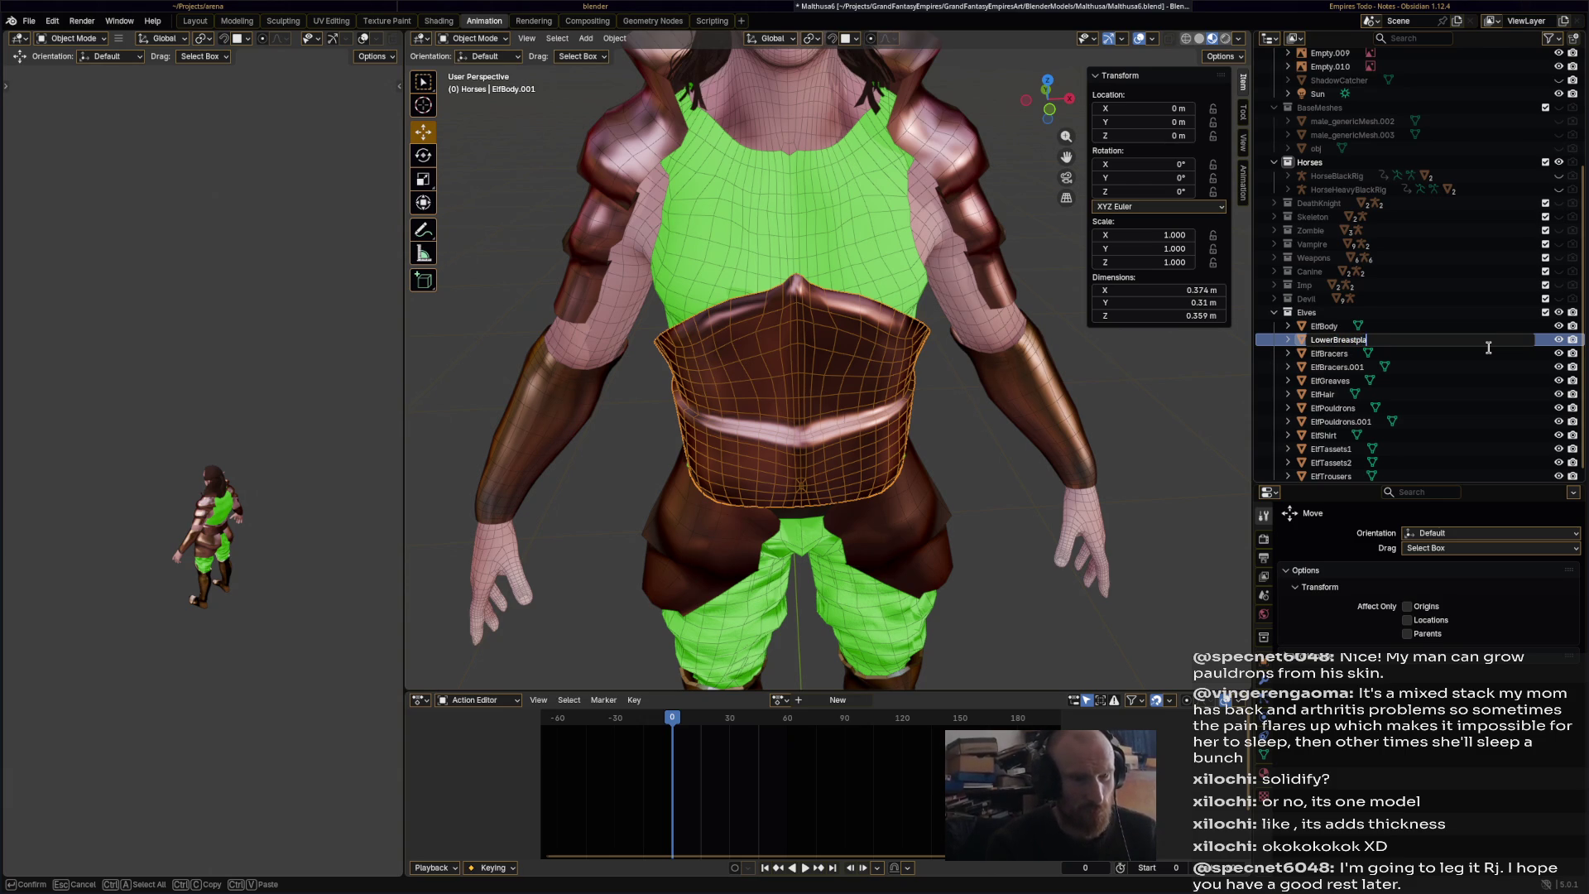
pyautogui.write('te')
pyautogui.press('Return')
pyautogui.hotkey('ctrl', 's')
# - Select the ElfPouldrons object
pyautogui.moveTo(720, 530)
pyautogui.mouseDown(button='middle')
pyautogui.moveTo(889, 531)
pyautogui.moveTo(897, 508)
pyautogui.moveTo(818, 515)
pyautogui.moveTo(856, 558)
pyautogui.moveTo(941, 300)
pyautogui.mouseUp(button='middle')
pyautogui.click(889, 528)
pyautogui.click(901, 257)
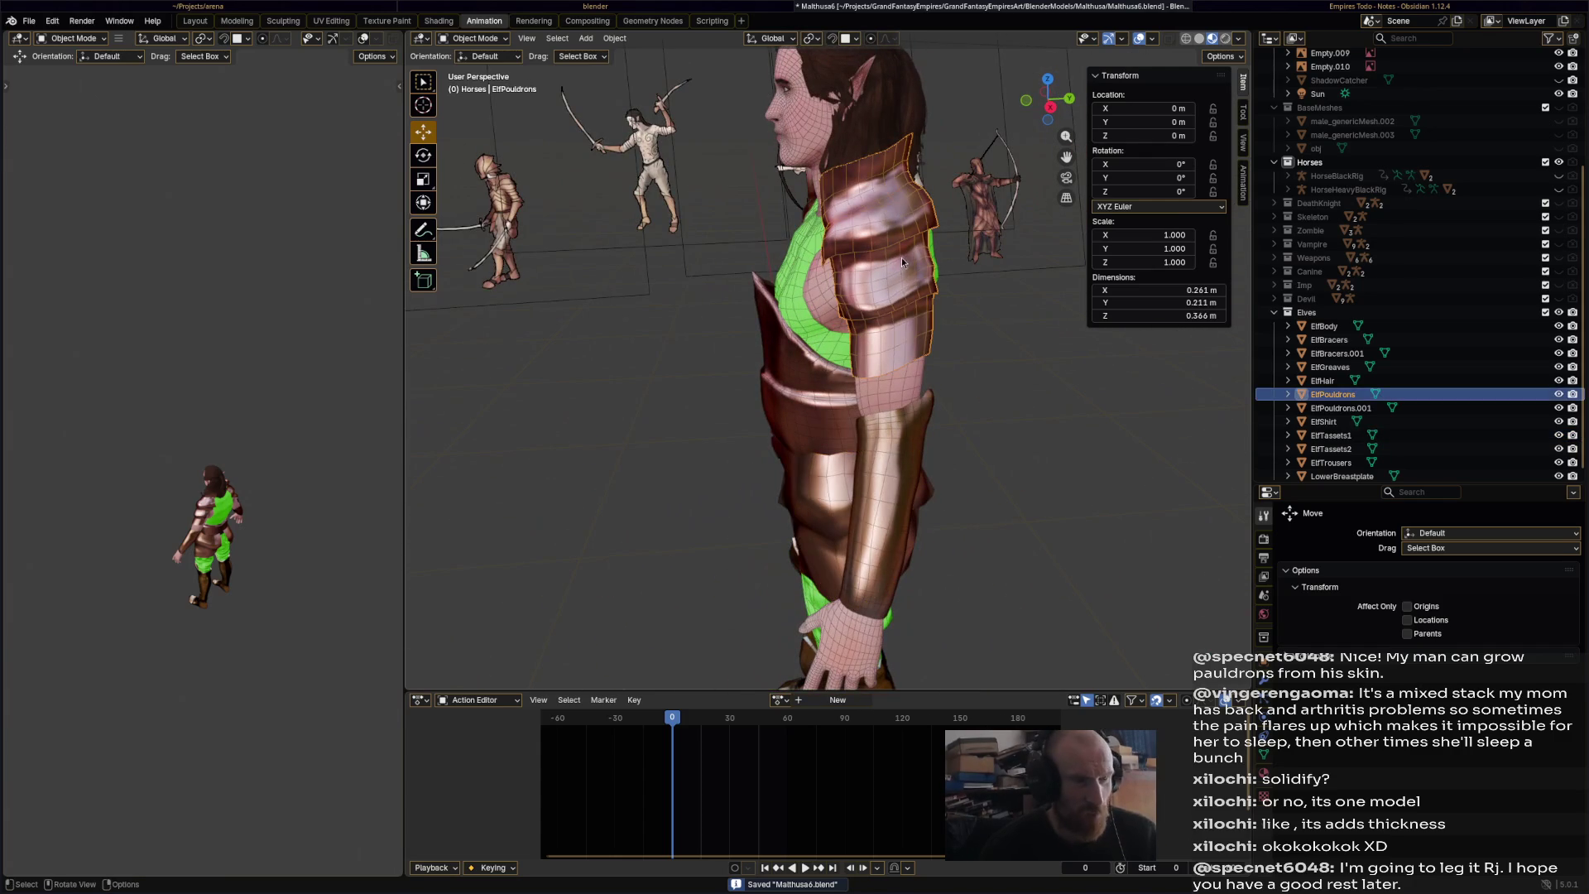
# - Apply Shade Auto Smooth to the pauldrons, then select ElfBracers and LowerBreastplate
pyautogui.click(615, 38)
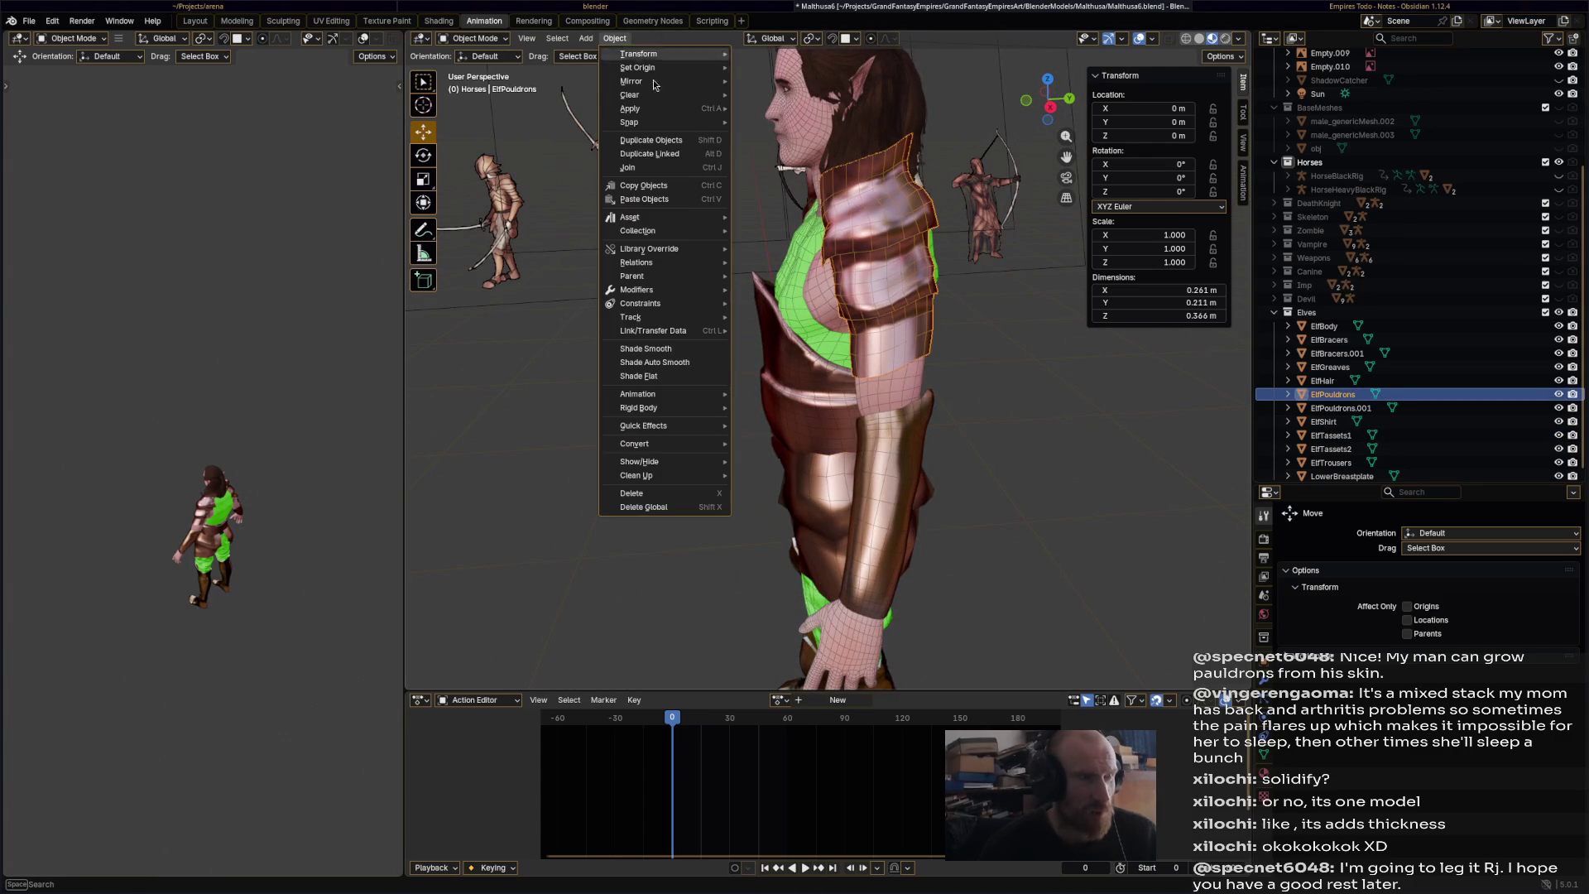
pyautogui.click(686, 370)
pyautogui.click(877, 429)
pyautogui.moveTo(877, 430)
pyautogui.mouseDown(button='middle')
pyautogui.moveTo(990, 399)
pyautogui.moveTo(968, 430)
pyautogui.mouseUp(button='middle')
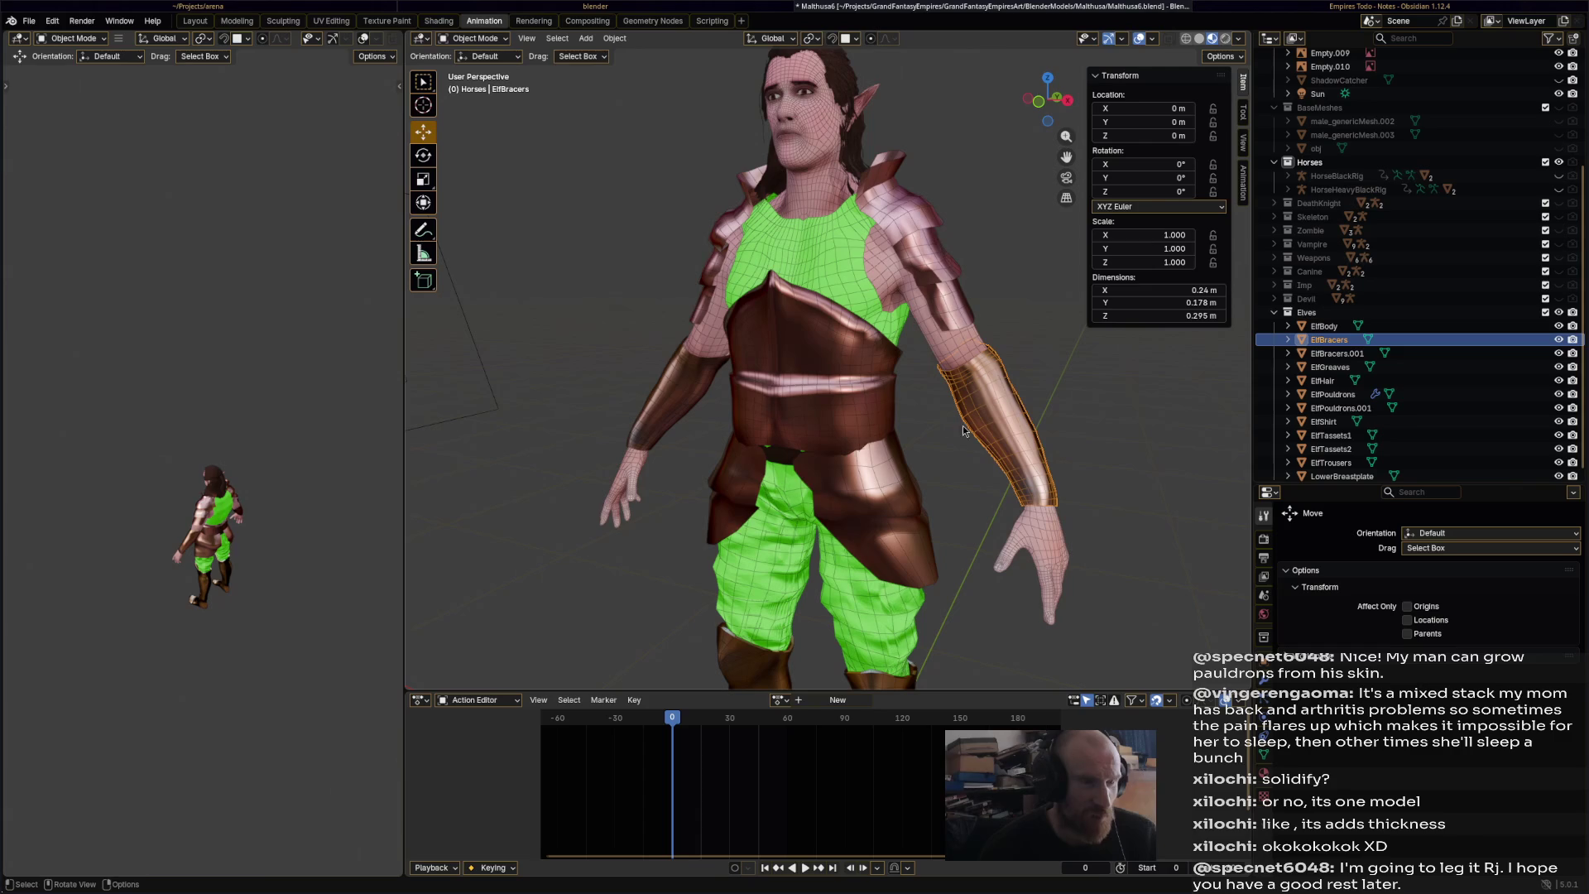
pyautogui.keyDown('shift'); pyautogui.click(831, 386); pyautogui.keyUp('shift')
pyautogui.moveTo(831, 385); pyautogui.dragTo(944, 389, button='middle')
pyautogui.keyDown('shift'); pyautogui.click(927, 372); pyautogui.keyUp('shift')
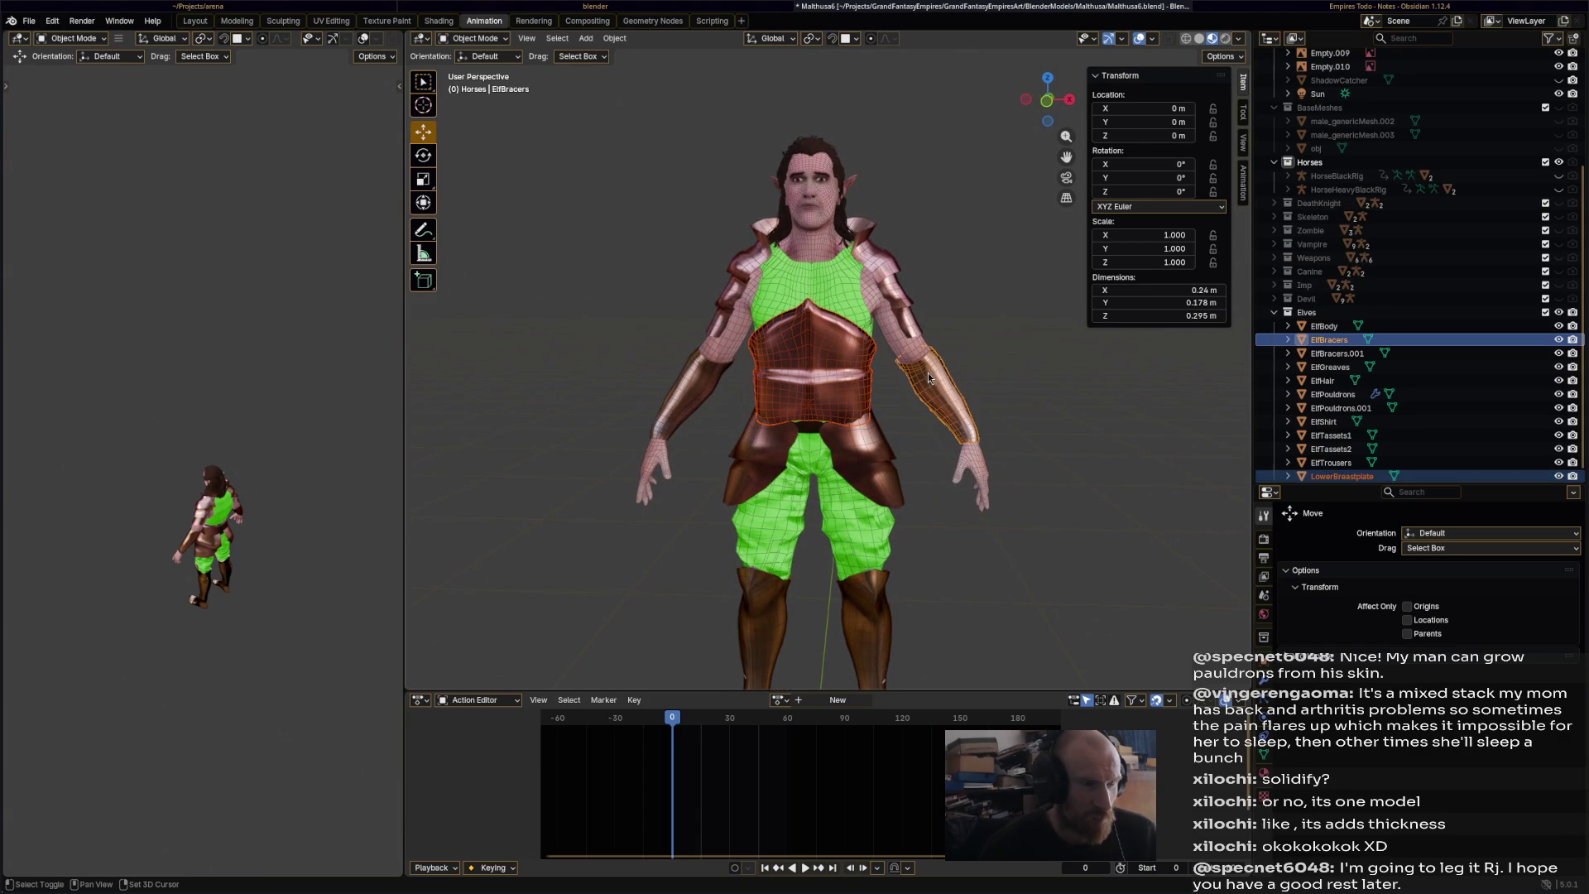
# - Add ElfTassets1, ElfTassets2, ElfGreaves, ElfBracers.001 and ElfPouldrons.001 to the selection
pyautogui.keyDown('shift'); pyautogui.click(876, 456); pyautogui.keyUp('shift')
pyautogui.keyDown('shift'); pyautogui.click(773, 449); pyautogui.keyUp('shift')
pyautogui.keyDown('shift'); pyautogui.moveTo(876, 625); pyautogui.dragTo(876, 476, button='middle'); pyautogui.keyUp('shift')
pyautogui.keyDown('shift'); pyautogui.click(777, 476); pyautogui.keyUp('shift')
pyautogui.keyDown('shift'); pyautogui.click(776, 477); pyautogui.keyUp('shift')
pyautogui.keyDown('shift'); pyautogui.click(775, 477); pyautogui.keyUp('shift')
pyautogui.keyDown('shift'); pyautogui.click(700, 245); pyautogui.keyUp('shift')
pyautogui.keyDown('shift'); pyautogui.click(727, 162); pyautogui.keyUp('shift')
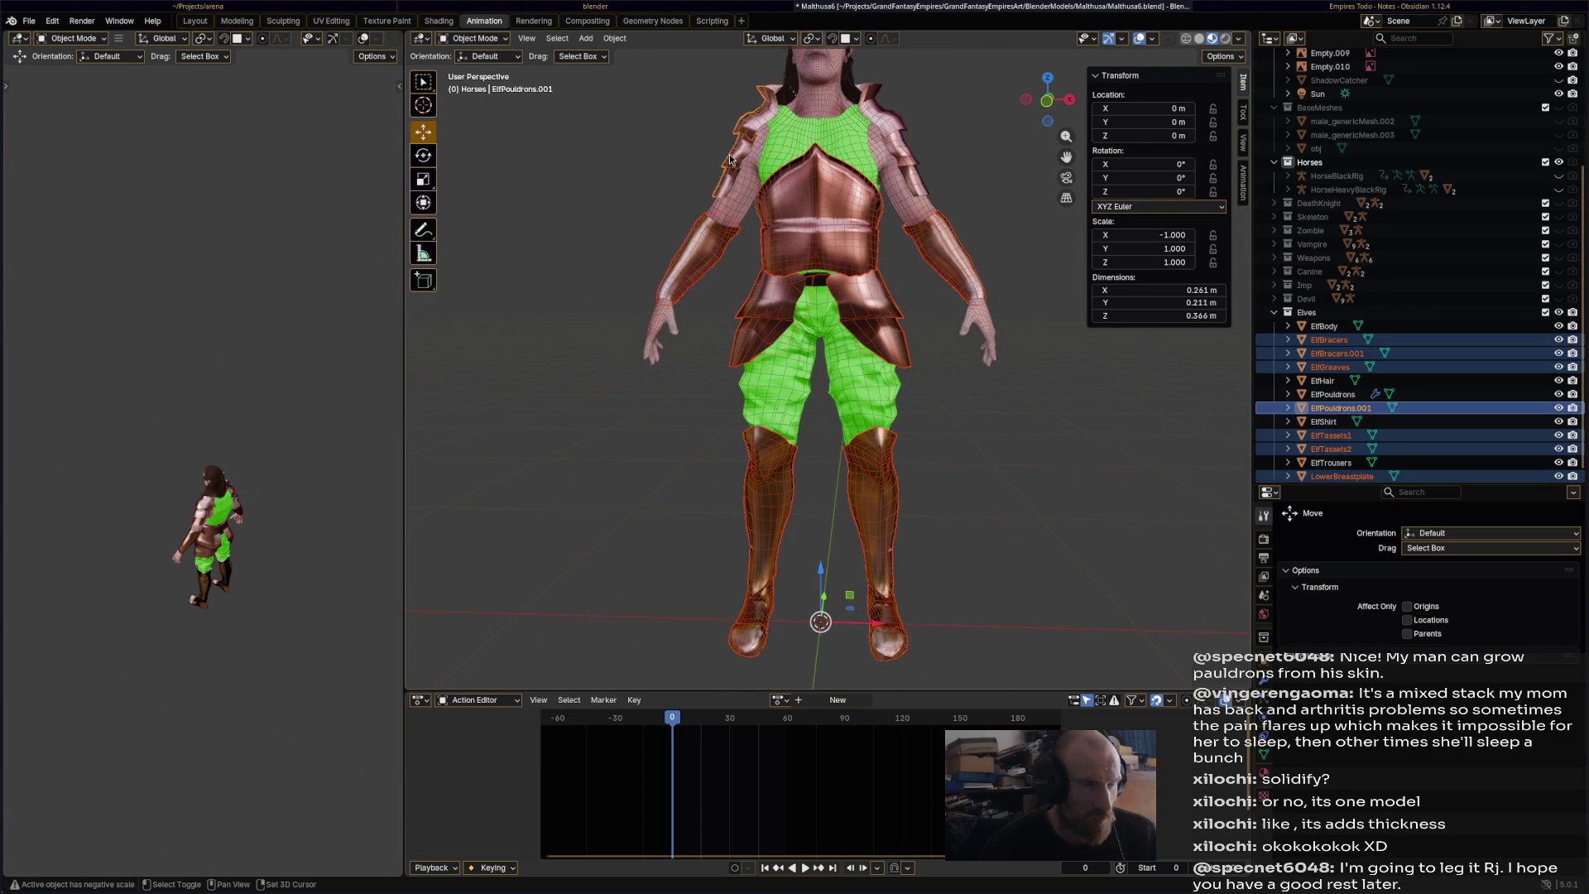
# - Apply Shade Auto Smooth to all selected armour, select ElfShirt and save
pyautogui.click(615, 38)
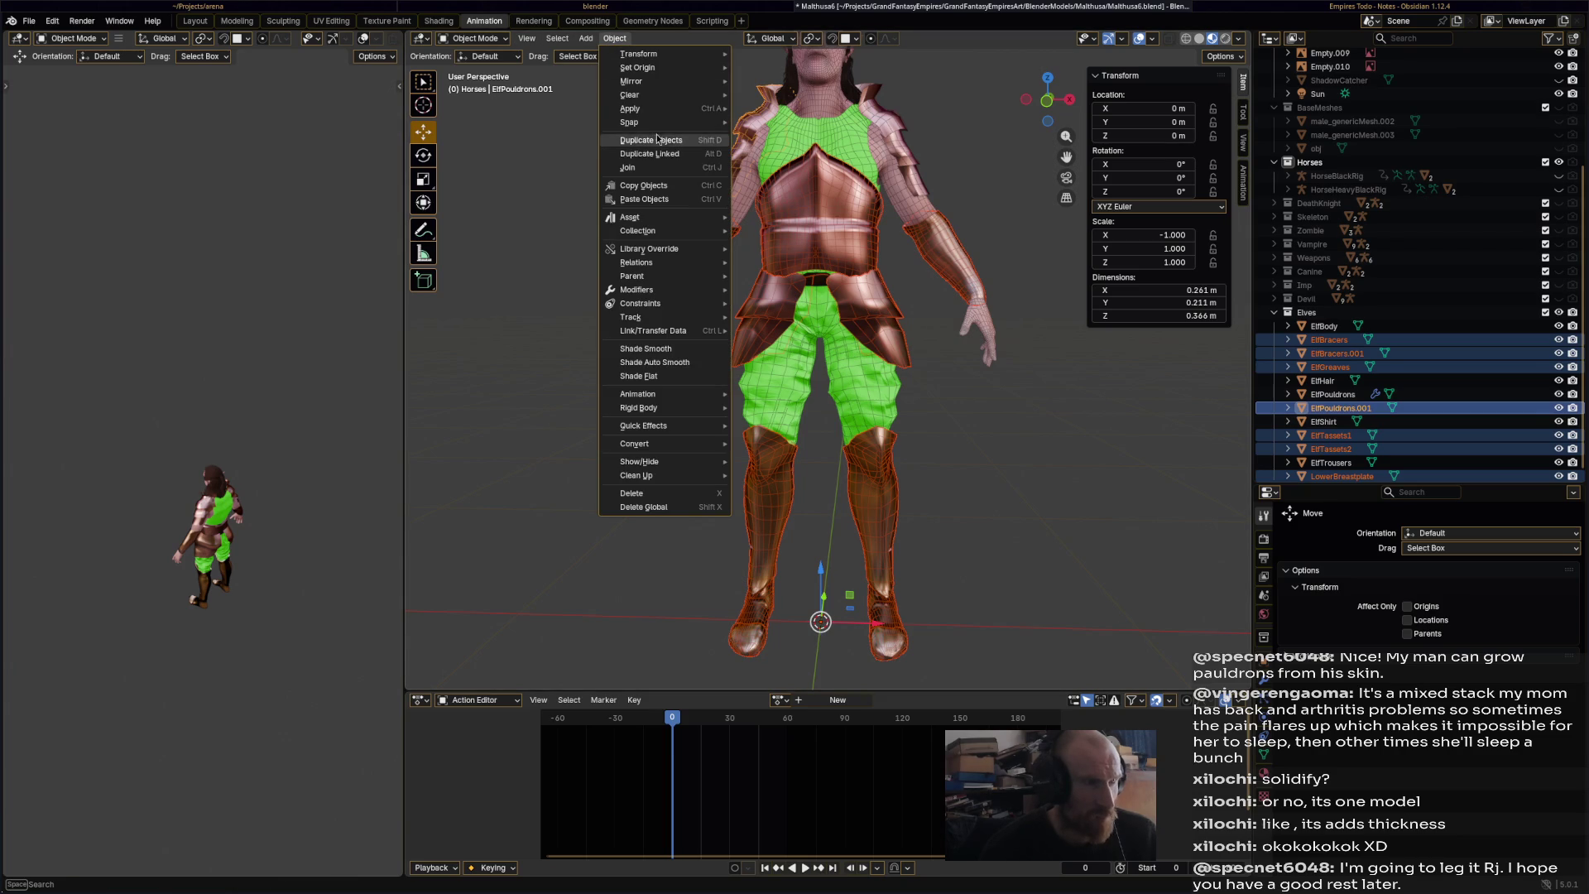
pyautogui.click(659, 362)
pyautogui.click(659, 370)
pyautogui.moveTo(659, 370)
pyautogui.mouseDown(button='middle')
pyautogui.moveTo(752, 404)
pyautogui.moveTo(533, 389)
pyautogui.moveTo(811, 396)
pyautogui.moveTo(851, 417)
pyautogui.moveTo(827, 364)
pyautogui.moveTo(876, 307)
pyautogui.mouseUp(button='middle')
pyautogui.scroll(3, 828, 364)
pyautogui.click(826, 365)
pyautogui.hotkey('ctrl', 's')
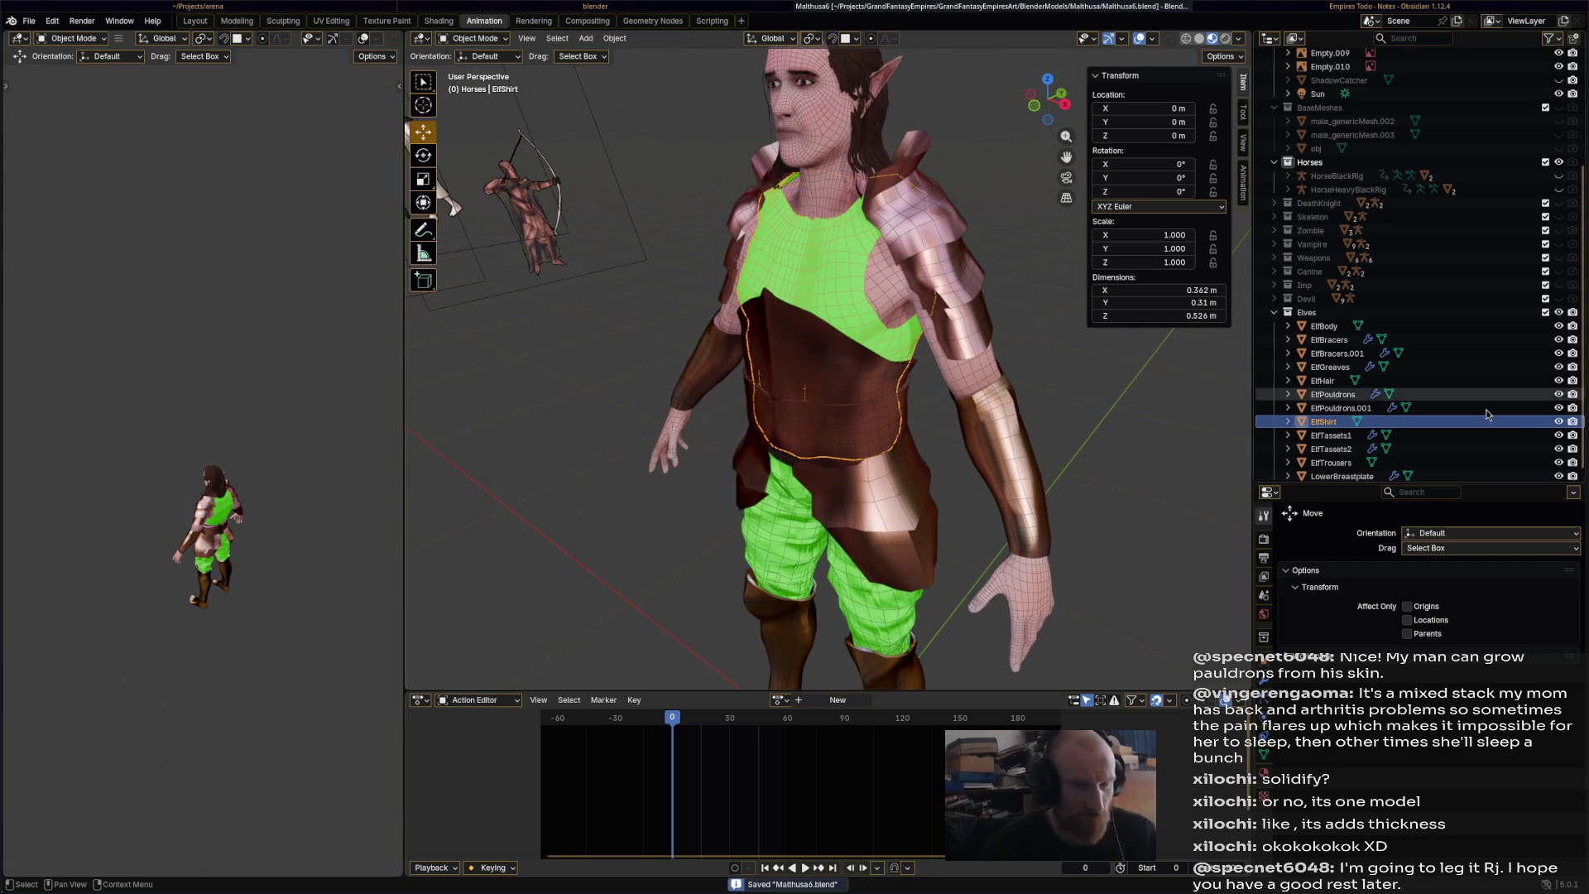
# - Hide ElfShirt and put ElfBody into Edit Mode
pyautogui.click(1558, 421)
pyautogui.click(861, 294)
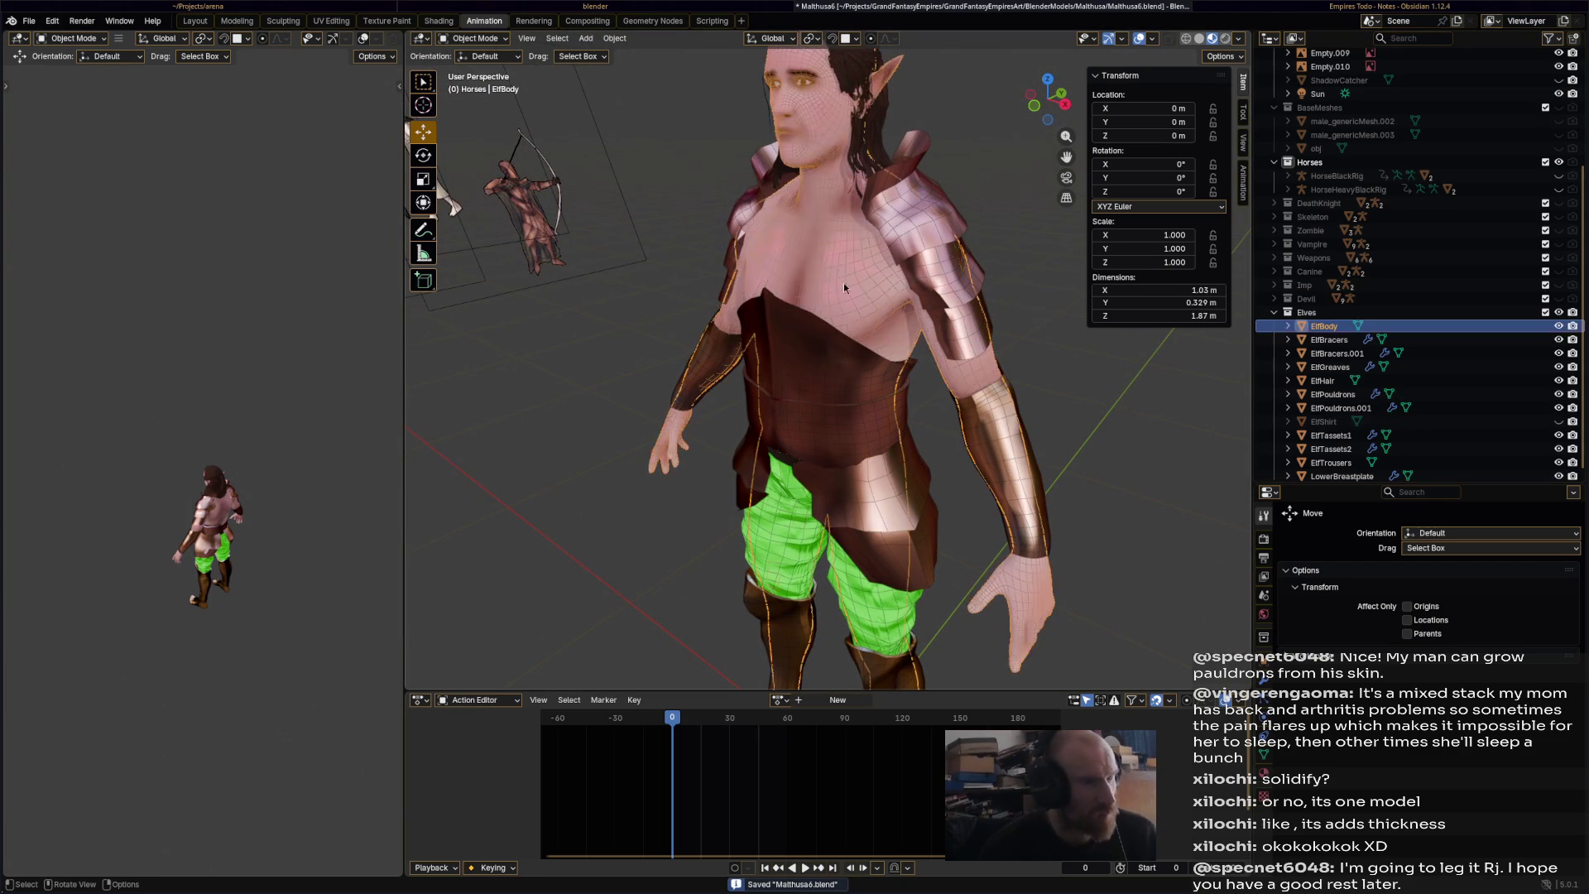
pyautogui.click(471, 39)
pyautogui.click(484, 73)
pyautogui.moveTo(819, 314)
pyautogui.mouseDown(button='middle')
pyautogui.moveTo(826, 298)
pyautogui.moveTo(792, 271)
pyautogui.mouseUp(button='middle')
pyautogui.scroll(3, 825, 294)
# - Select a patch of faces across one side of the upper chest
pyautogui.click(785, 264)
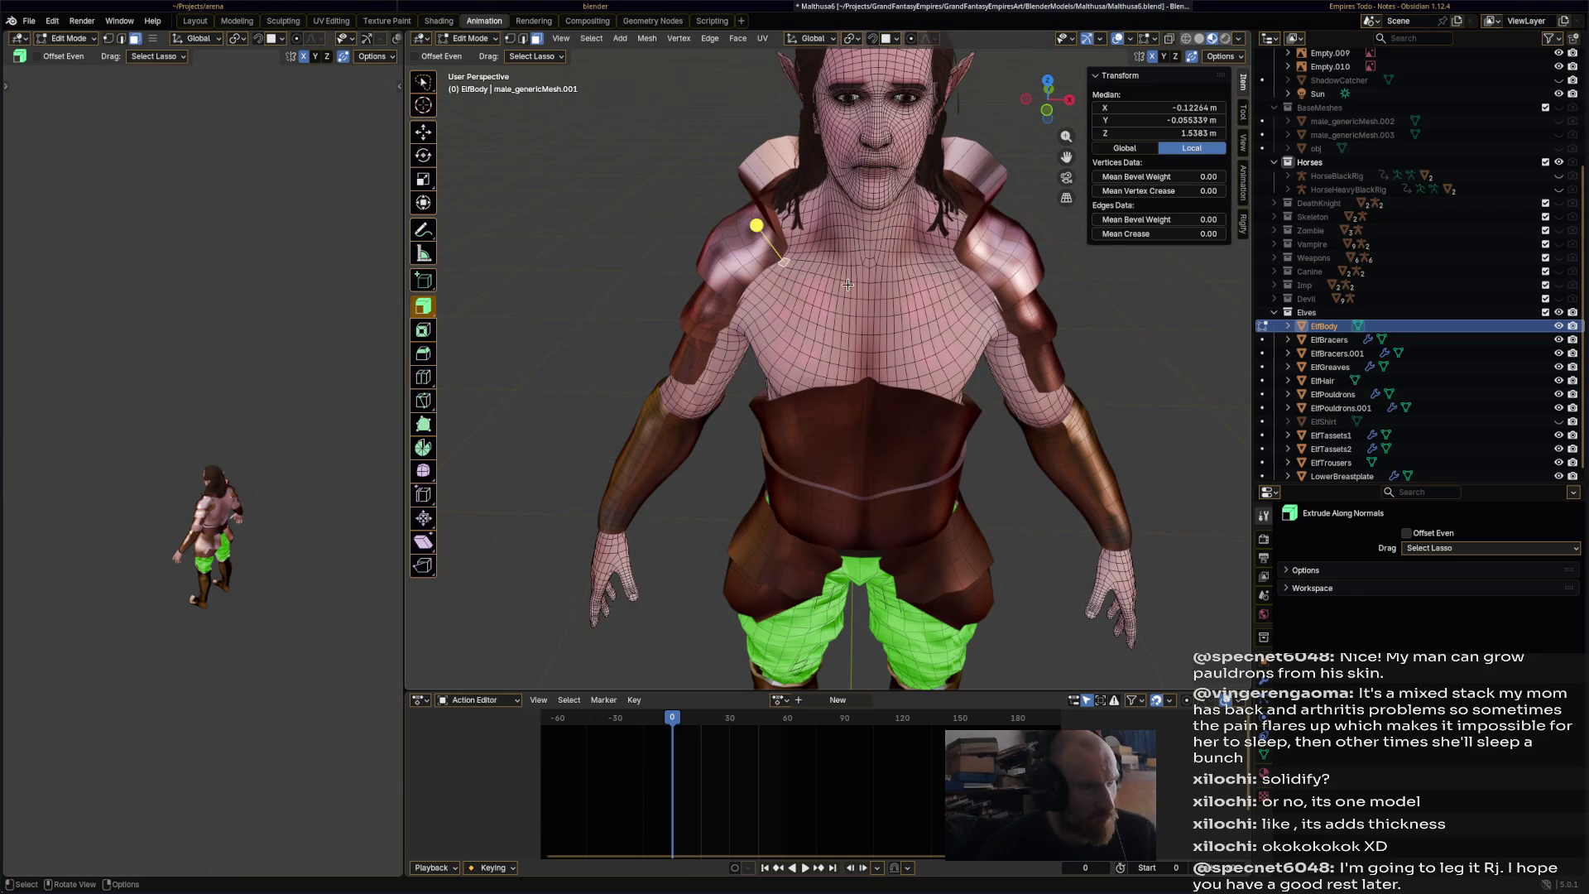
pyautogui.scroll(1, 813, 294)
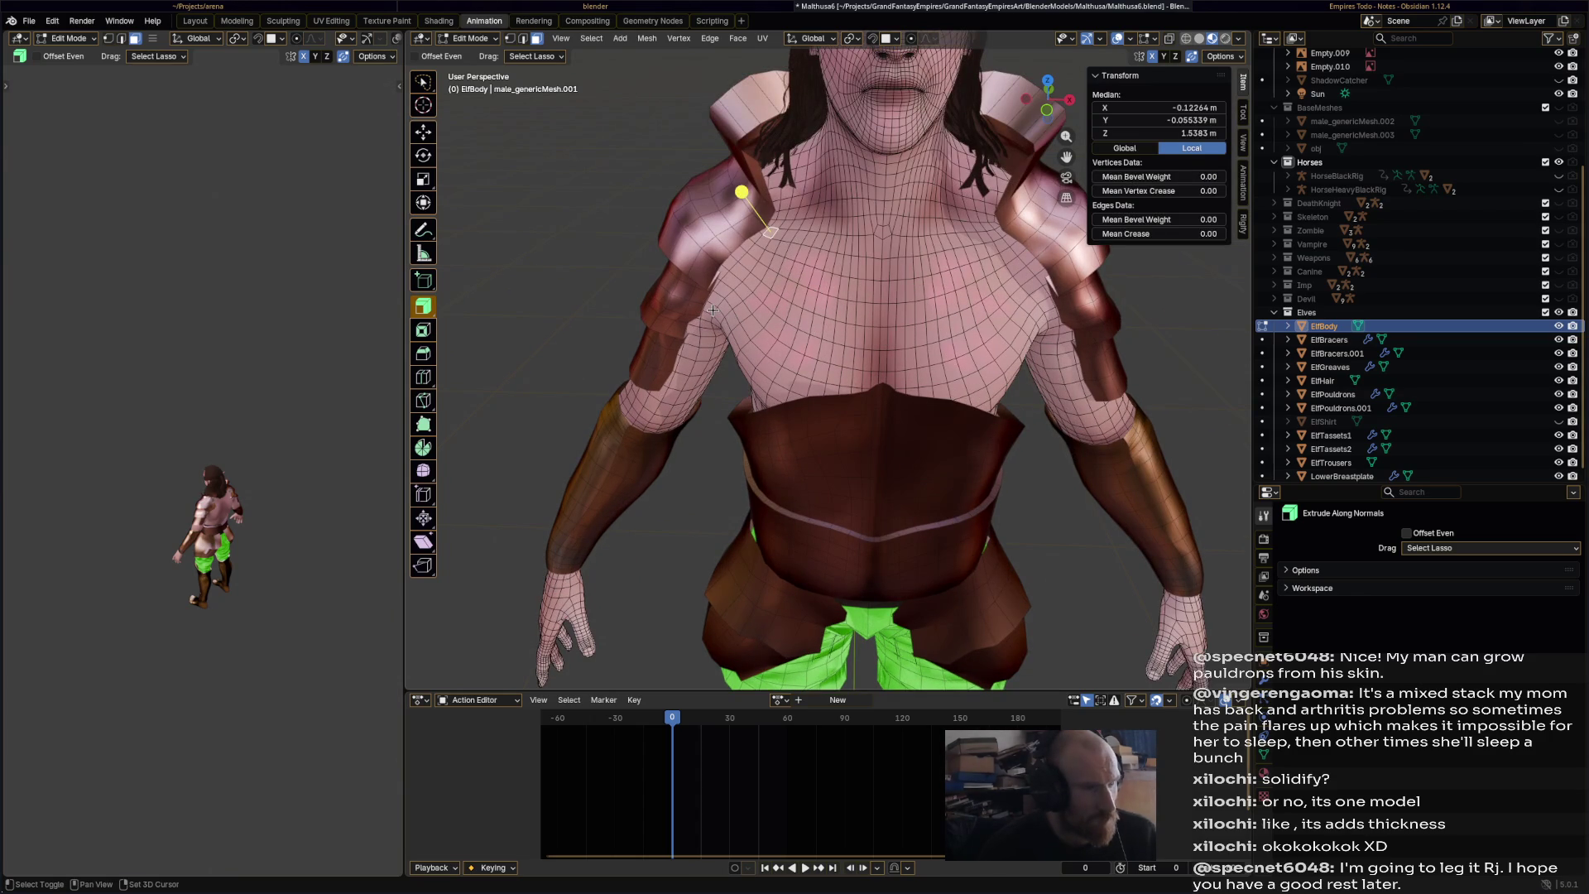
pyautogui.click(422, 134)
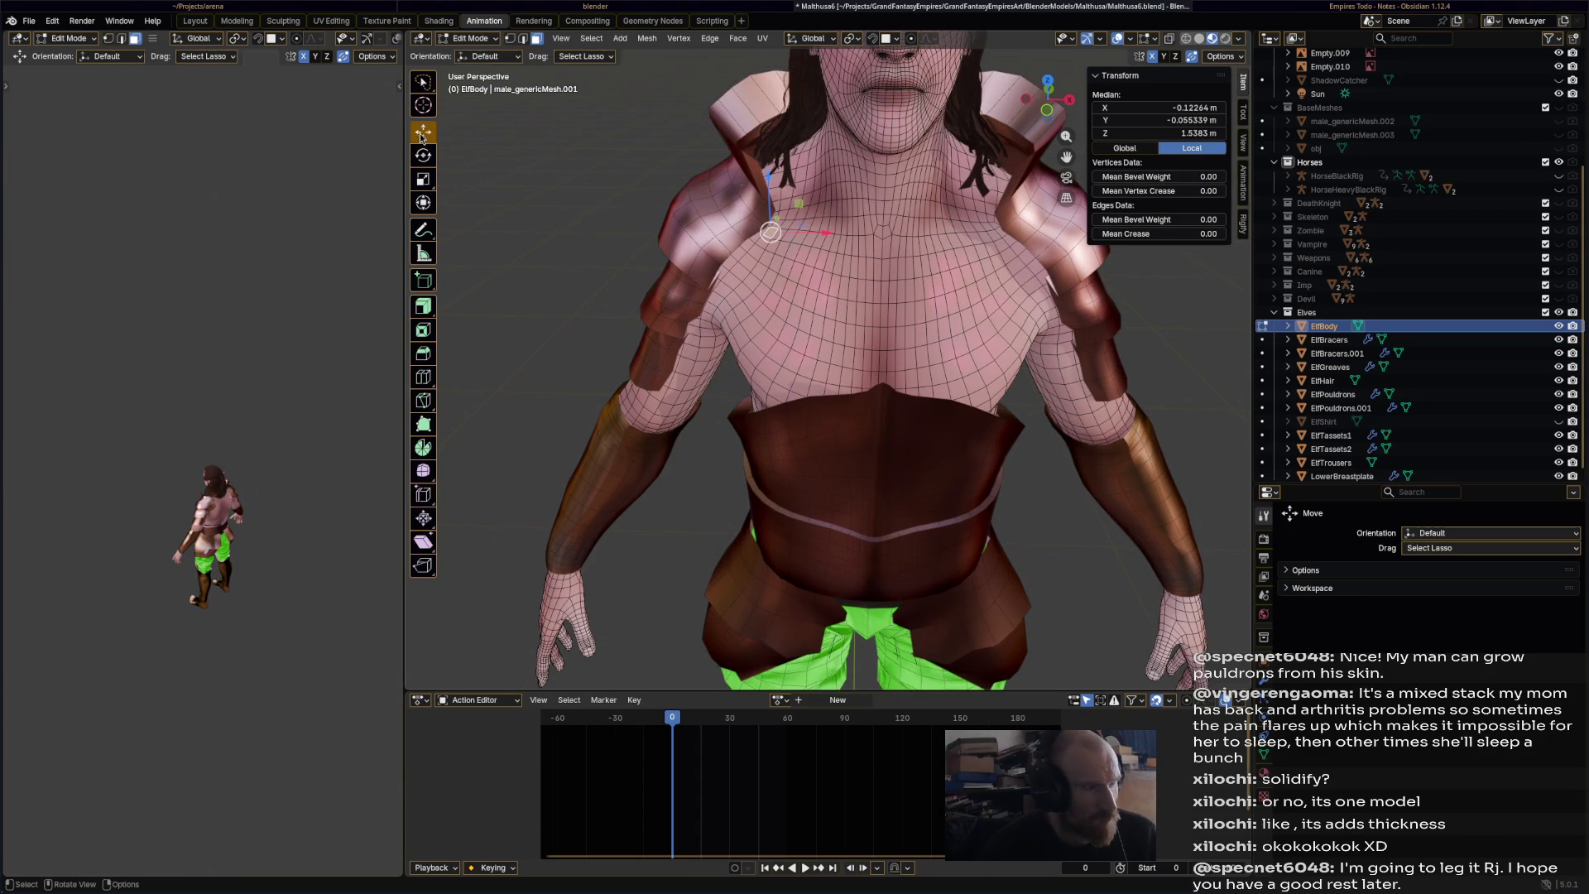
pyautogui.keyDown('ctrl'); pyautogui.click(714, 308); pyautogui.keyUp('ctrl')
pyautogui.moveTo(713, 308); pyautogui.dragTo(828, 396, button='middle')
pyautogui.keyDown('ctrl'); pyautogui.click(846, 482); pyautogui.keyUp('ctrl')
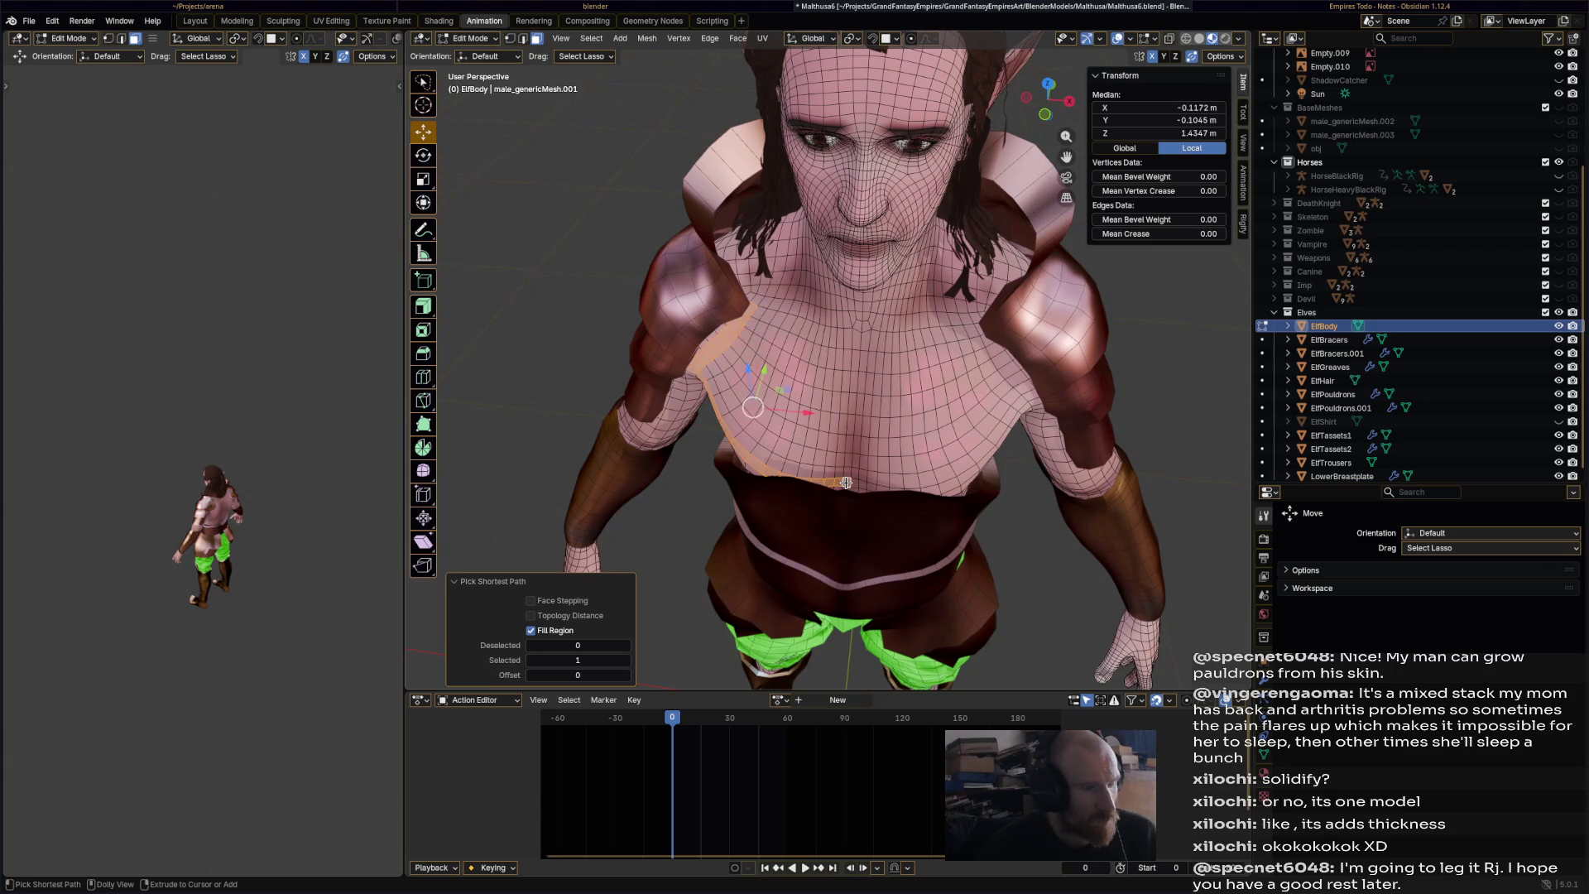
pyautogui.moveTo(909, 464); pyautogui.dragTo(911, 447, button='middle')
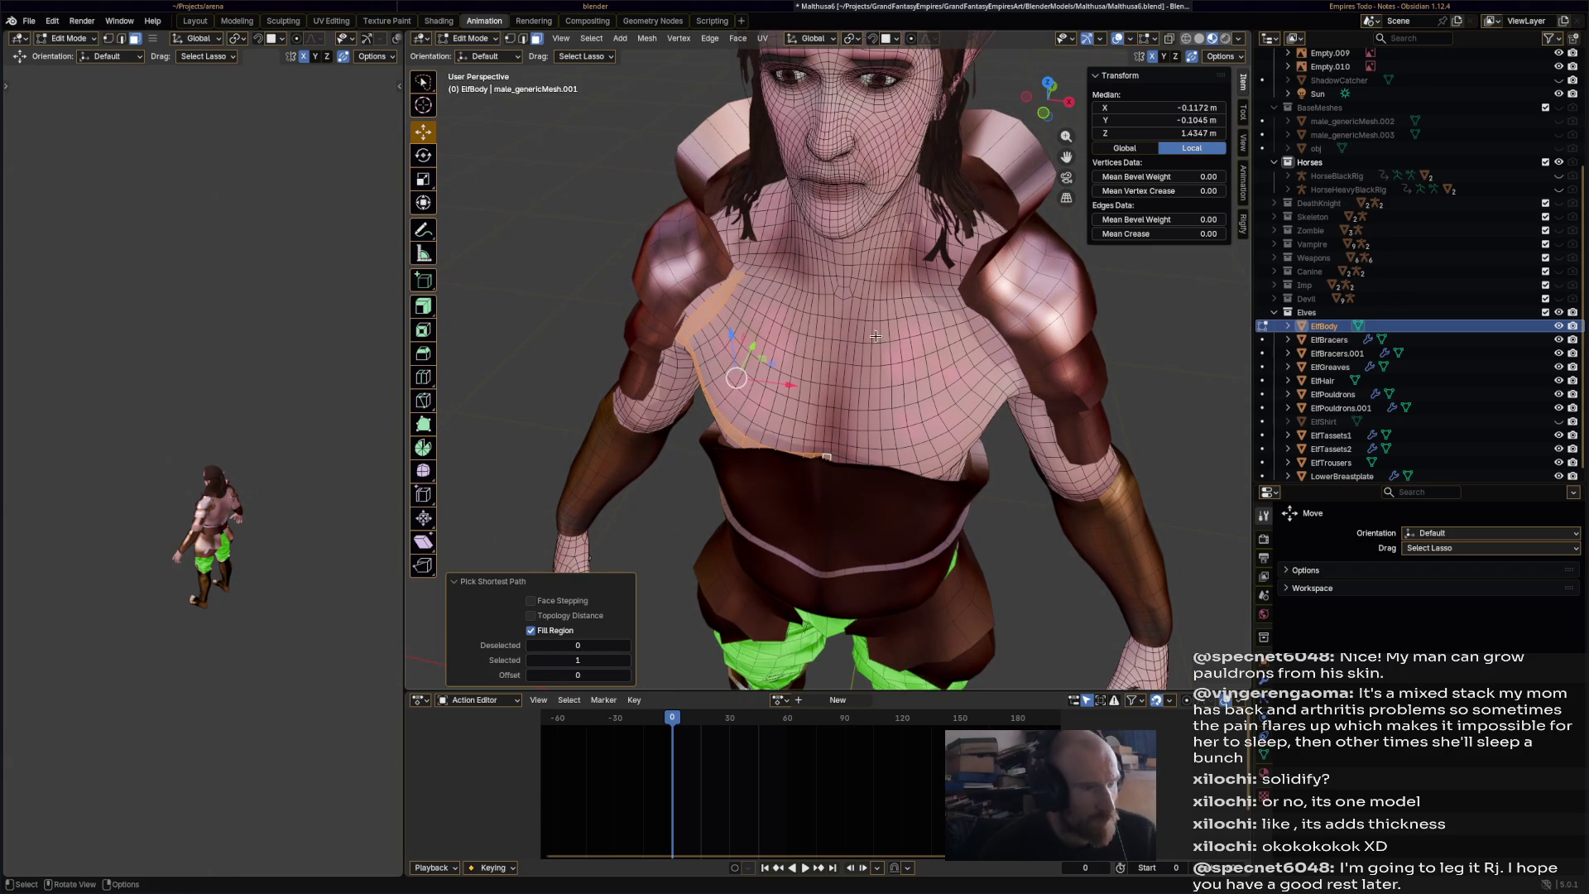
pyautogui.keyDown('ctrl'); pyautogui.click(846, 309); pyautogui.keyUp('ctrl')
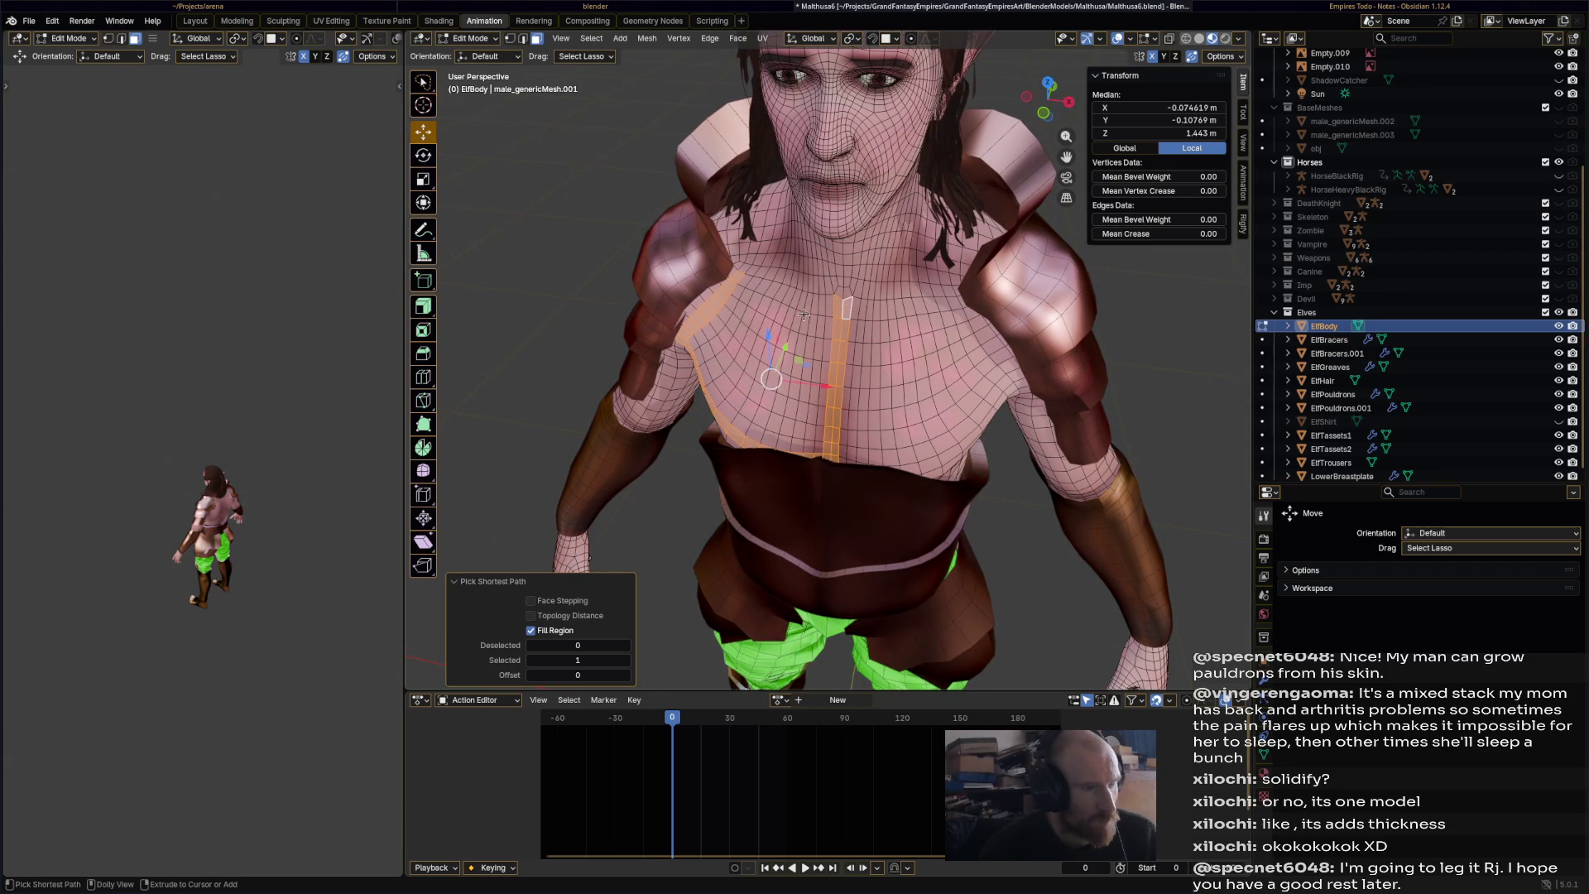
pyautogui.keyDown('ctrl'); pyautogui.click(748, 286); pyautogui.keyUp('ctrl')
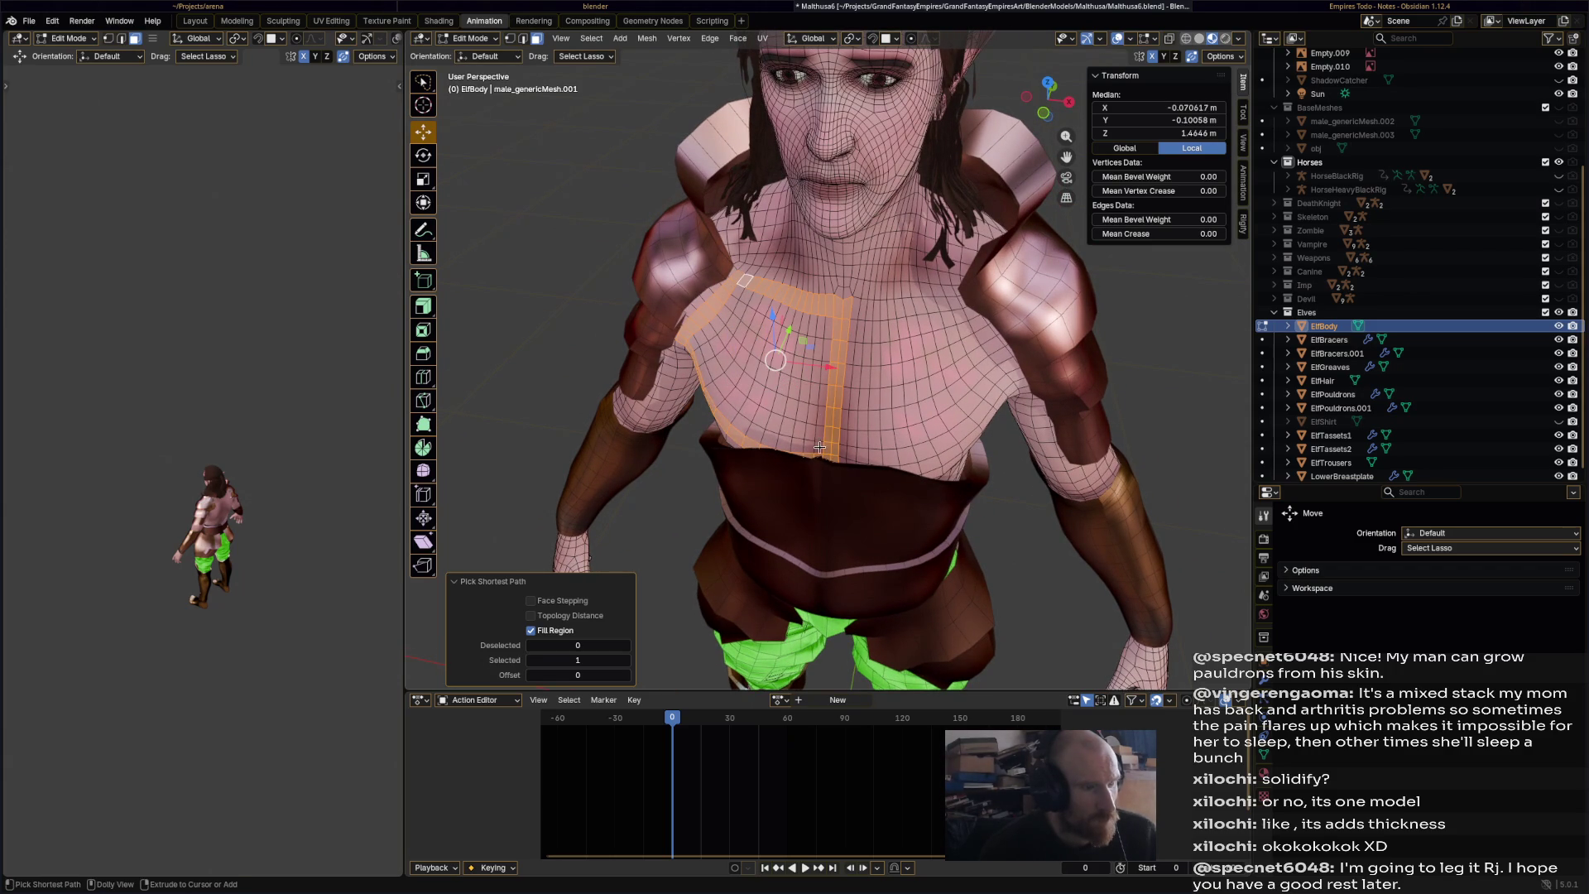